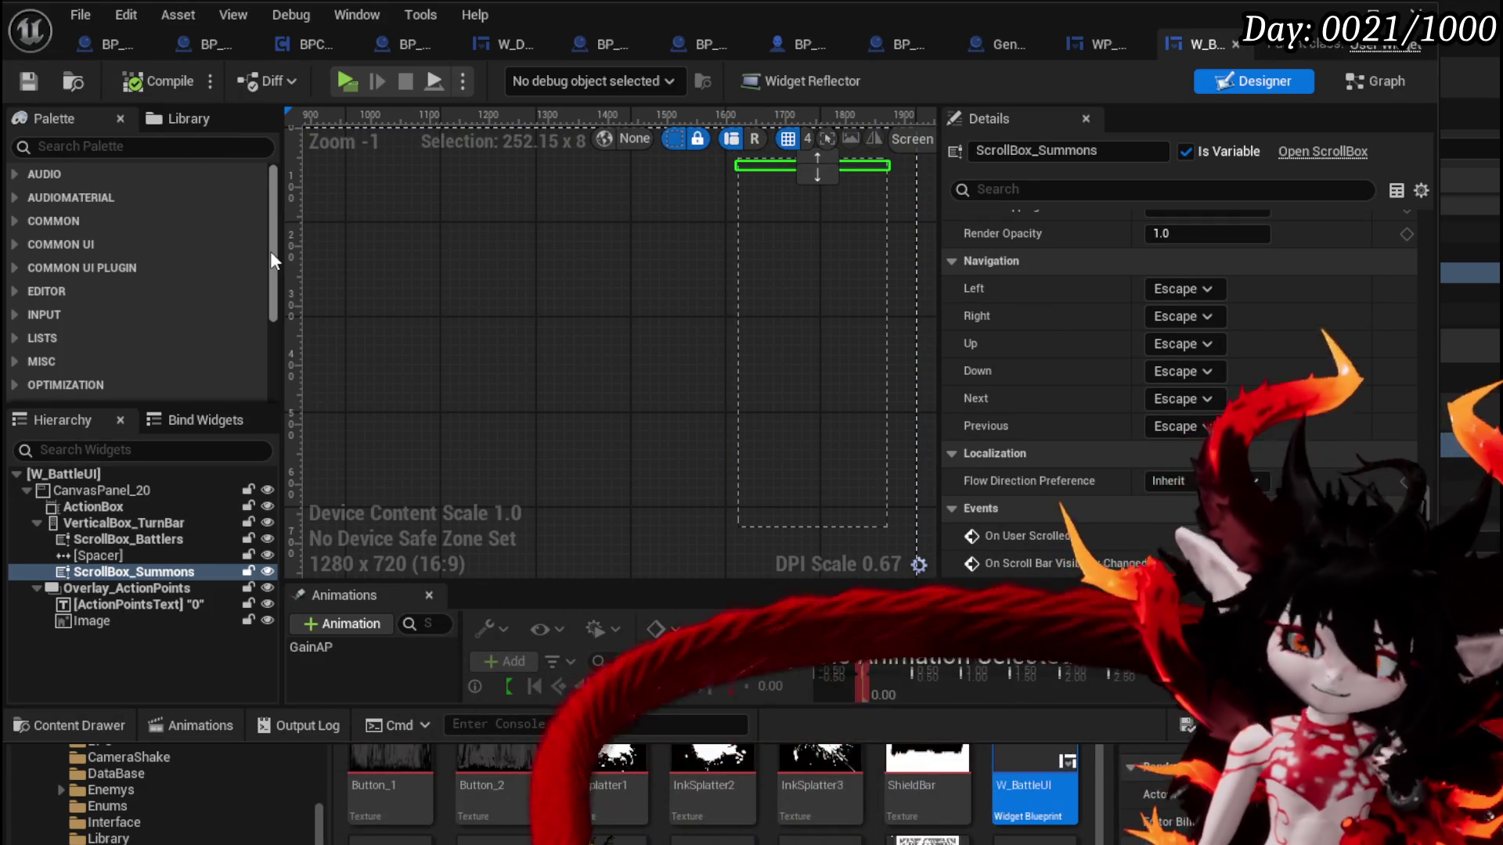
Switch W_BattleUI to its graph and open the Add Battler to Turn Box function
left_click(1379, 83)
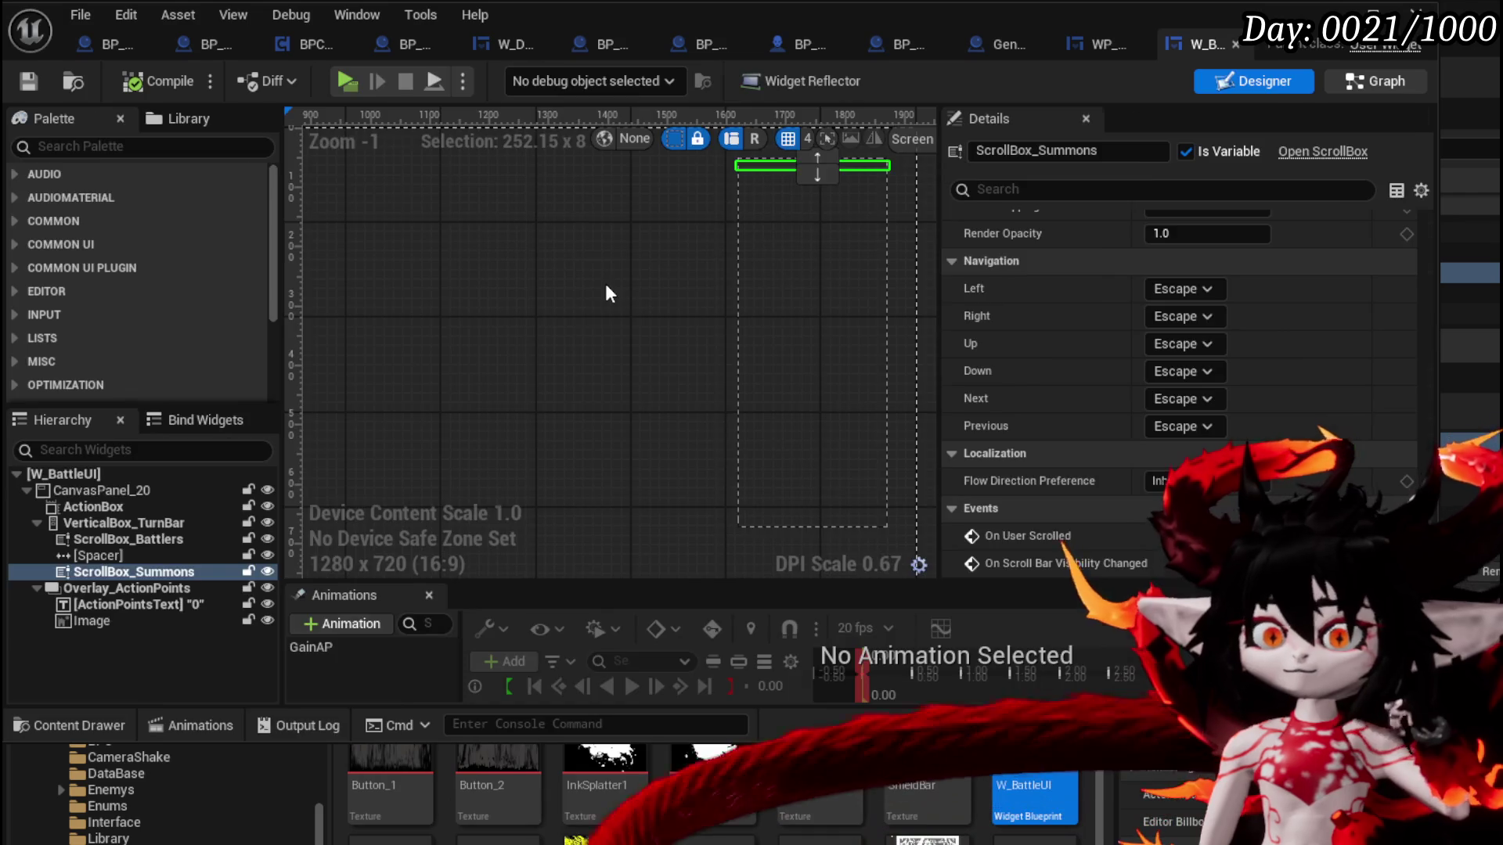
scroll(145, 271, "down", 10)
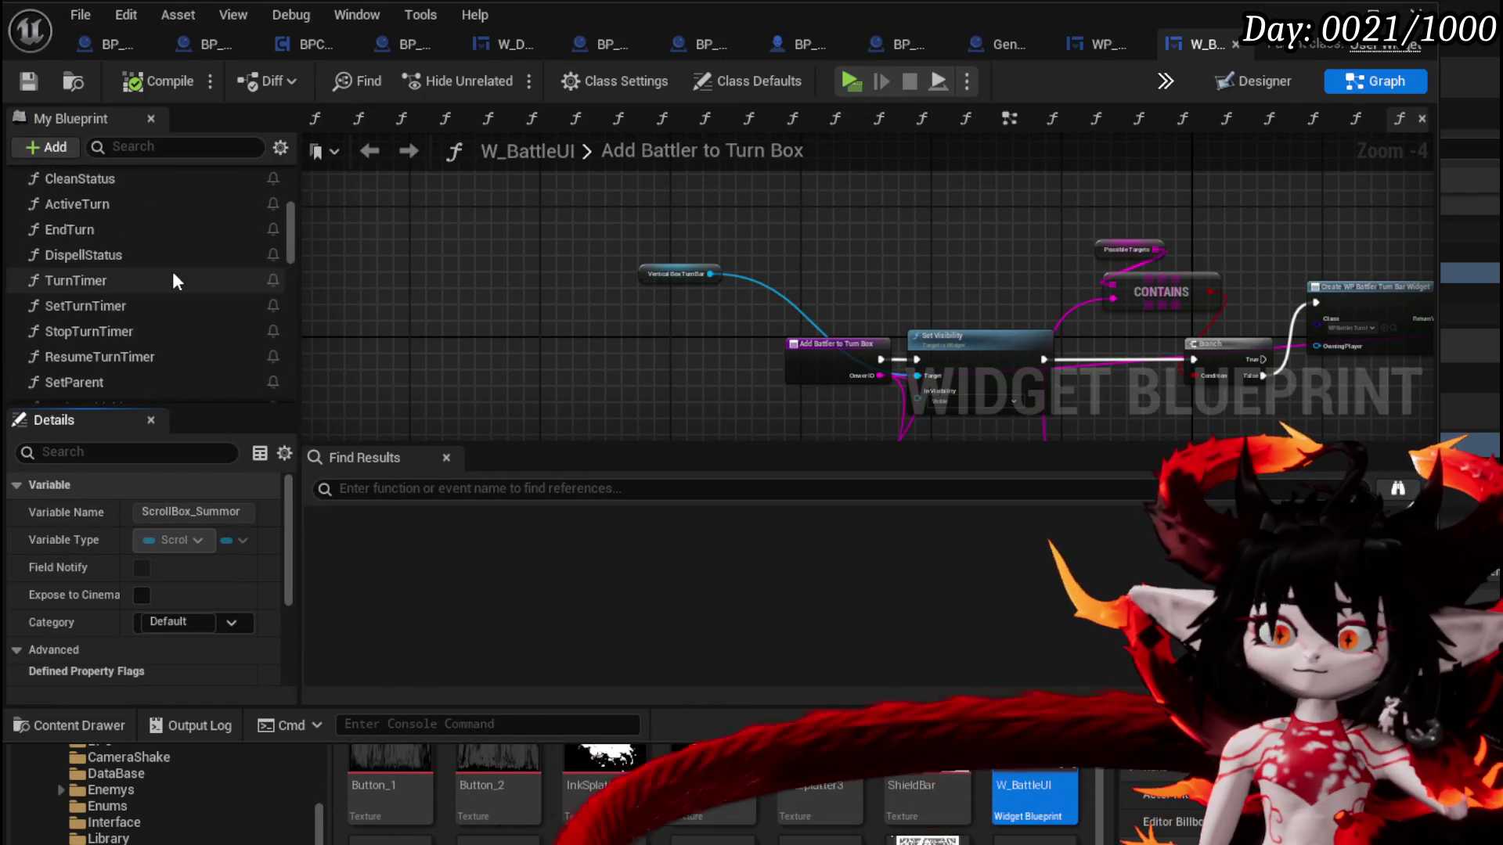
scroll(172, 270, "up", 3)
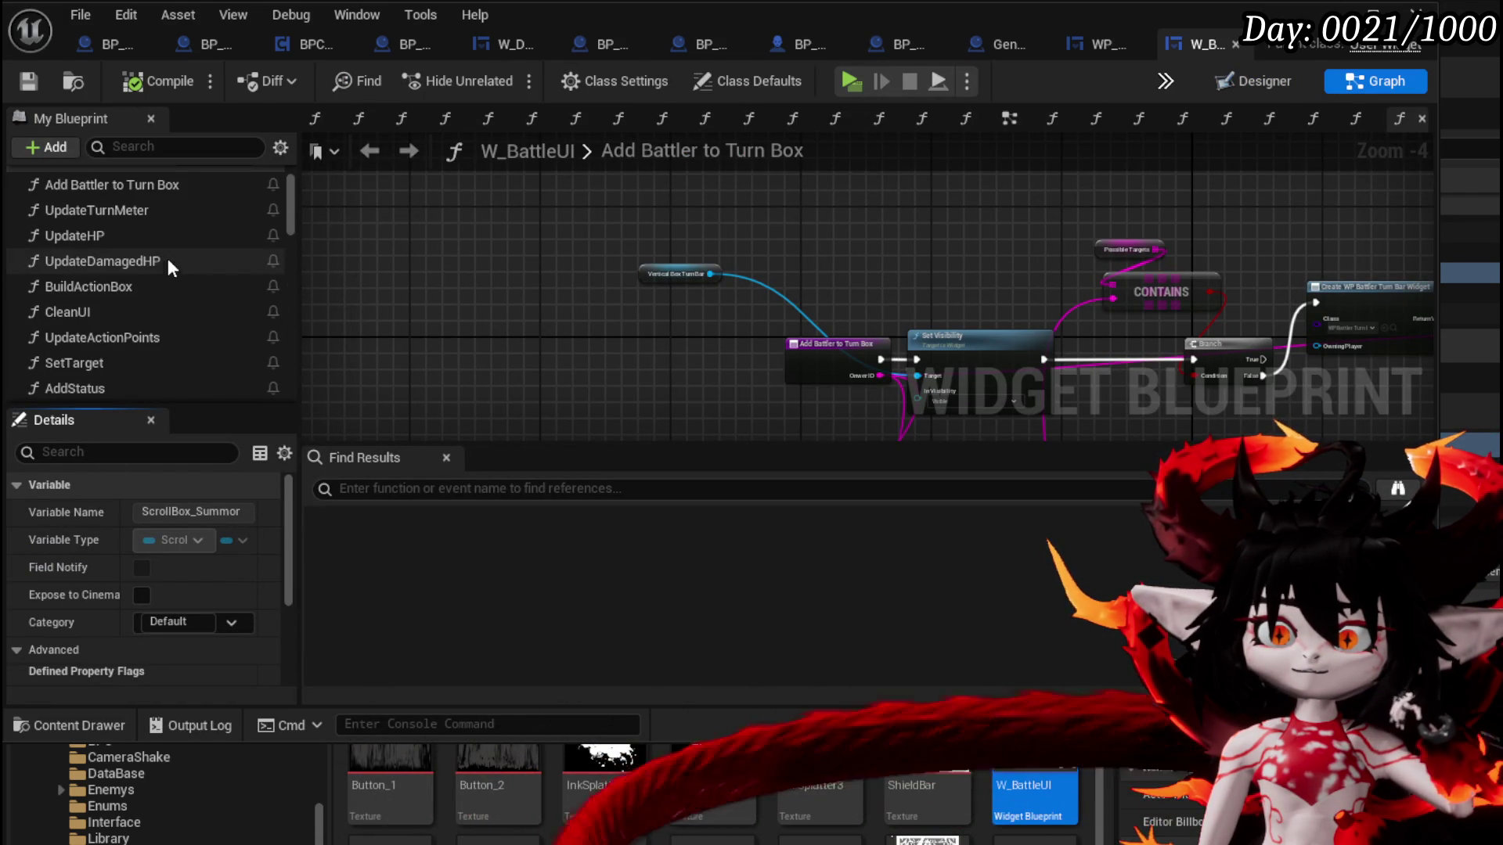
double_click(142, 185)
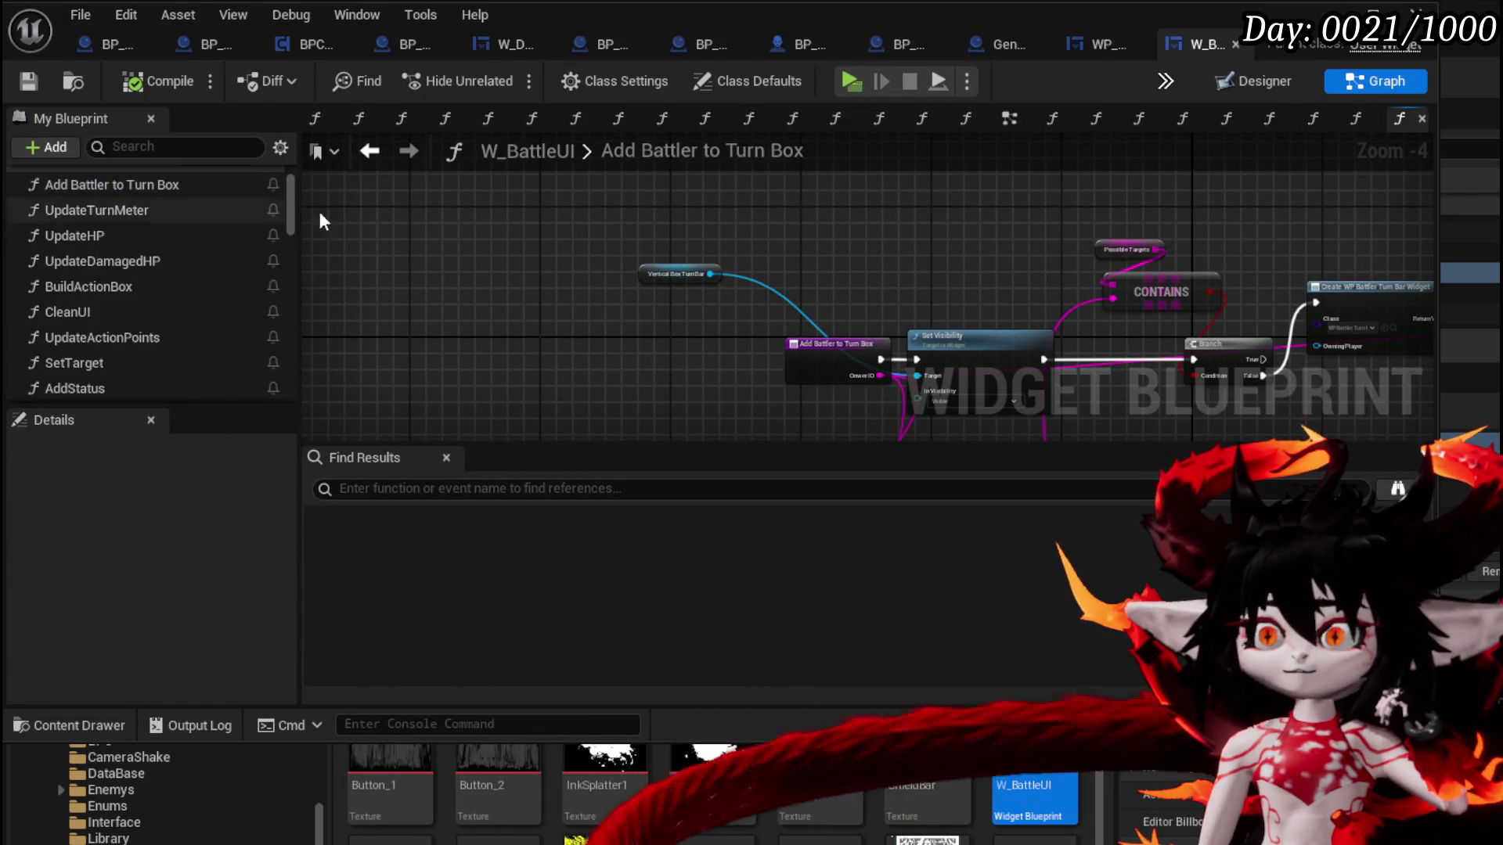
Find the Set Owner node and open the turn bar's SetOwner function from it
scroll(744, 238, "up", 3)
left_click_drag(926, 300, 534, 305)
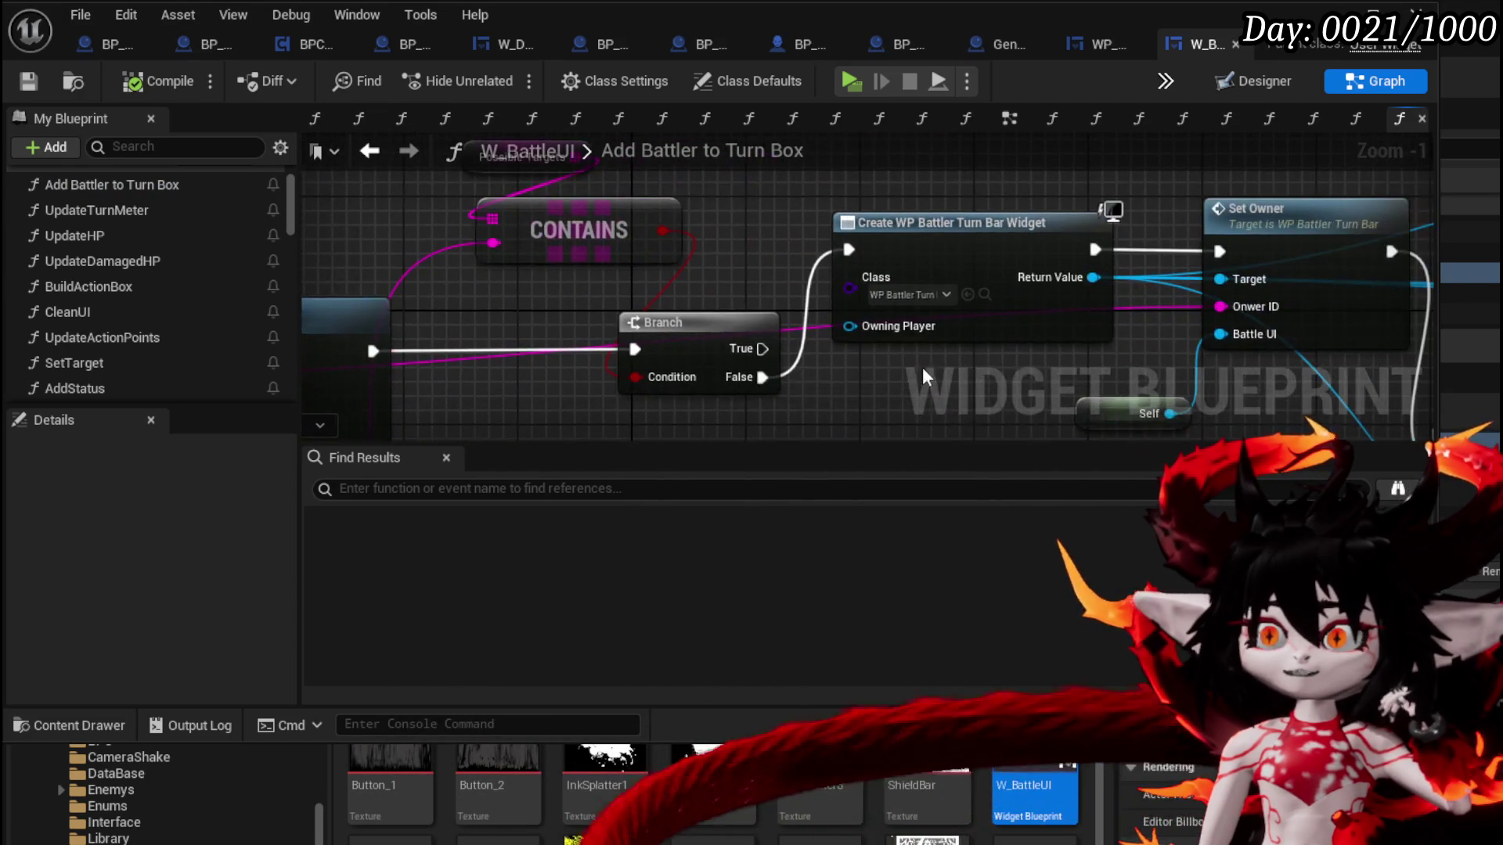
left_click_drag(895, 346, 495, 344)
left_click_drag(1160, 294, 1114, 302)
scroll(853, 326, "down", 2)
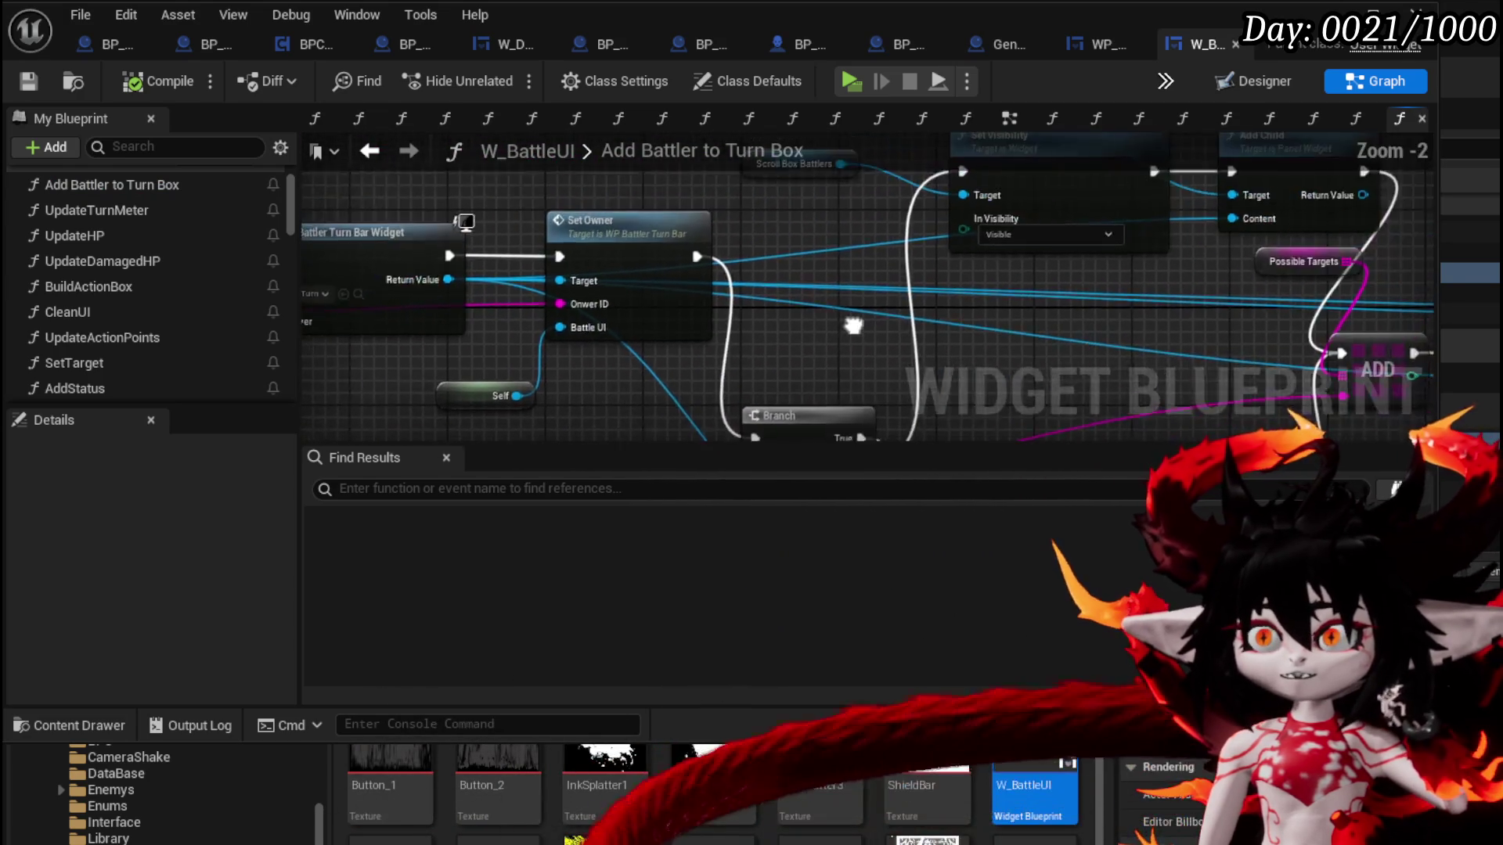
mouse_move(900, 331)
left_mouse_down()
mouse_move(888, 287)
mouse_move(344, 203)
left_mouse_up()
mouse_move(571, 219)
left_mouse_down()
mouse_move(429, 339)
mouse_move(353, 270)
left_mouse_up()
scroll(923, 259, "down", 3)
left_click_drag(923, 260, 763, 299)
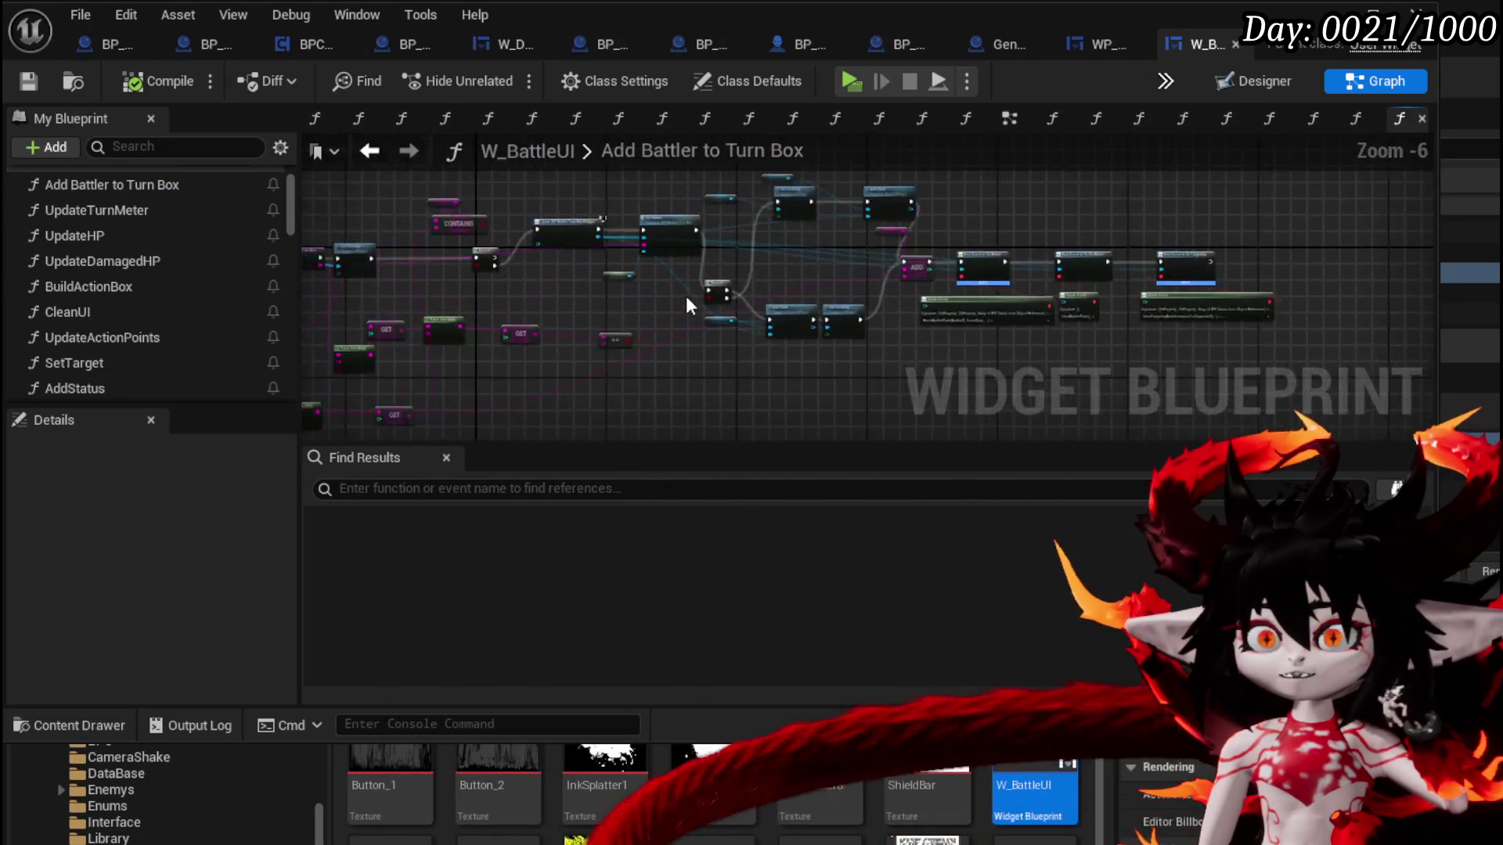
scroll(1013, 288, "up", 5)
scroll(1027, 286, "down", 3)
mouse_move(1026, 287)
left_mouse_down()
mouse_move(1238, 232)
mouse_move(819, 327)
left_mouse_up()
scroll(818, 327, "up", 1)
mouse_move(660, 344)
left_mouse_down()
mouse_move(1278, 335)
mouse_move(676, 355)
left_mouse_up()
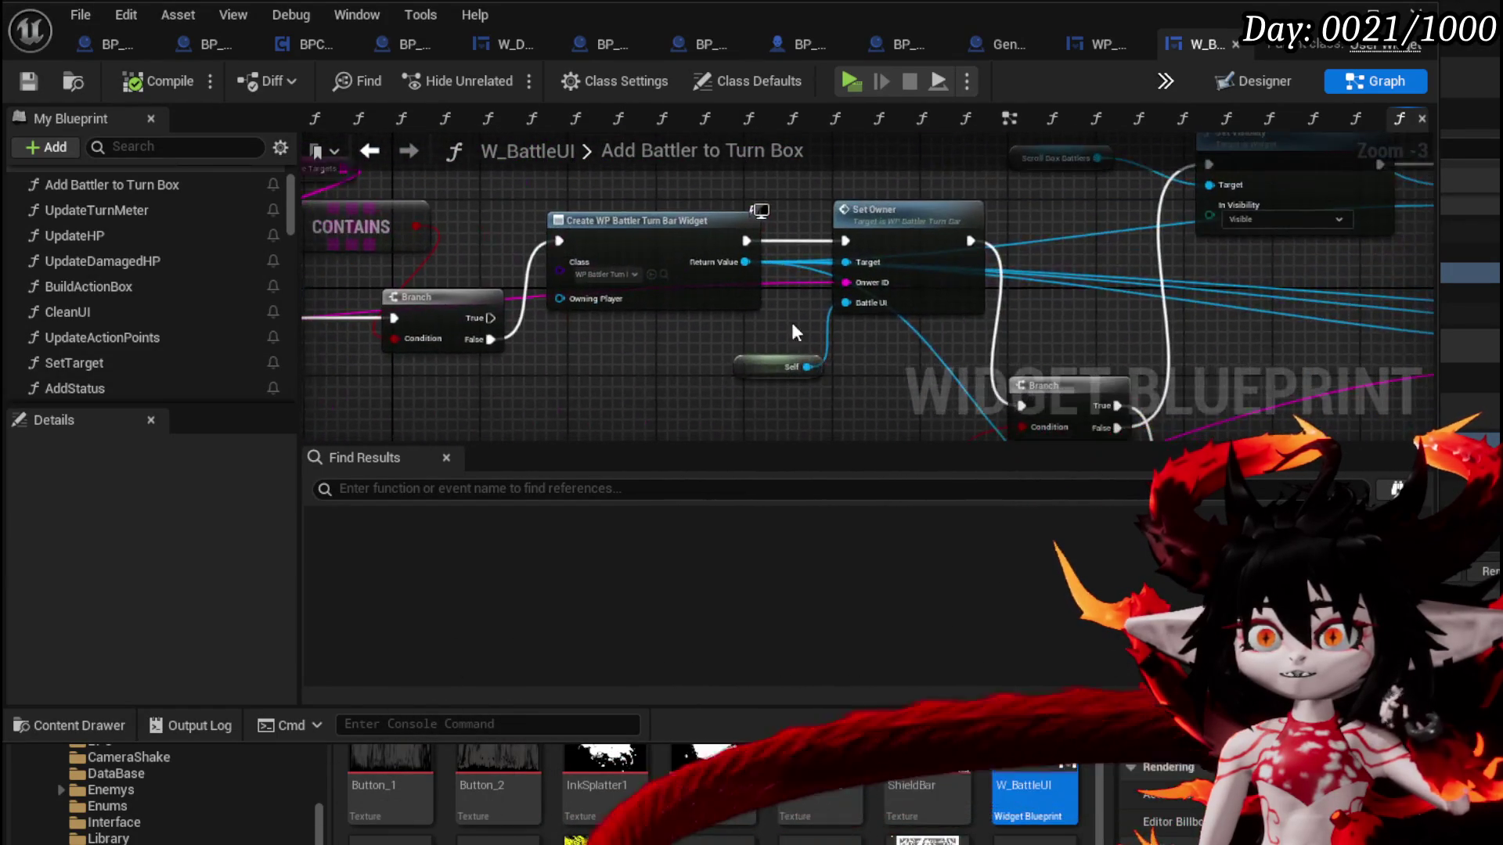
double_click(869, 258)
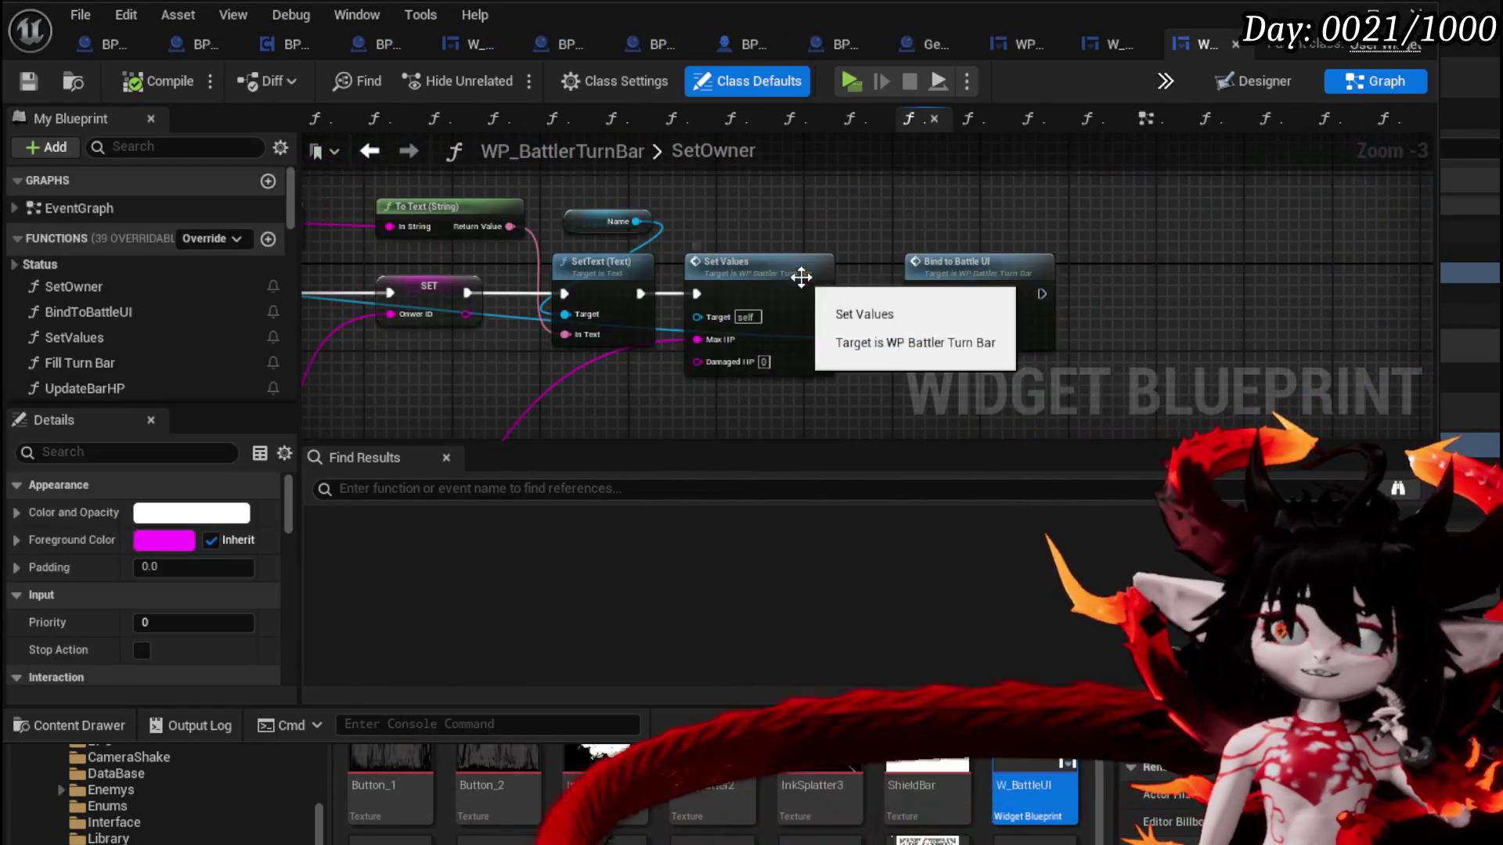
Move GET [3] under GET [2] and wire its output into Set Values' Damaged HP pin
mouse_move(813, 201)
left_mouse_down()
mouse_move(874, 200)
mouse_move(866, 336)
left_mouse_up()
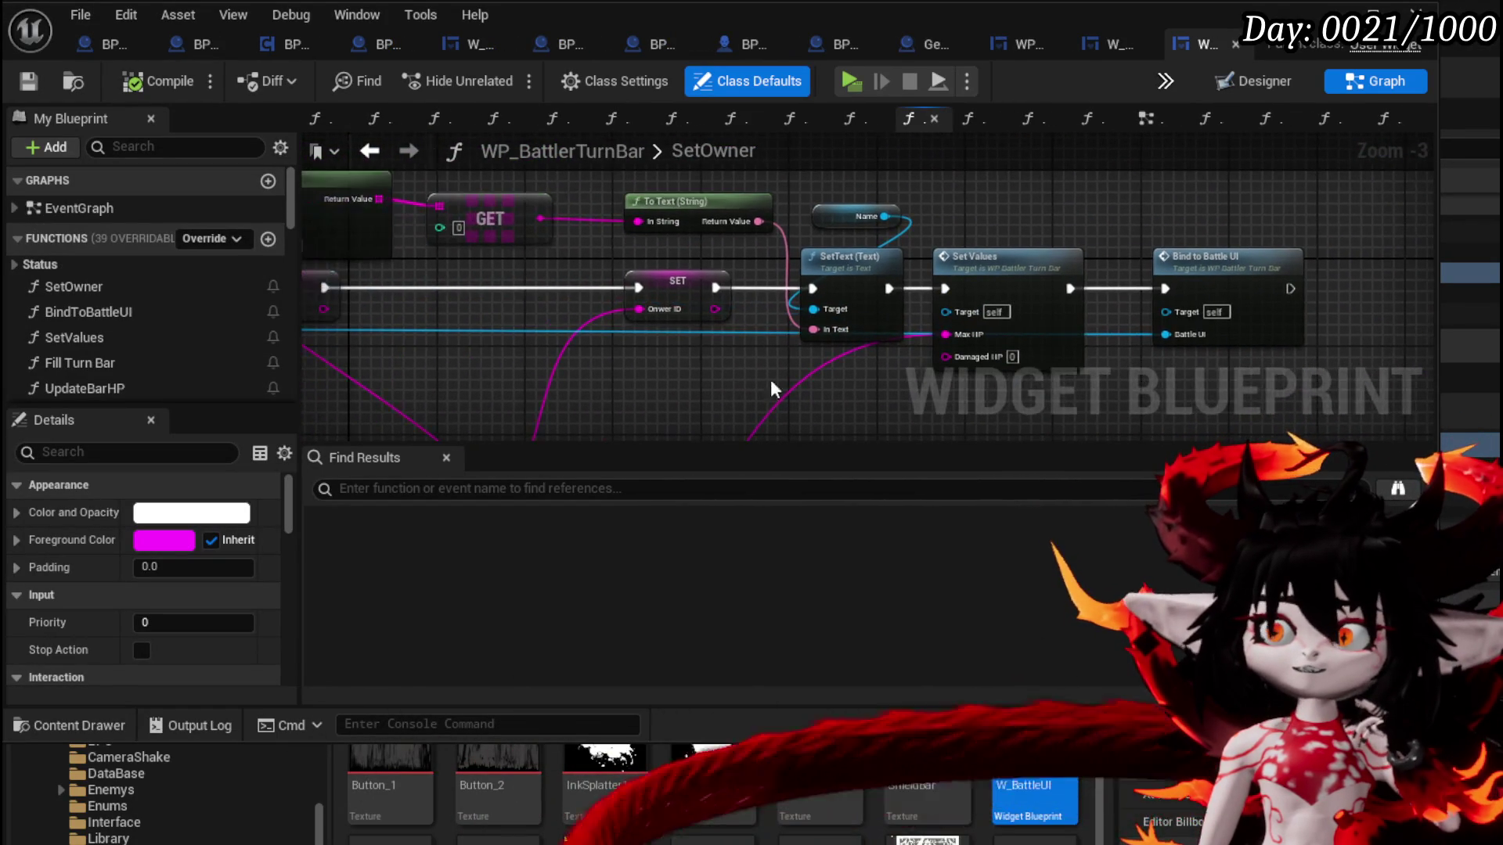
mouse_move(744, 388)
left_mouse_down()
mouse_move(627, 382)
mouse_move(1043, 349)
mouse_move(1010, 266)
mouse_move(1134, 235)
mouse_move(1003, 135)
left_mouse_up()
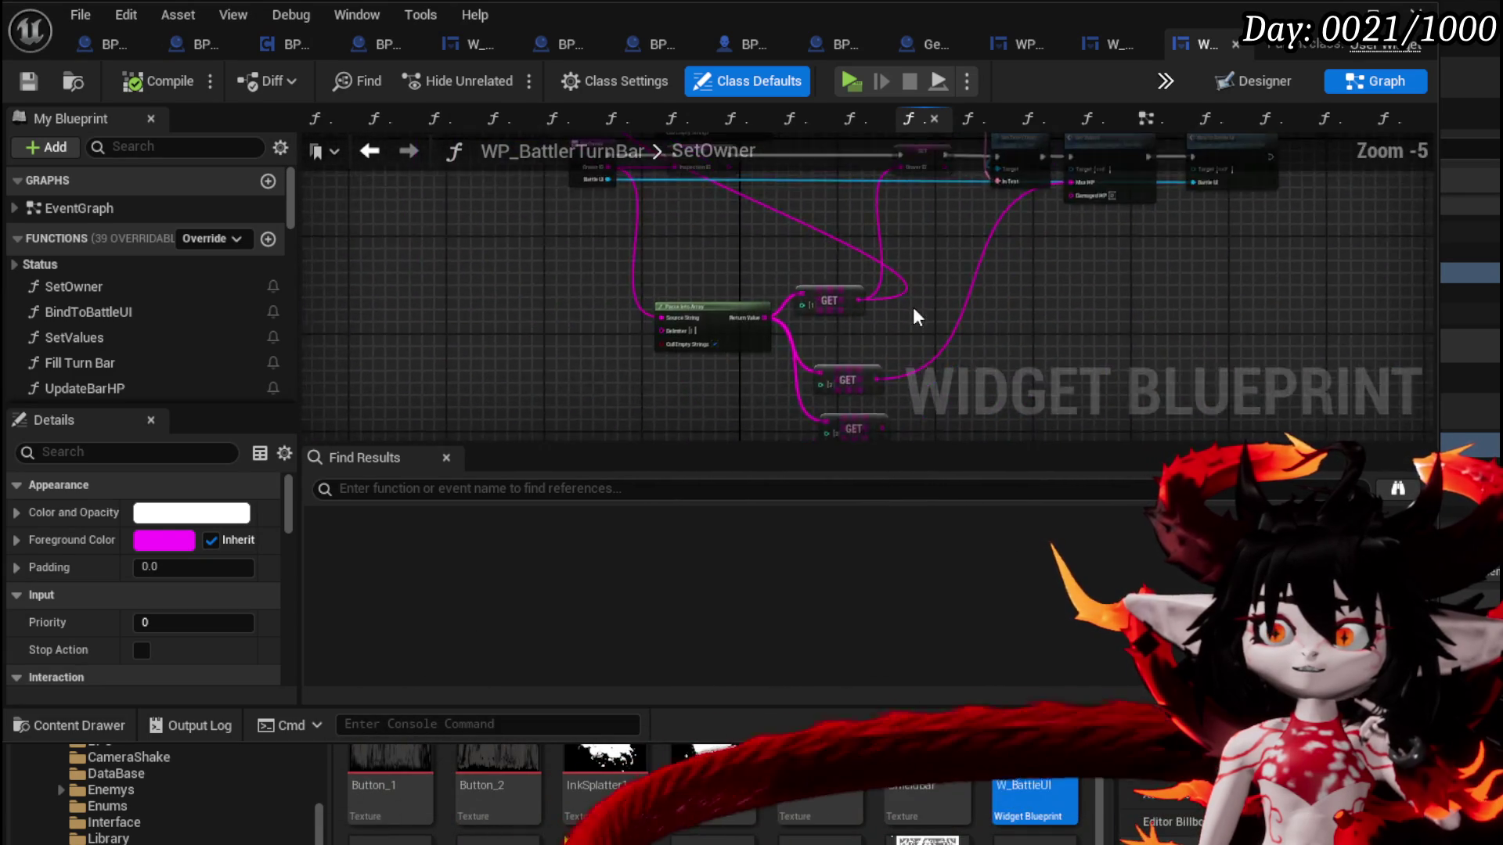
scroll(809, 290, "up", 2)
left_click(726, 249)
mouse_move(790, 383)
left_mouse_down()
mouse_move(775, 306)
mouse_move(720, 329)
mouse_move(797, 328)
mouse_move(725, 198)
mouse_move(883, 249)
left_mouse_up()
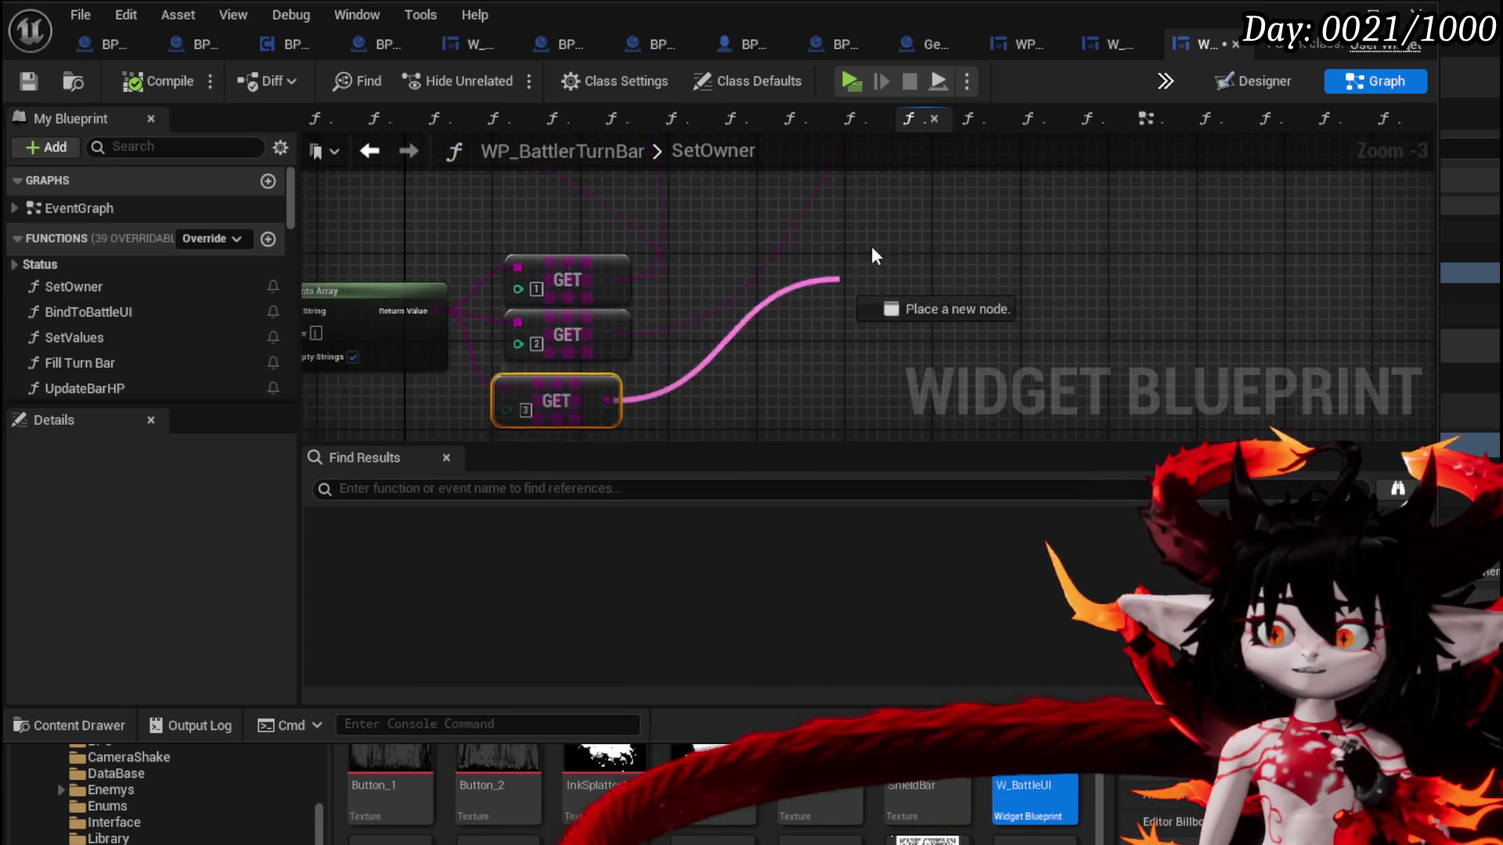
left_click_drag(739, 364, 993, 331)
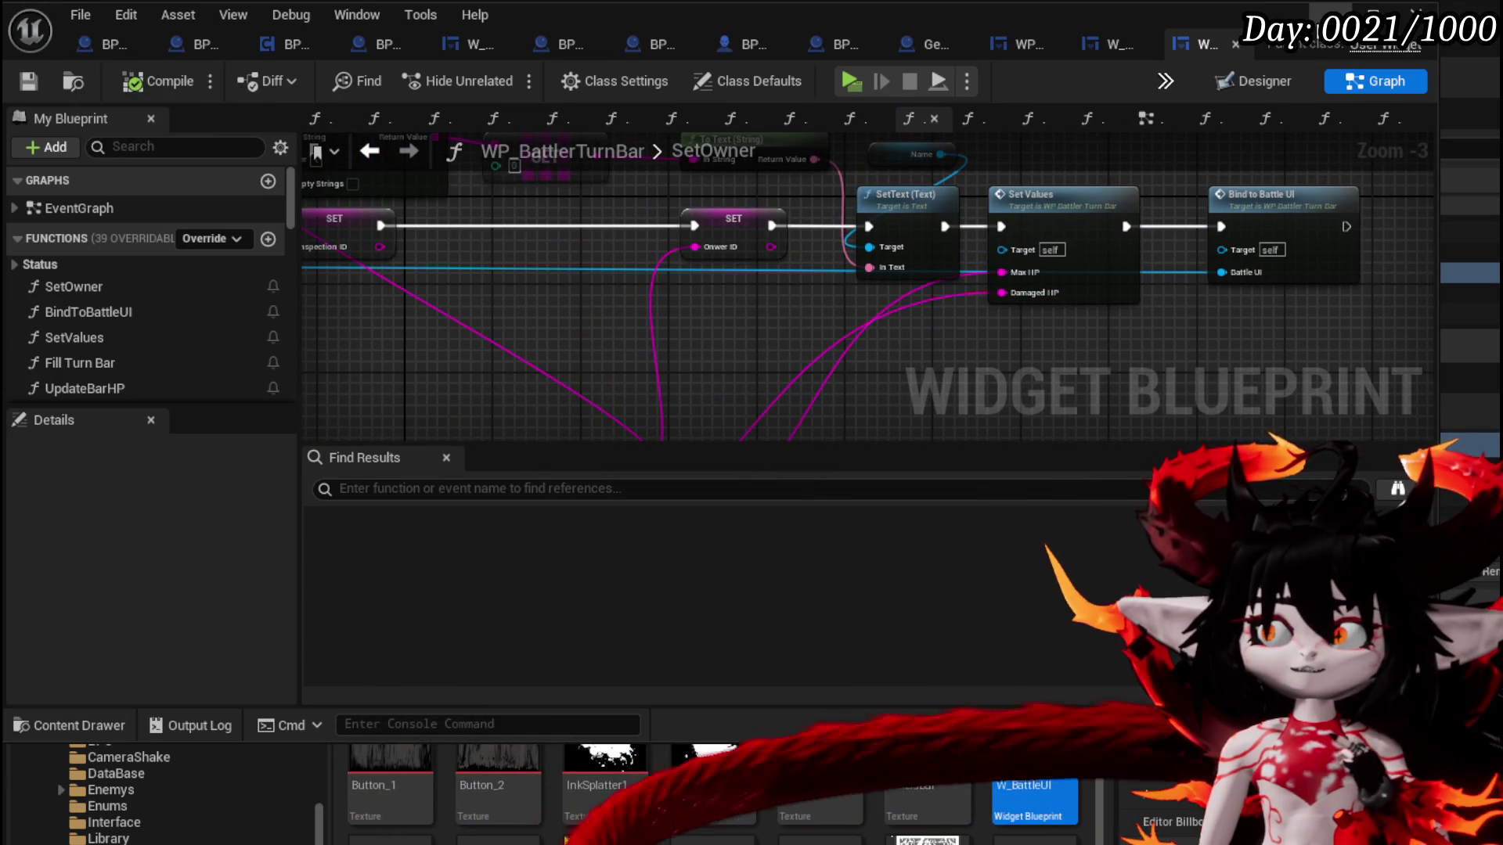
left_click(1331, 16)
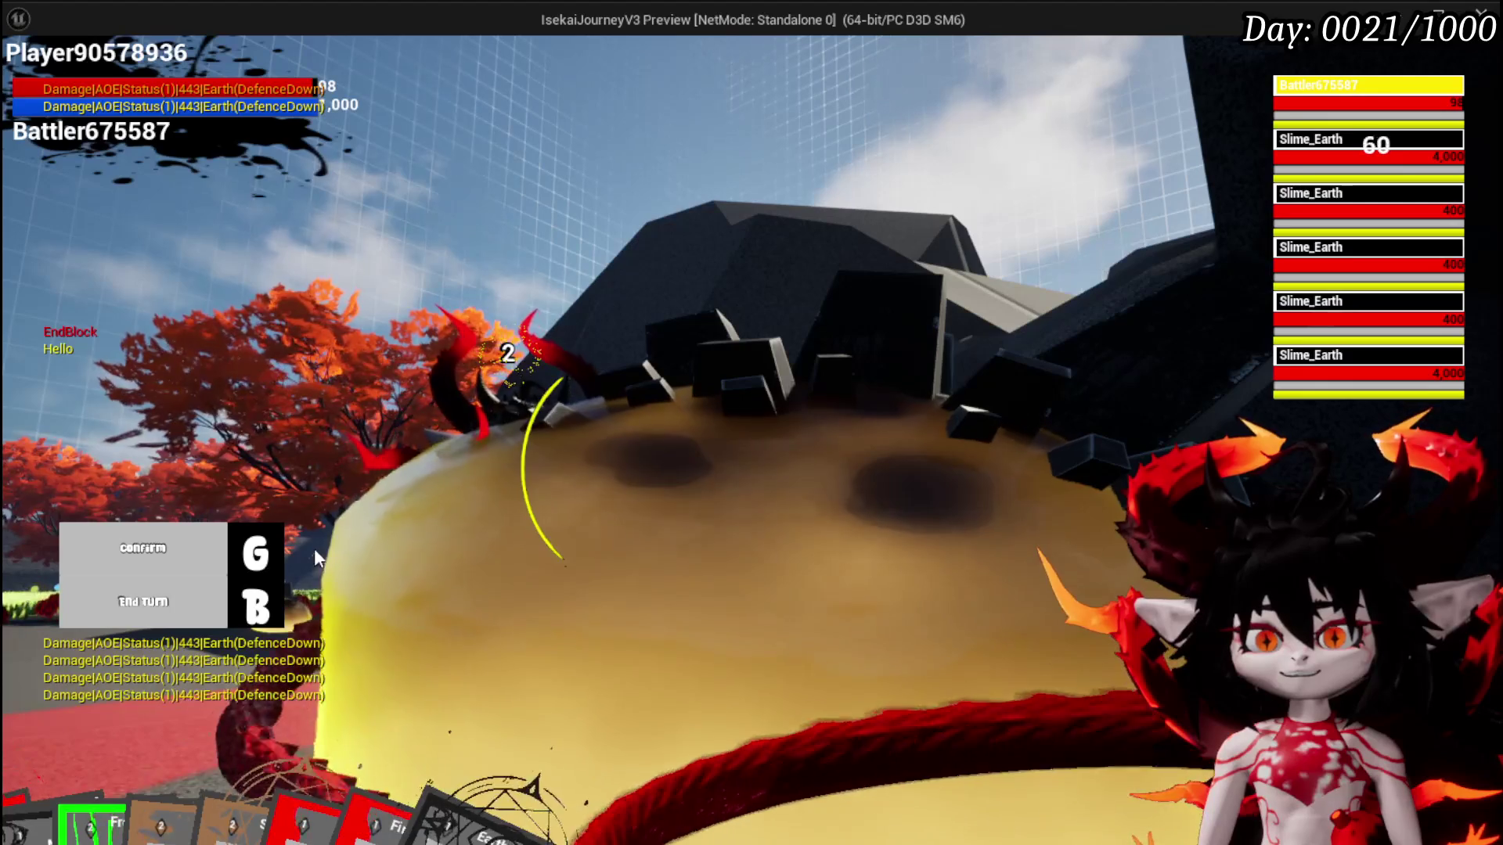
Cast the Giga Buff card, then select the Burn Debuff card
mouse_move(259, 778)
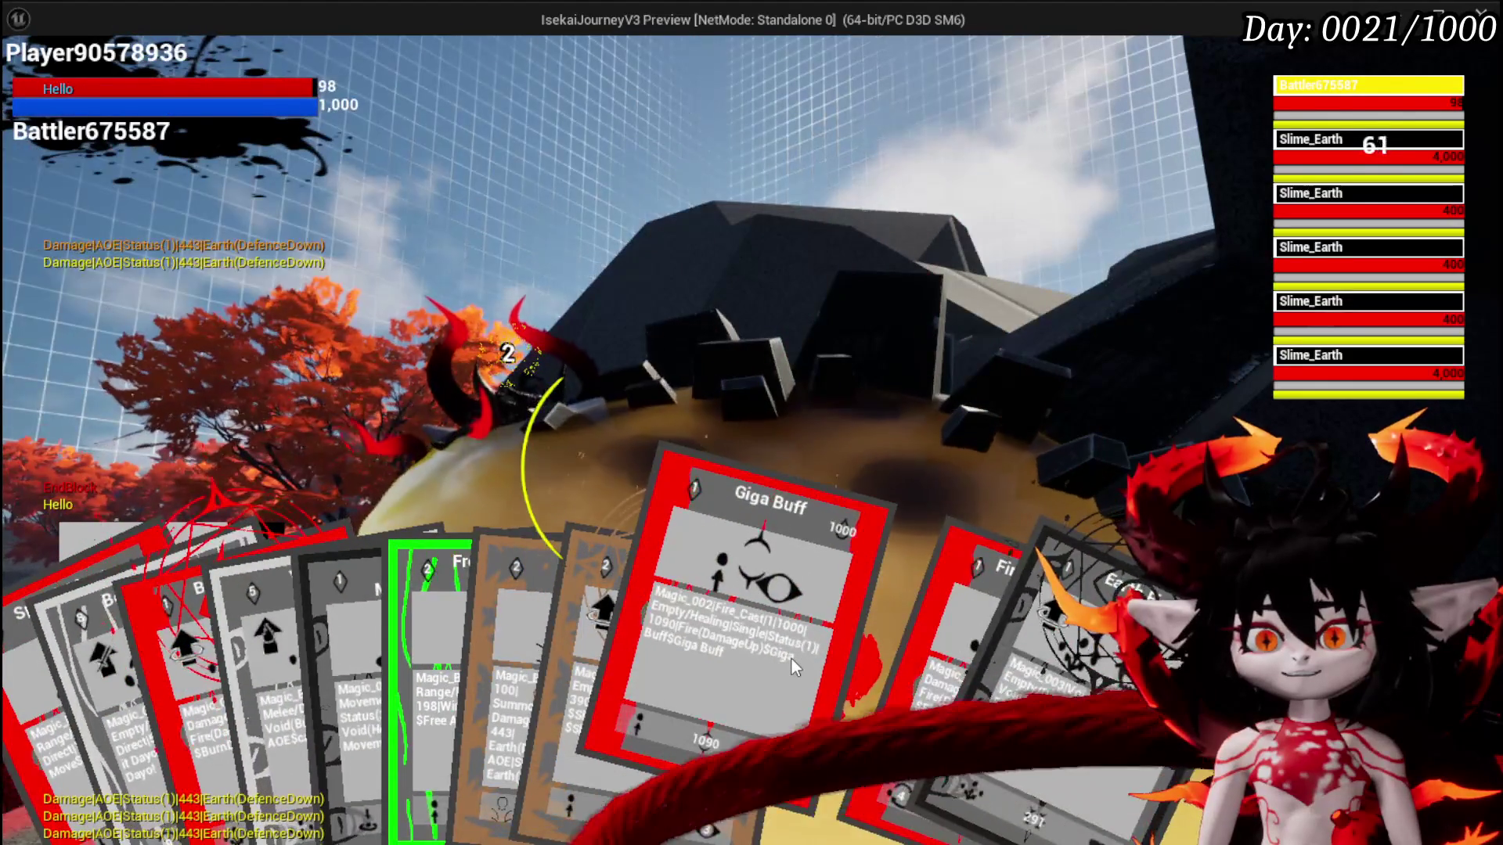
left_click(790, 658)
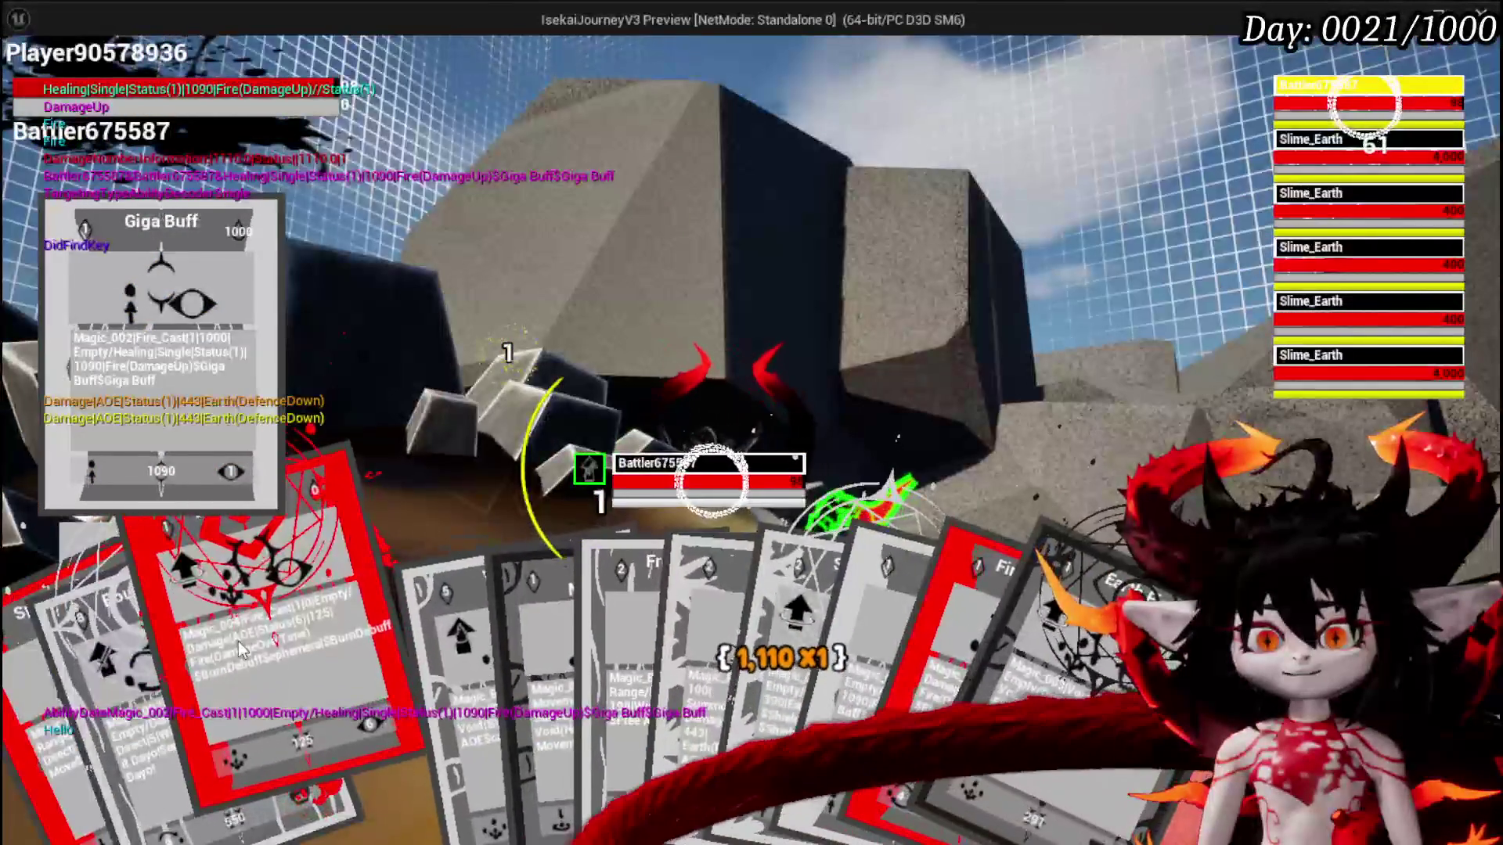
left_click(238, 641)
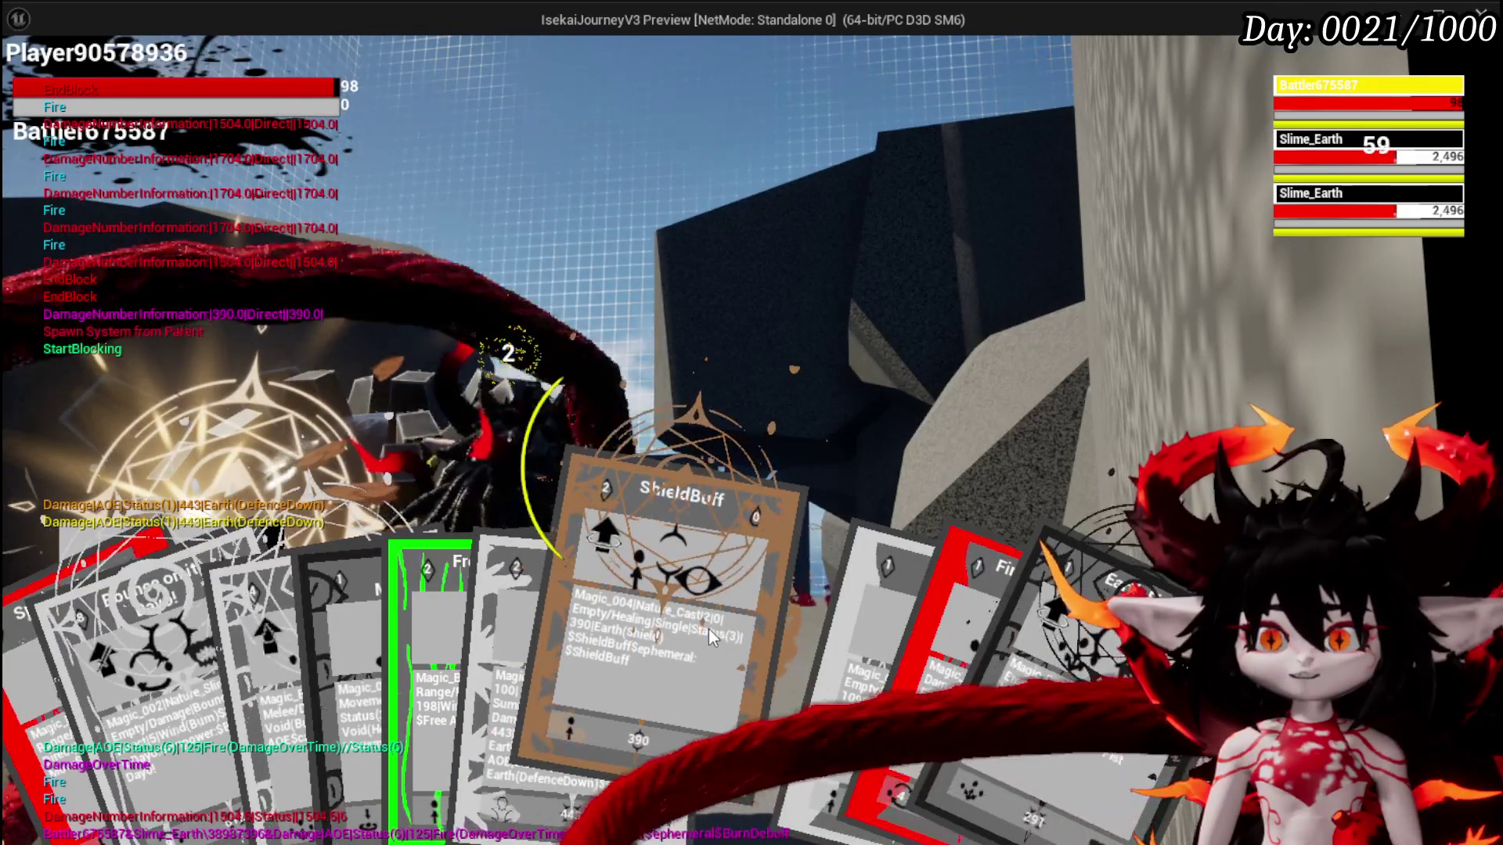
Cast ShieldBuff, hit both slimes with Earth Fist (992 to 505 HP), and end the turn
left_click(708, 628)
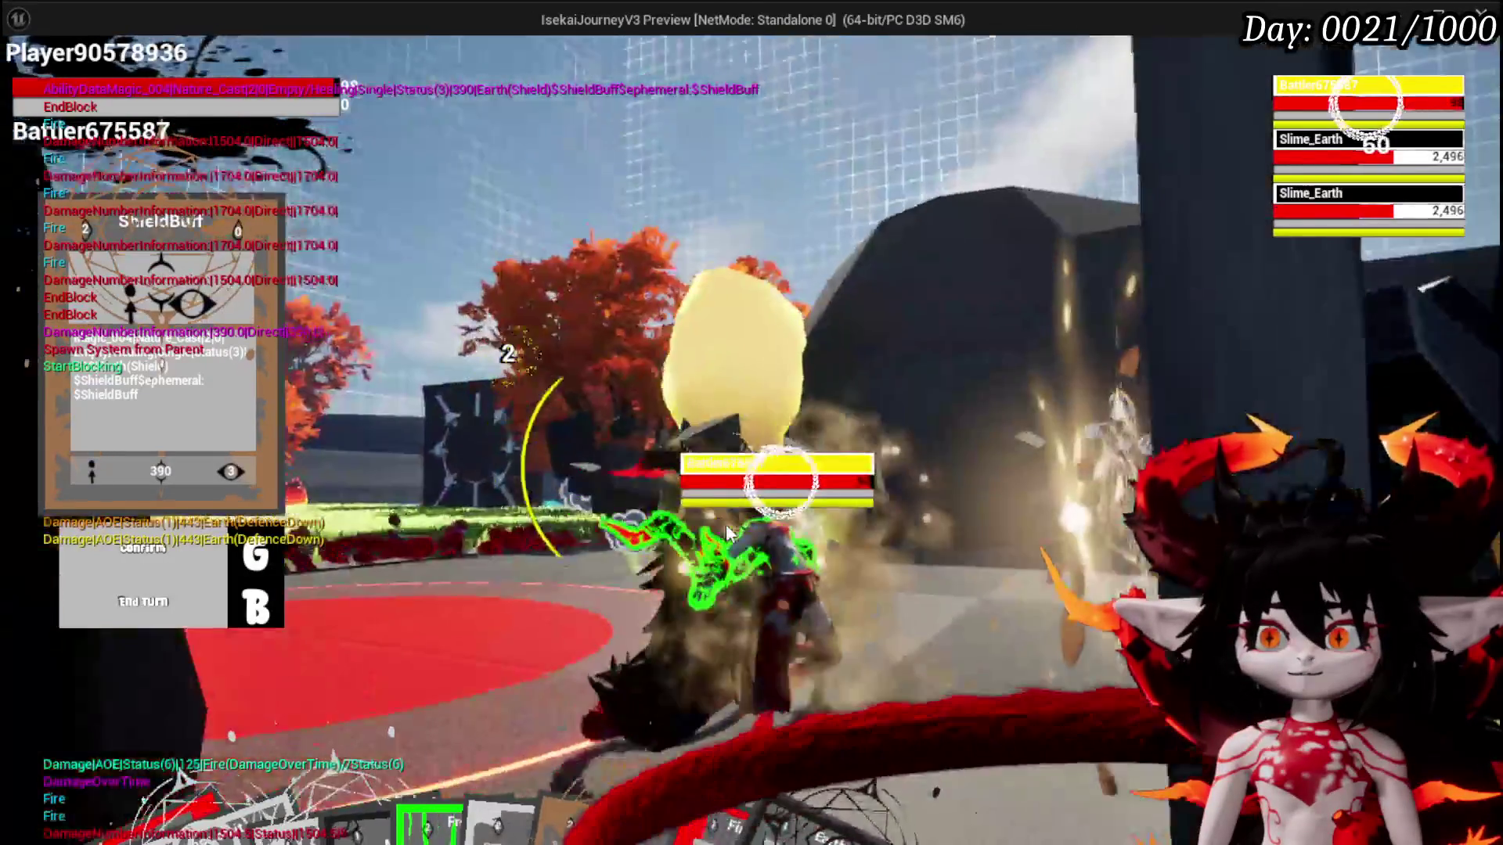
left_click(725, 524)
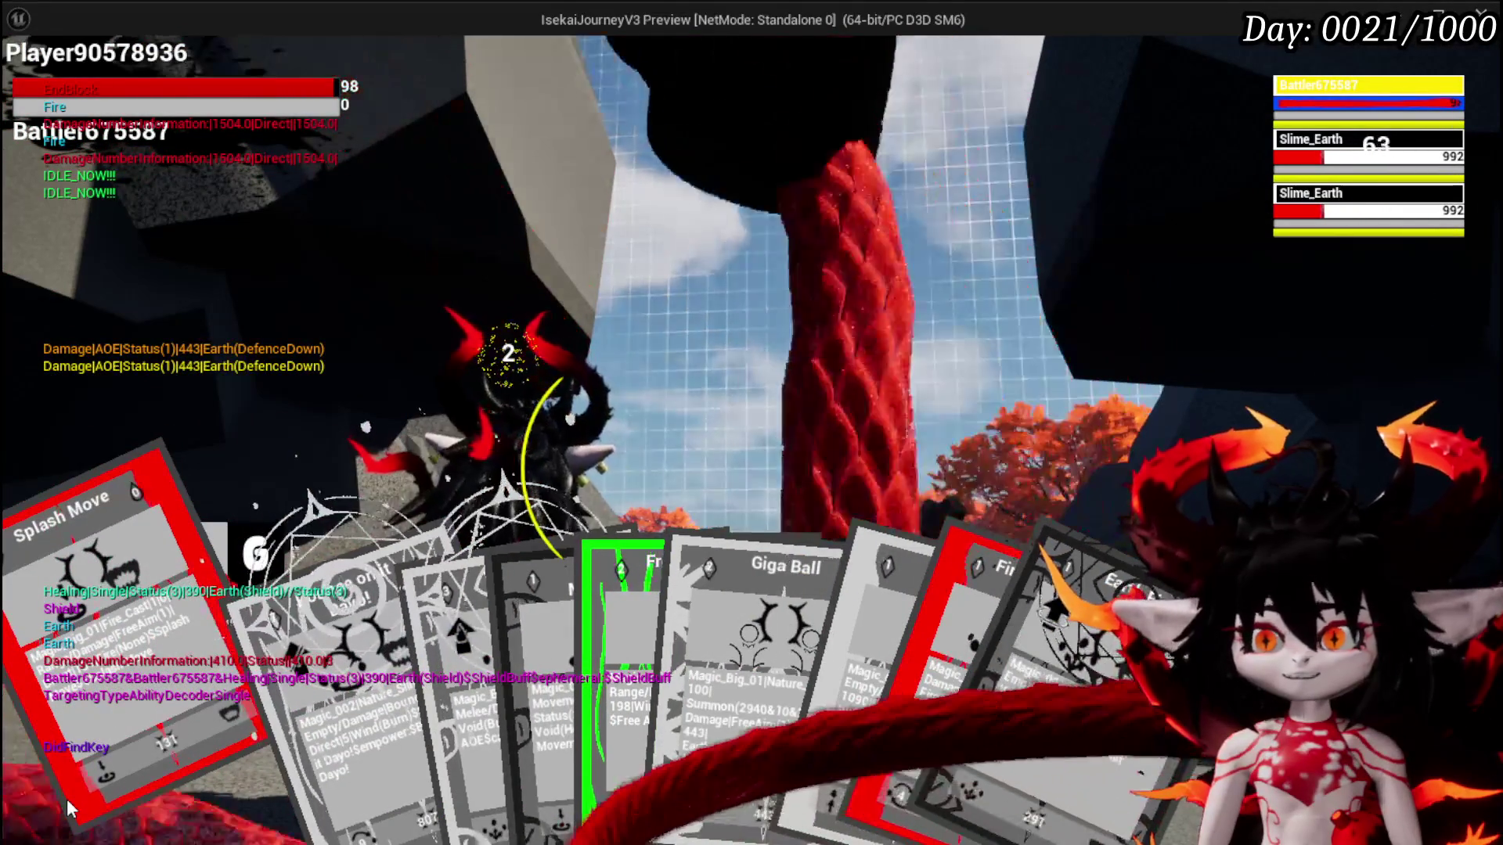
mouse_move(637, 722)
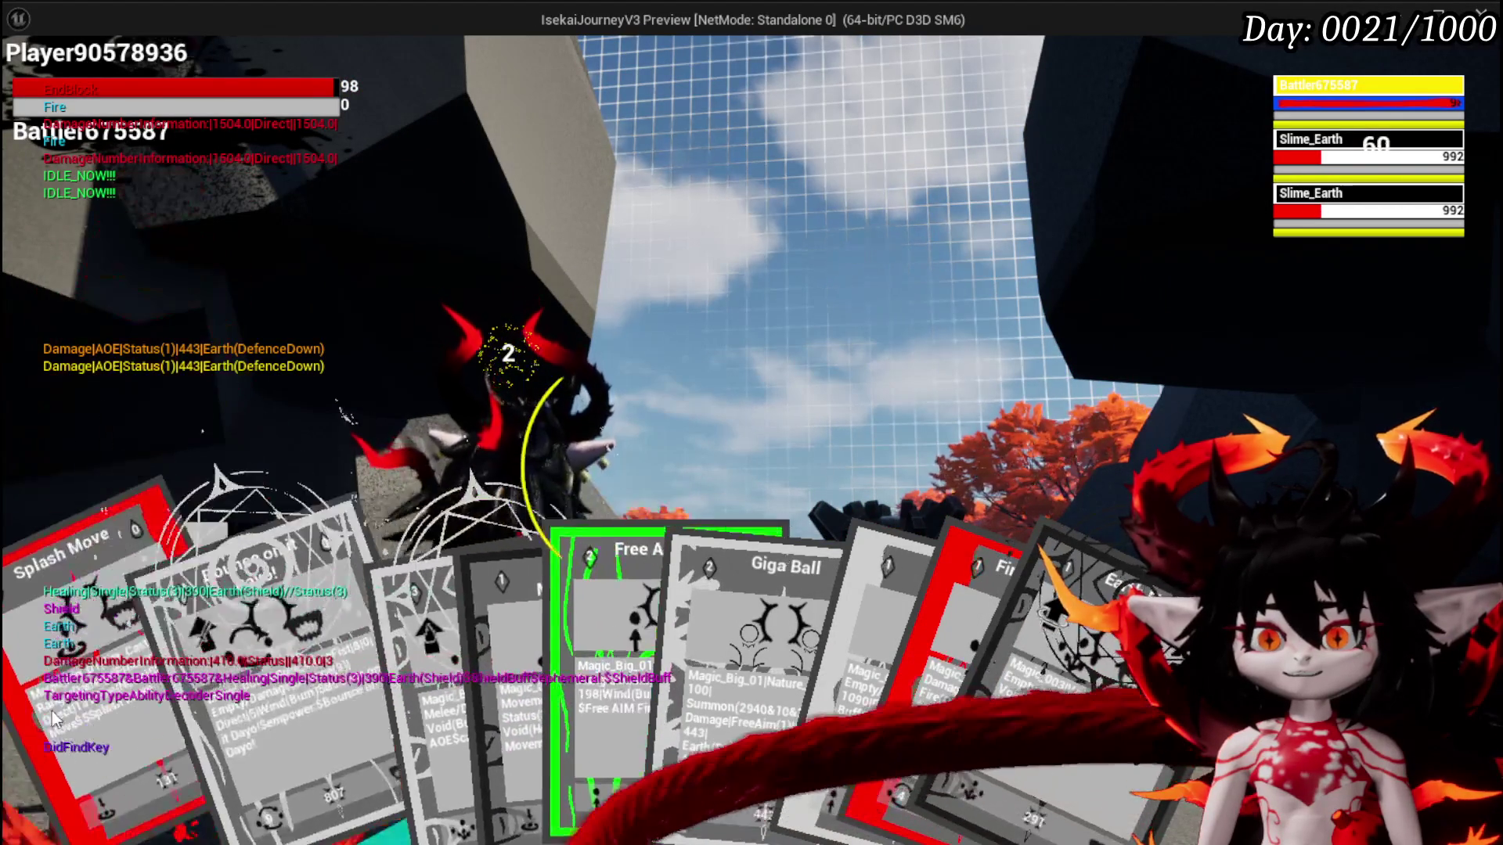
mouse_move(377, 709)
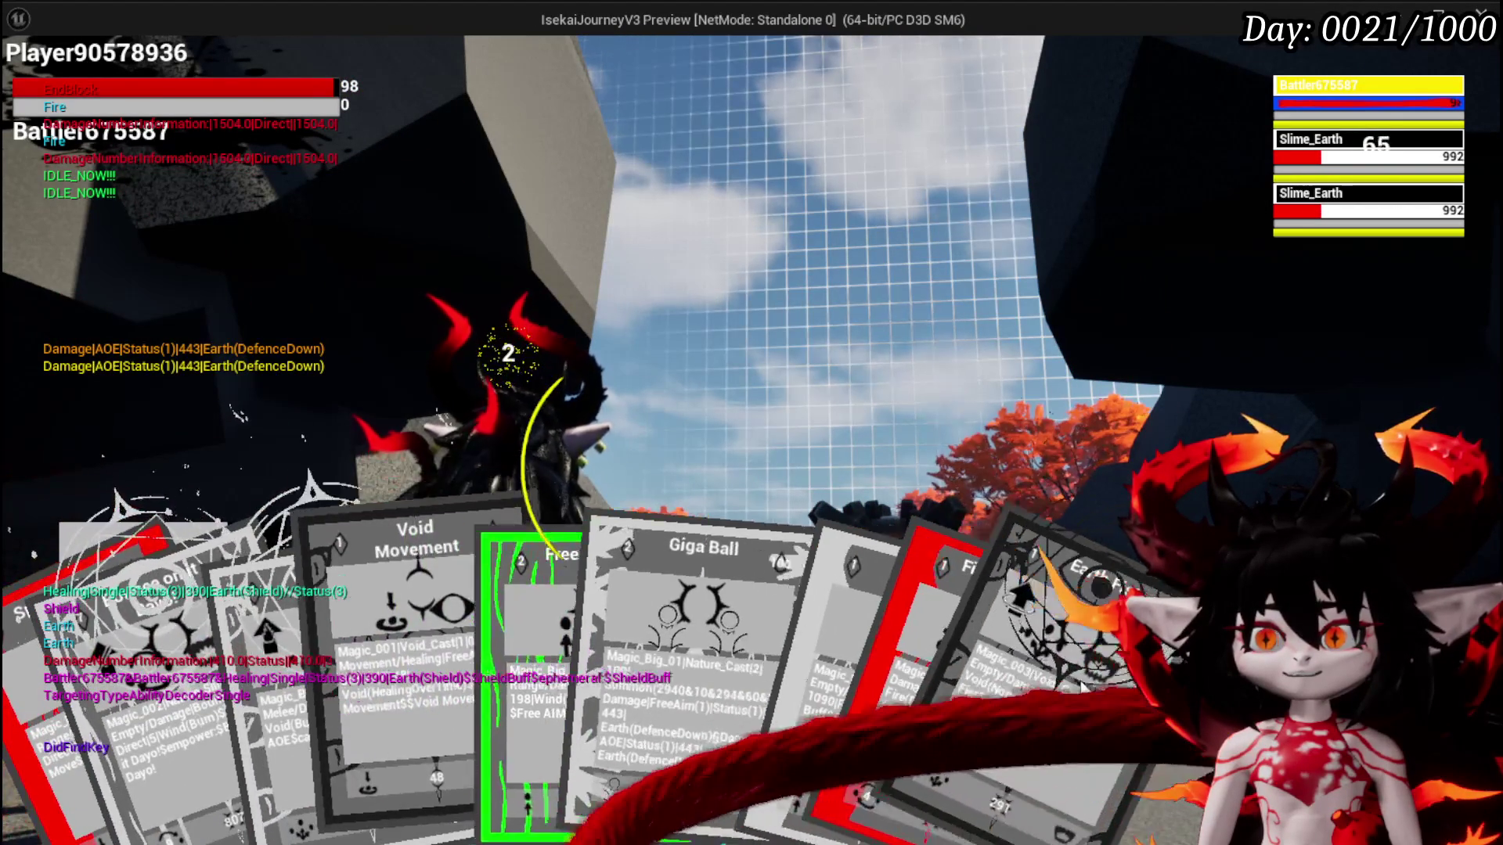
left_click(916, 716)
key("g")
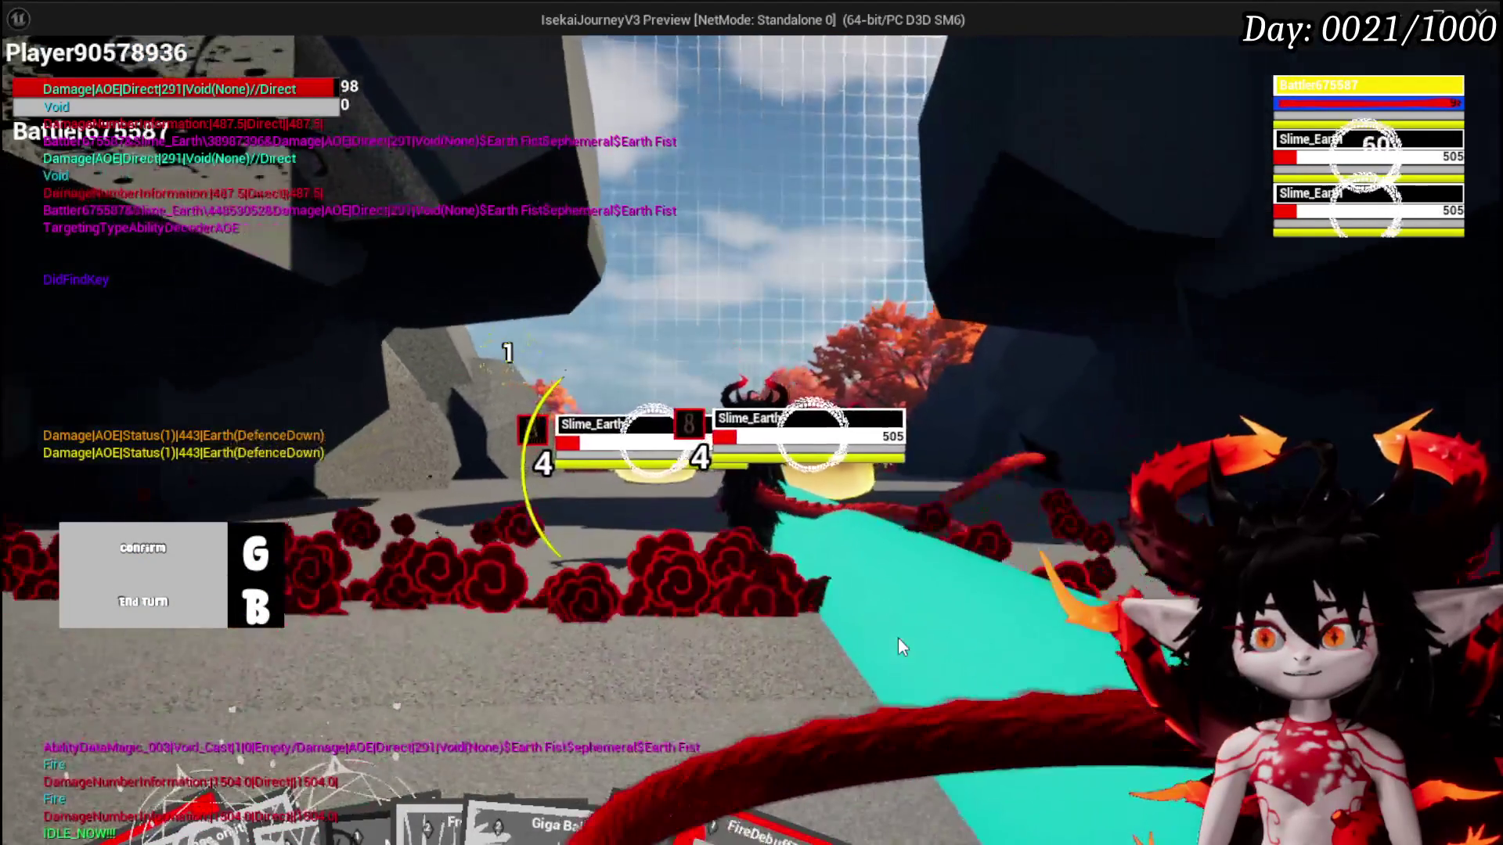
key("b")
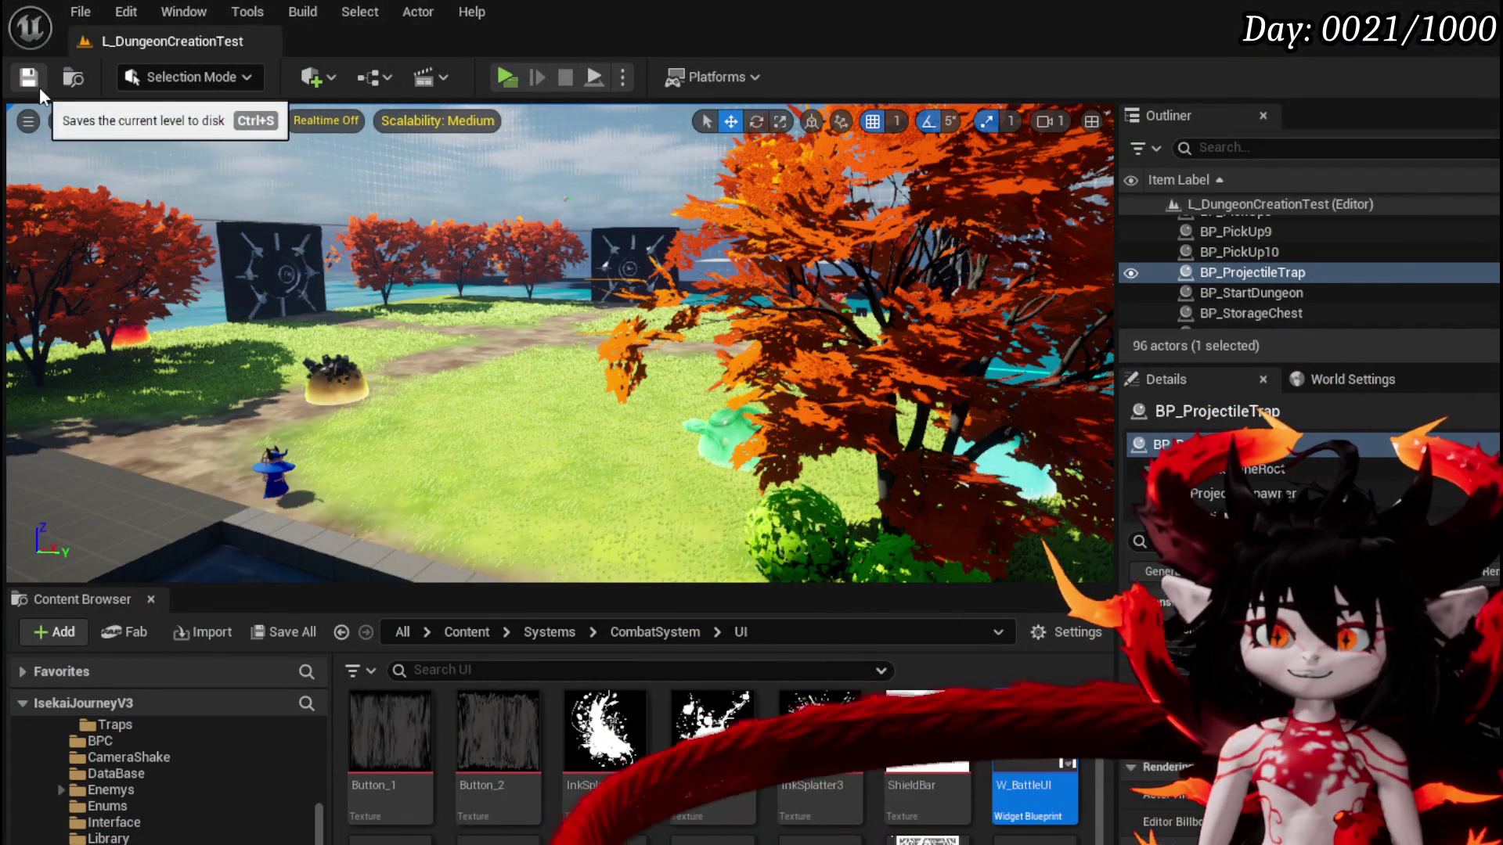
Save the L_DungeonCreationTest level and return to the WP_BattlerTurnBar blueprint editor
left_click_drag(681, 419, 646, 501)
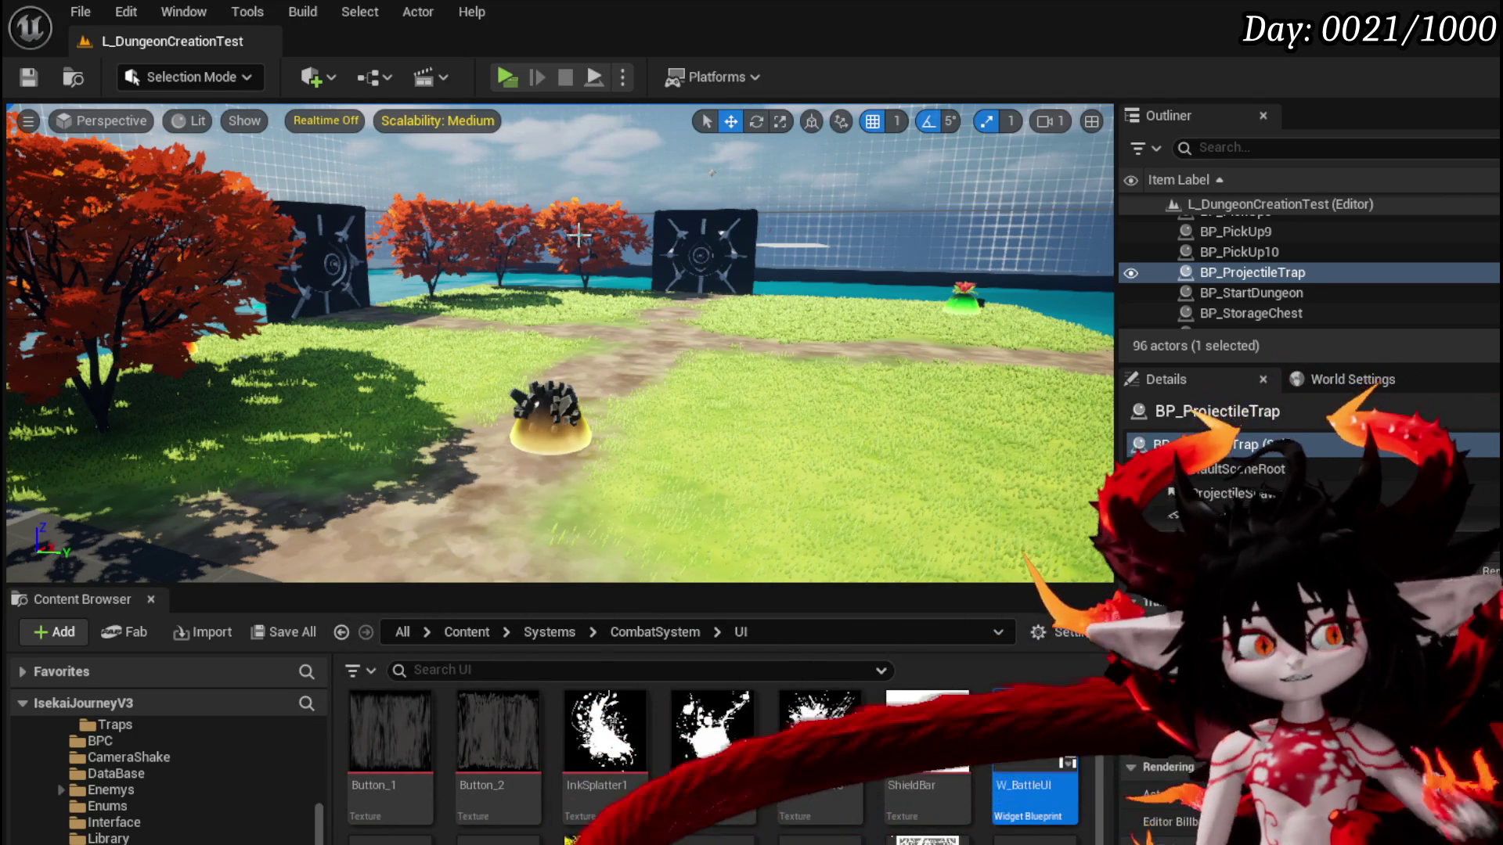
left_click(28, 78)
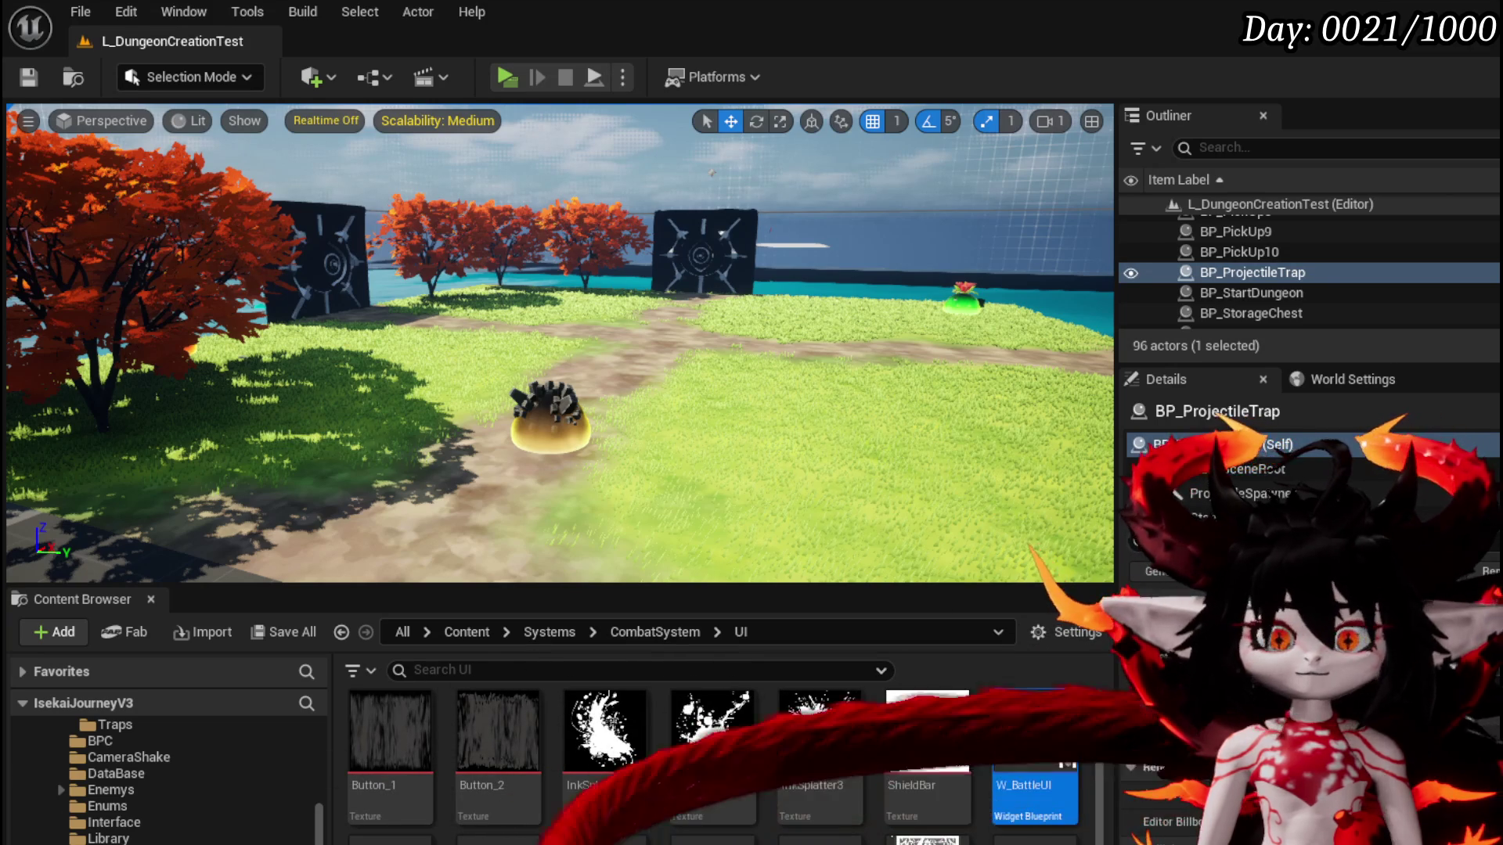
key("alt+Tab")
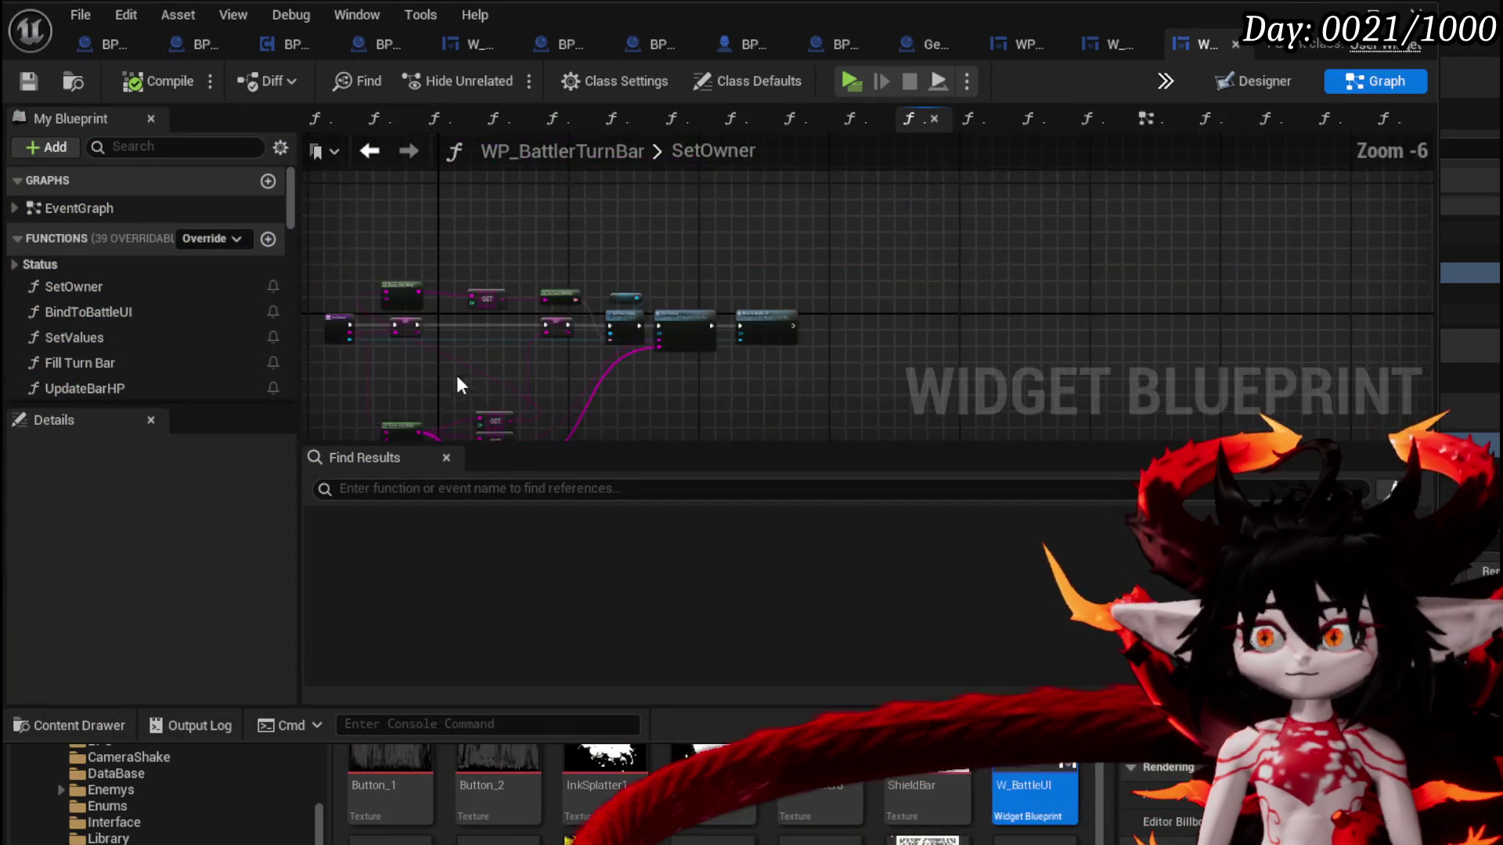
Switch to the GeneralUI_Manager blueprint and centre its Switch on String node
left_click_drag(458, 384, 658, 271)
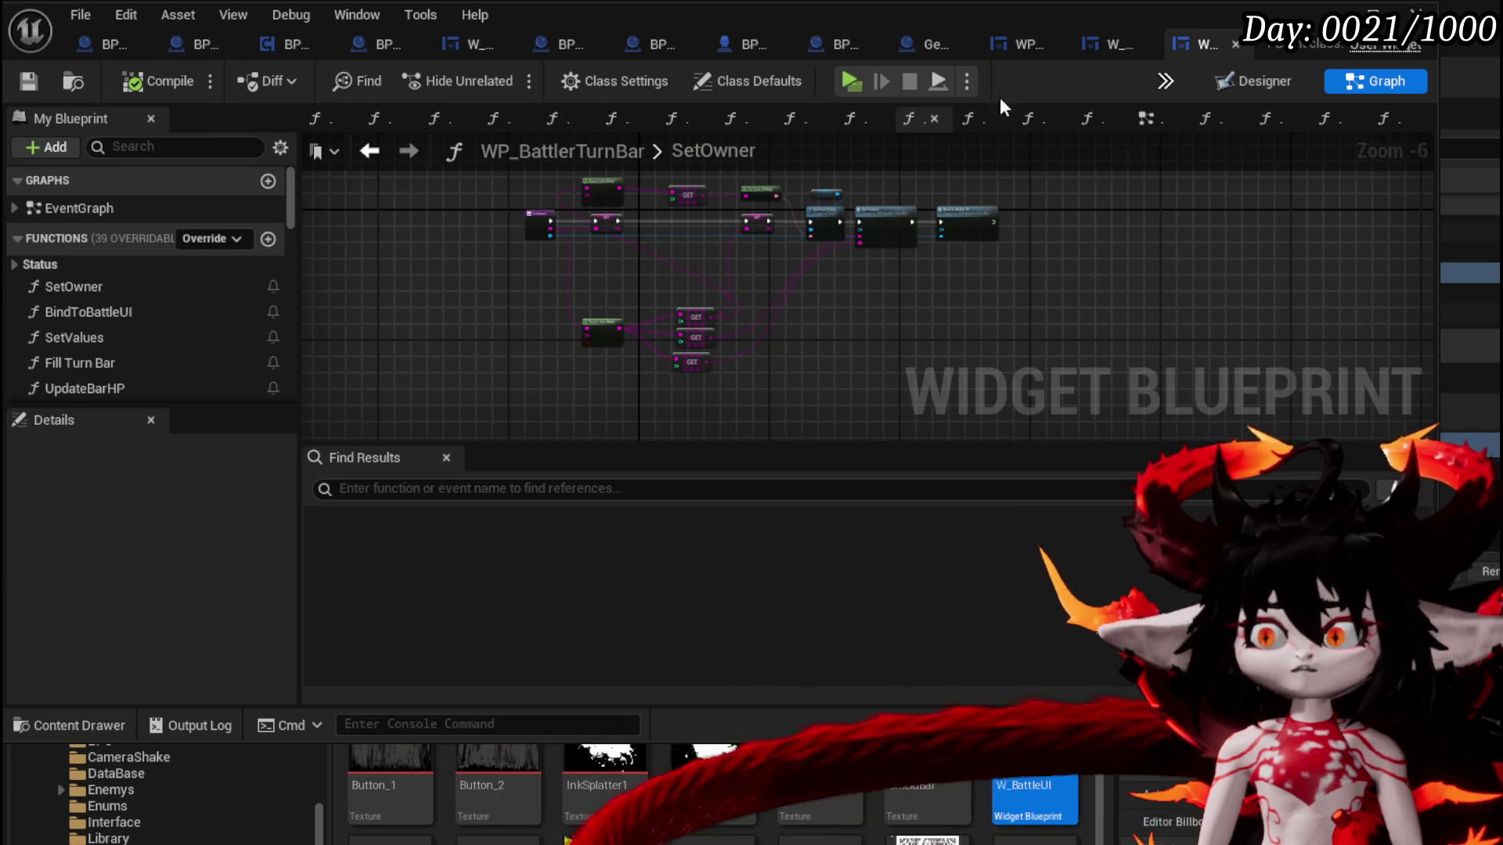
left_click(1100, 46)
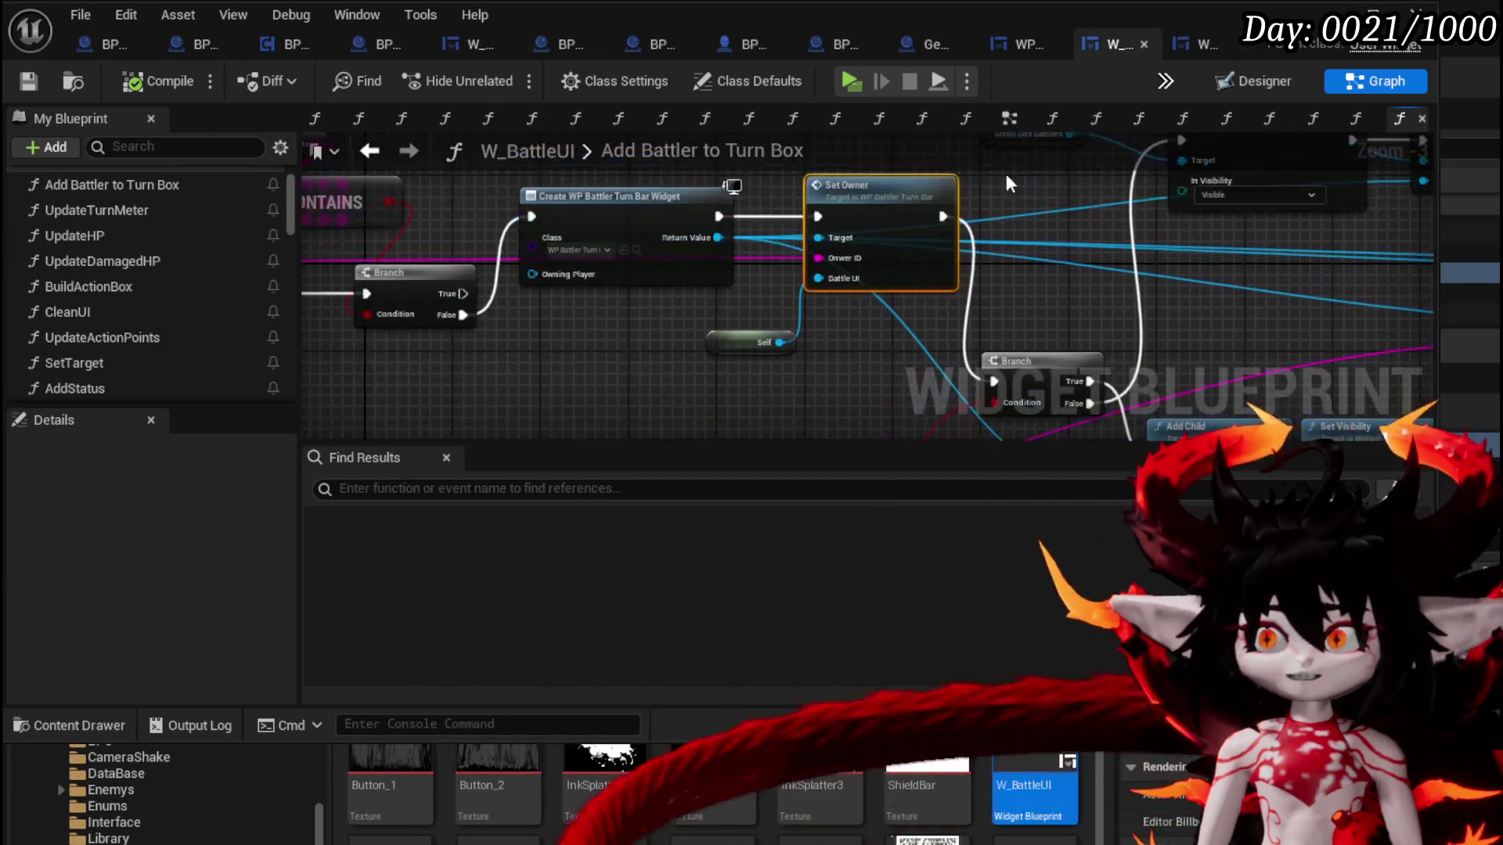
left_click(932, 44)
mouse_move(1007, 311)
left_mouse_down()
mouse_move(537, 313)
mouse_move(297, 271)
left_mouse_up()
left_click_drag(1057, 347, 1115, 282)
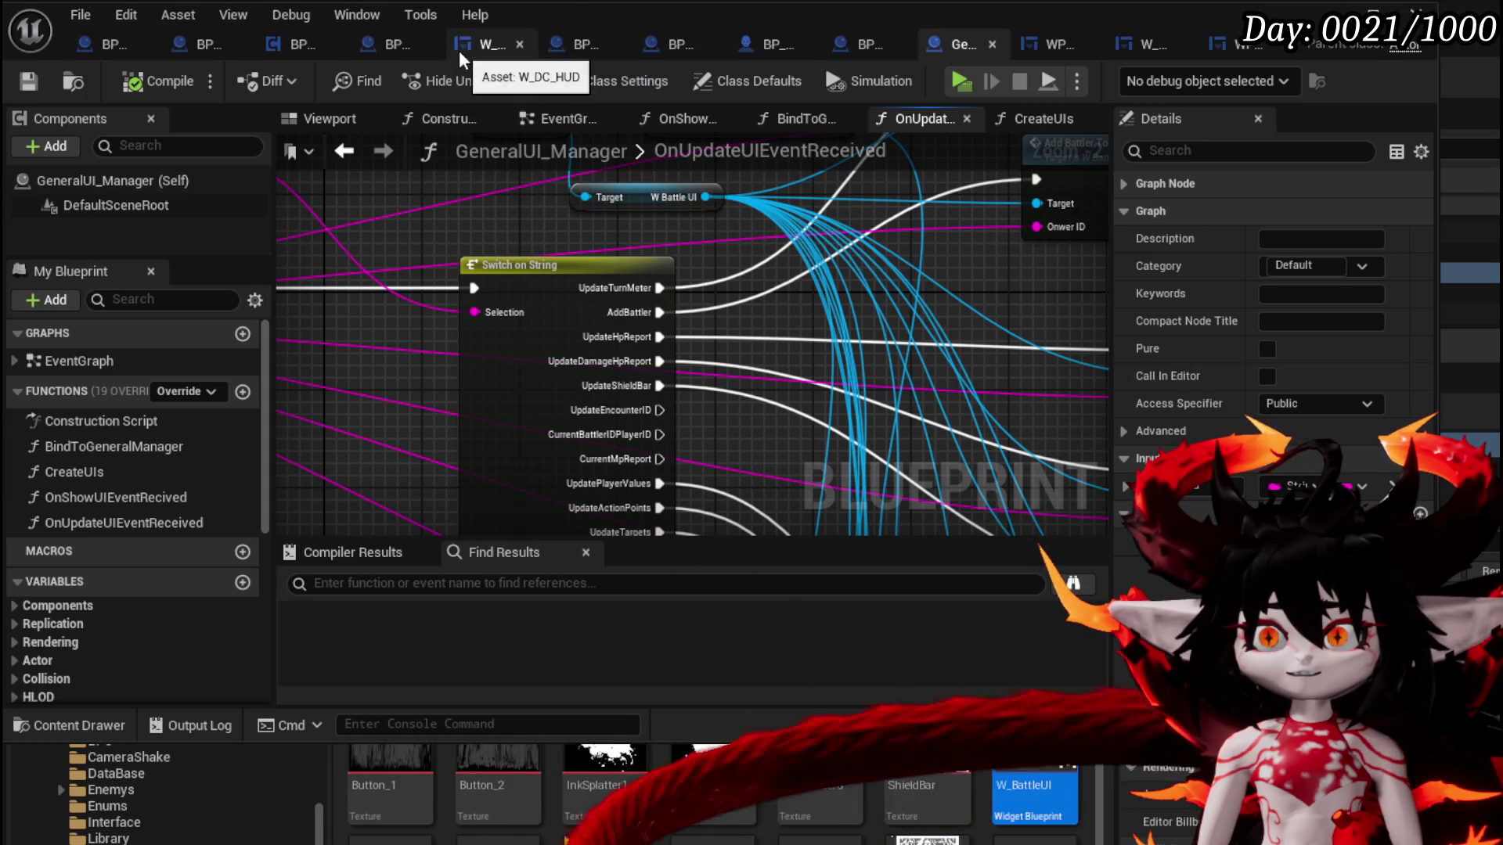
Go to BP_DC_RoomManager's UpdatePlayerDamagedHP graph and bring its entry node into view
left_click(365, 48)
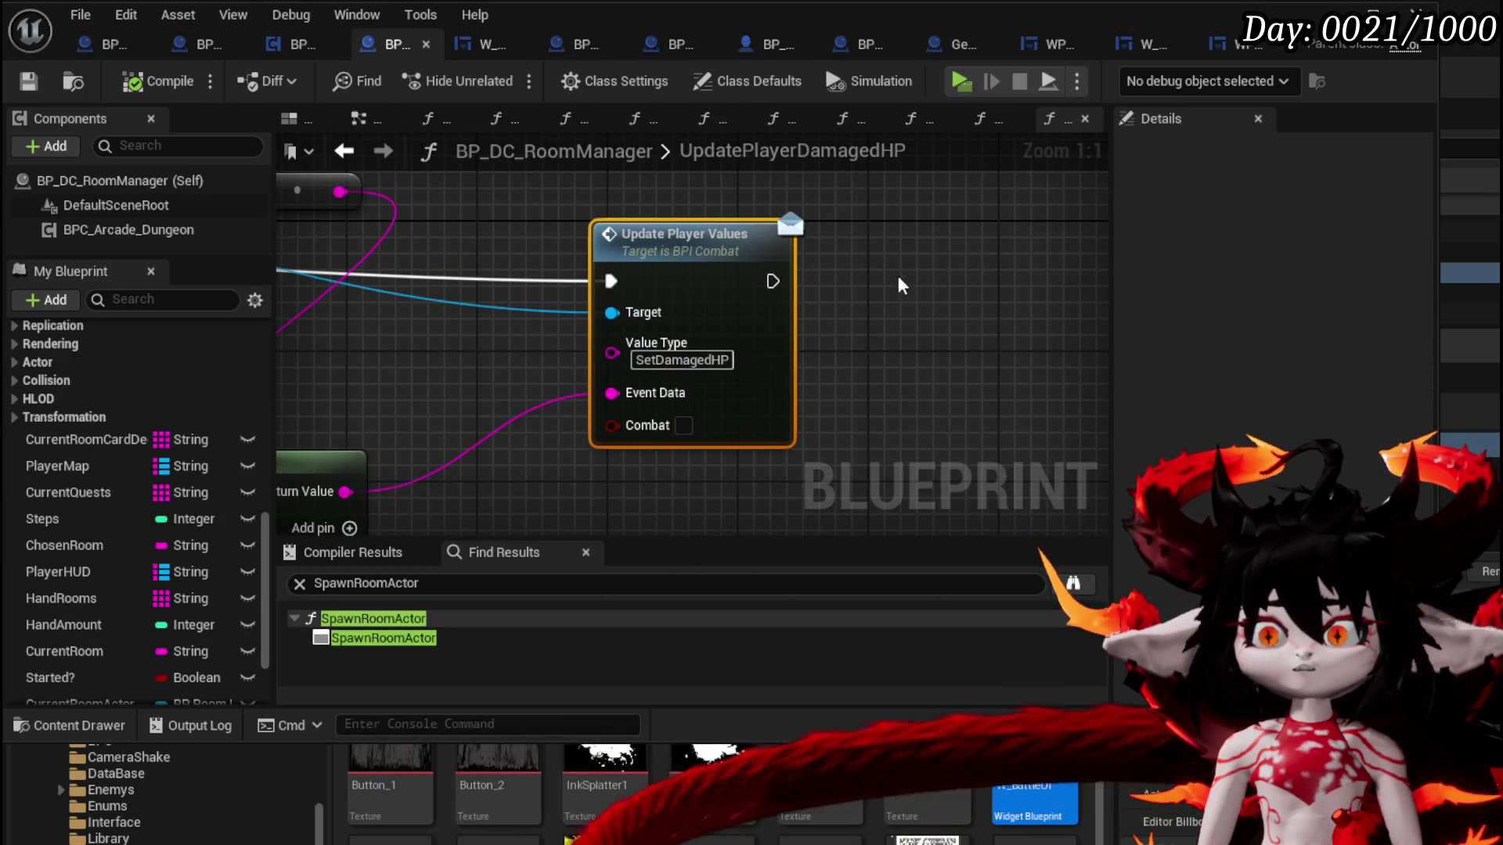
scroll(795, 249, "down", 4)
mouse_move(795, 249)
left_mouse_down()
mouse_move(778, 345)
mouse_move(856, 345)
mouse_move(614, 348)
mouse_move(580, 339)
mouse_move(836, 336)
mouse_move(498, 328)
mouse_move(845, 339)
mouse_move(671, 342)
mouse_move(636, 372)
mouse_move(505, 422)
left_mouse_up()
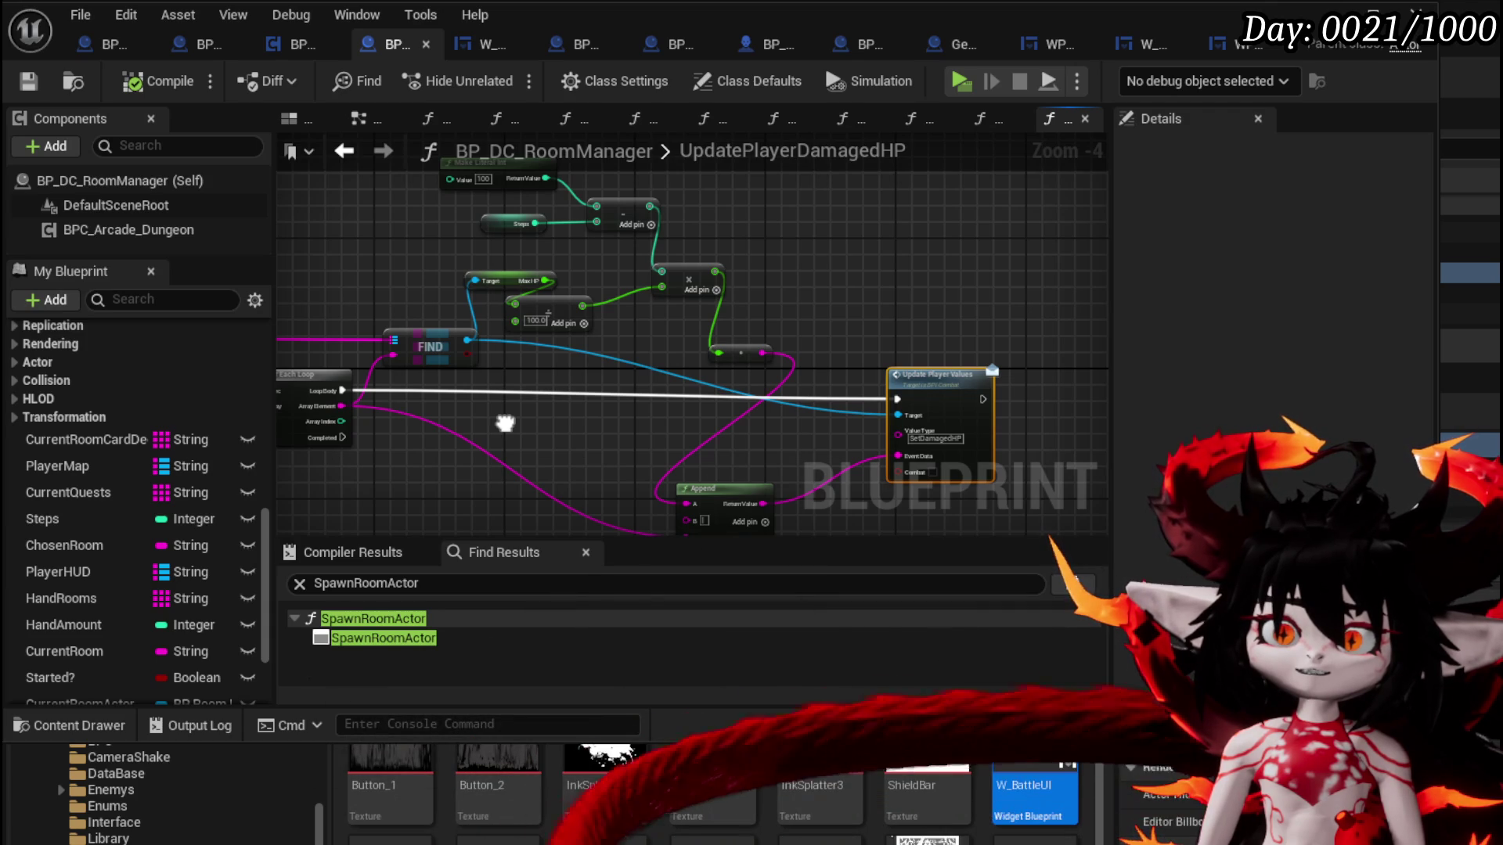
left_click_drag(505, 422, 878, 389)
Add a breakpoint on the UpdatePlayerDamagedHP entry node and then disable it
left_click(409, 354)
right_click(411, 358)
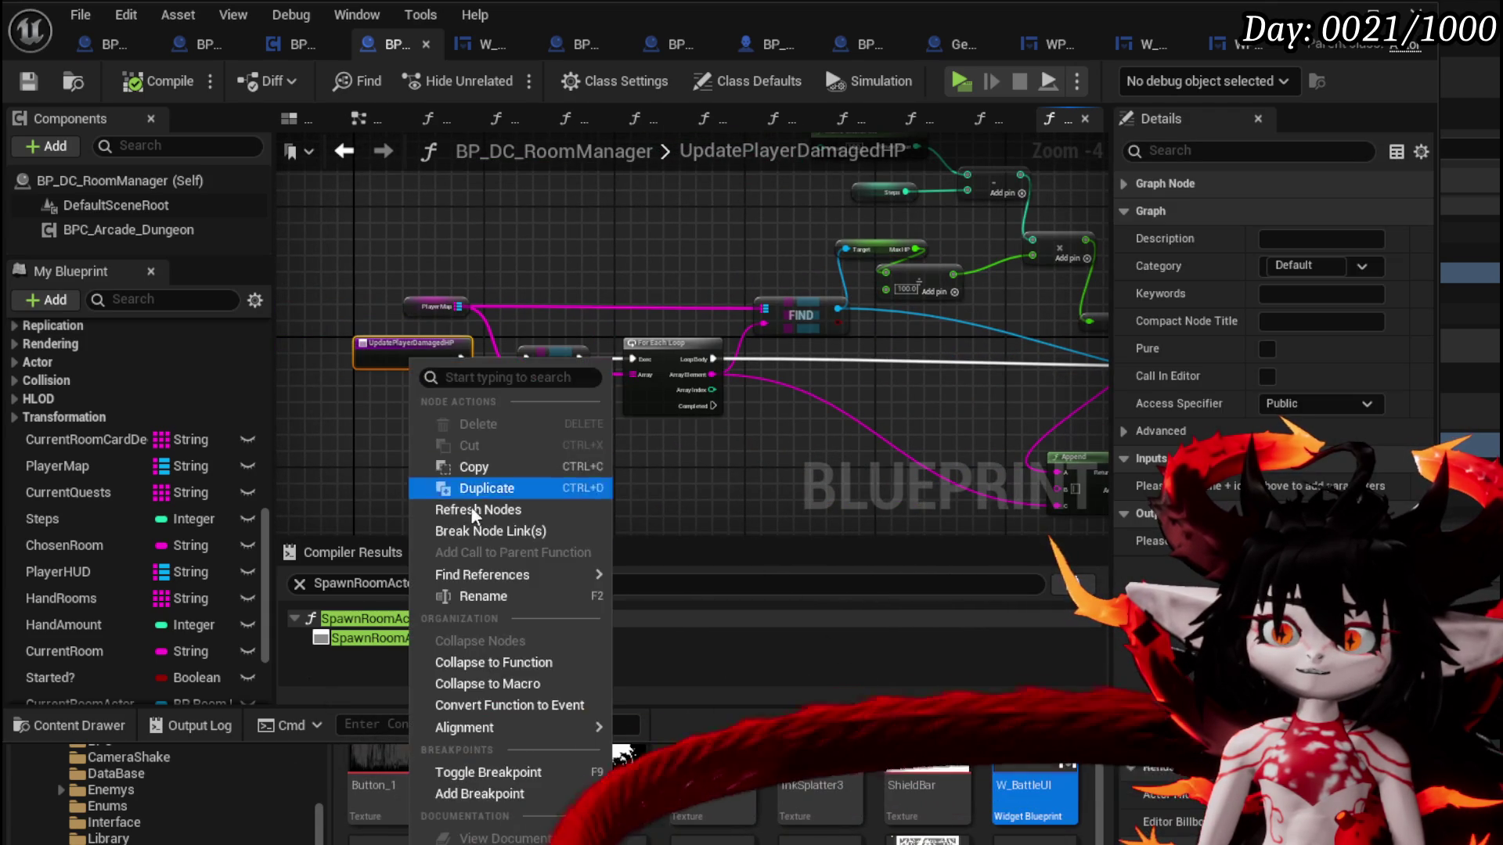
left_click(501, 775)
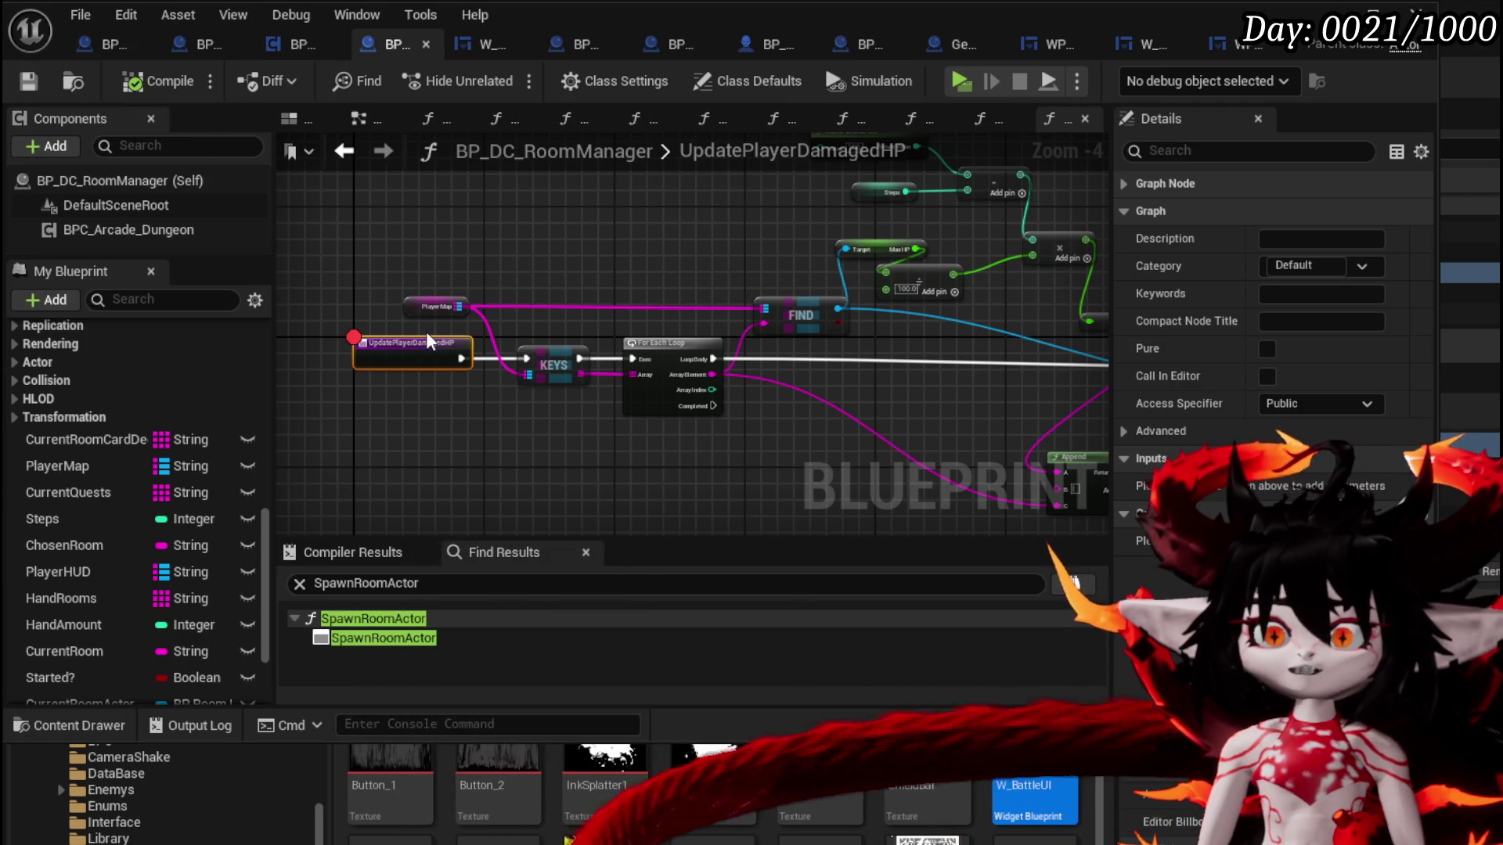
right_click(408, 354)
left_click(459, 812)
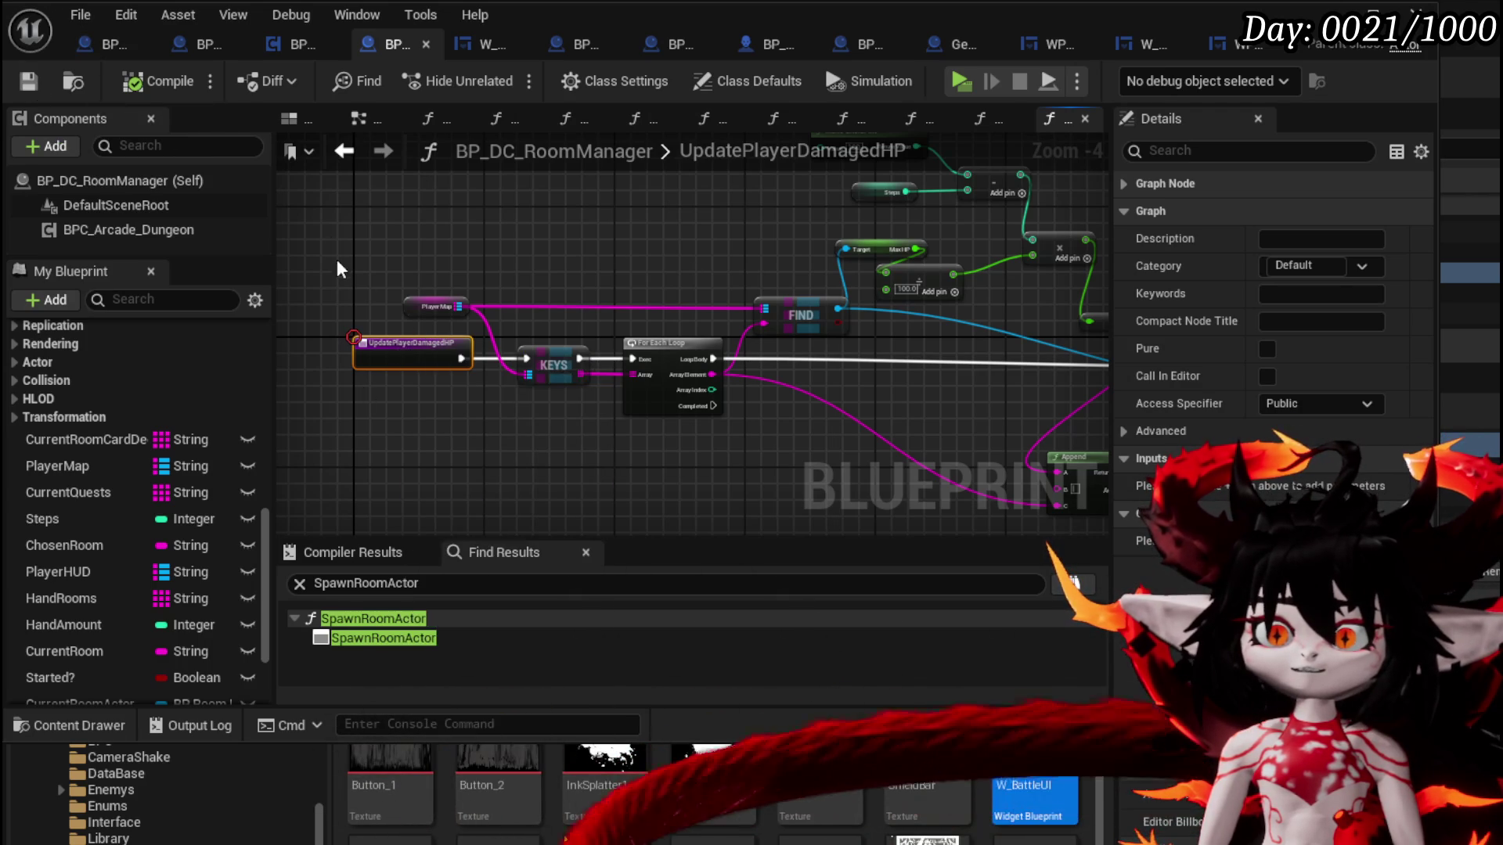
left_click(754, 43)
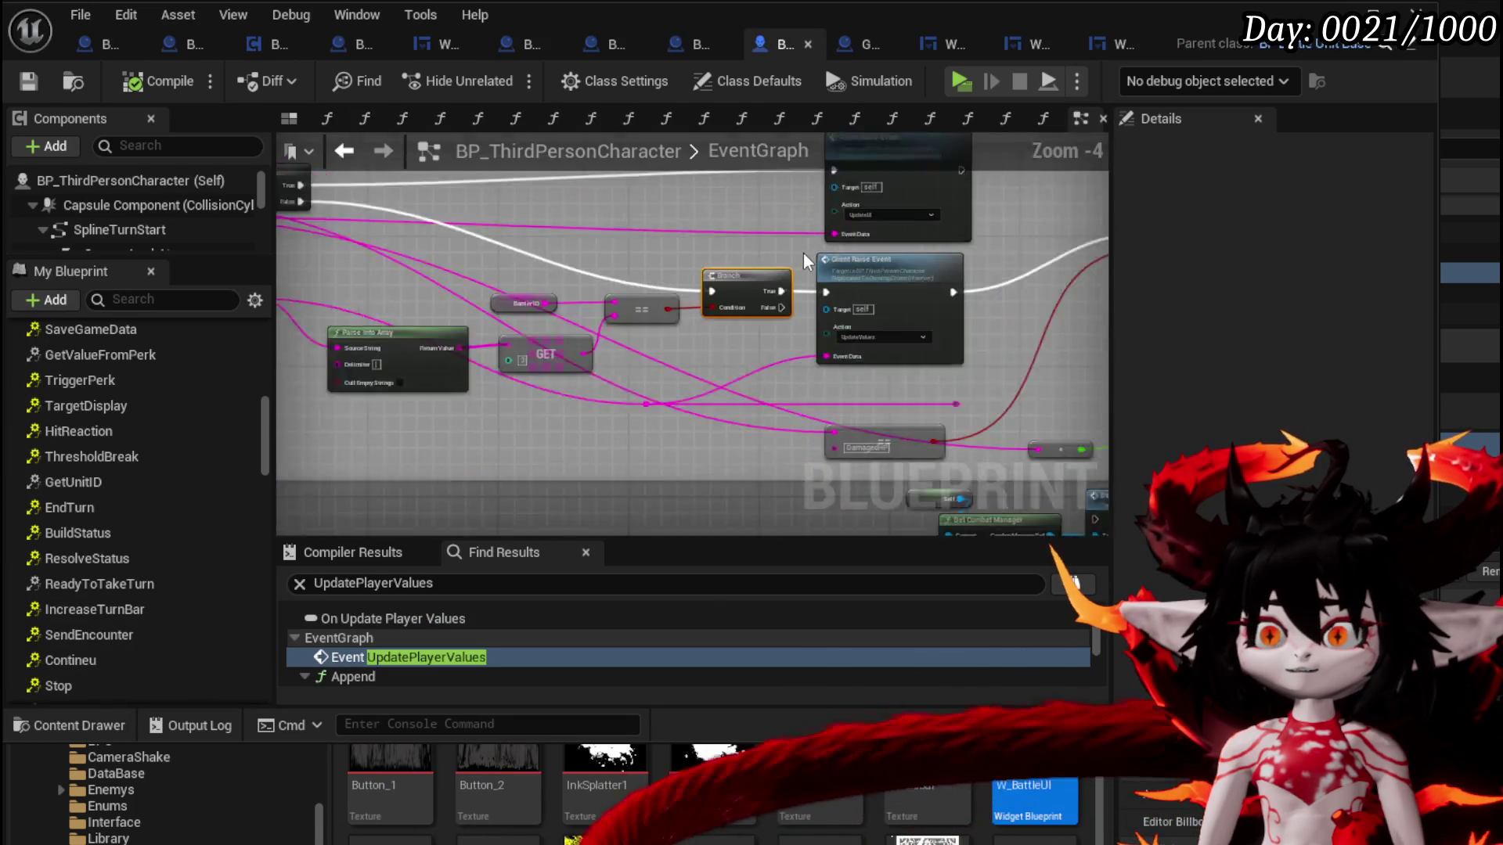
Save the BP_ThirdPersonCharacter Blueprint changes
scroll(740, 303, "up", 1)
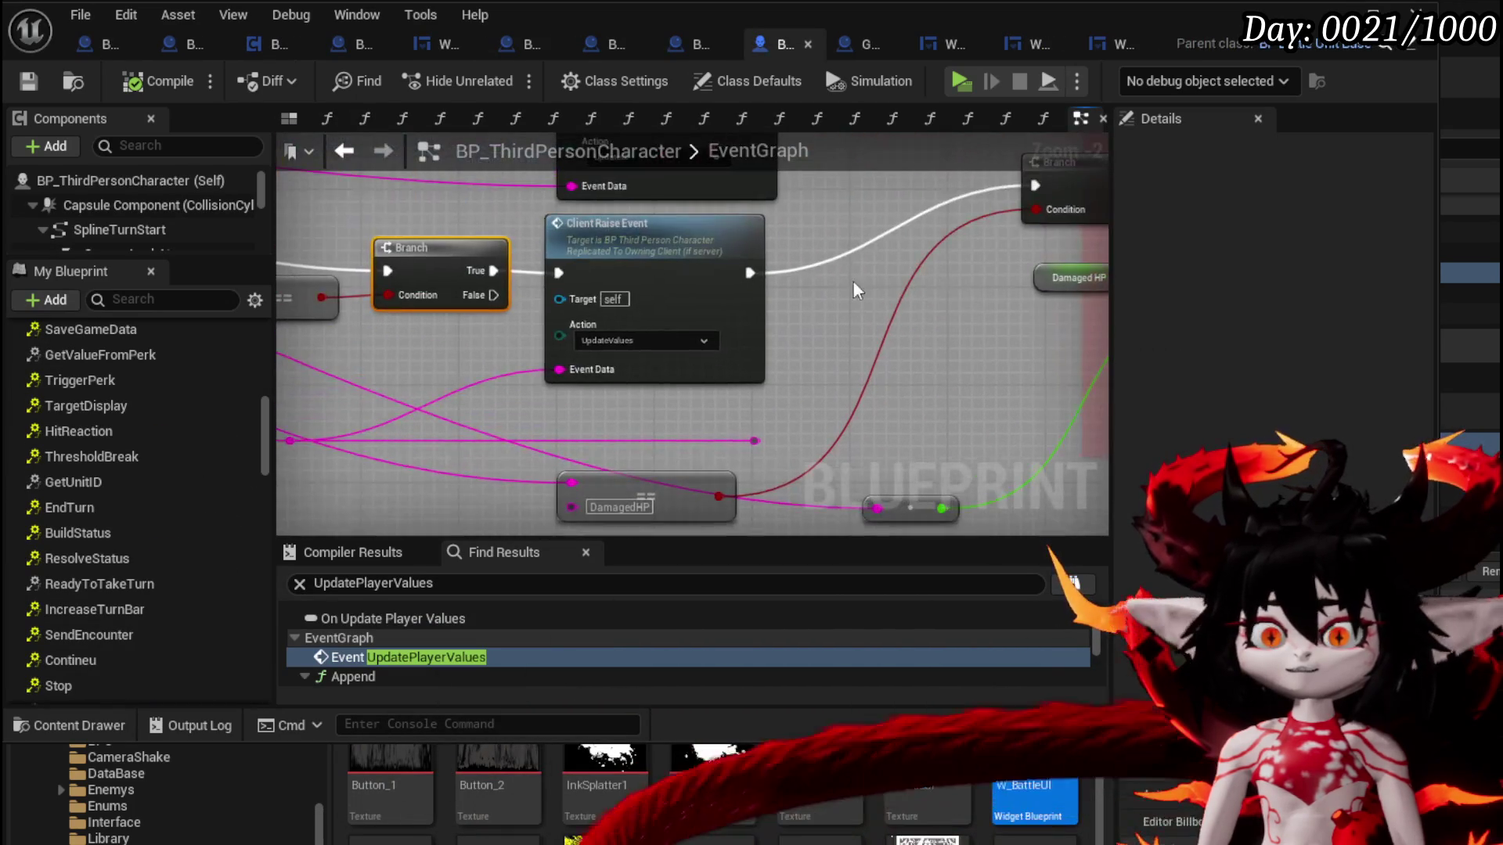
scroll(872, 279, "down", 2)
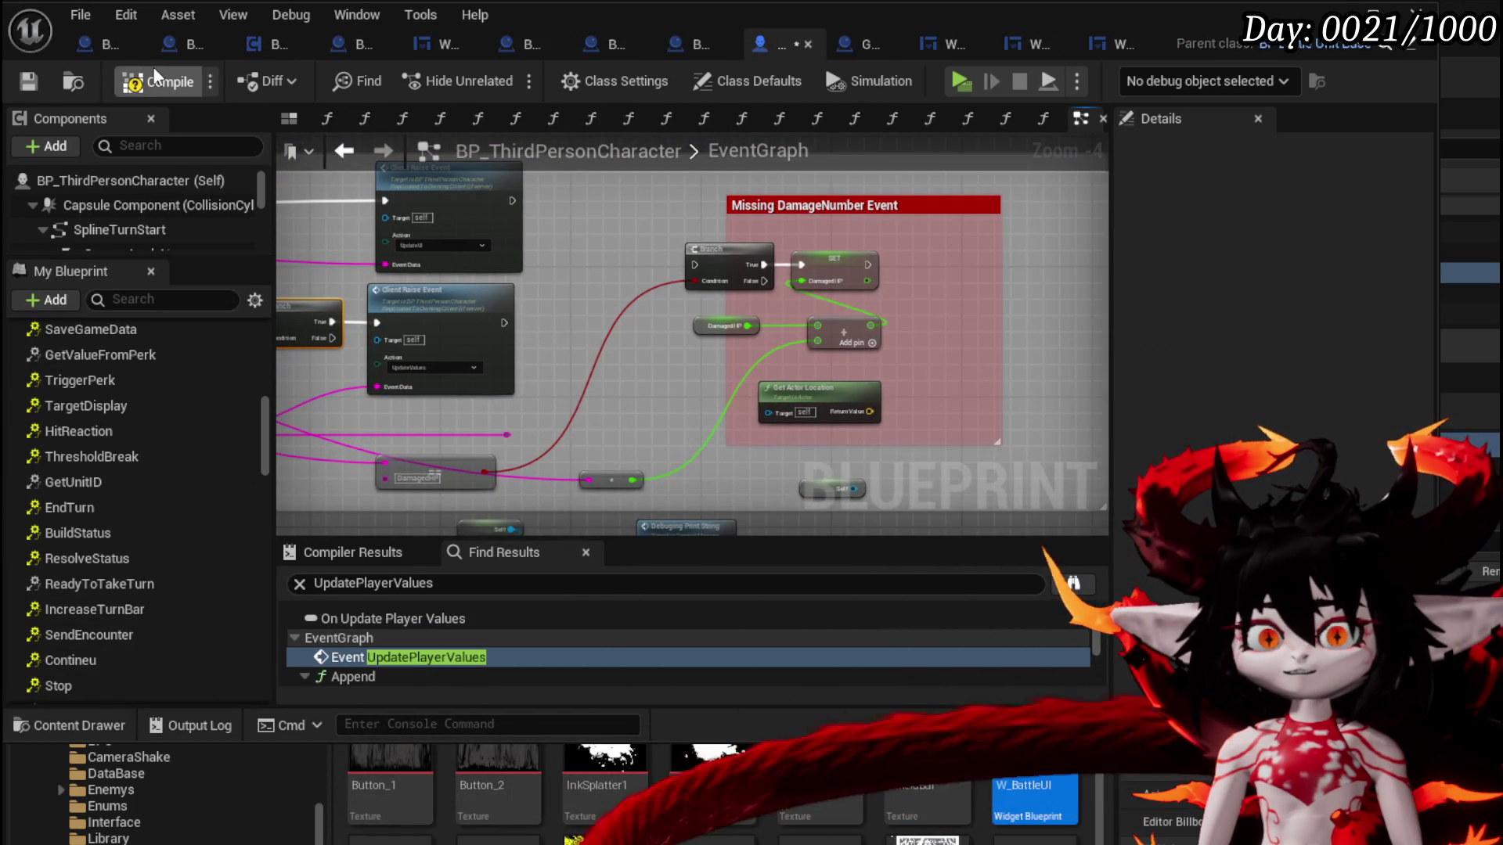
left_click(31, 82)
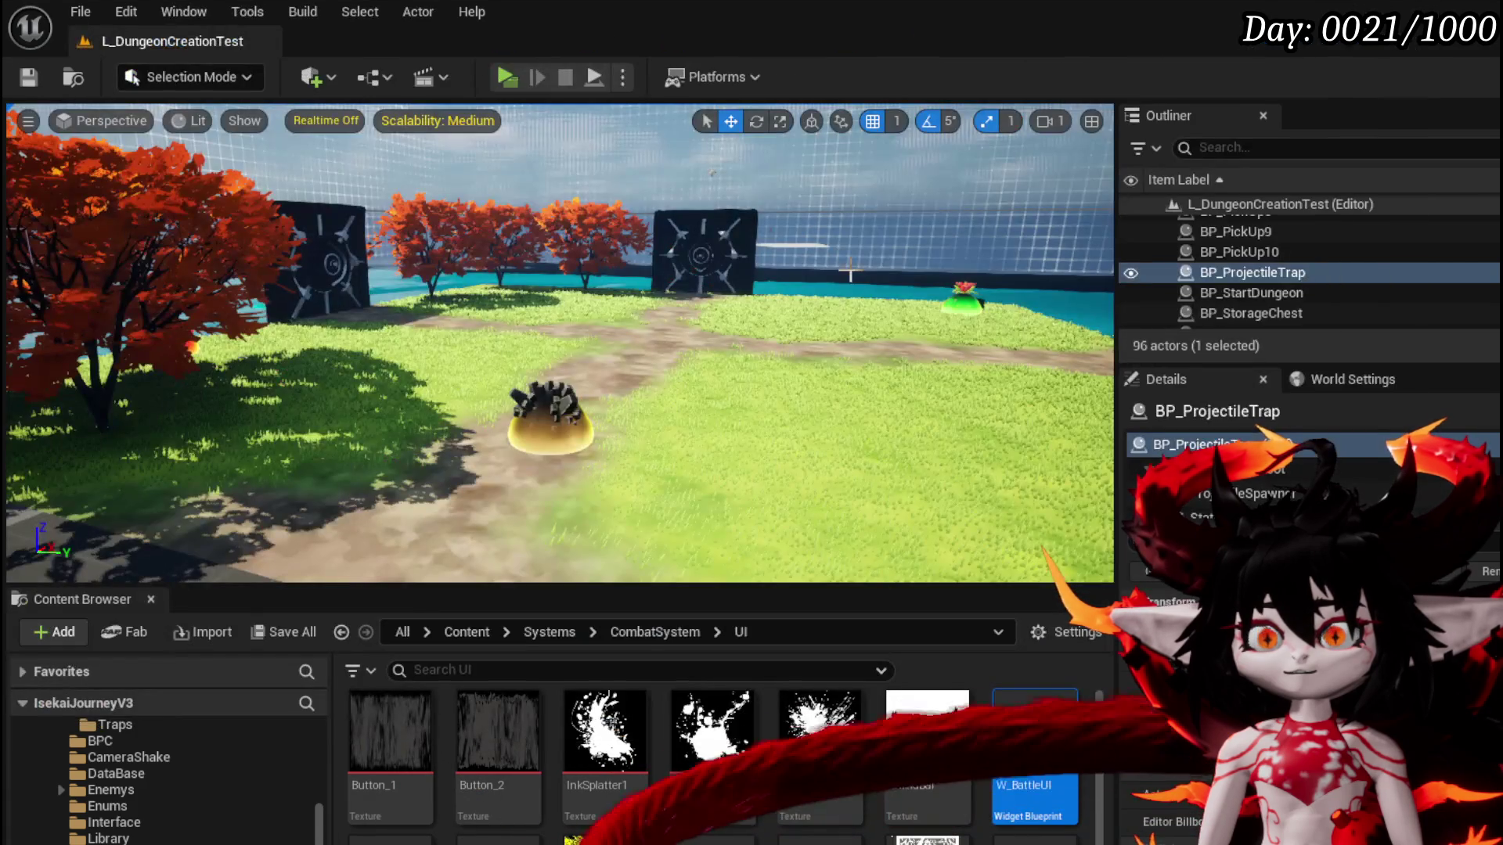
Start a standalone playtest and take all the loot from the chest
left_click(504, 77)
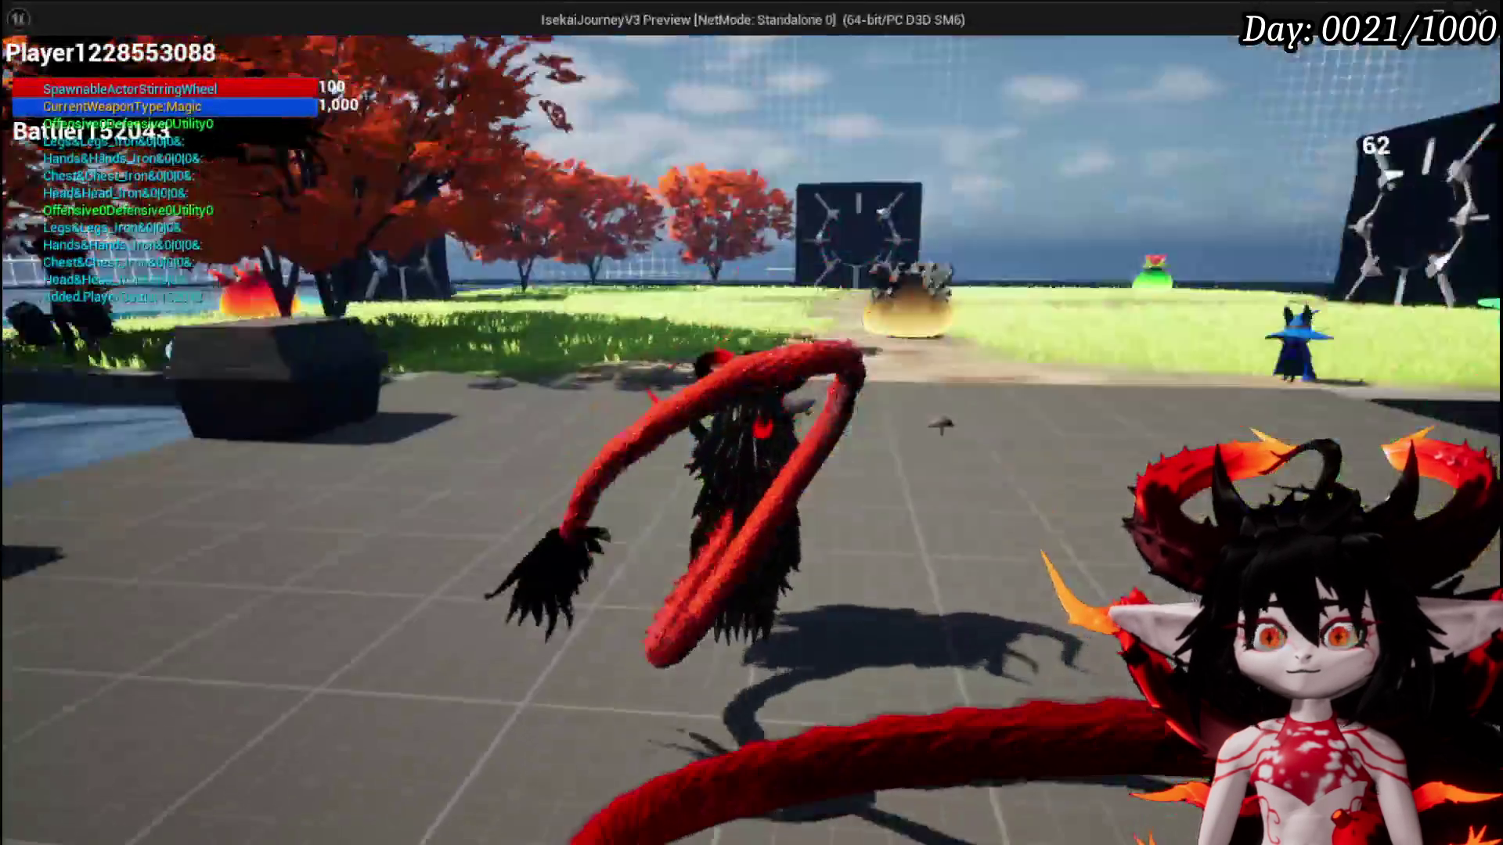
key("e")
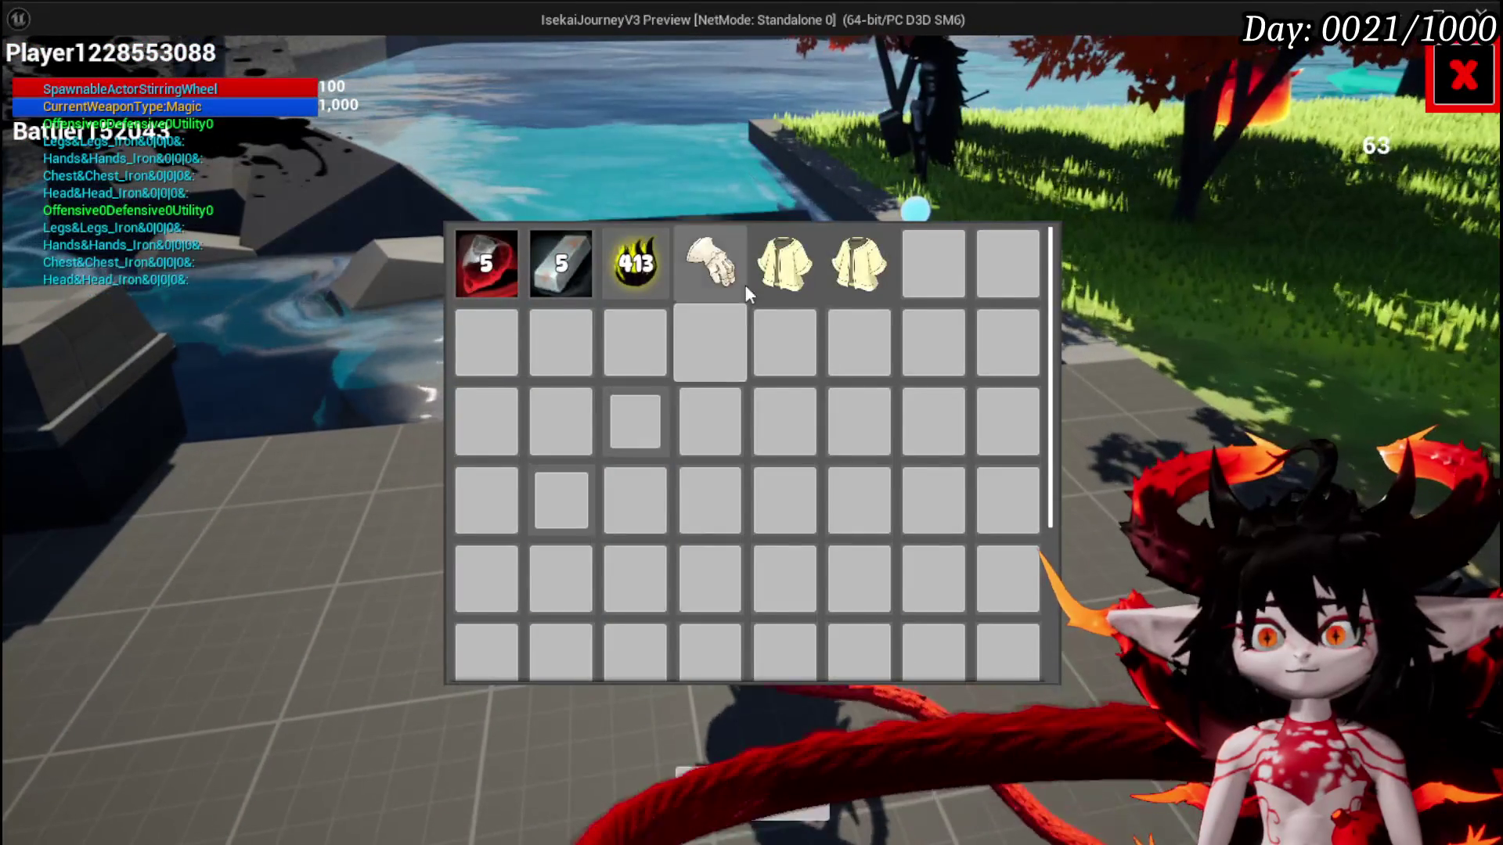
mouse_move(733, 279)
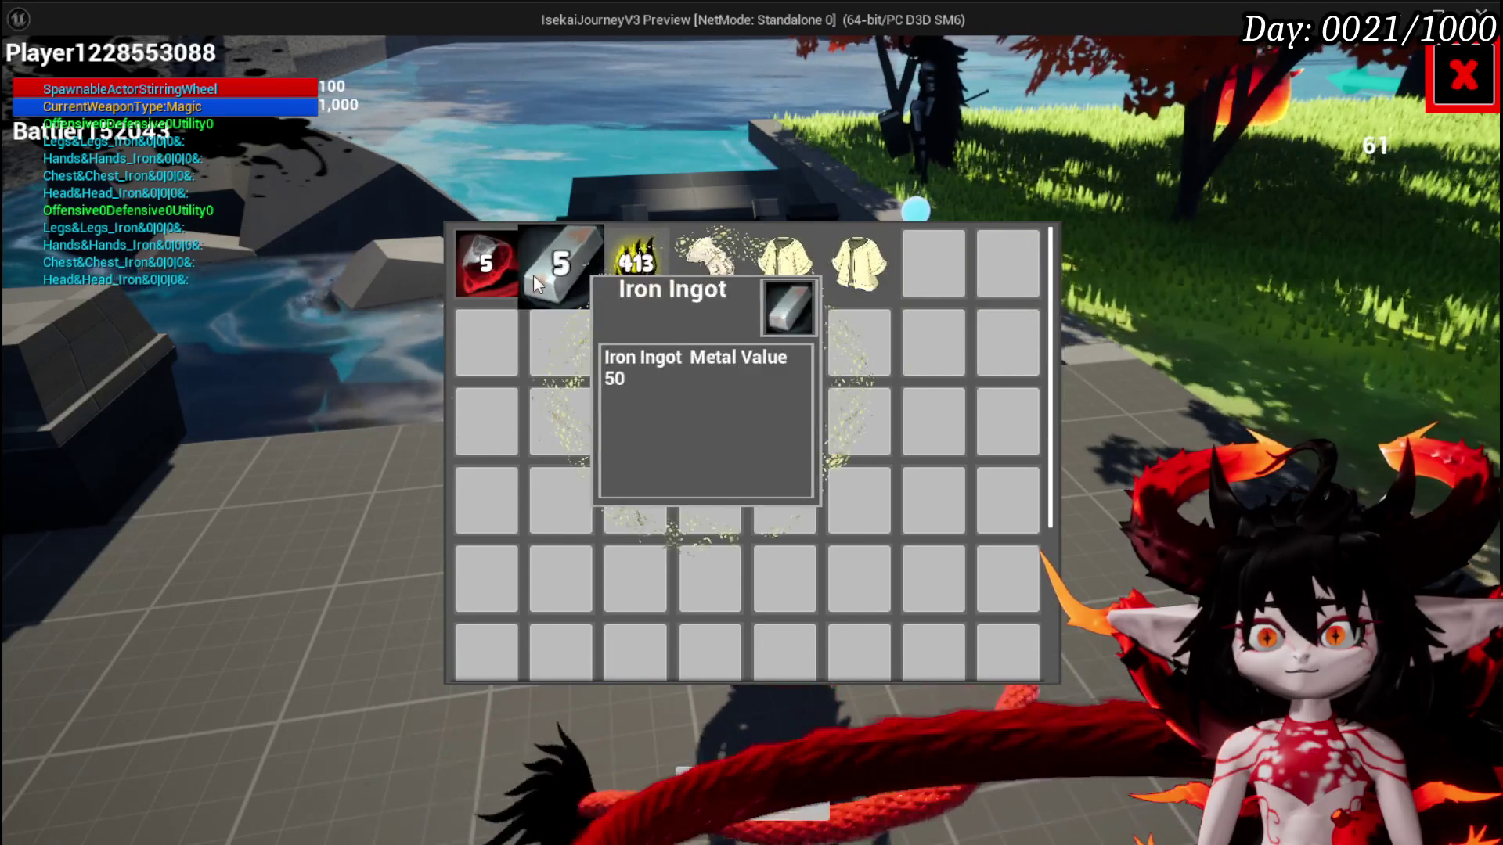
left_click(712, 810)
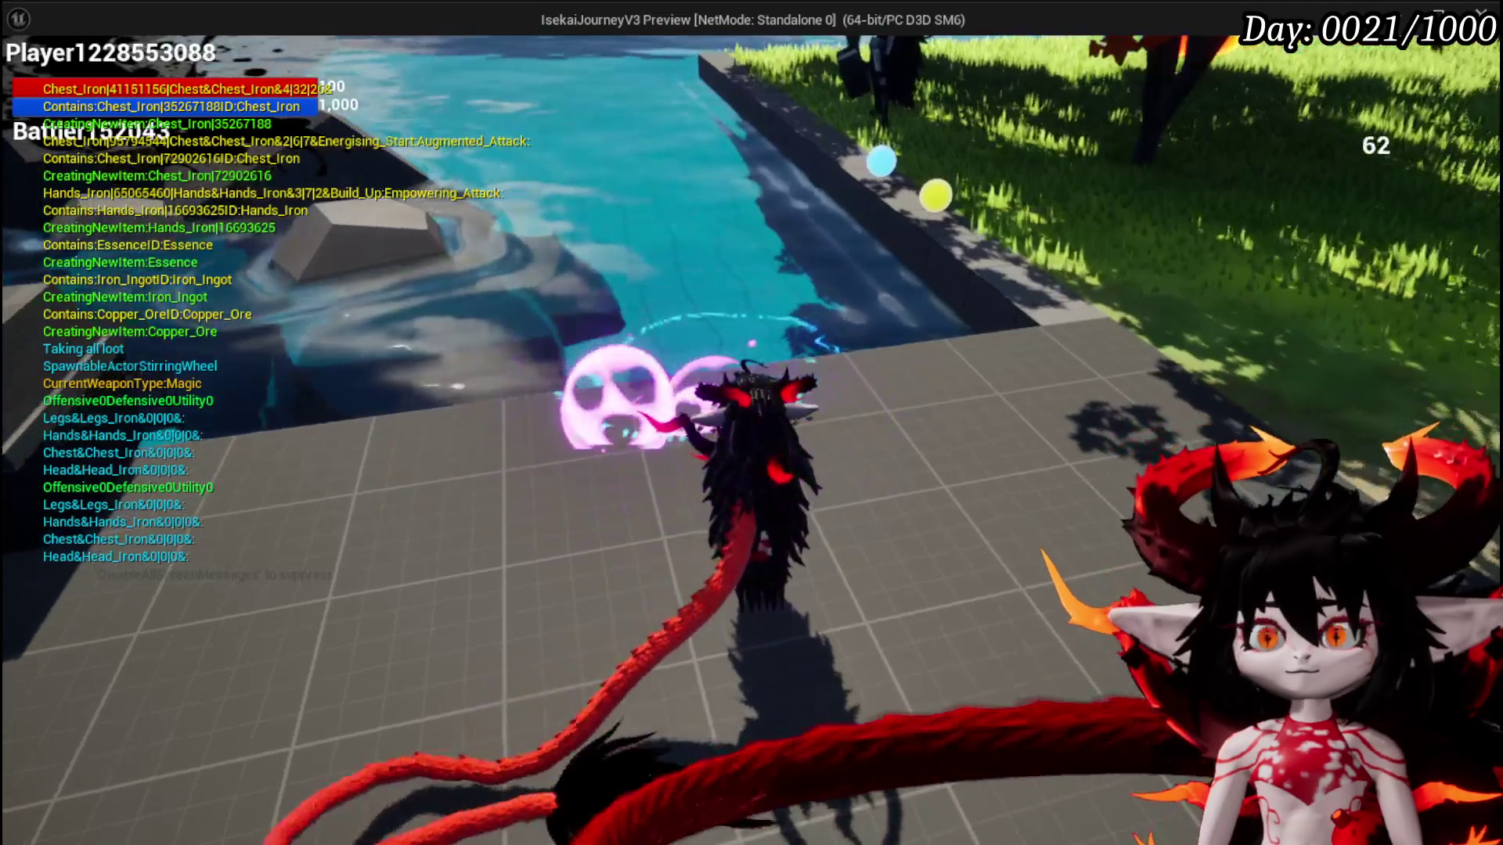
Open the Equipment screen and equip the first Iron_Chest item
key("Tab")
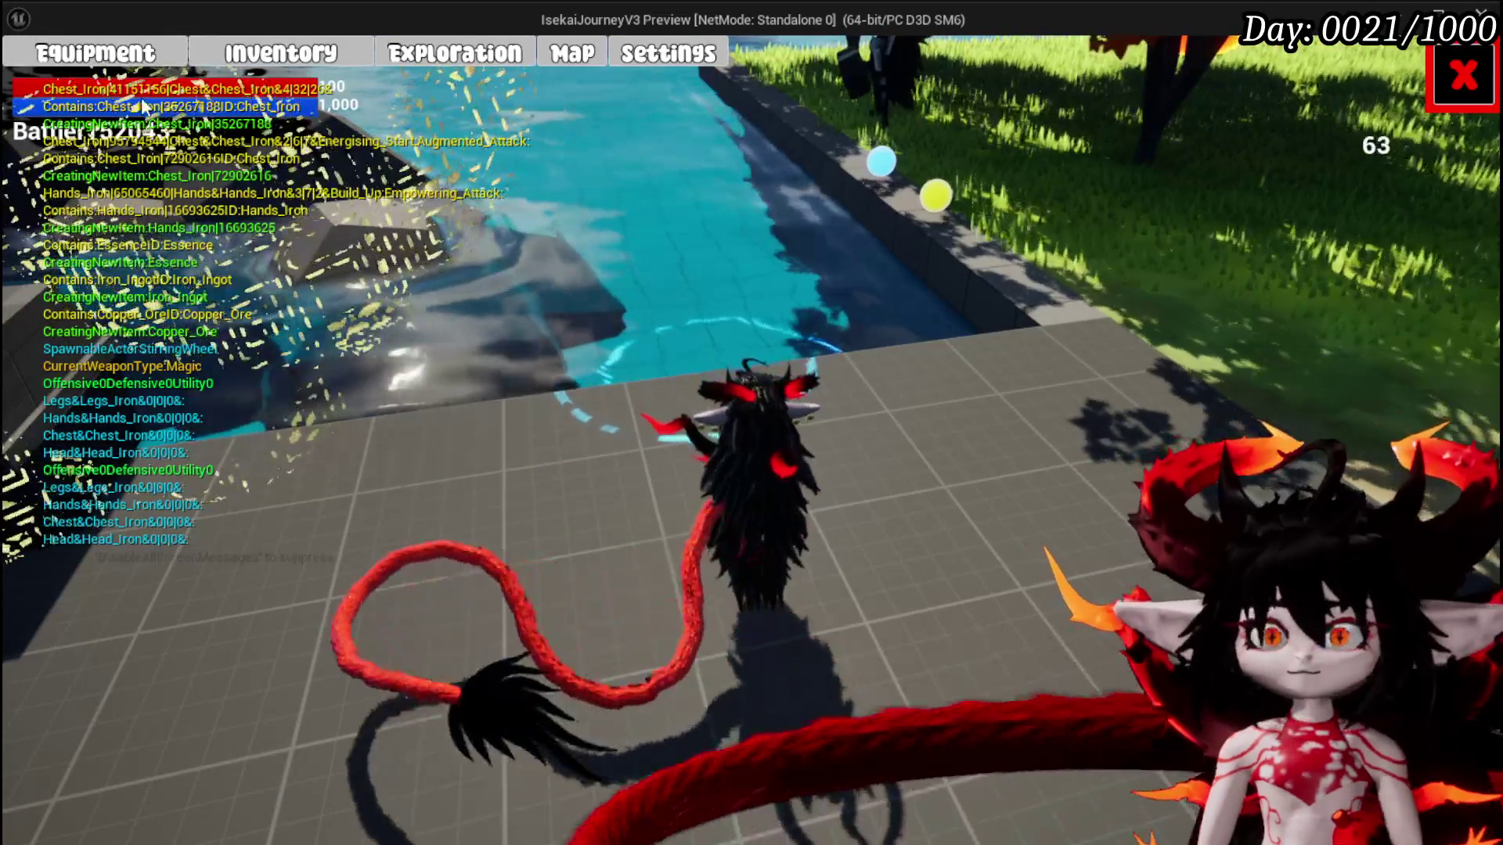
left_click(116, 66)
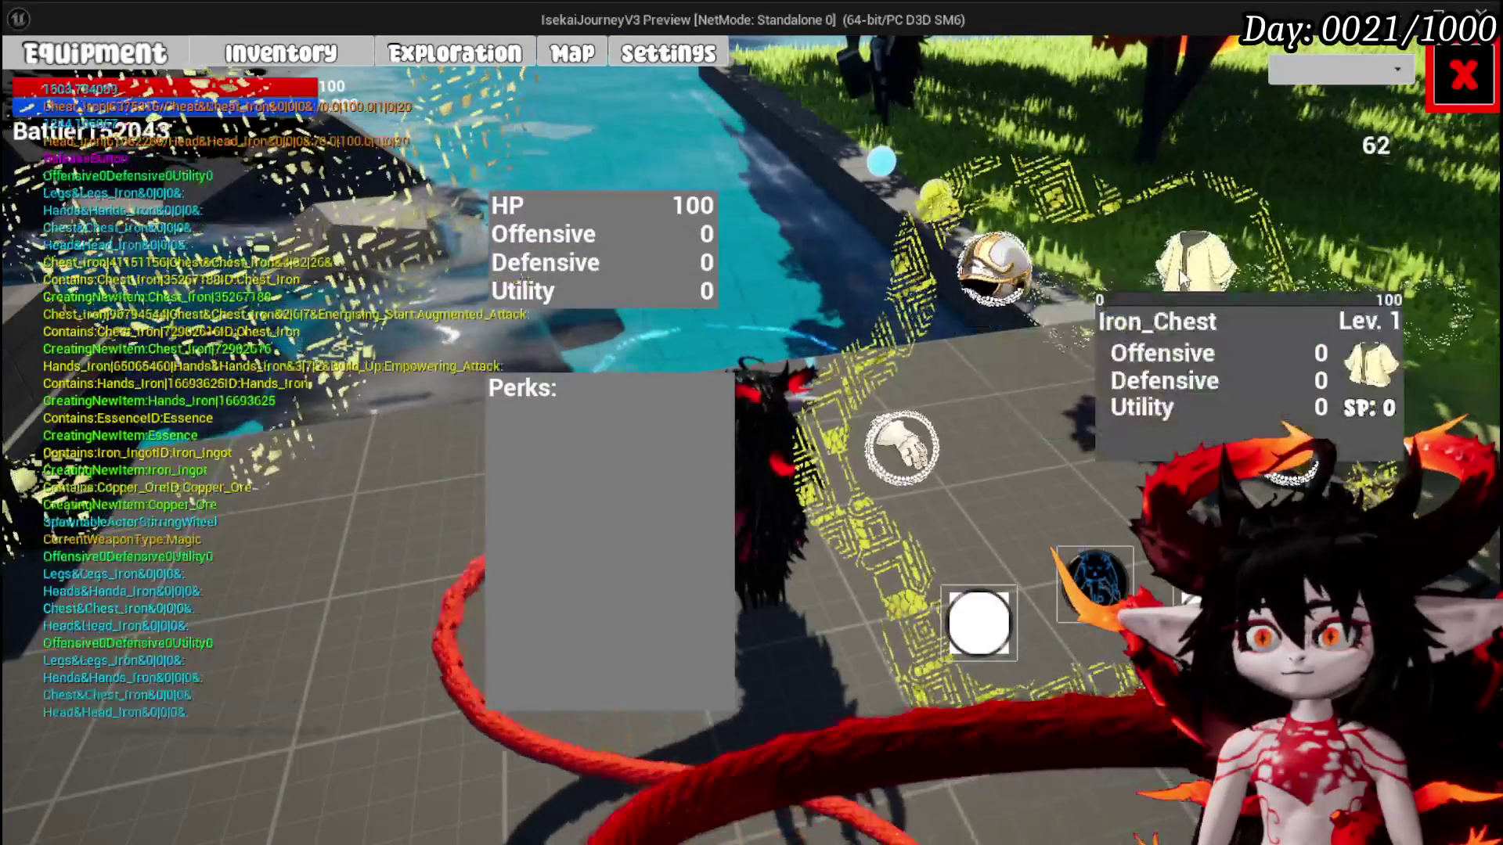
mouse_move(178, 213)
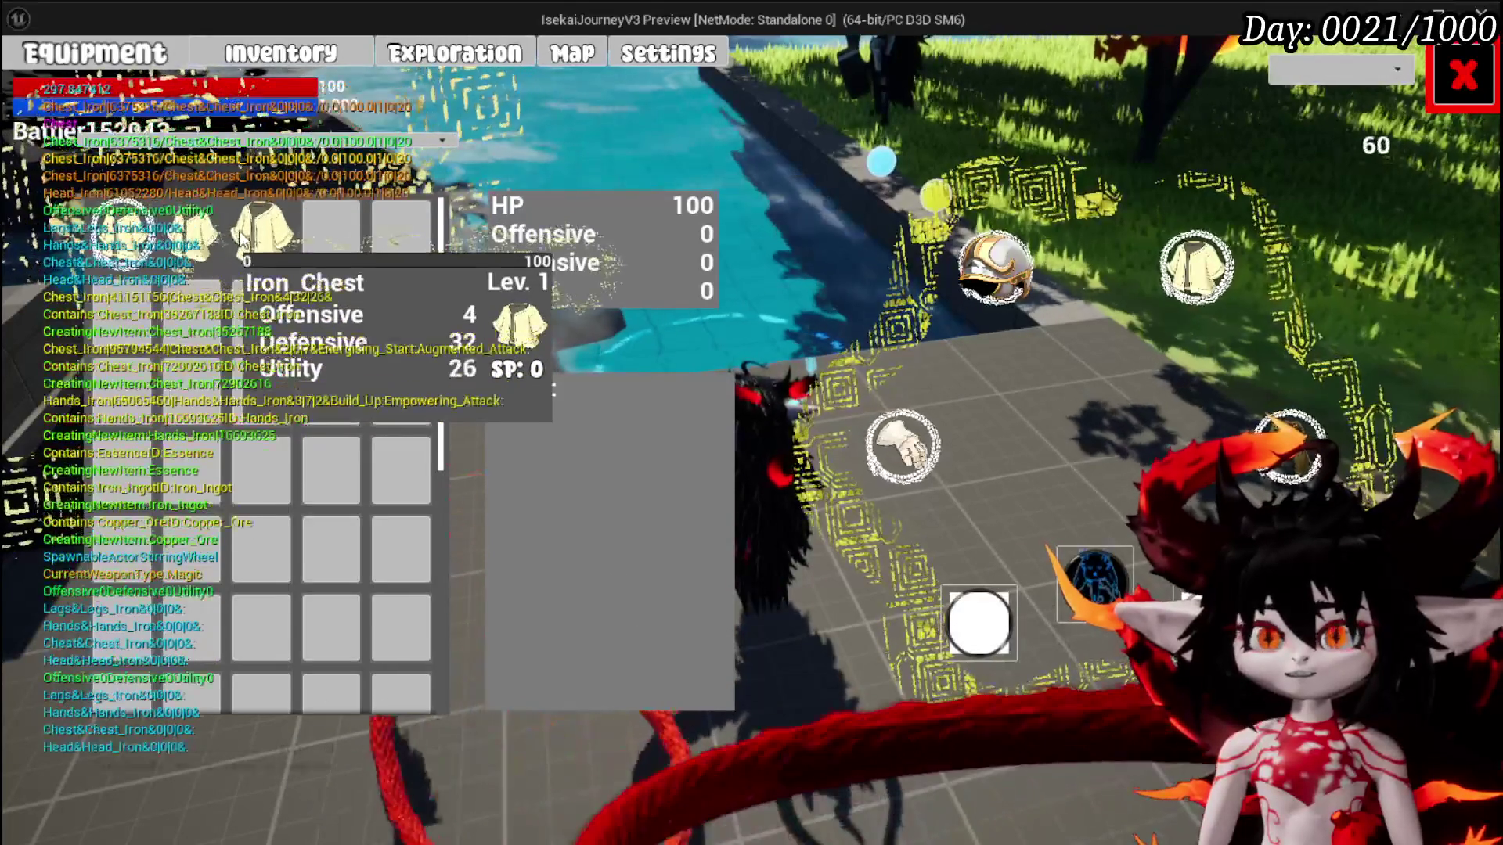
left_click(191, 231)
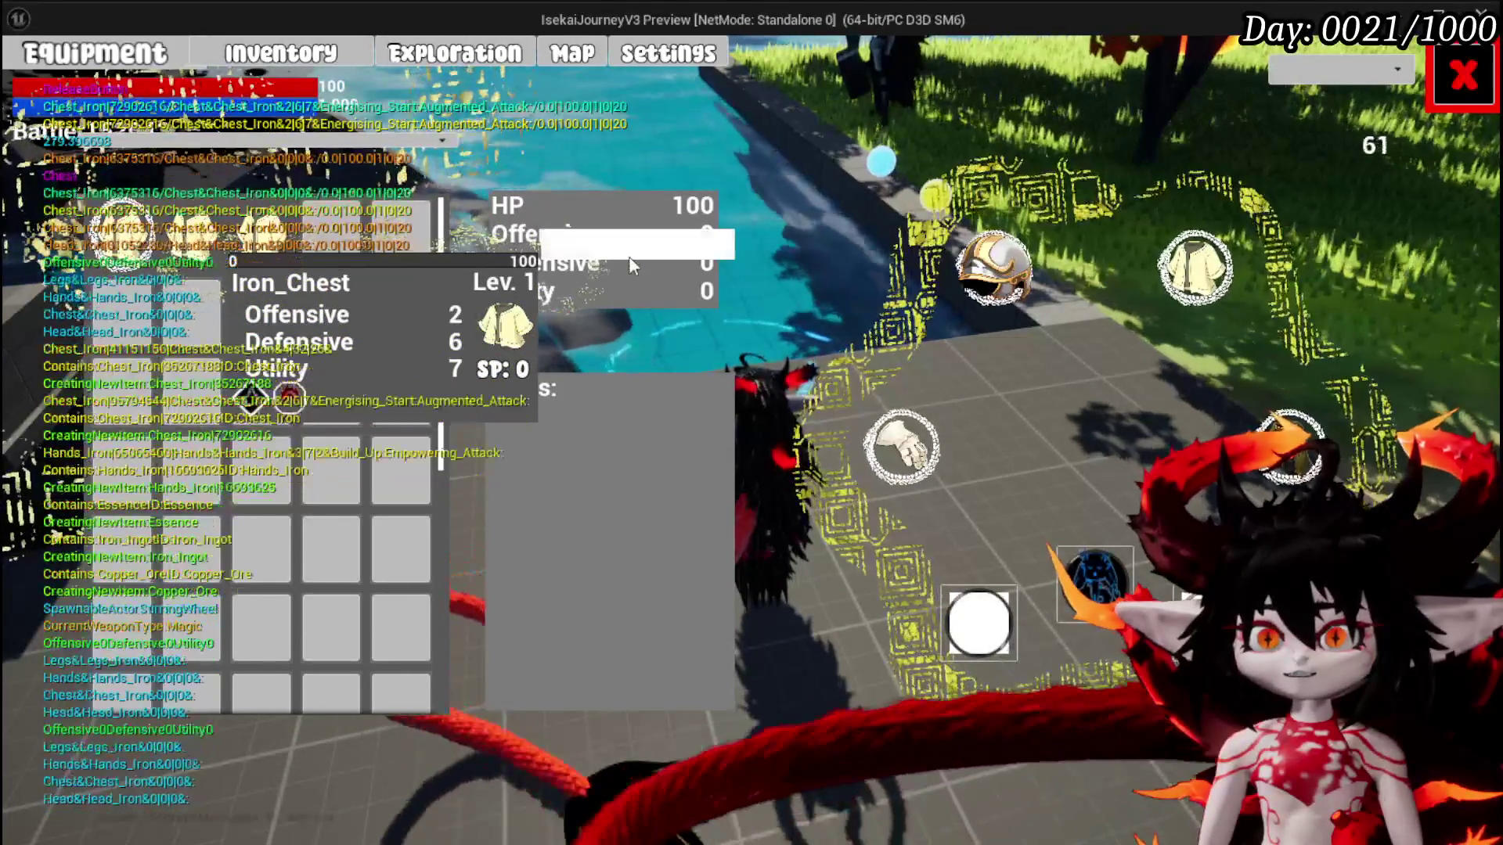
left_click(629, 255)
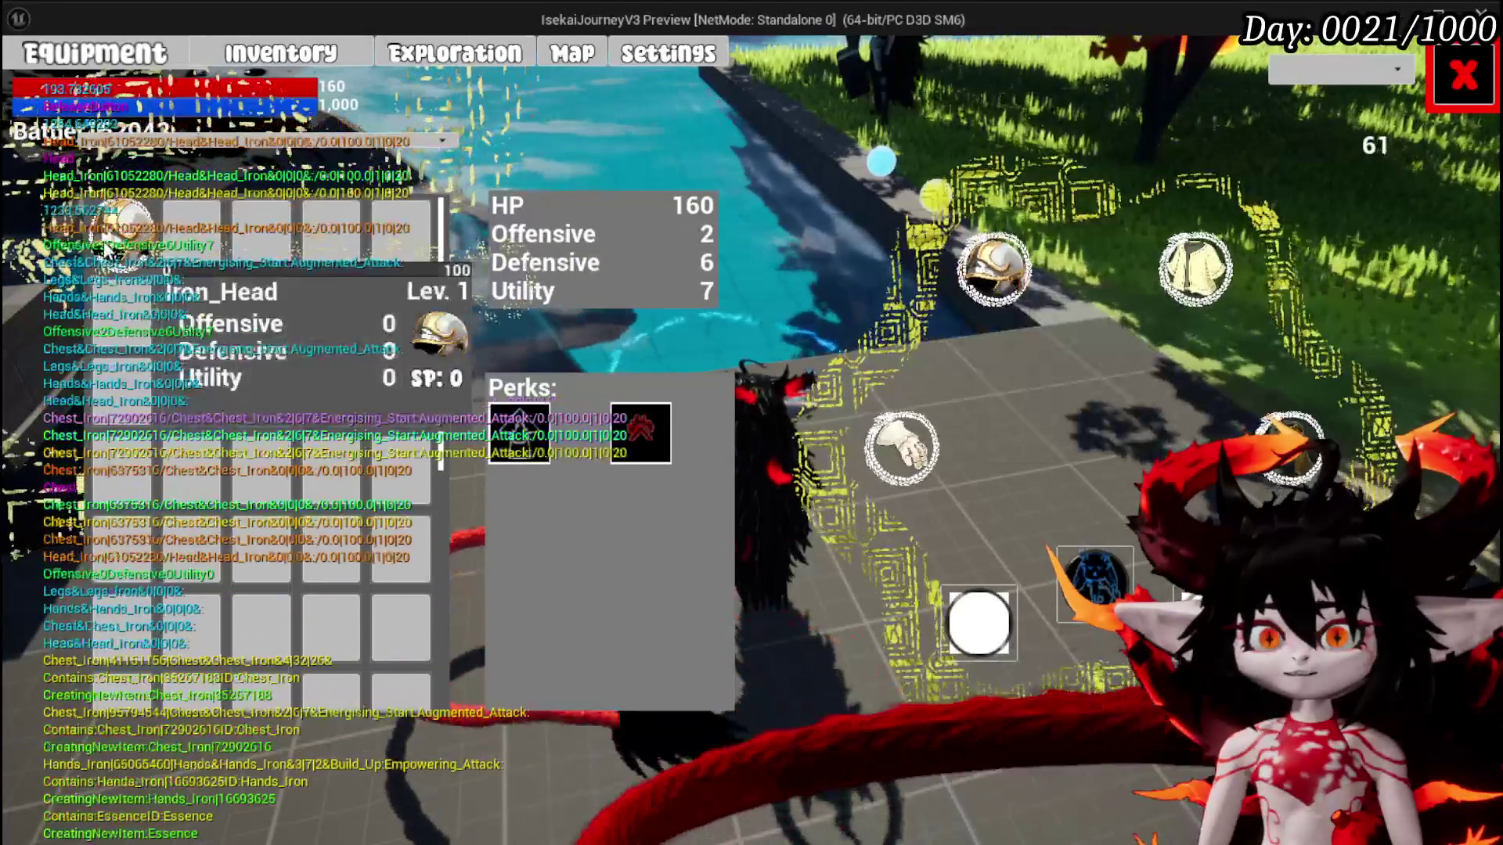
Equip Iron Hands and the stronger Iron_Chest, raising HP to 490
left_click(901, 446)
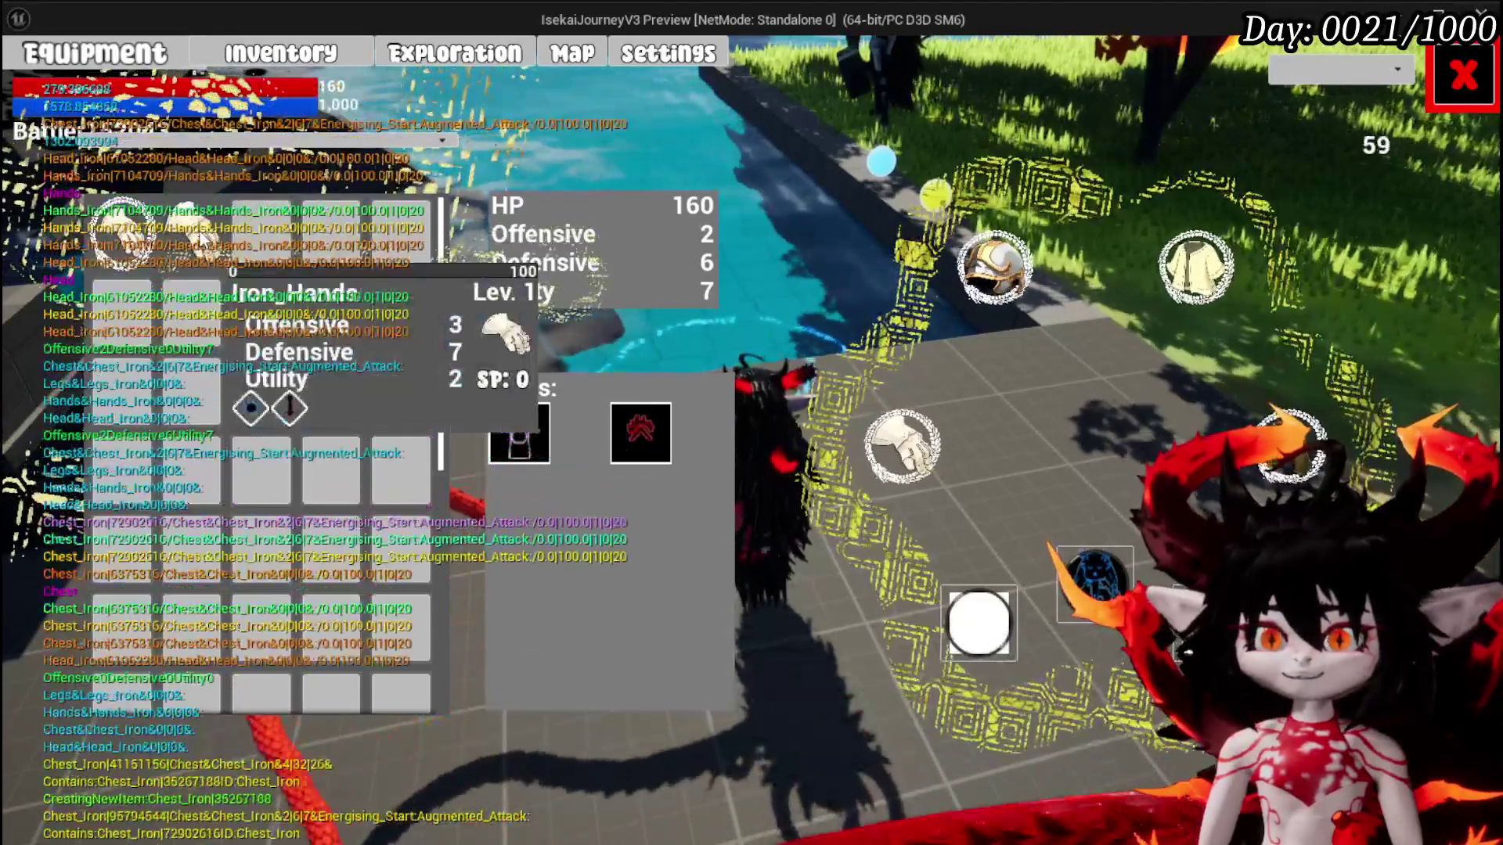
left_click(192, 227)
left_click(622, 266)
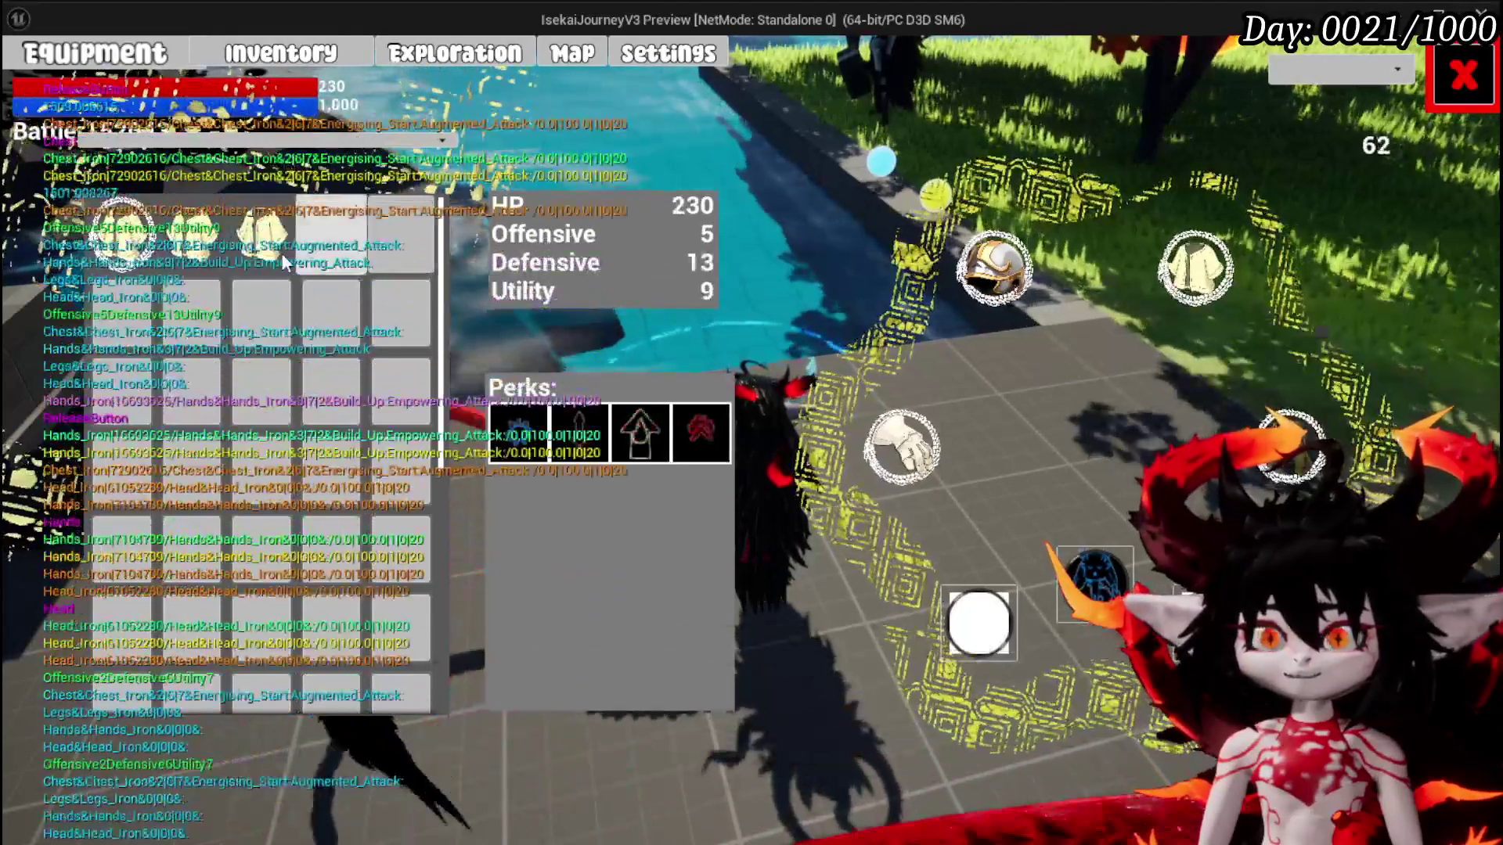
left_click(280, 252)
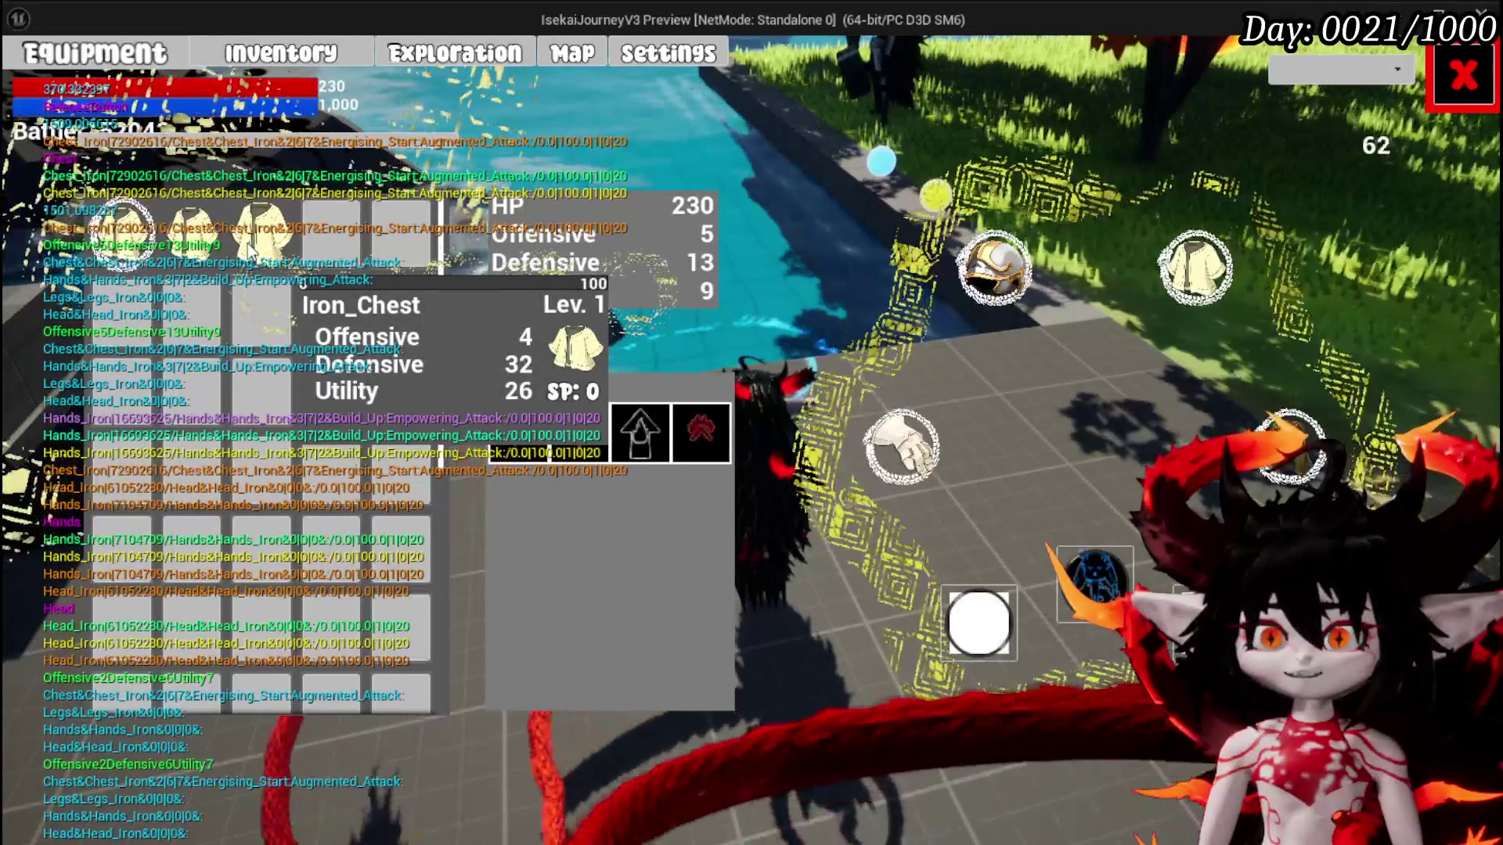
left_click(262, 227)
left_click(709, 265)
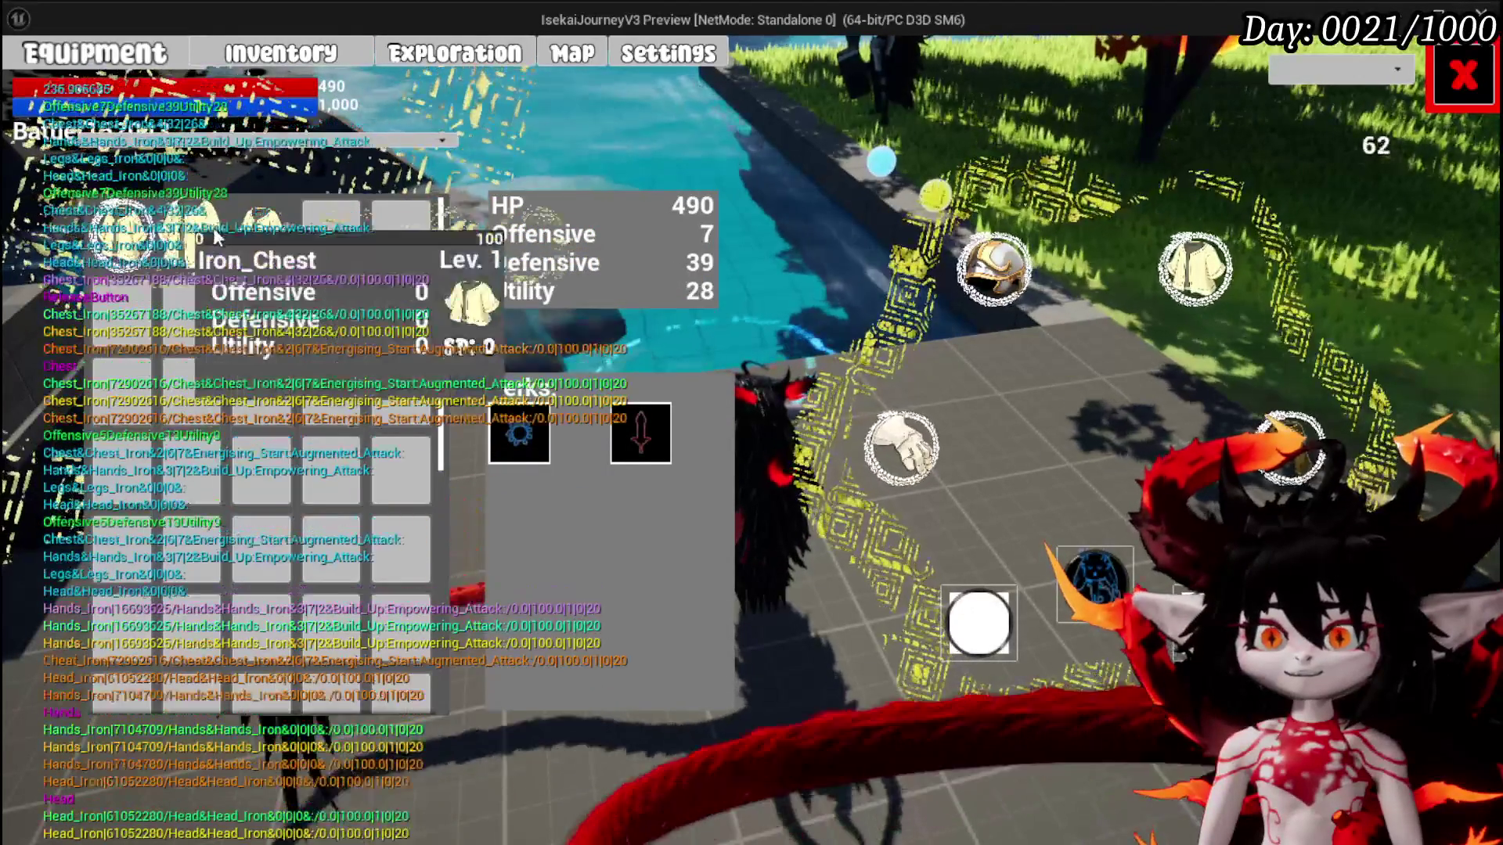
left_click(1462, 78)
Open the trader's window and add Iron_Legs and Iron_Chest to the Buy list
key("w")
key("e")
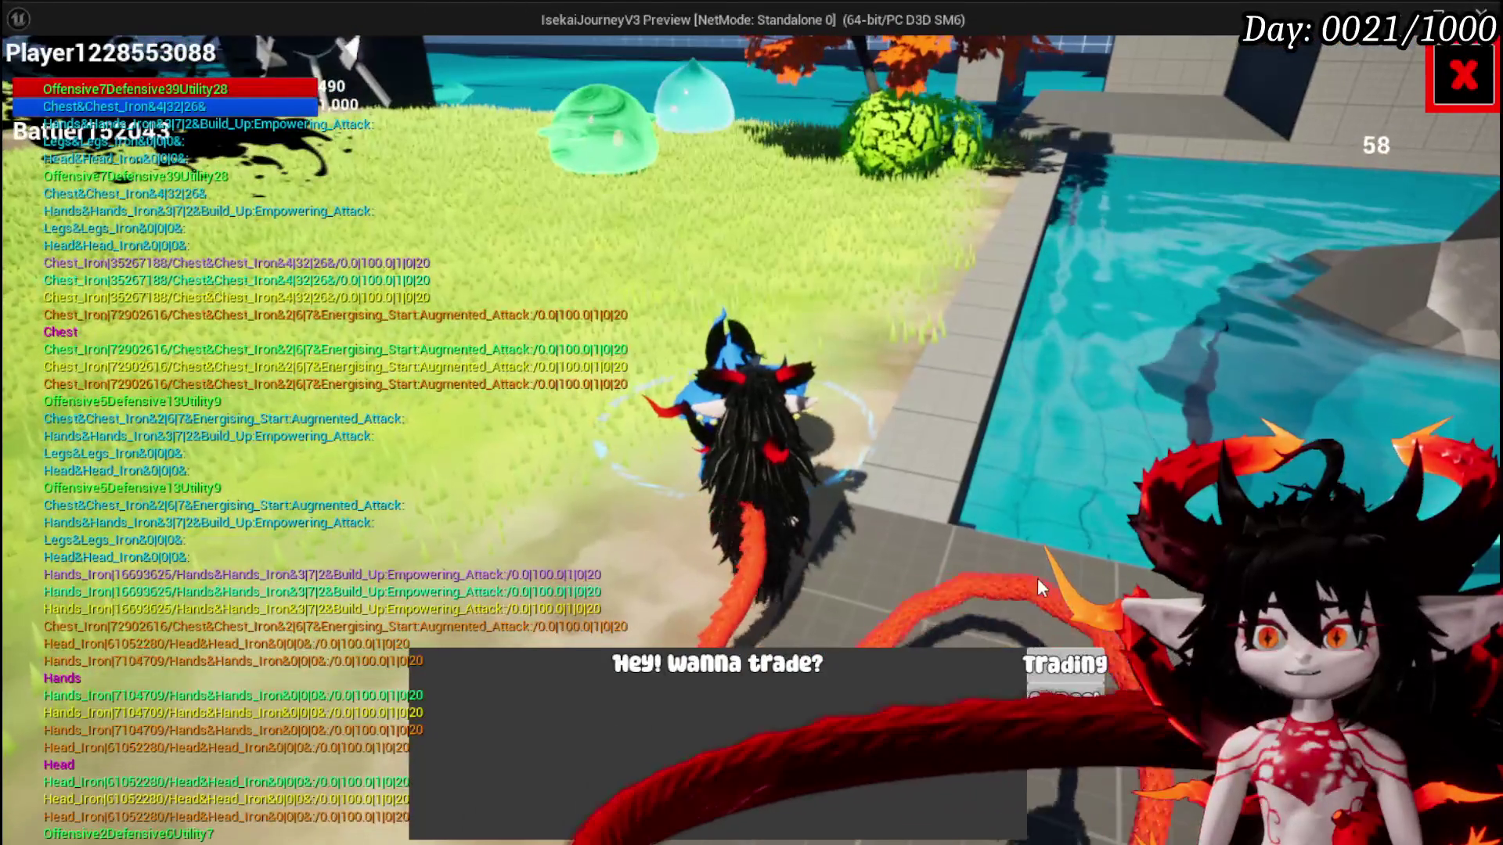
left_click(1064, 665)
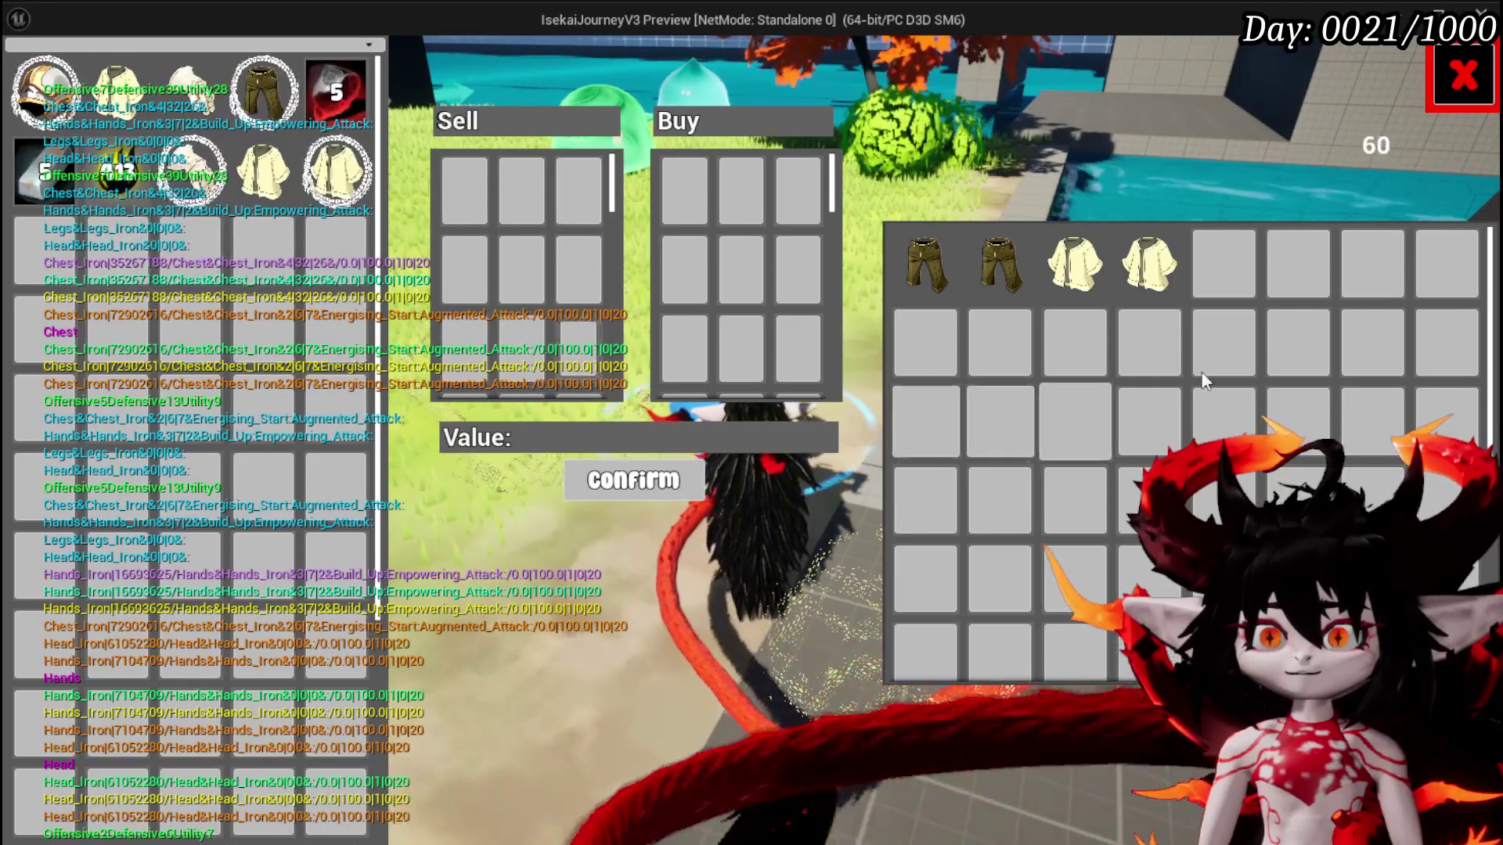
mouse_move(973, 275)
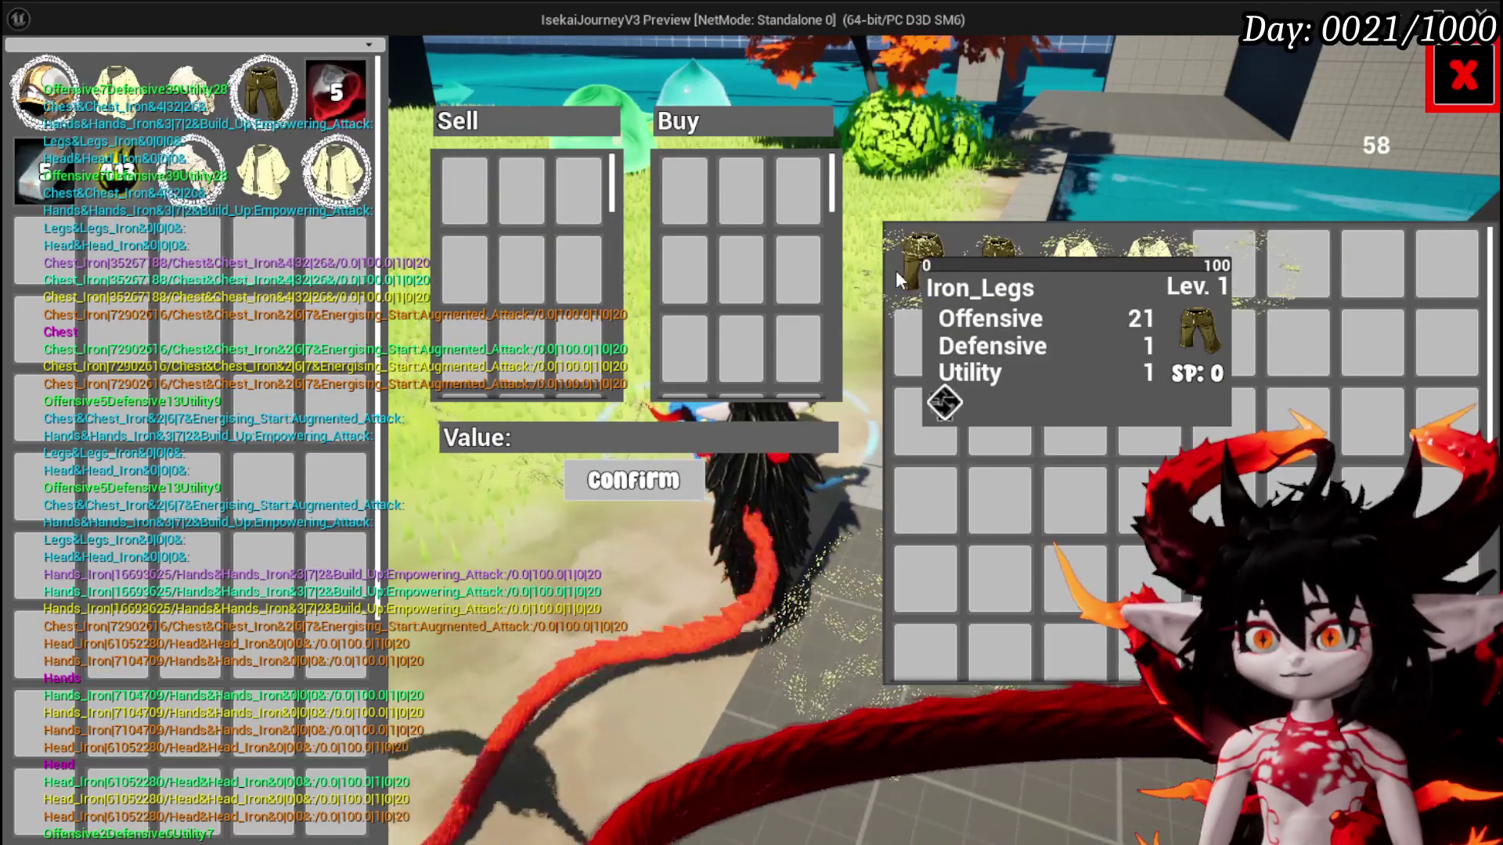
left_click(906, 272)
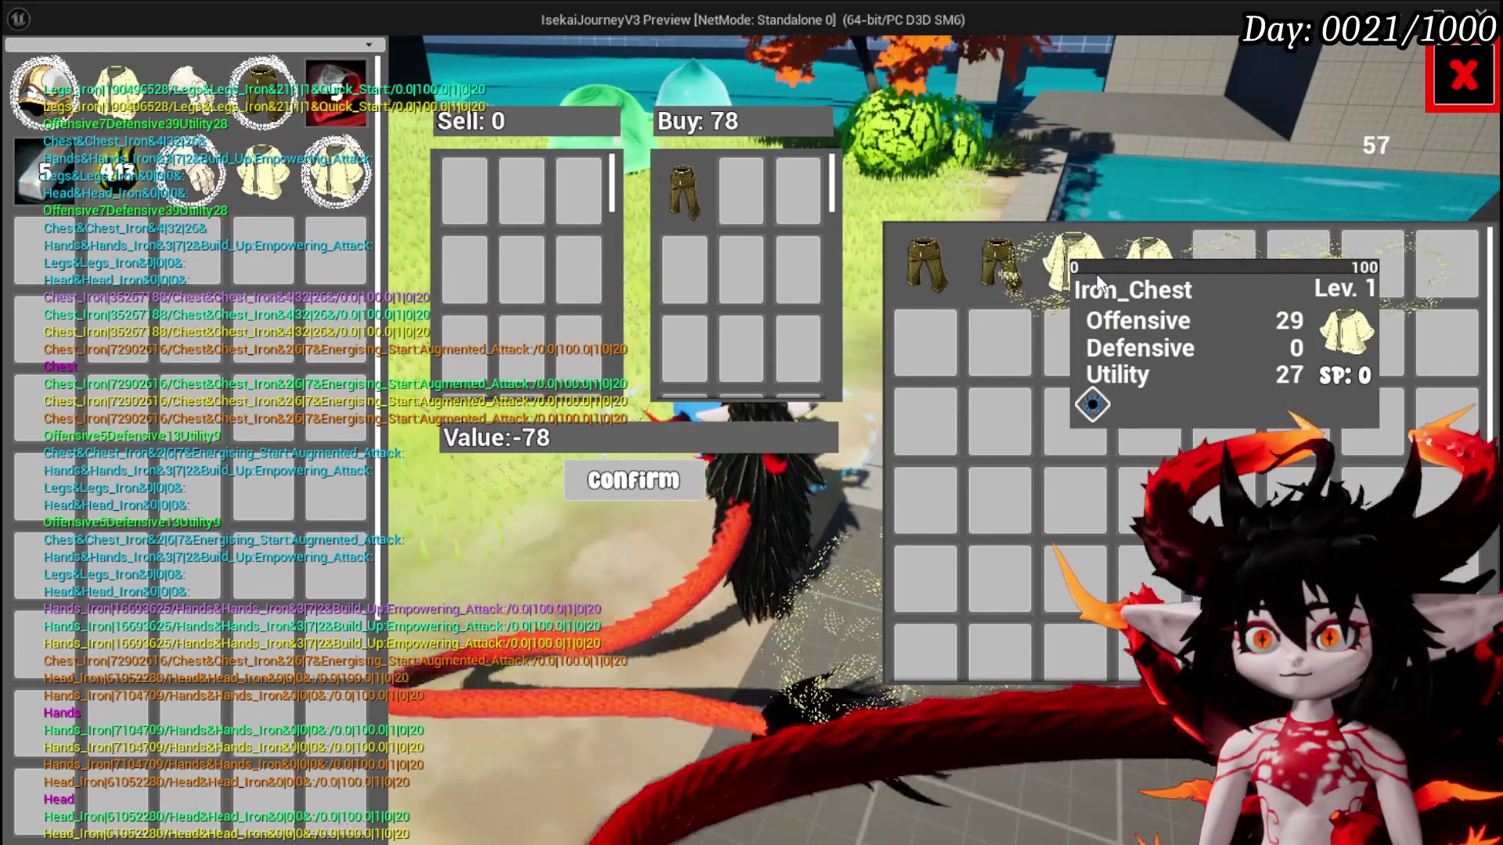
mouse_move(1009, 282)
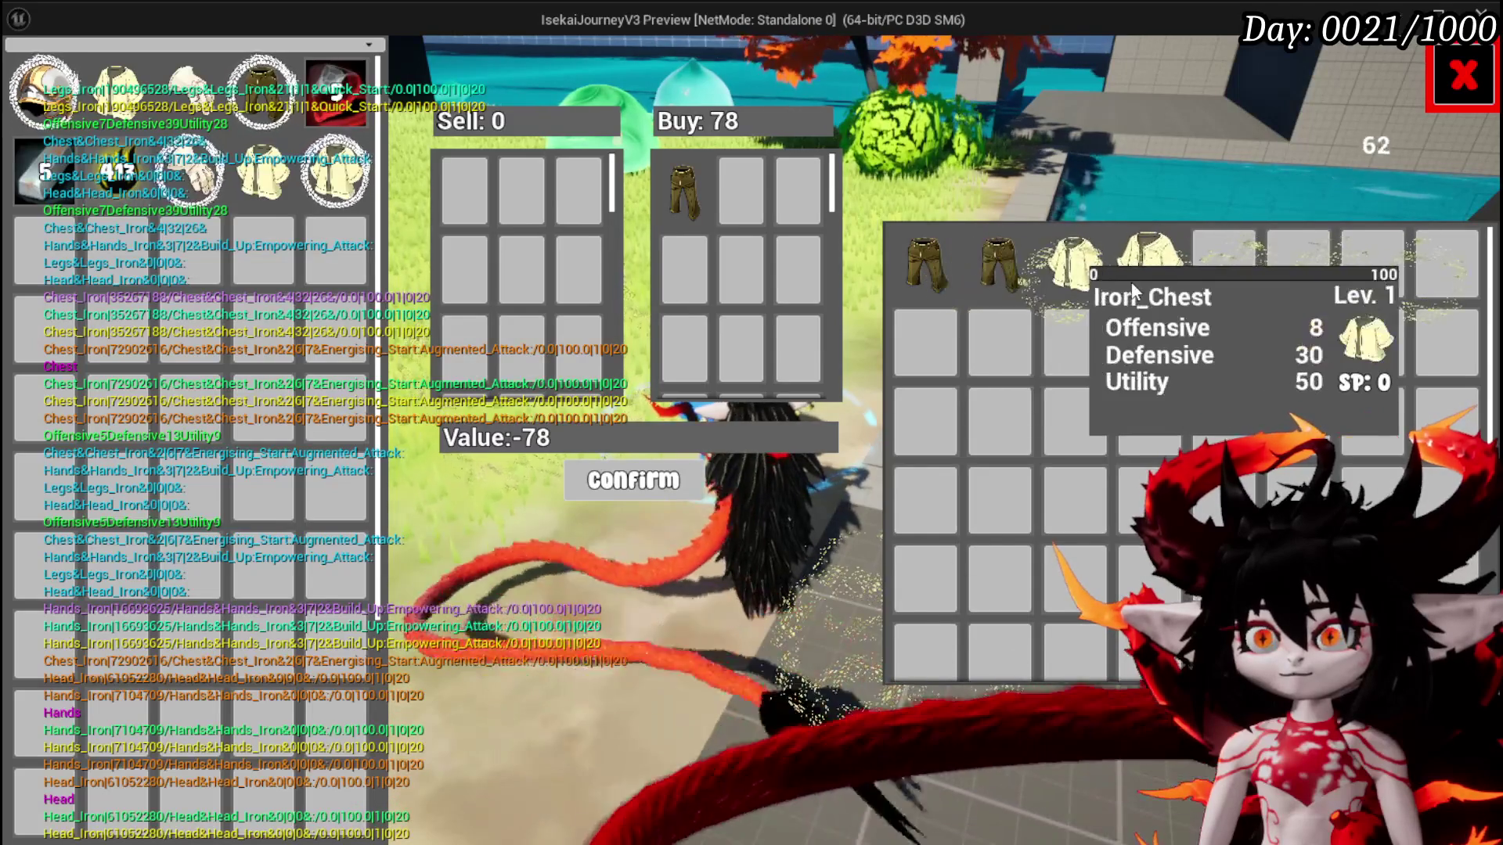
mouse_move(1161, 291)
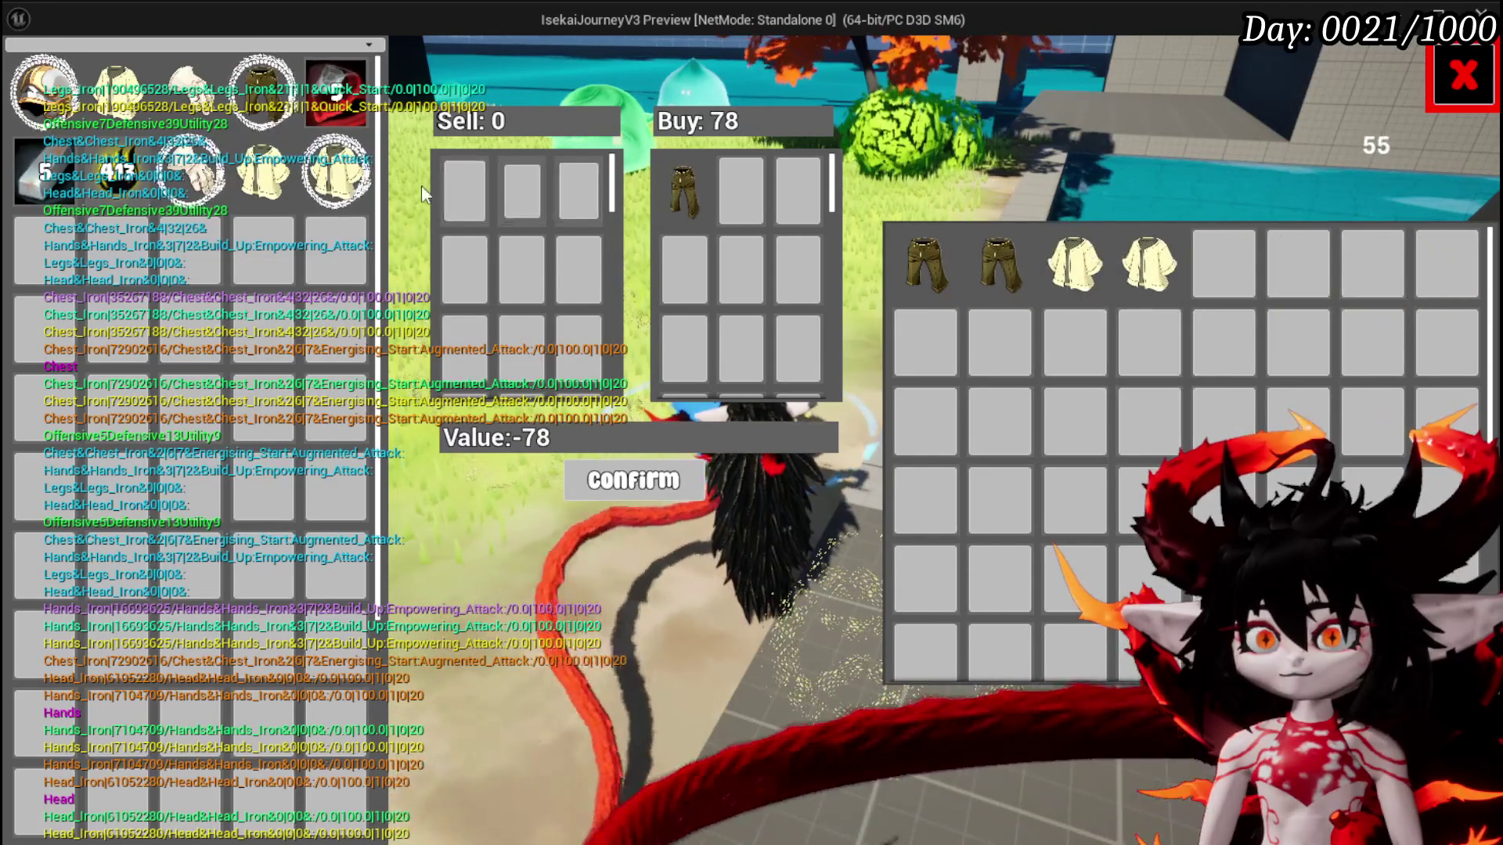
mouse_move(326, 207)
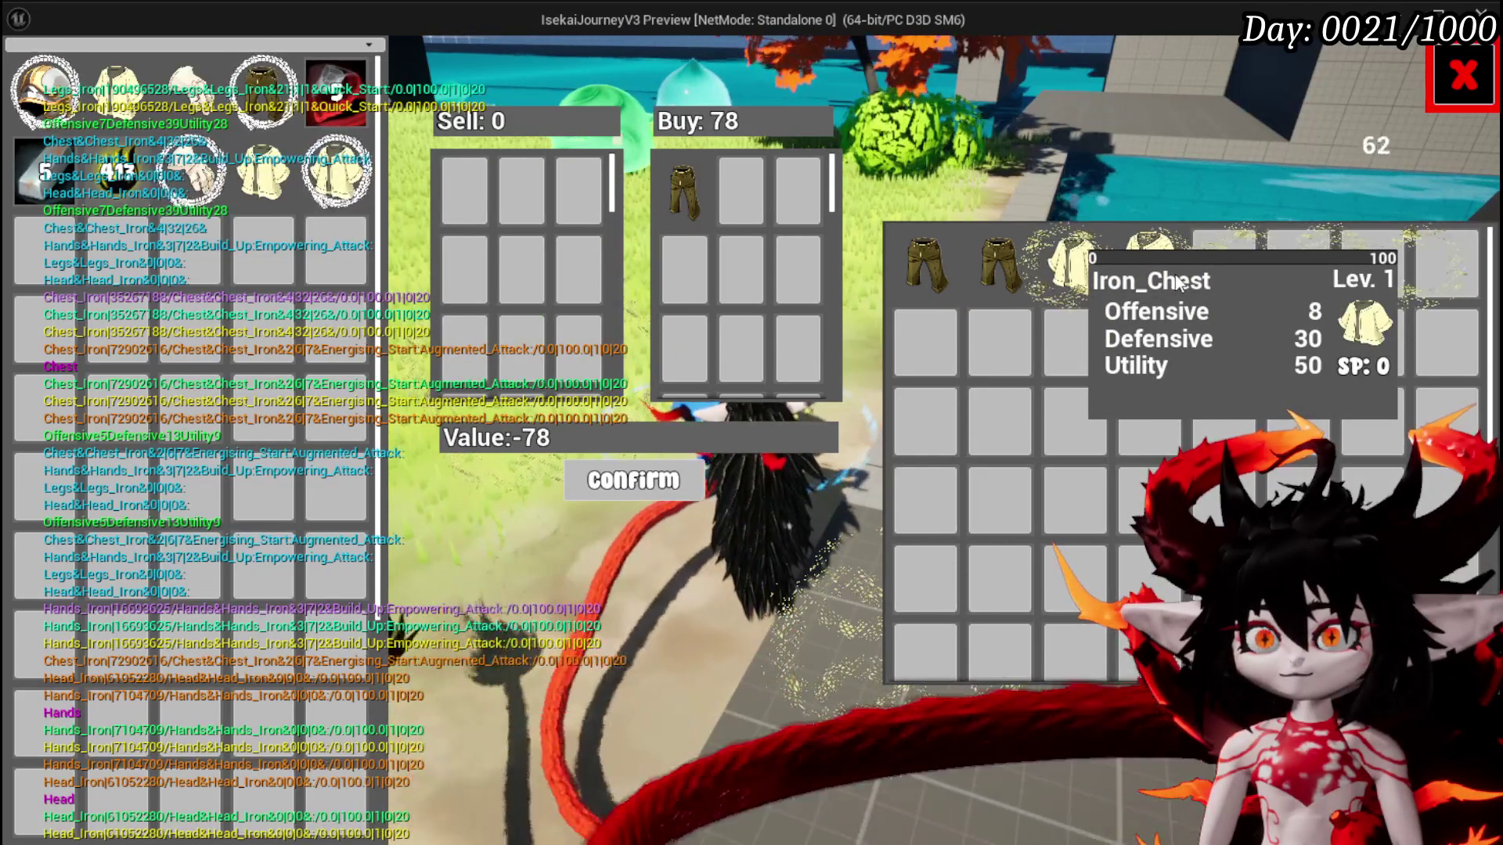
left_click(1176, 284)
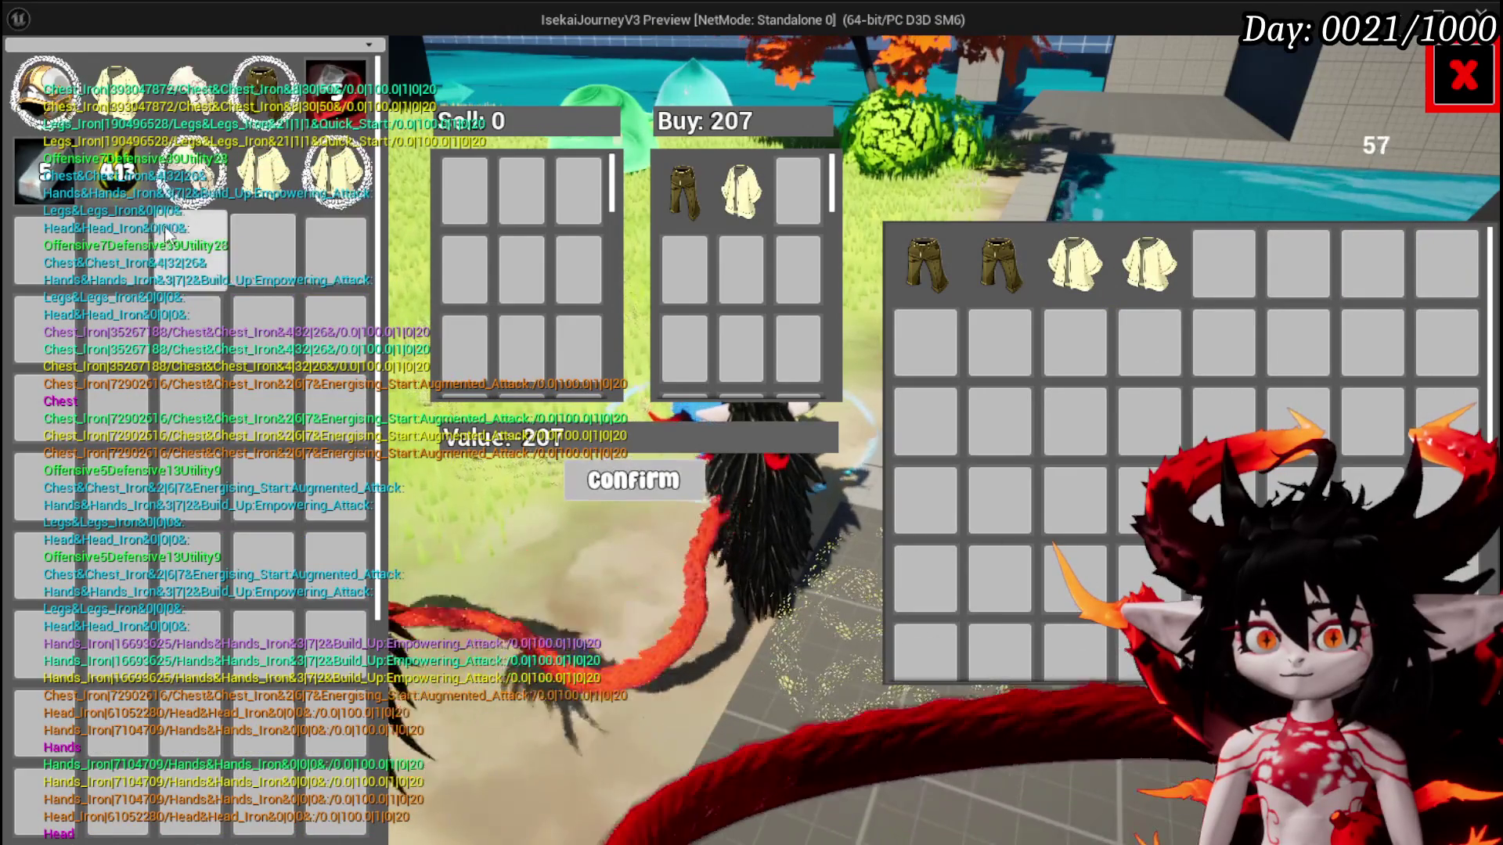
Sell Essence and iron ingots, confirm the trade, then view equipment stats (HP 490, Defensive 39)
left_click(184, 233)
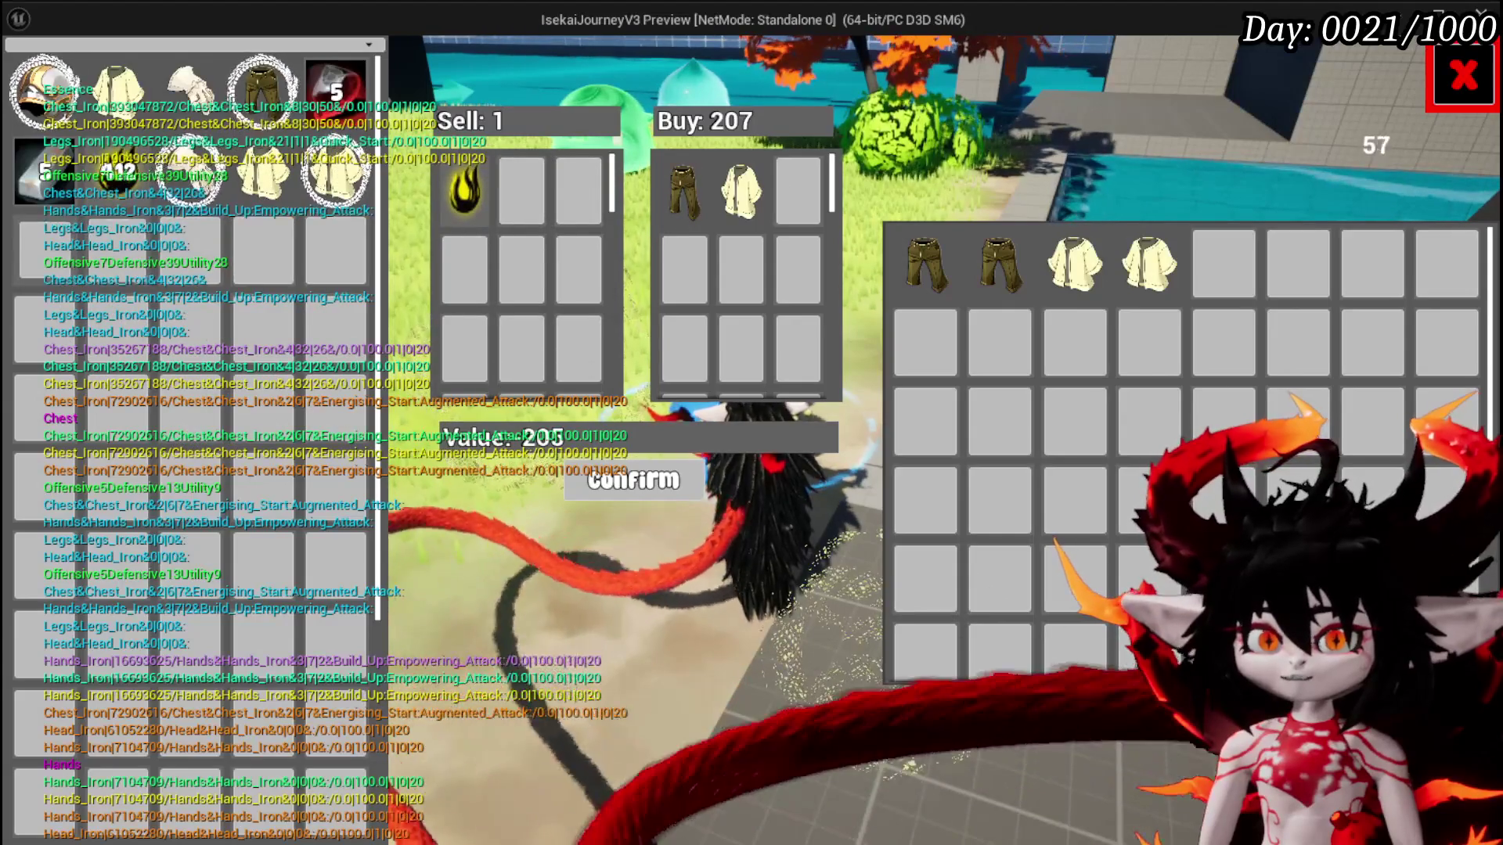
left_click(38, 199)
left_click(39, 201)
left_click(38, 201)
left_click(38, 202)
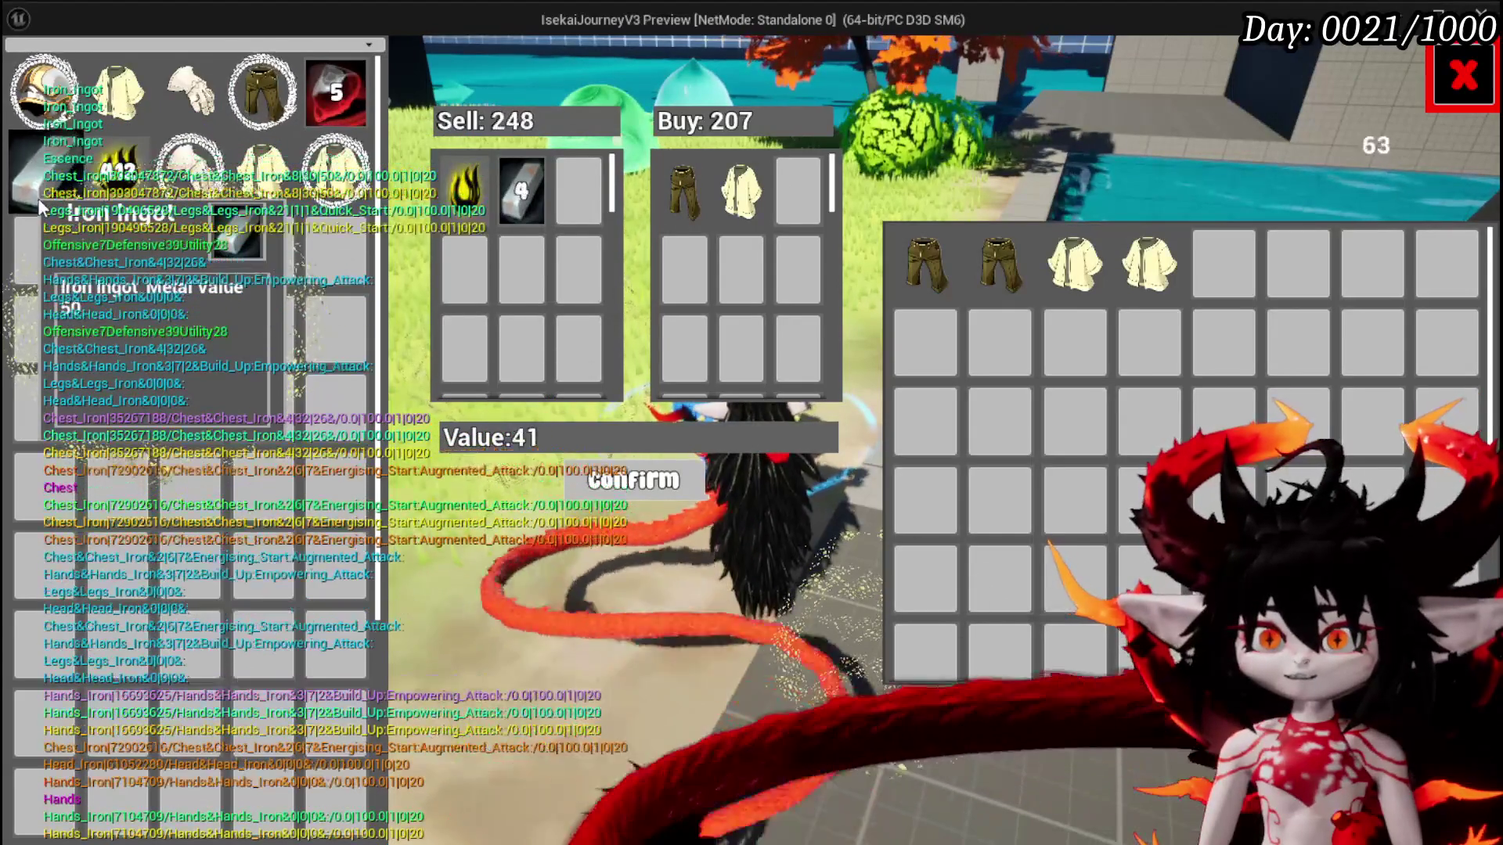
left_click(638, 482)
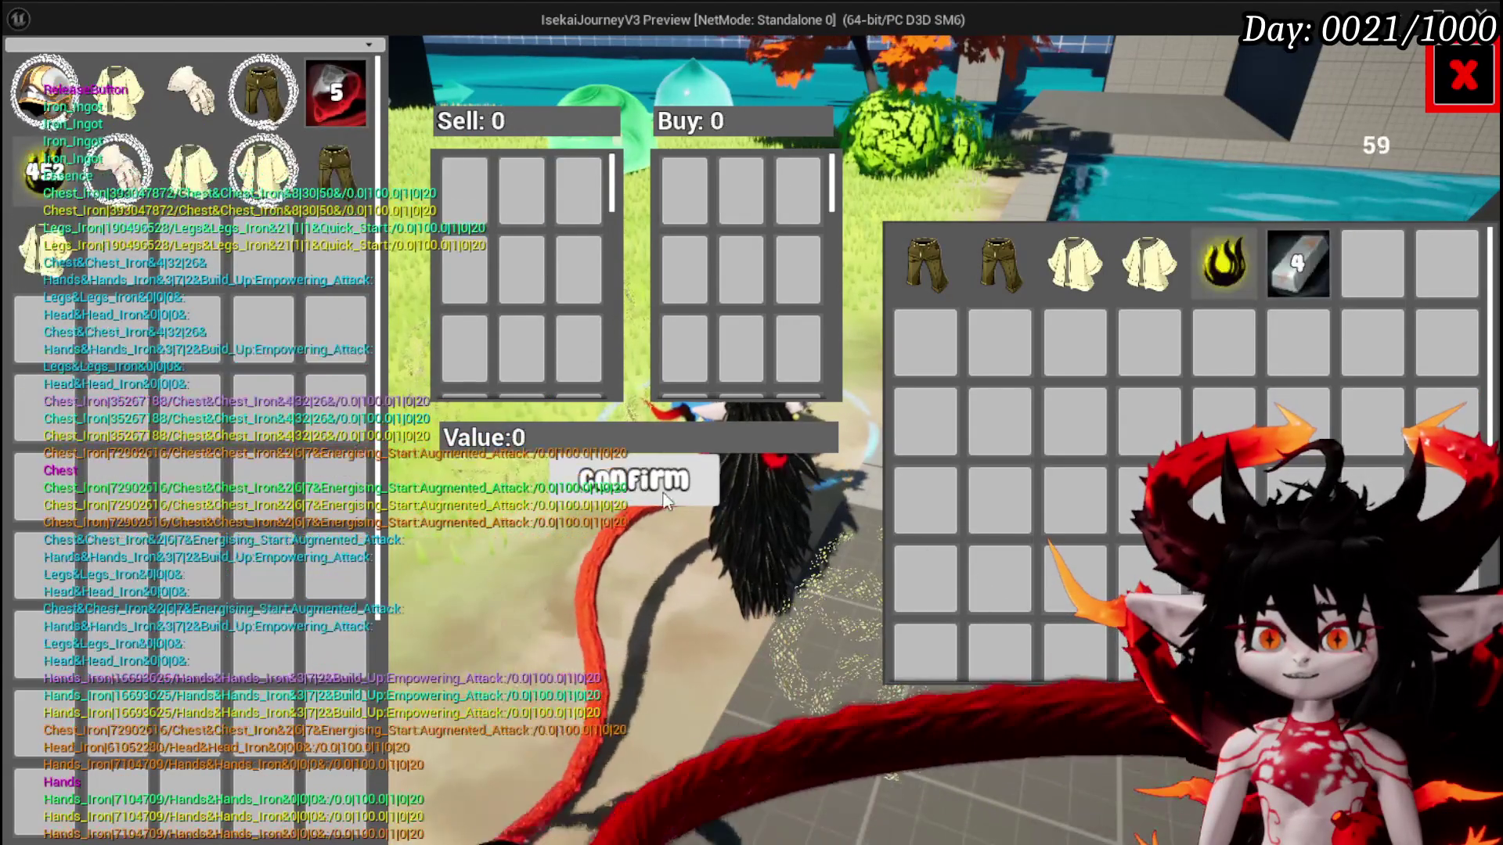
left_click(1489, 92)
key("Tab")
left_click(241, 48)
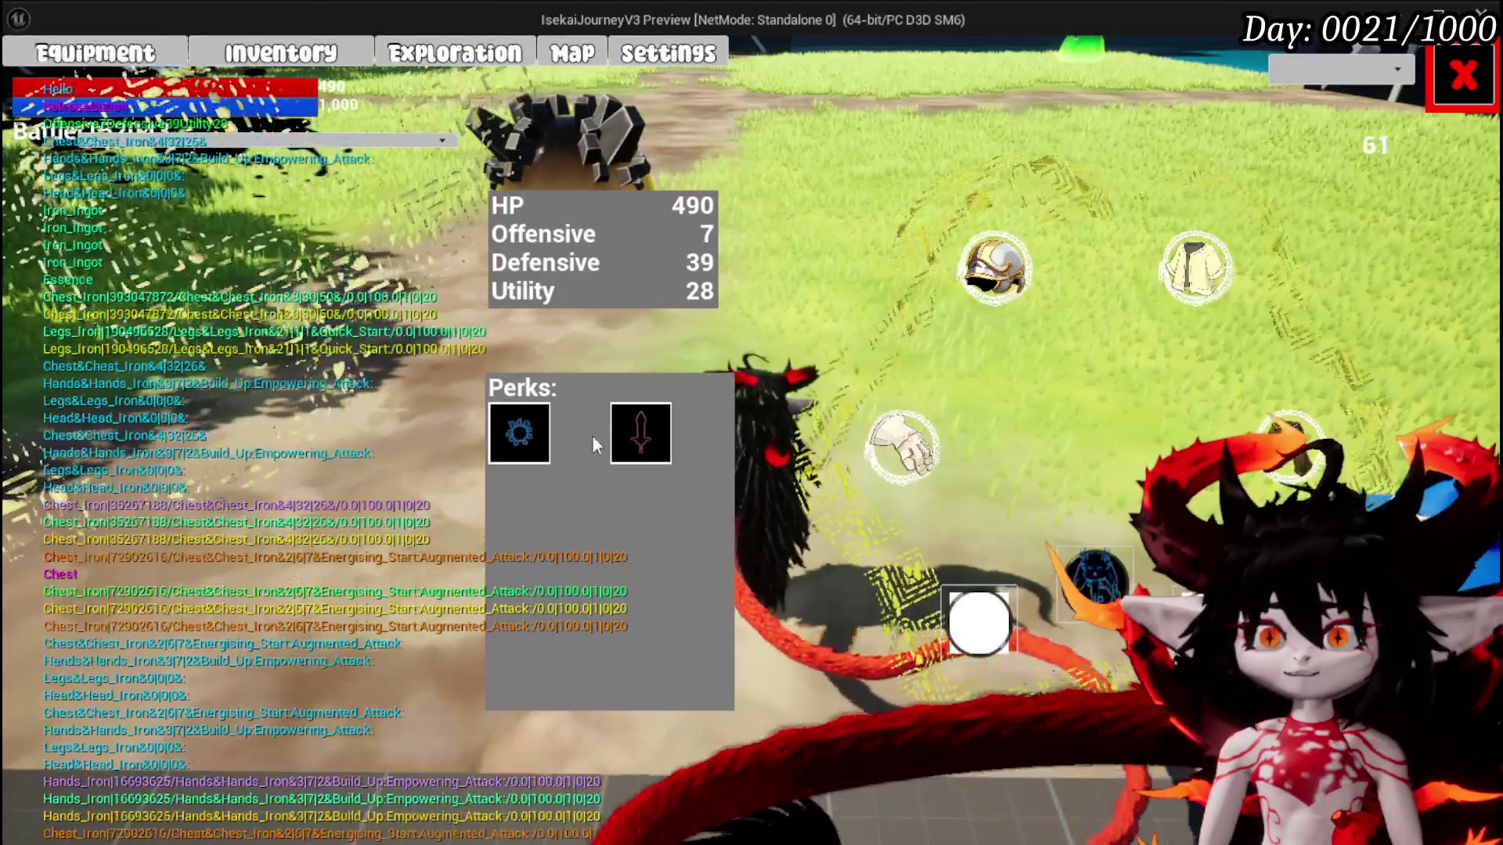
Close the Iron_Chest inventory overlay, stop the playtest and launch a new one with Alt+P
mouse_move(335, 242)
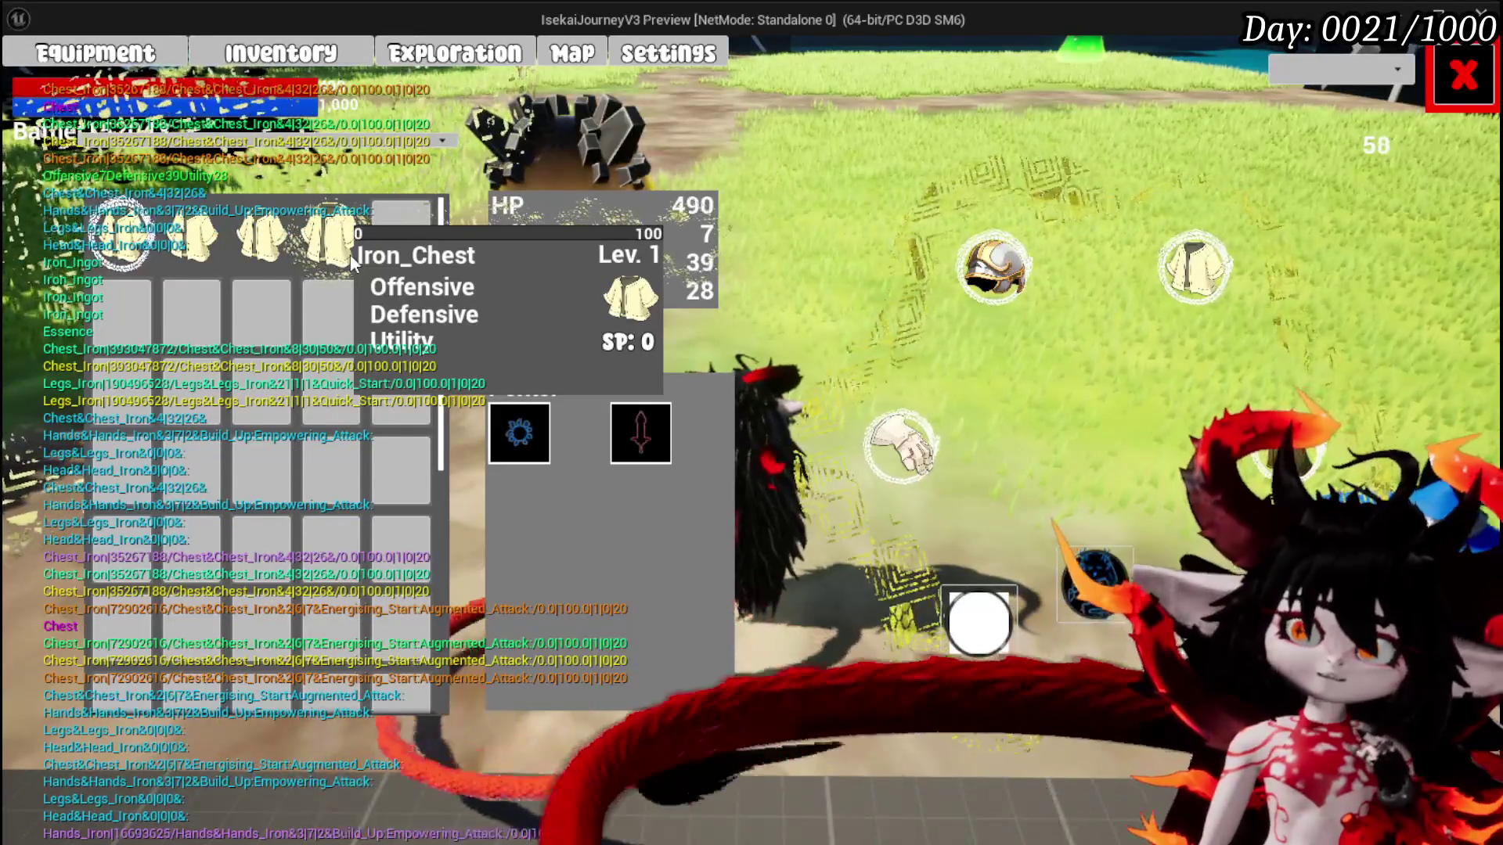
mouse_move(179, 266)
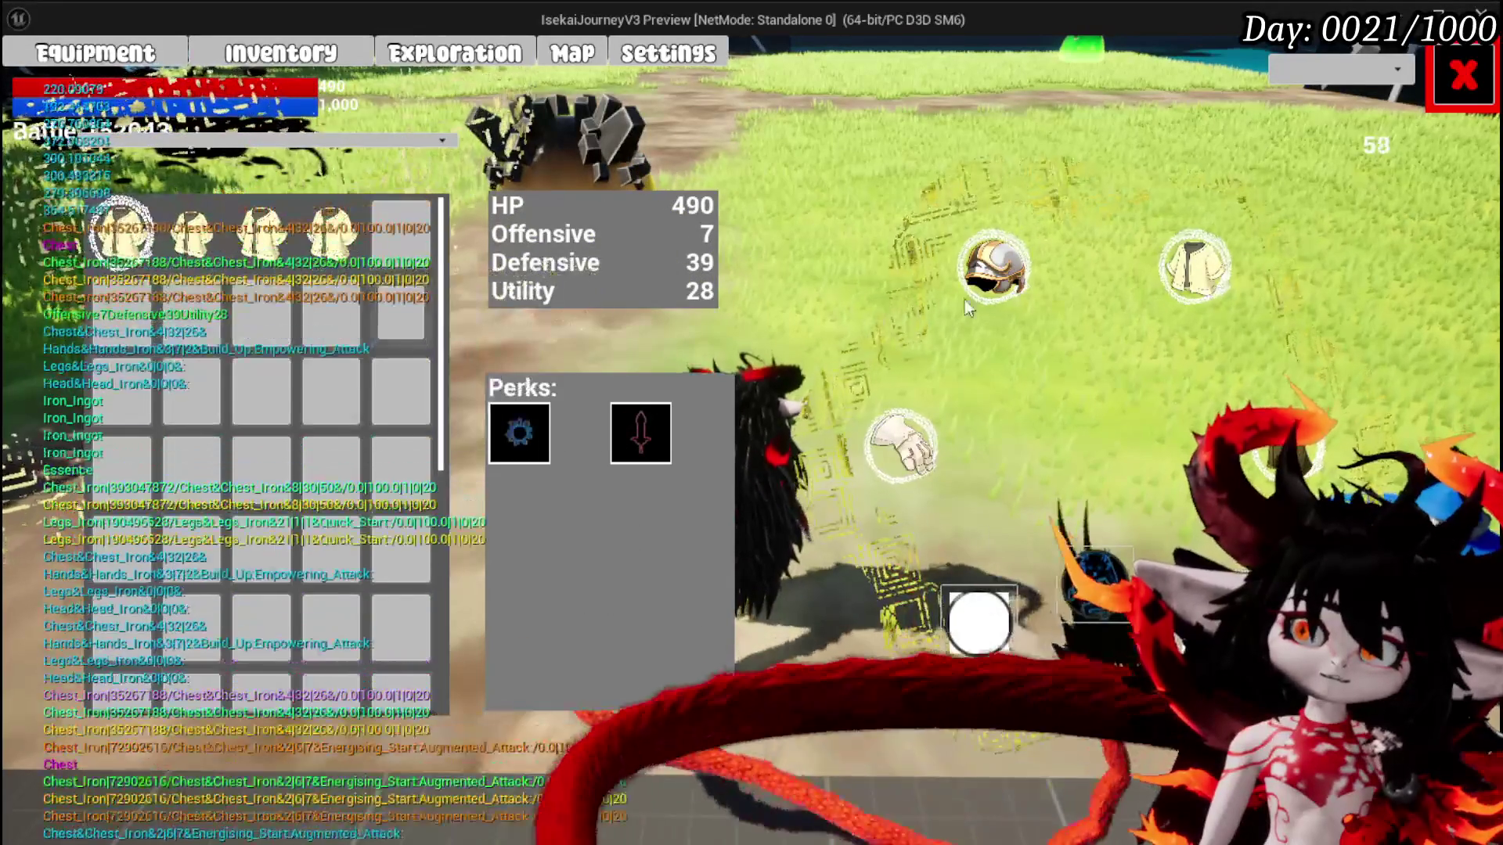
left_click(1445, 89)
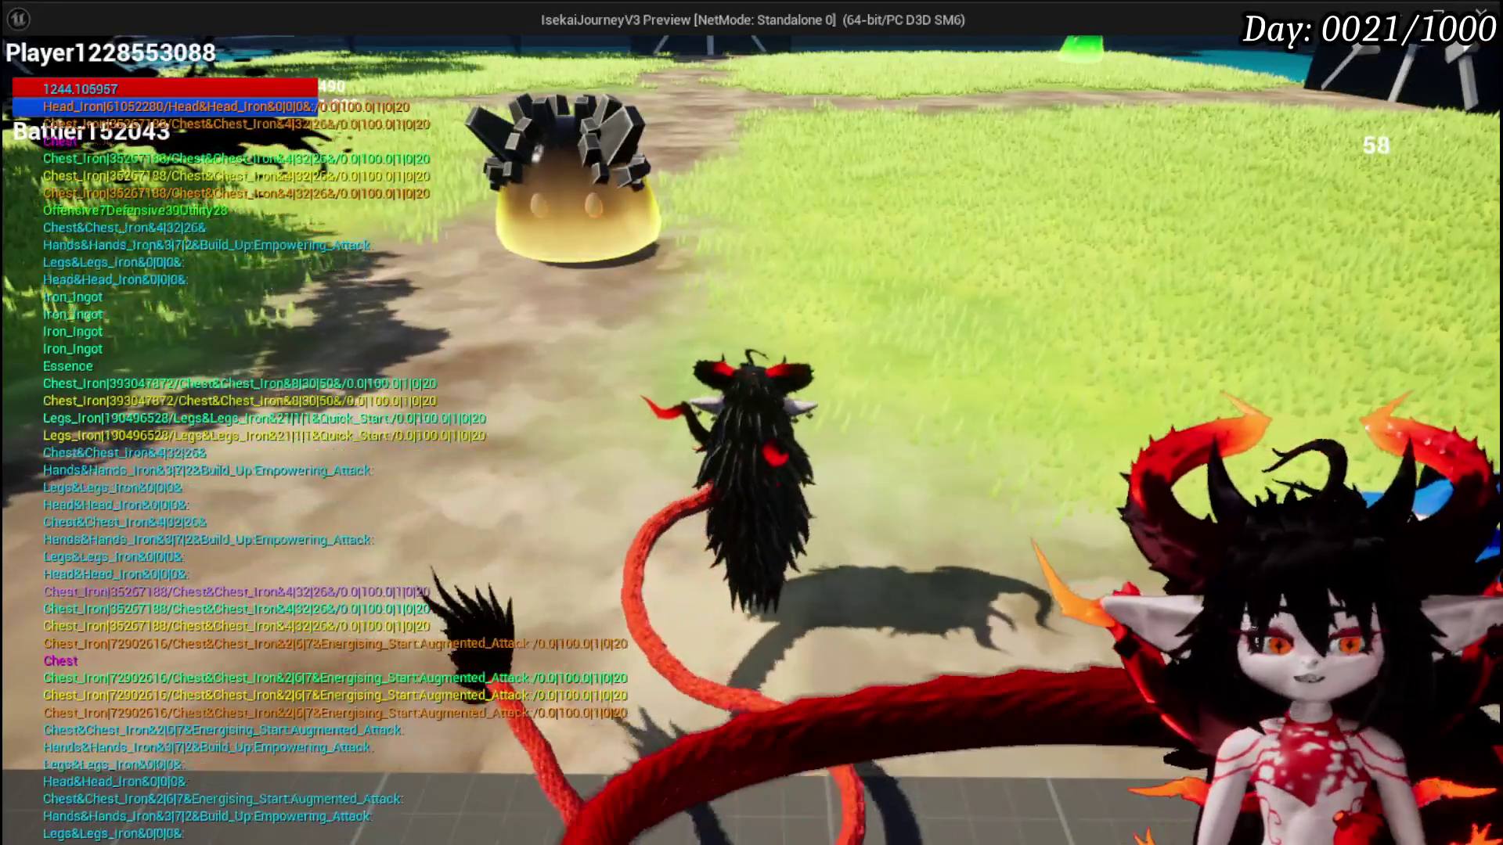
key("Escape")
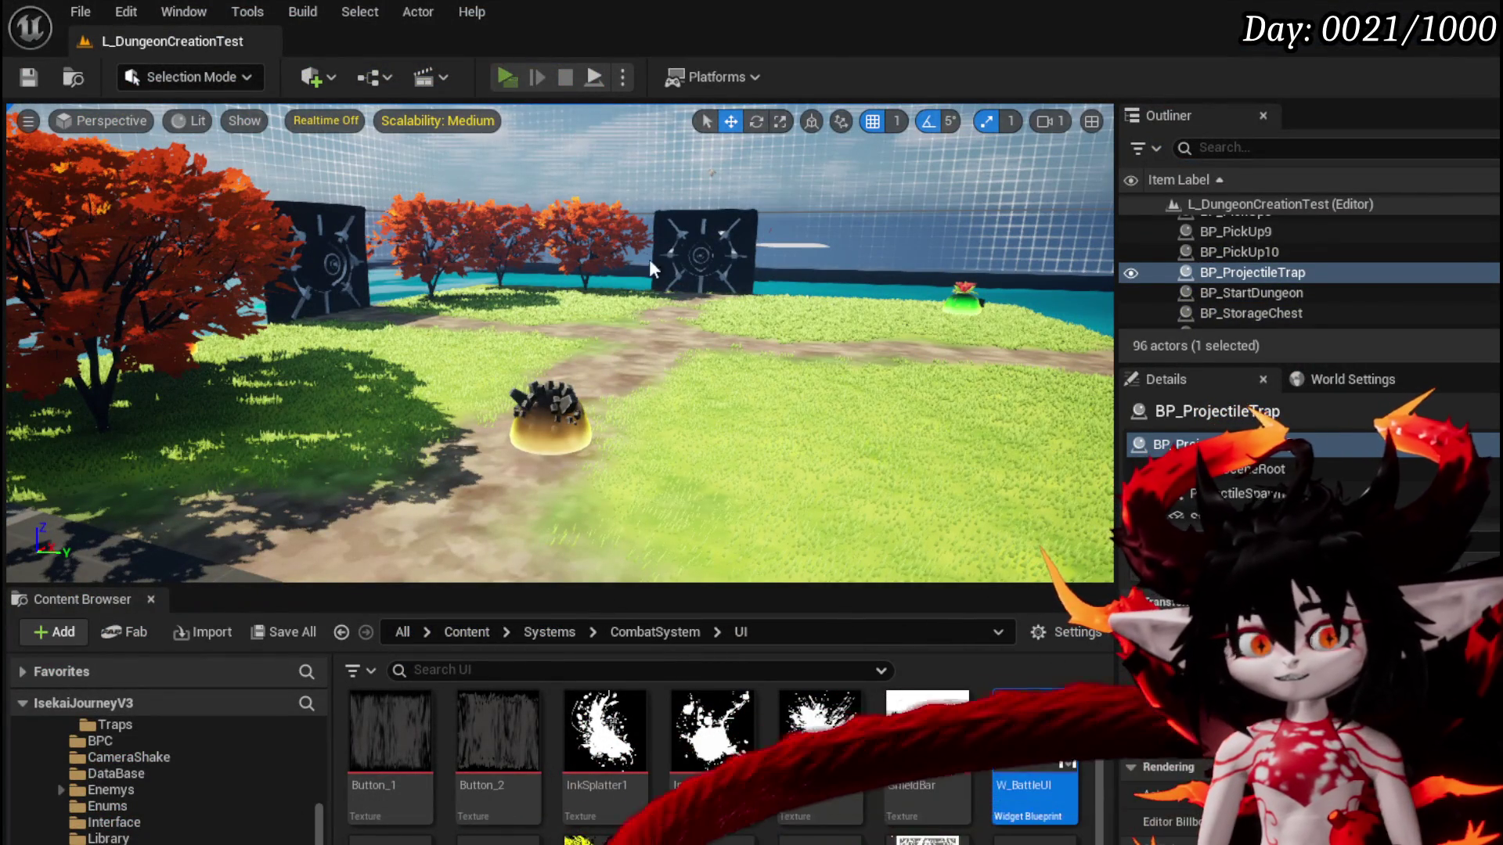
key("alt+p")
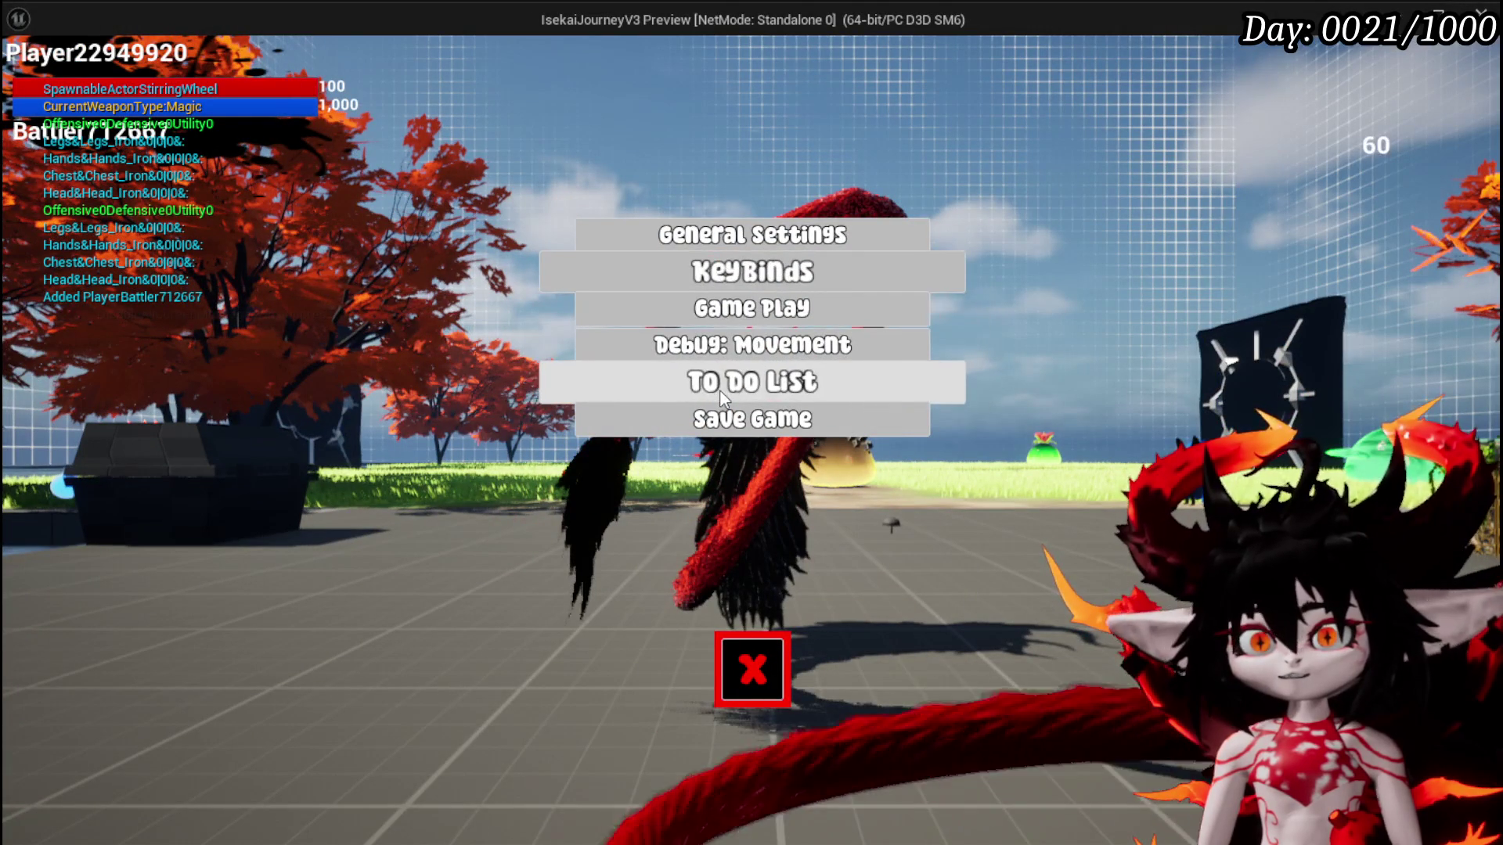
Delete 'Buying Mercant items is broken' from the To Do List, then close the menu
left_click(721, 382)
scroll(1189, 352, "down", 1)
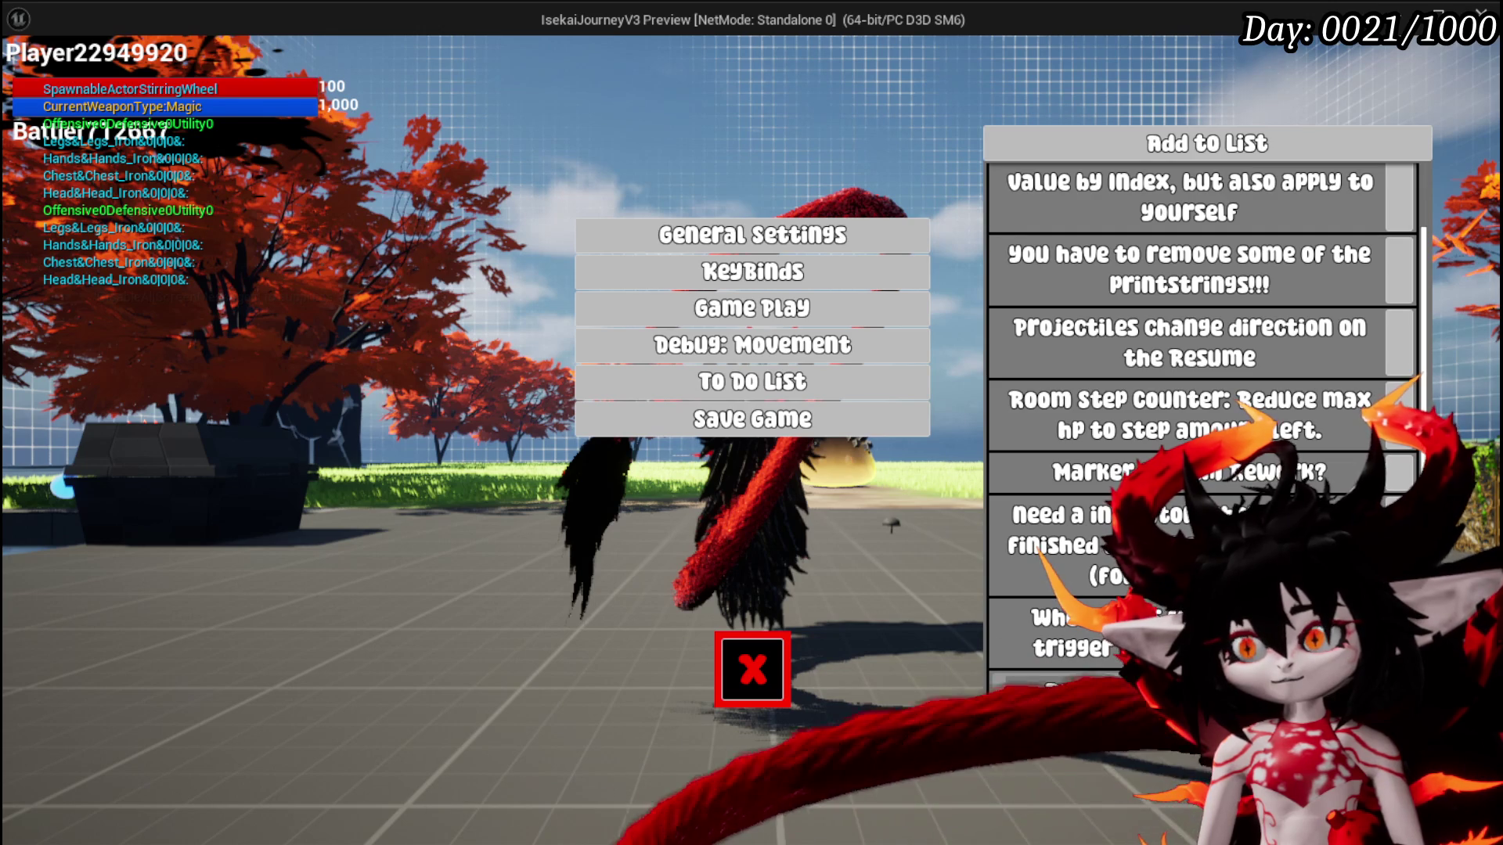
left_click(1080, 691)
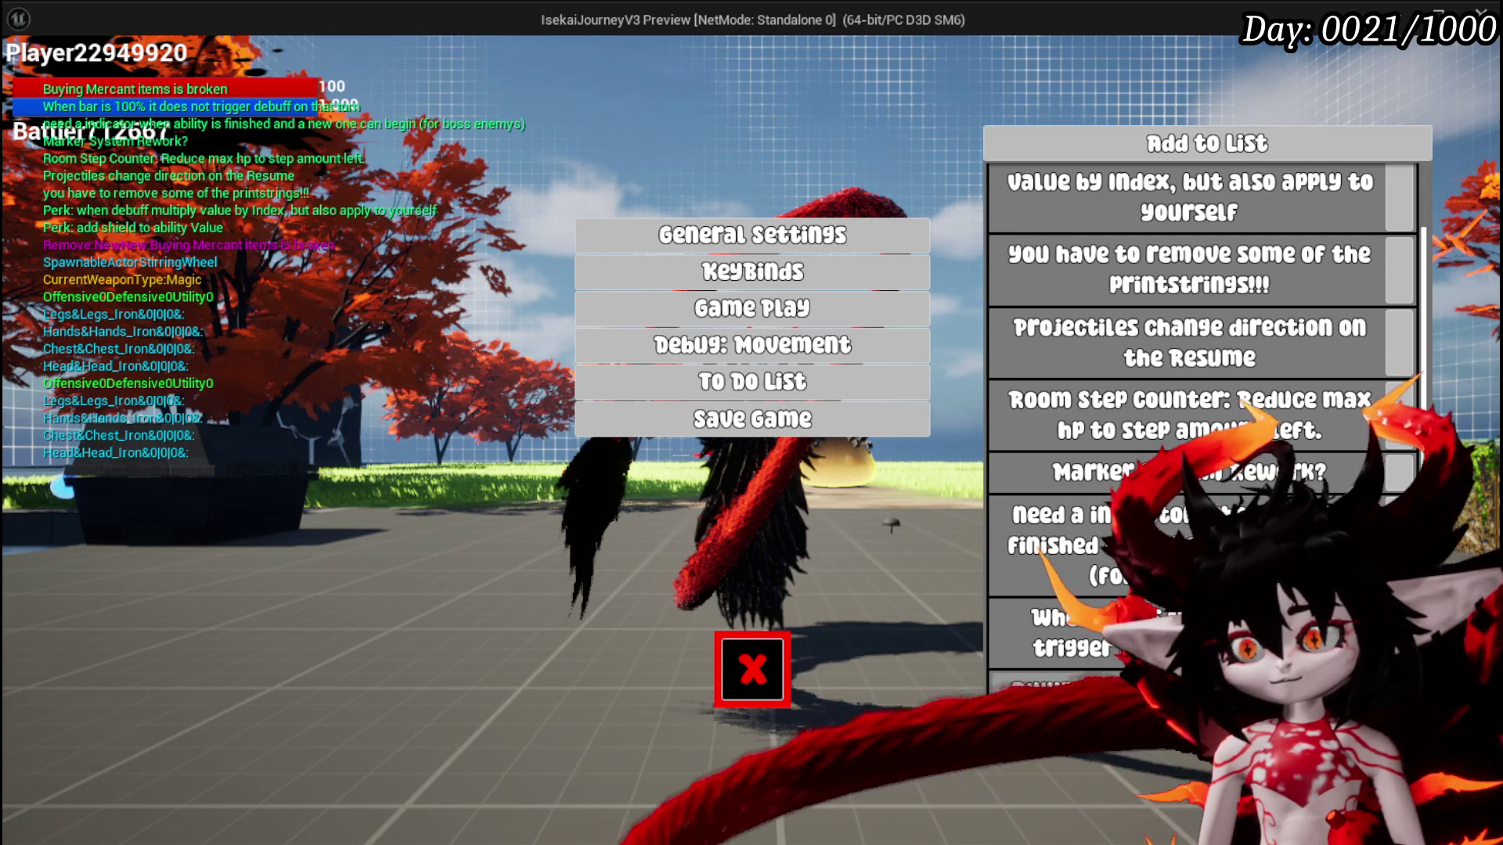
left_click(781, 662)
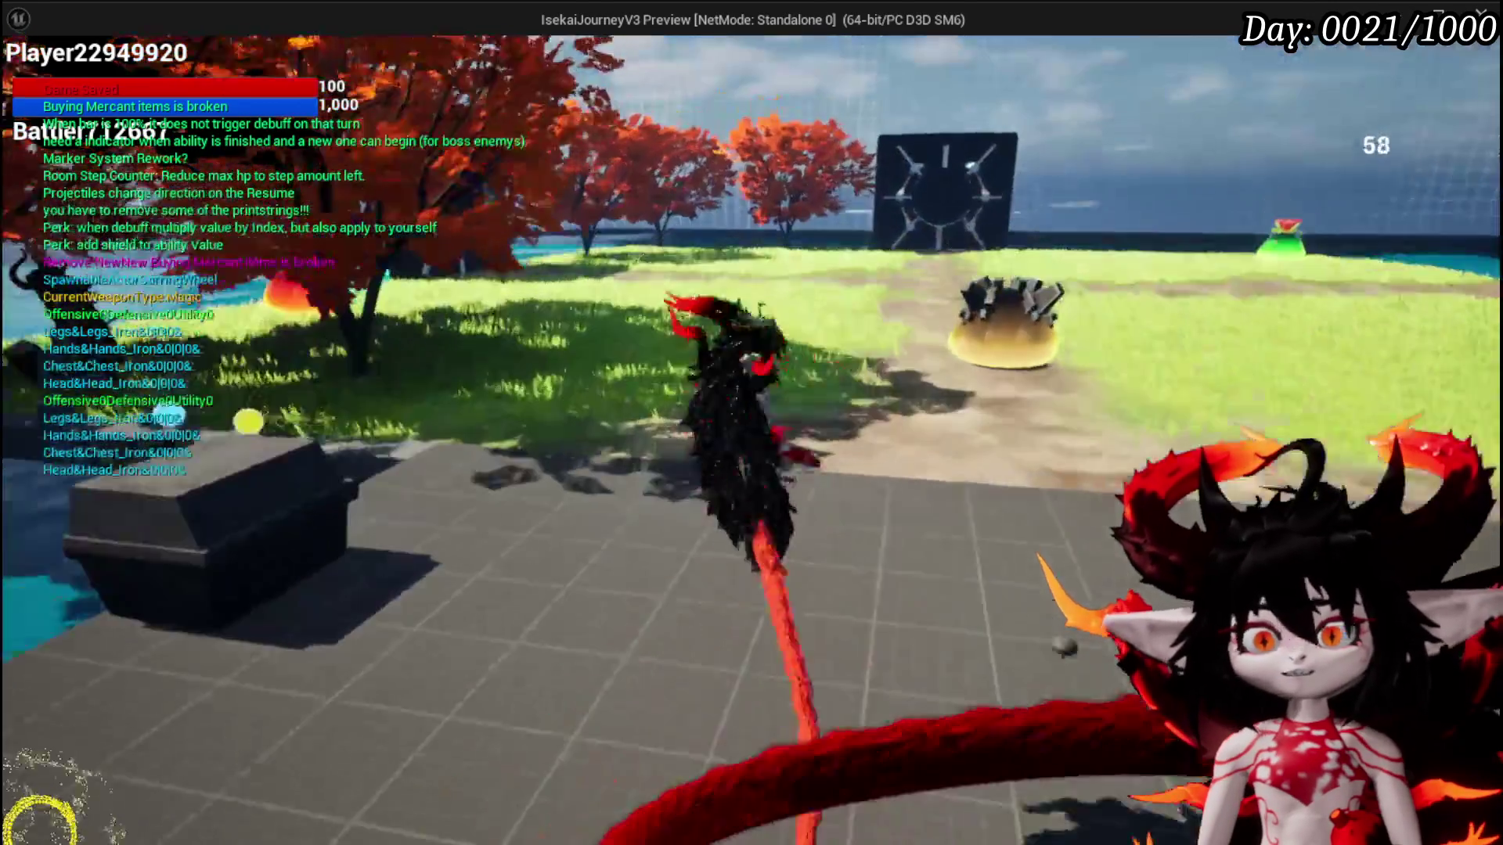
Run the character to the train station and travel to the Smelter
key("w")
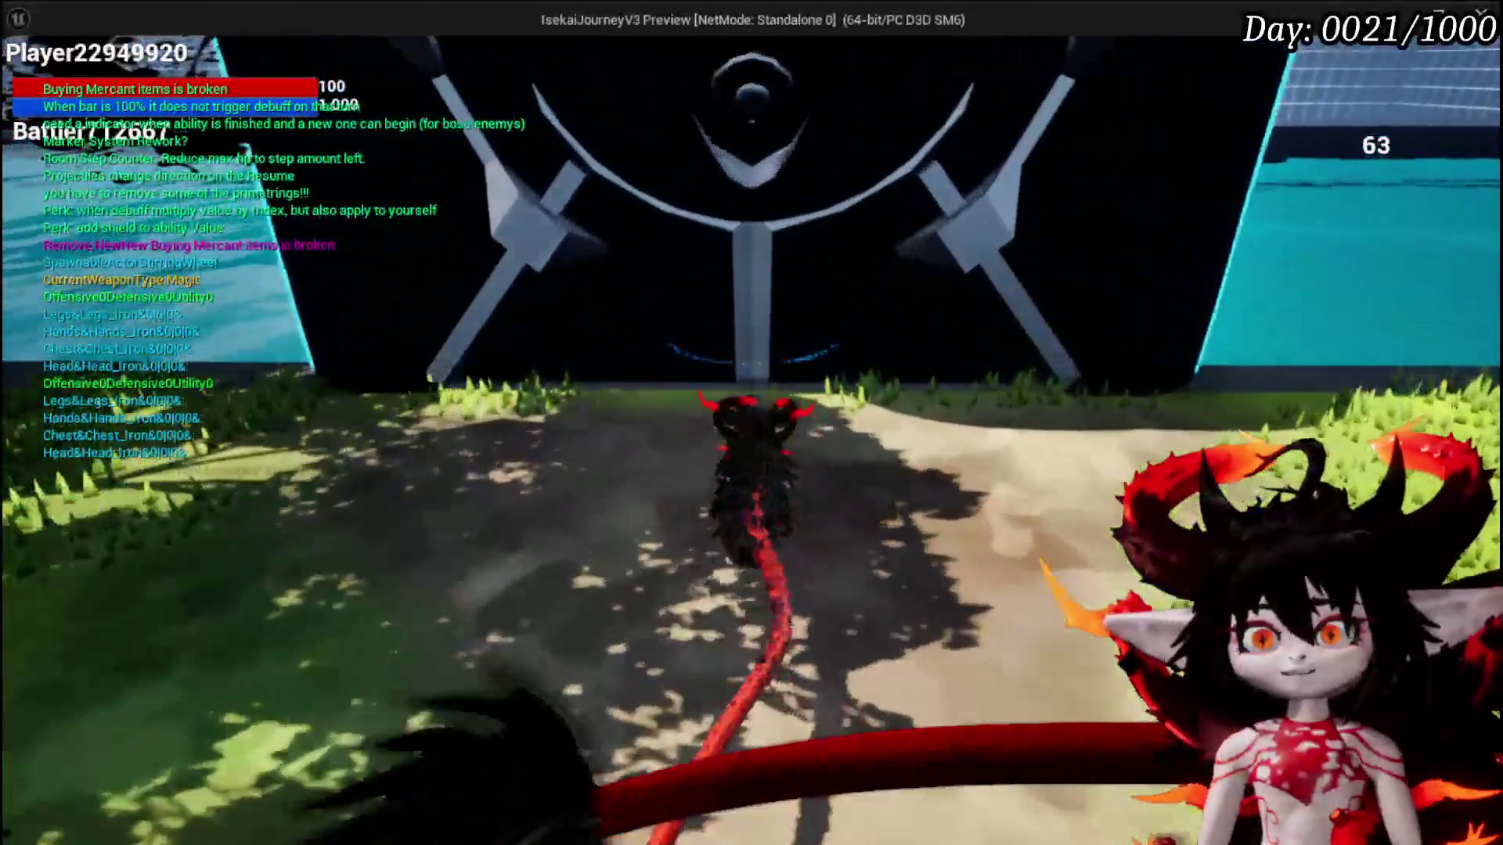
key("e")
left_click(790, 492)
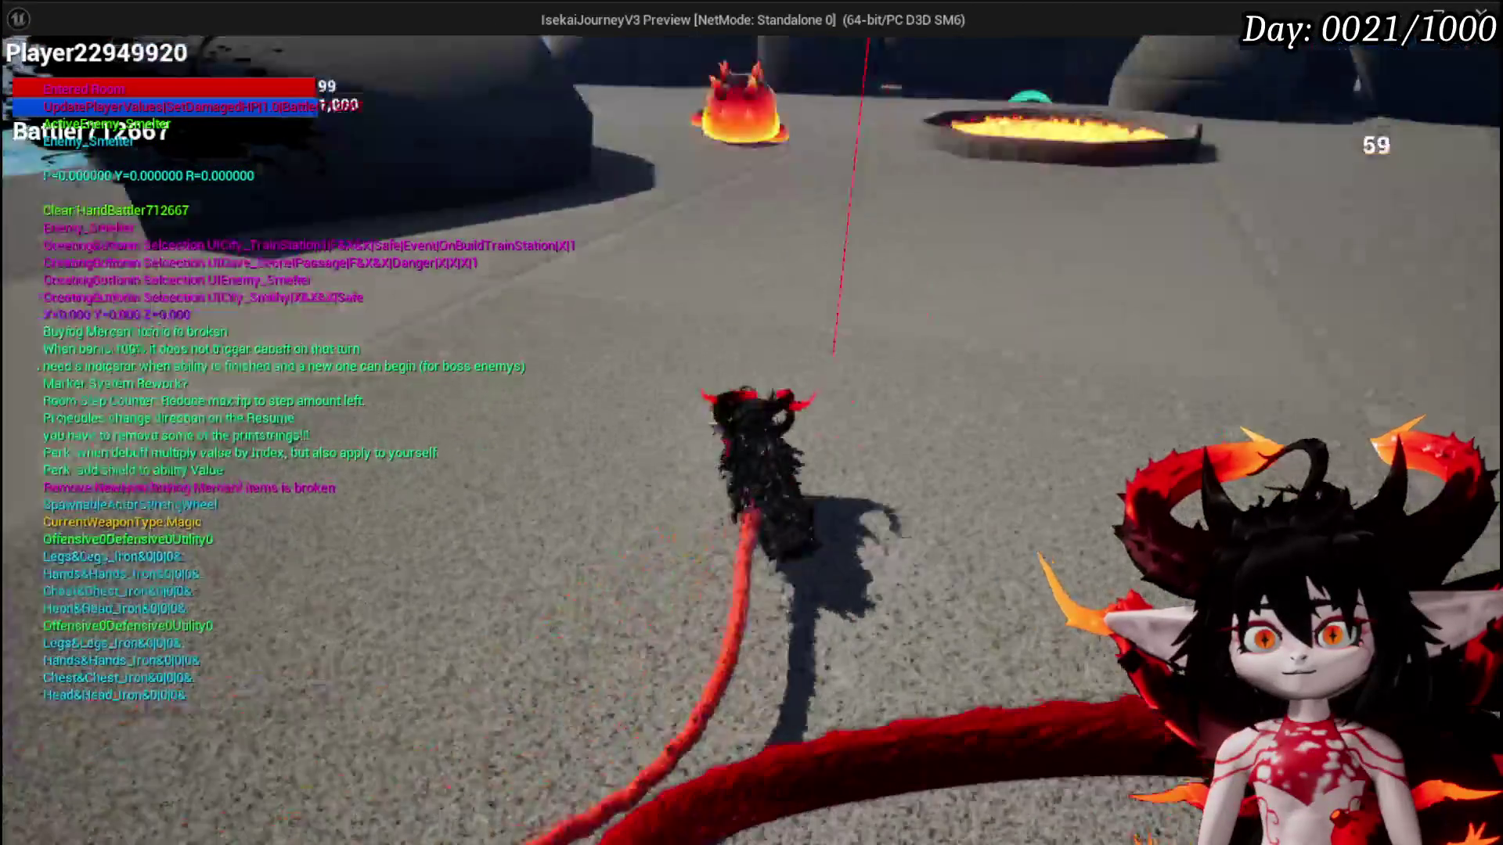
Walk into the lava slime to start a battle, then stop the playtest and save all
key("w")
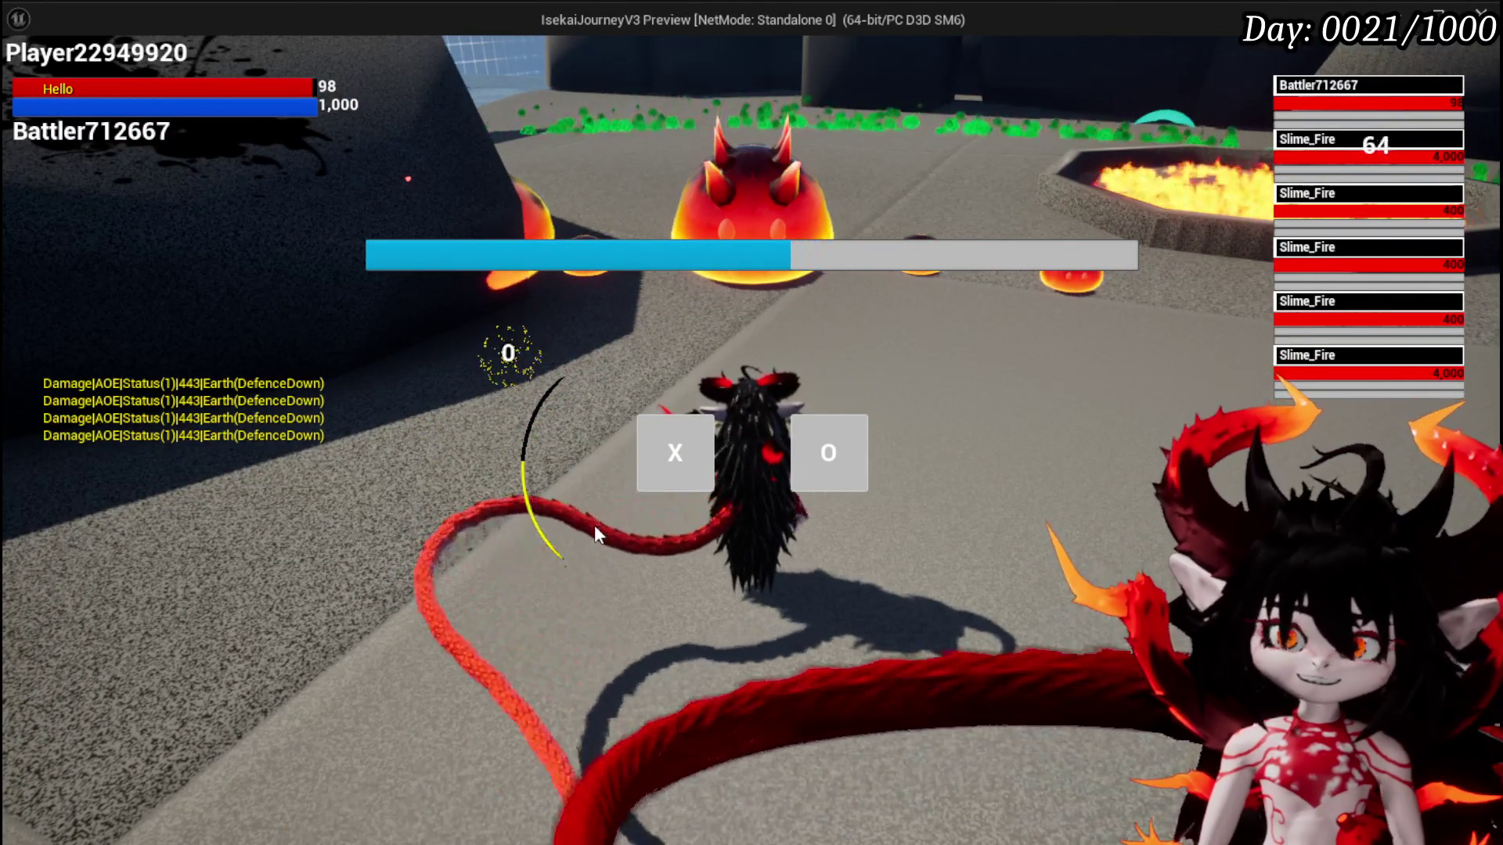
key("Escape")
key("ctrl+s")
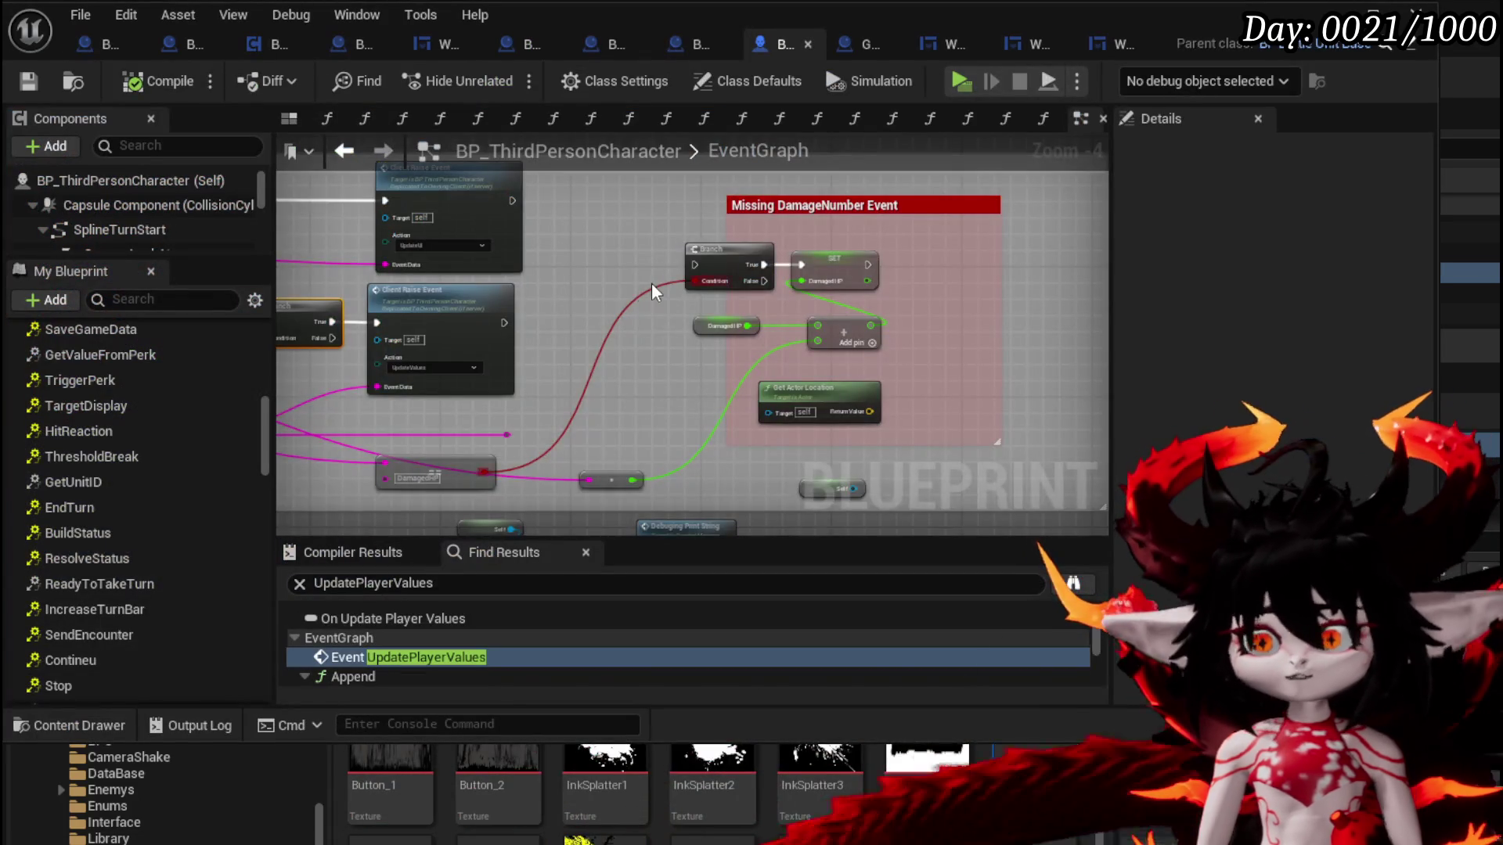
Inspect the Client Raise Event node in BP_ThirdPersonCharacter and save the blueprint
left_click(728, 262)
key("f")
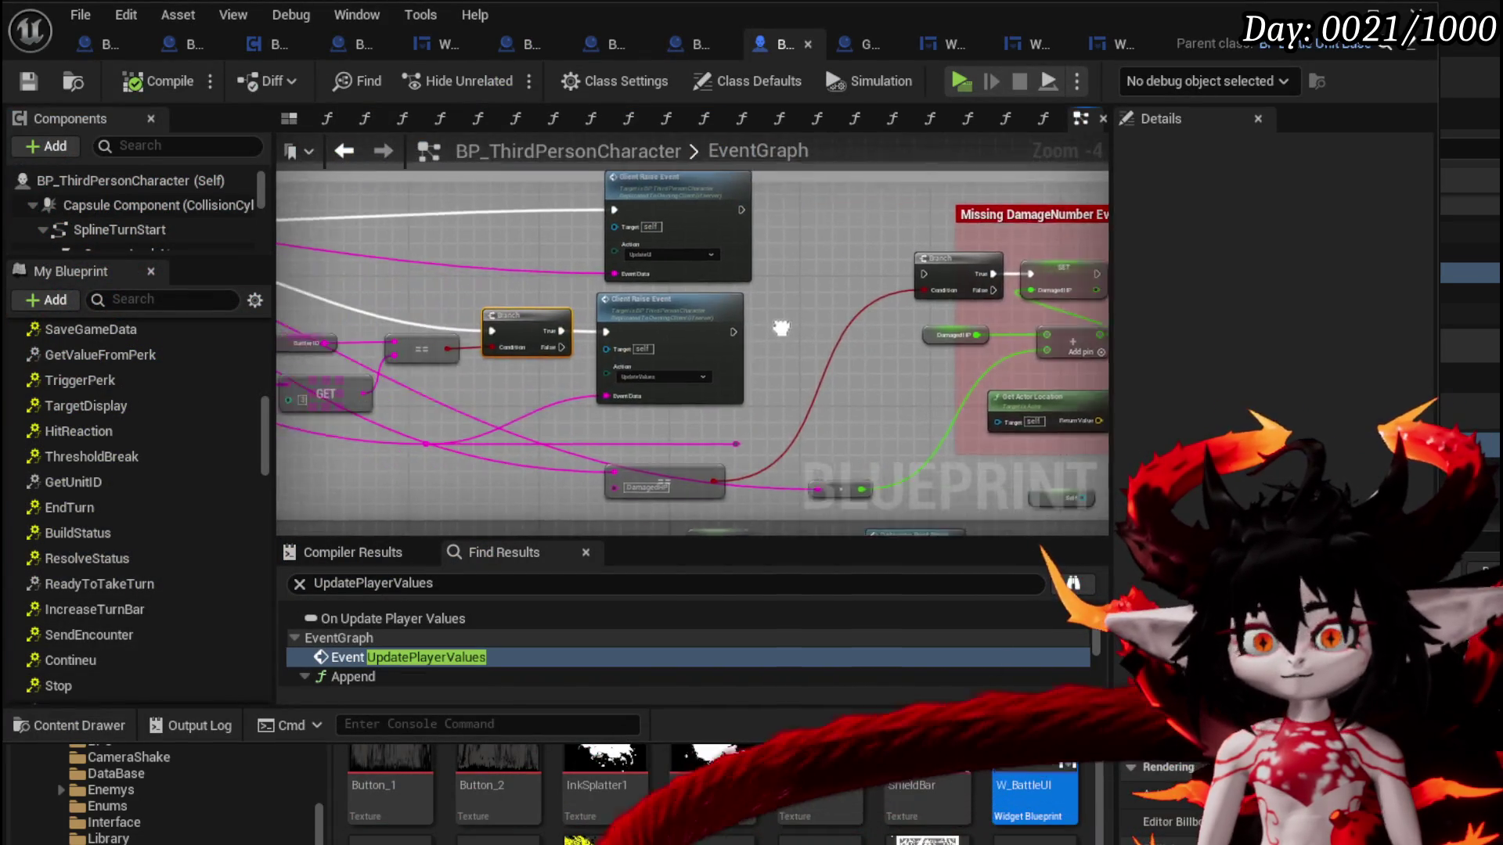
left_click(921, 307)
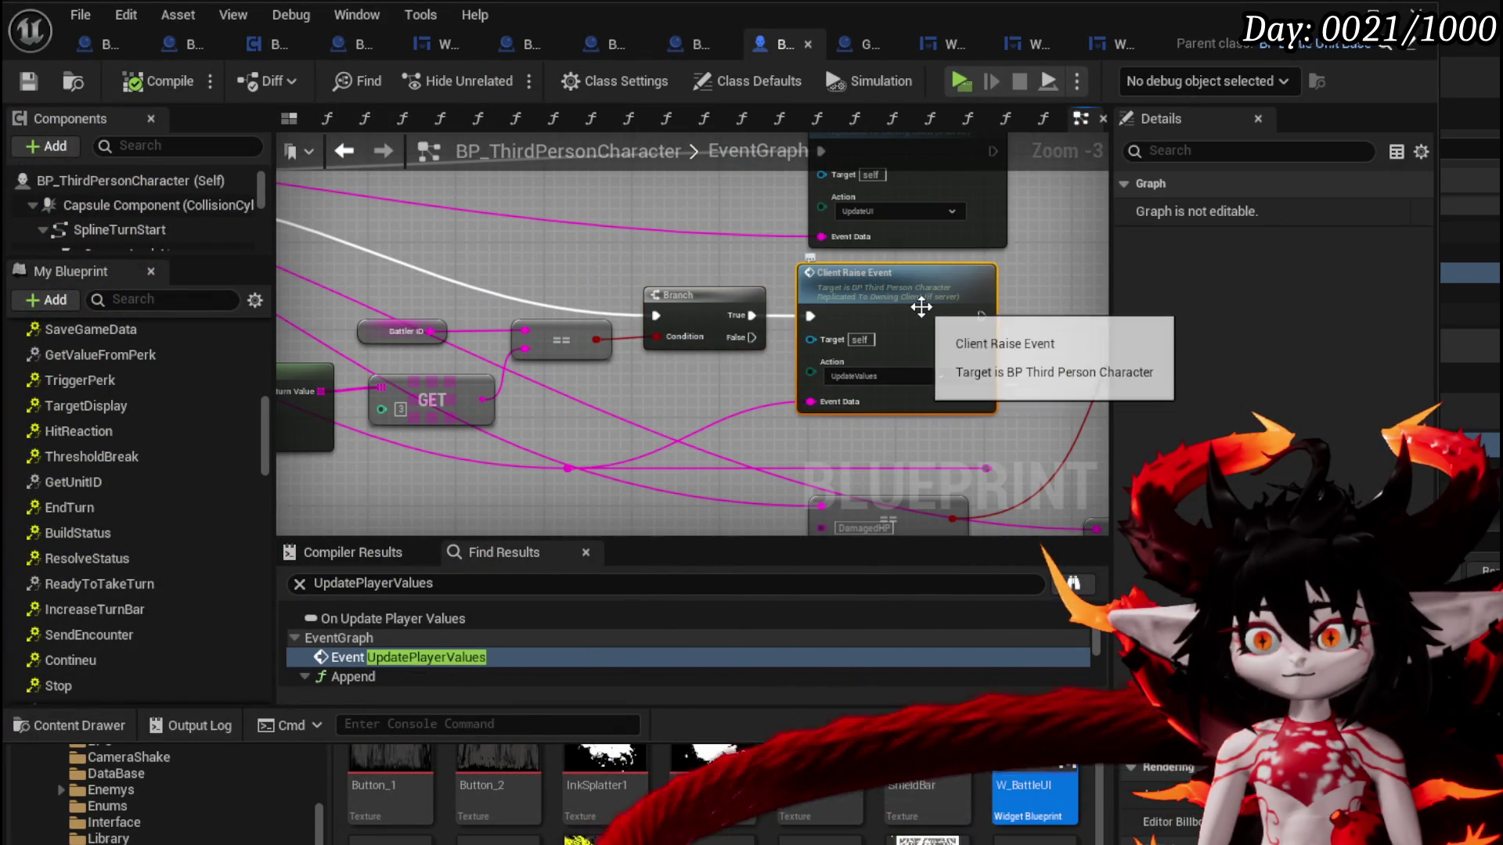
right_click(921, 307)
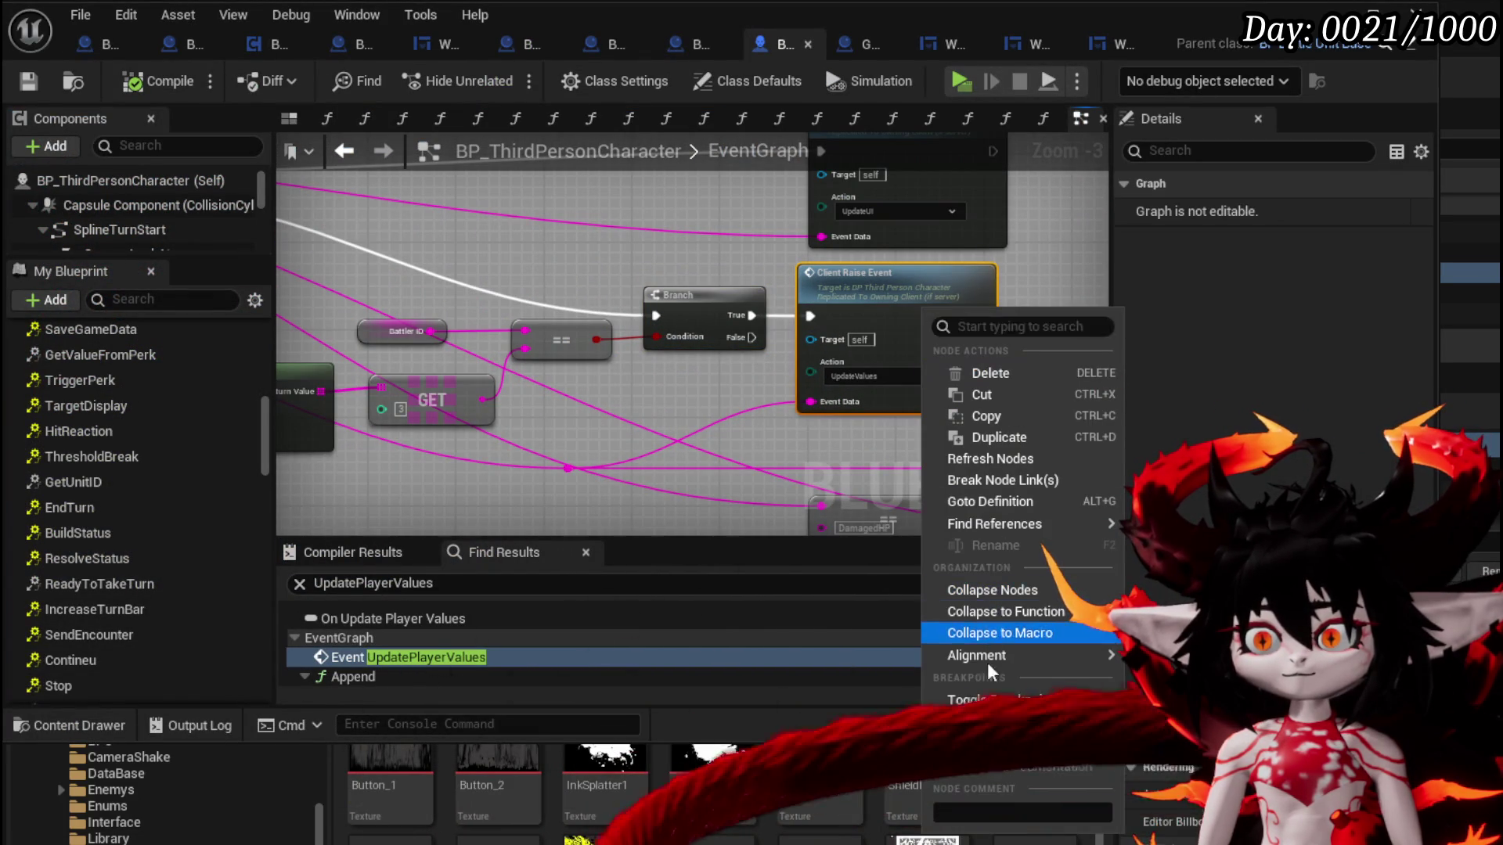
left_click(620, 252)
left_click(28, 81)
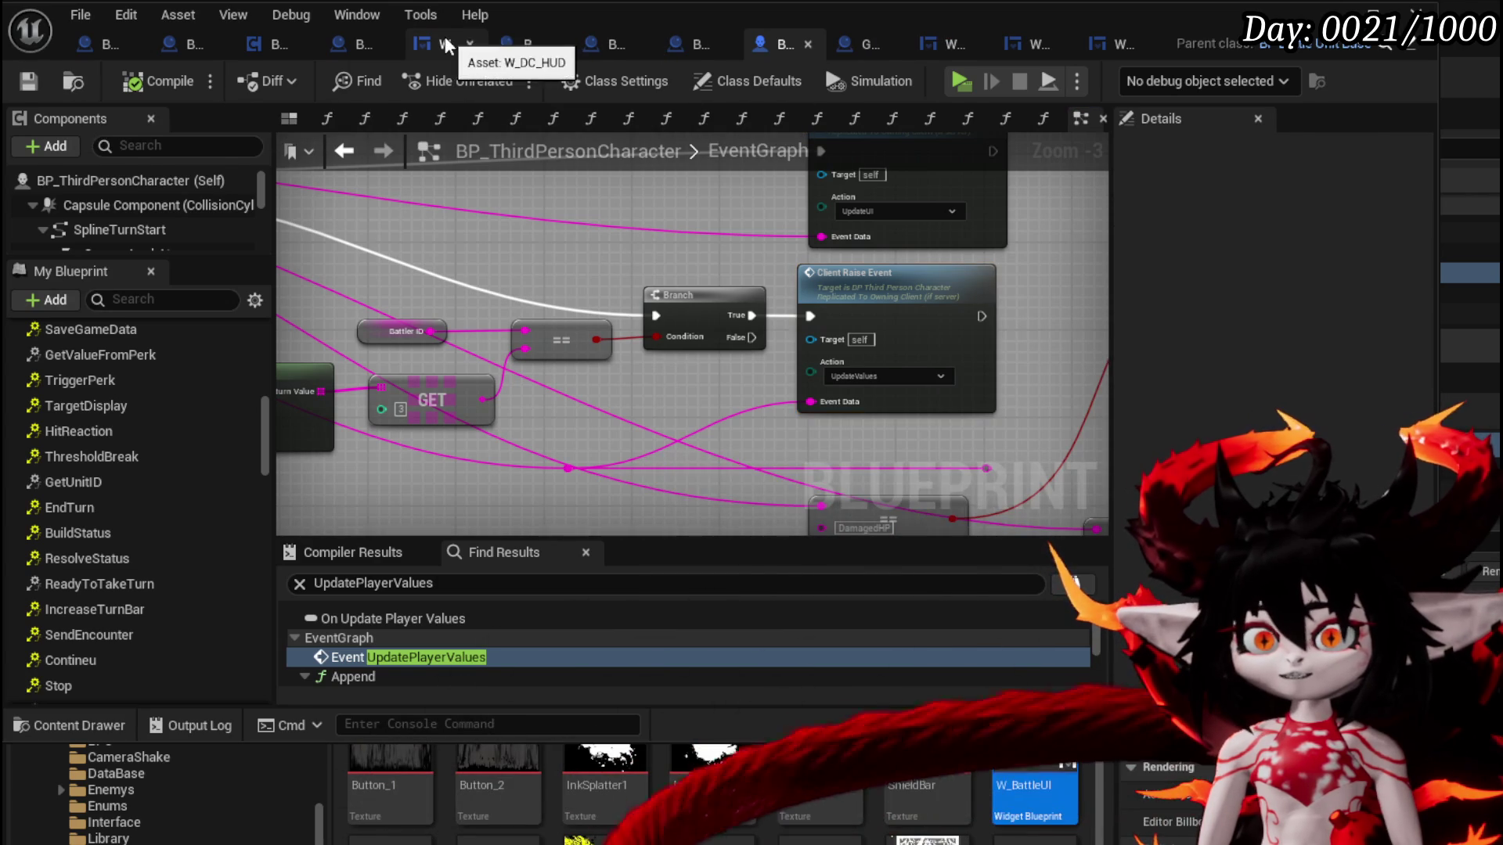
Look over W_DC_HUD's SubtractSteps graph, then switch to BP_DC_RoomManager's UpdatePlayerDamagedHP
left_click(446, 45)
mouse_move(543, 219)
left_mouse_down()
mouse_move(458, 181)
mouse_move(450, 220)
mouse_move(1133, 363)
mouse_move(1224, 331)
left_mouse_up()
left_click(1224, 331)
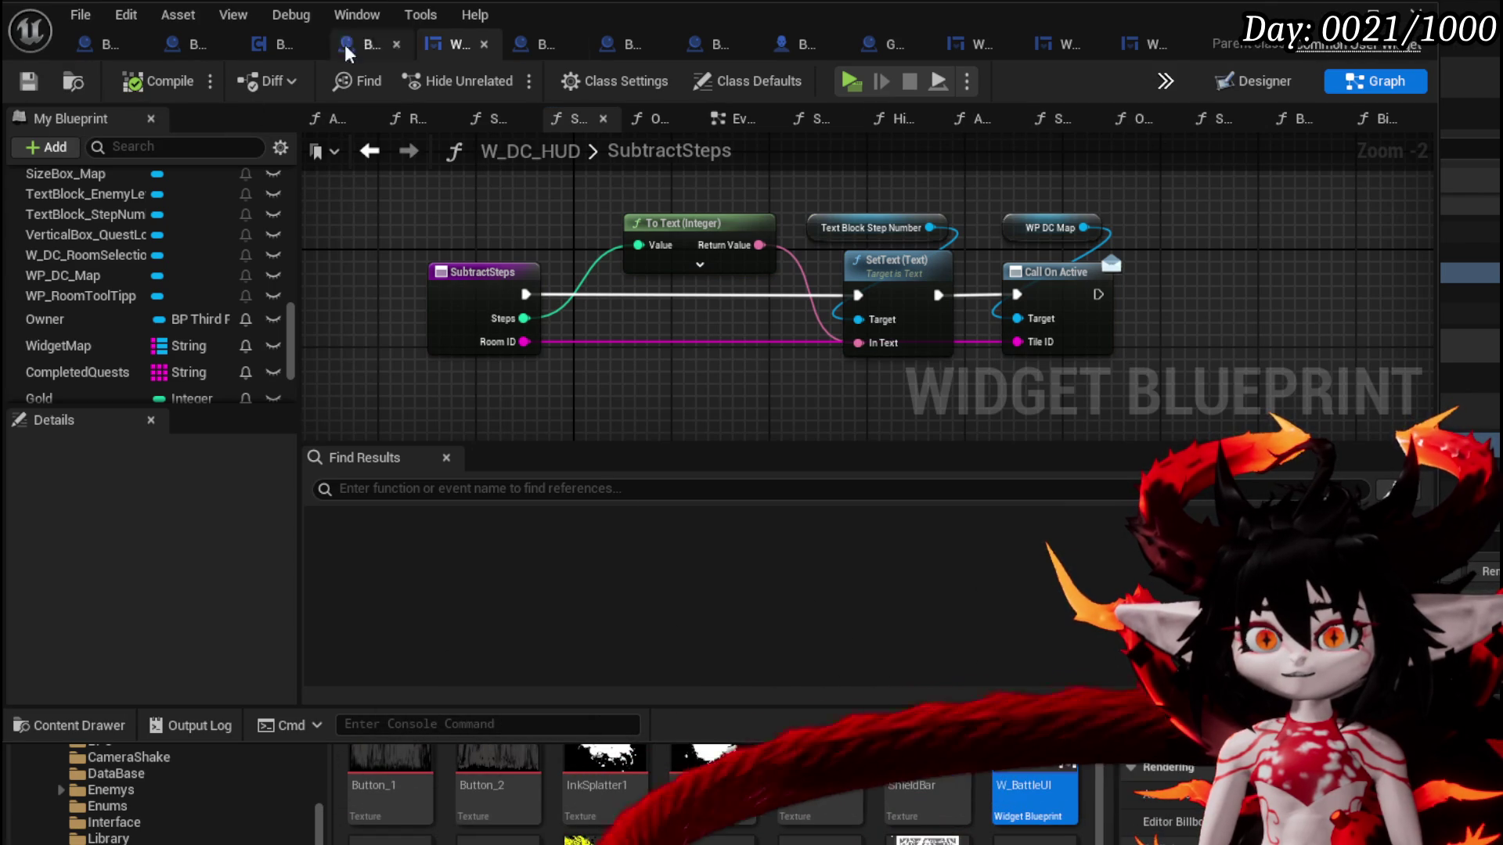
left_click(377, 47)
left_click_drag(642, 239, 574, 239)
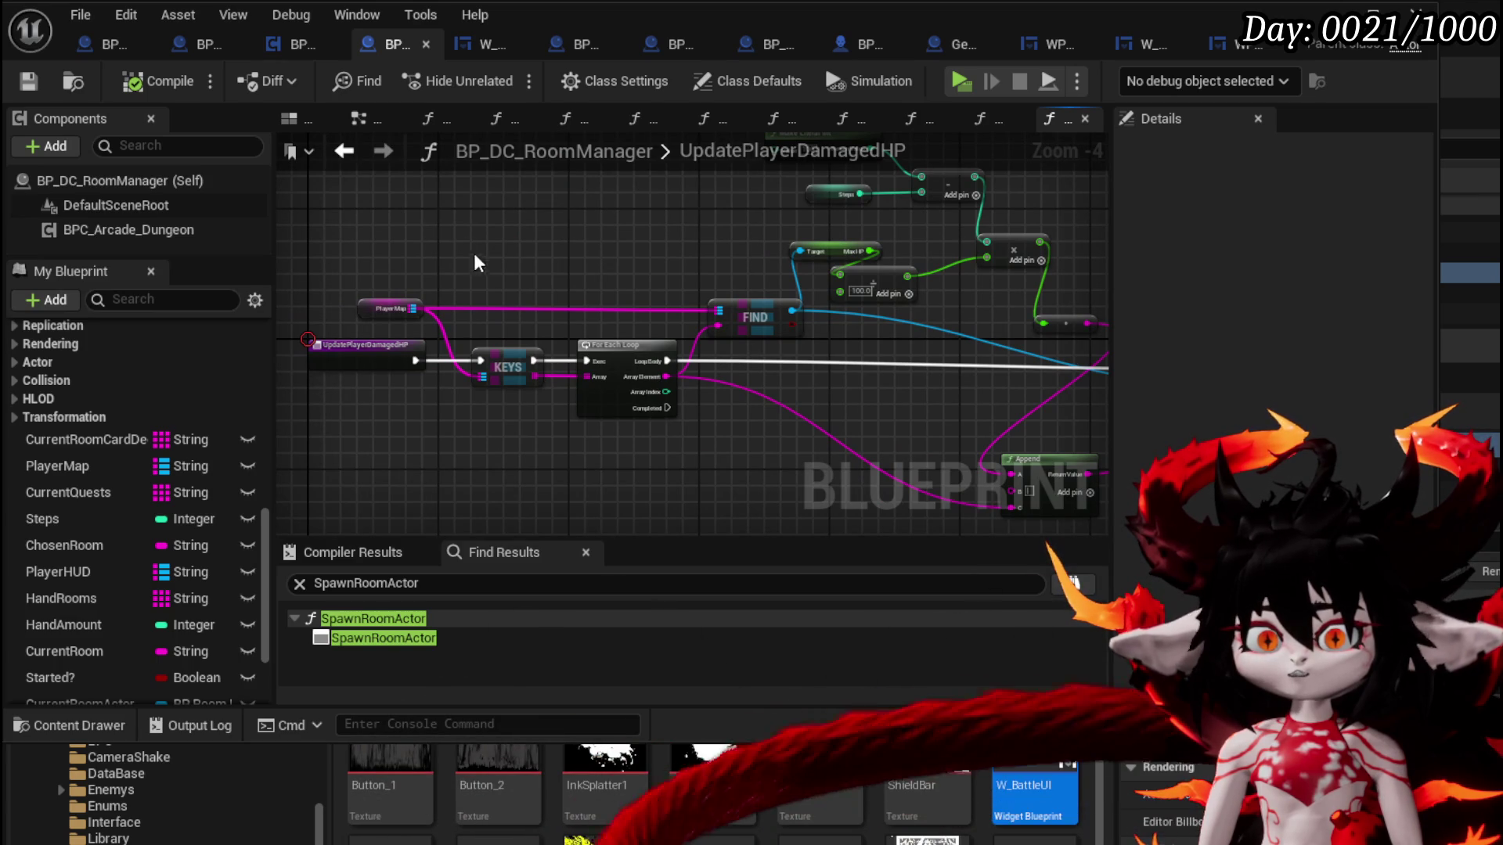
Browse BP_DC_RoomManager's functions and open the SpawnRoomActor graph
scroll(172, 350, "up", 3)
scroll(185, 363, "down", 8)
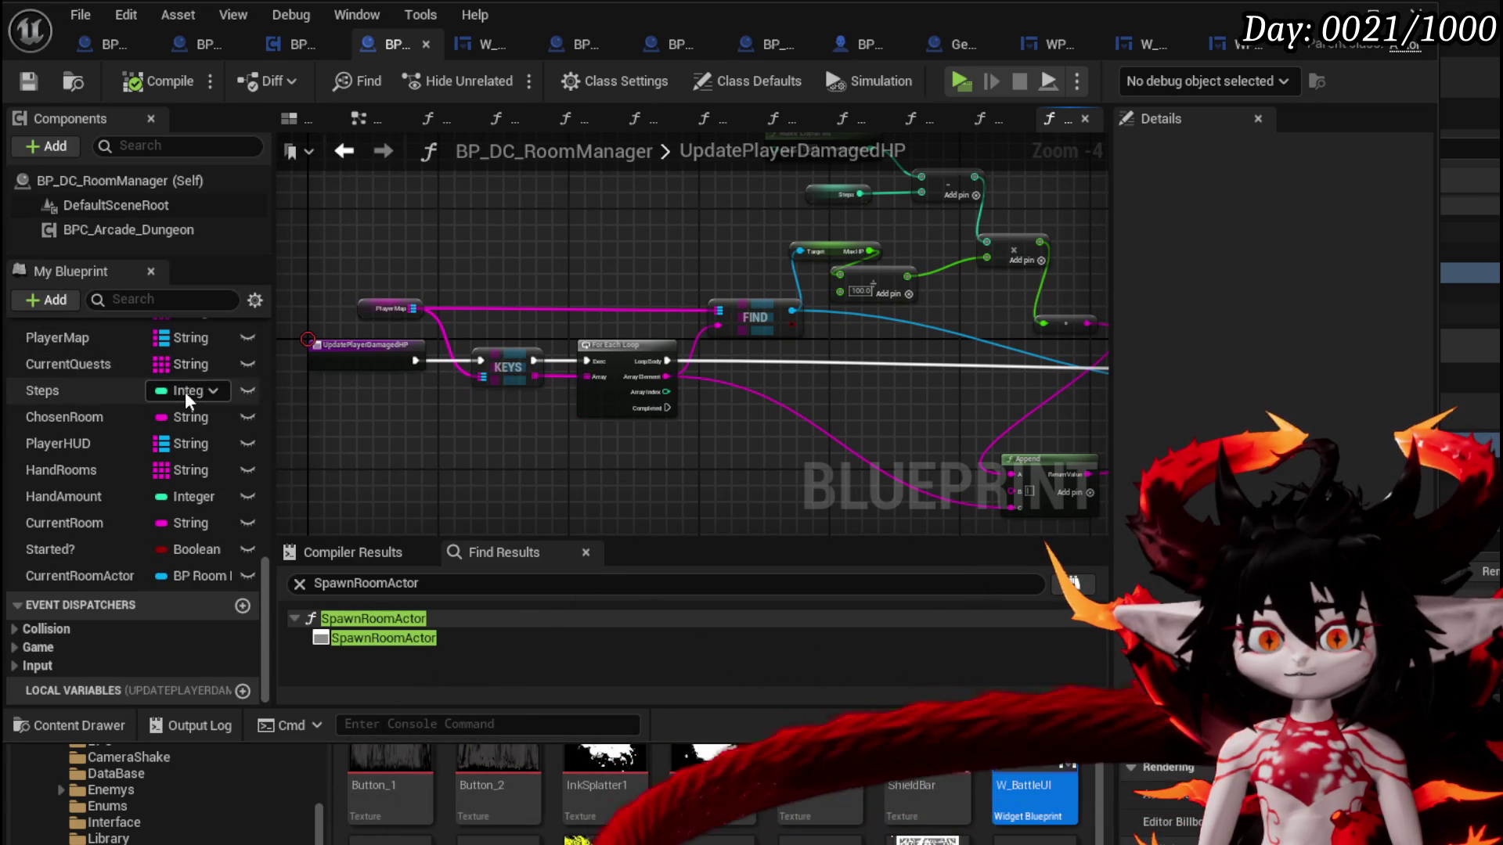
scroll(118, 423, "up", 10)
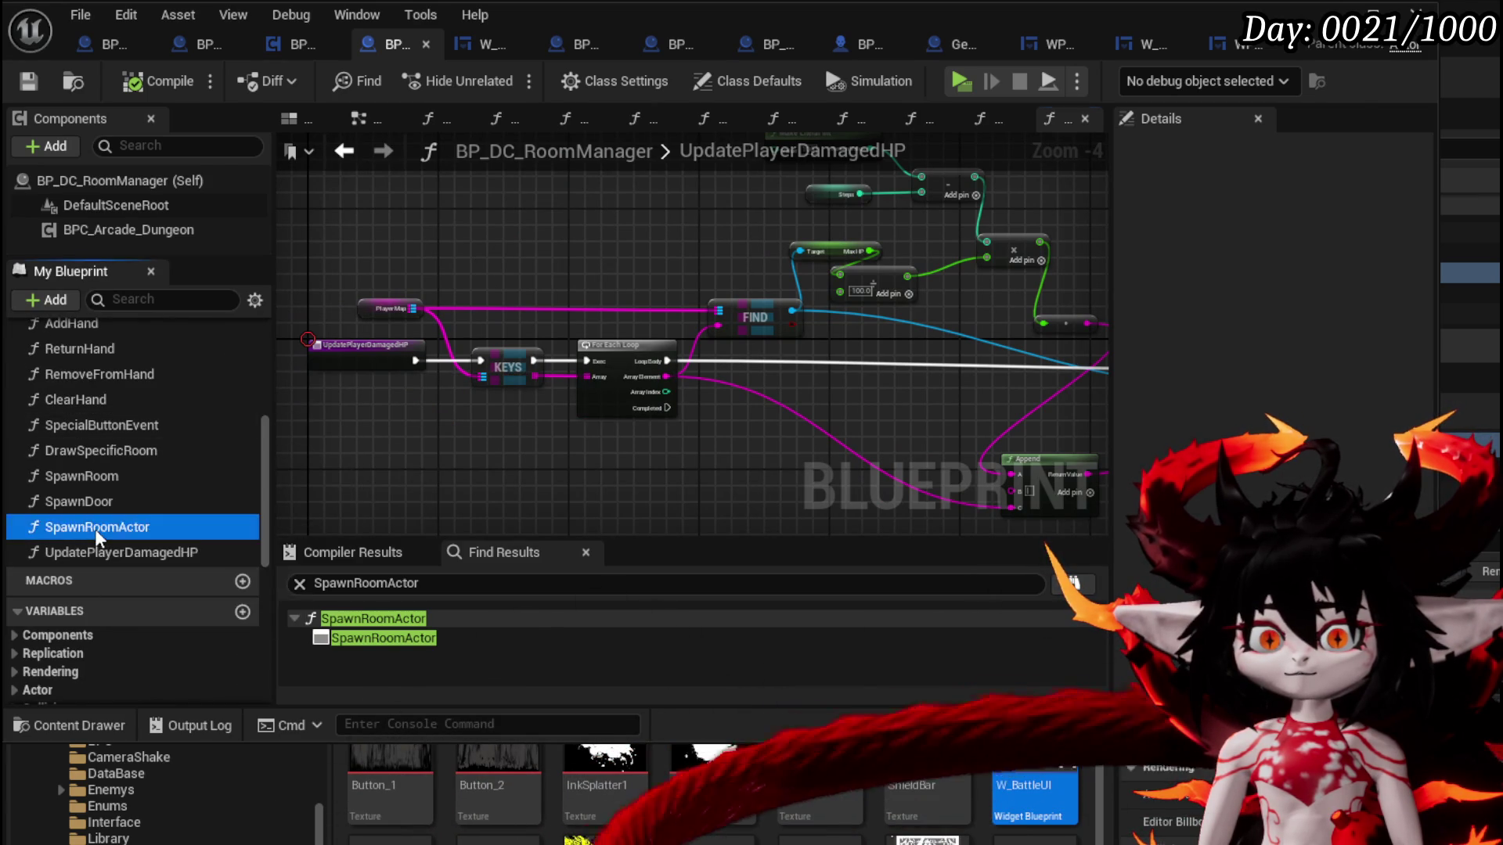
double_click(95, 527)
scroll(162, 504, "up", 2)
scroll(142, 446, "up", 2)
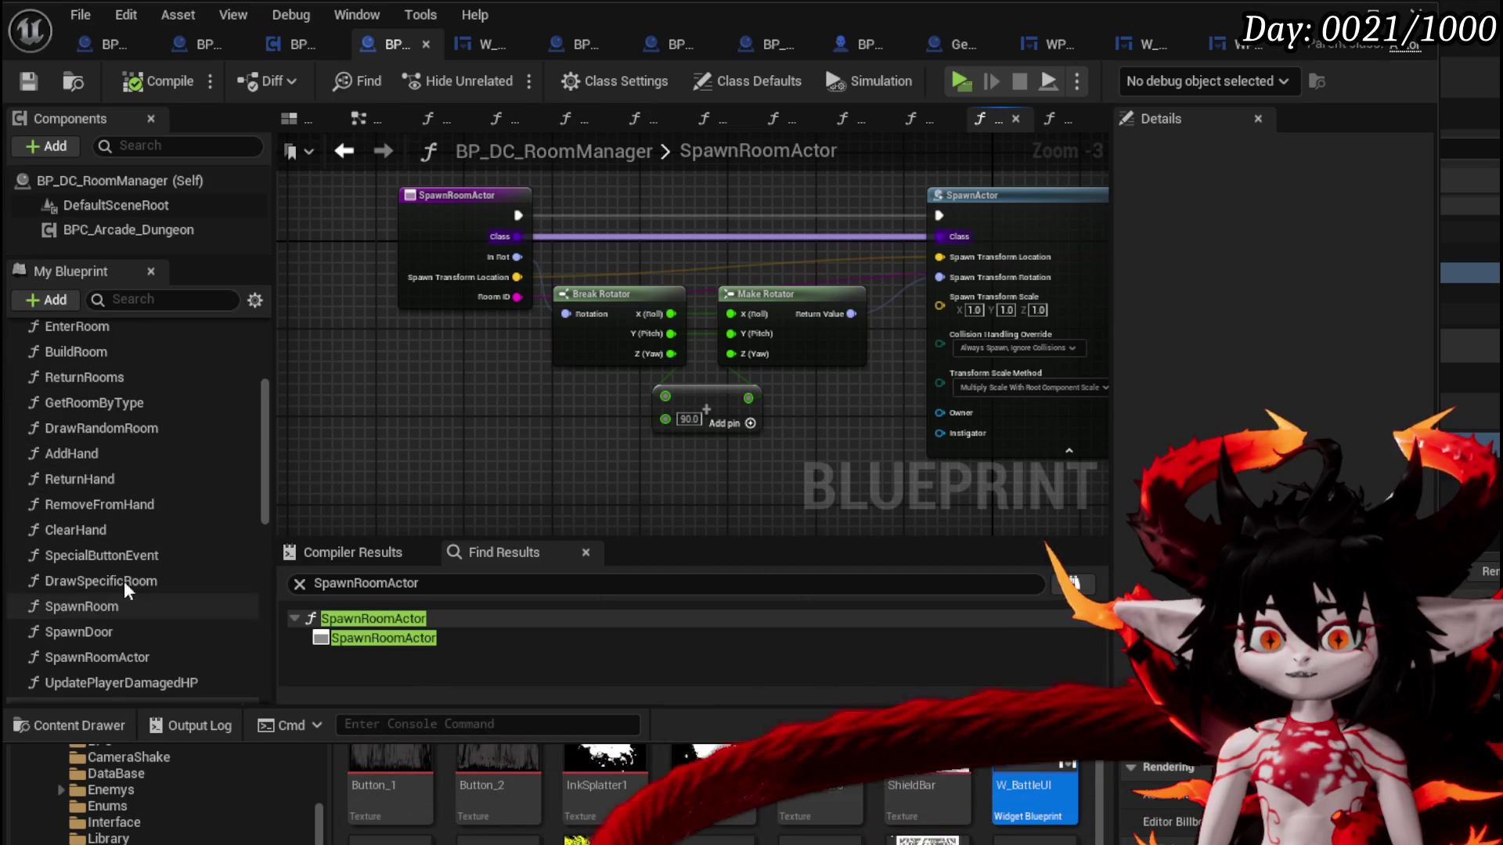
scroll(98, 407, "up", 1)
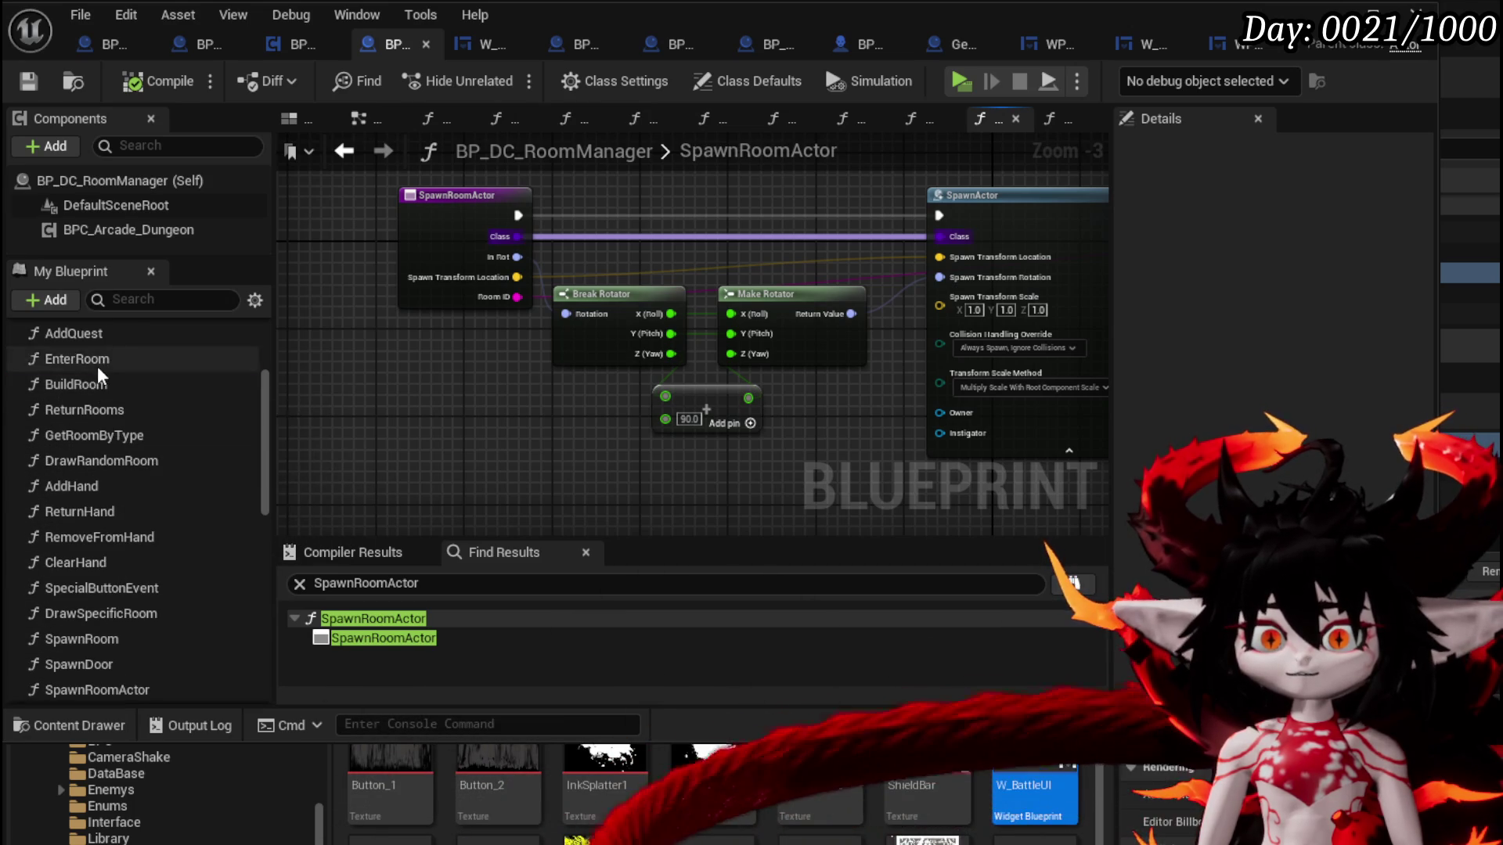
Open the EnterRoom graph, move the Current Room getter, and add a breakpoint on EnterRoom
double_click(98, 366)
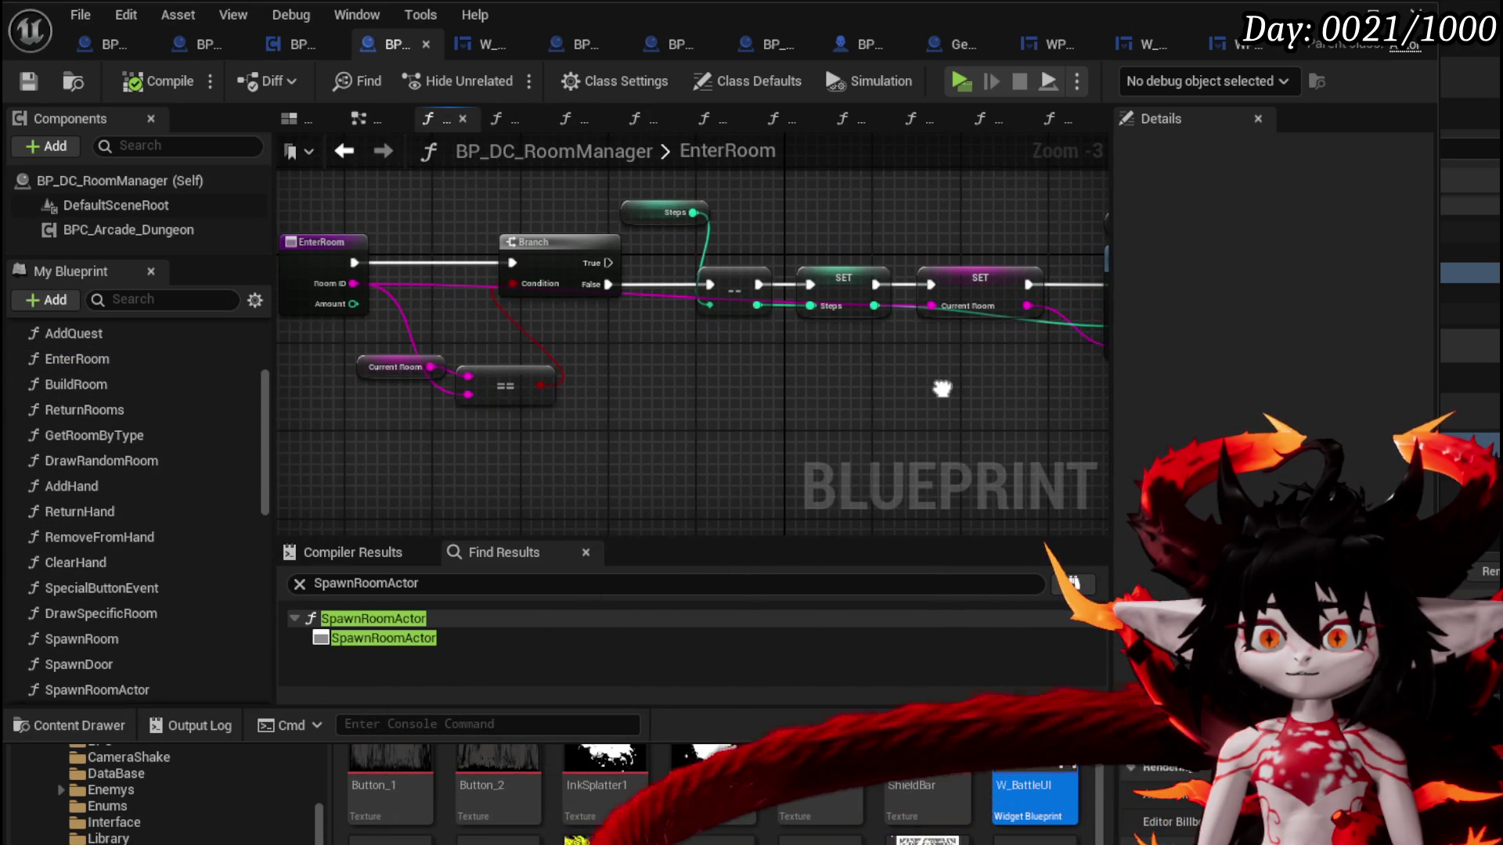
mouse_move(381, 364)
left_mouse_down()
mouse_move(383, 343)
mouse_move(490, 330)
left_mouse_up()
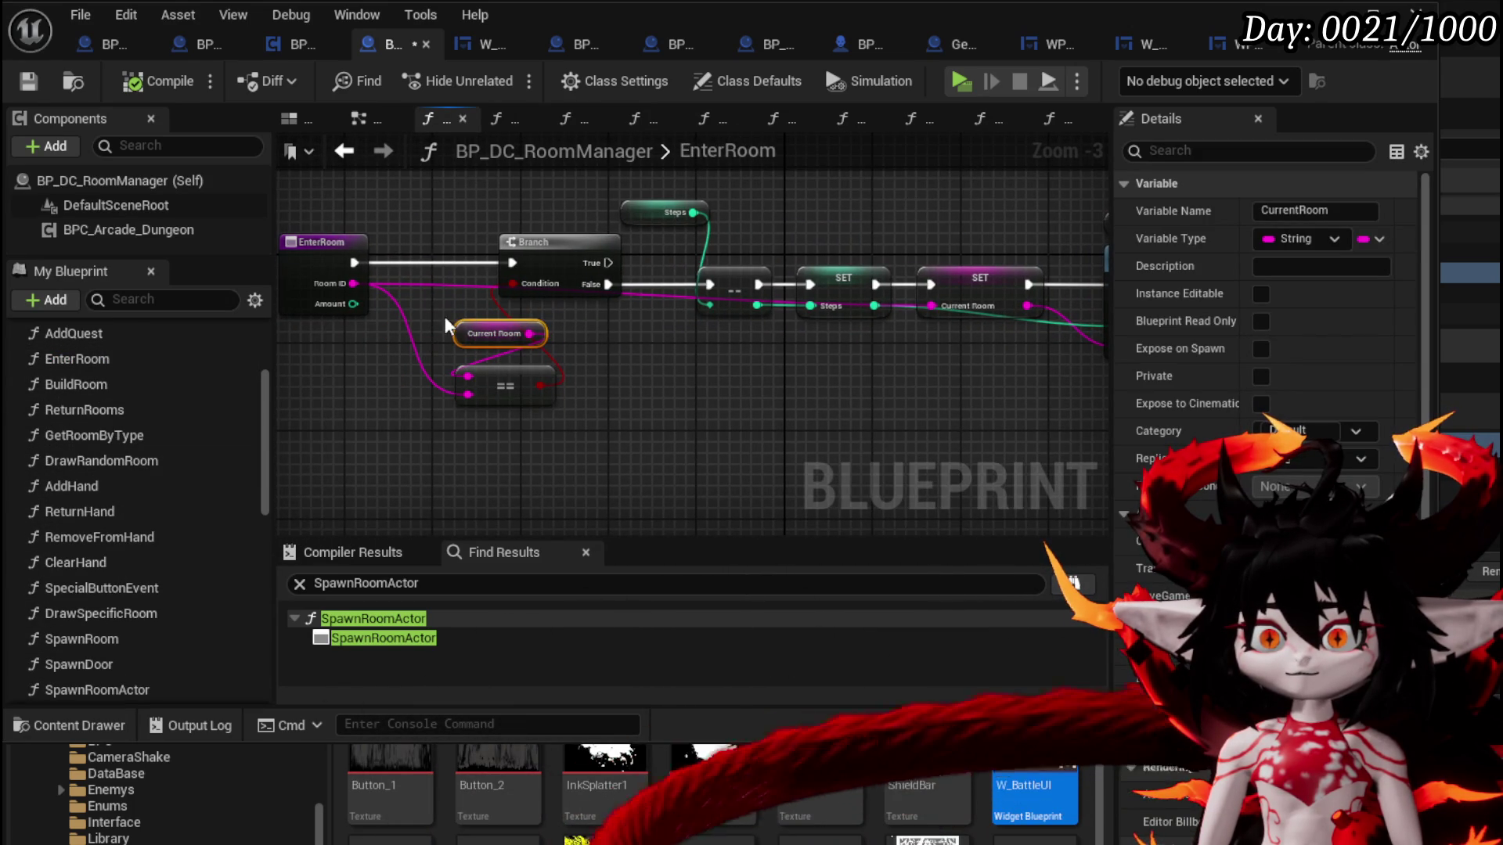
right_click(318, 243)
left_click(353, 679)
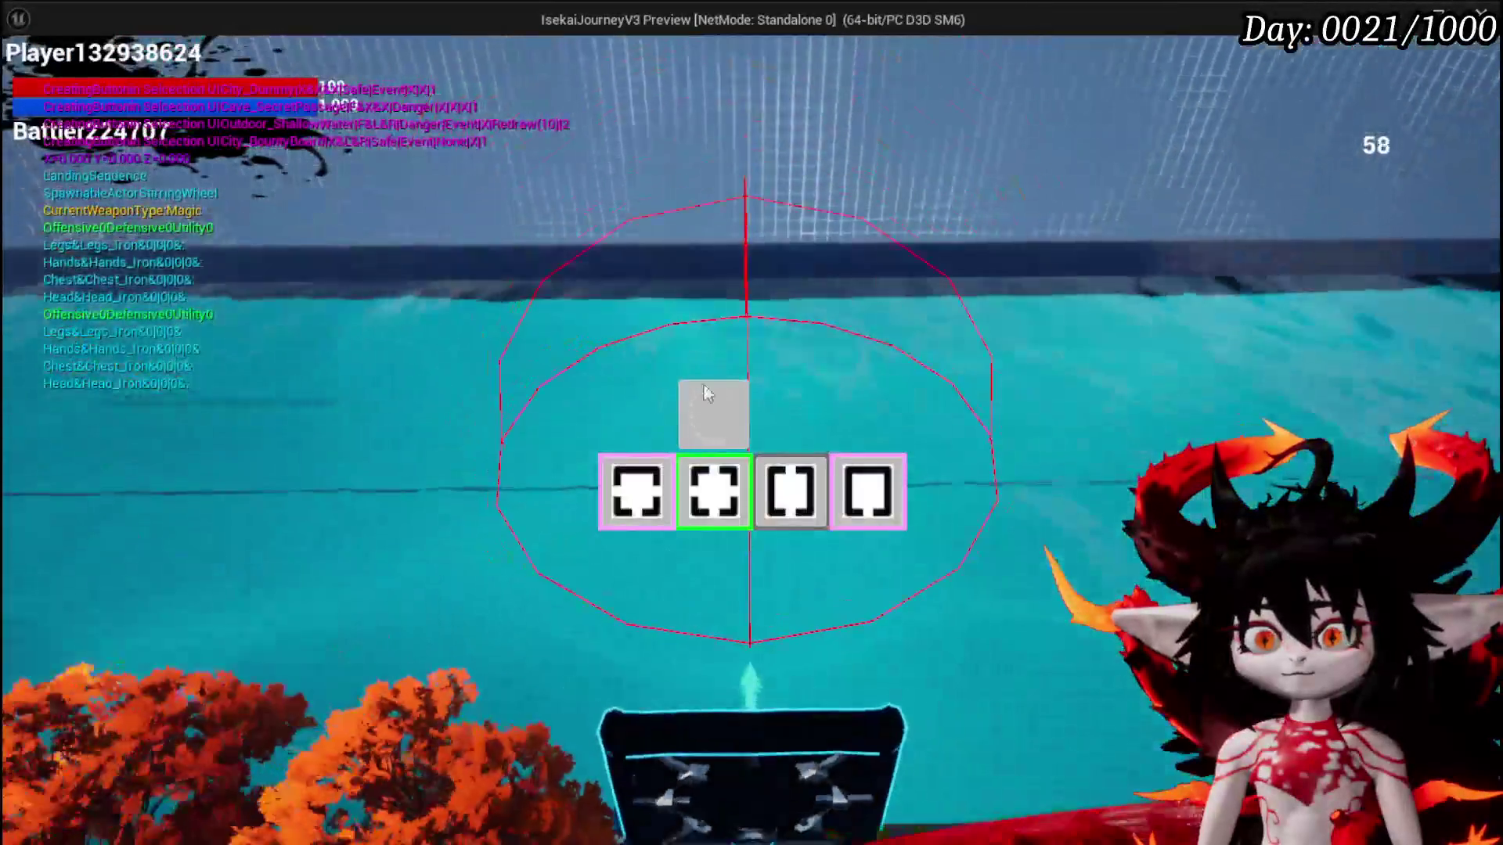
Pick a room, inspect Room ID at the EnterRoom breakpoint, step to the Branch, and resume
mouse_move(660, 516)
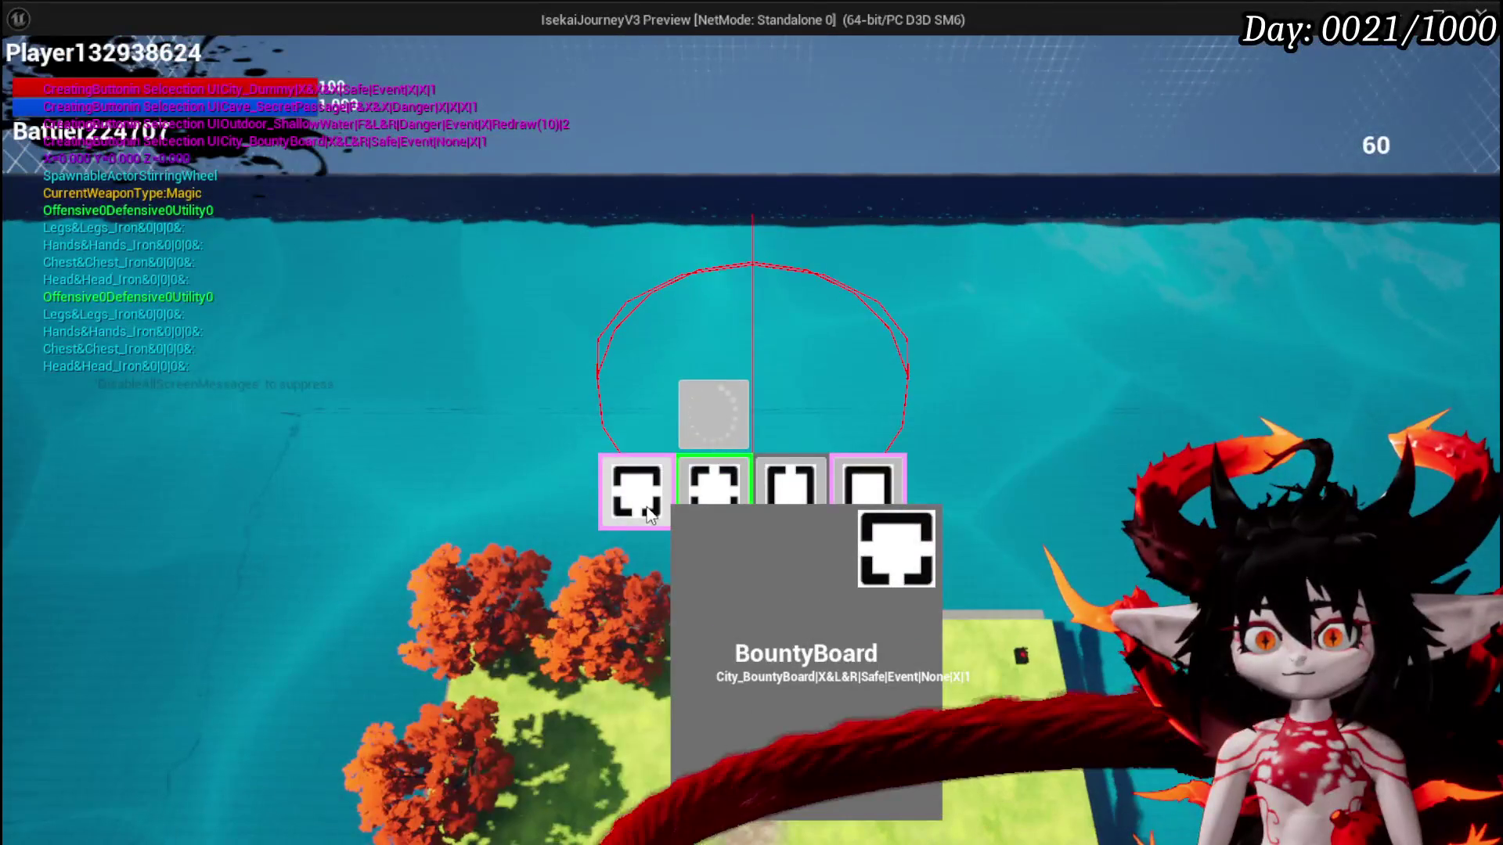
left_click(814, 510)
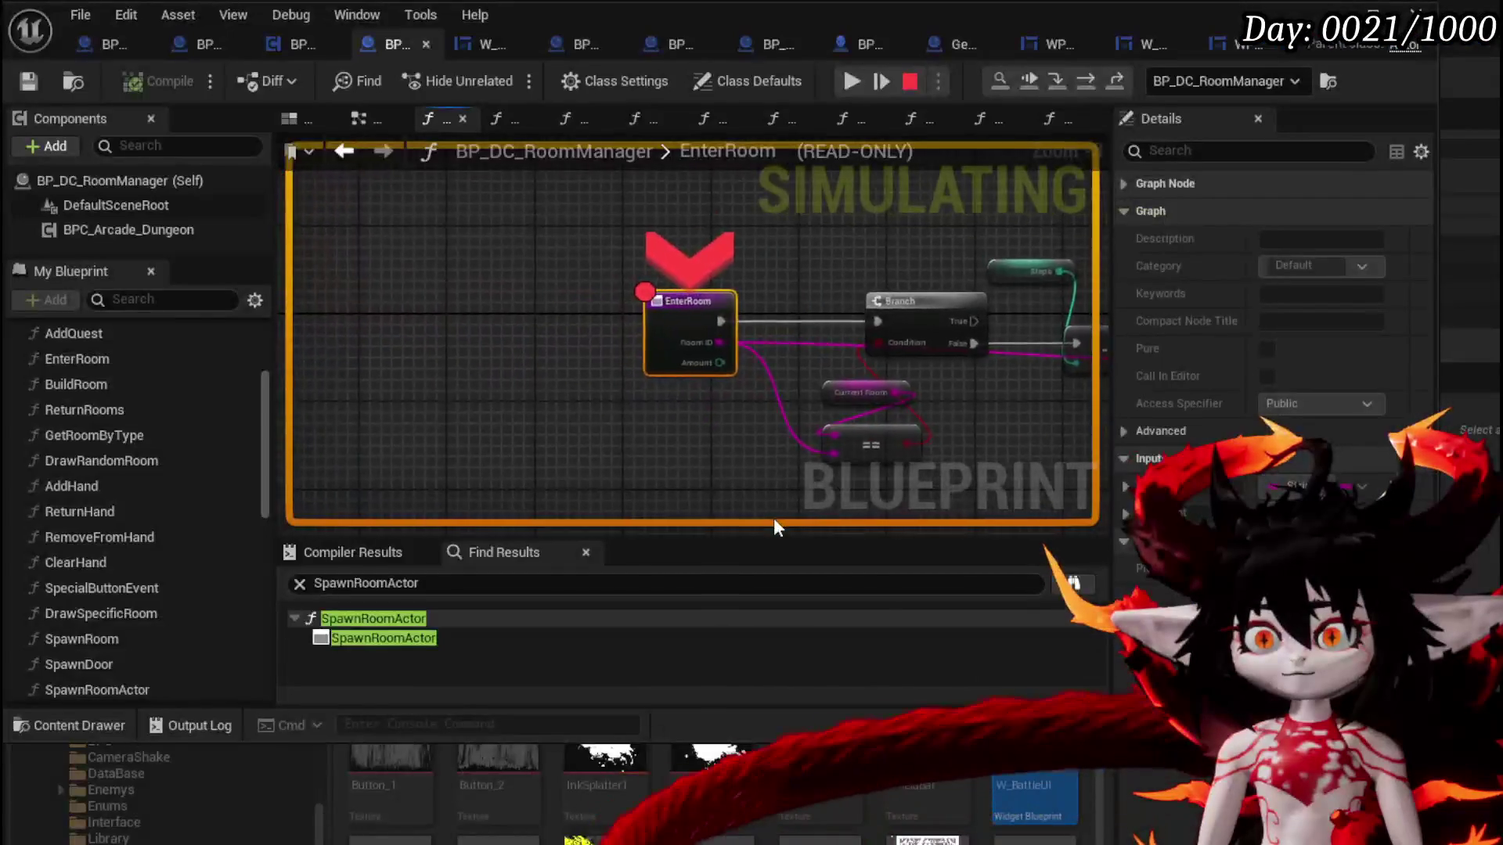
left_click(856, 79)
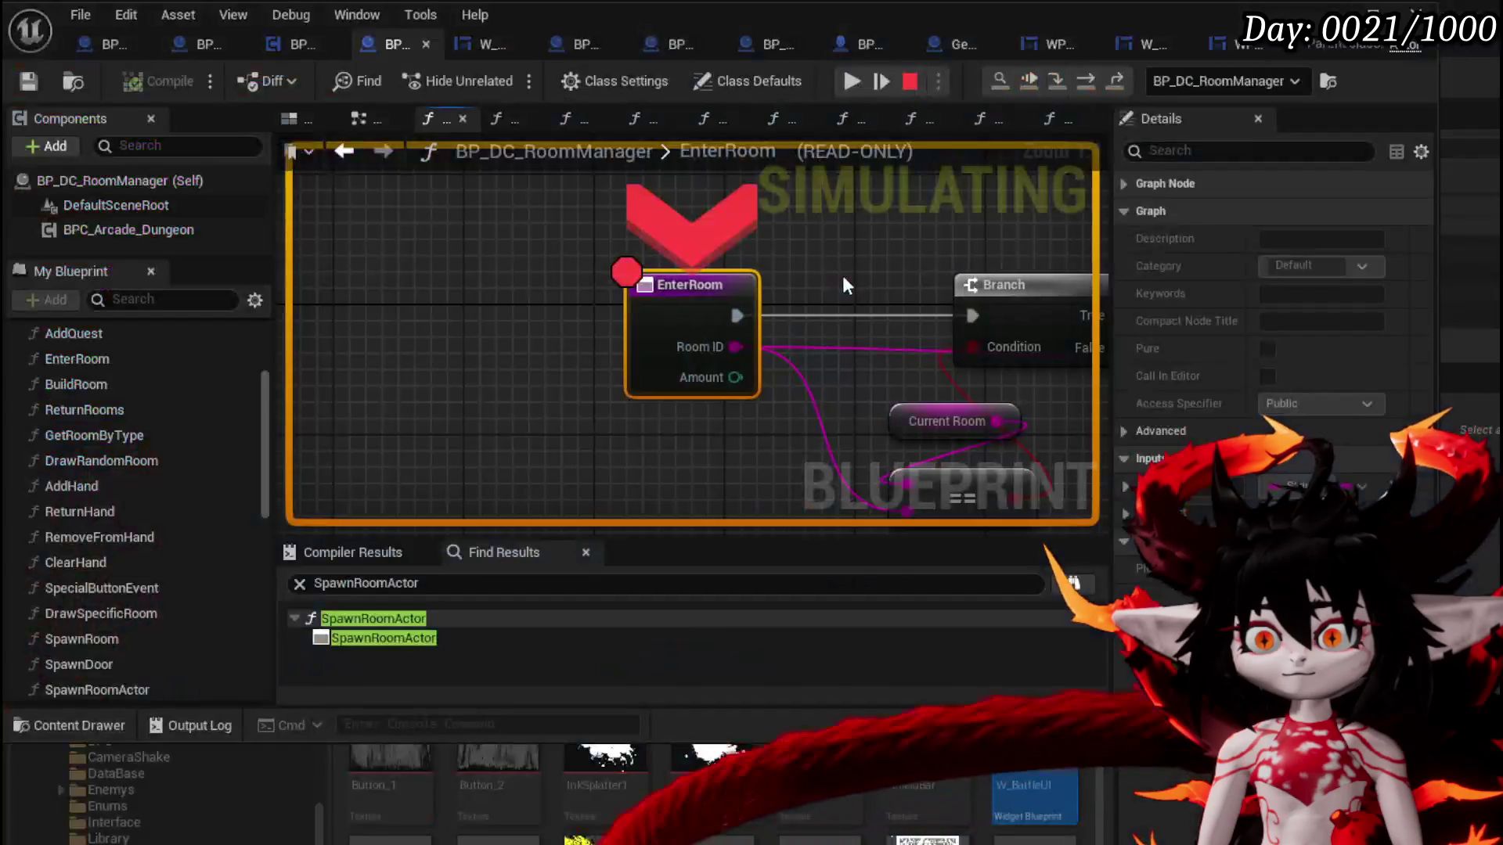
mouse_move(706, 323)
scroll(706, 323, "down", 2)
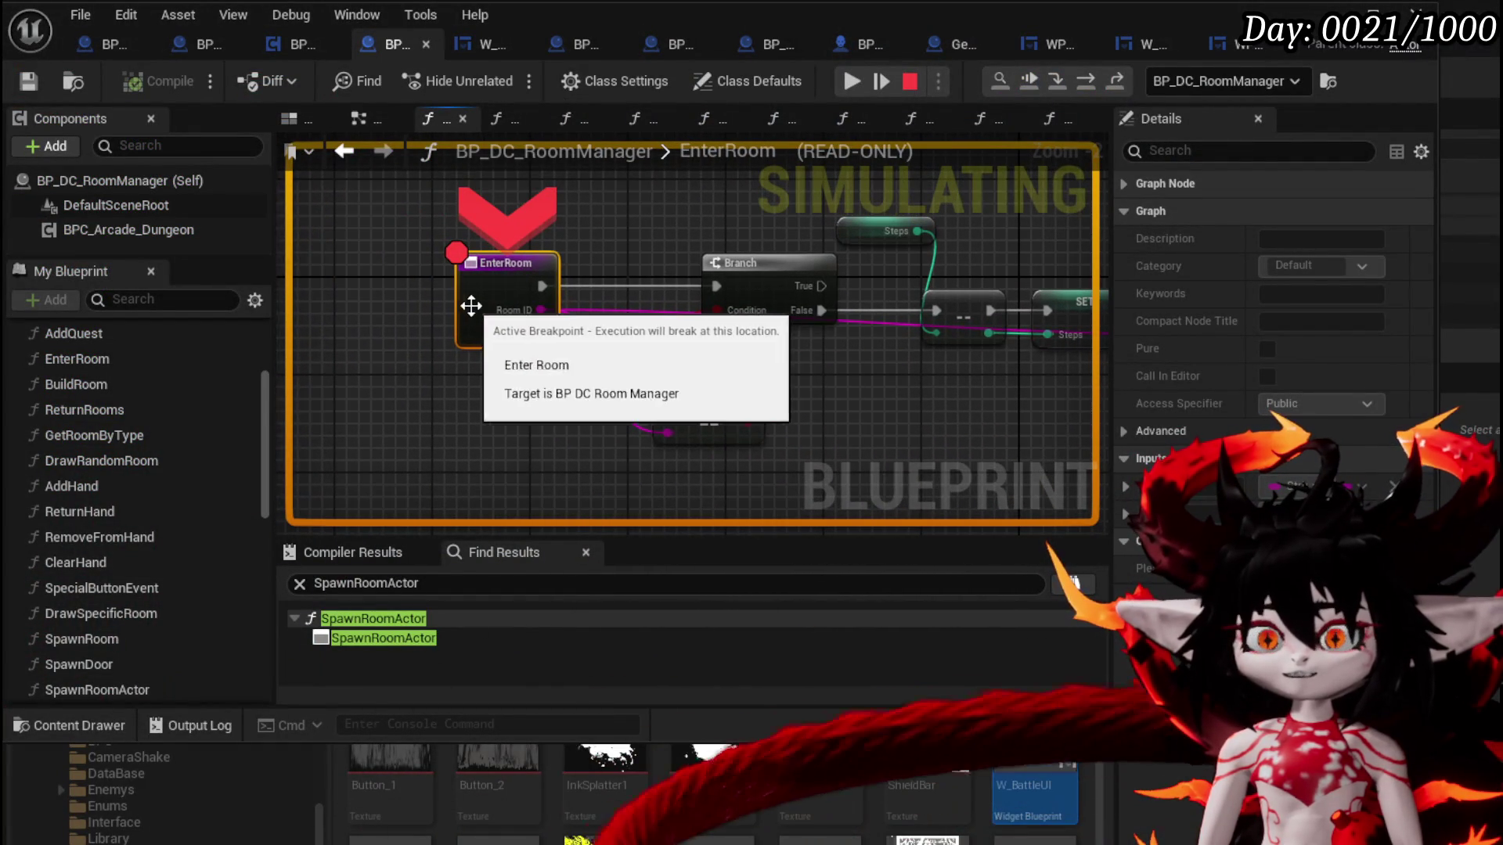
mouse_move(500, 308)
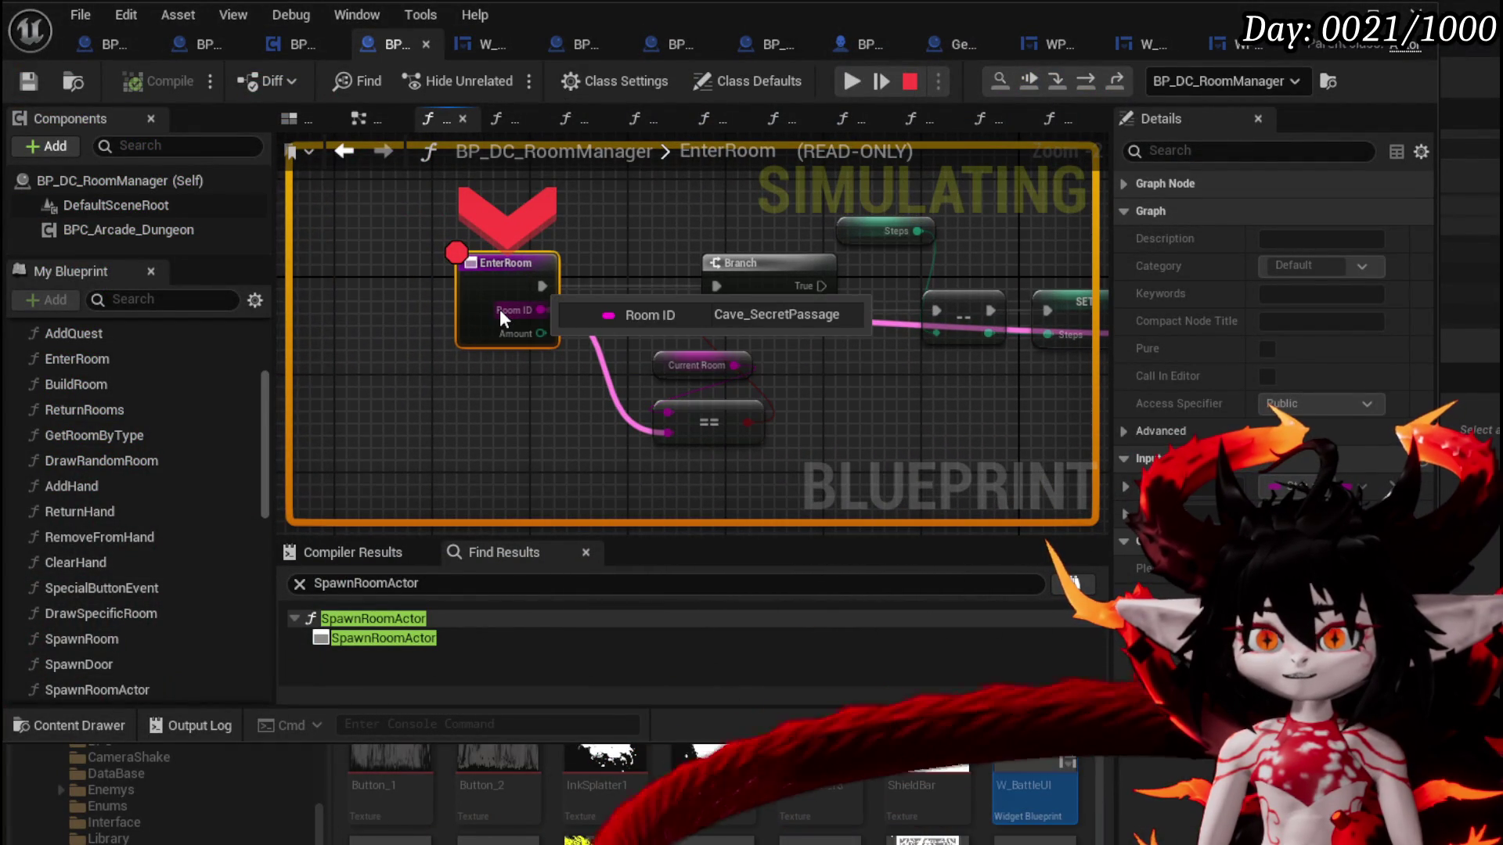
left_click(1085, 78)
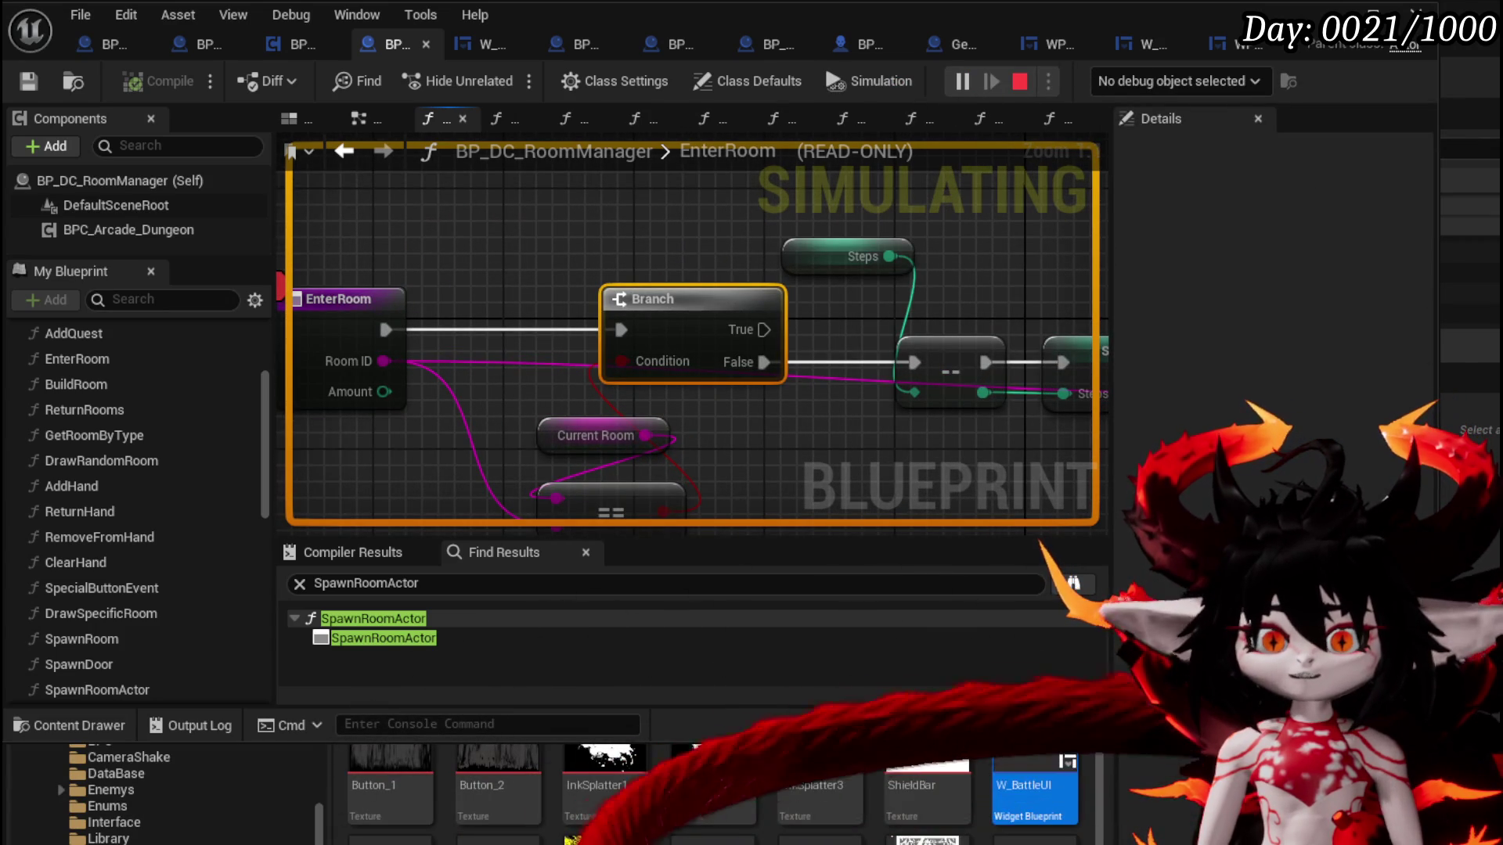
key("F5")
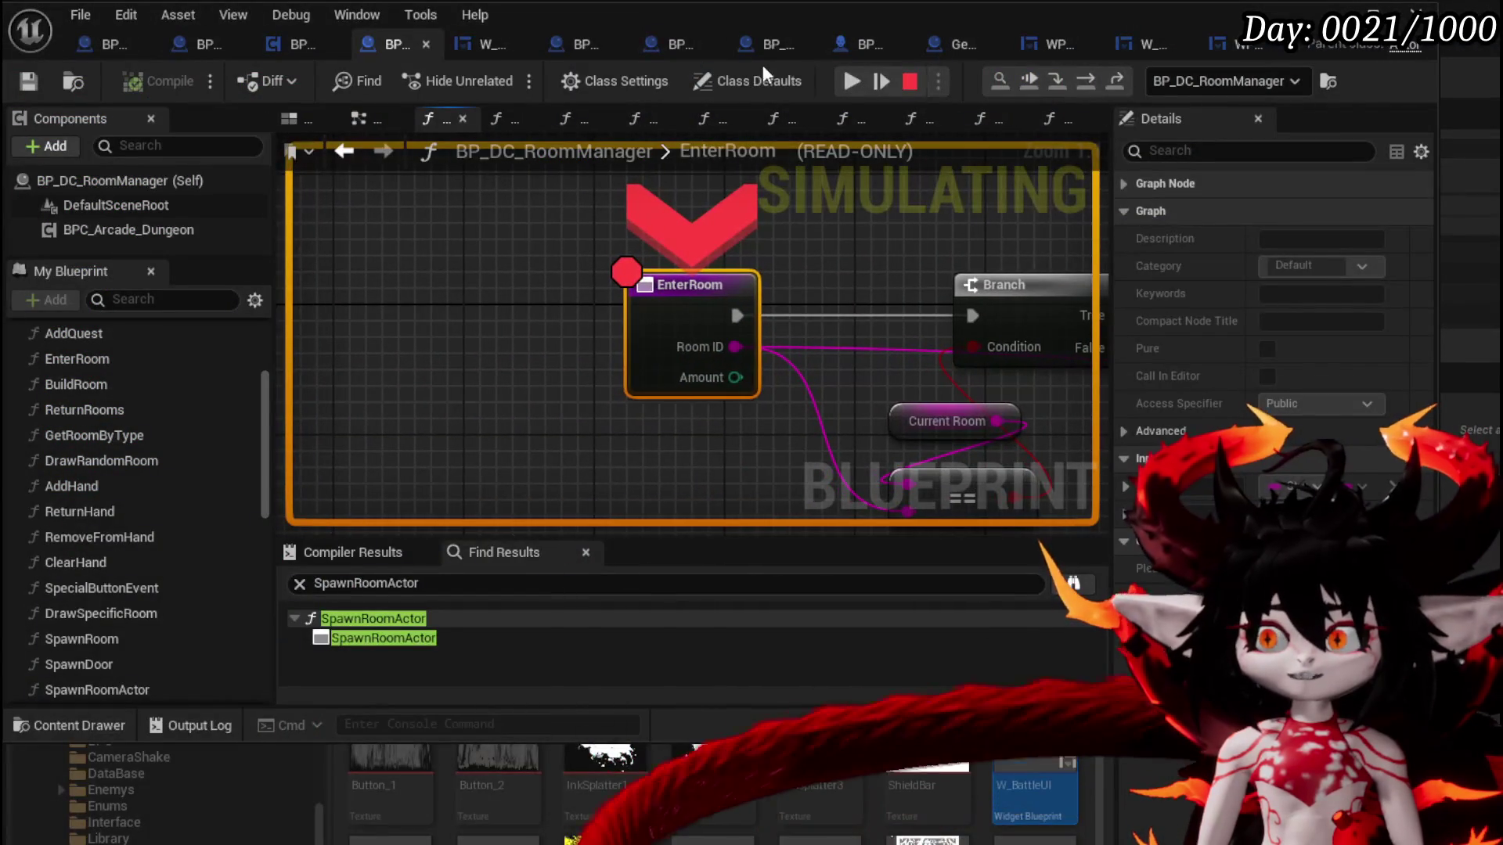
Resume past the breakpoint, choose the next room, step two nodes forward, and resume
left_click(851, 81)
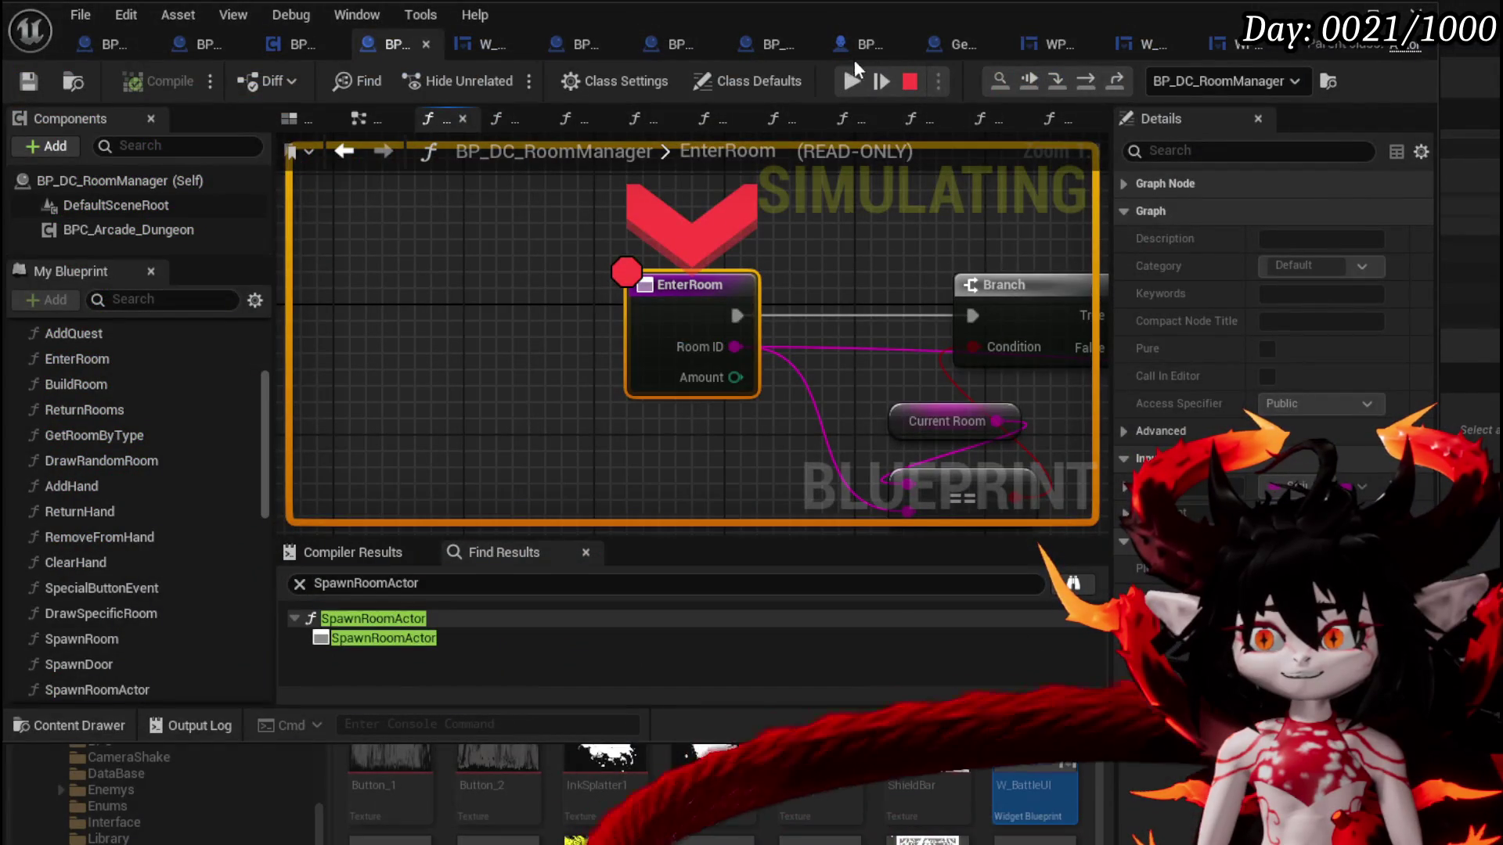
left_click(878, 75)
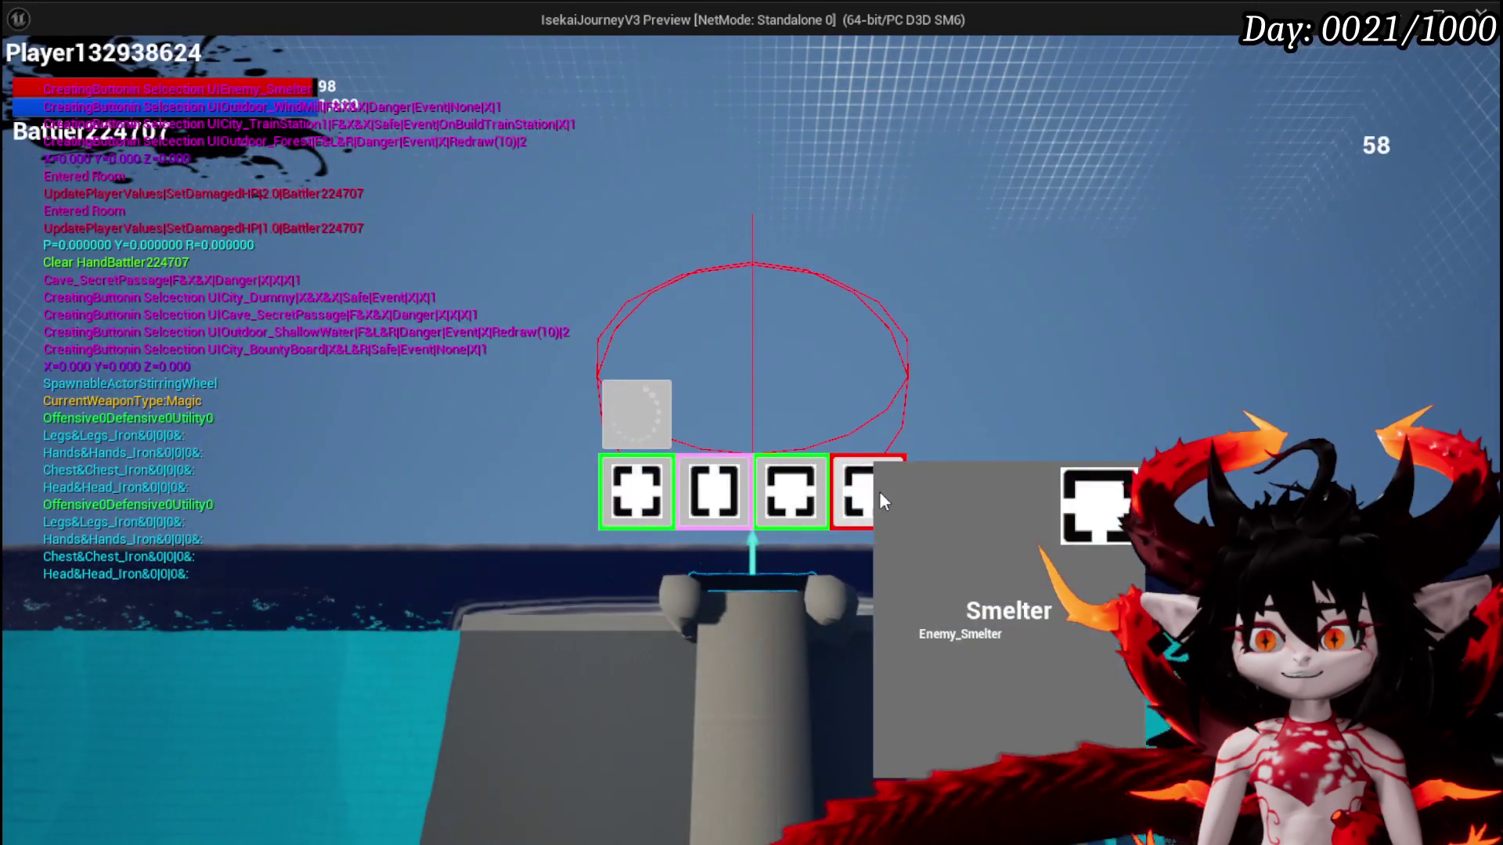
left_click(869, 492)
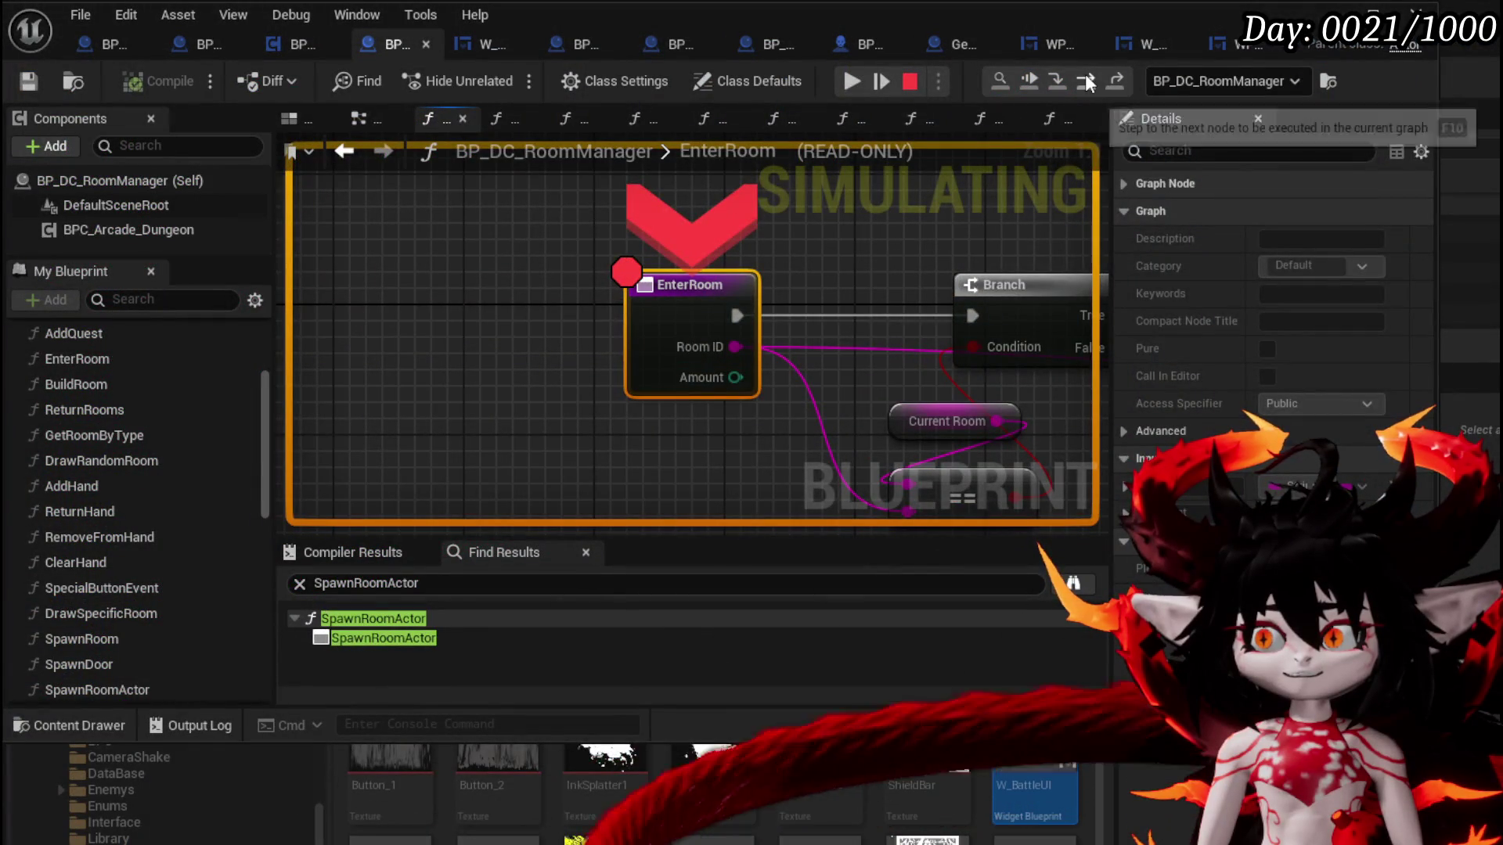
left_click(1085, 81)
left_click(1085, 80)
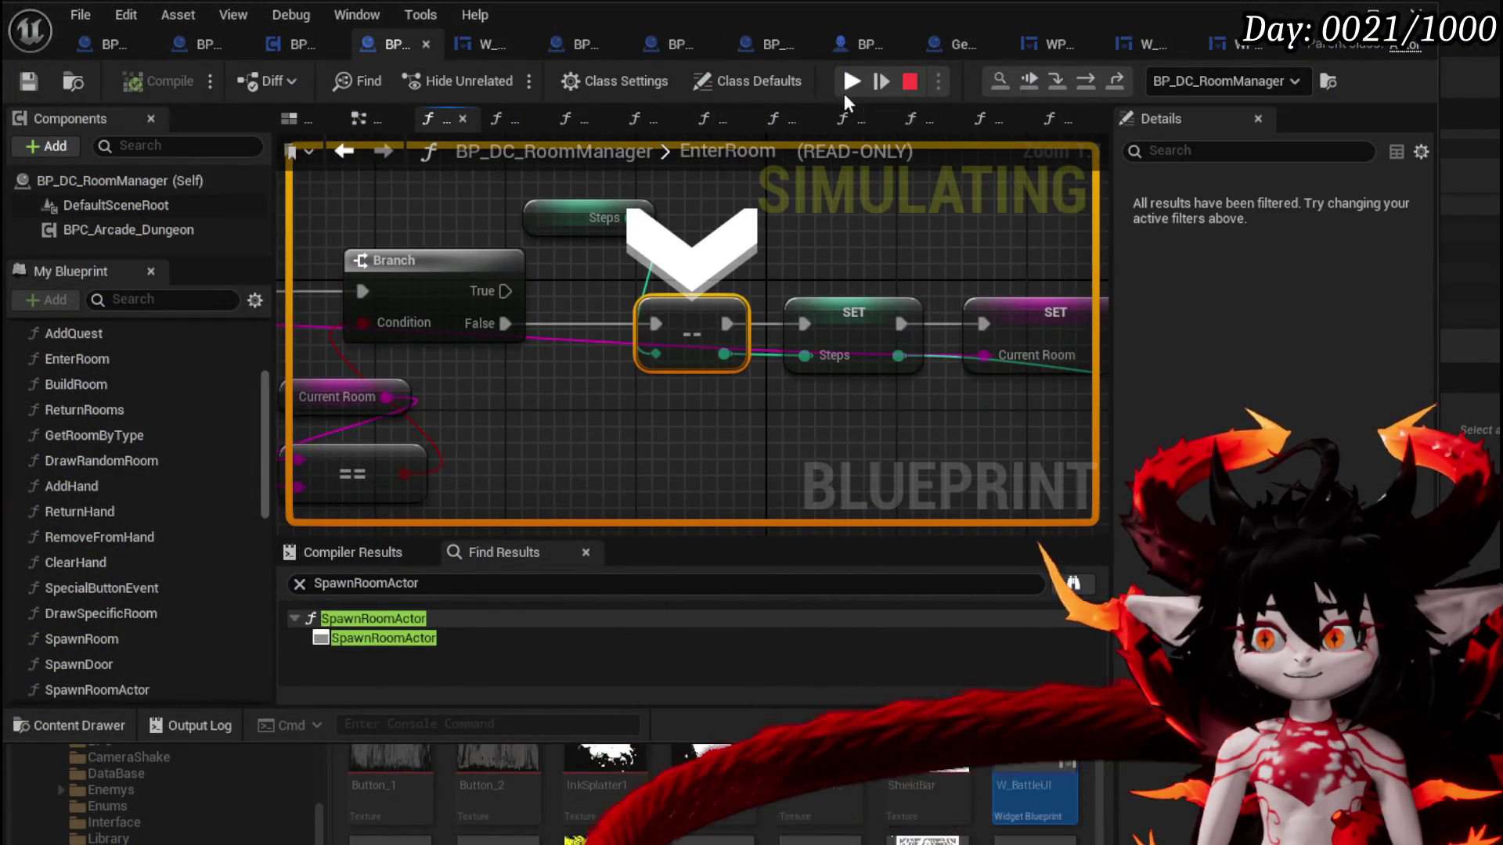
left_click(848, 83)
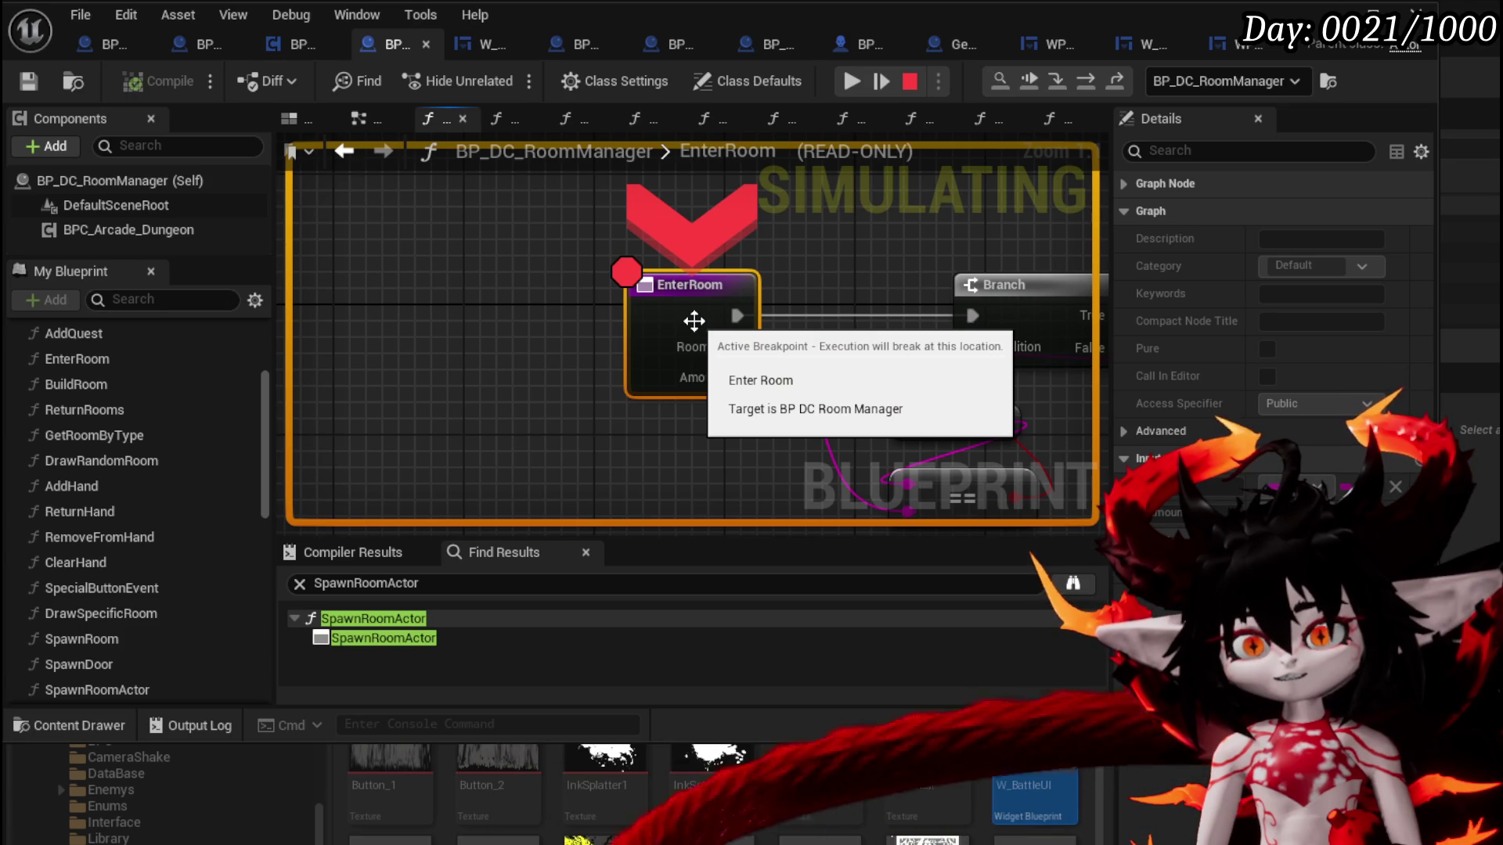
Step past the Branch, resume, answer the X/O prompt, and stop the play session
left_click(1085, 79)
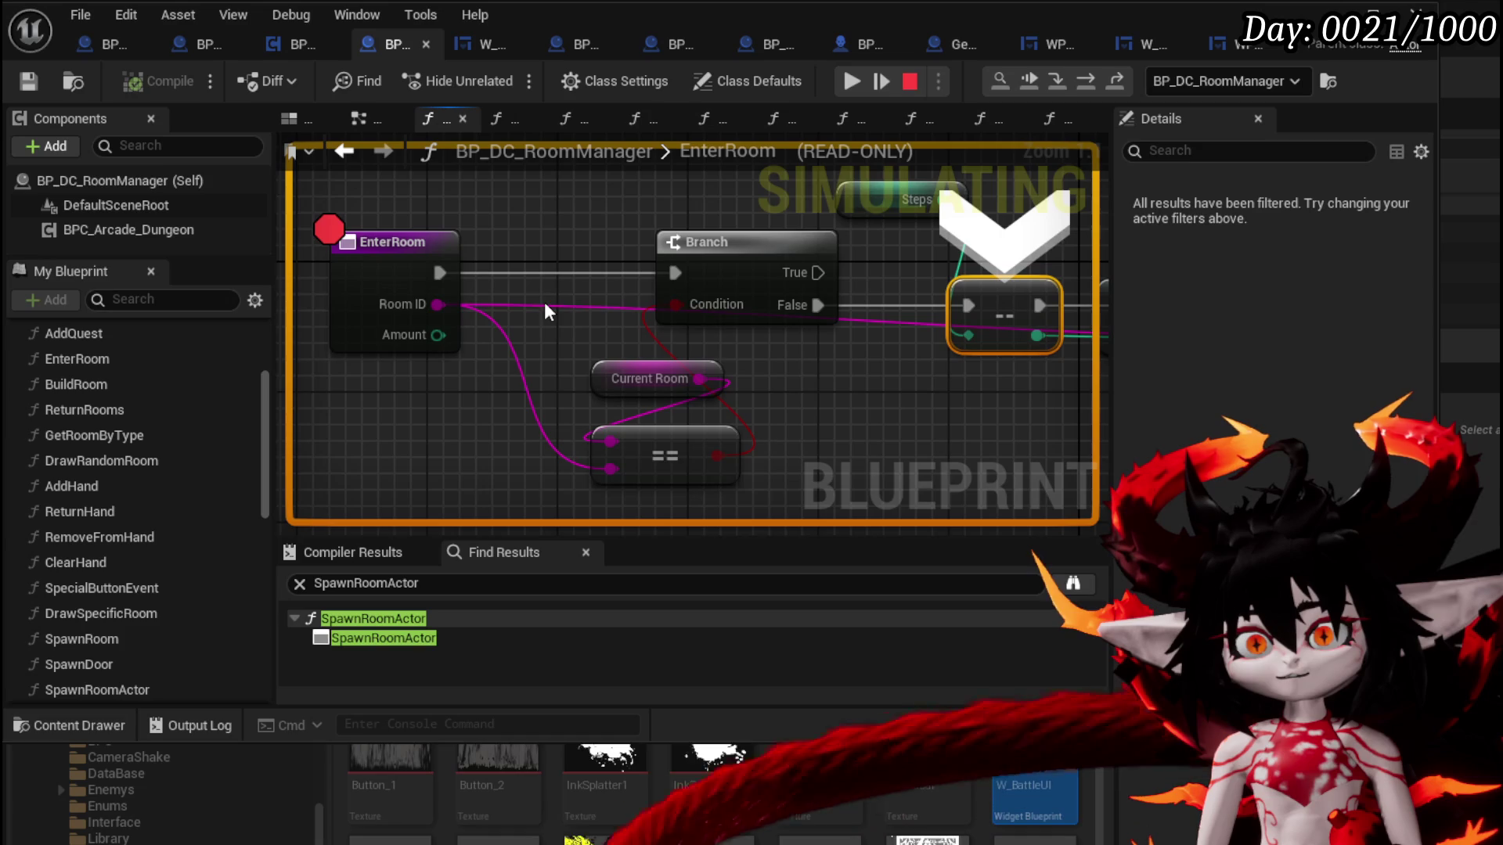
left_click(847, 81)
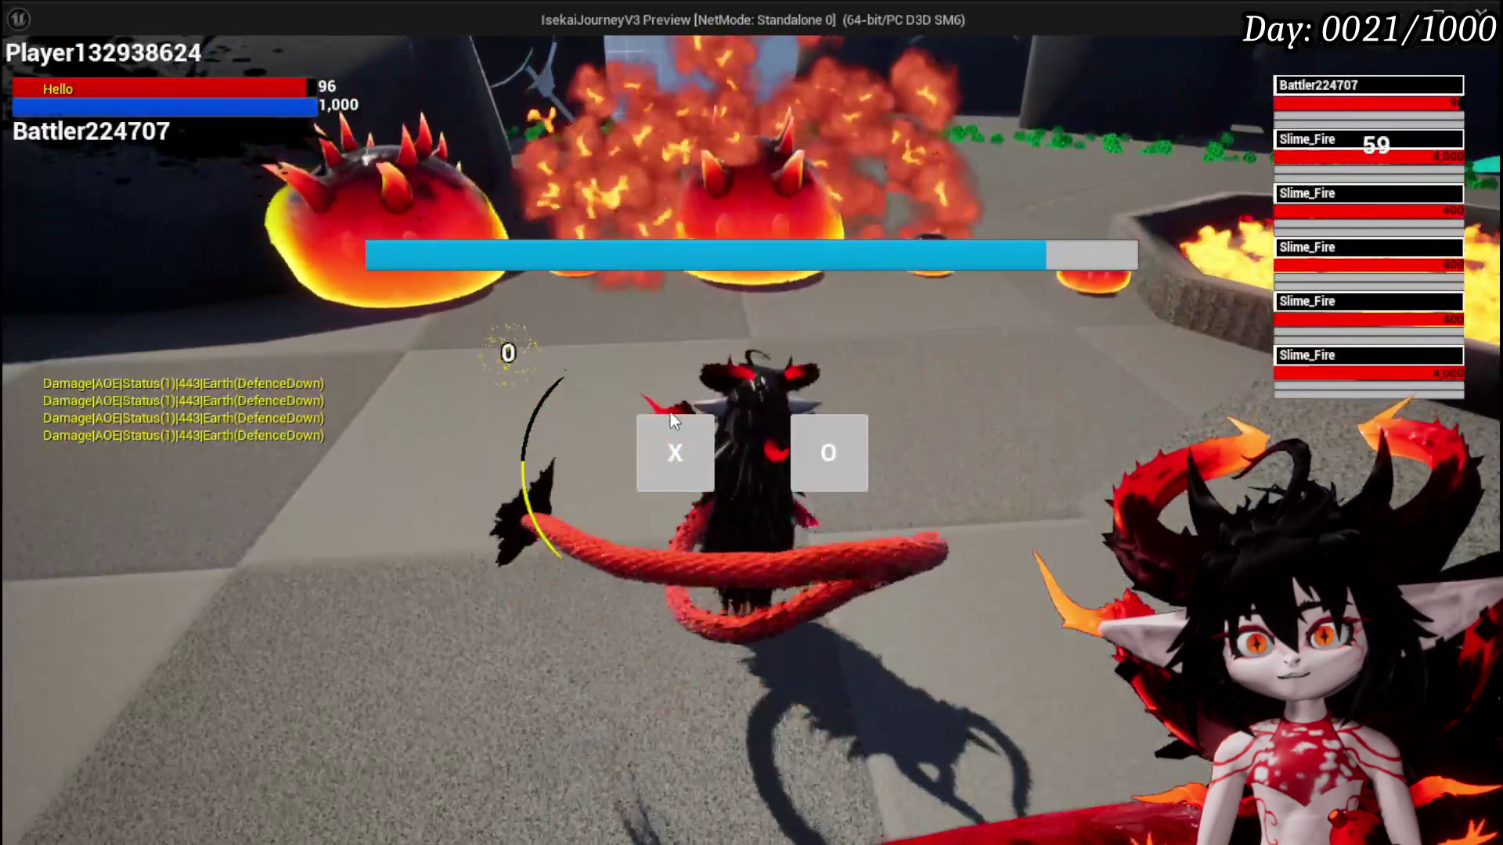
left_click(672, 443)
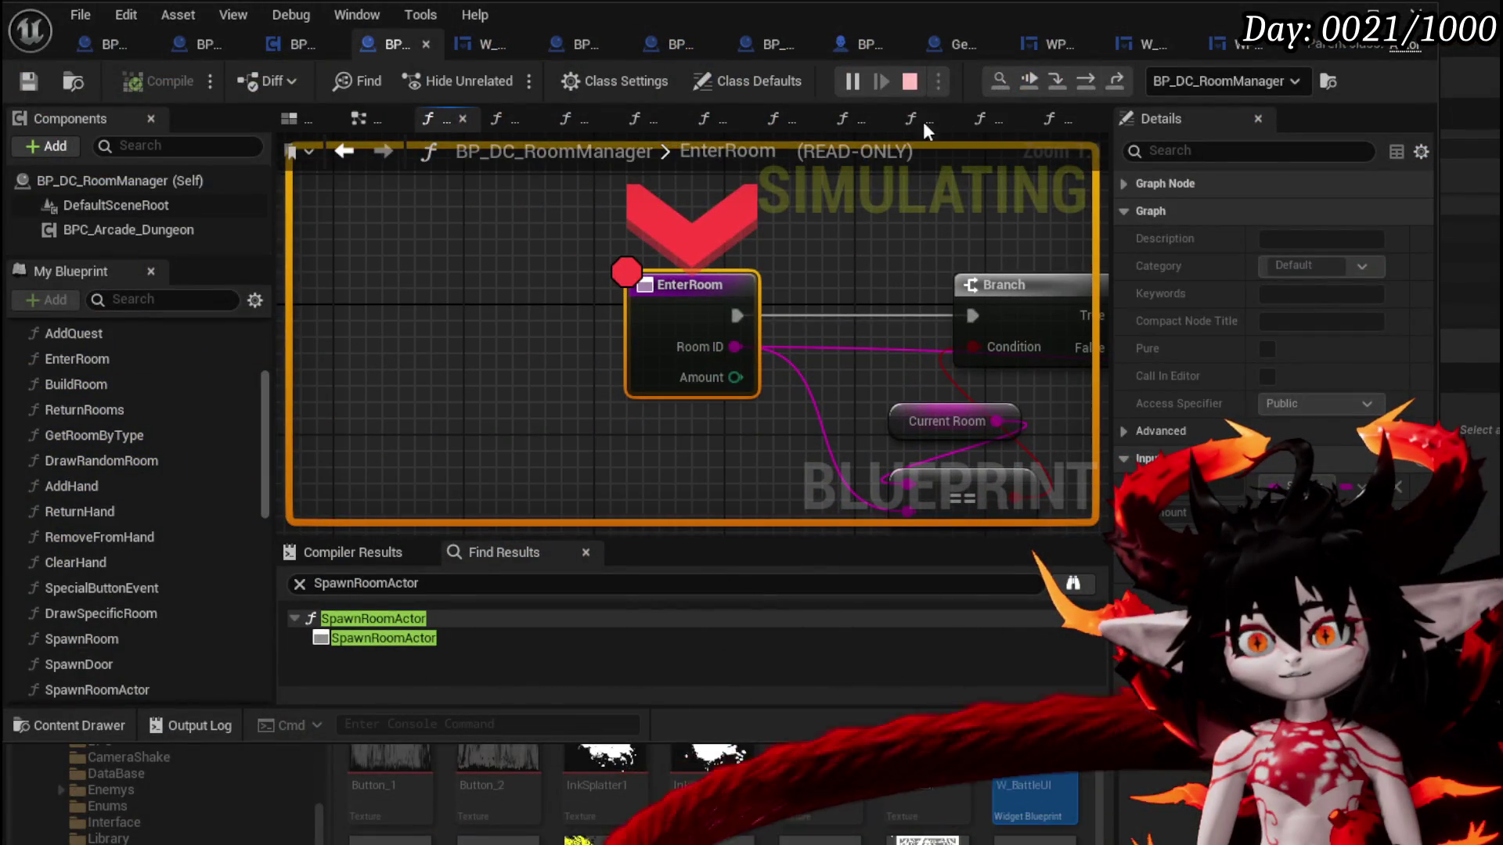
left_click(909, 81)
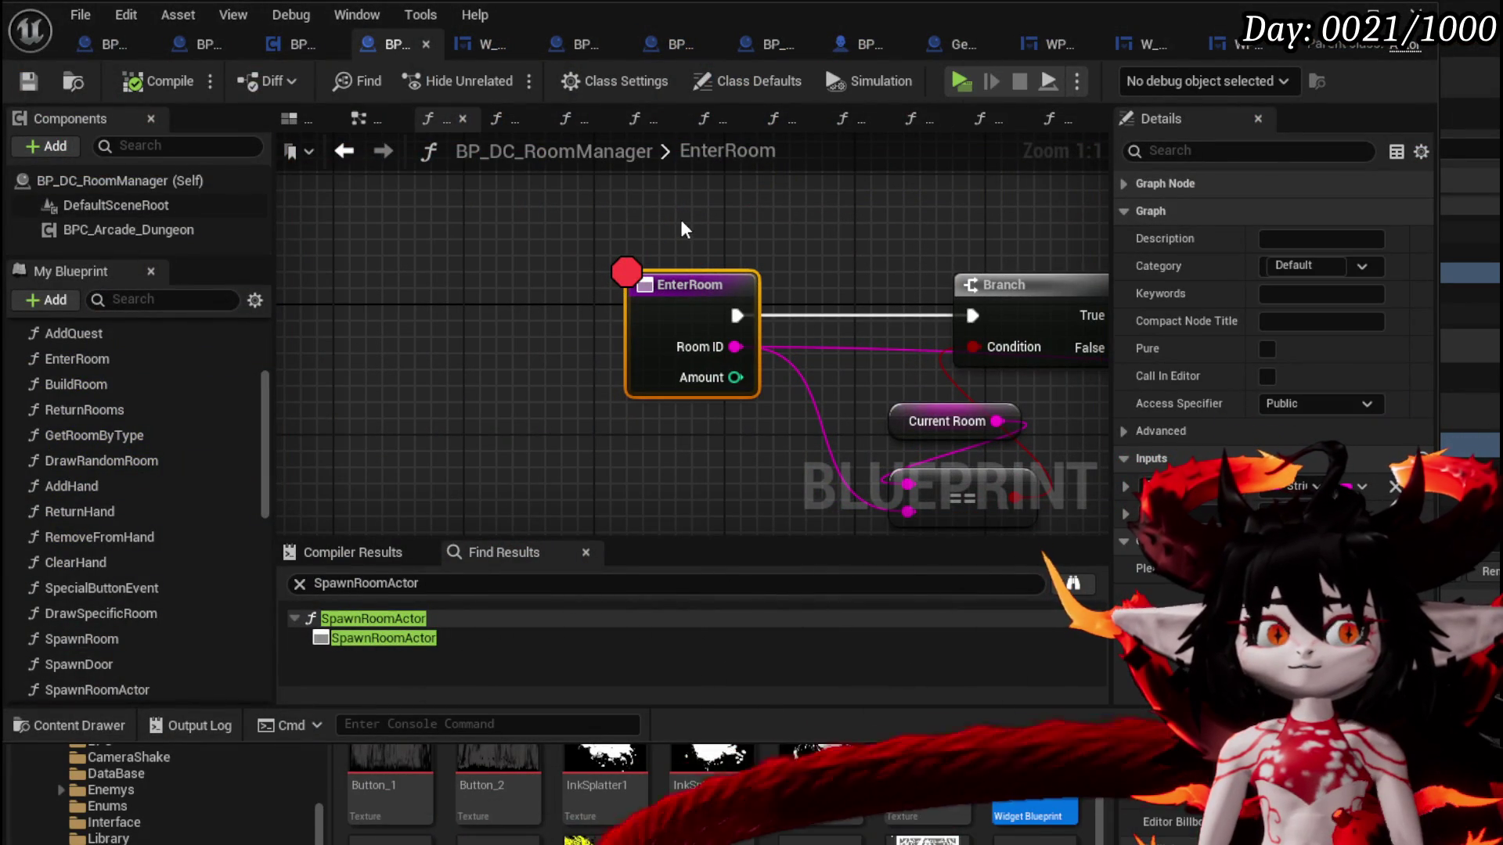
Add an Is Empty check on Room ID and tidy the Current Room and Is Empty nodes
mouse_move(856, 260)
left_mouse_down()
mouse_move(537, 236)
mouse_move(623, 234)
mouse_move(711, 272)
mouse_move(546, 208)
left_mouse_up()
mouse_move(432, 220)
left_mouse_down()
mouse_move(443, 410)
mouse_move(468, 391)
left_mouse_up()
type("empty")
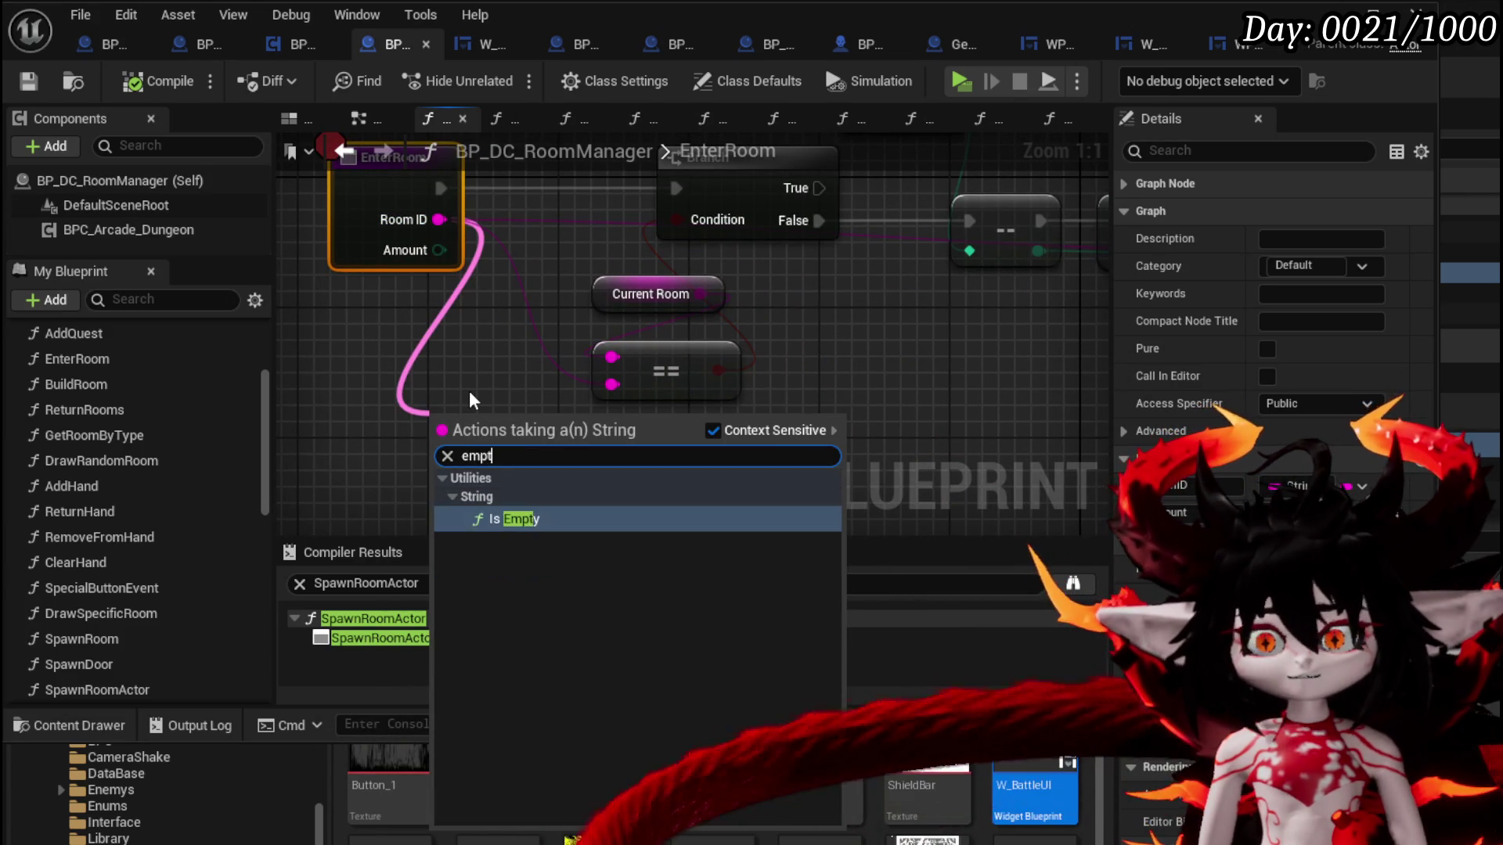
left_click(516, 521)
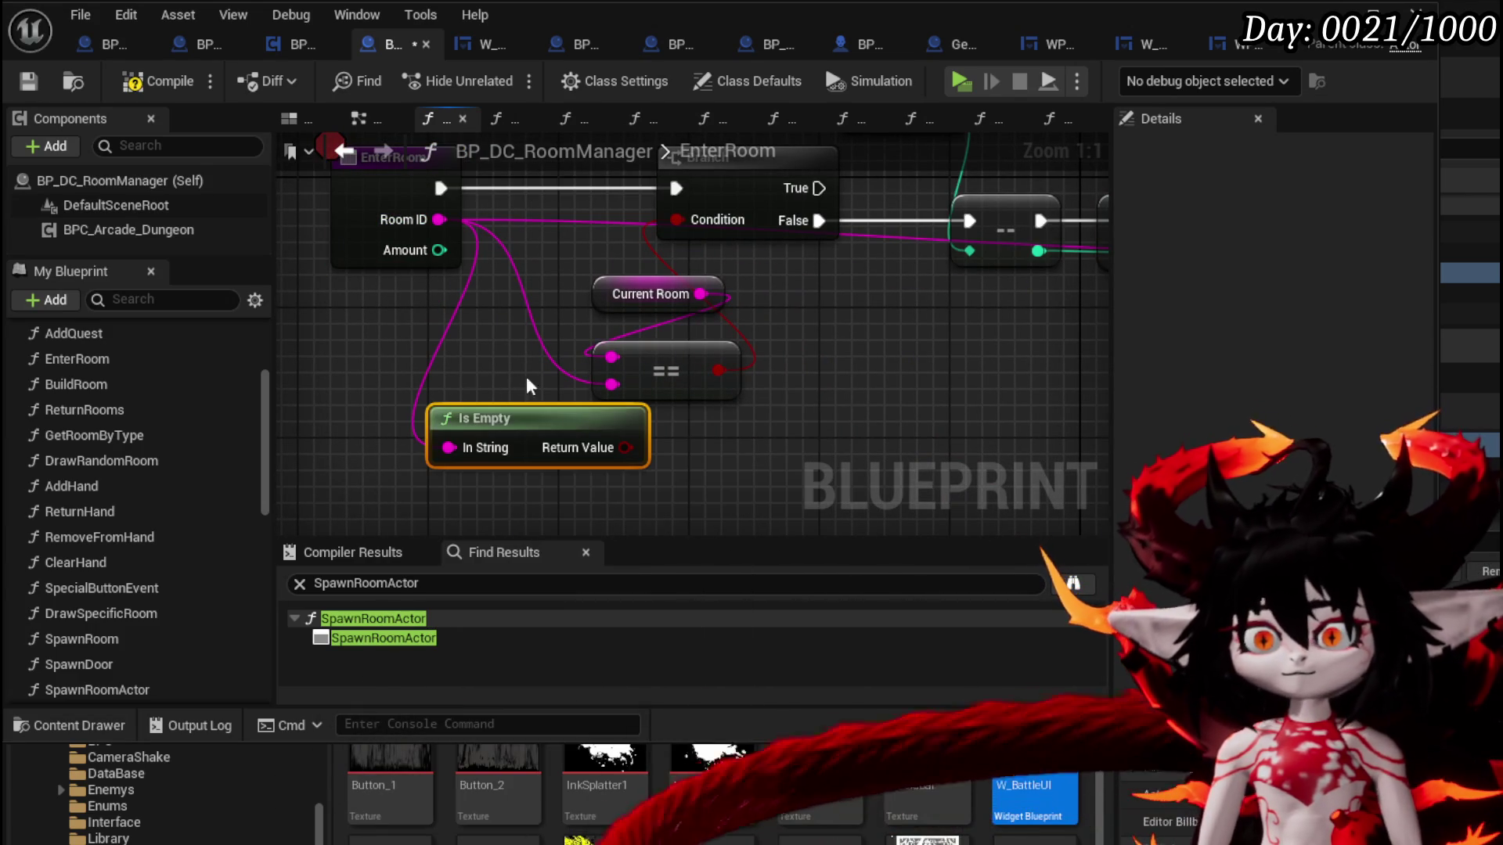
left_click_drag(598, 293, 485, 278)
left_click_drag(587, 422, 636, 461)
Combine the == result and Is Empty with an OR node feeding the Branch Condition
left_click_drag(554, 490, 725, 460)
type("n")
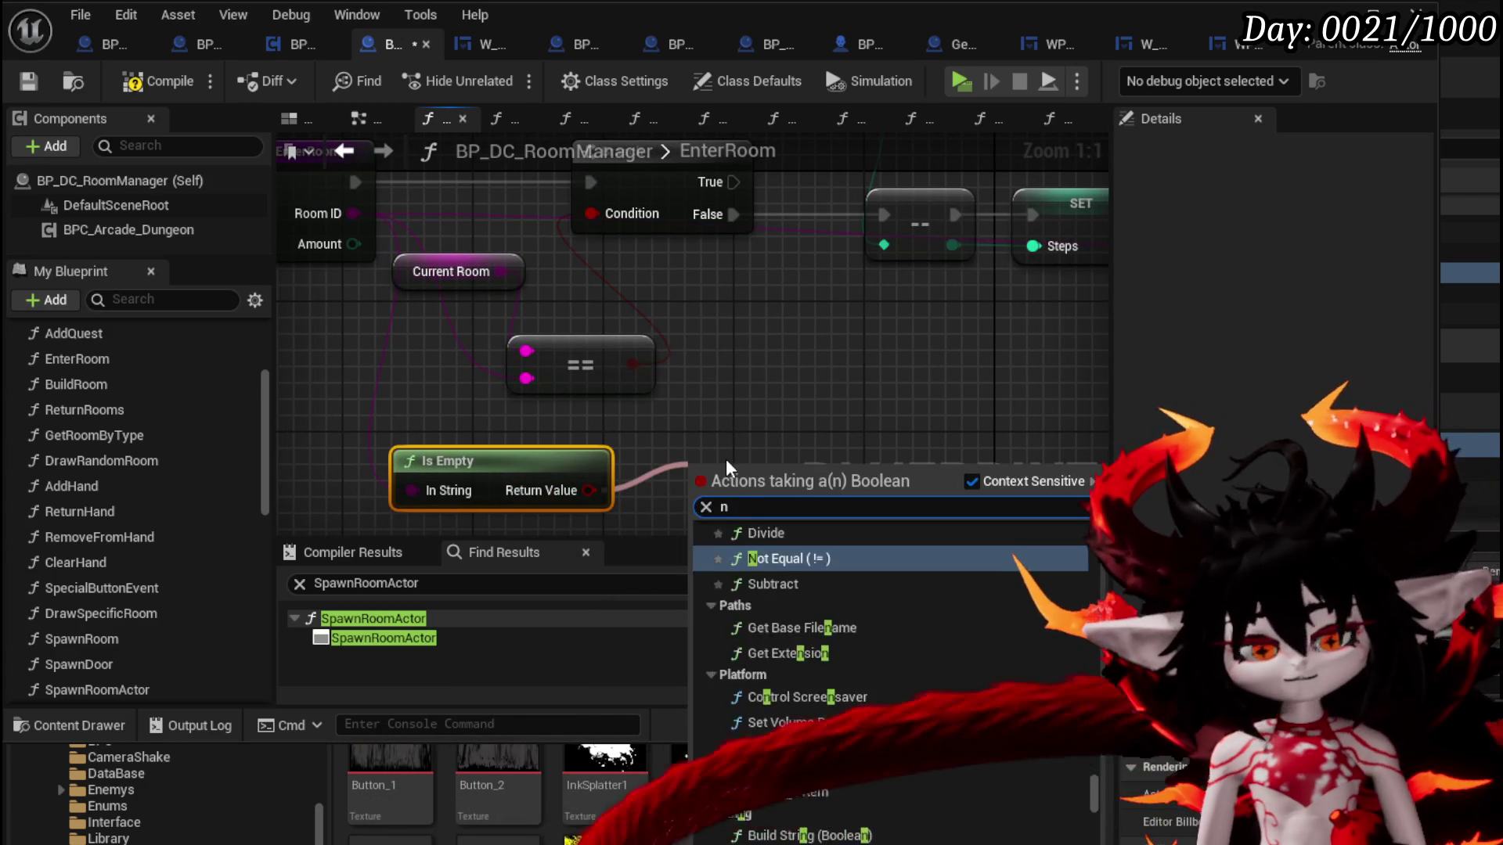
type("ot")
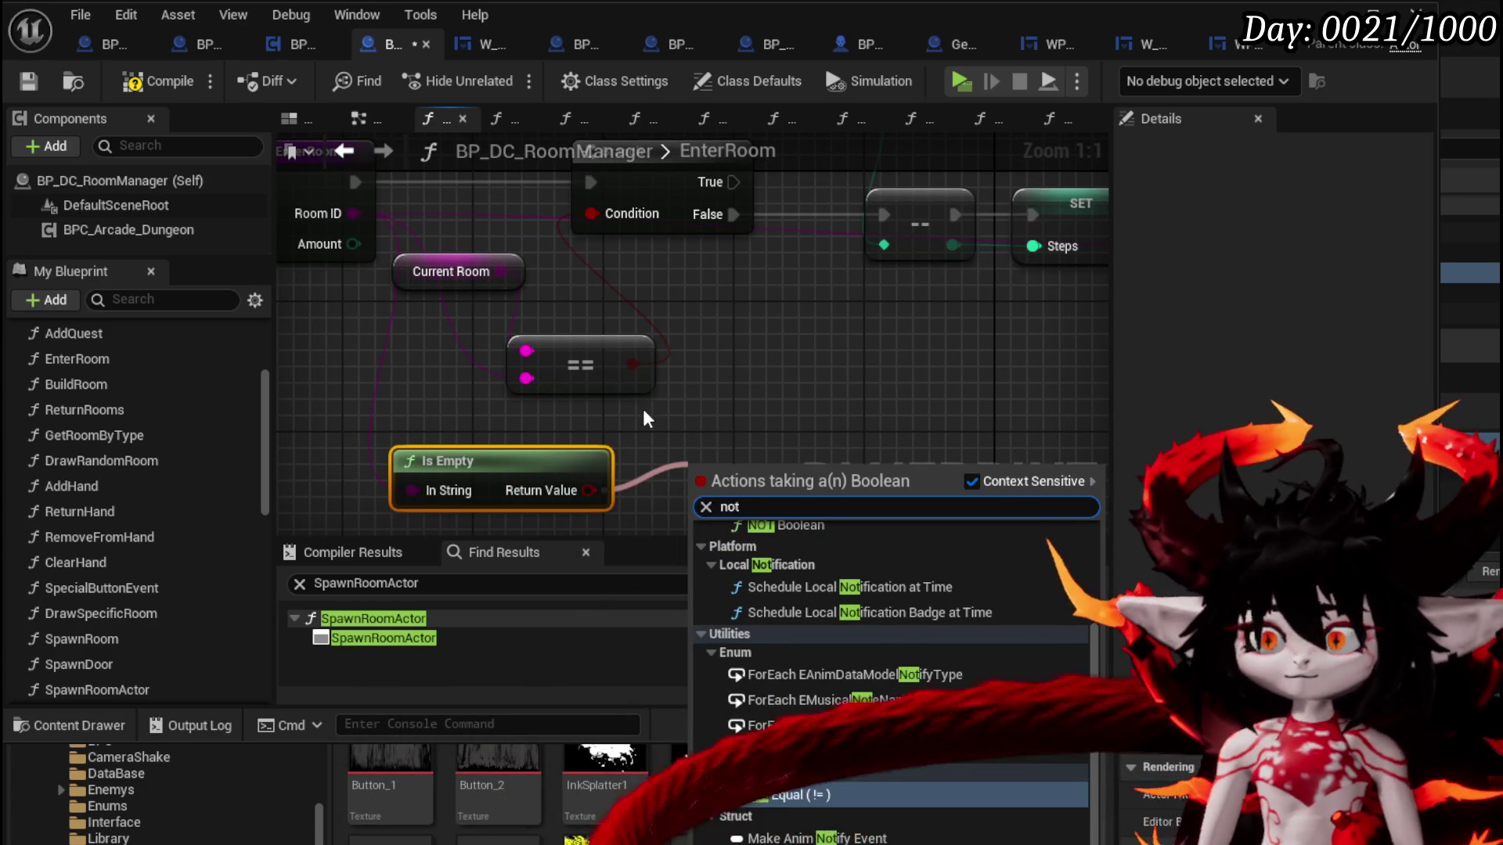
left_click_drag(632, 363, 721, 401)
type("or")
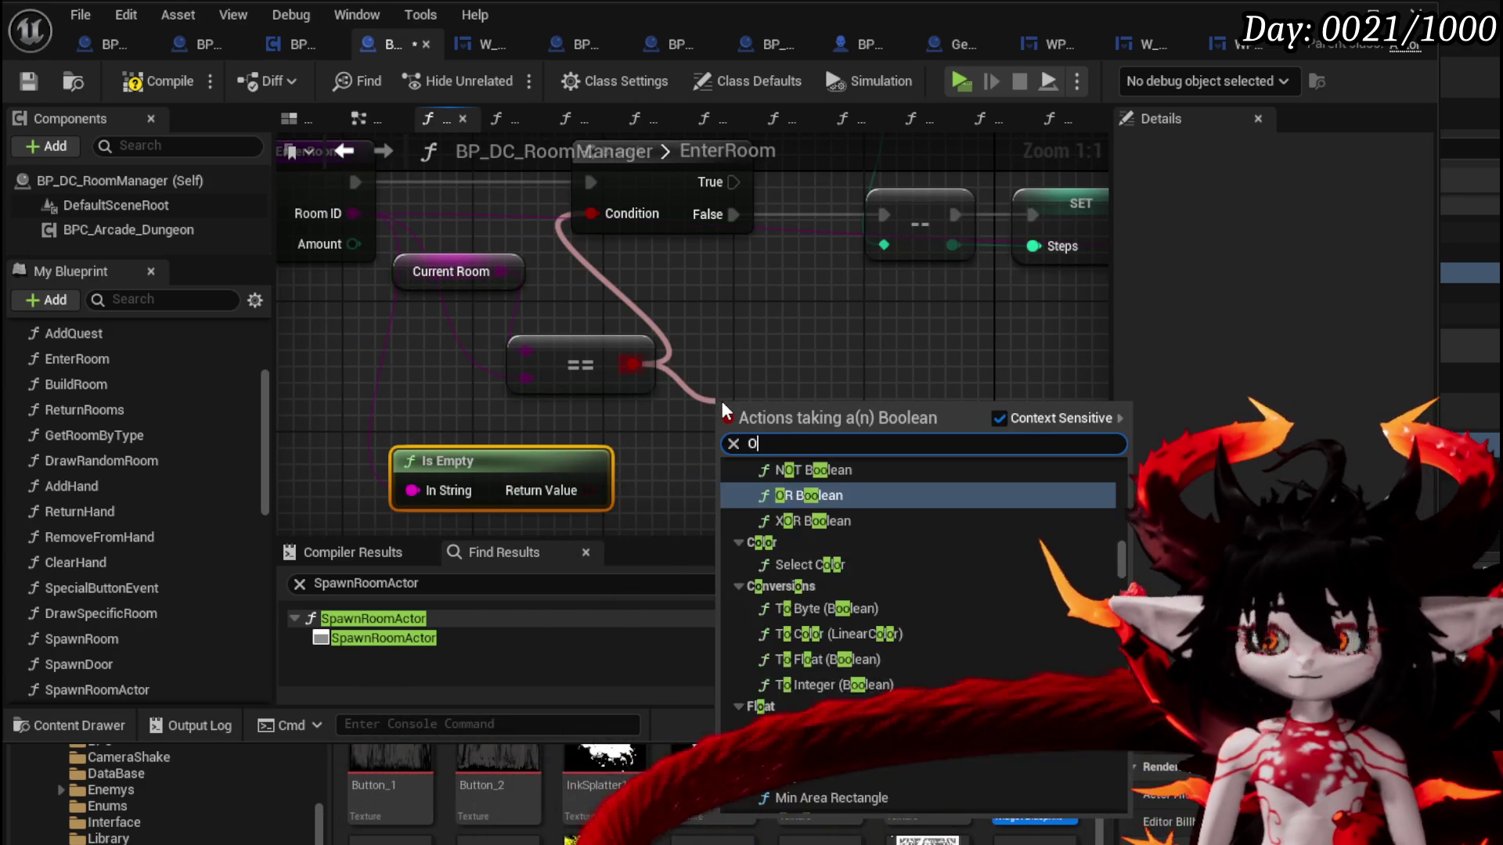
left_click(876, 496)
mouse_move(589, 490)
left_mouse_down()
mouse_move(708, 489)
mouse_move(721, 444)
left_mouse_up()
left_click_drag(828, 423, 626, 209)
Compile and save BP_DC_RoomManager, leaving the EnterRoom name unchanged
scroll(807, 313, "down", 1)
left_click(369, 249)
left_click(376, 397)
left_click(134, 82)
left_click(28, 81)
double_click(686, 162)
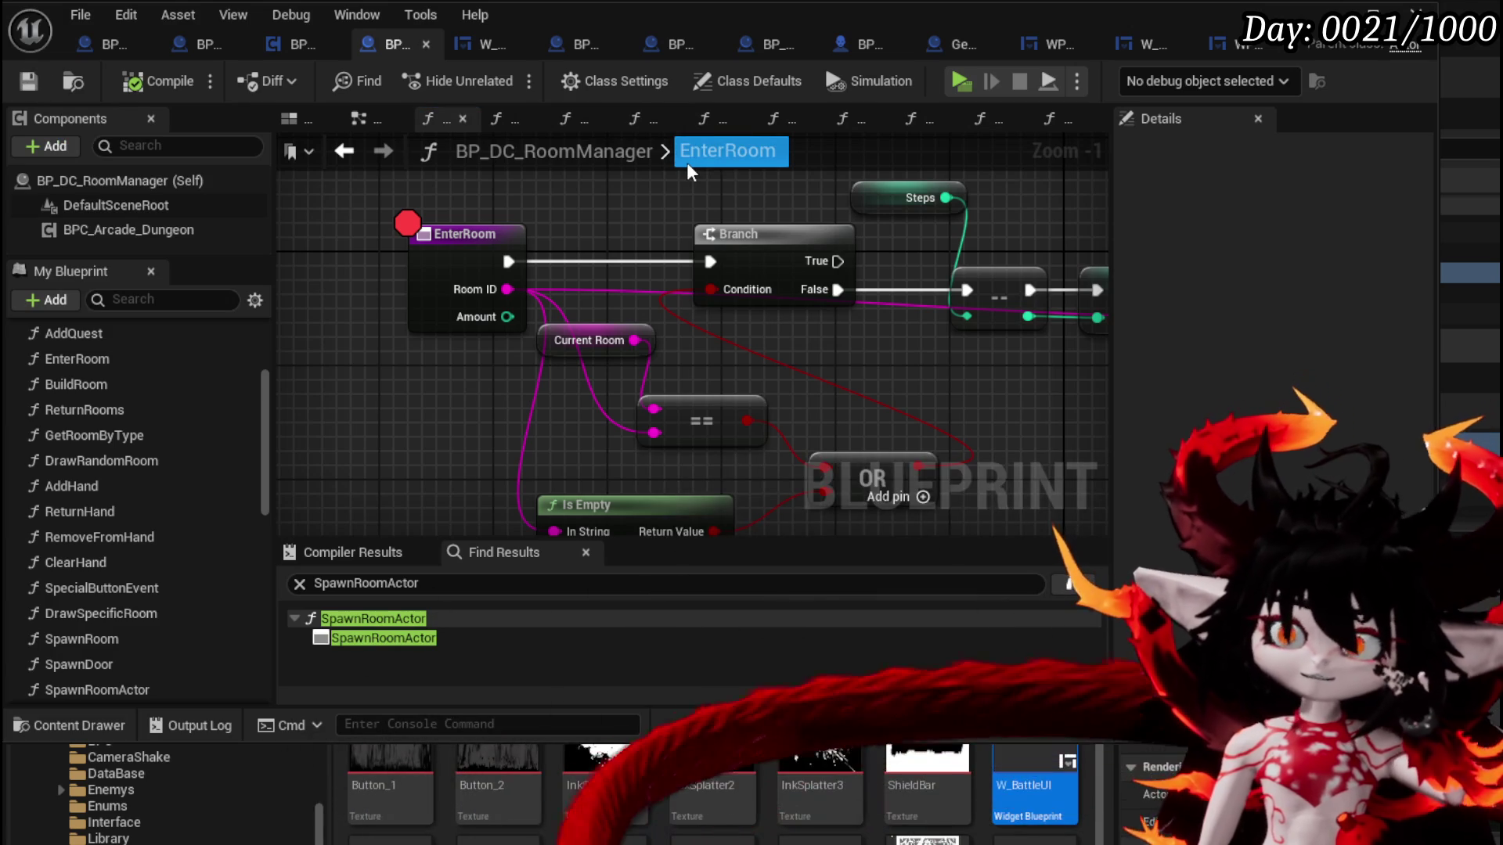
key("Escape")
left_click_drag(669, 376, 666, 325)
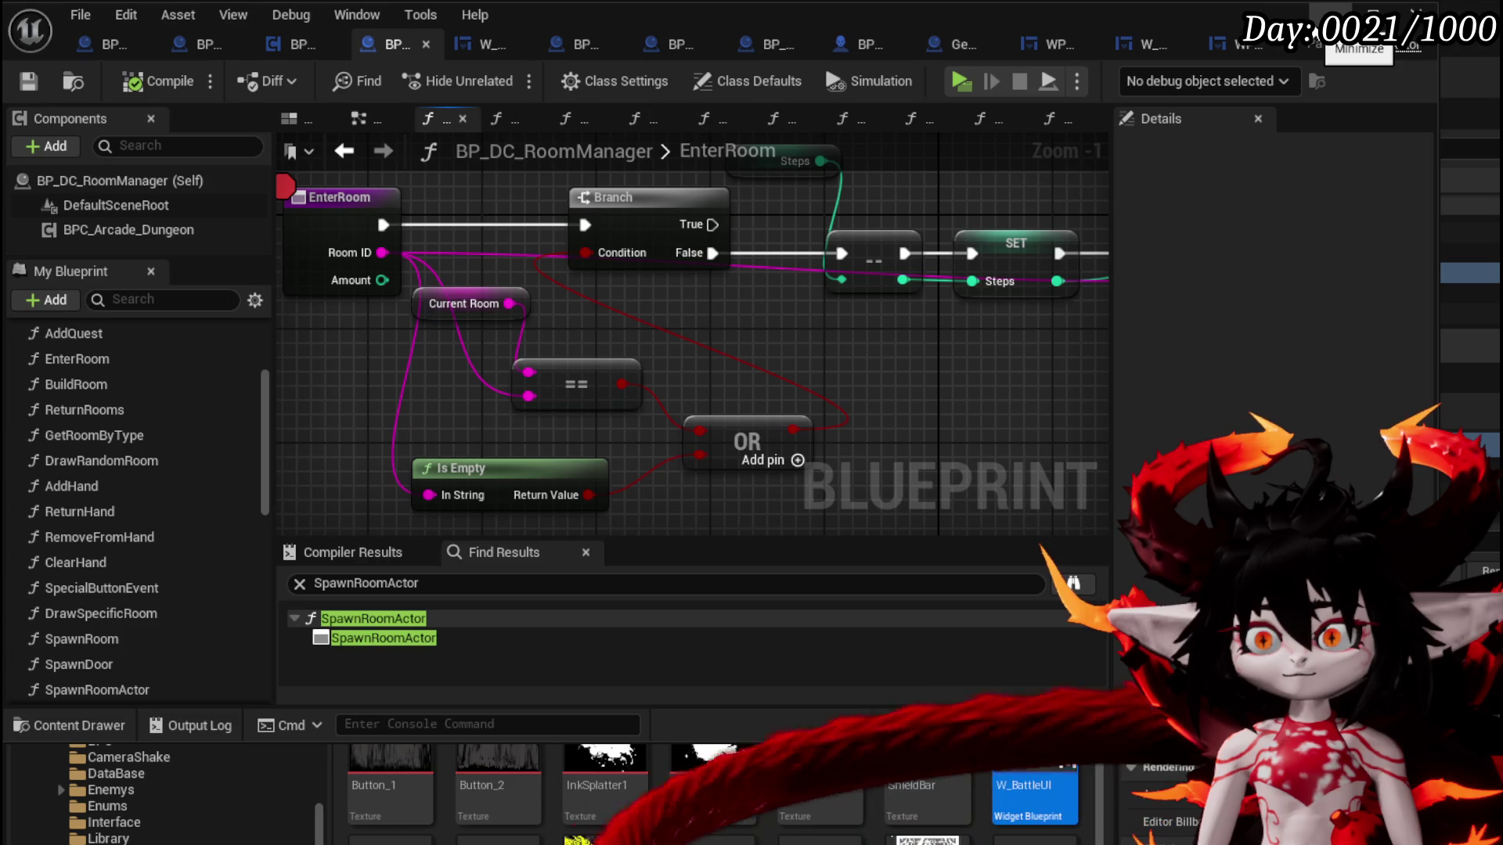
left_click(1315, 24)
Start a playtest, run into the portal, and resume twice past the EnterRoom breakpoint
left_click(28, 79)
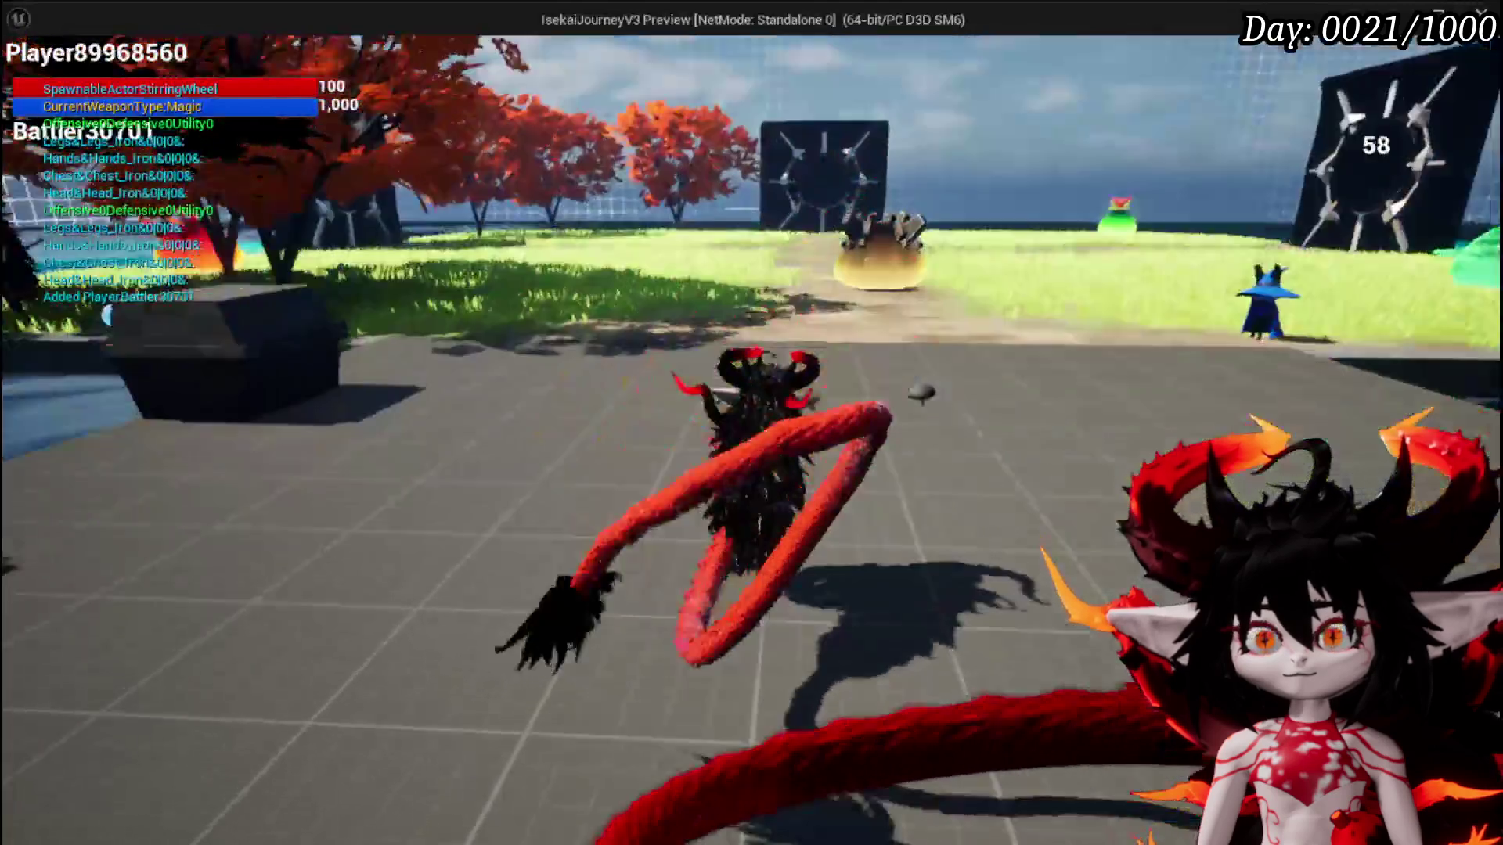
key("w")
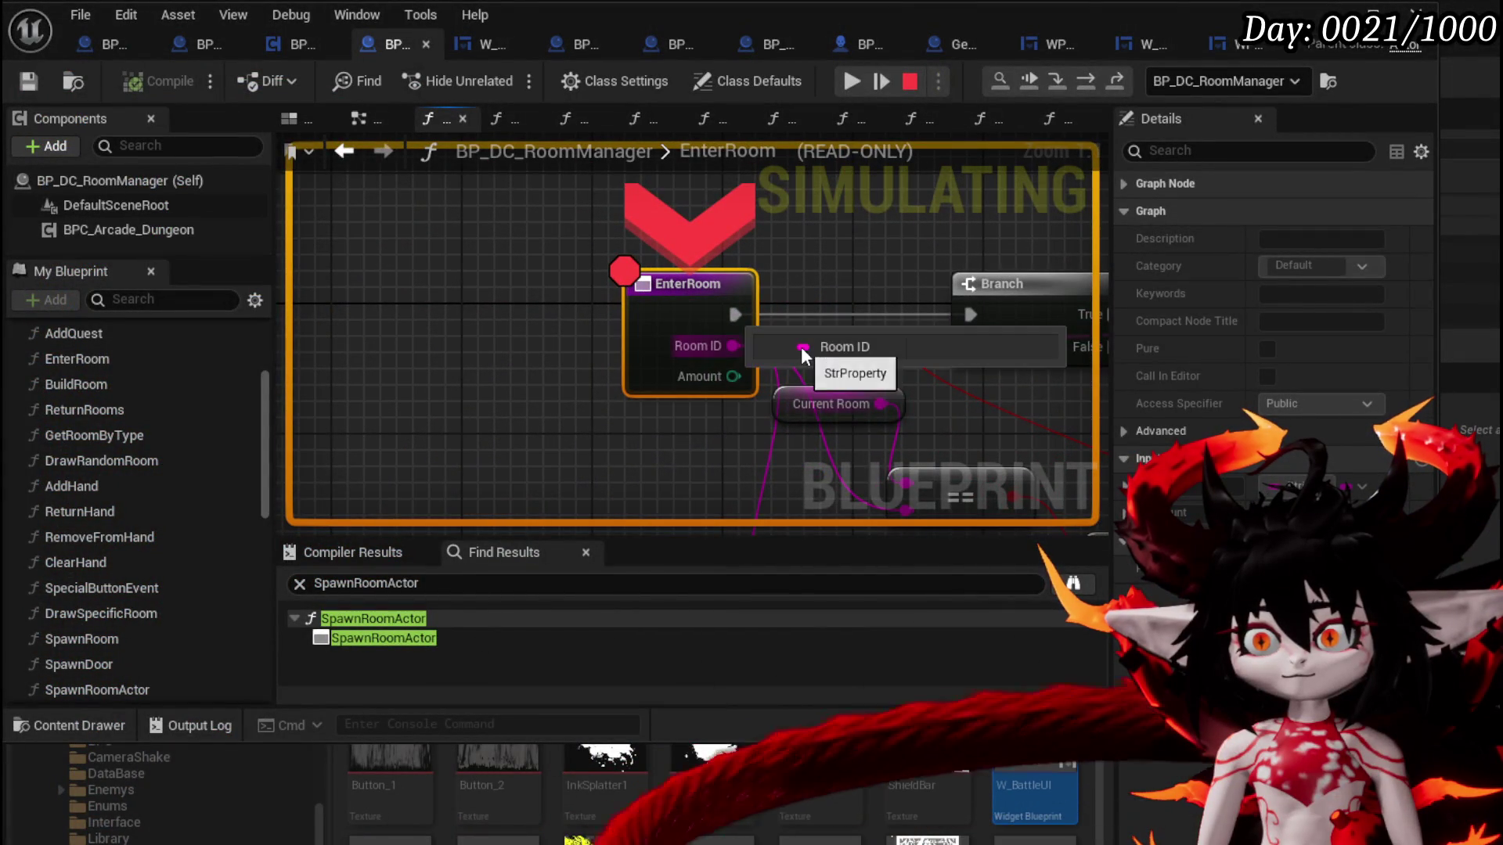
left_click(861, 77)
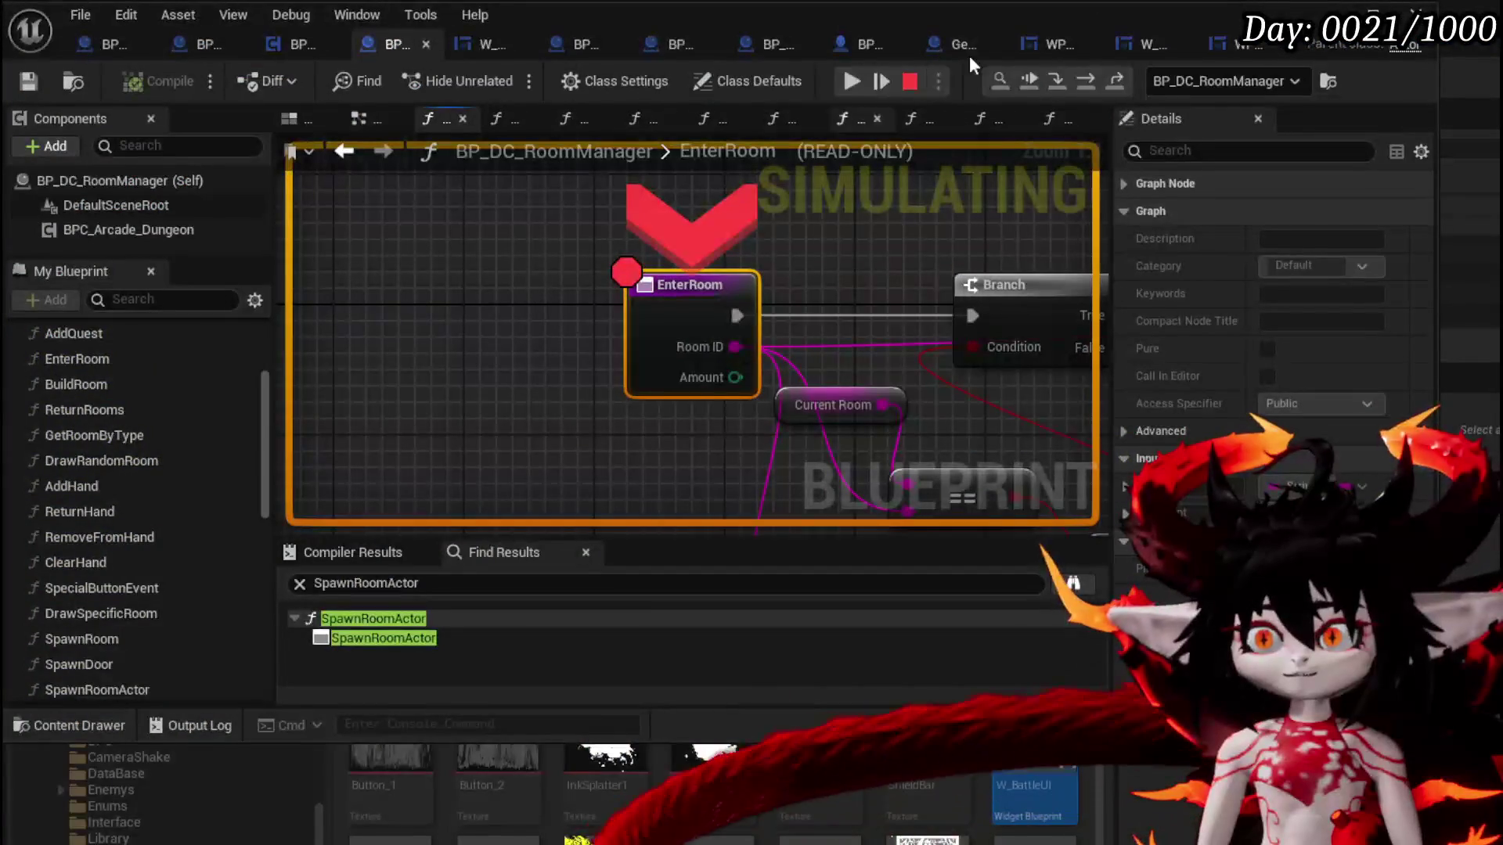
left_click(846, 84)
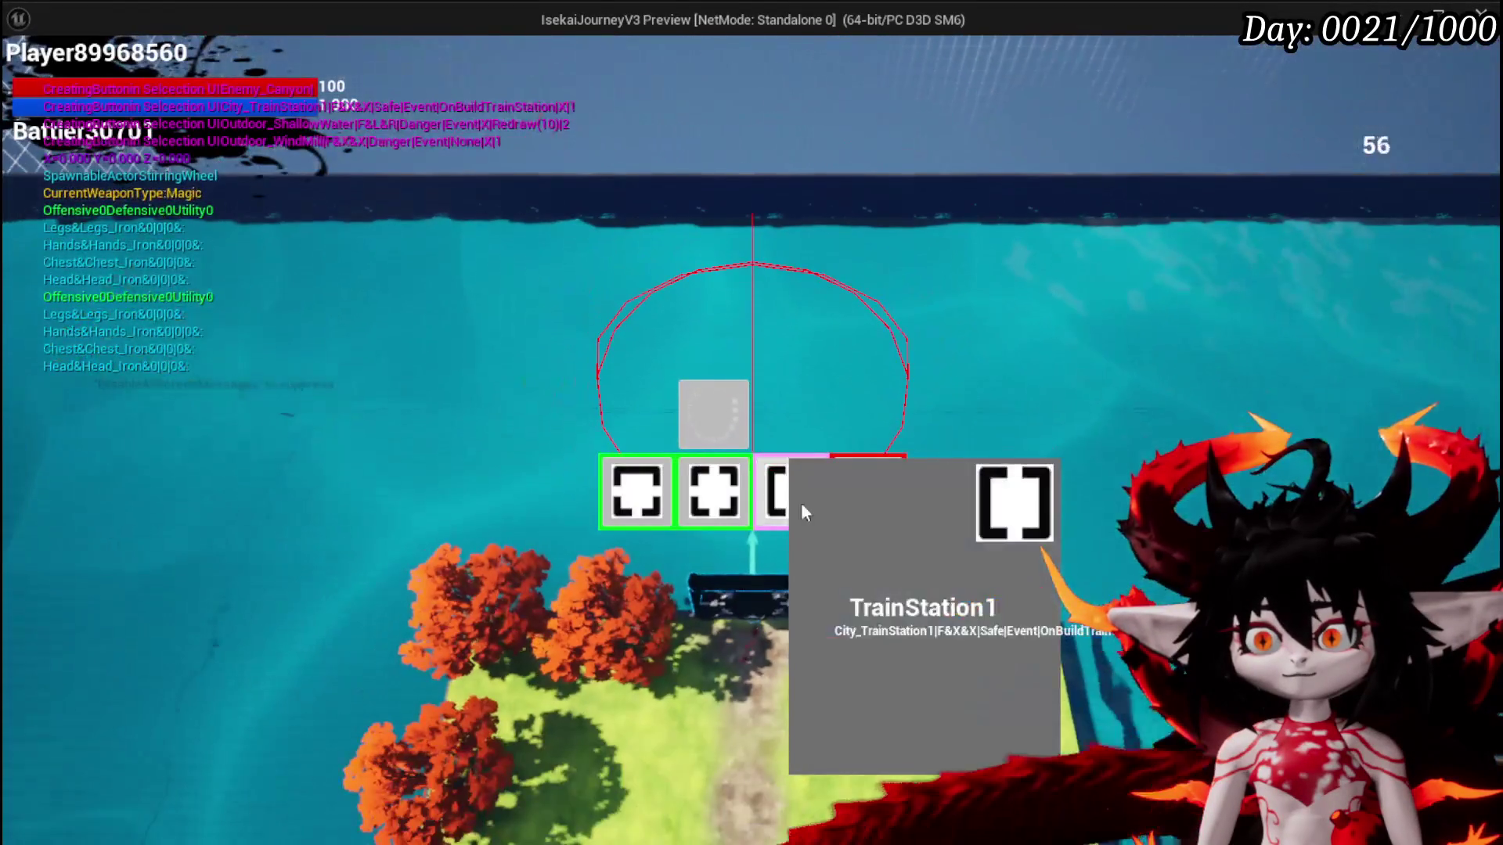
Choose the next room, resume twice, skip the encounter with X, walk around, then stop playing
left_click(800, 502)
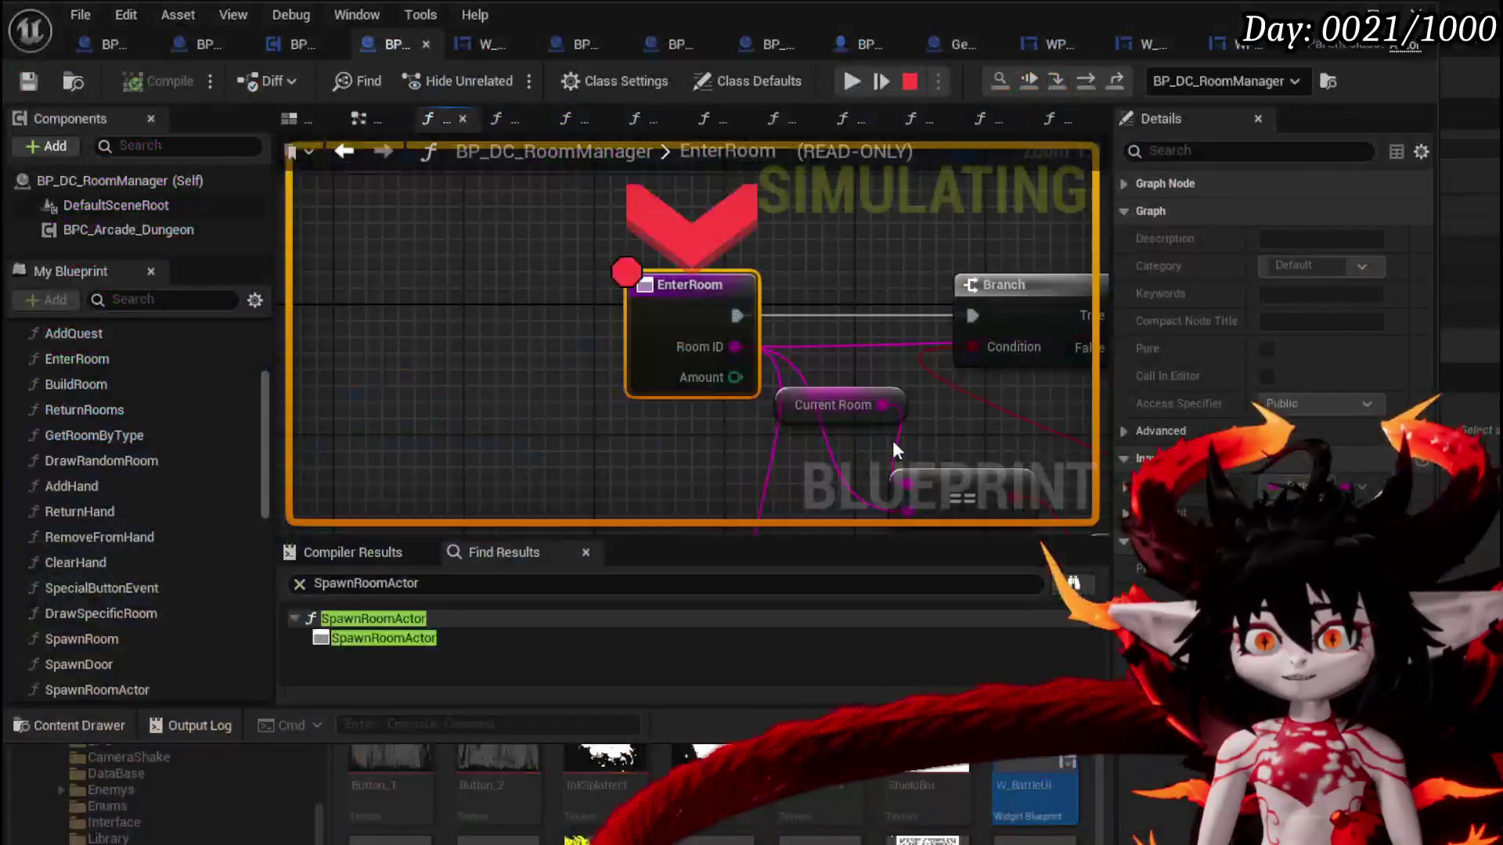
left_click(851, 82)
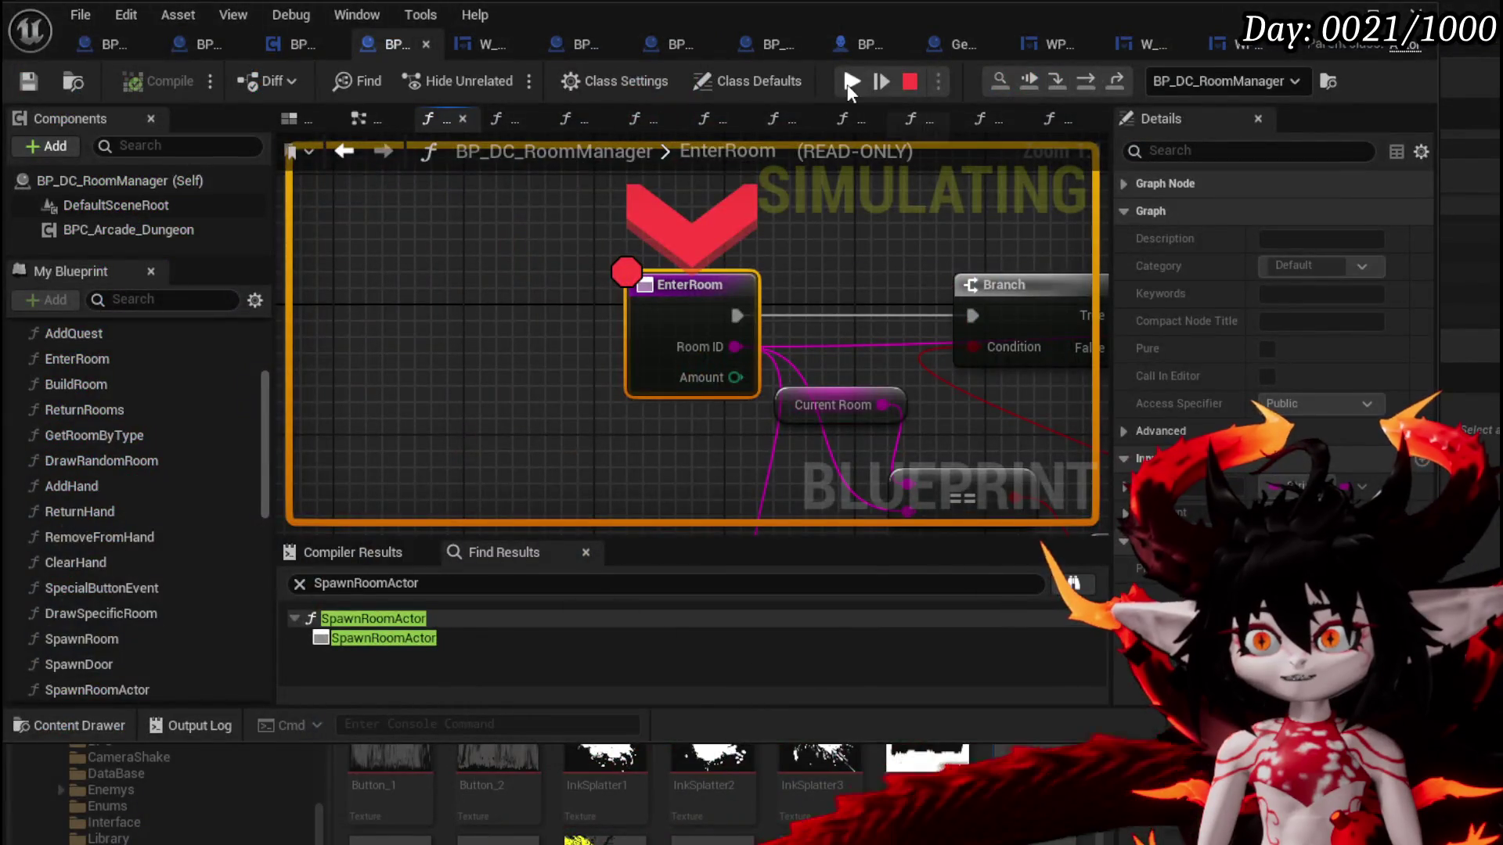
left_click(852, 81)
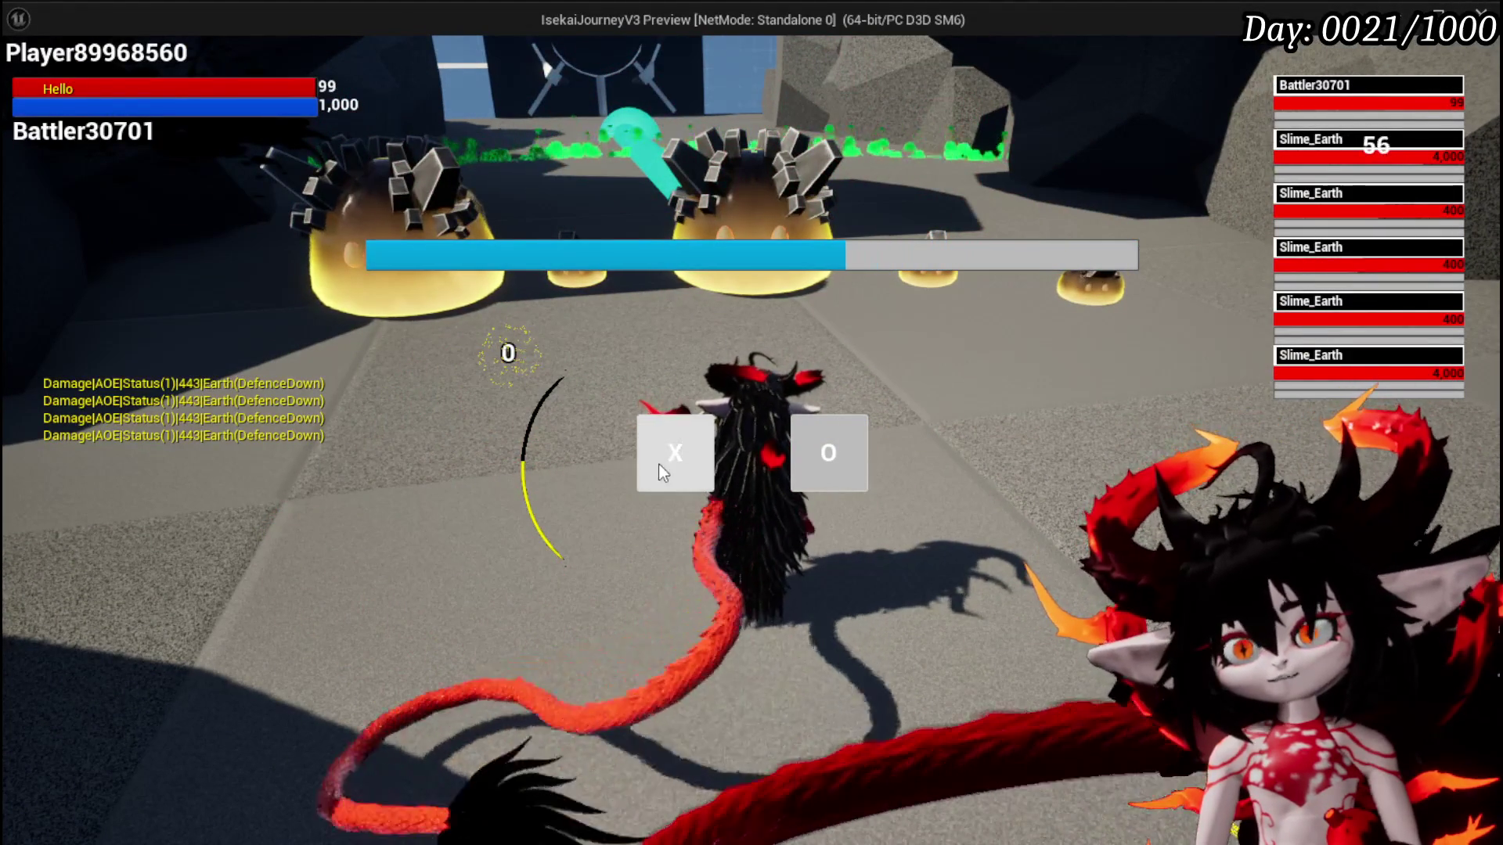
left_click(659, 465)
key("w")
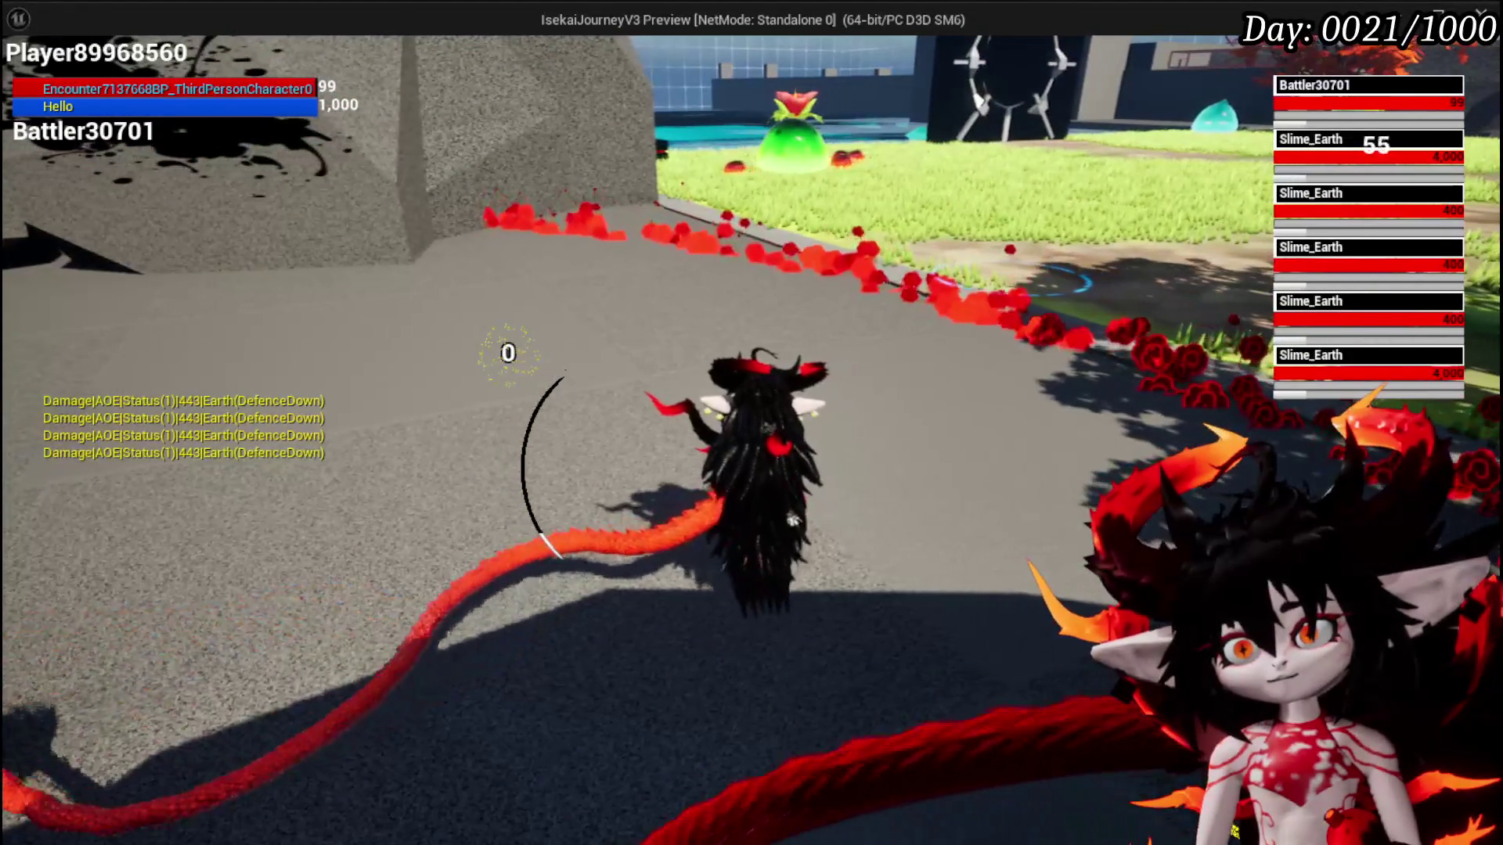
key("w")
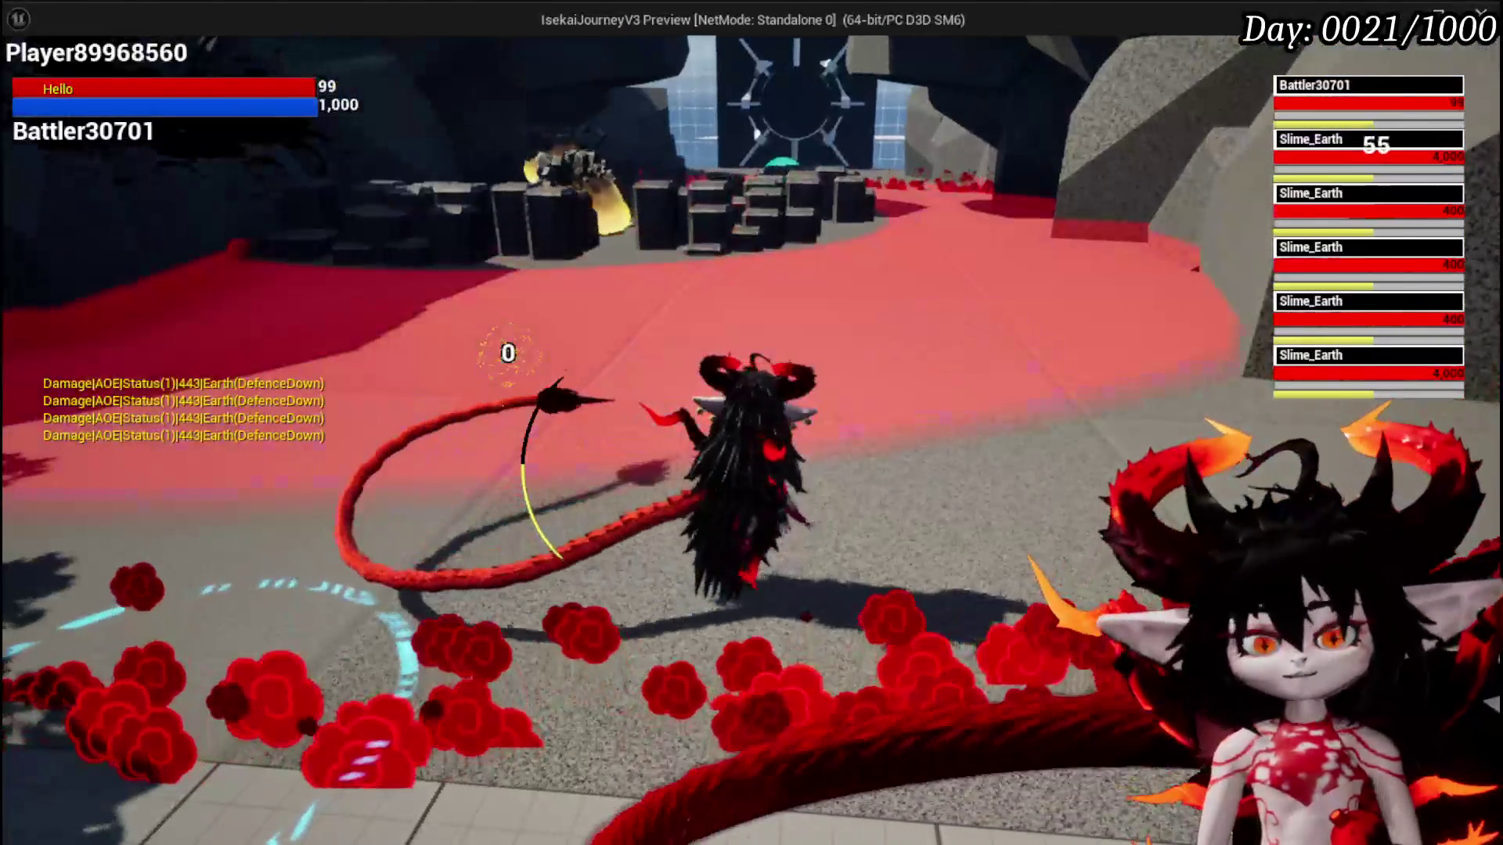
key("Escape")
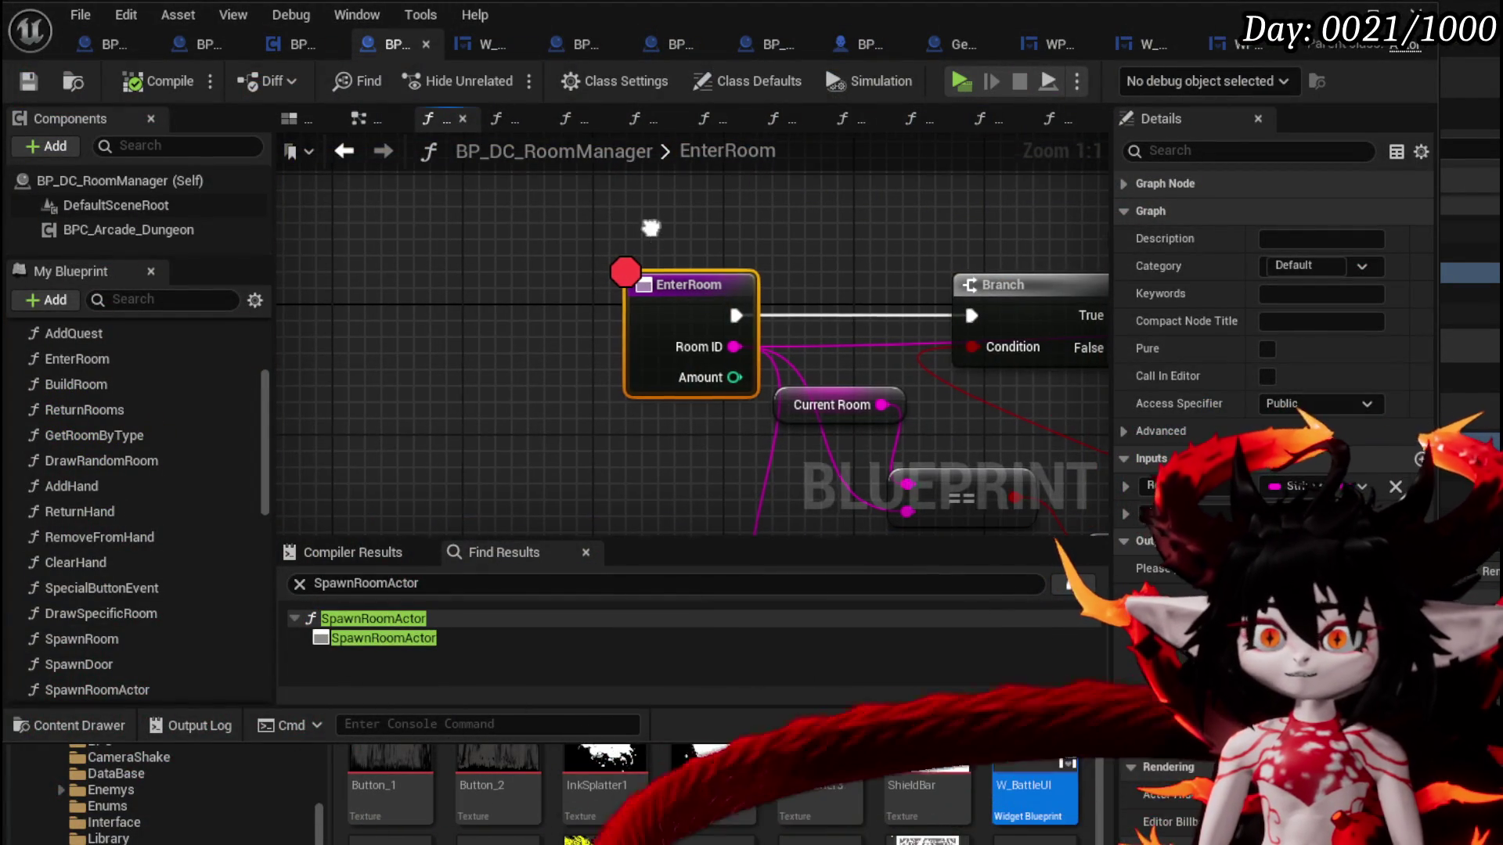
Rearrange the EnterRoom graph nodes and disable the EnterRoom breakpoint
left_click_drag(416, 206, 544, 492)
mouse_move(442, 242)
left_mouse_down()
mouse_move(503, 415)
mouse_move(450, 321)
left_mouse_up()
left_click_drag(645, 399, 781, 426)
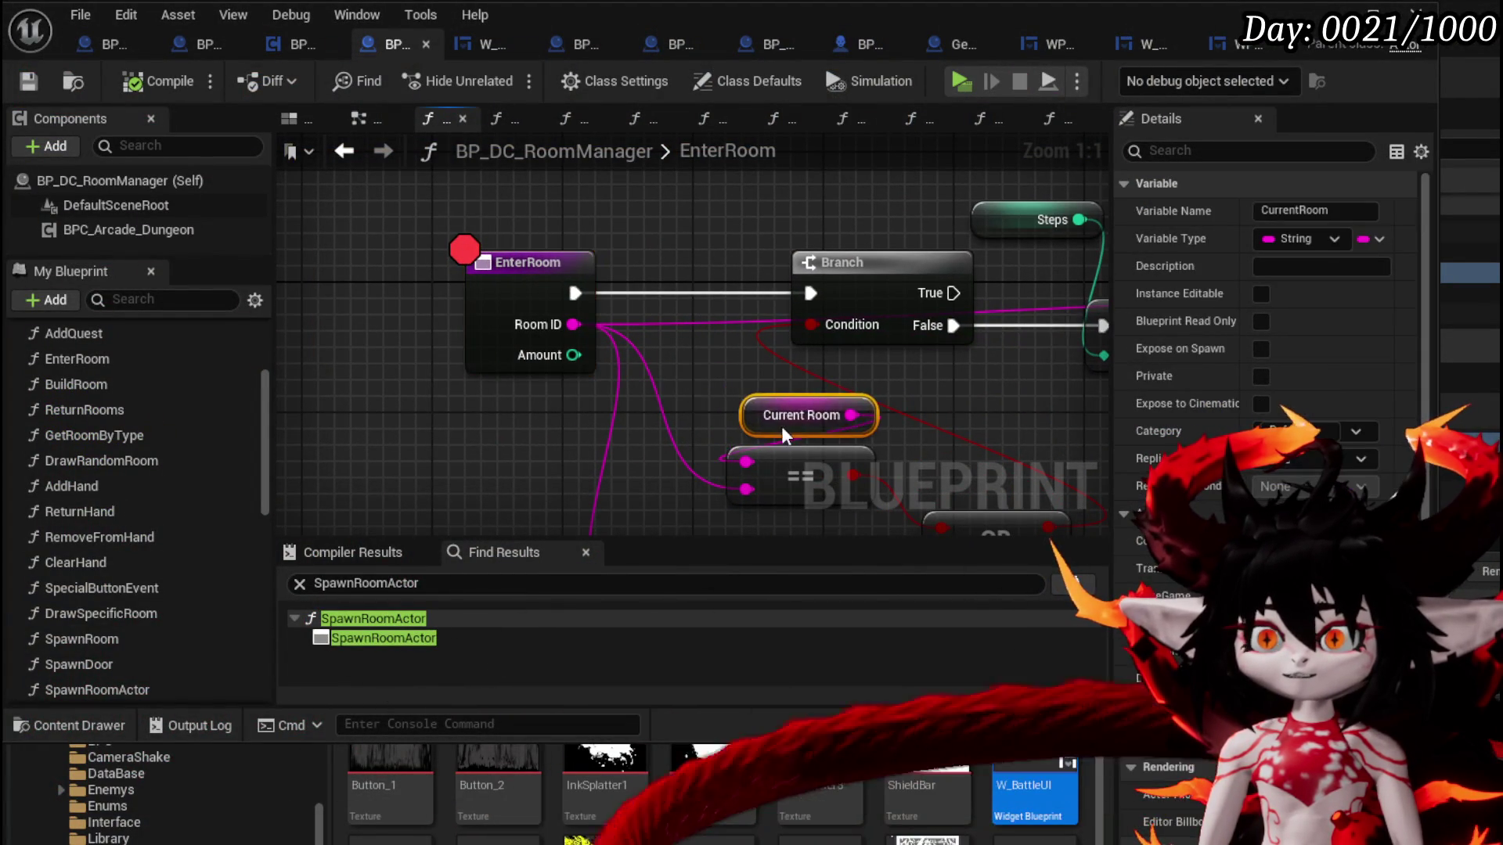
mouse_move(692, 276)
left_mouse_down()
mouse_move(592, 278)
mouse_move(623, 363)
mouse_move(619, 298)
mouse_move(633, 388)
left_mouse_up()
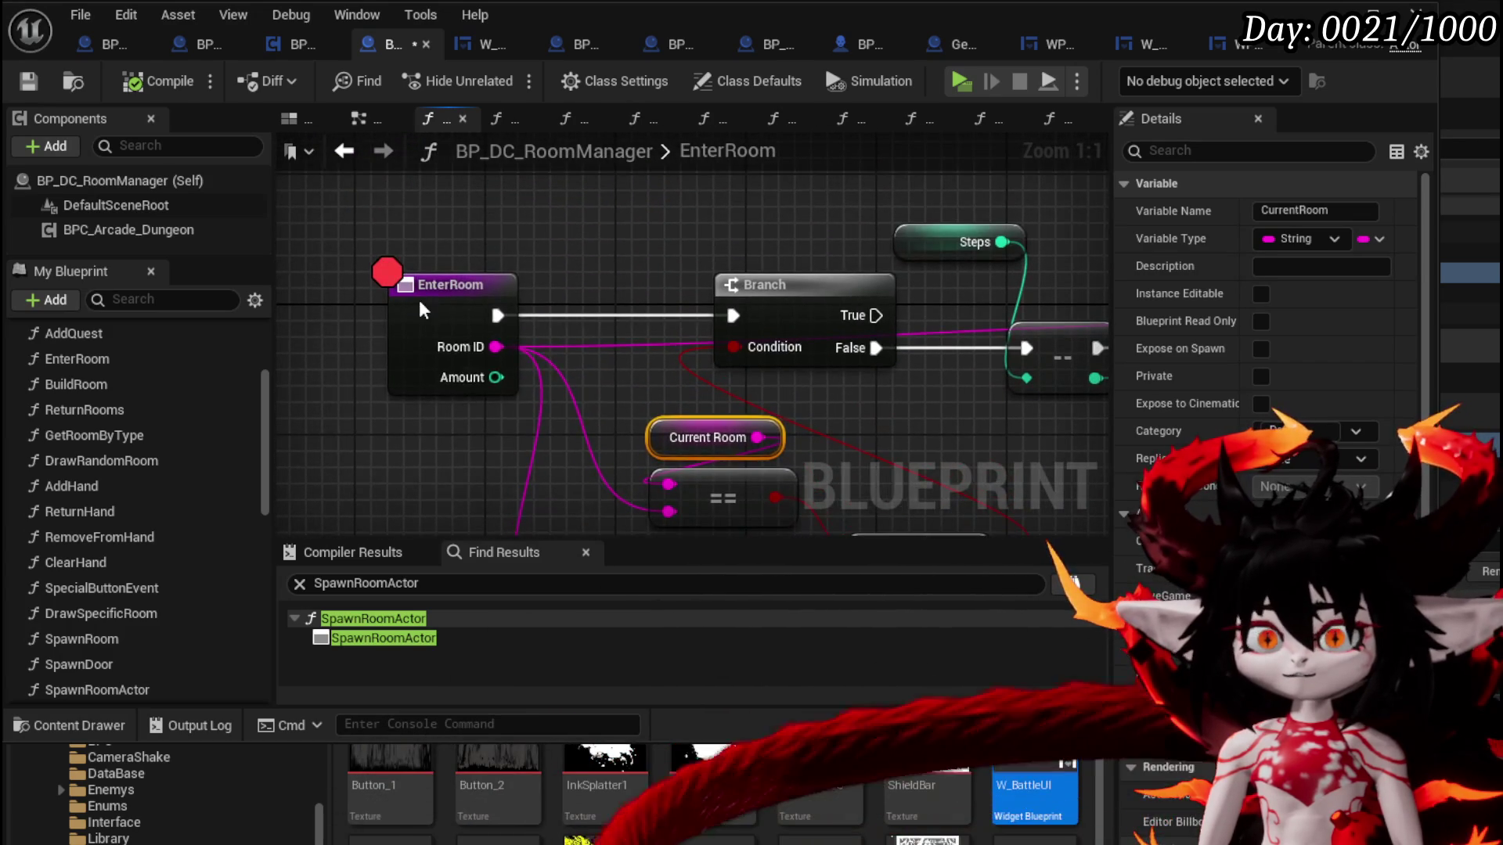
right_click(419, 299)
left_click(464, 753)
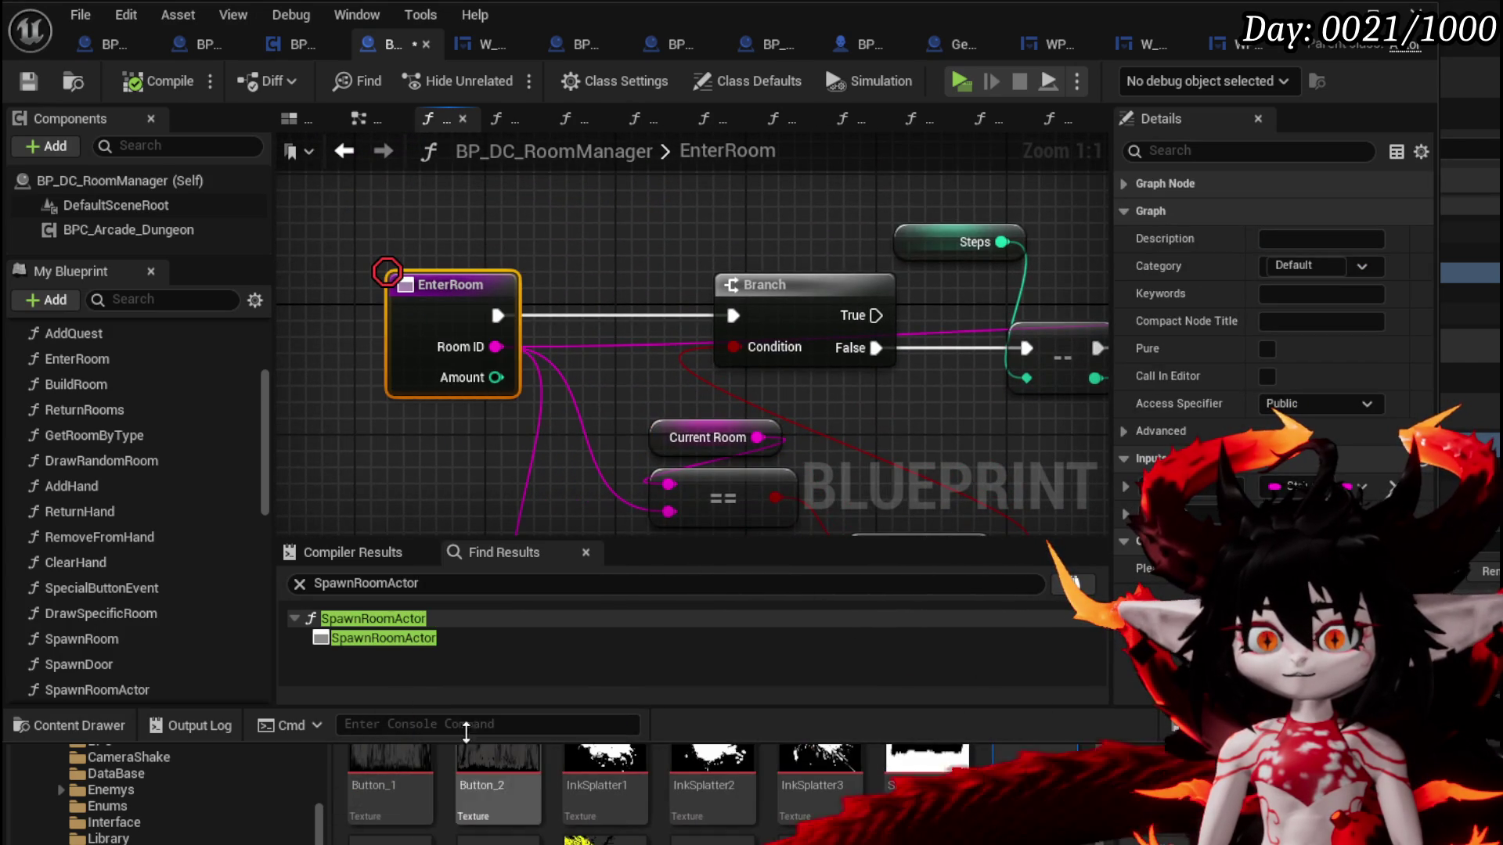
Save BP_DC_RoomManager and switch to the W_DC_HUD widget blueprint
left_click(330, 223)
left_click(32, 82)
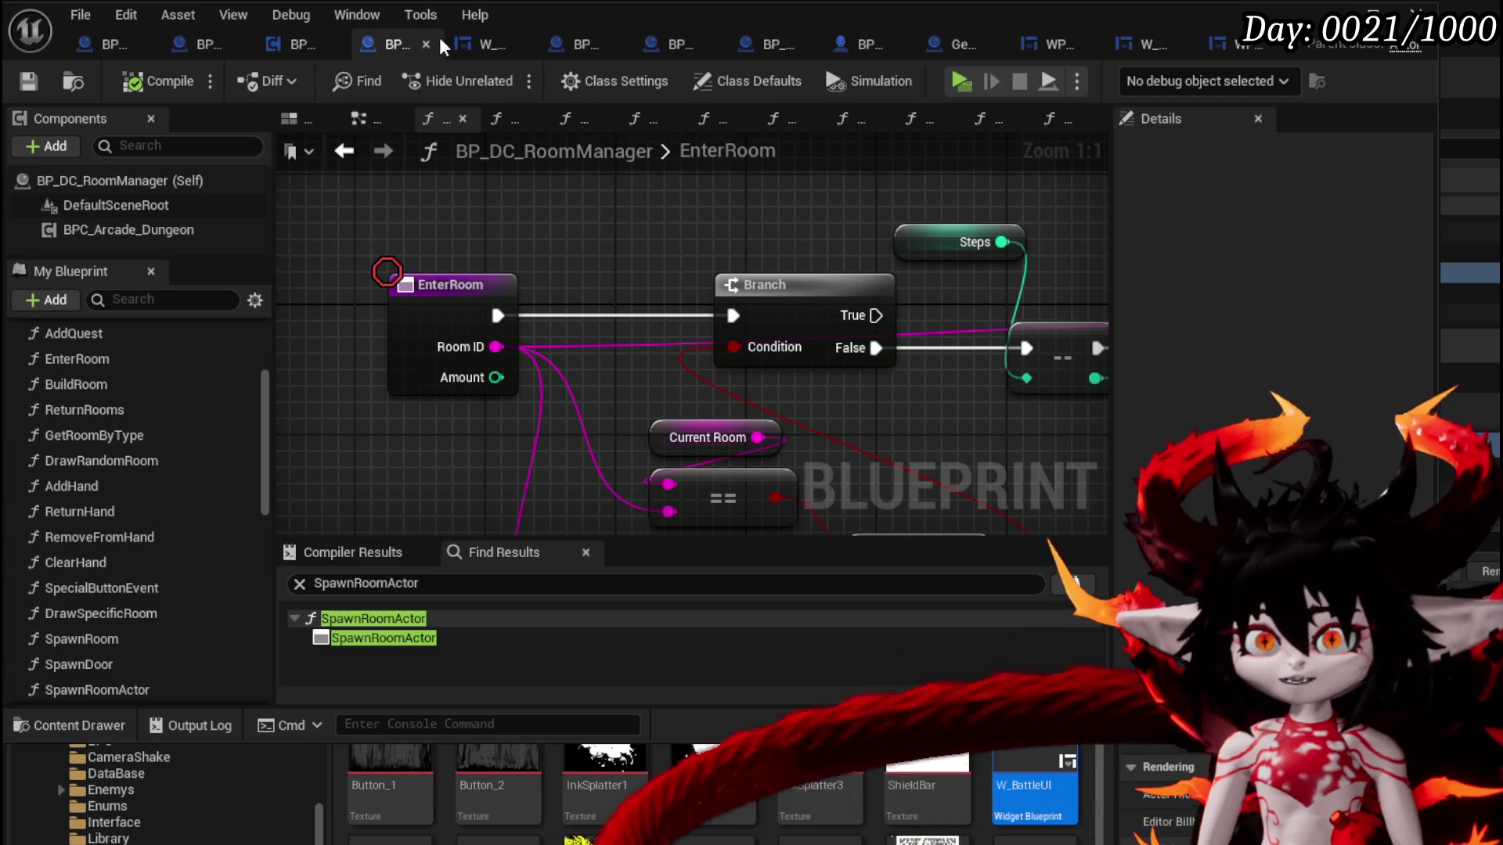
scroll(419, 202, "down", 3)
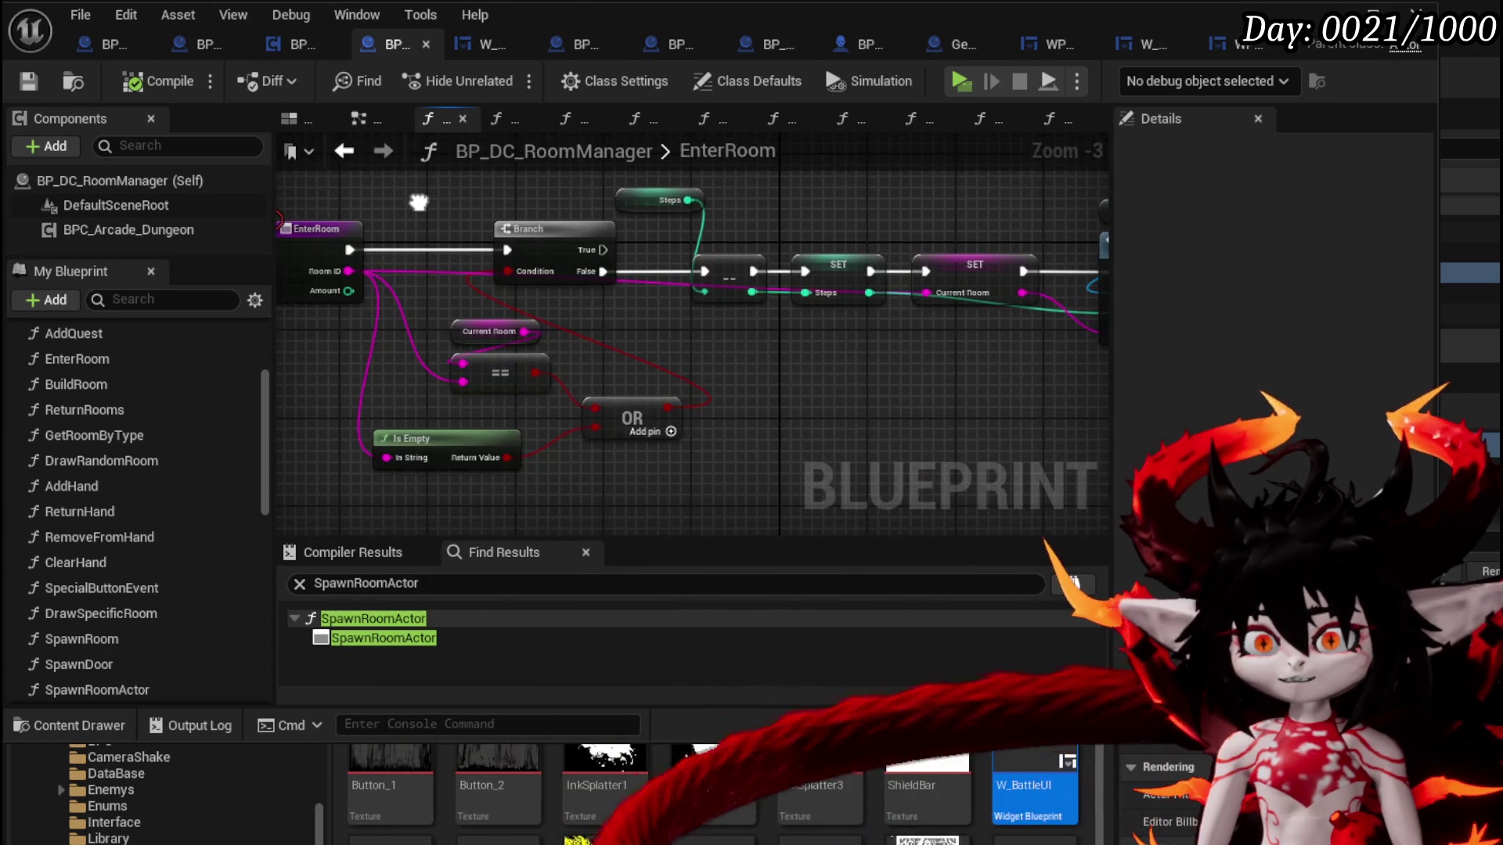
left_click(457, 43)
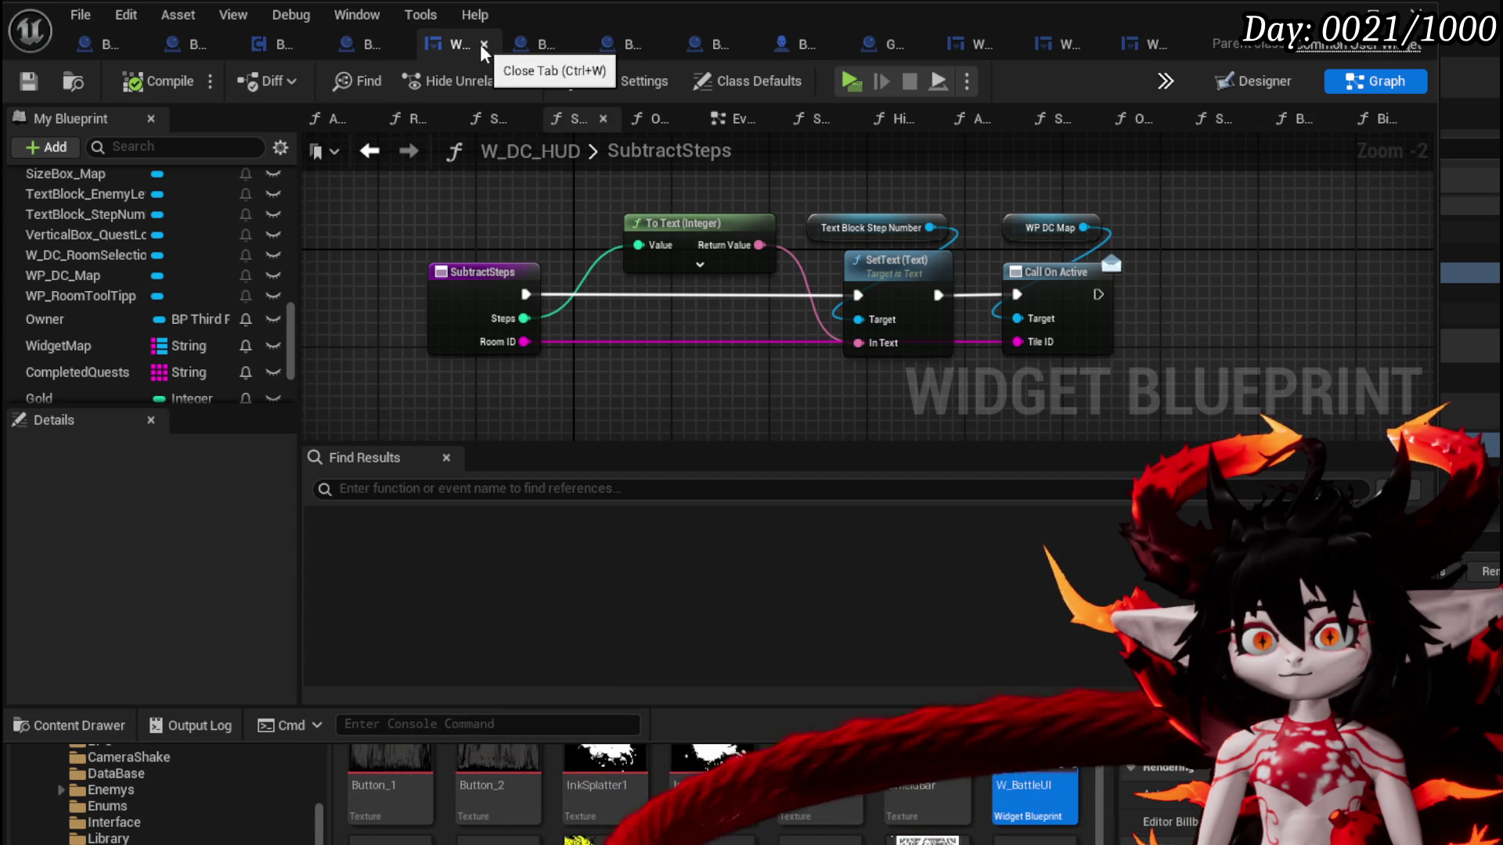
Go through BP_ProjectileTrap to the BP_Trap_Projectile event graph and zoom out to review it
left_click(542, 45)
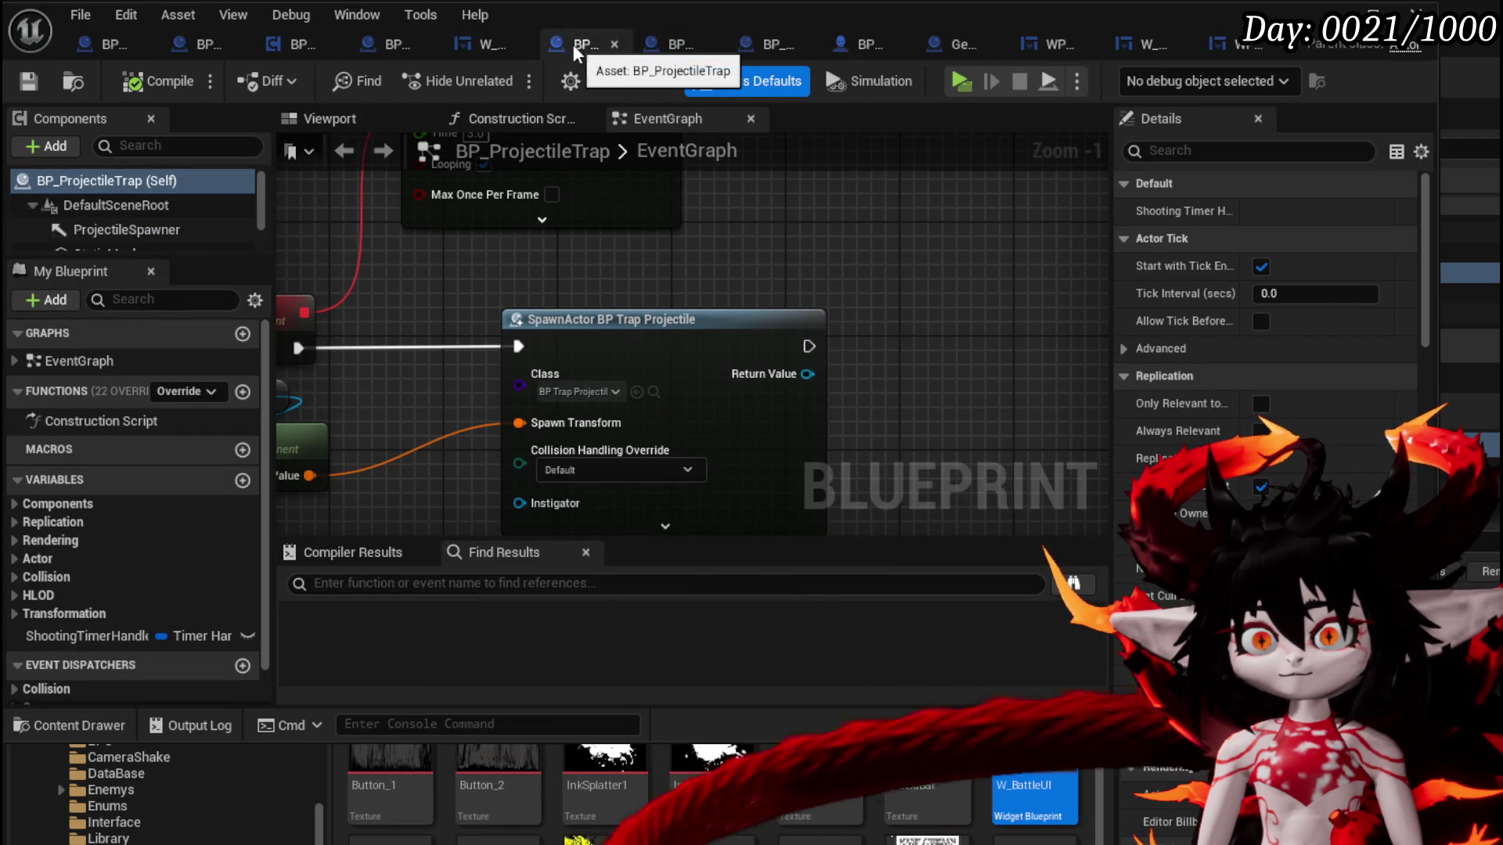
left_click(670, 48)
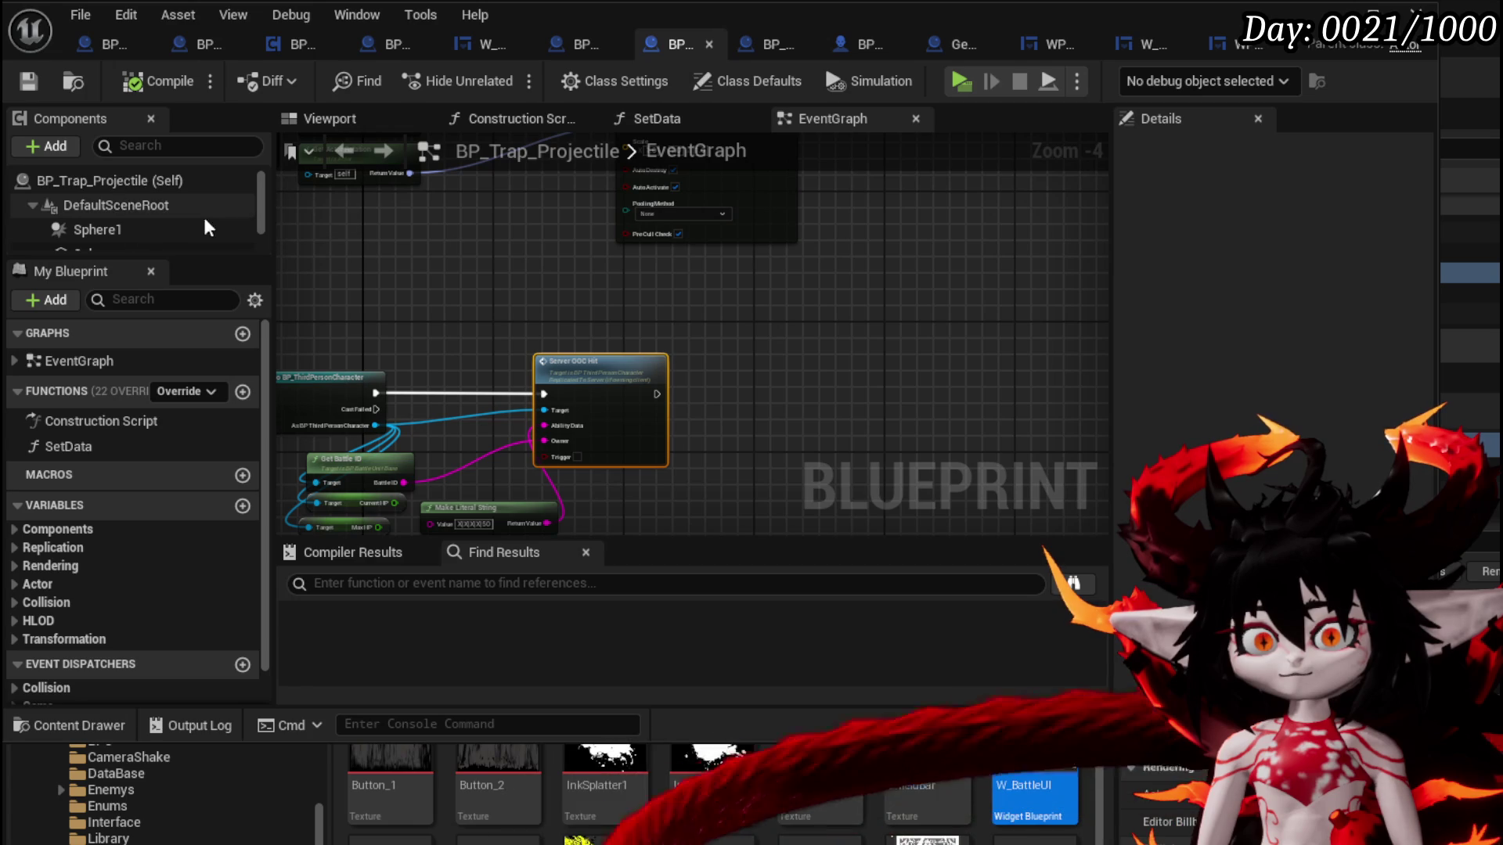
scroll(515, 246, "down", 3)
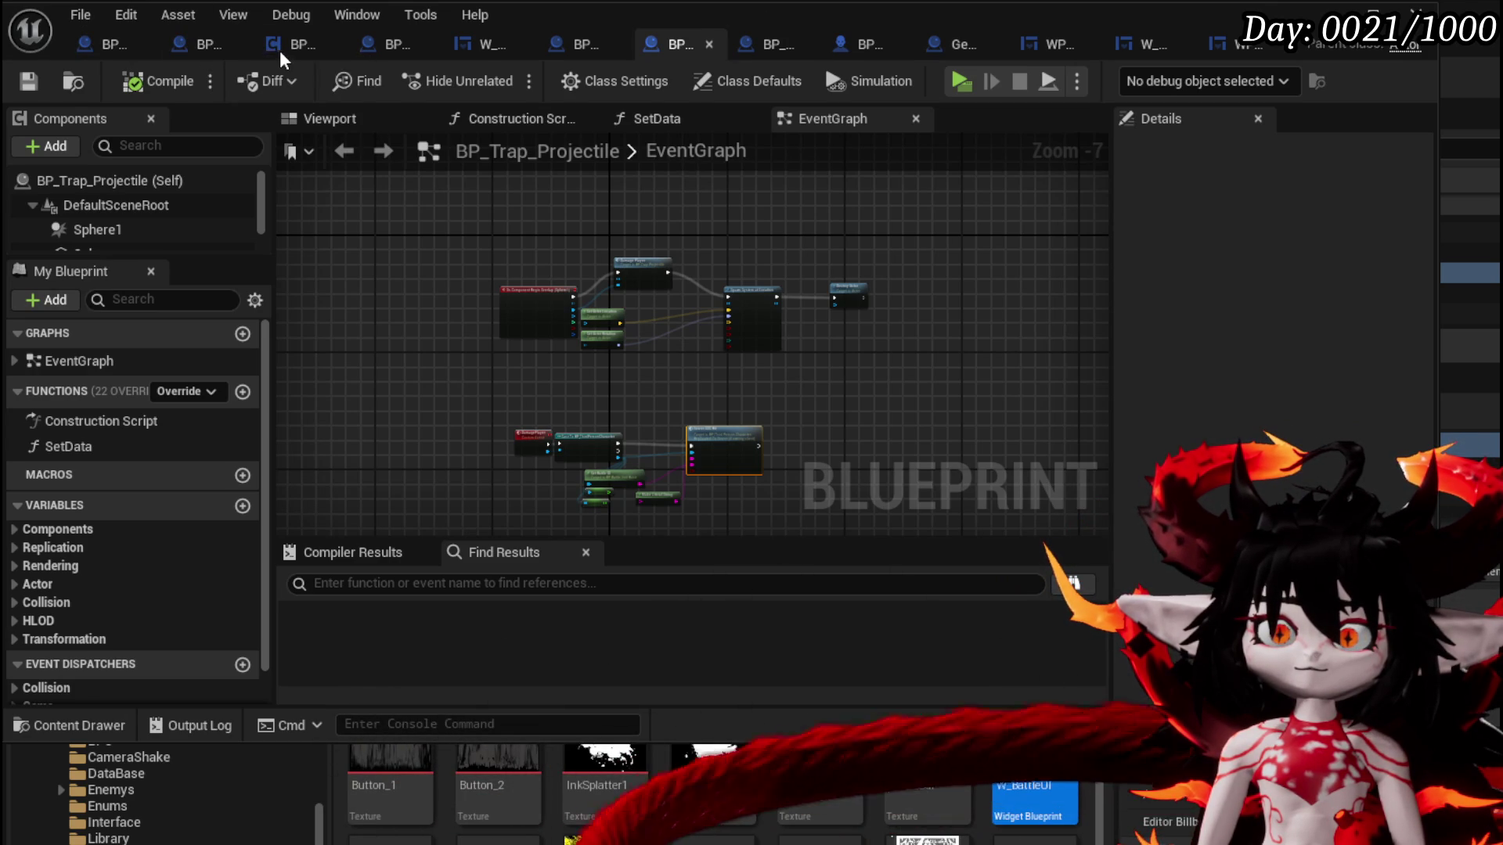
Return to BP_DC_RoomManager's EnterRoom graph and pan to view the Branch logic
left_click(370, 45)
left_click_drag(429, 219, 567, 240)
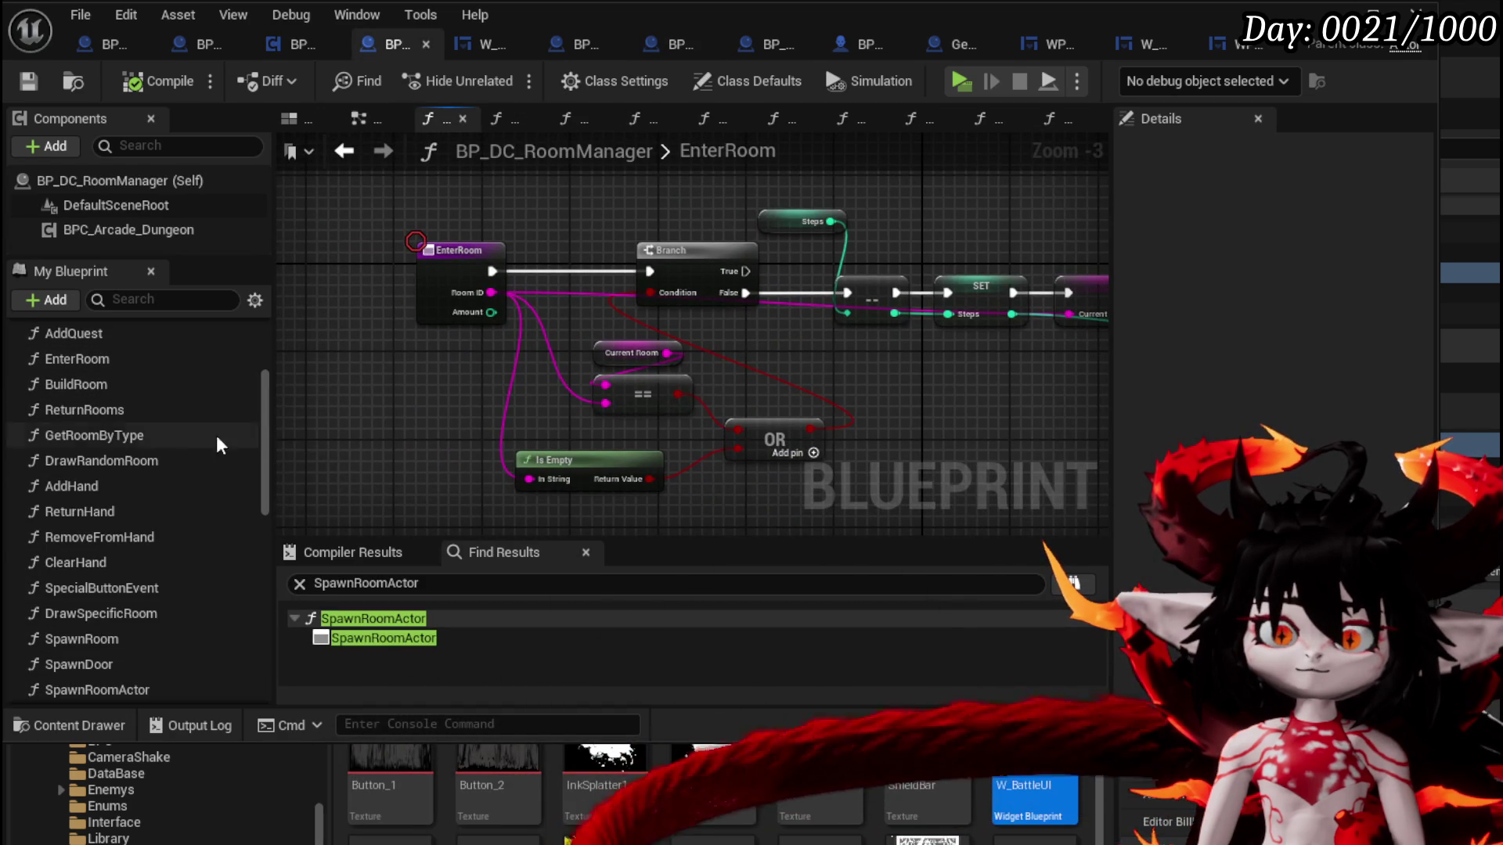
scroll(198, 496, "down", 3)
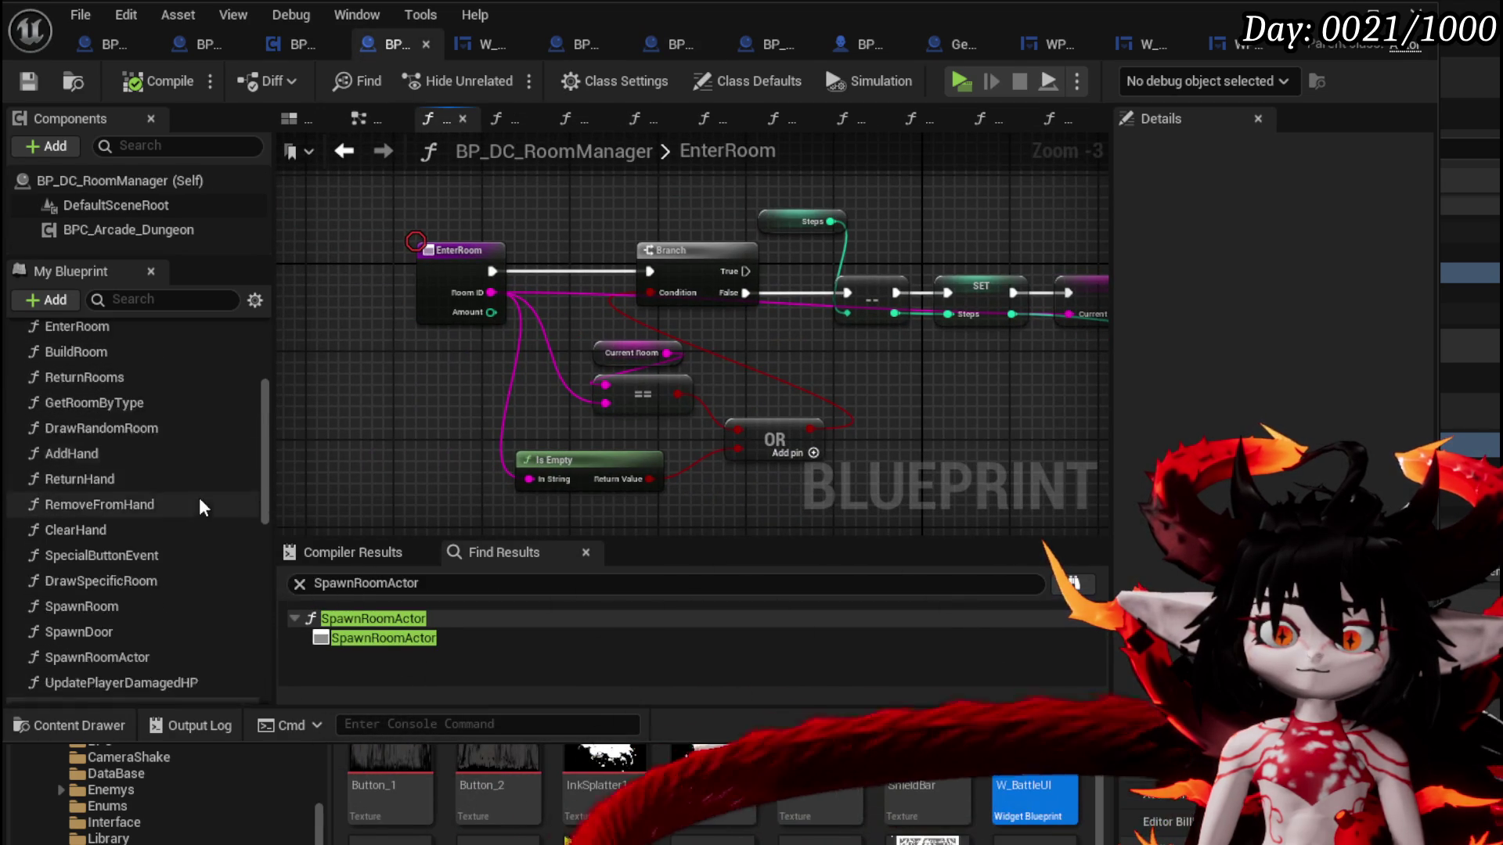
In AddPlayer, search the Character pin's actions for 'Bind on Equi', then open UpdatePlayerDamagedHP
scroll(199, 496, "up", 3)
scroll(199, 495, "up", 5)
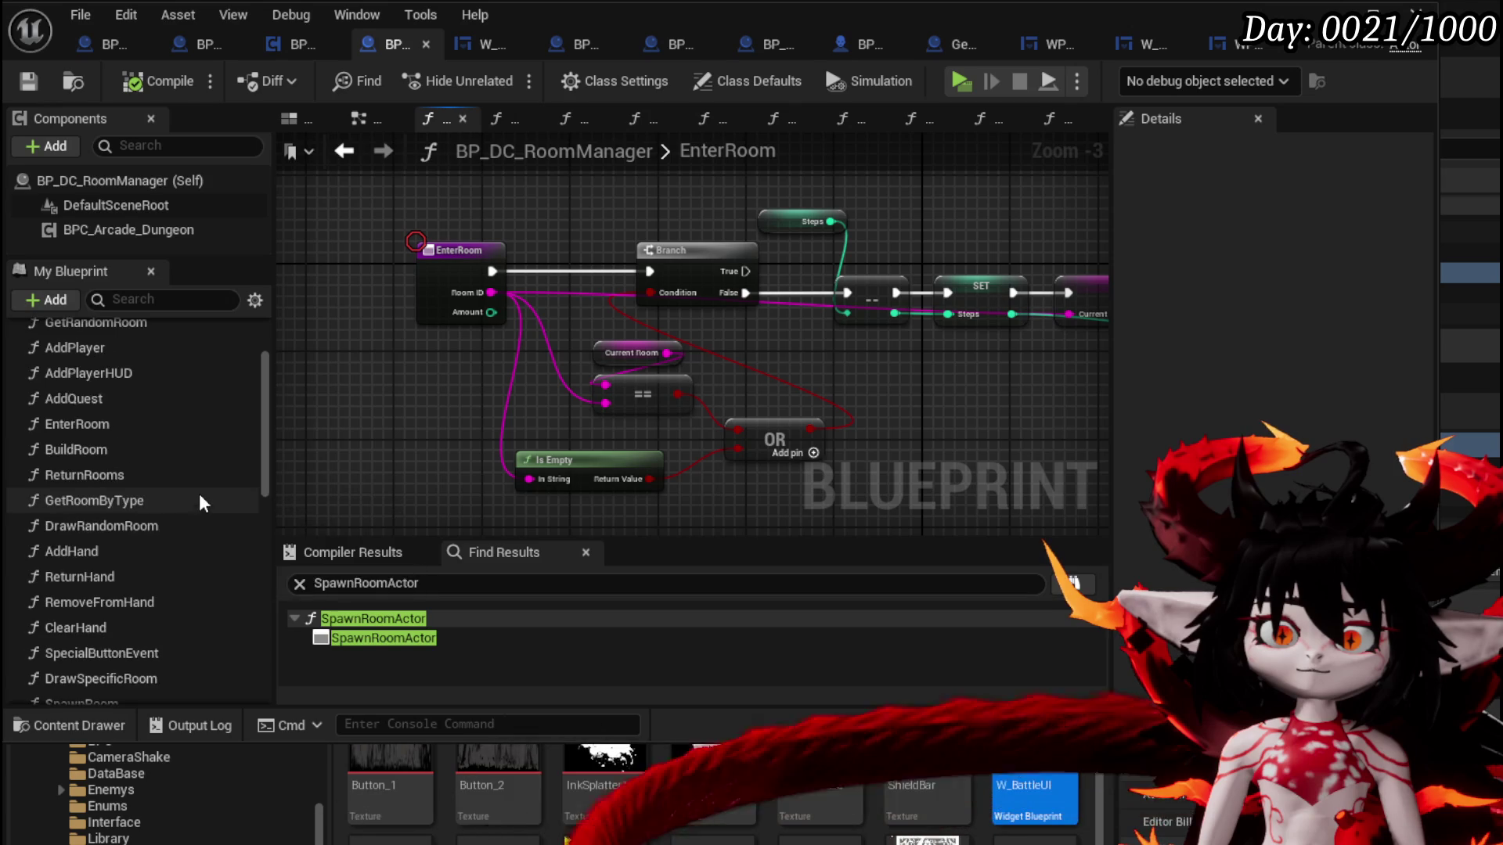
double_click(96, 407)
mouse_move(785, 304)
left_mouse_down()
mouse_move(498, 364)
mouse_move(917, 374)
mouse_move(828, 386)
mouse_move(811, 306)
left_mouse_up()
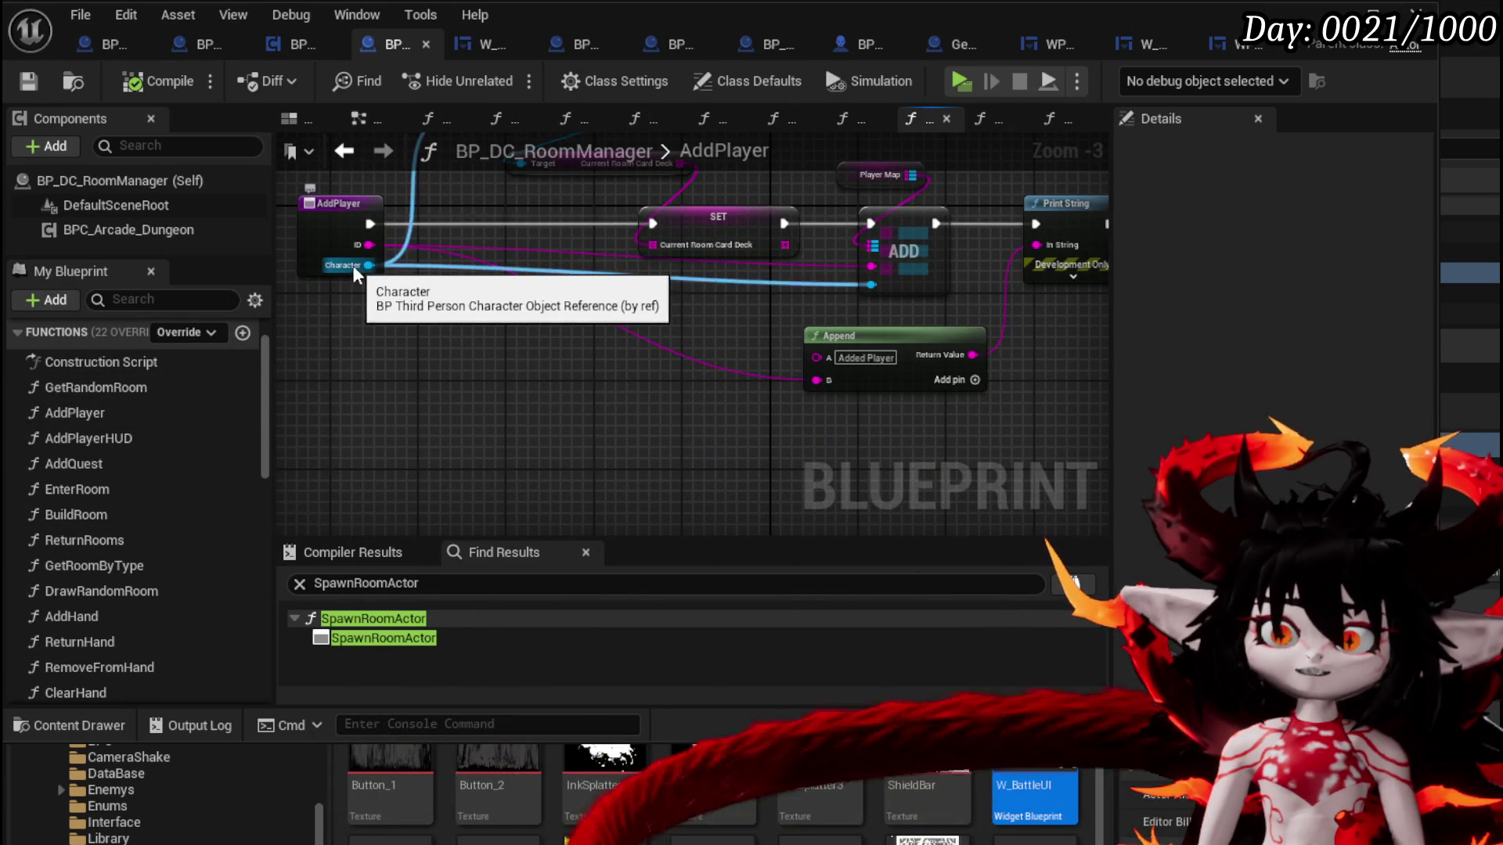
left_click_drag(364, 265, 478, 401)
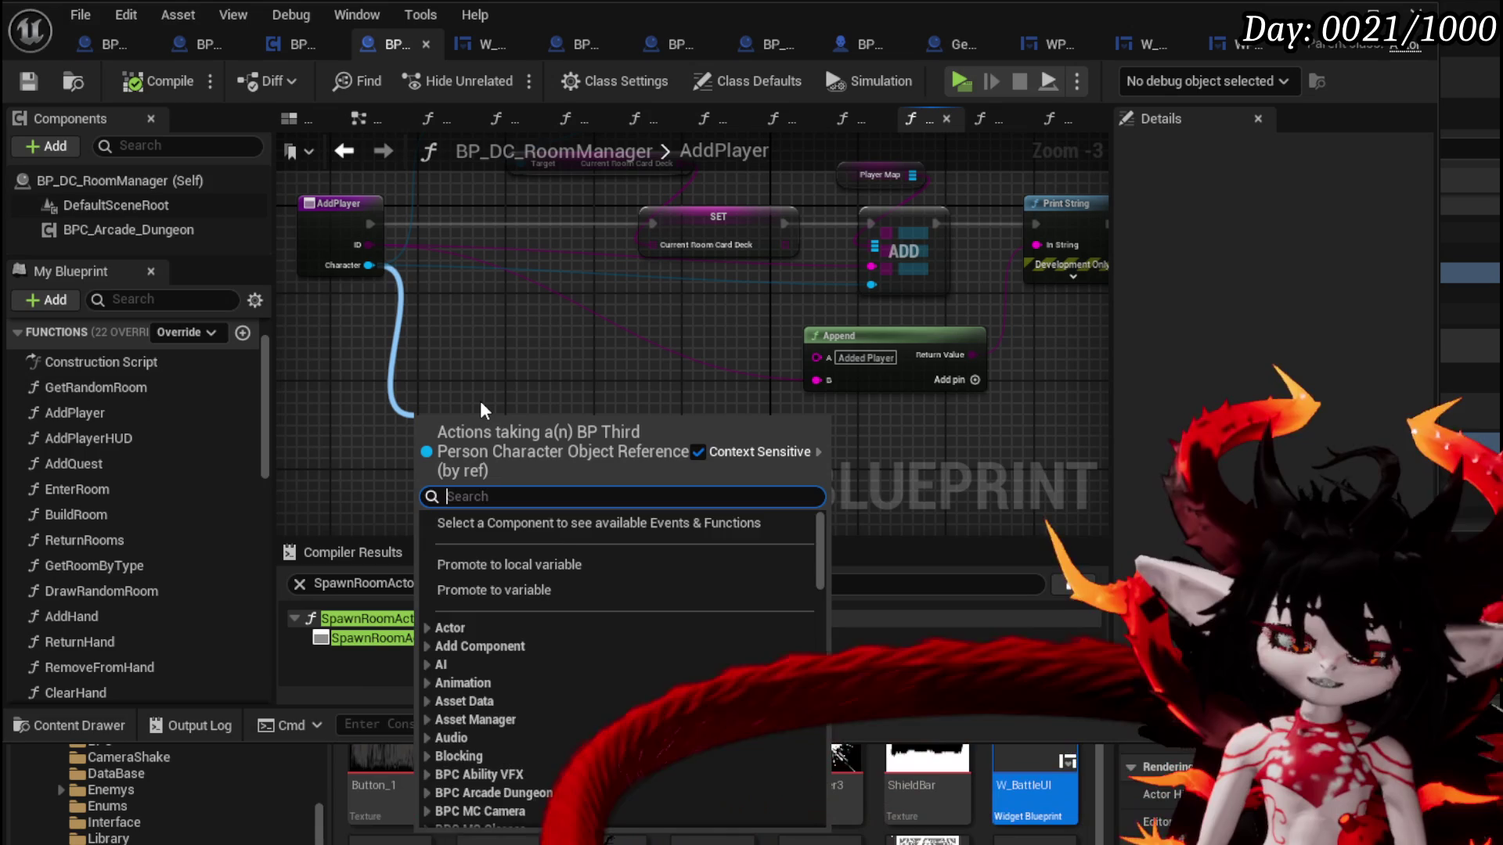
type("Bind on Equi")
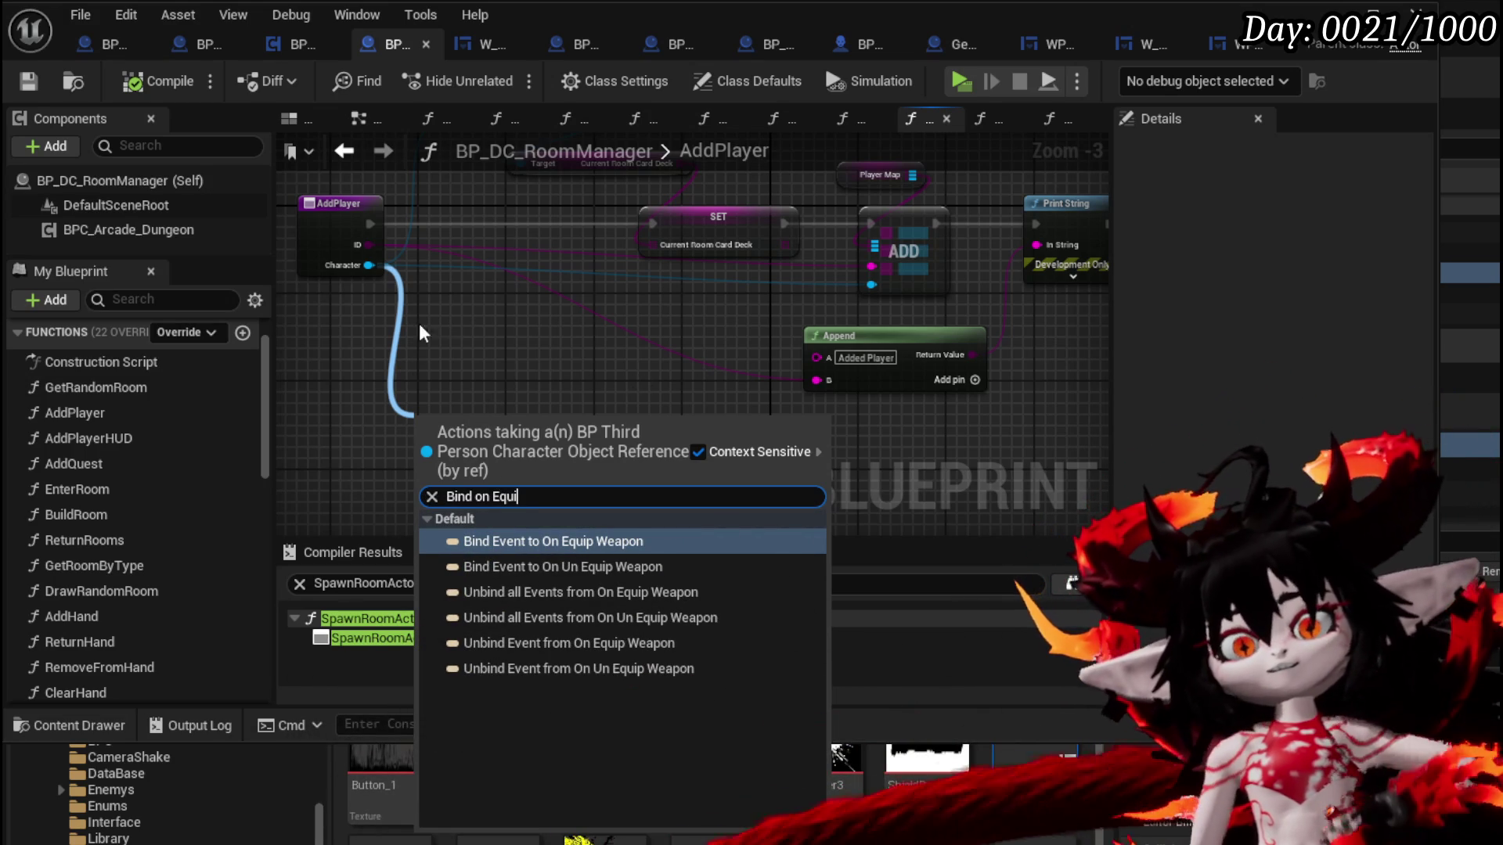
scroll(180, 459, "down", 5)
double_click(107, 423)
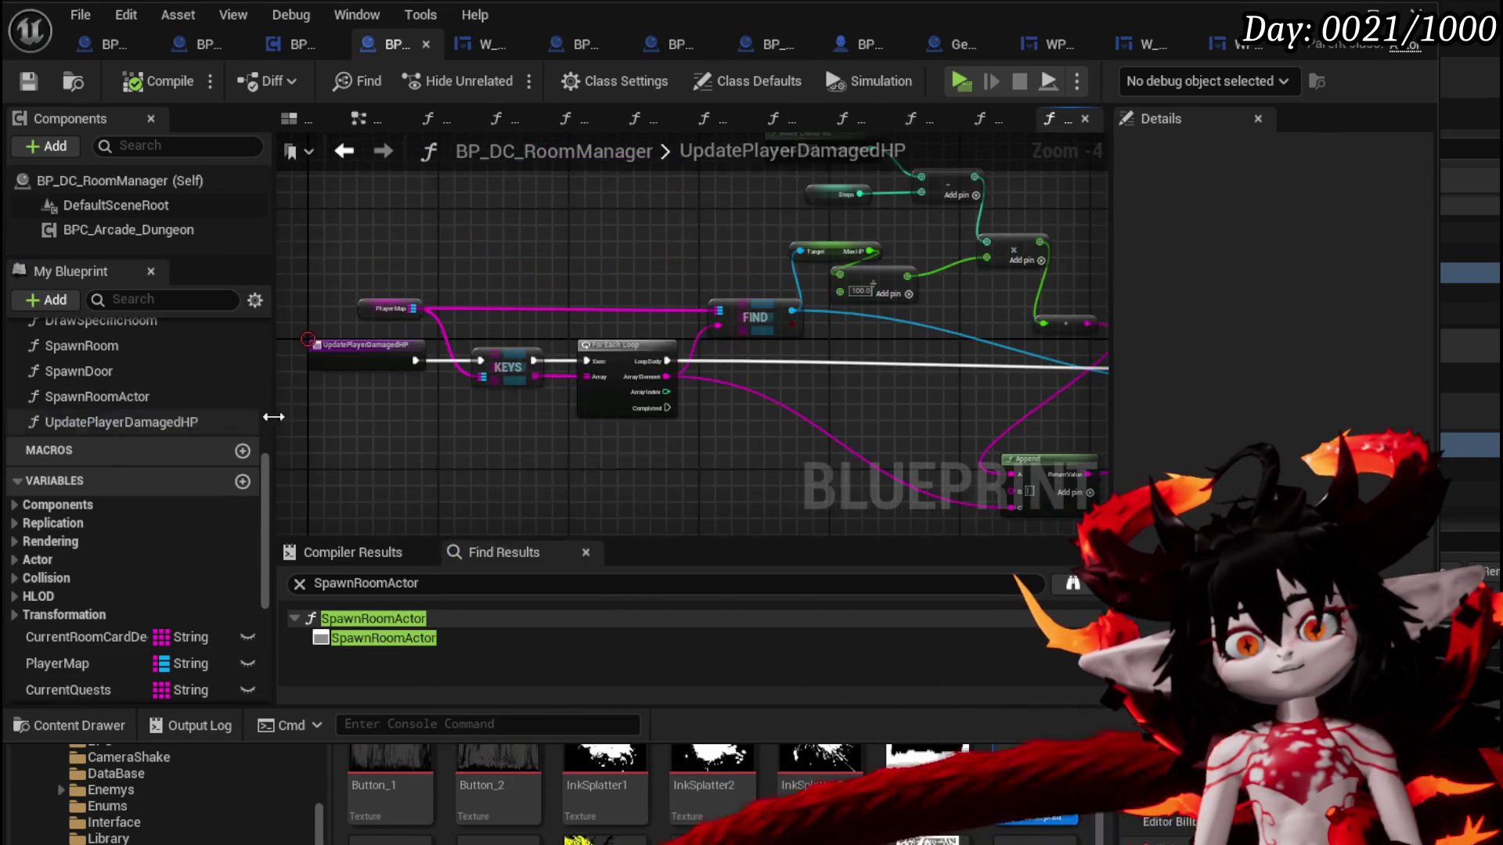
Look over the UpdatePlayerDamagedHP graph, then return to the level editor and start a playtest
scroll(366, 445, "up", 1)
scroll(368, 446, "down", 1)
scroll(815, 278, "up", 1)
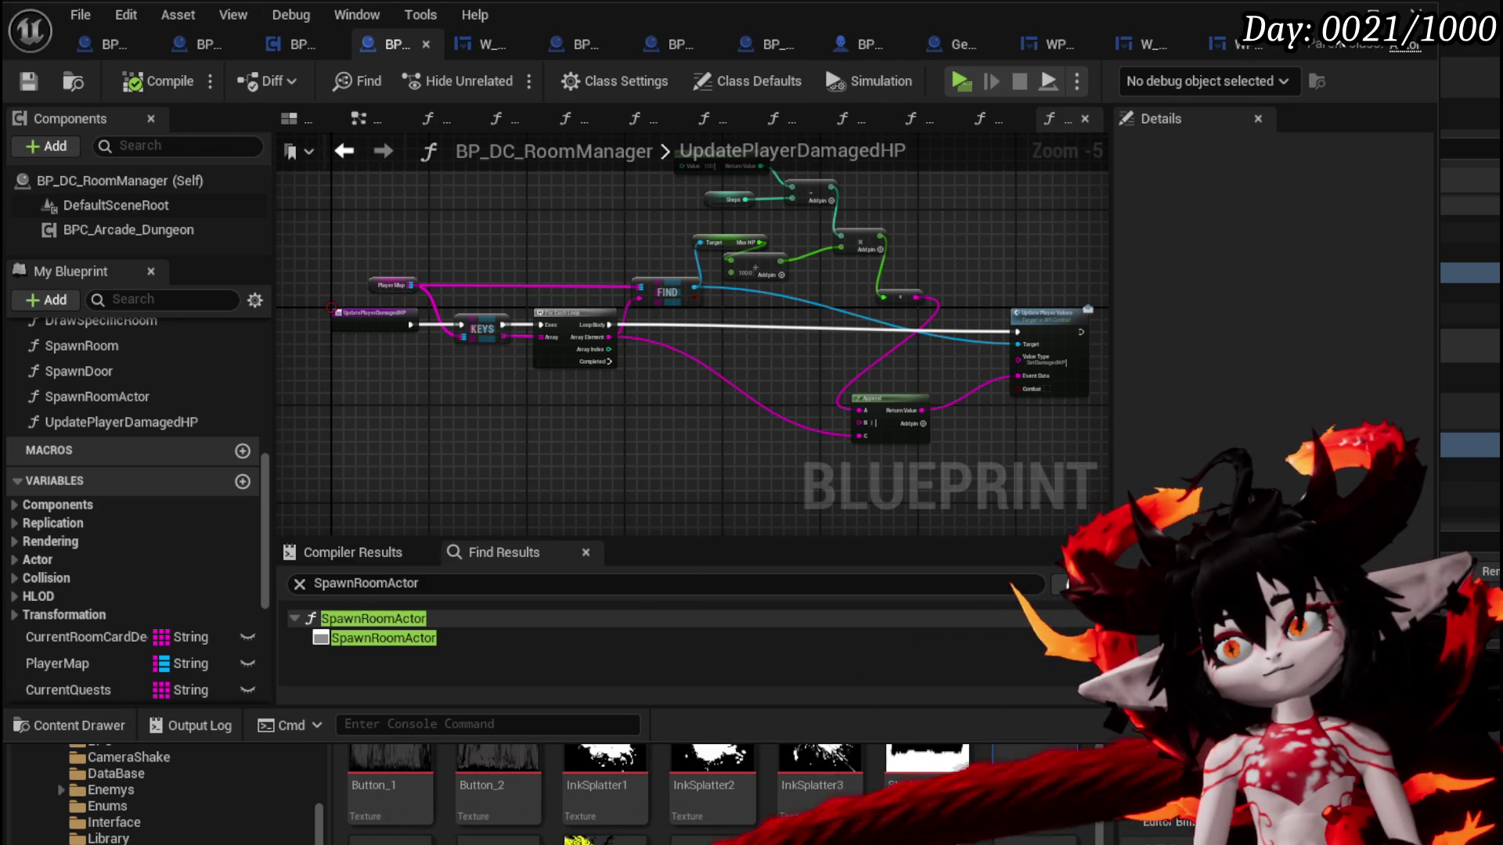
key("alt+Tab")
left_click(505, 83)
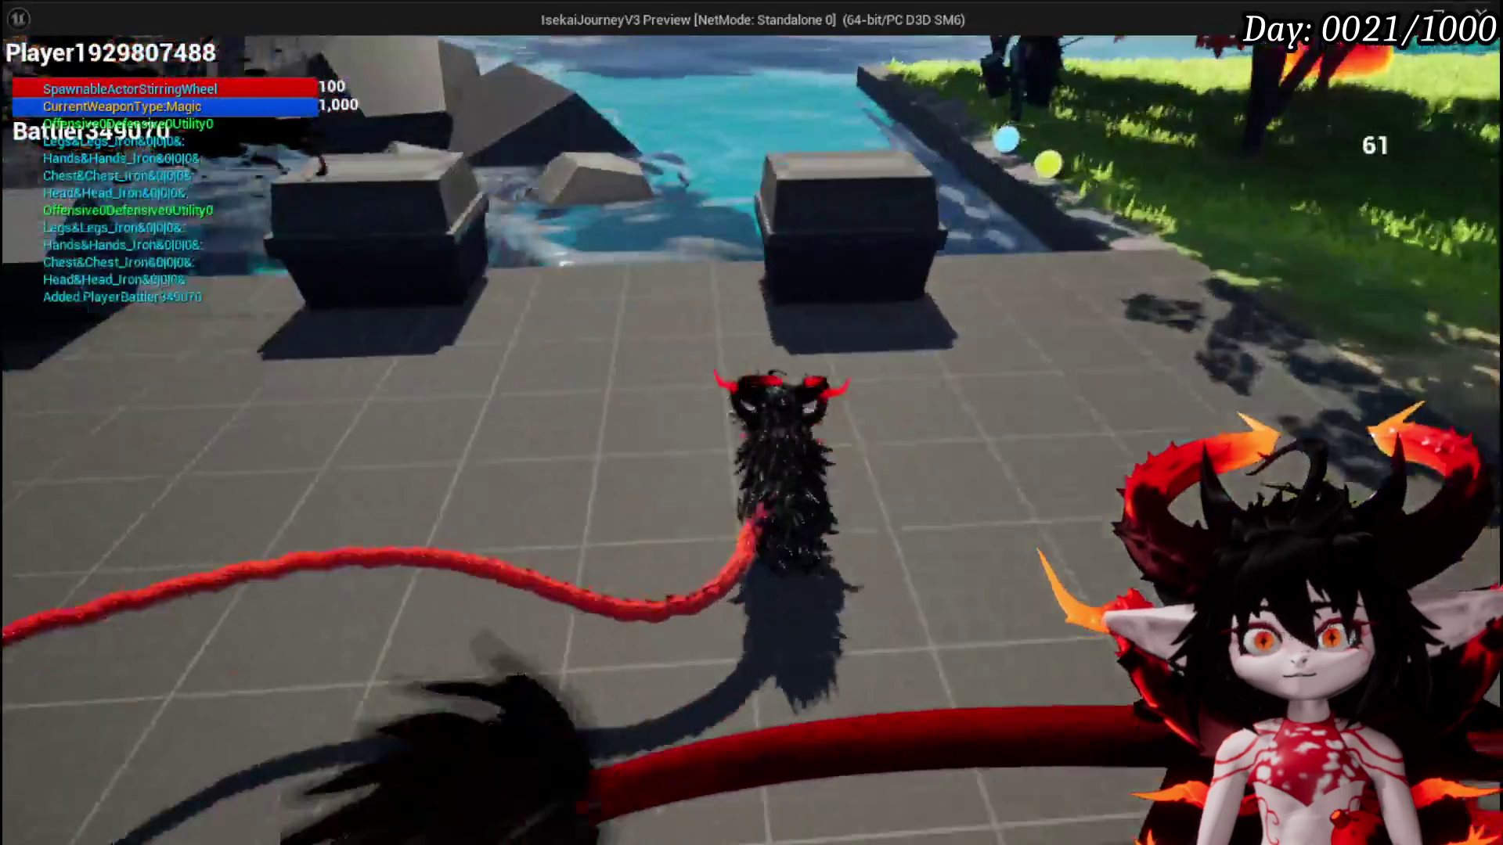
Open the nearby chest, check the Iron_Legs stats, and take all its items
key("e")
mouse_move(689, 276)
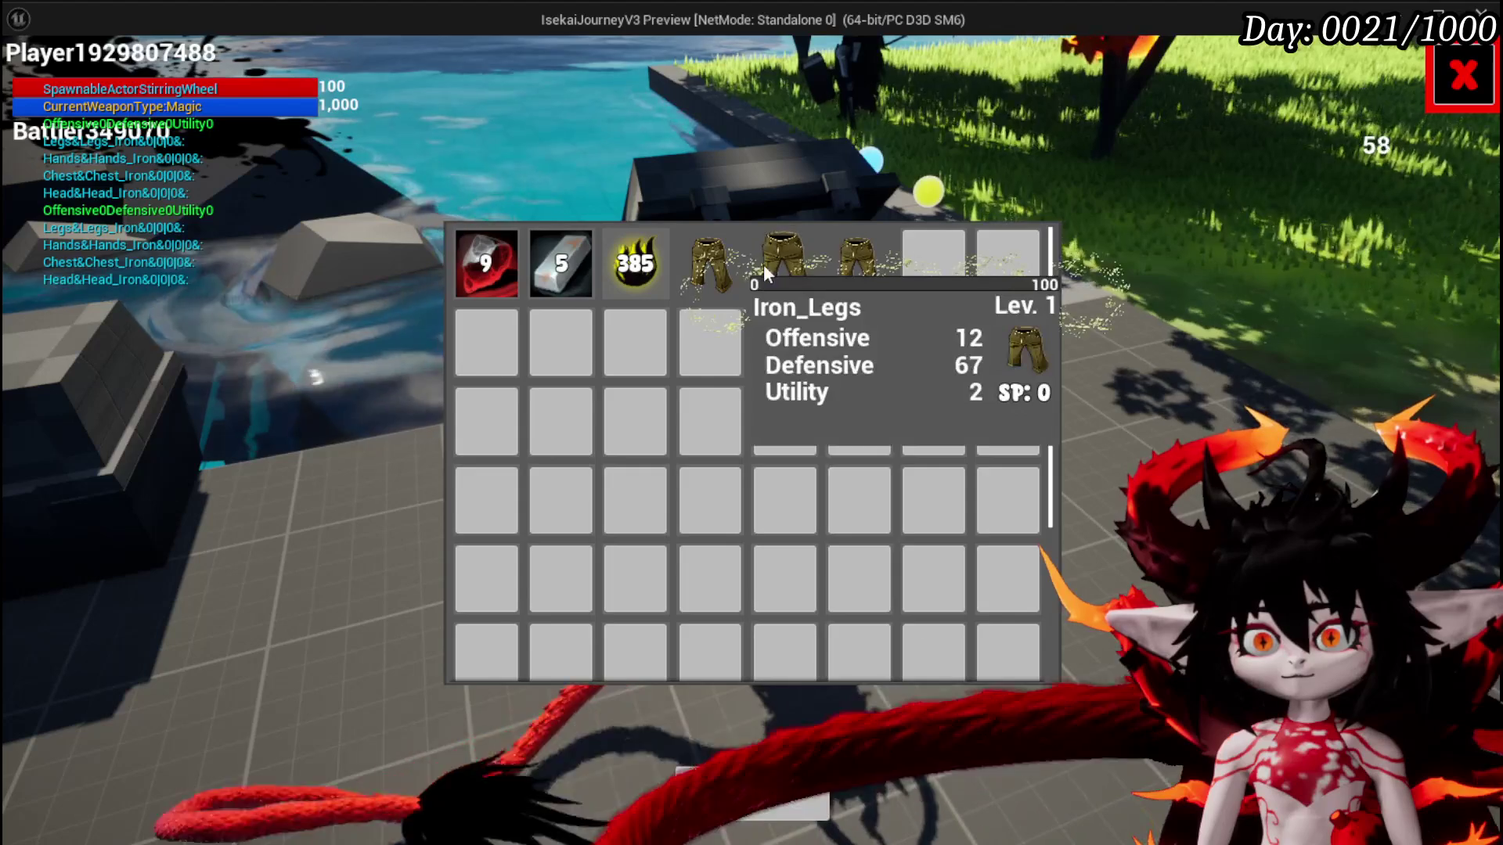
left_click(747, 792)
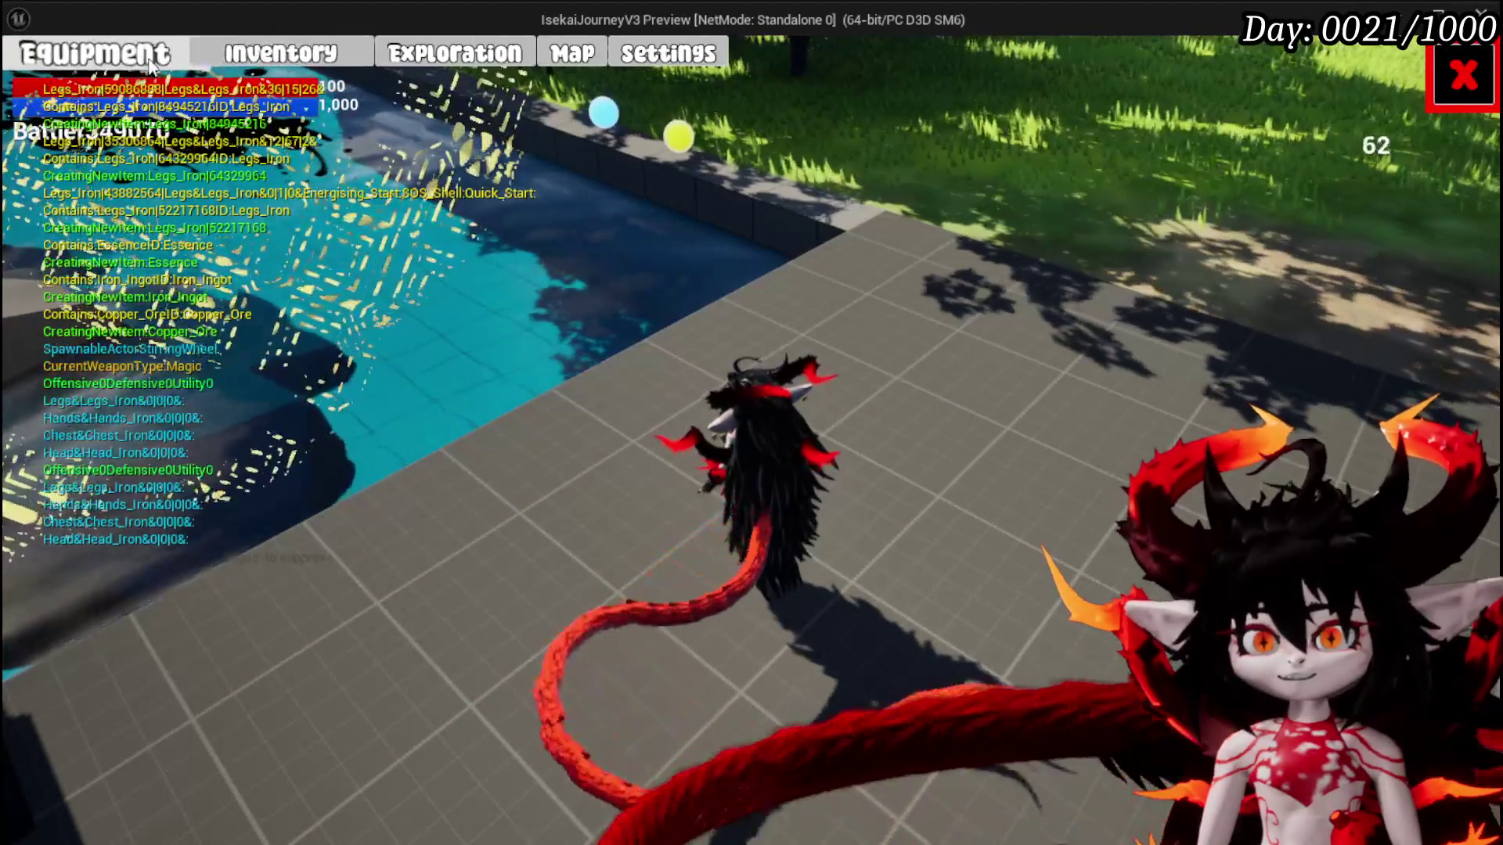
Equip the other Iron_Legs, raising HP to 110 and Defensive to 1, then walk toward the grass
key("i")
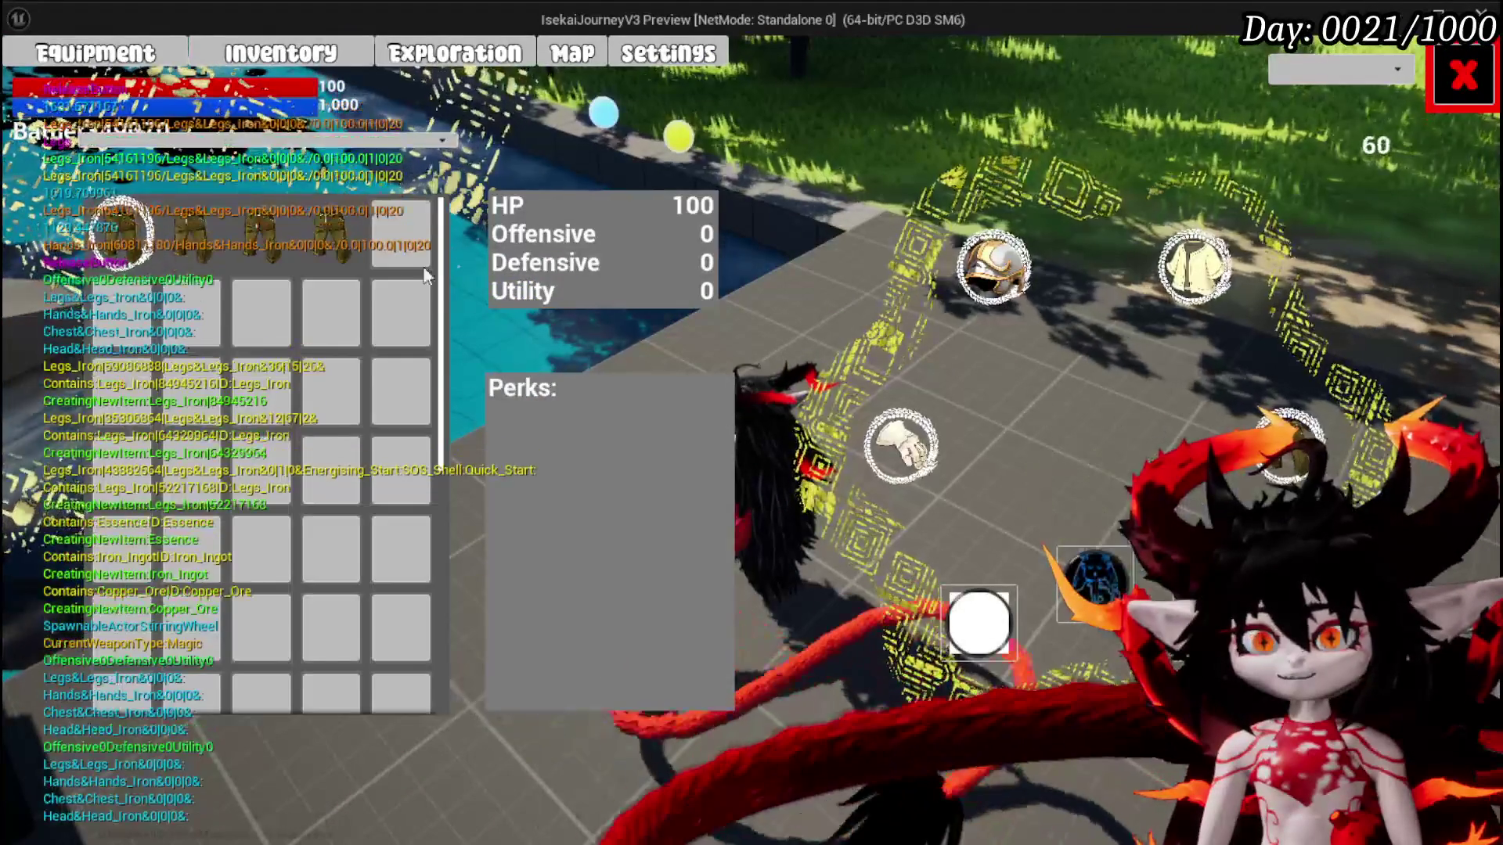
mouse_move(261, 241)
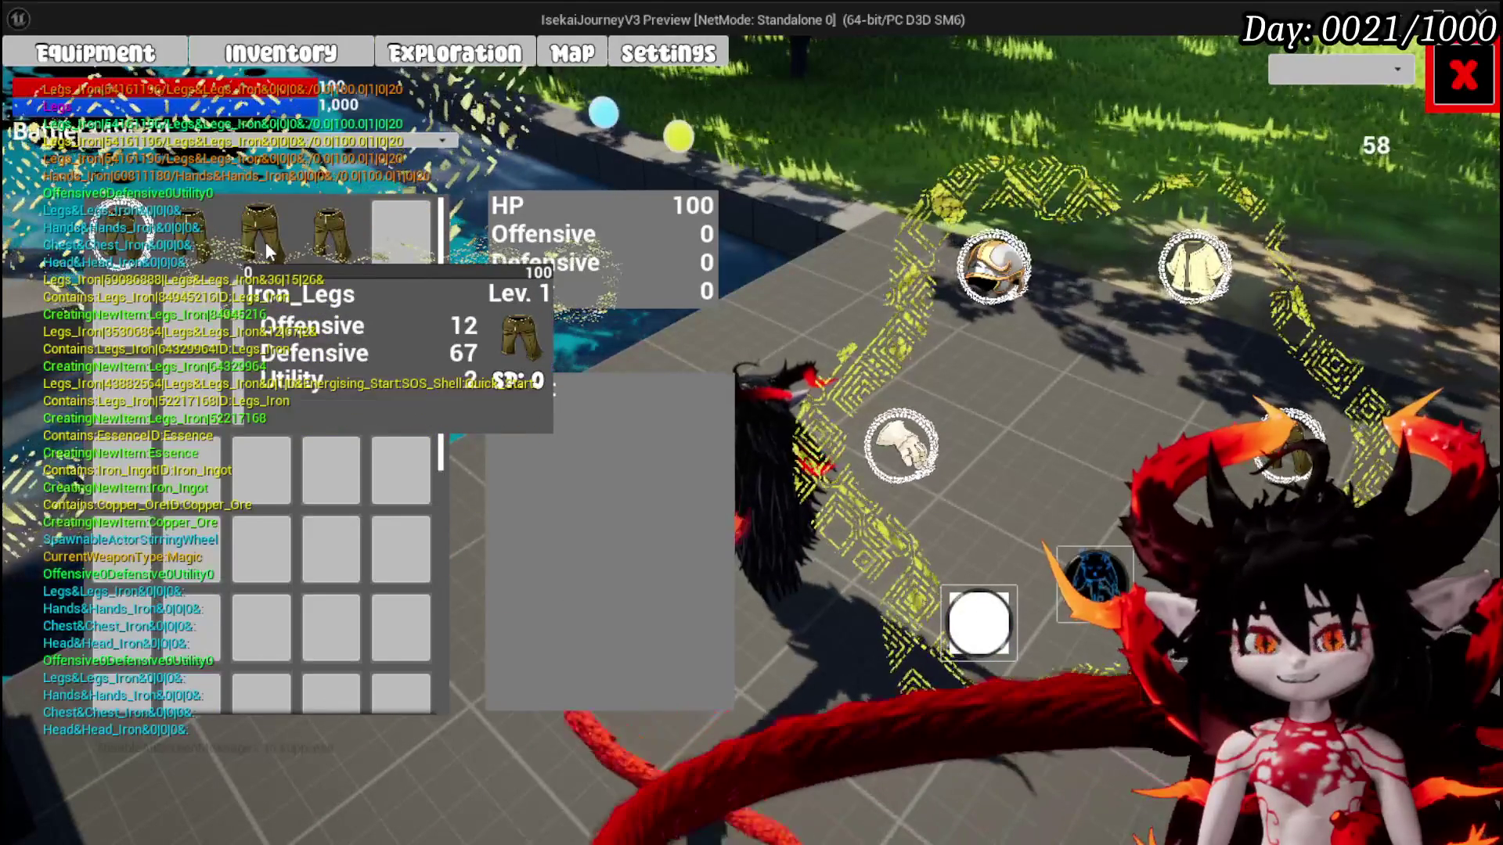
left_click(222, 243)
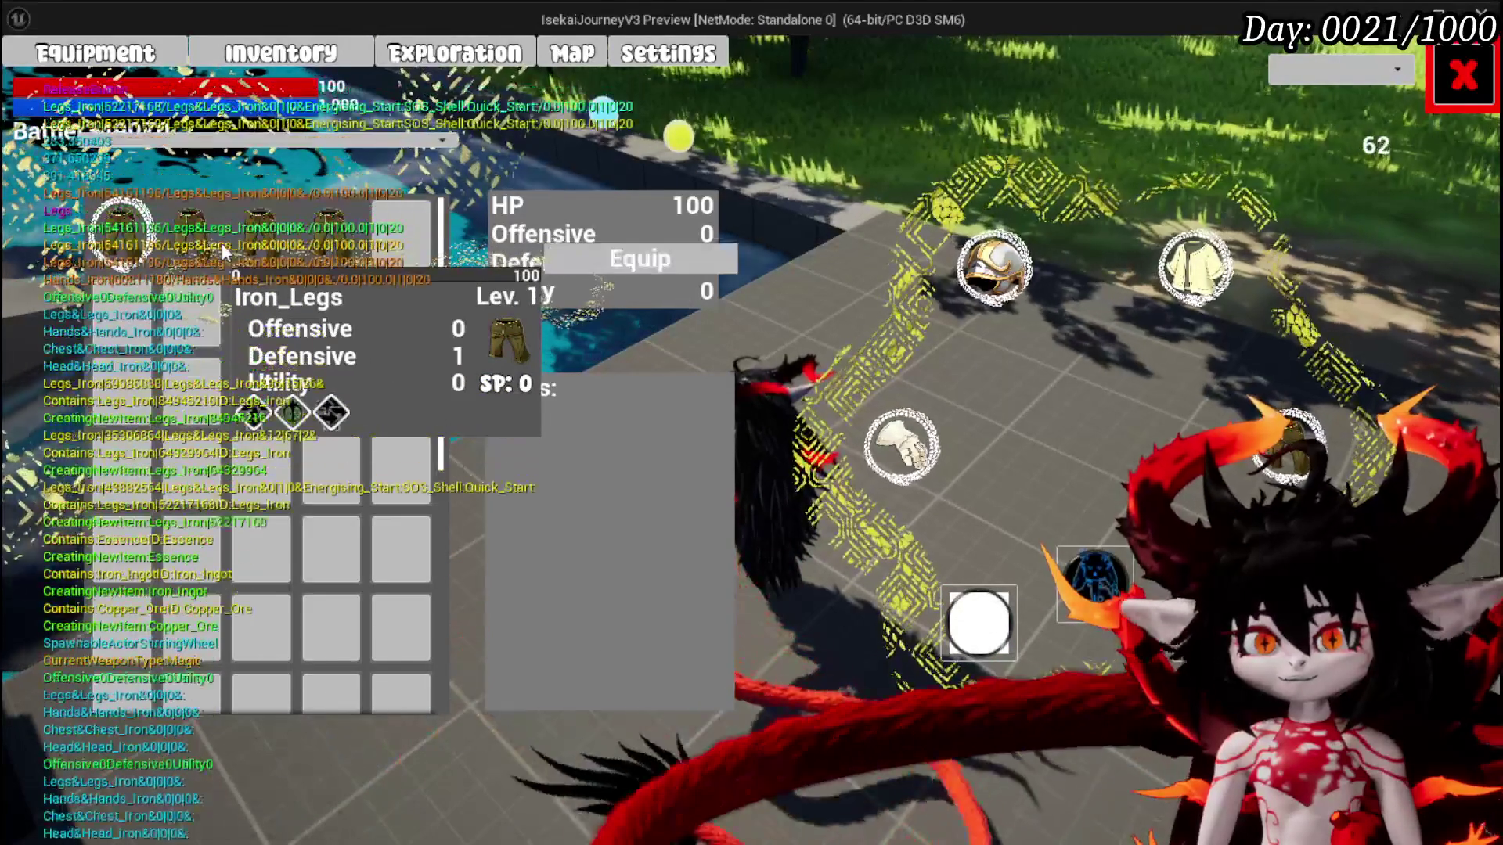
left_click(581, 270)
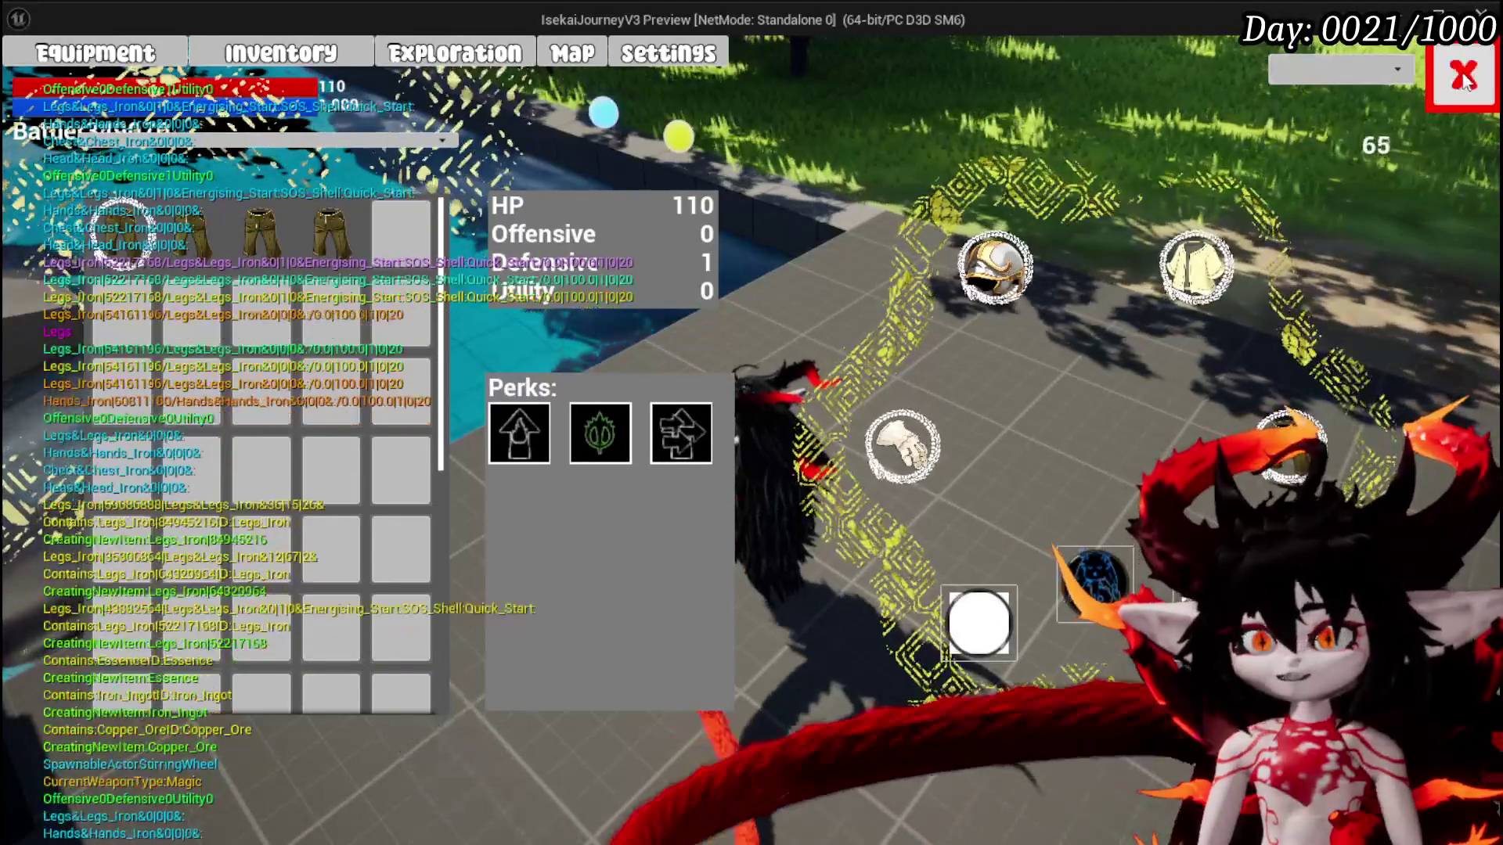
left_click(1464, 78)
key("w")
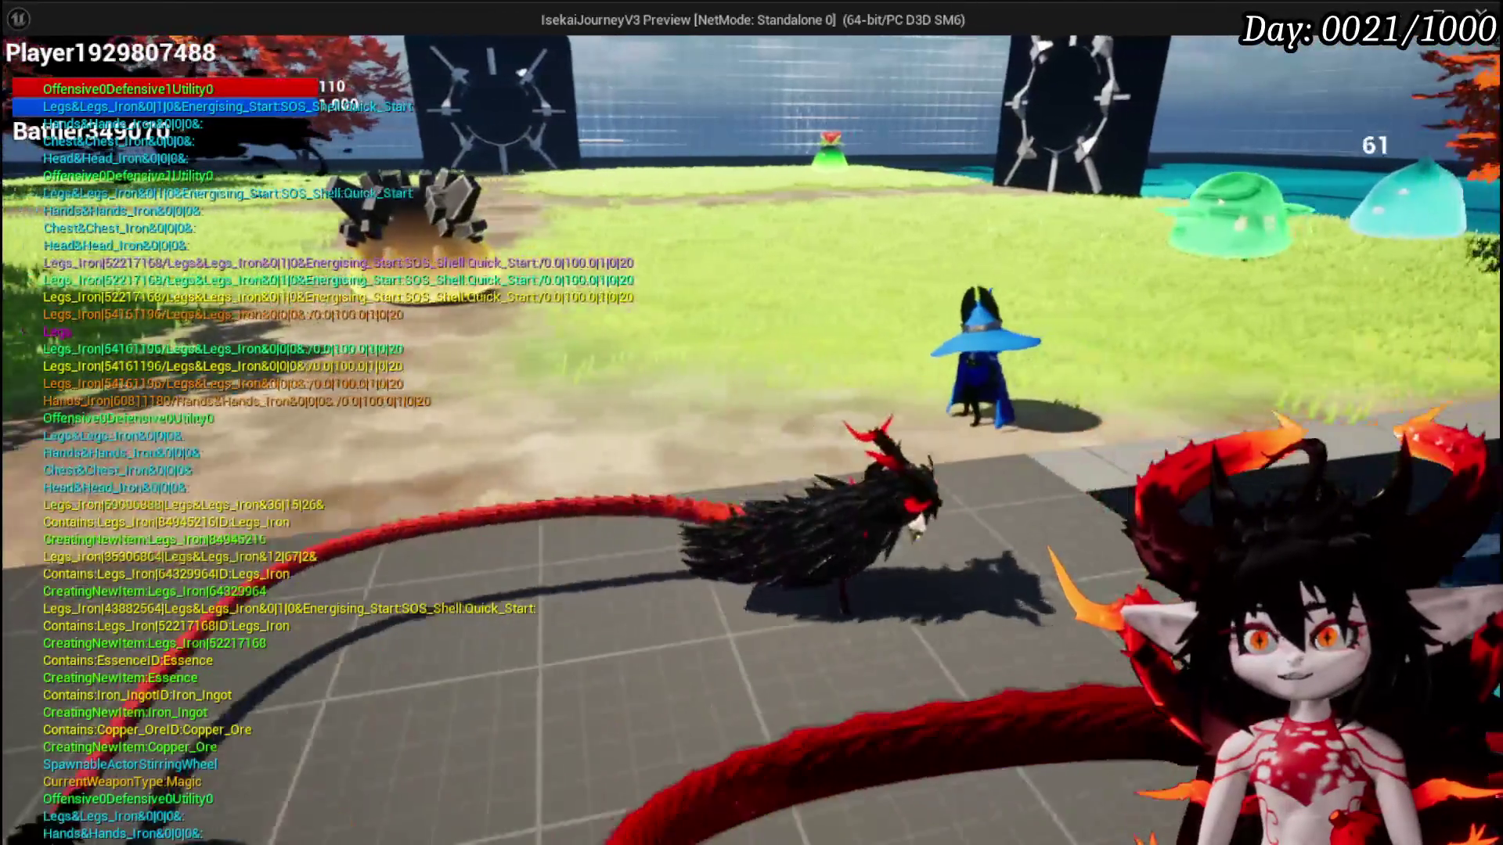
Save the game from the in-game settings menu and resume play
key("Escape")
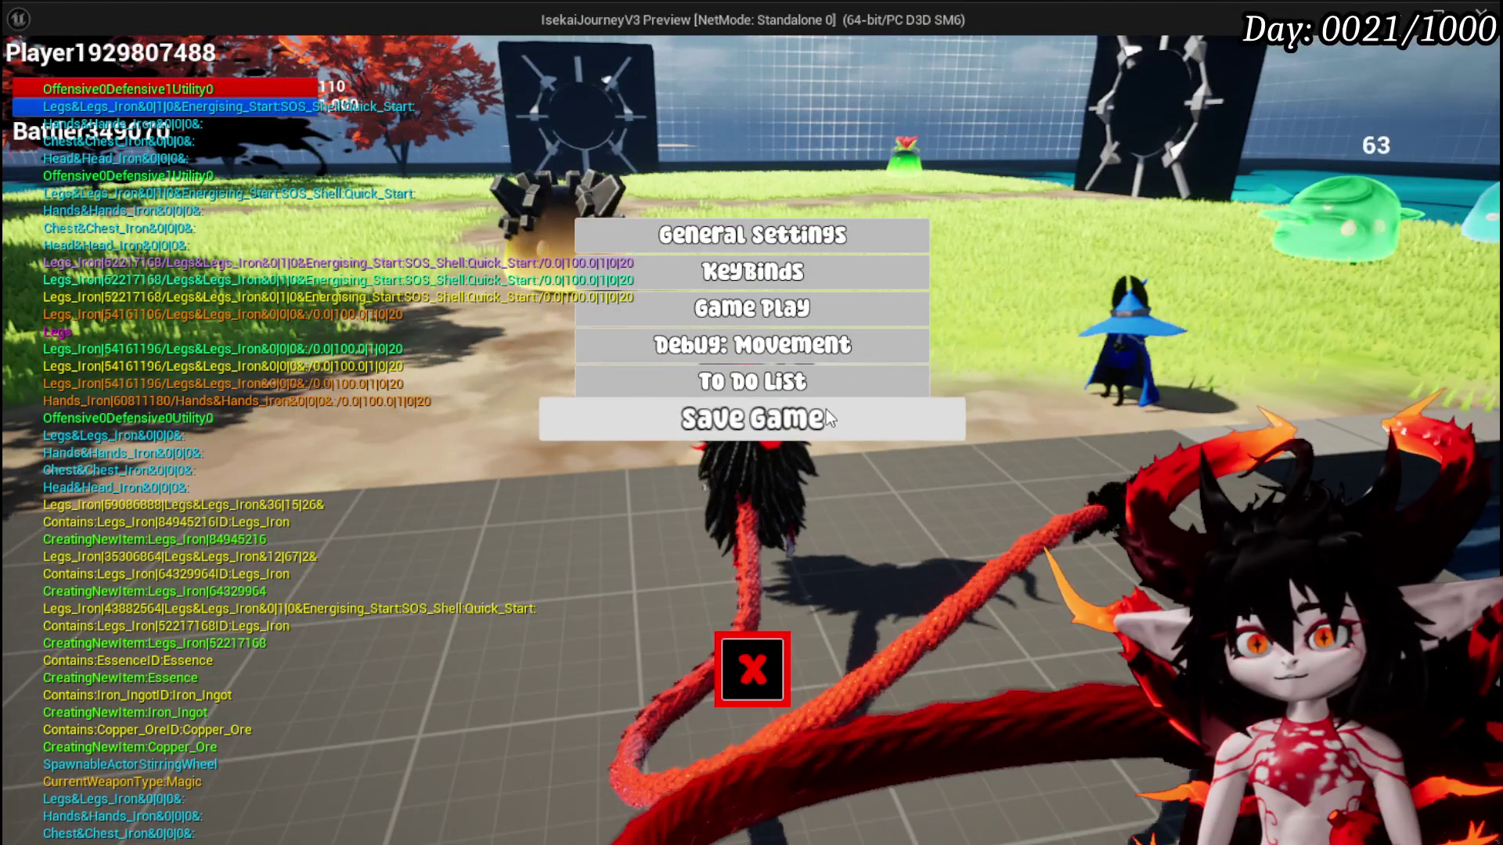
left_click(826, 415)
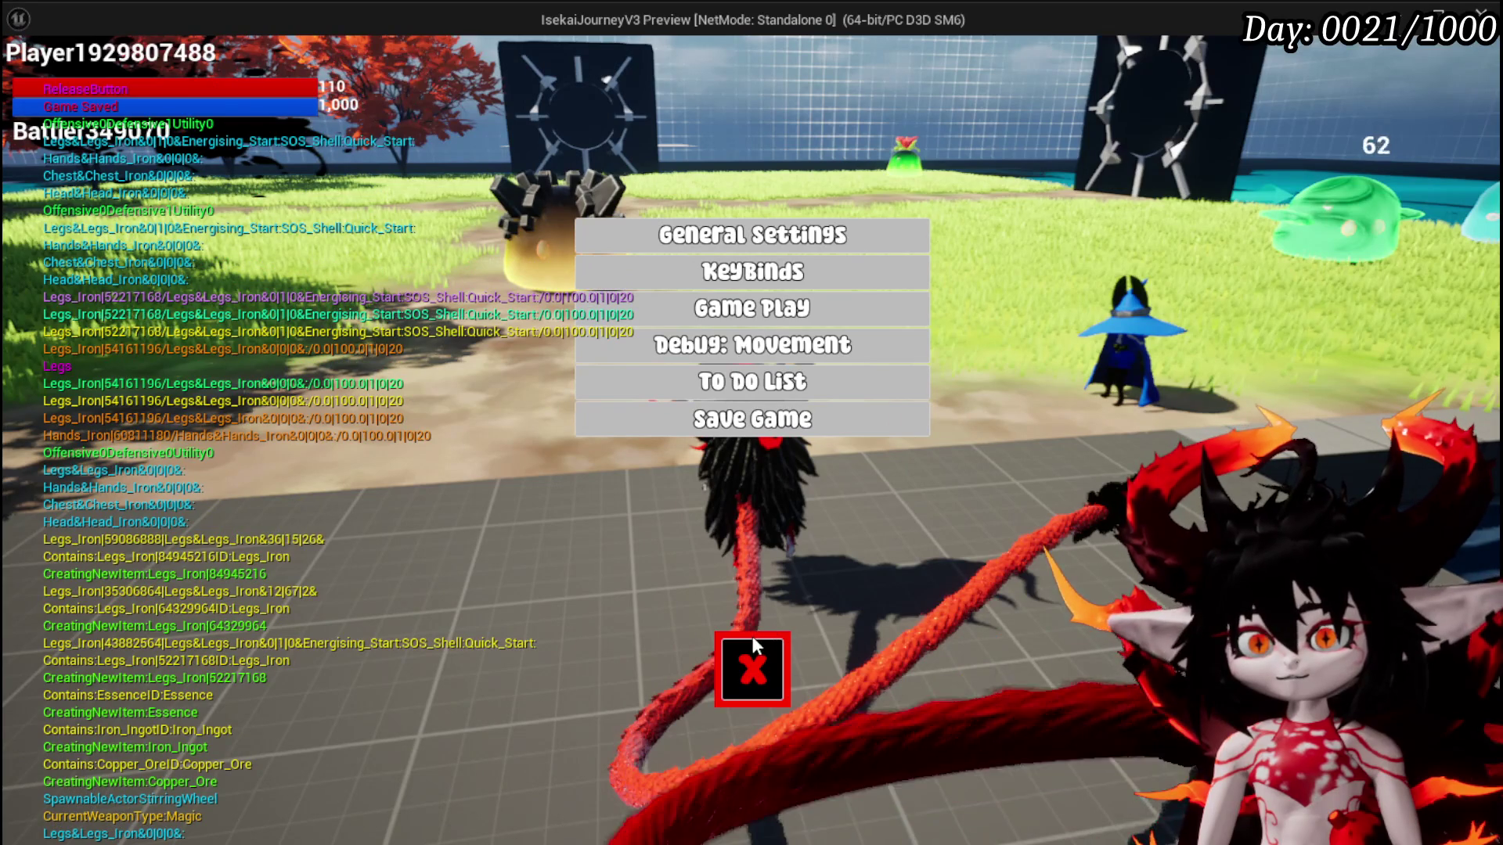
left_click(752, 636)
Walk the character into the black portal gate and teleport to Enemy_Canyon
key("w")
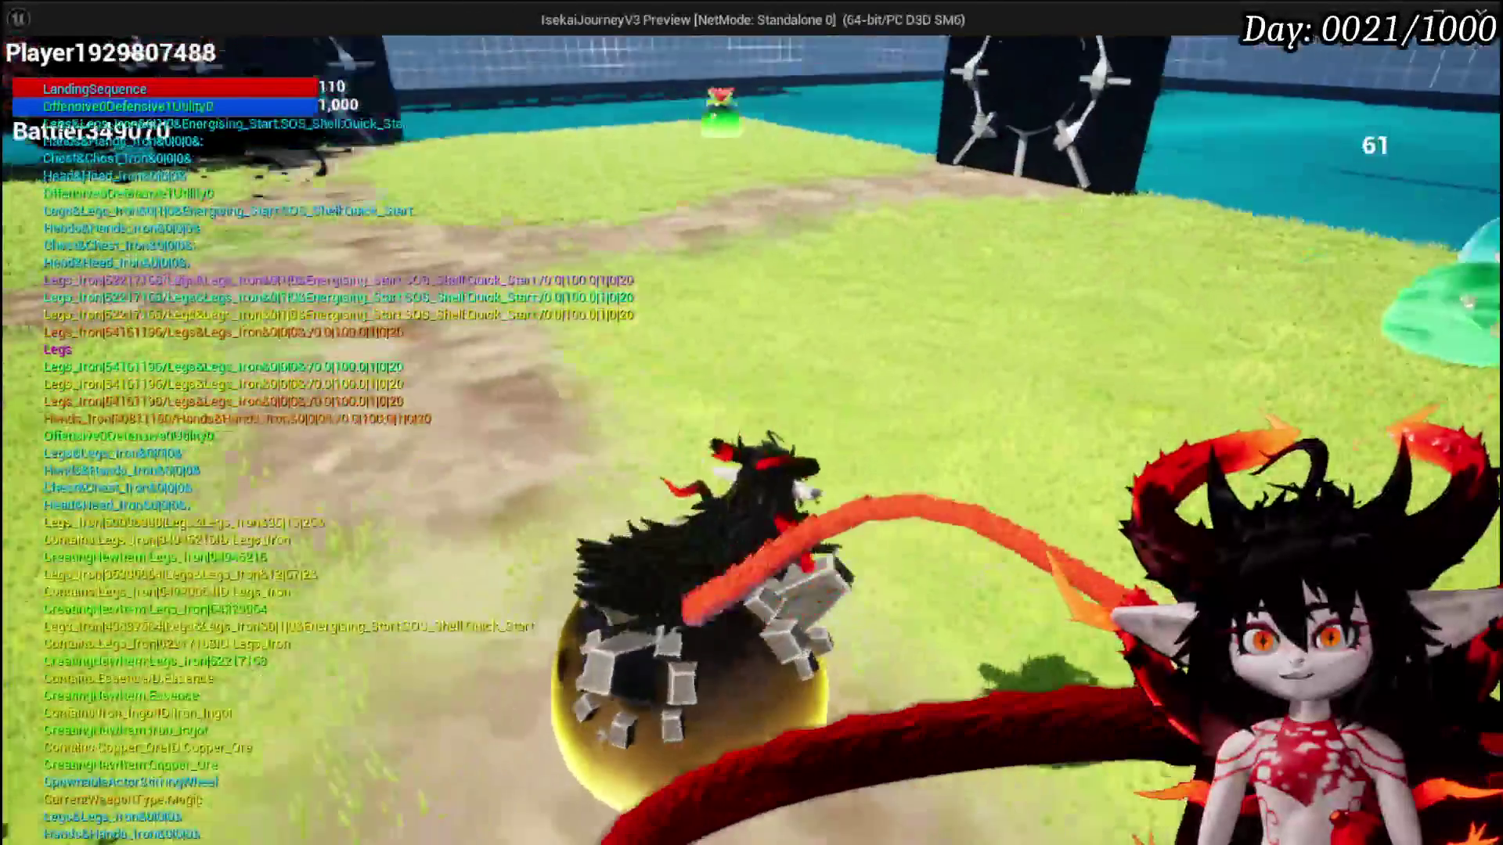
key("w")
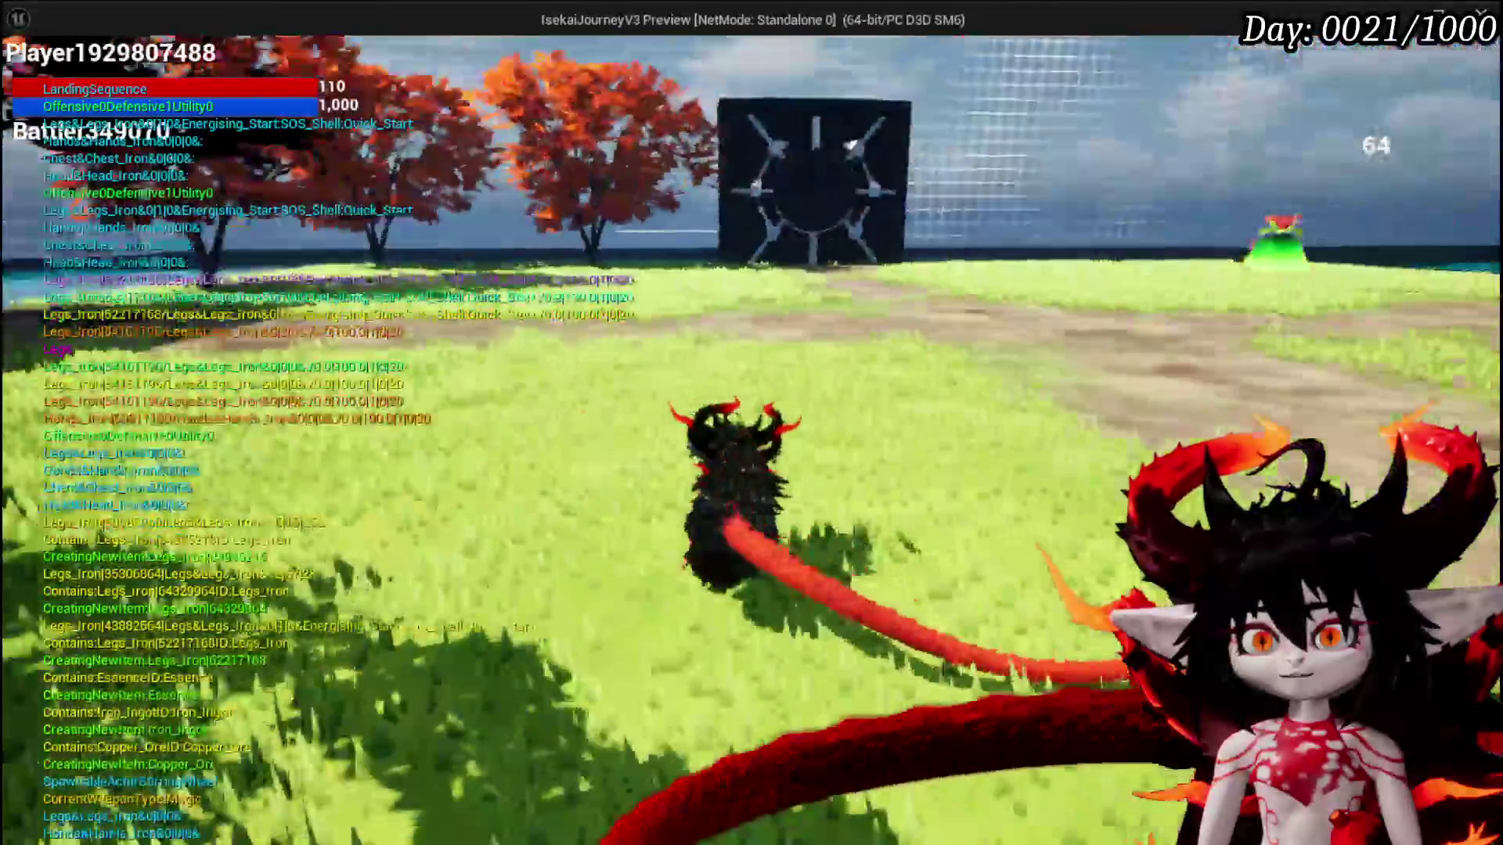
key("w")
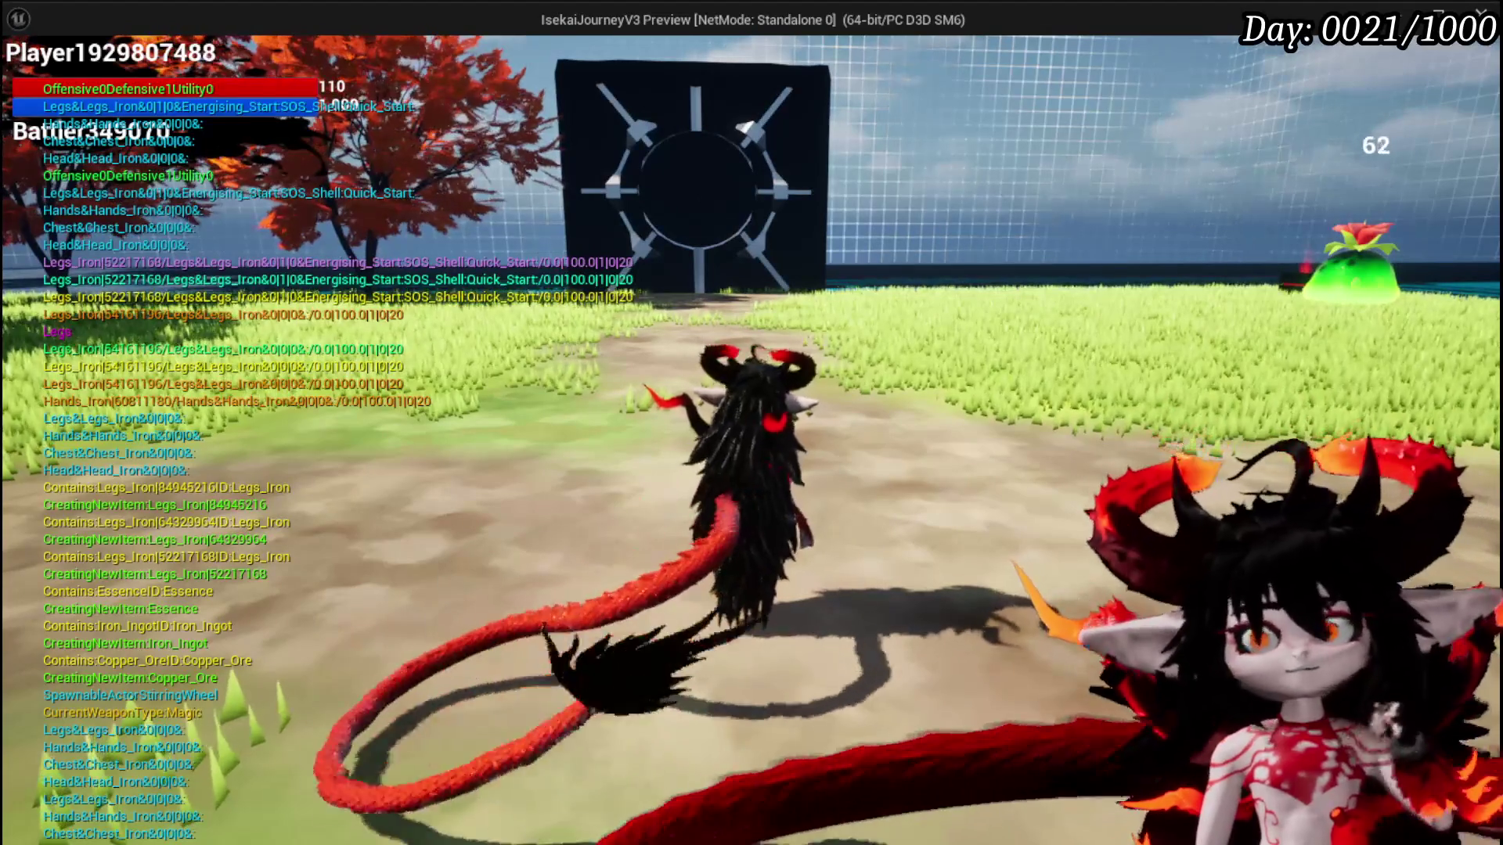
key("w")
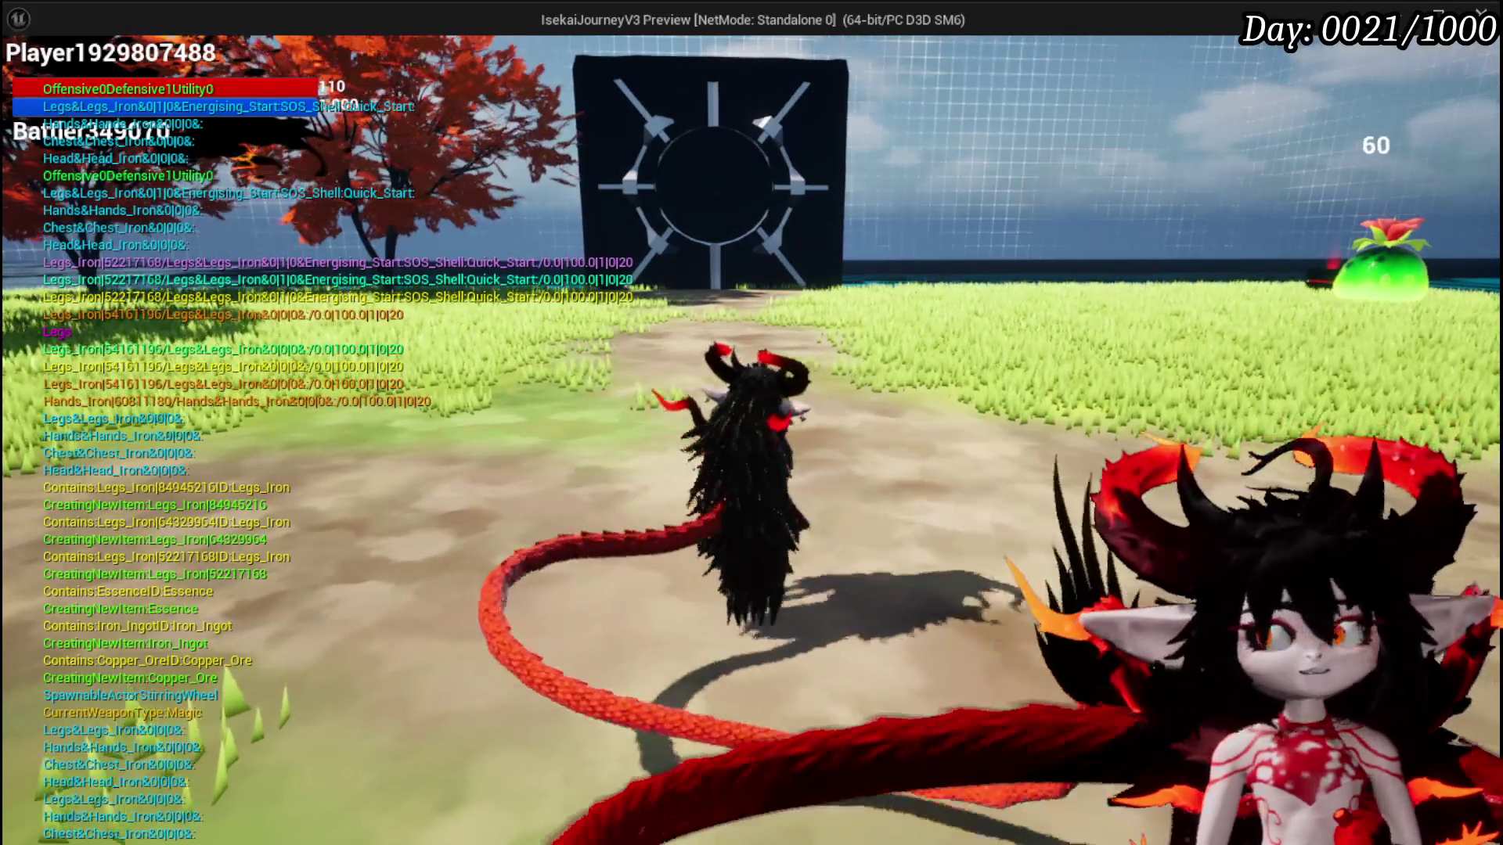
key("a")
key("w")
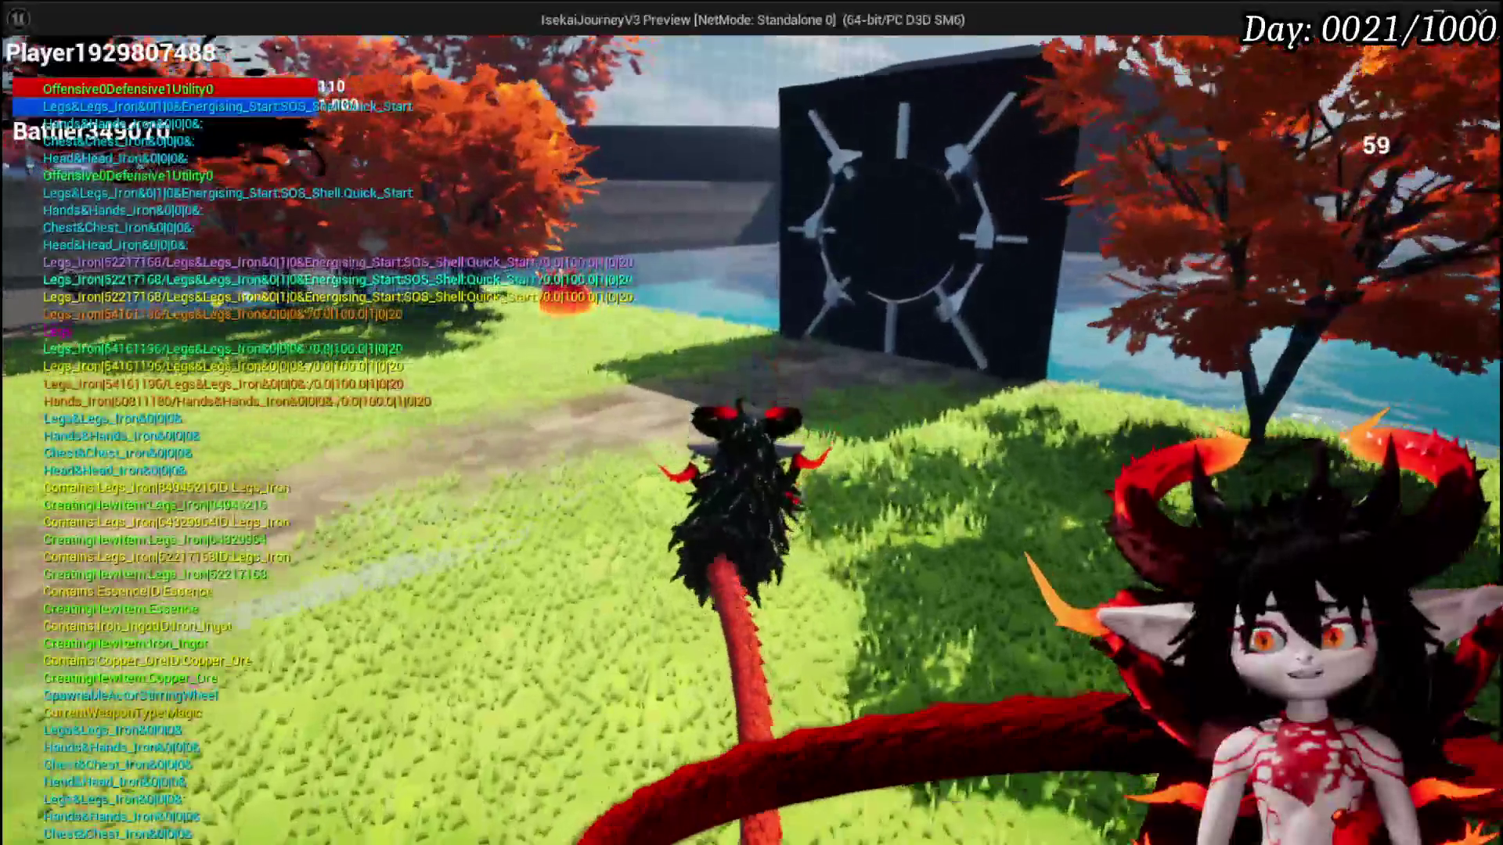
key("s")
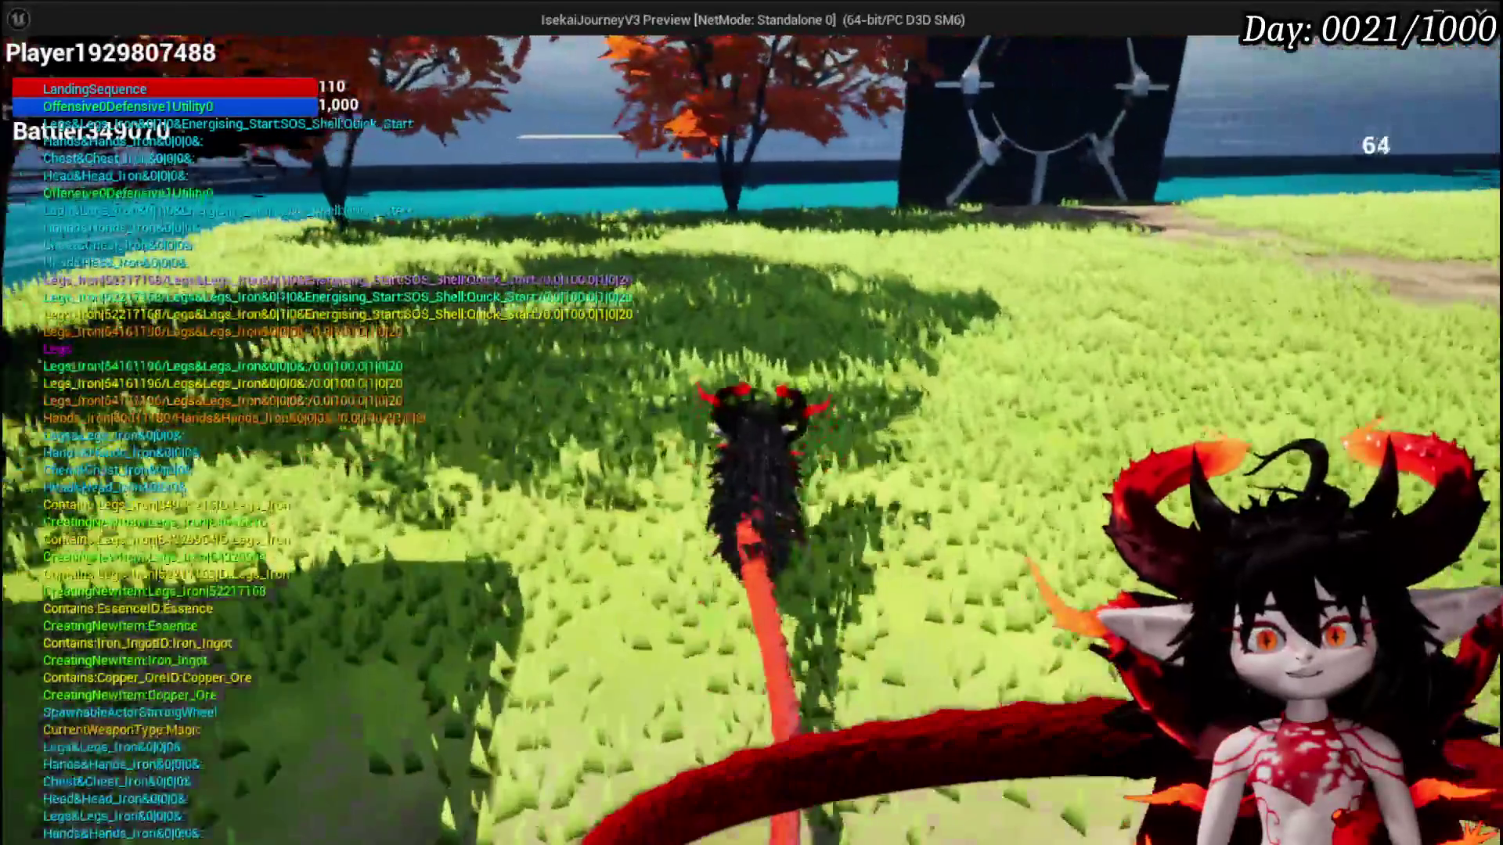
key("w")
key("w")
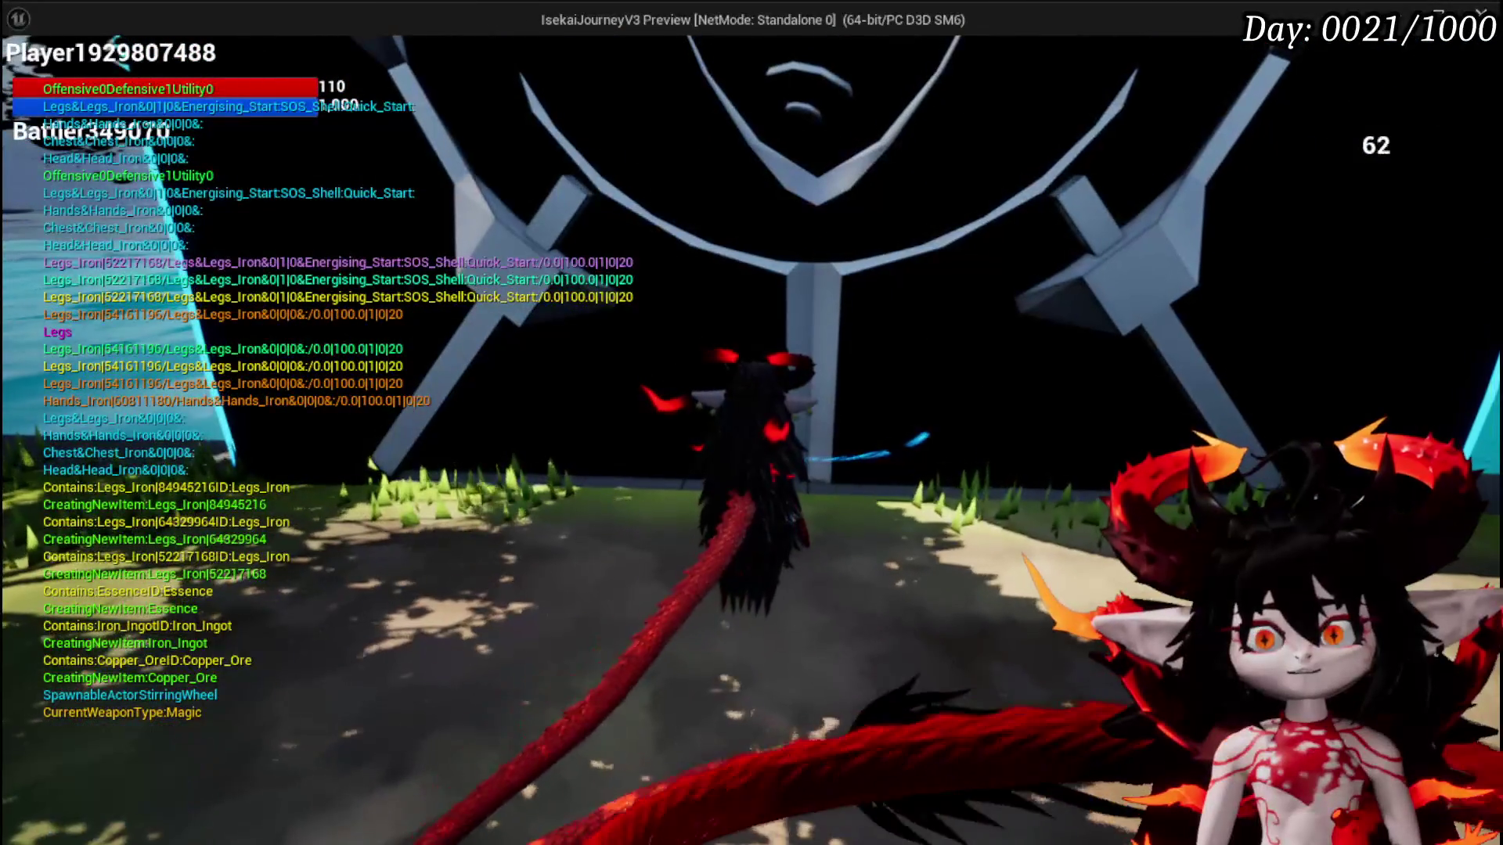
key("s")
key("w")
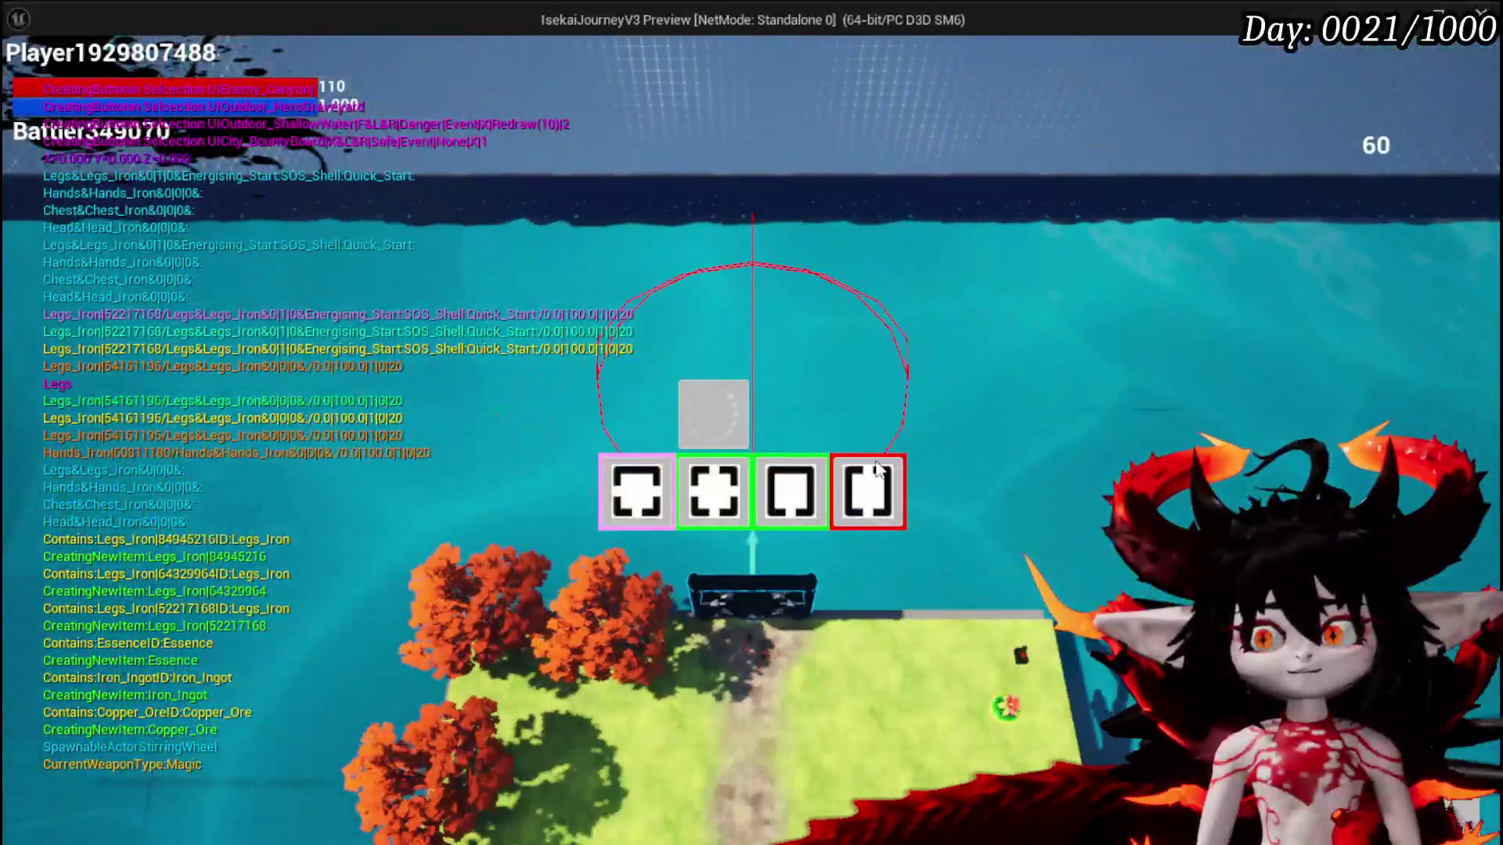
left_click(867, 492)
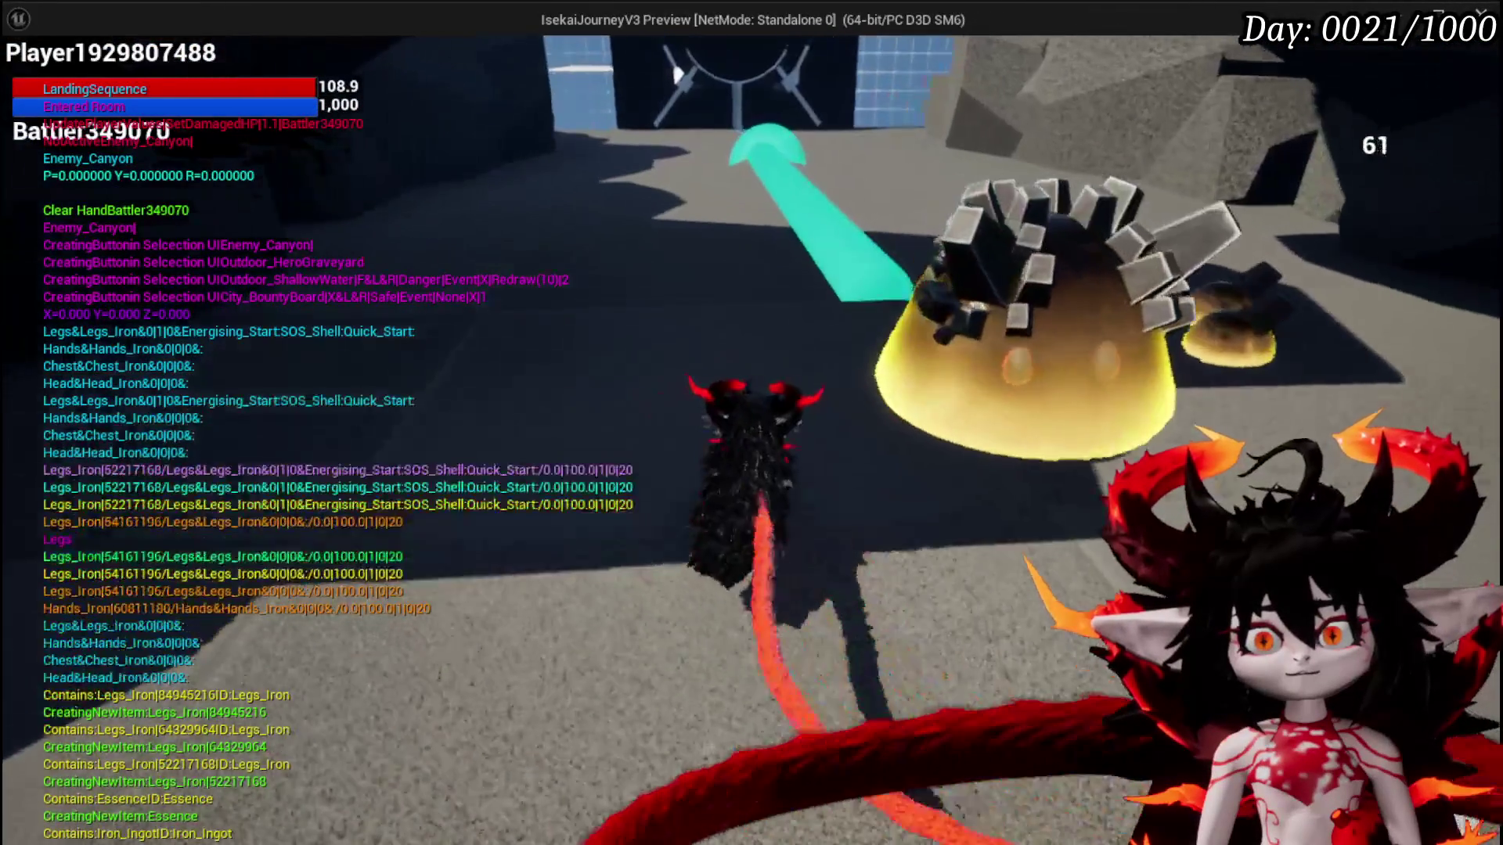
Equip Iron_Legs with 12/67/2 stats in the legs slot, raising HP to 770
key("w")
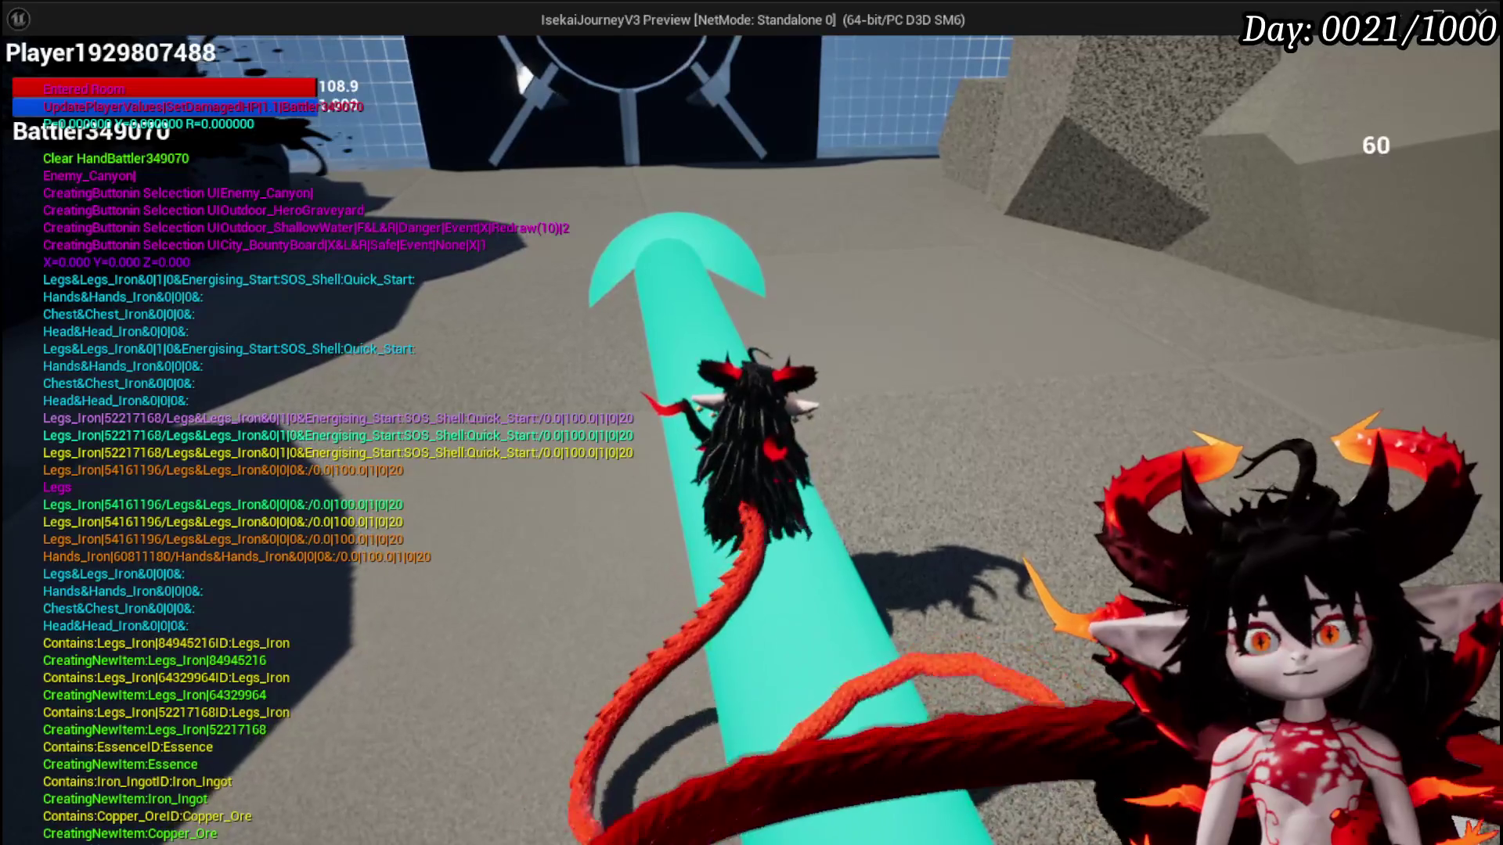
key("Tab")
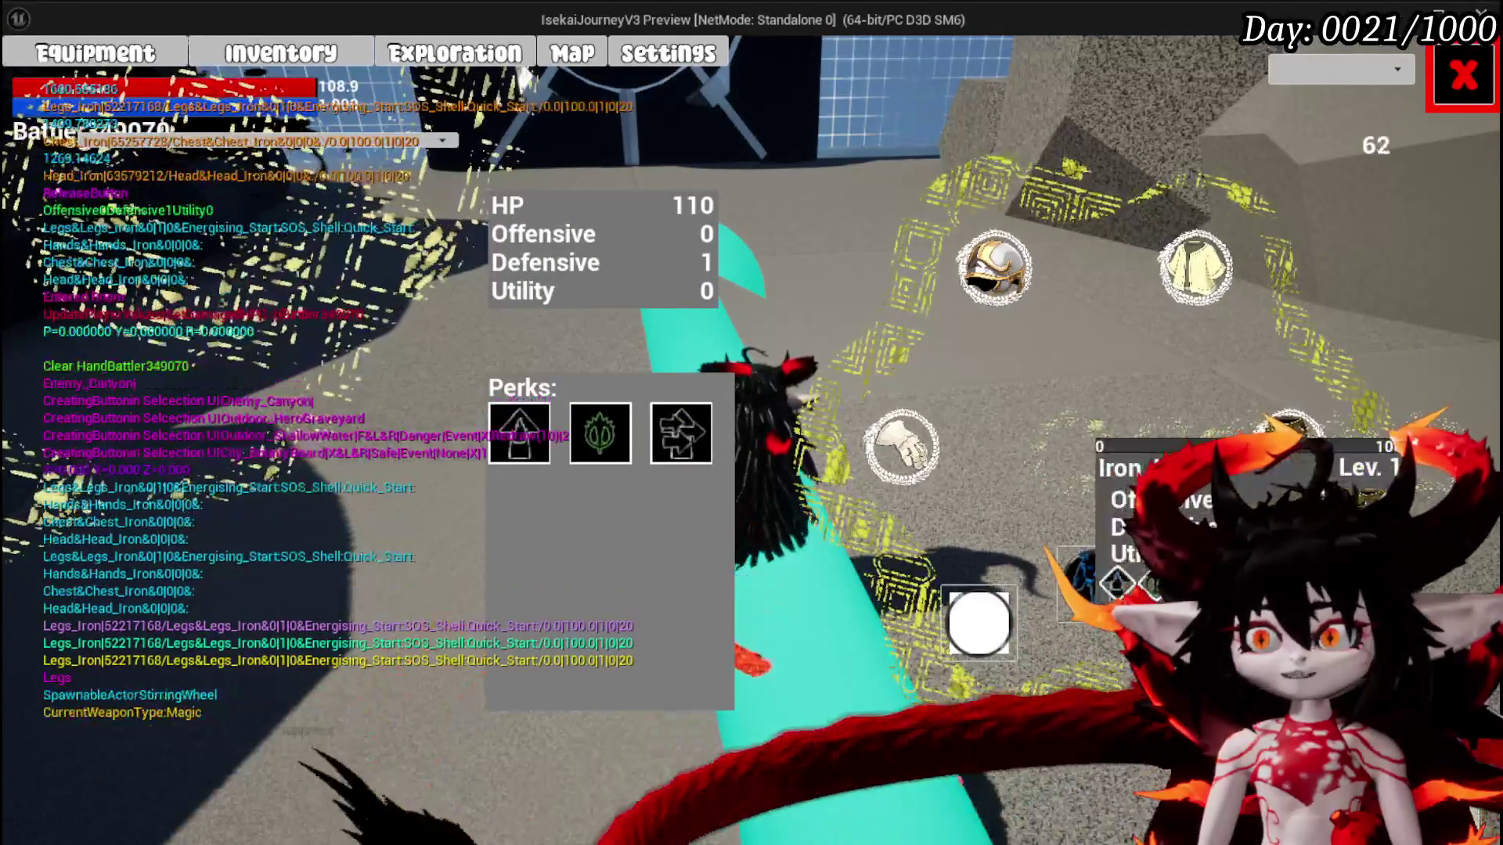
left_click(1234, 430)
mouse_move(354, 241)
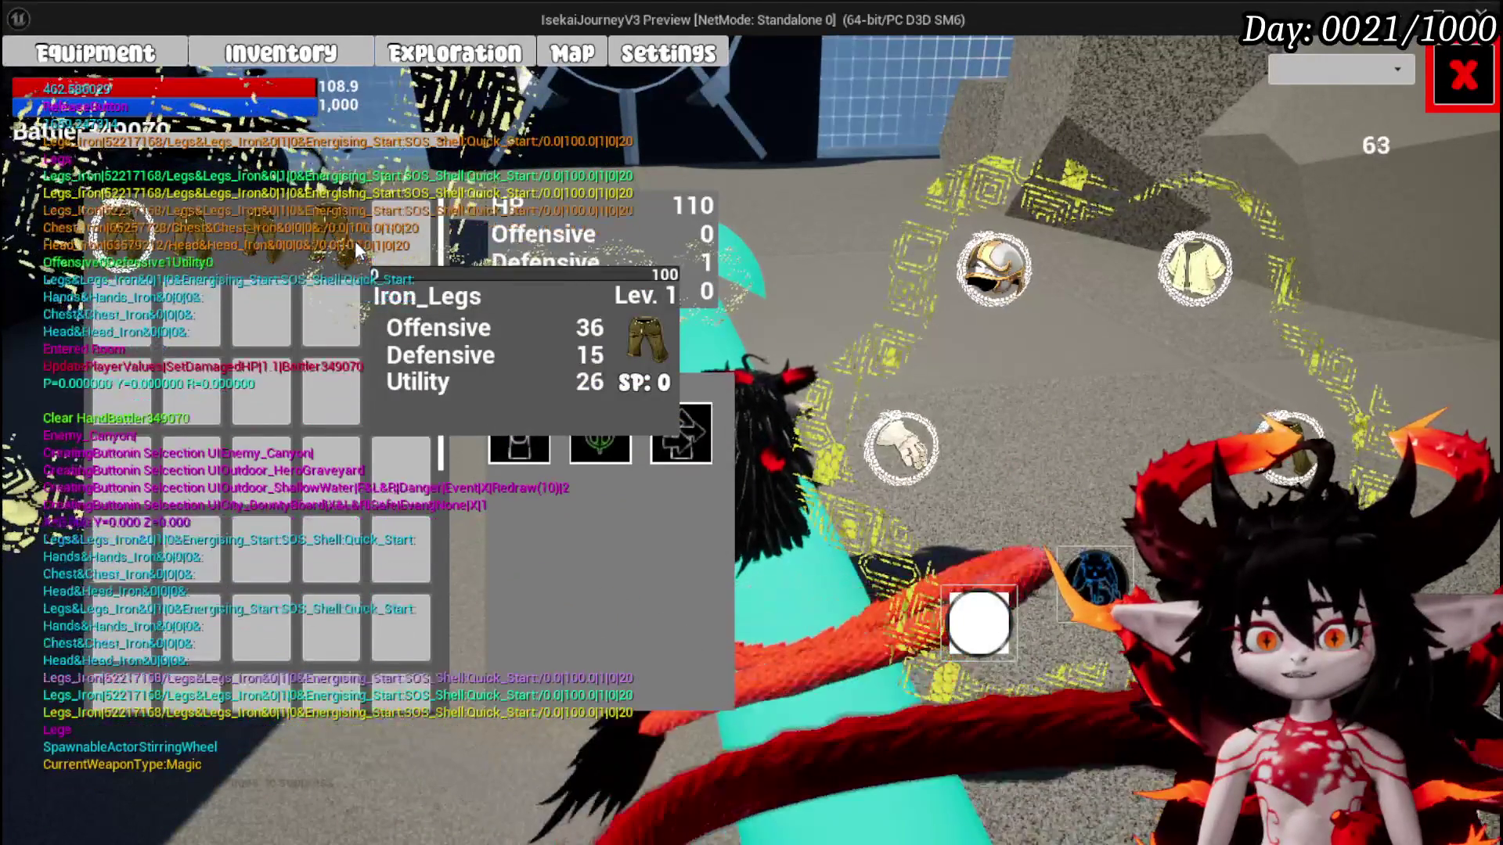
left_click(264, 238)
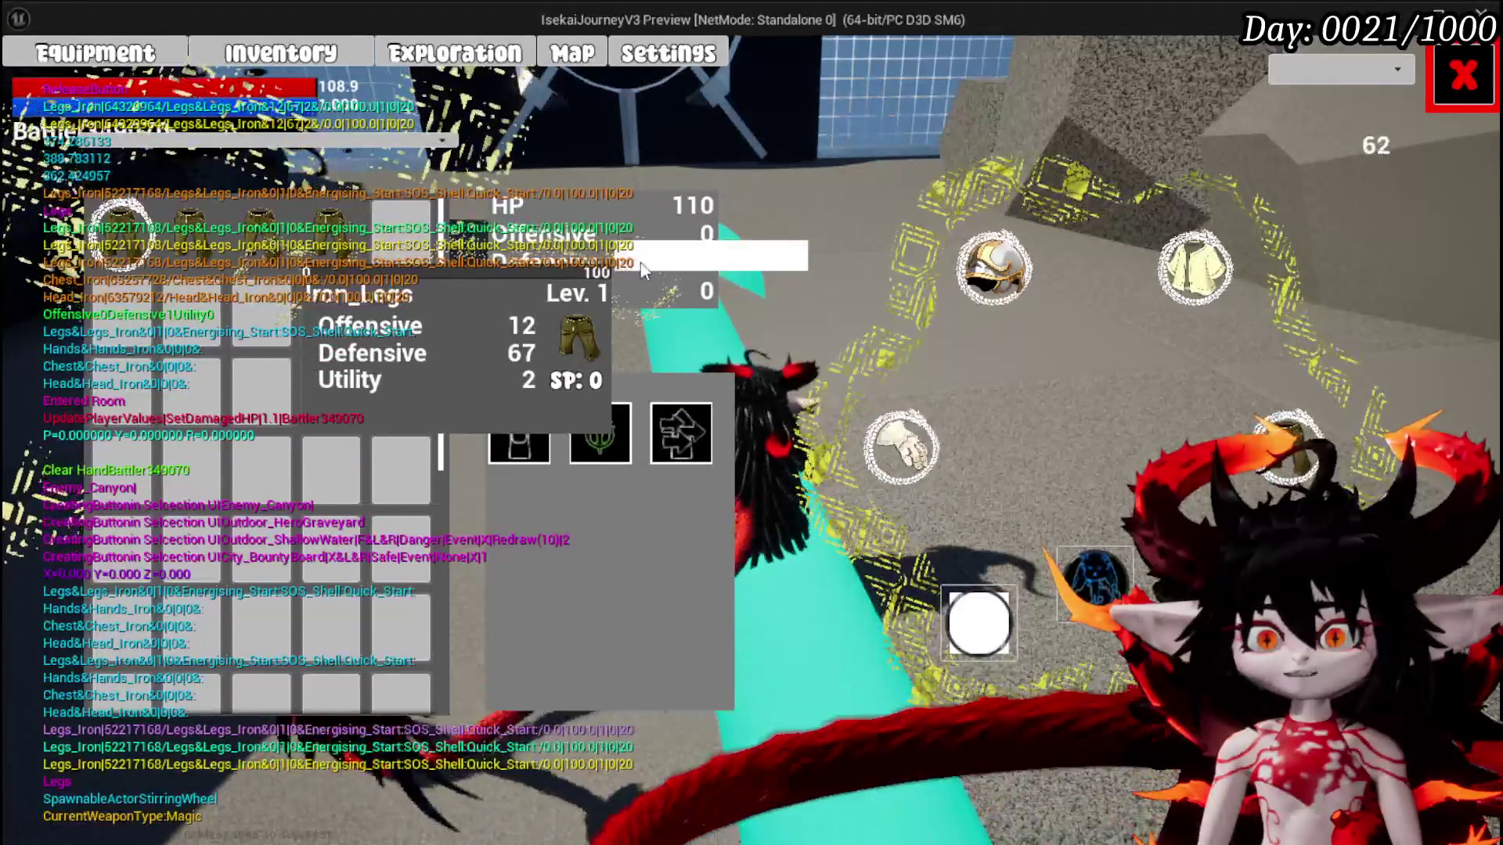
left_click(709, 252)
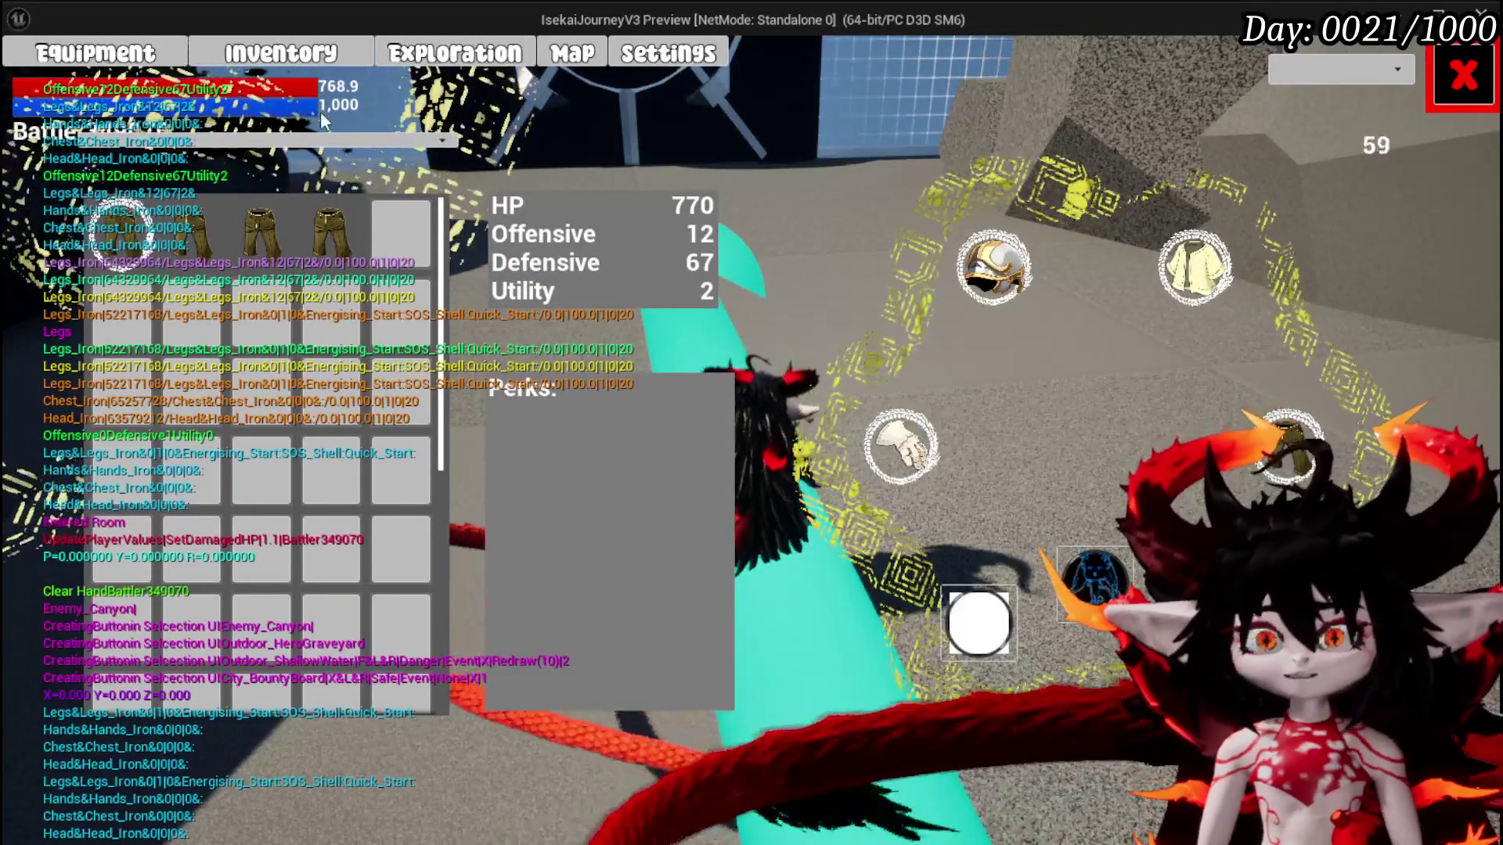
left_click(1476, 91)
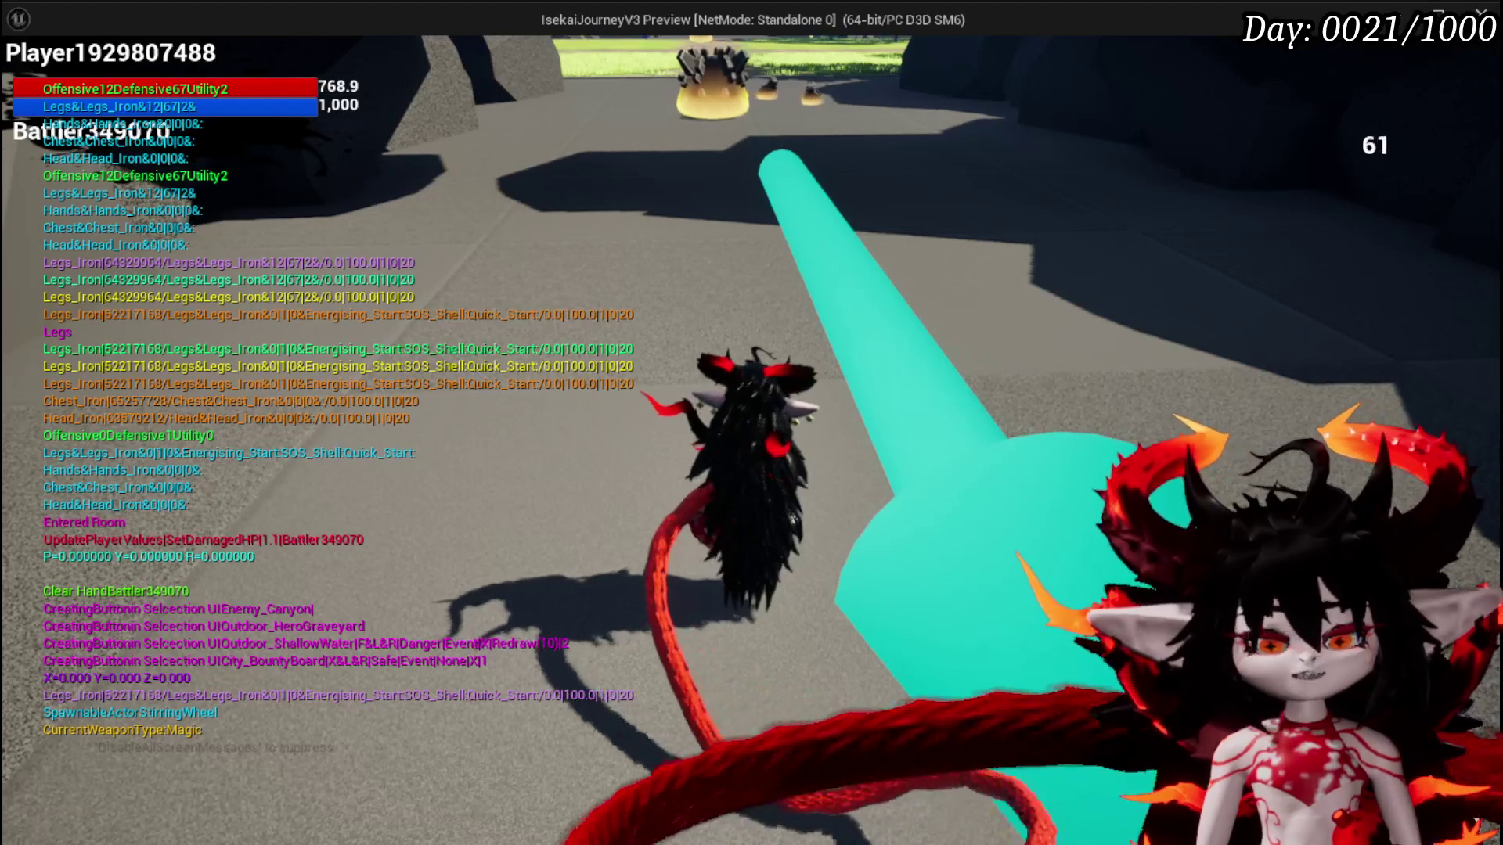
Save the game, stop the playtest, and save the L_DungeonCreationTest level
key("Escape")
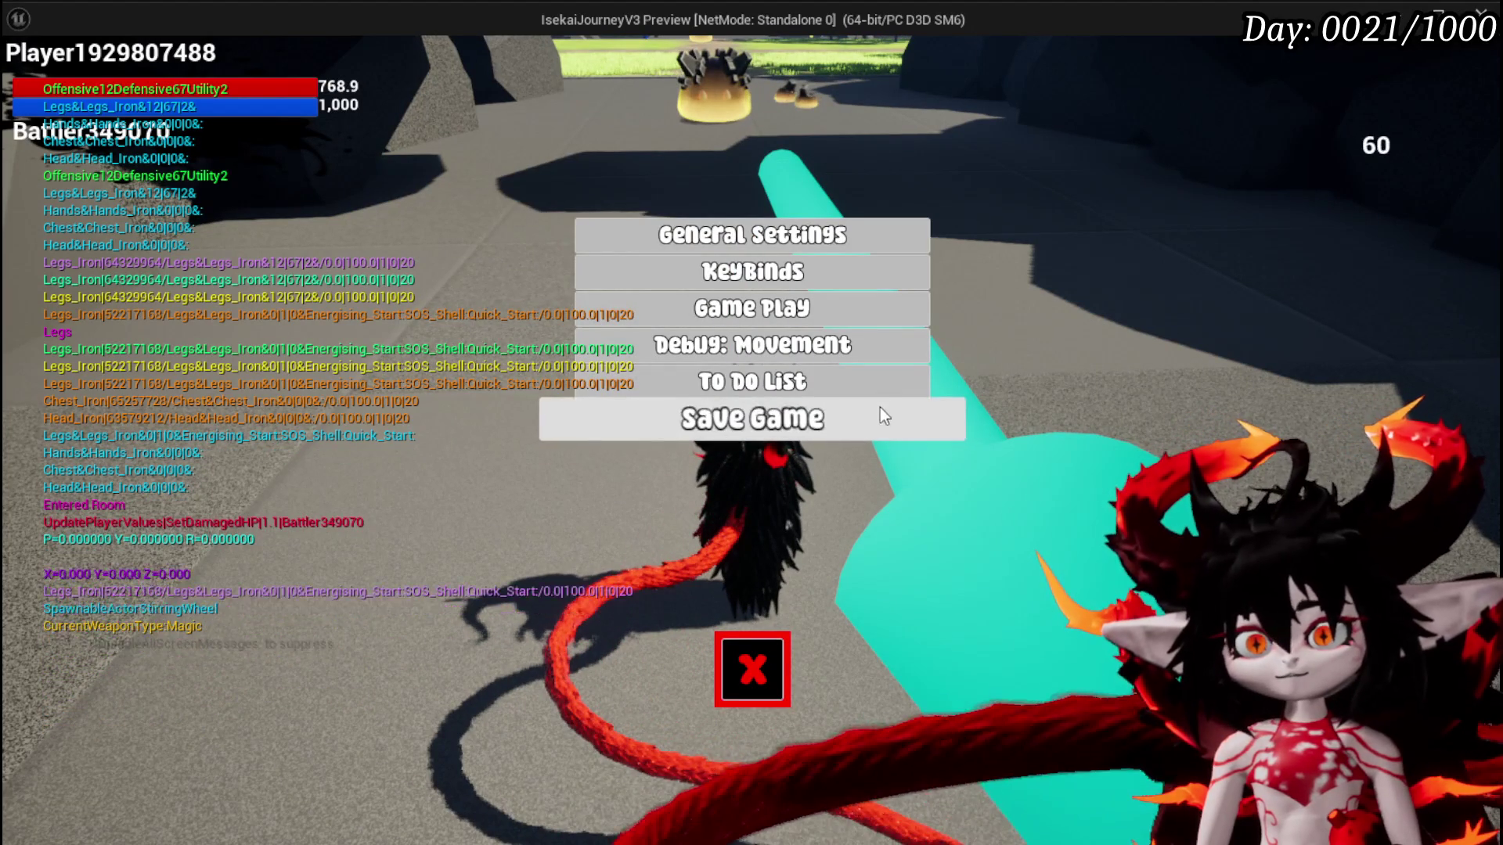
left_click(880, 407)
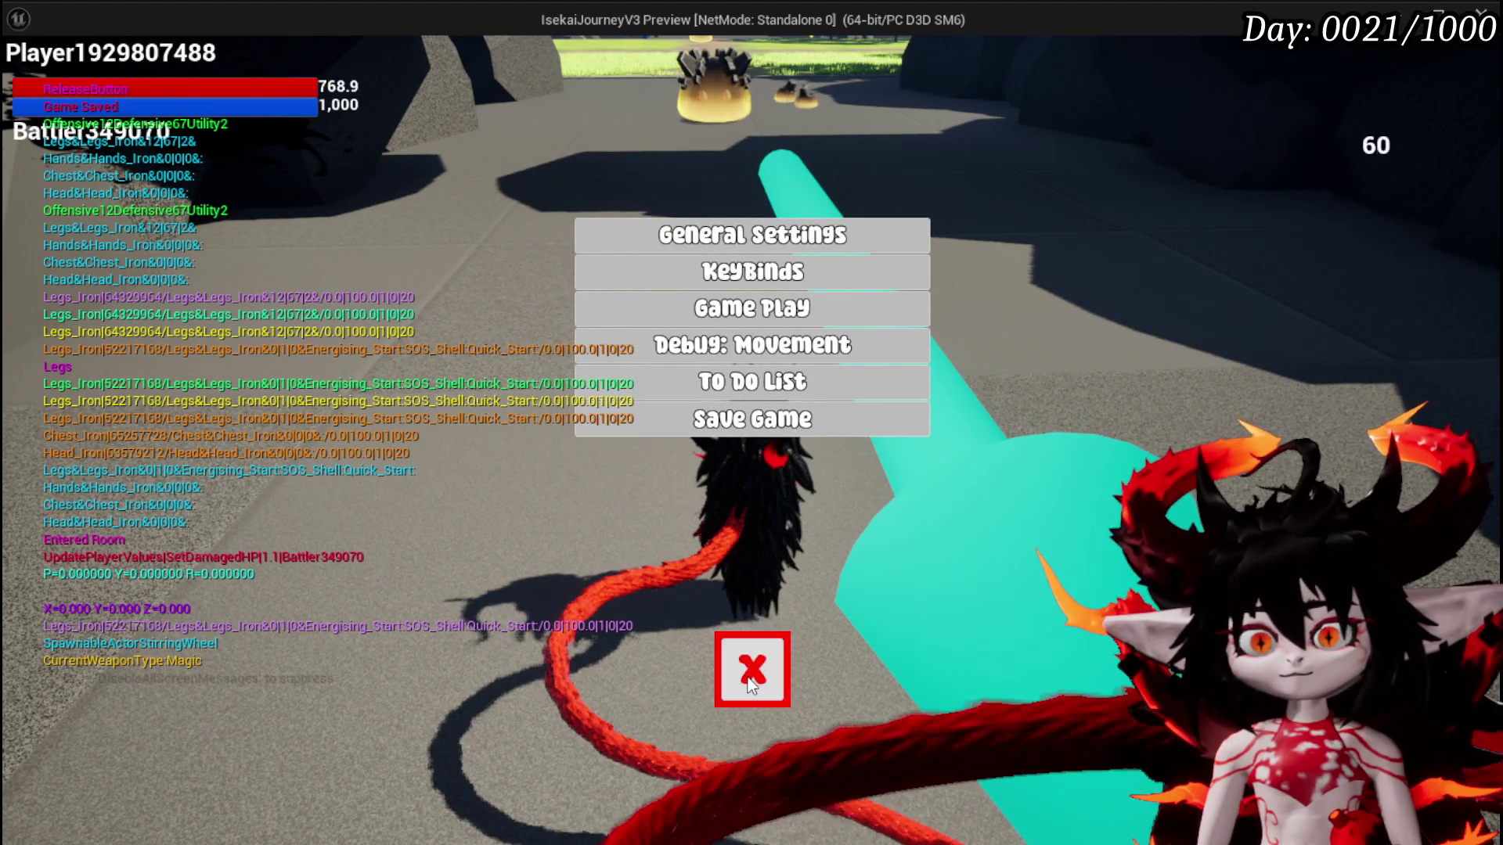
left_click(752, 685)
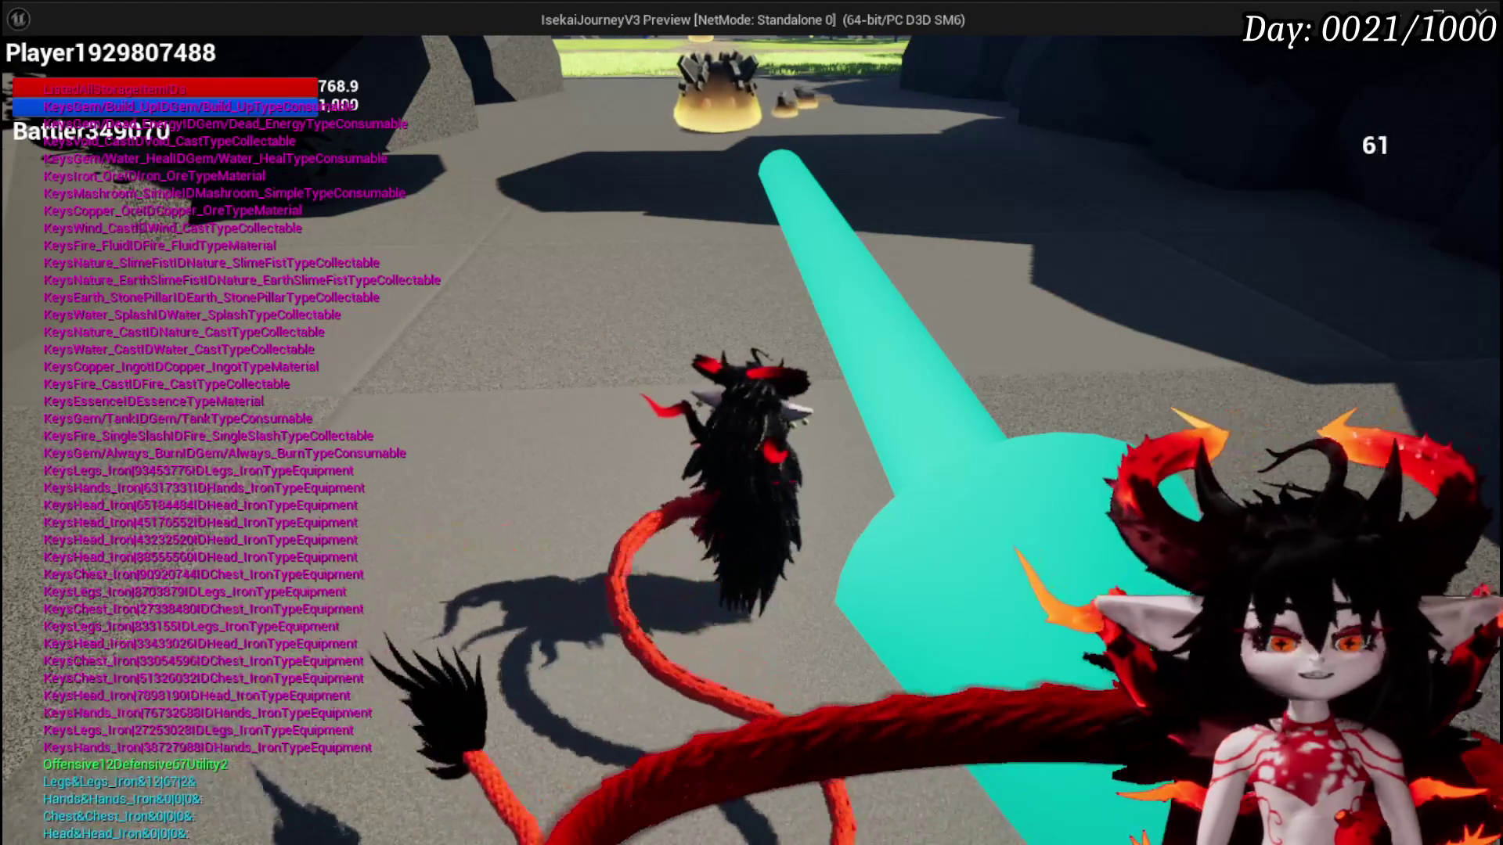
key("Escape")
left_click(39, 83)
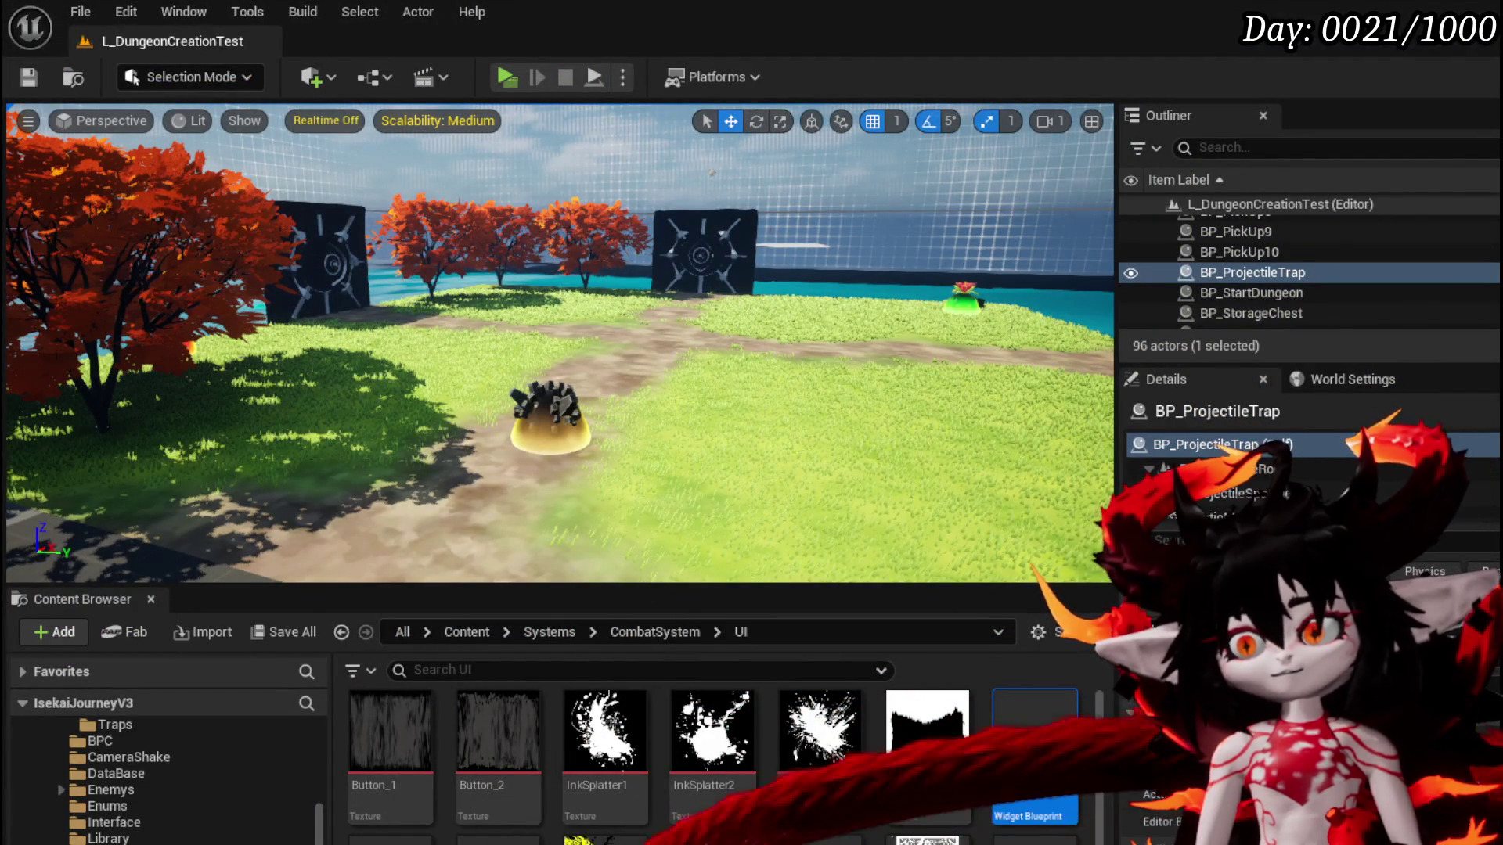
Open the BPC_MC_Equipment blueprint from the Content > Systems > BPC folder
scroll(185, 791, "down", 3)
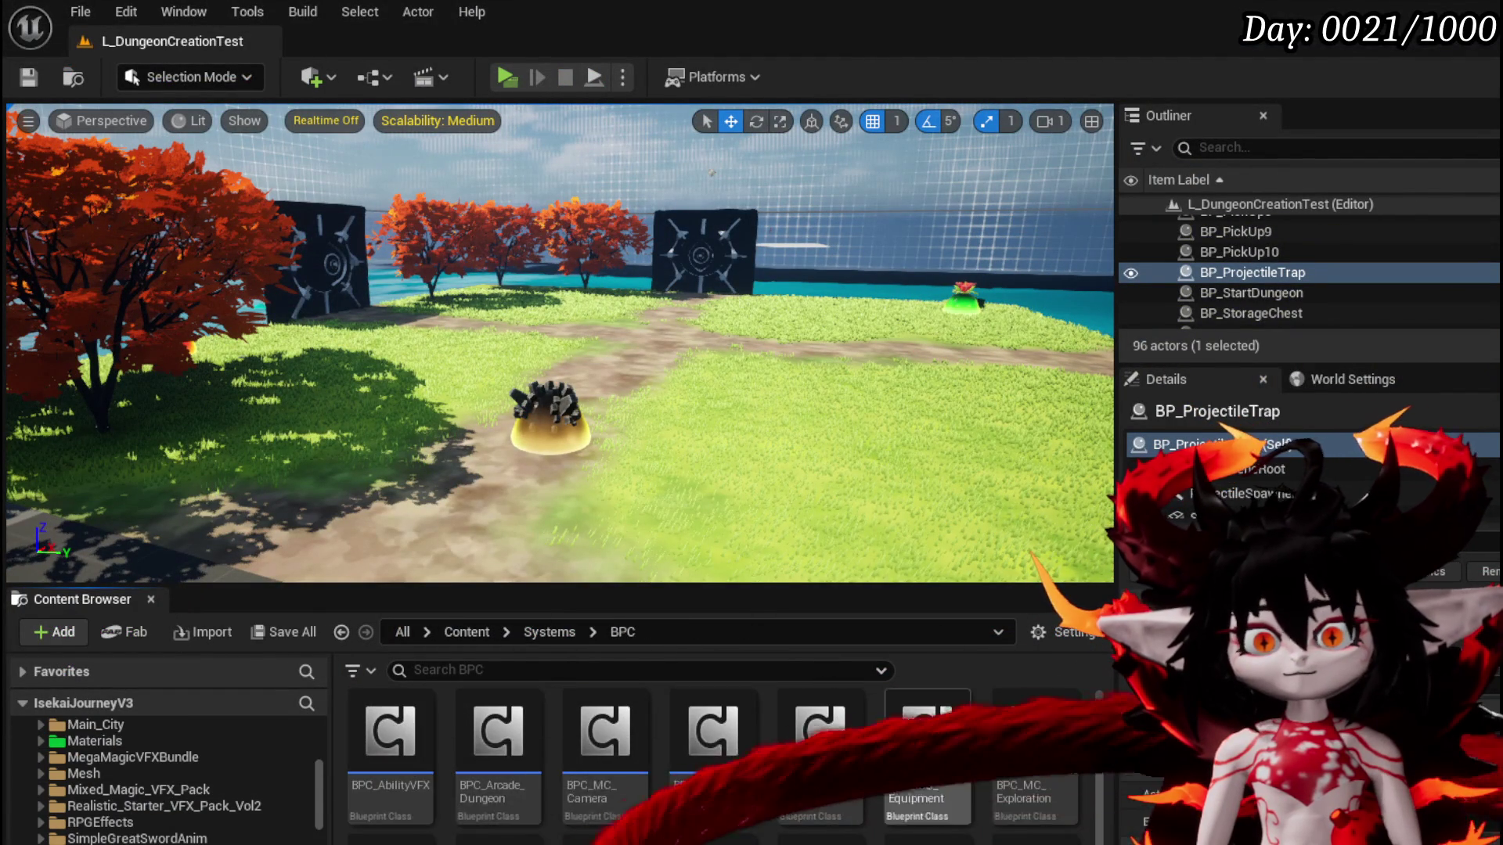
double_click(927, 740)
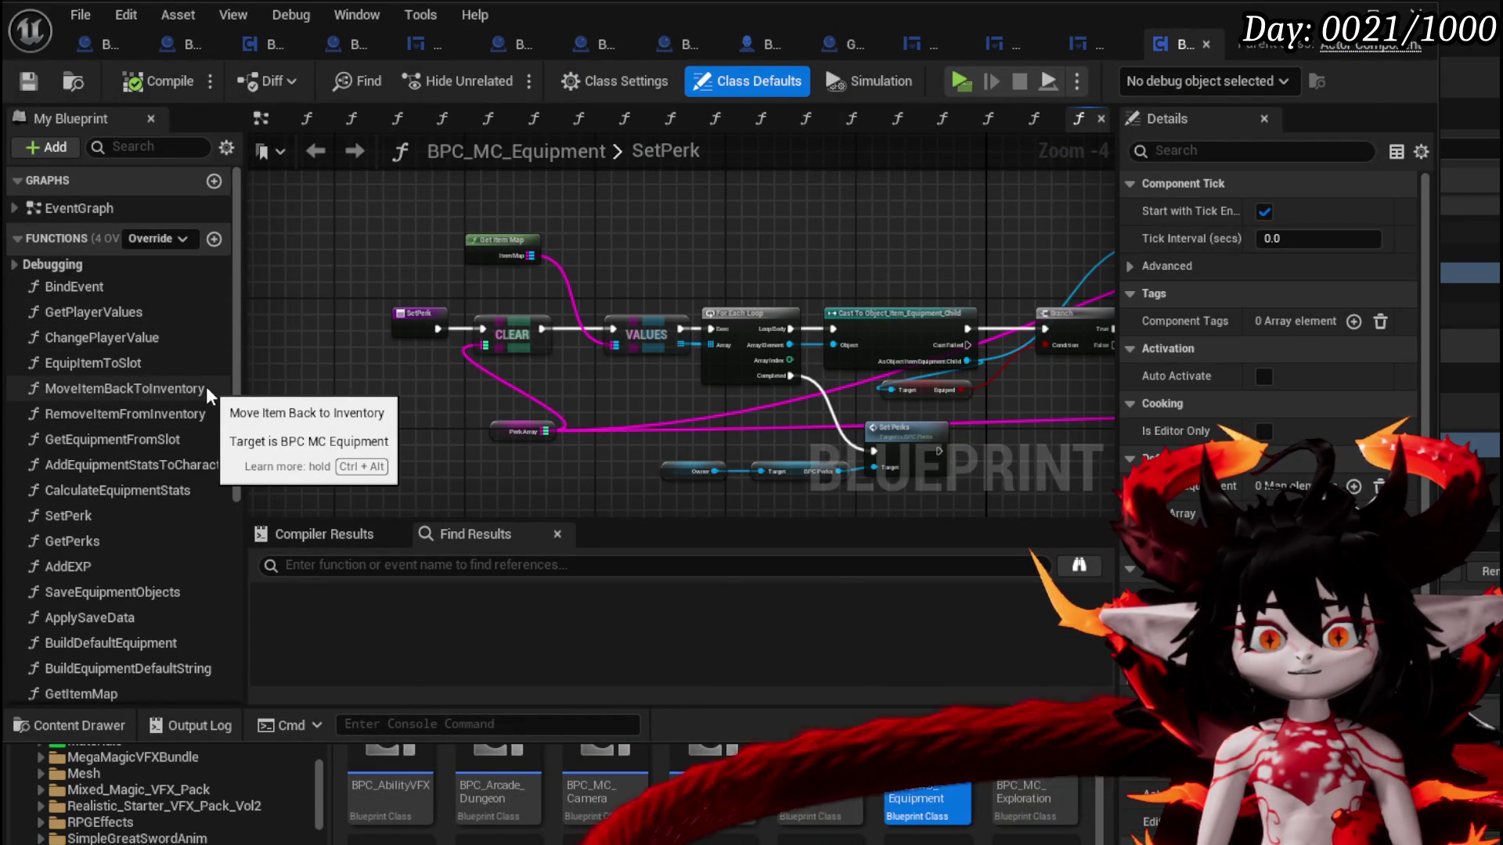
Open AddEquipmentStatsToCharacter via EquipItemToSlot and pan across its Defensive, Max HP and Current HP SET nodes
double_click(120, 364)
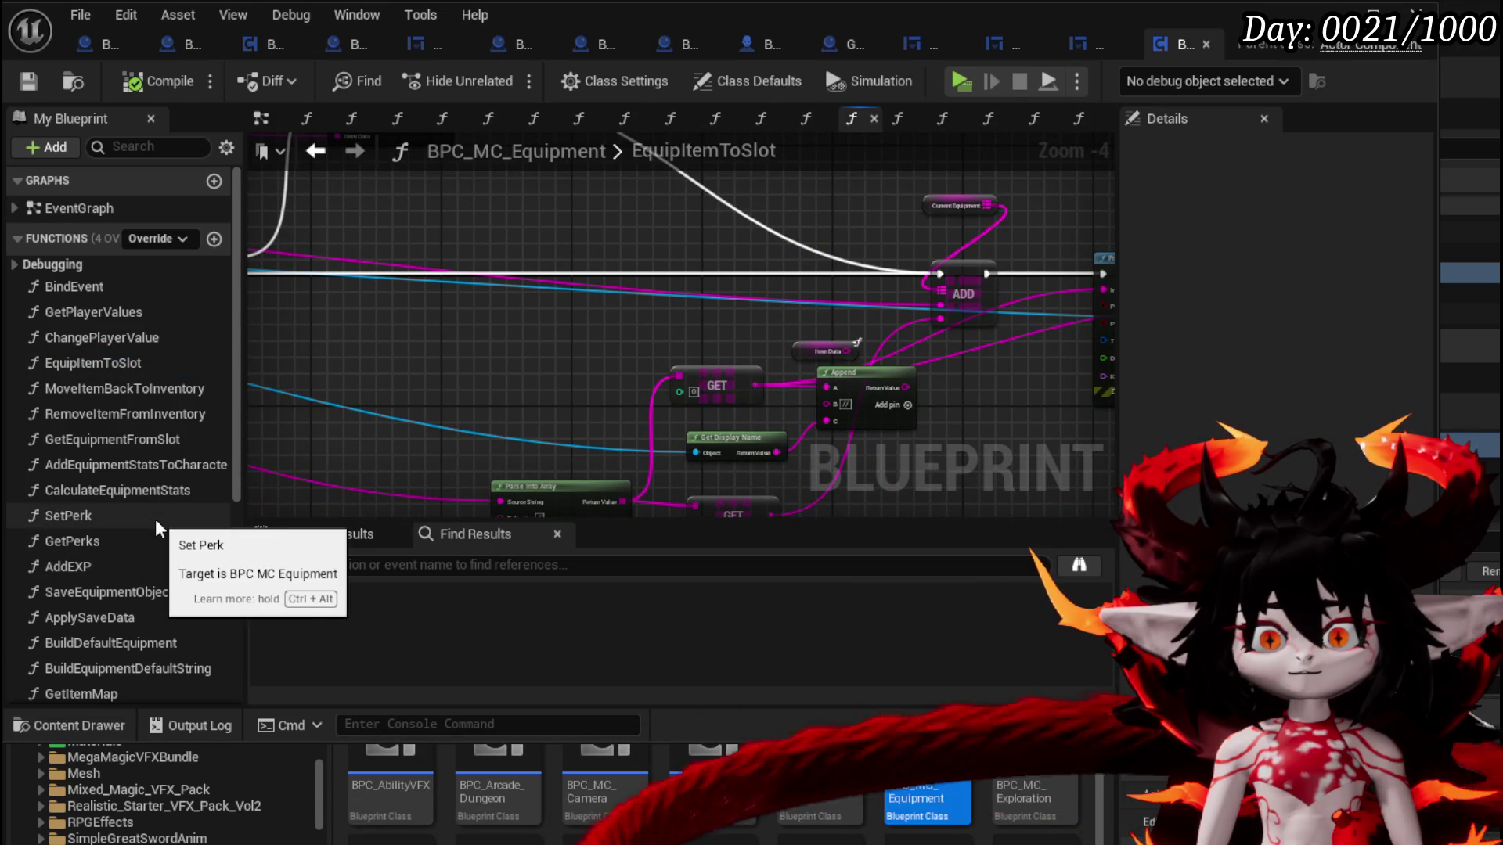
double_click(157, 466)
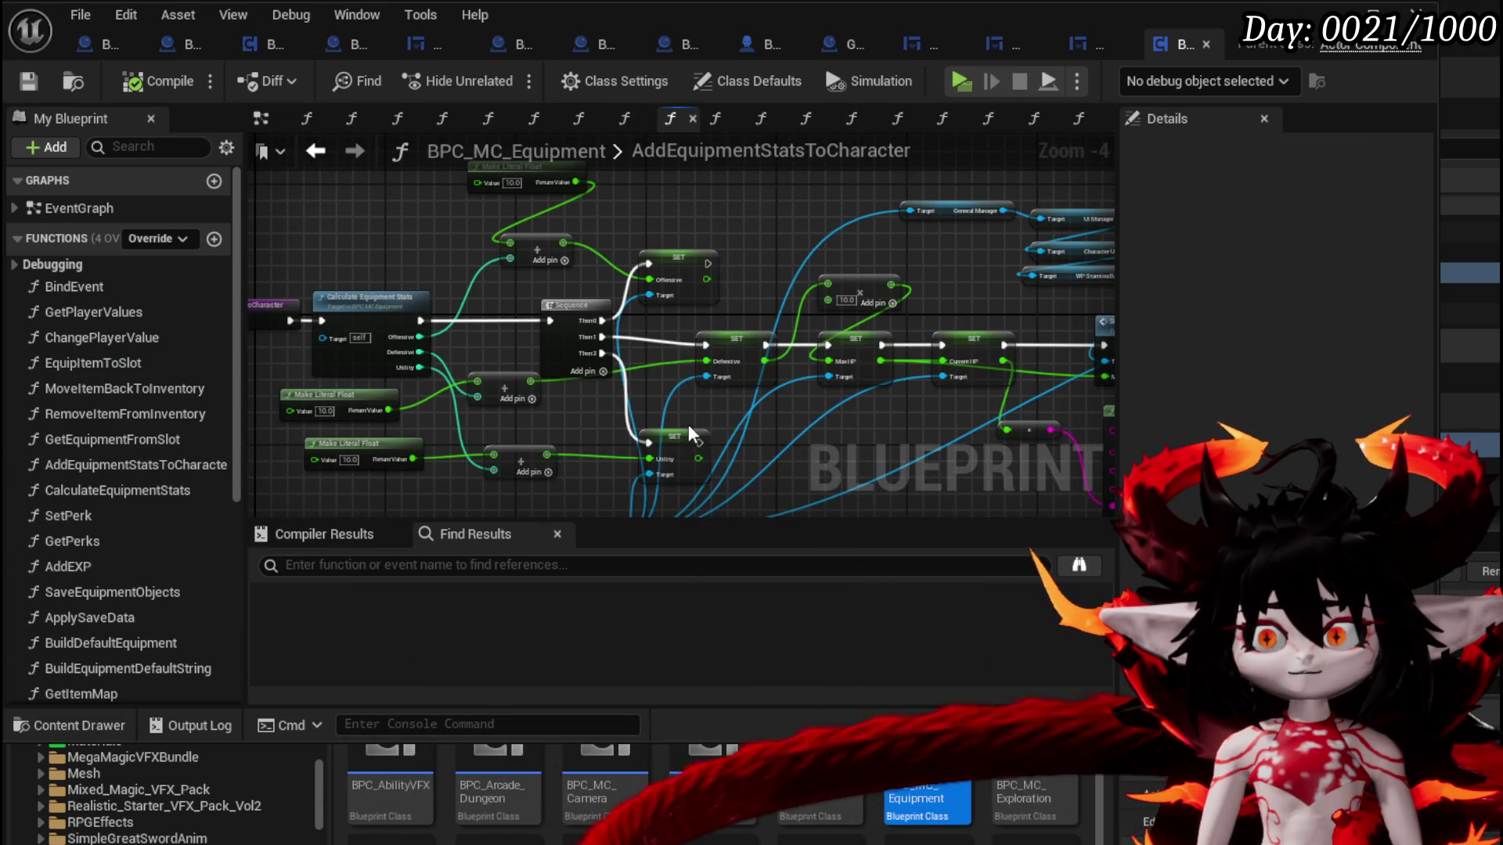
scroll(719, 369, "up", 2)
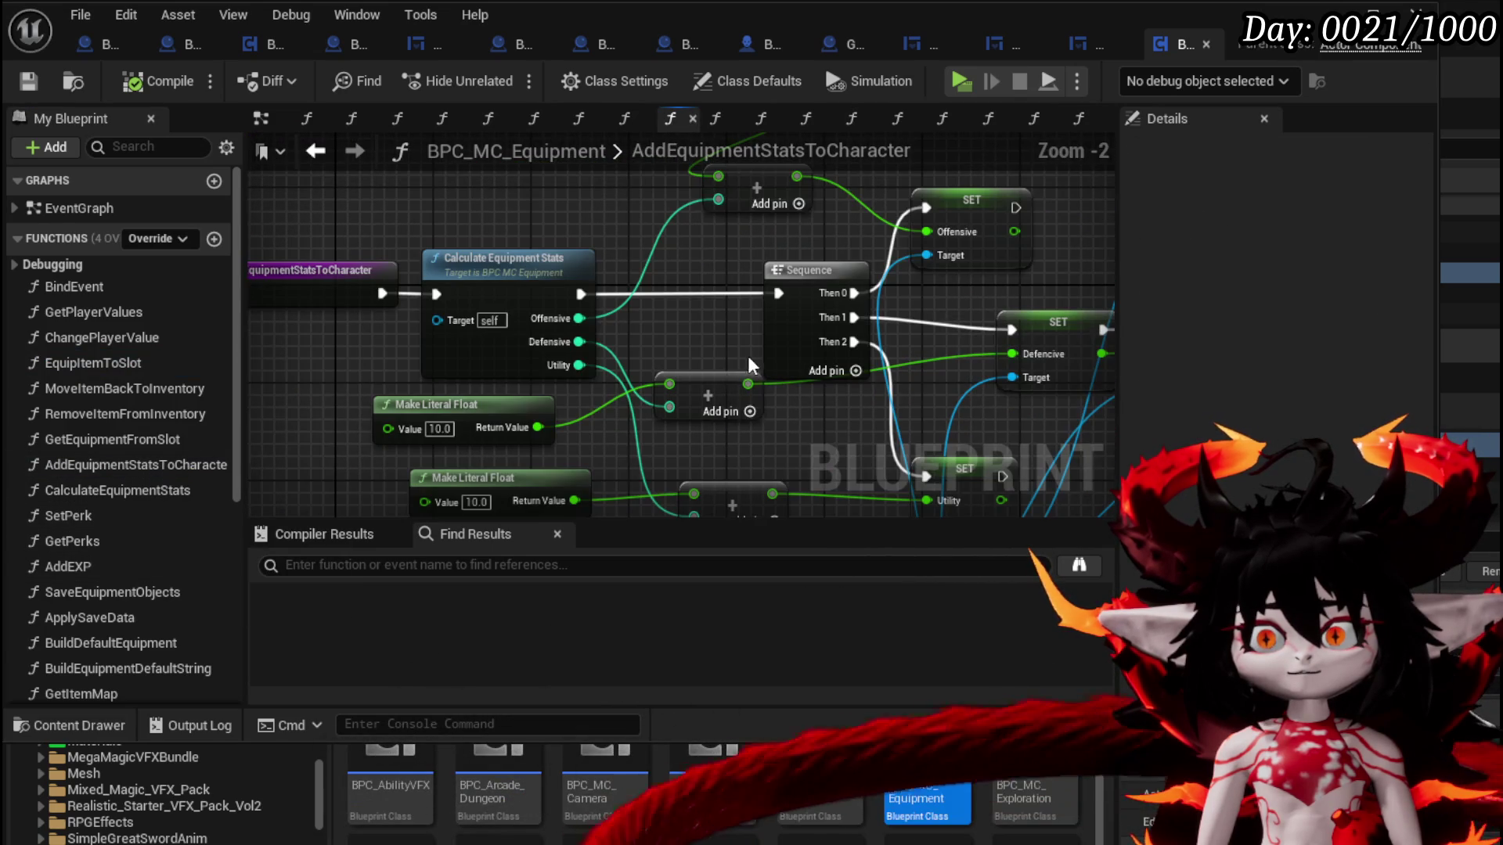
mouse_move(687, 341)
left_mouse_down()
mouse_move(791, 308)
mouse_move(704, 329)
mouse_move(569, 303)
mouse_move(250, 326)
left_mouse_up()
mouse_move(681, 344)
left_mouse_down()
mouse_move(350, 404)
mouse_move(1018, 360)
left_mouse_up()
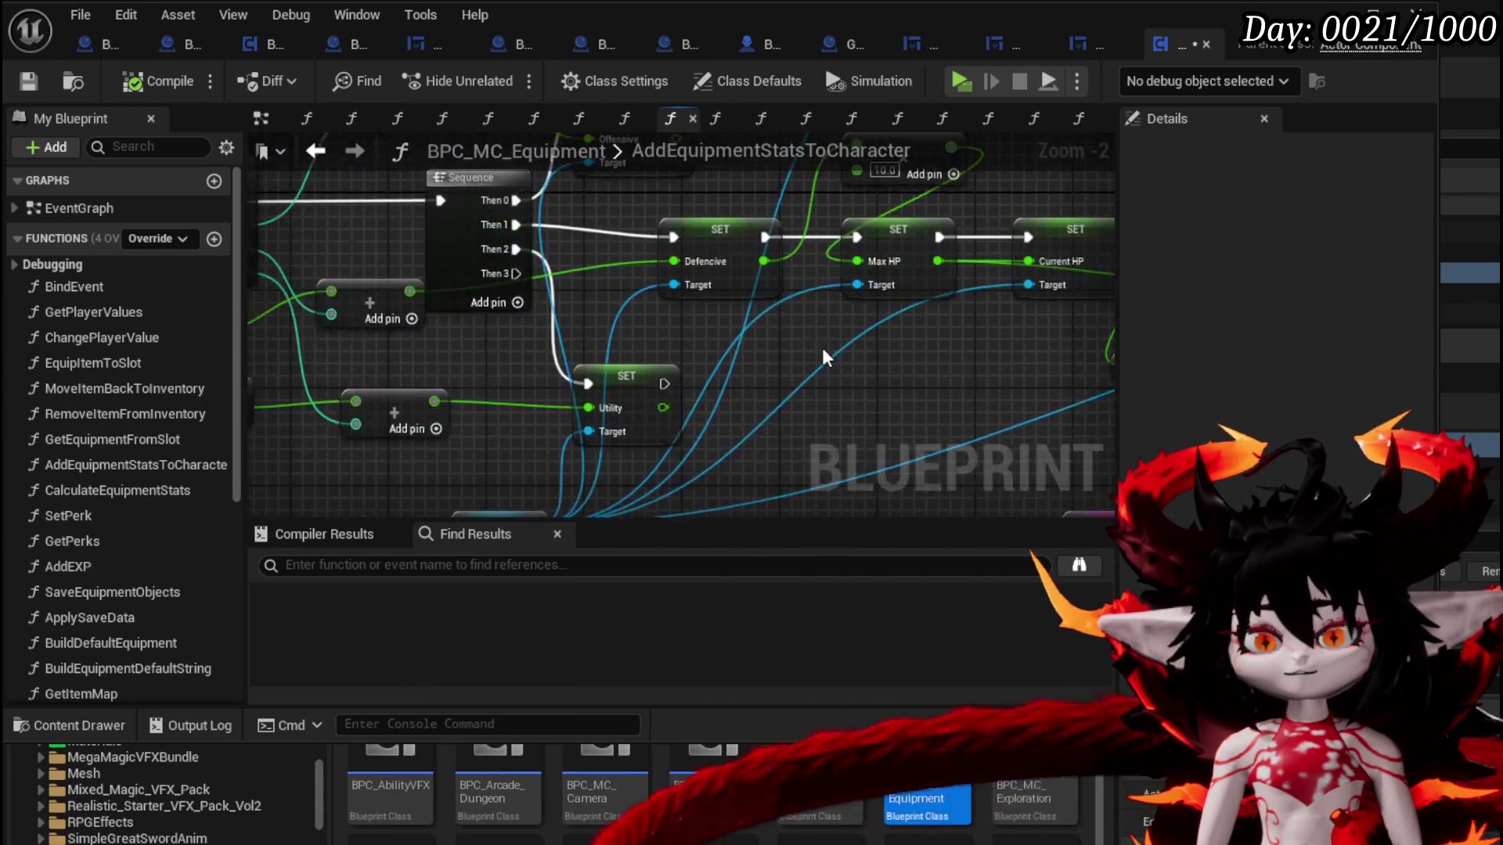
scroll(167, 515, "down", 3)
scroll(167, 515, "down", 5)
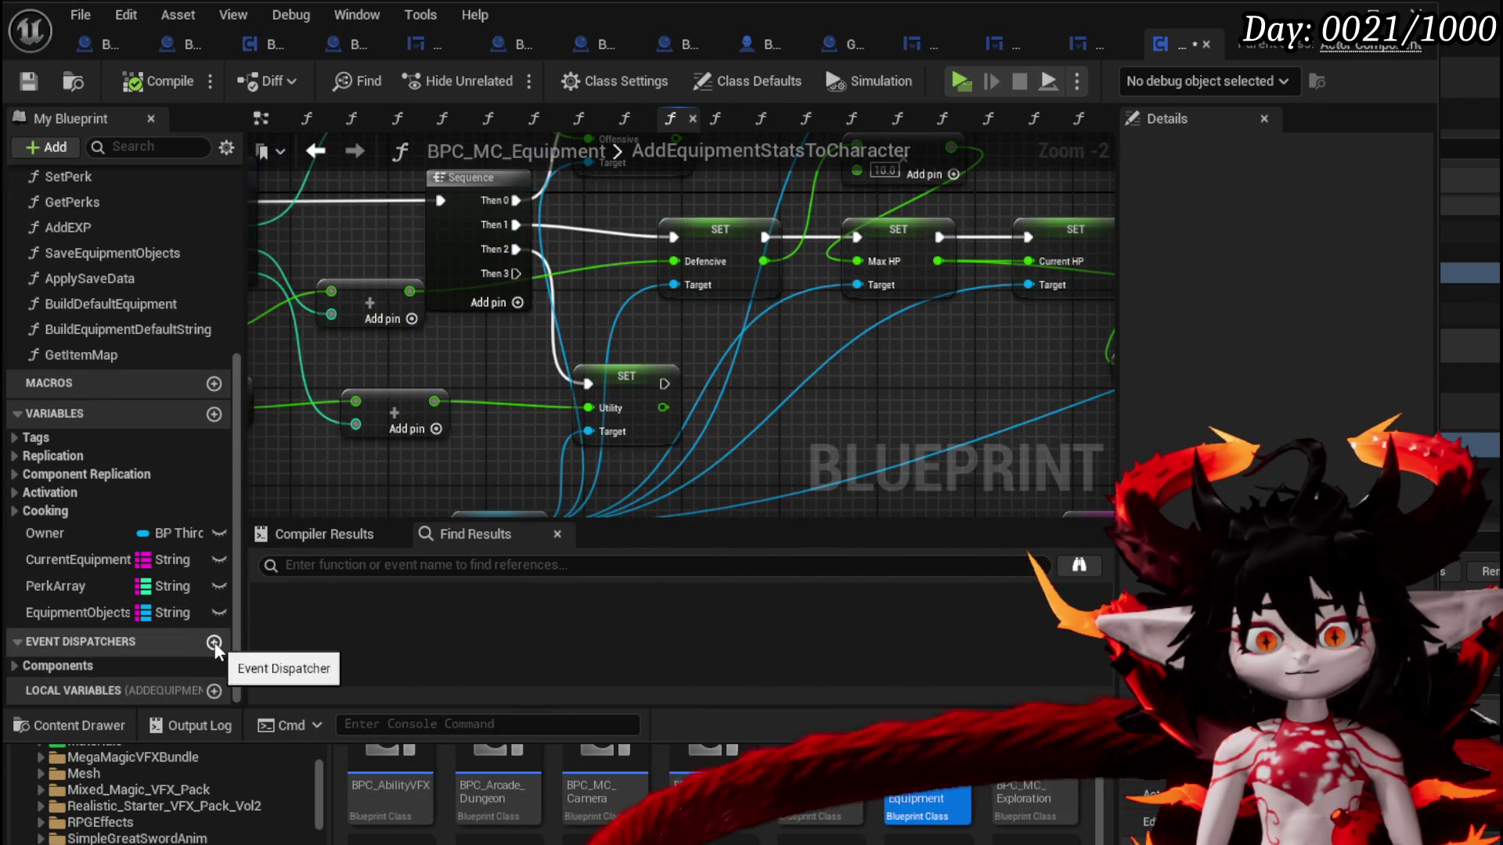
Add an OnEquipmentUpdate dispatcher, call it after the stat SET nodes, and compile the component
left_click(213, 642)
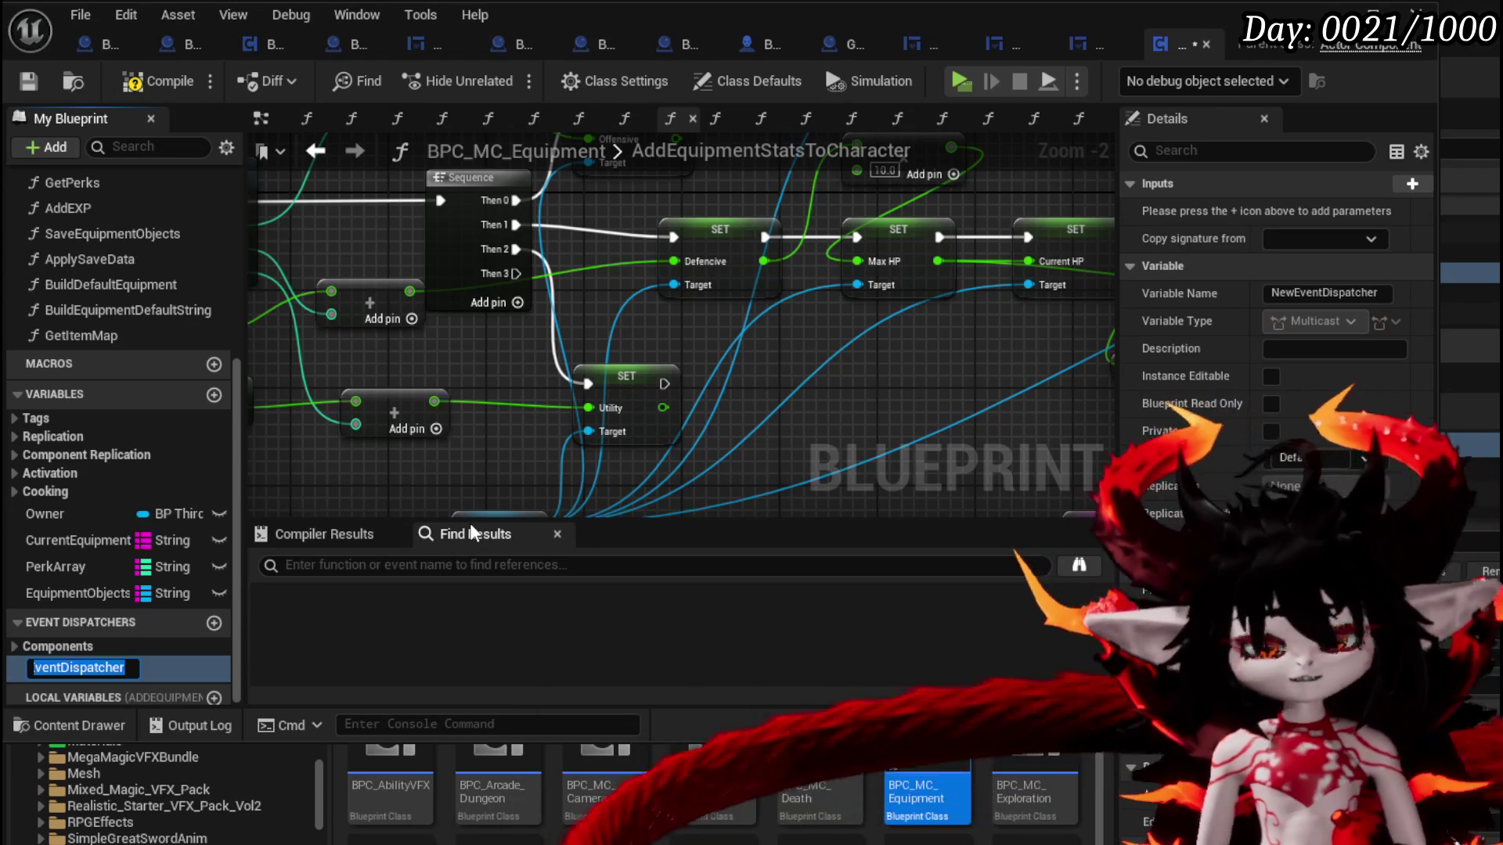
type("On")
type("ipm")
type("pdate")
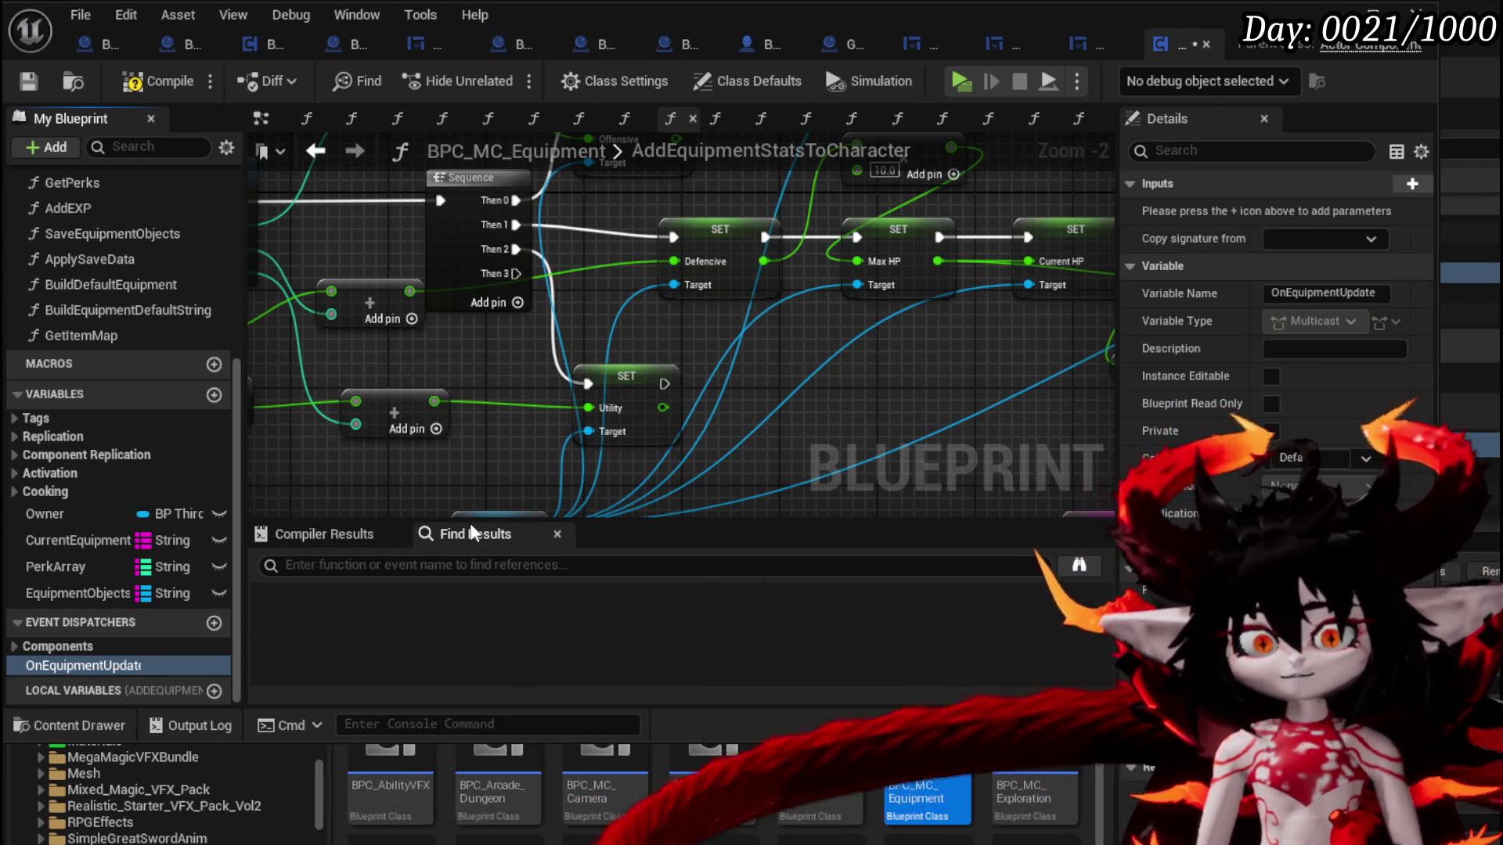
left_click(68, 665)
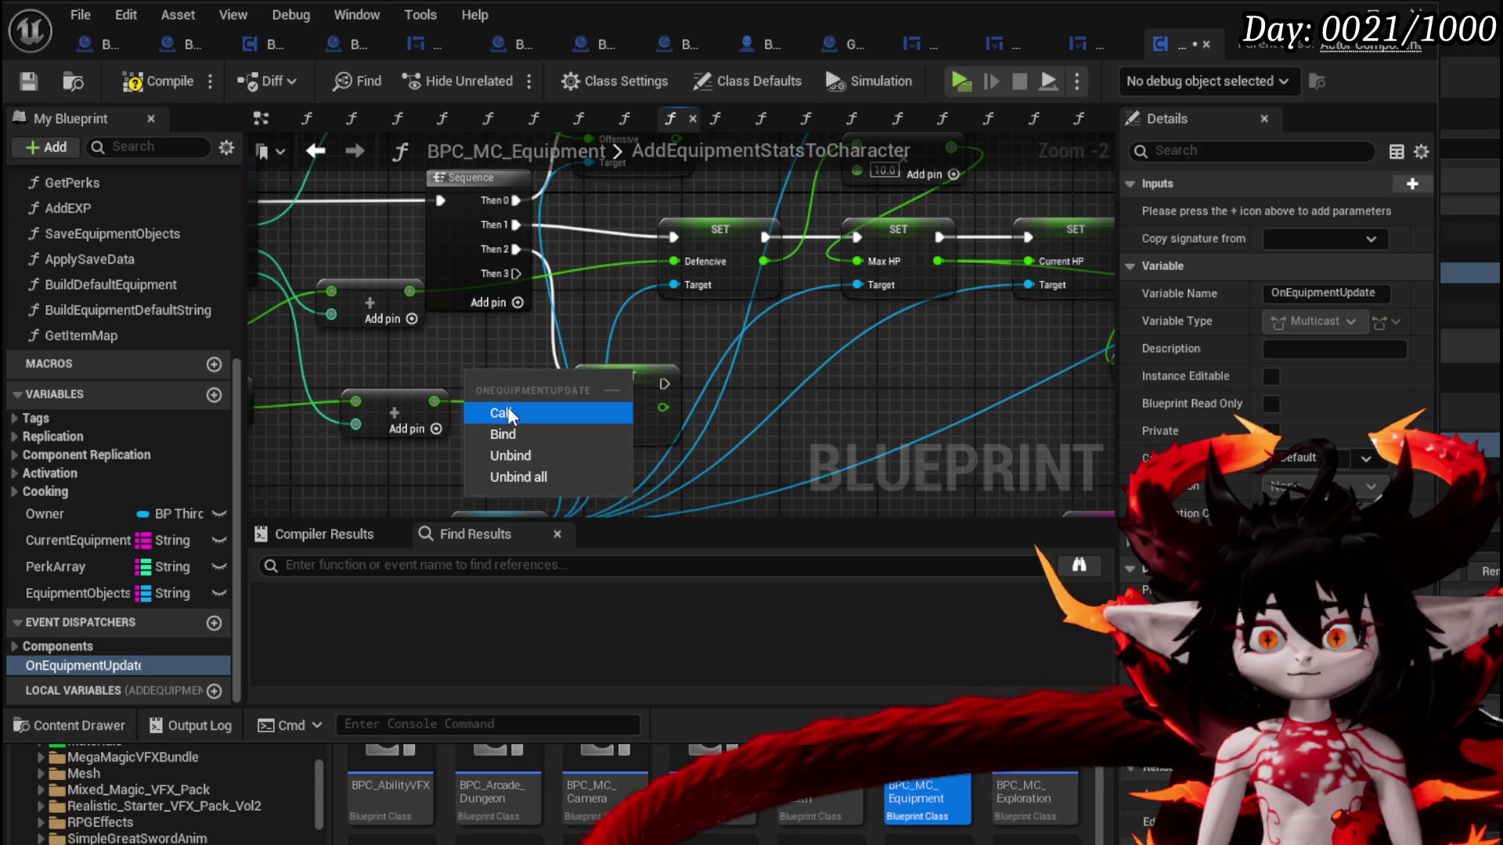
left_click(501, 413)
mouse_move(522, 387)
left_mouse_down()
mouse_move(668, 558)
mouse_move(595, 293)
mouse_move(517, 442)
left_mouse_up()
scroll(532, 446, "down", 2)
left_click(138, 82)
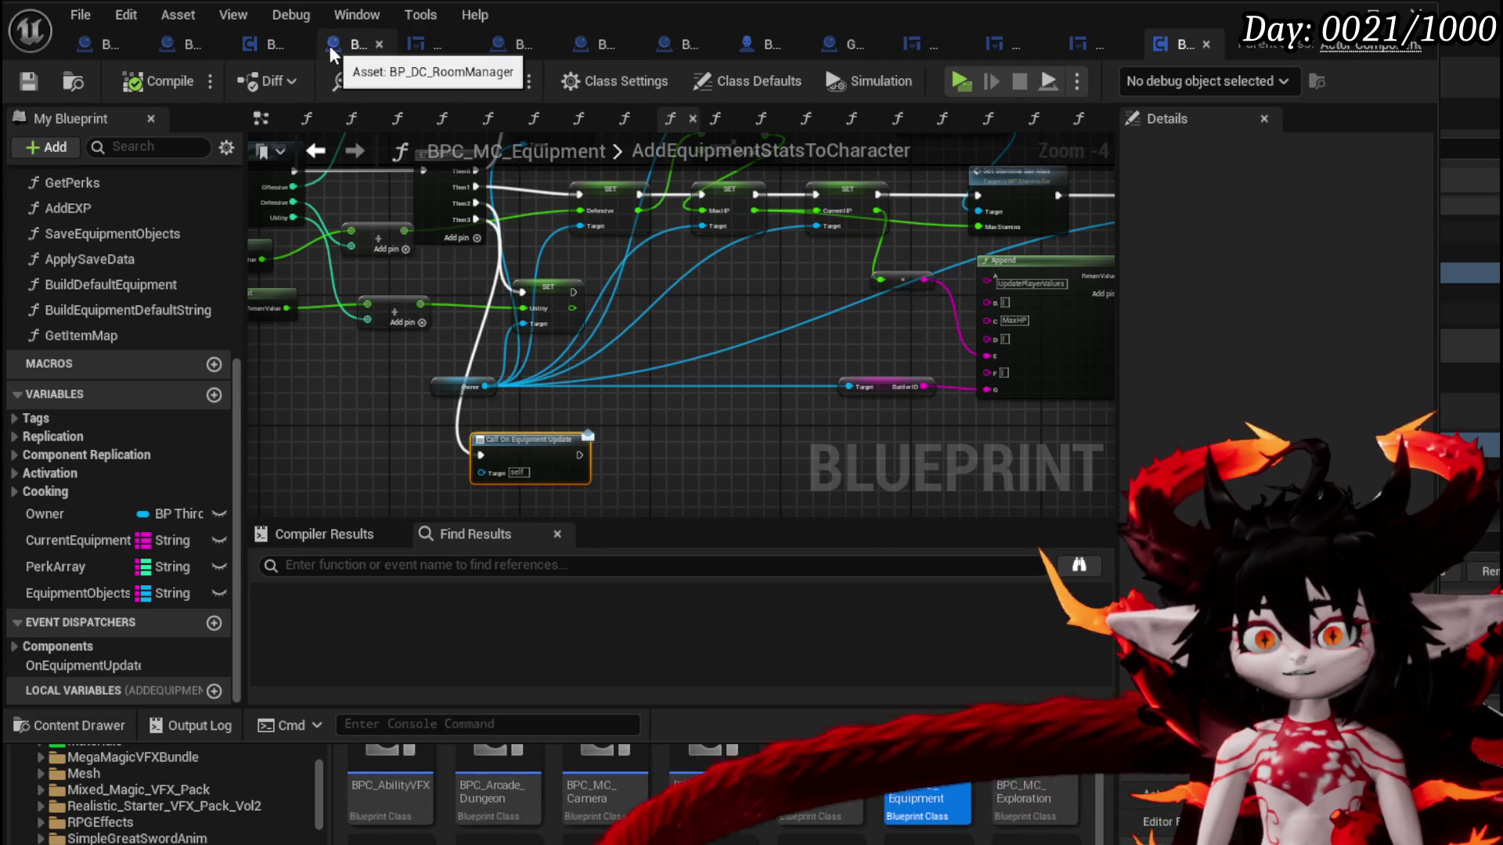
left_click(744, 46)
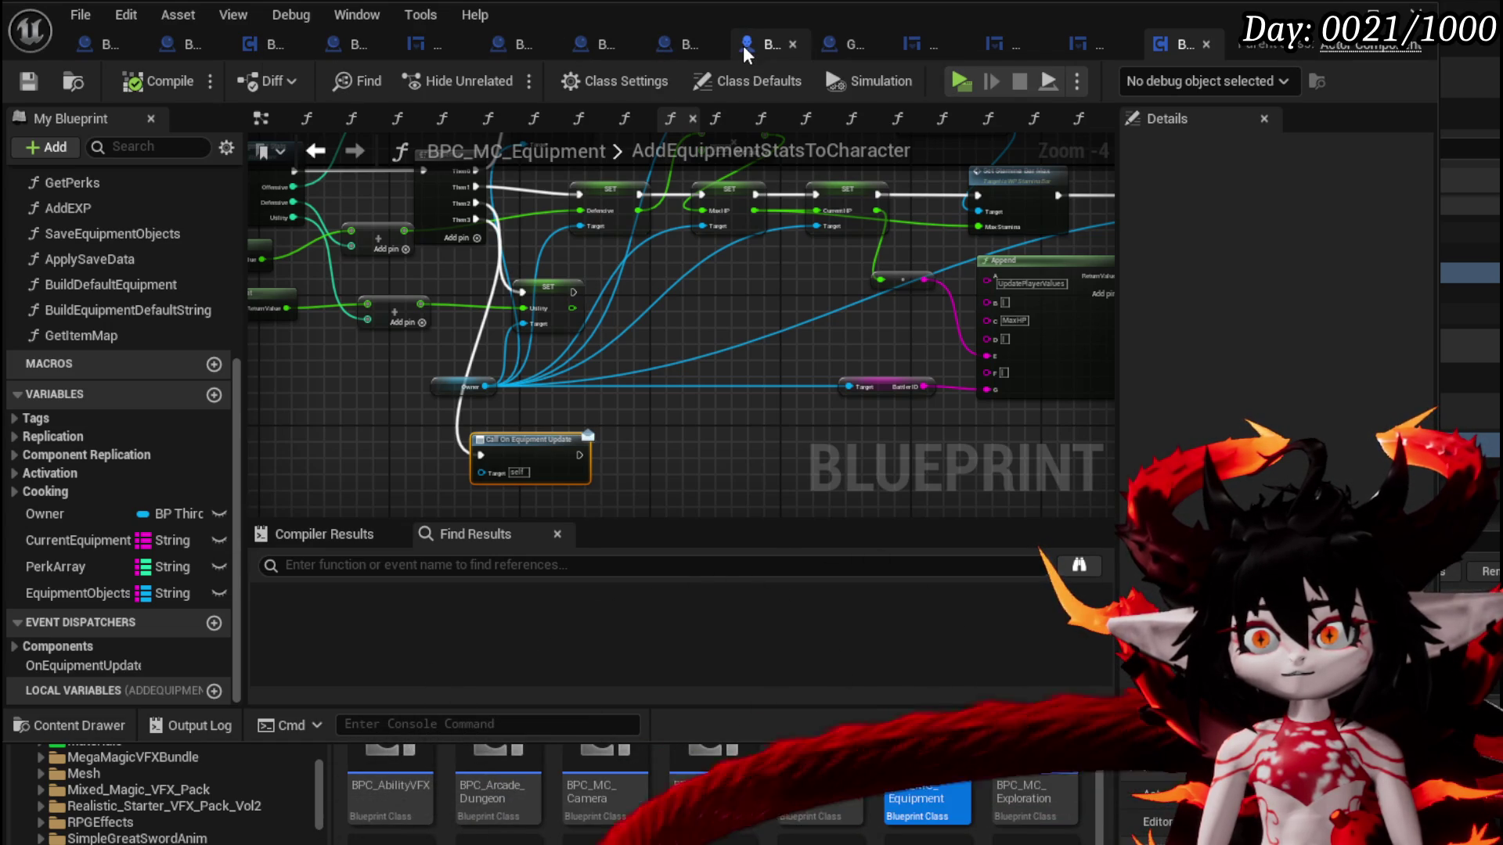
Switch to the BP_DC_RoomManager Blueprint and open its AddPlayer function from My Blueprint
scroll(544, 291, "down", 1)
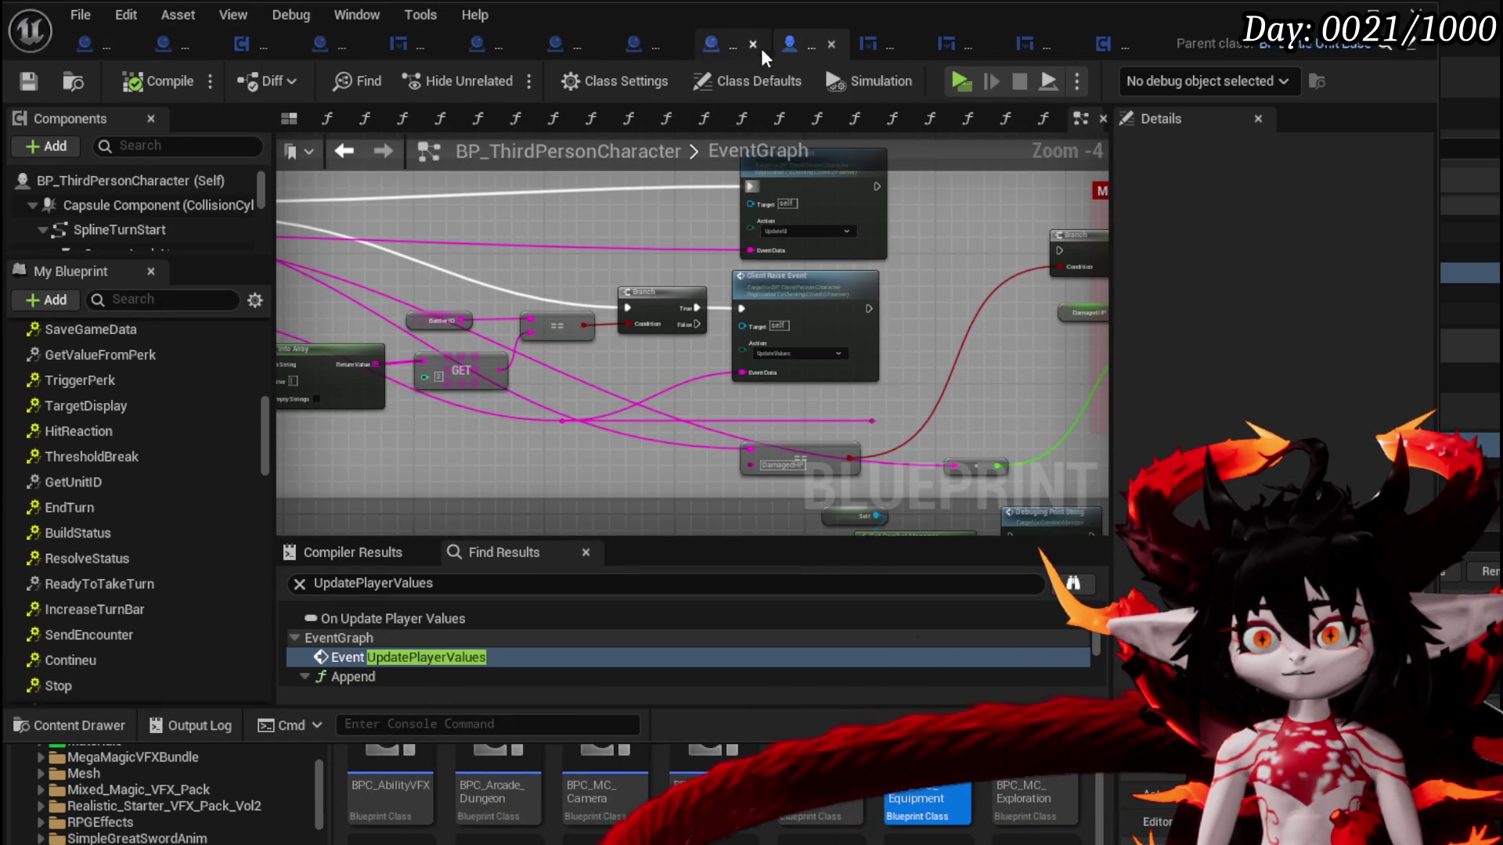
left_click(313, 44)
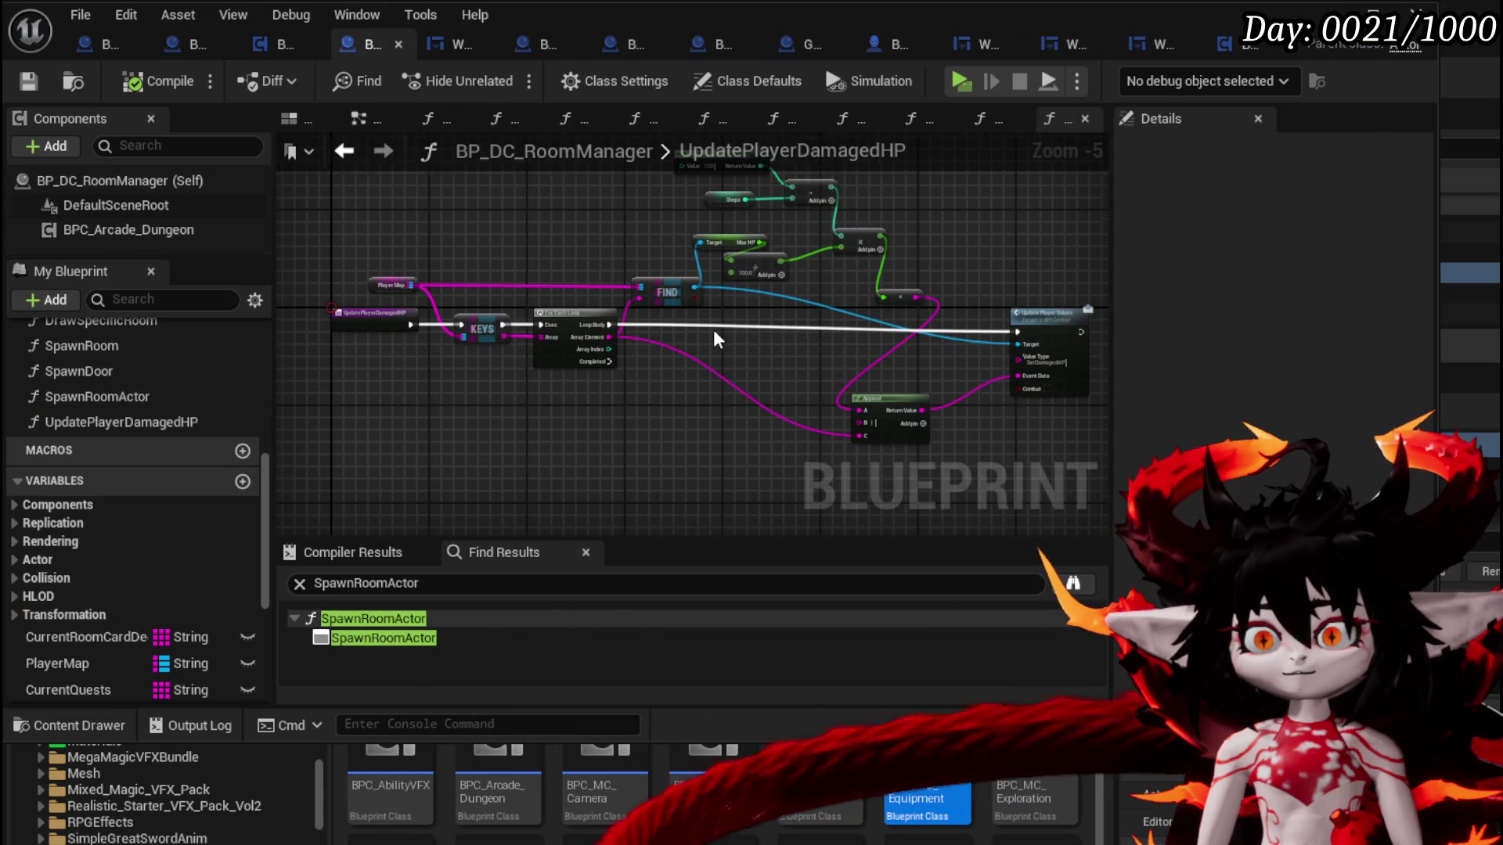
scroll(714, 338, "up", 2)
scroll(125, 353, "up", 5)
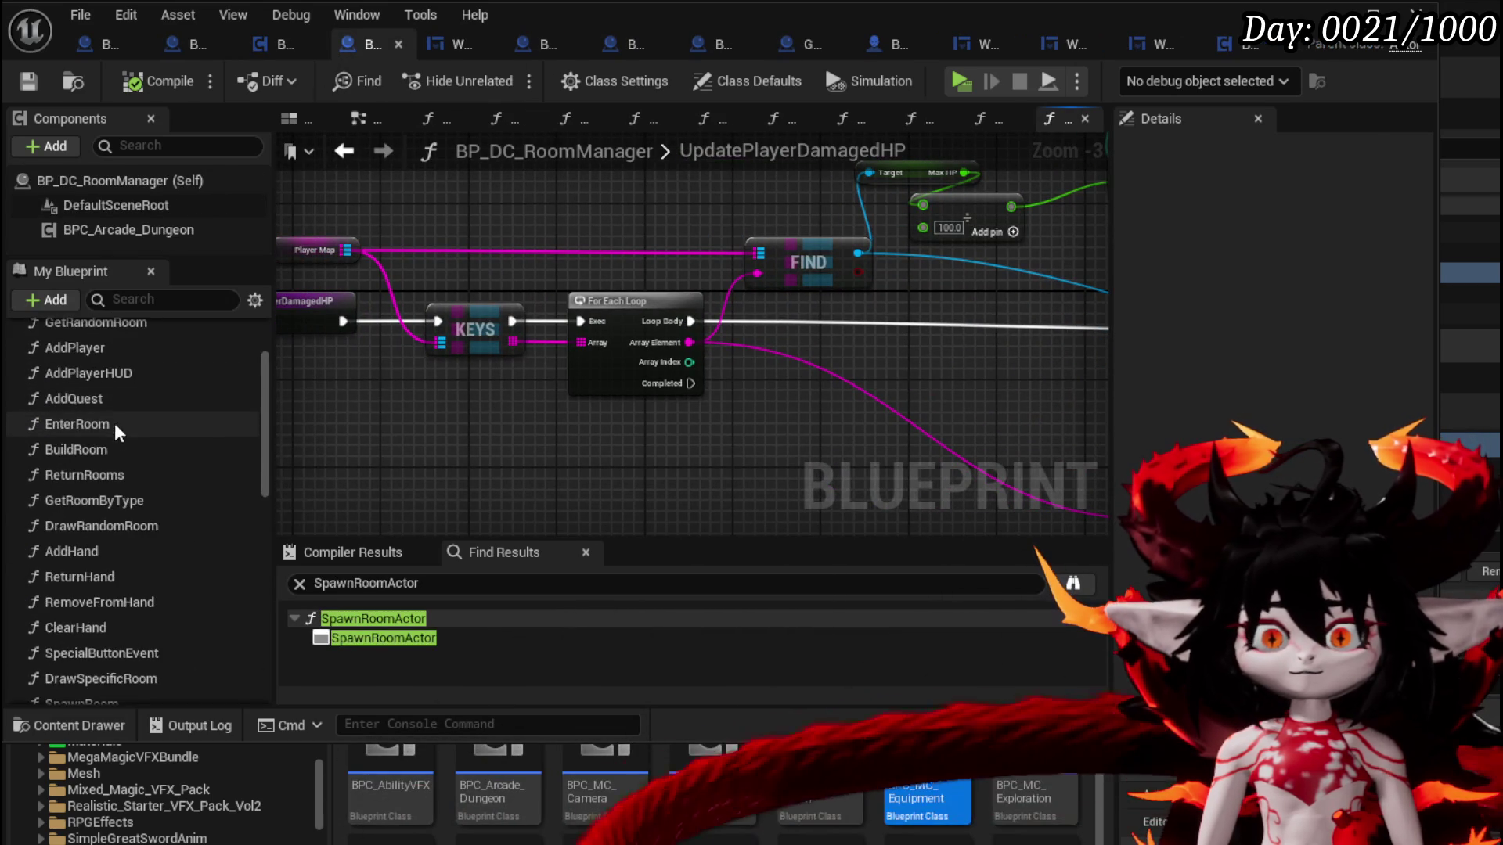
scroll(100, 421, "up", 3)
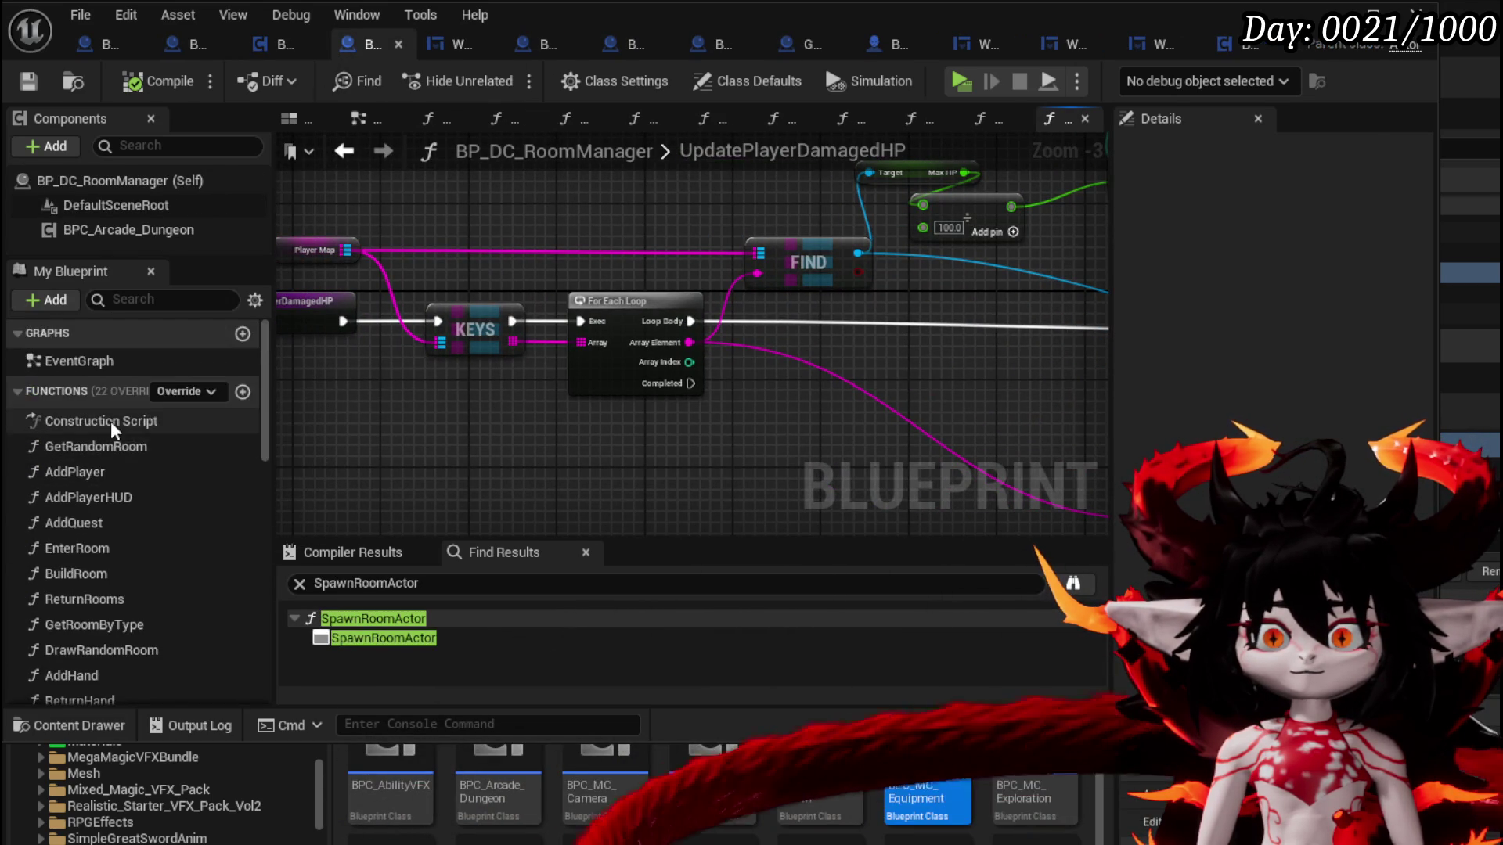
double_click(97, 473)
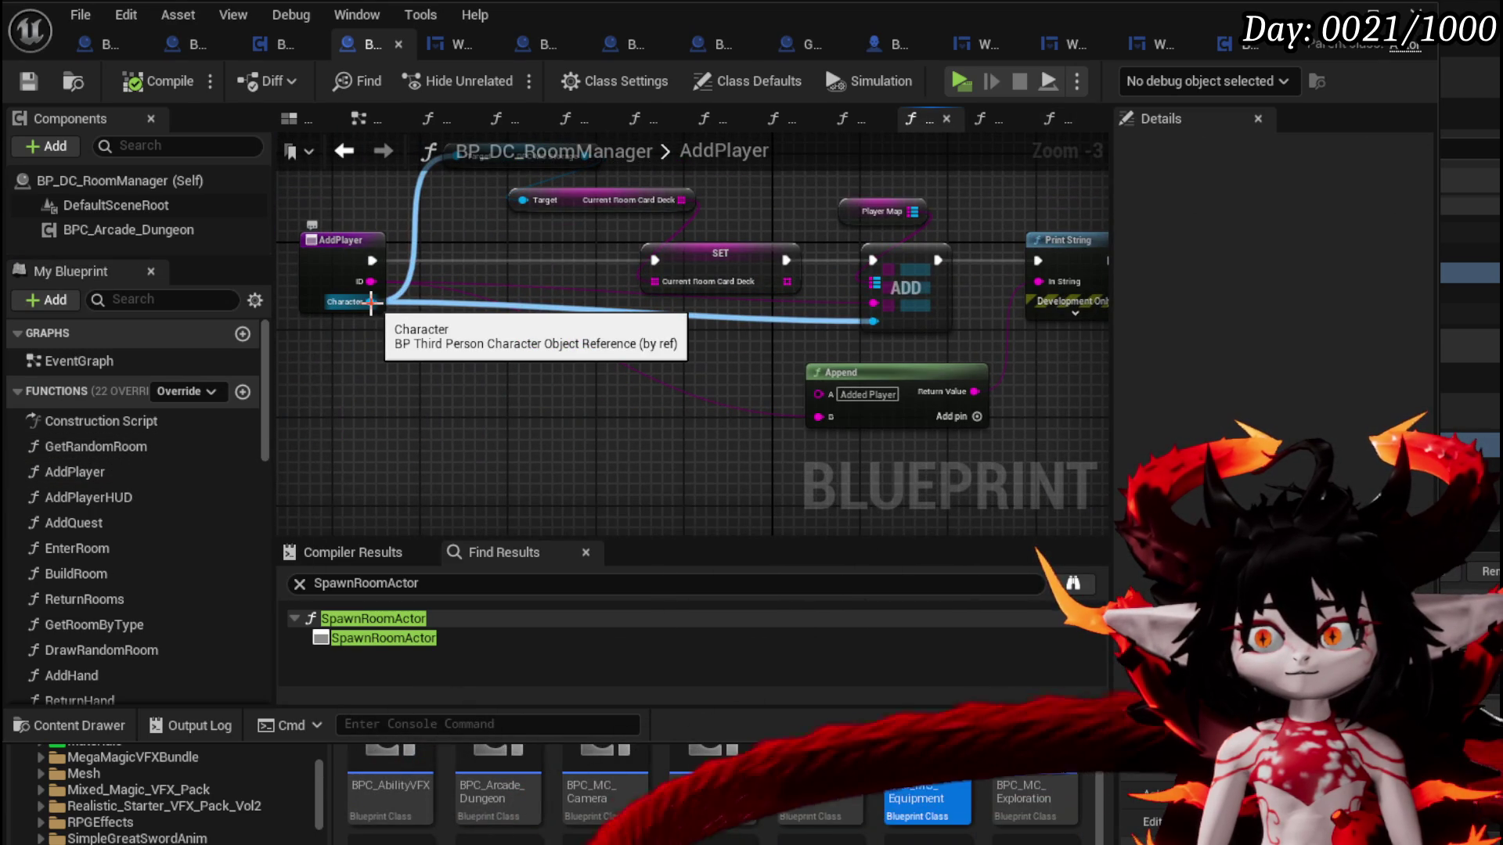
Add a Find node on Player Map above the ADD node
left_click_drag(371, 302, 453, 396)
key("Escape")
mouse_move(743, 259)
left_mouse_down()
mouse_move(511, 275)
mouse_move(658, 218)
left_mouse_up()
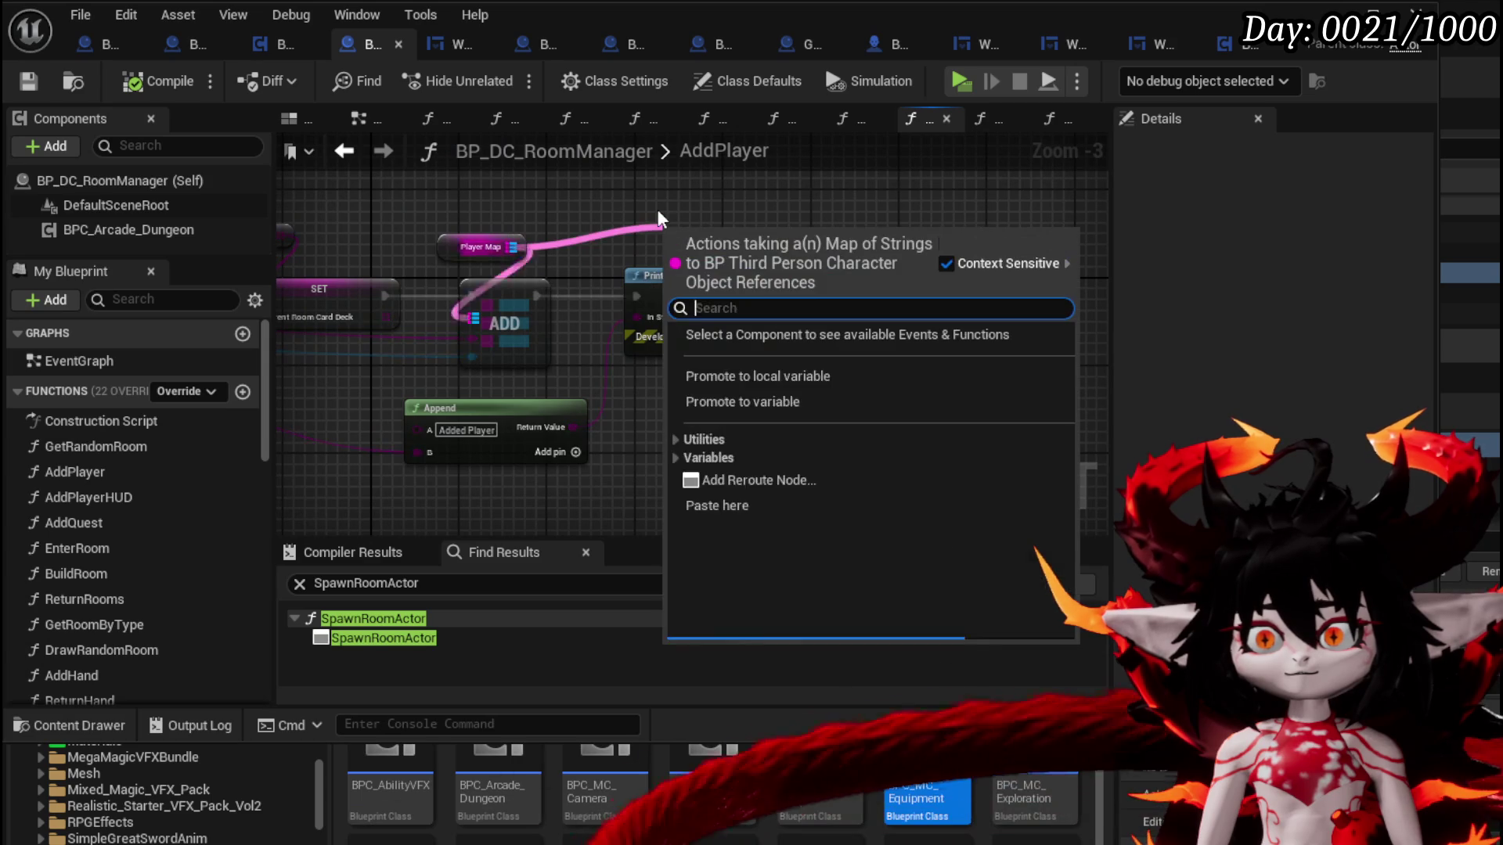
type("Find")
key("Return")
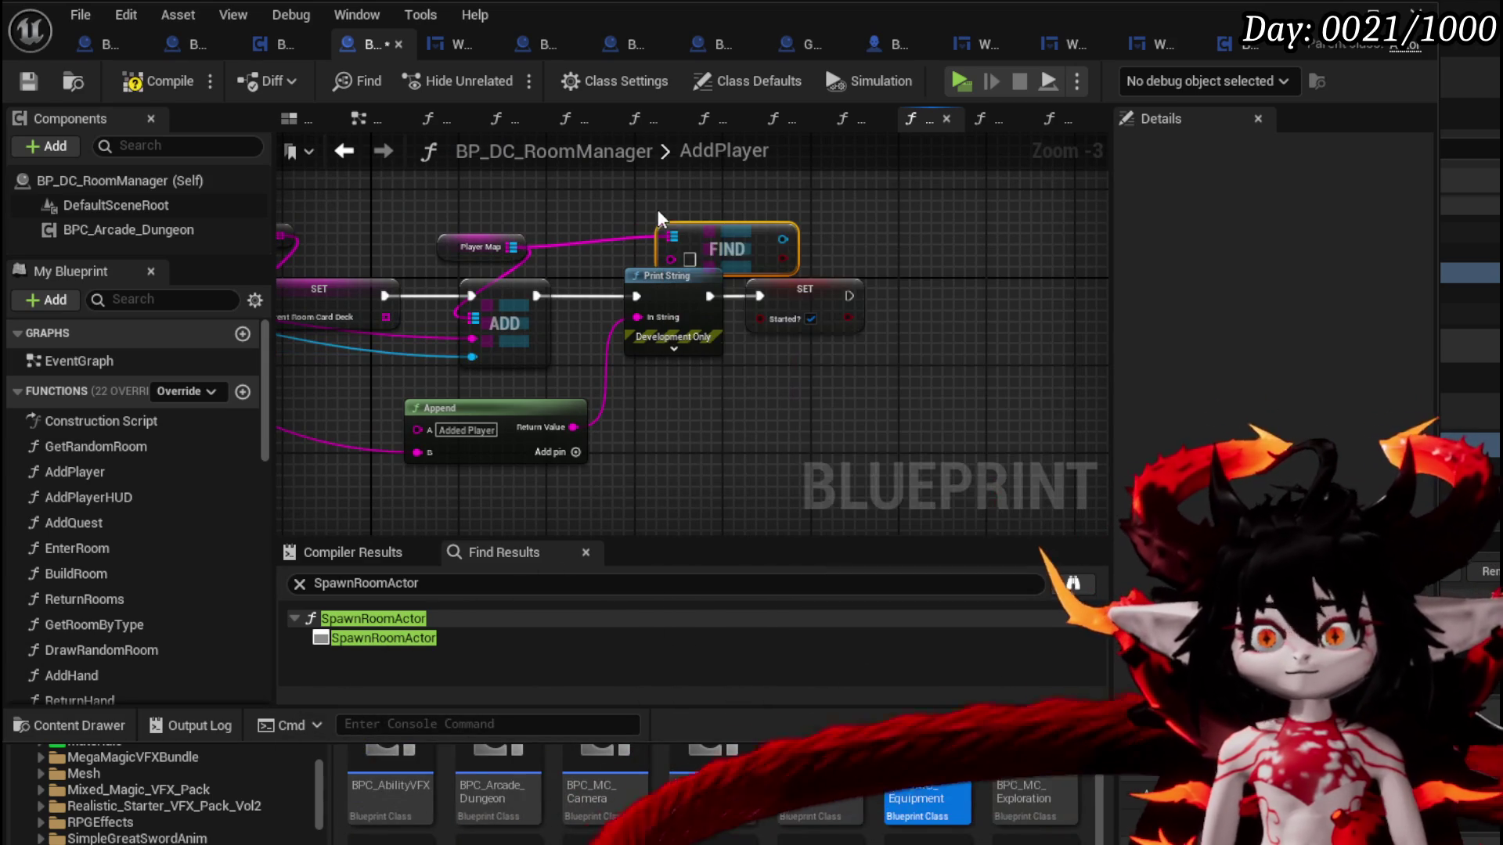
left_click_drag(739, 244, 685, 193)
left_click(469, 327)
Get BPC_MC_Equipment from the Find result, bind On Equipment Update, and wire SET into it
mouse_move(471, 336)
left_mouse_down()
mouse_move(633, 229)
mouse_move(524, 260)
mouse_move(698, 227)
left_mouse_up()
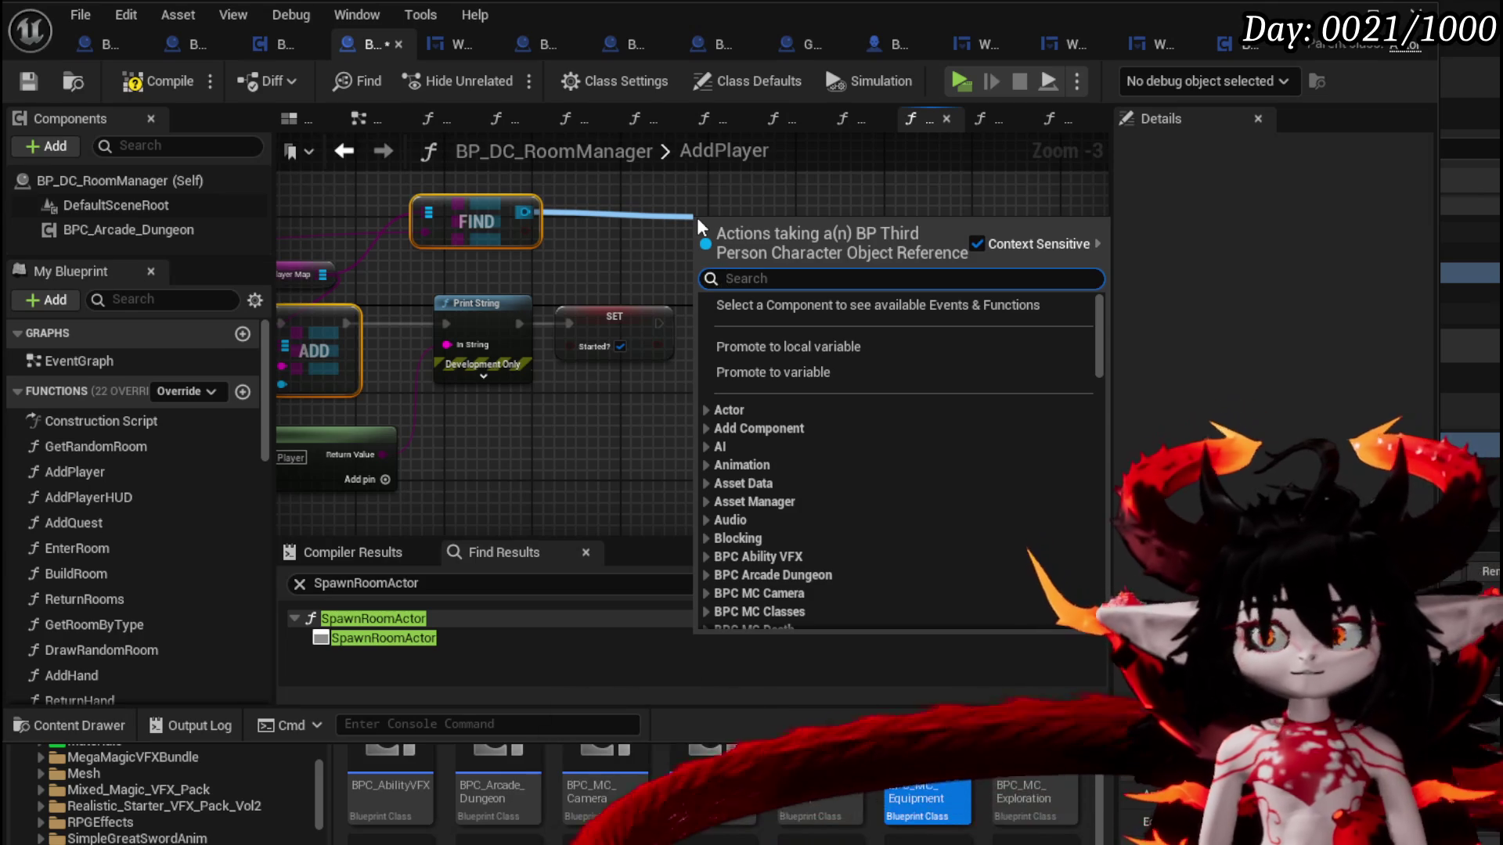
type("BPC Eq")
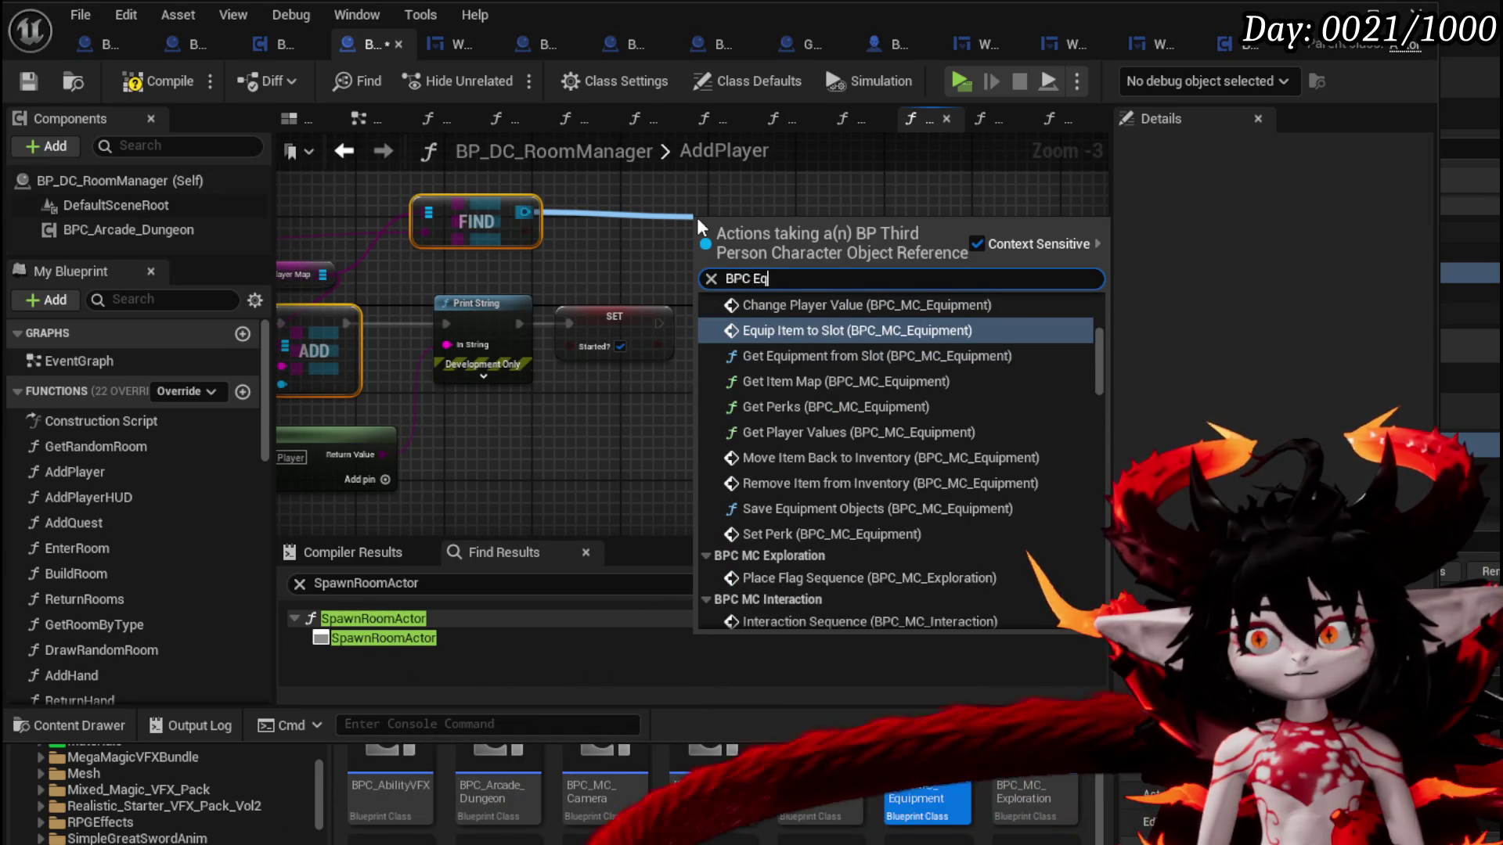
type("uipment")
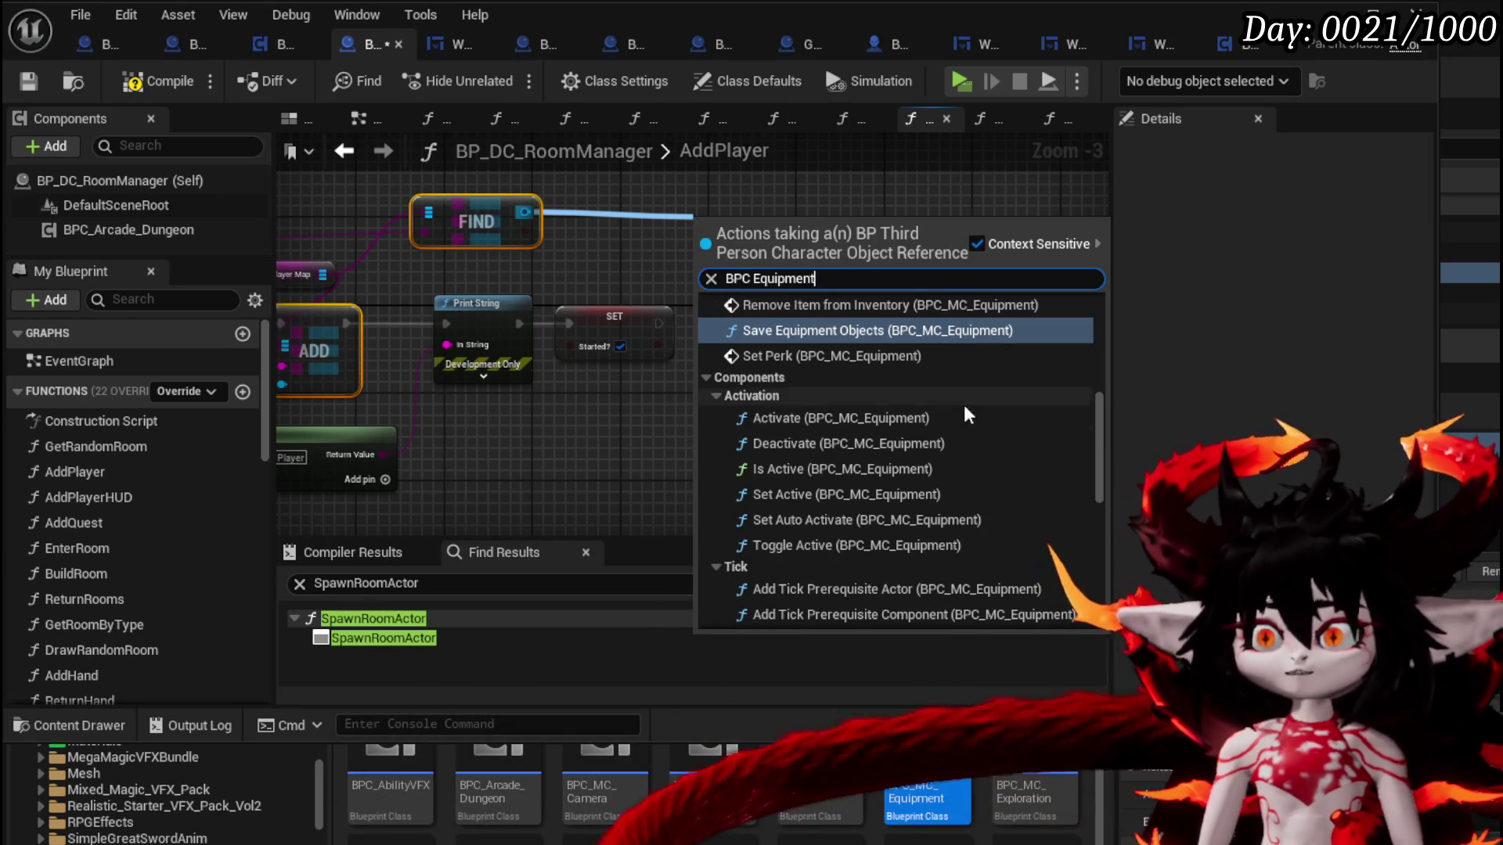
scroll(900, 430, "down", 10)
left_click(783, 496)
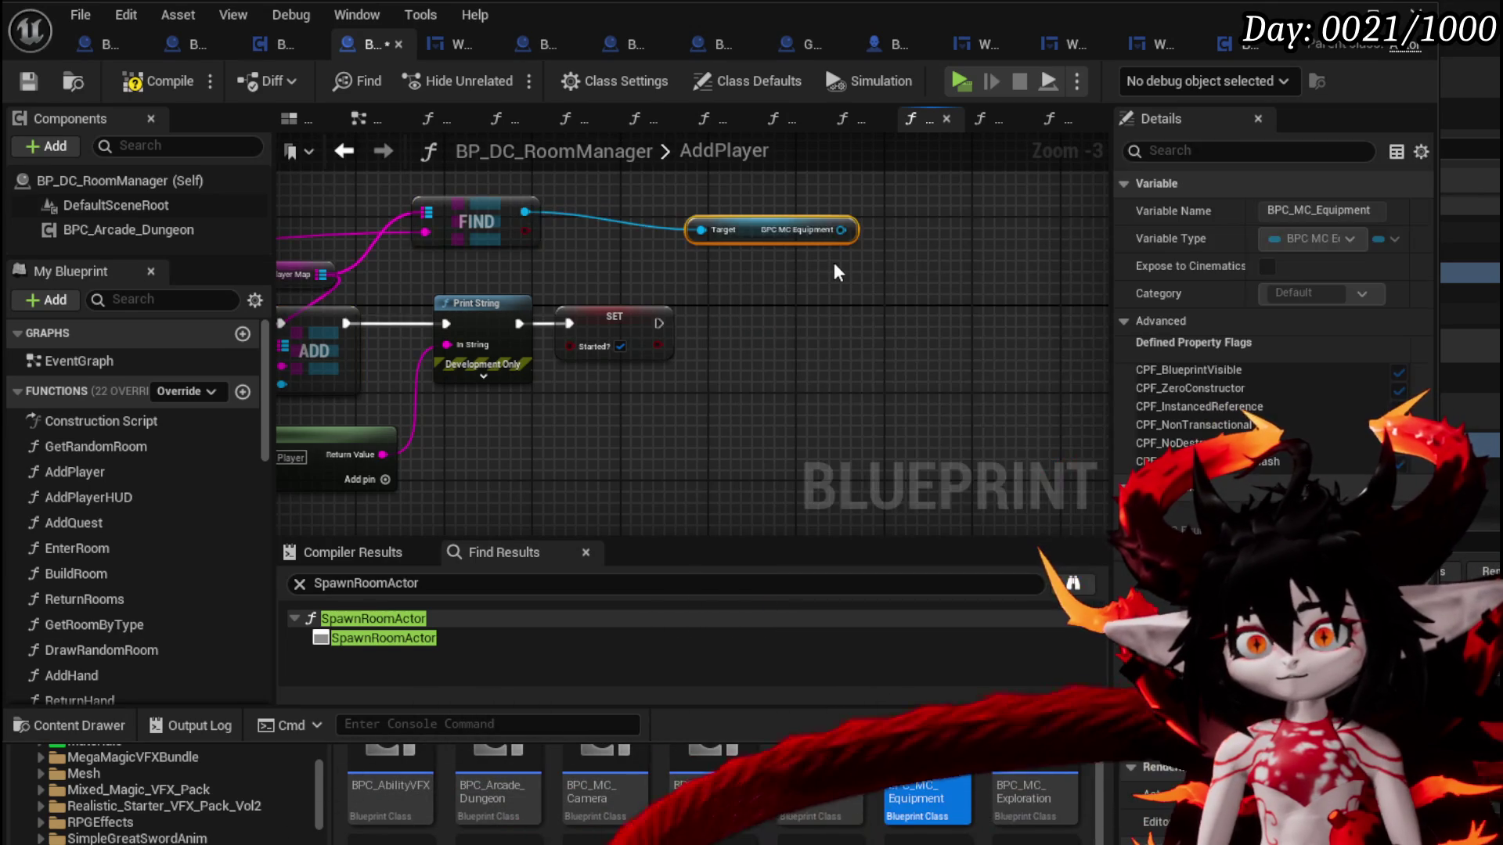
left_click_drag(840, 229, 854, 321)
type("Bi")
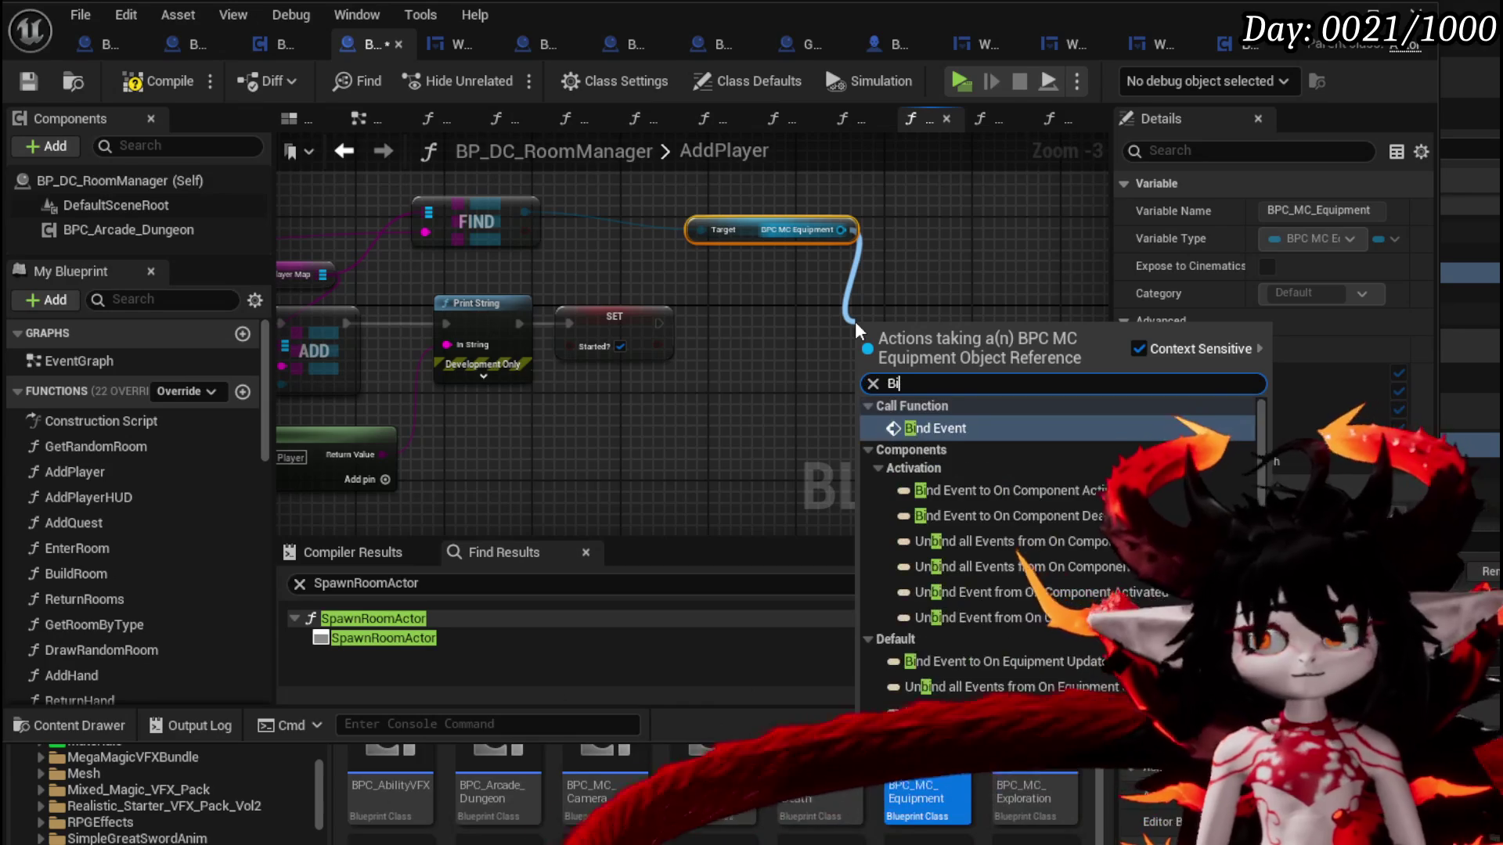
type("nd on equ")
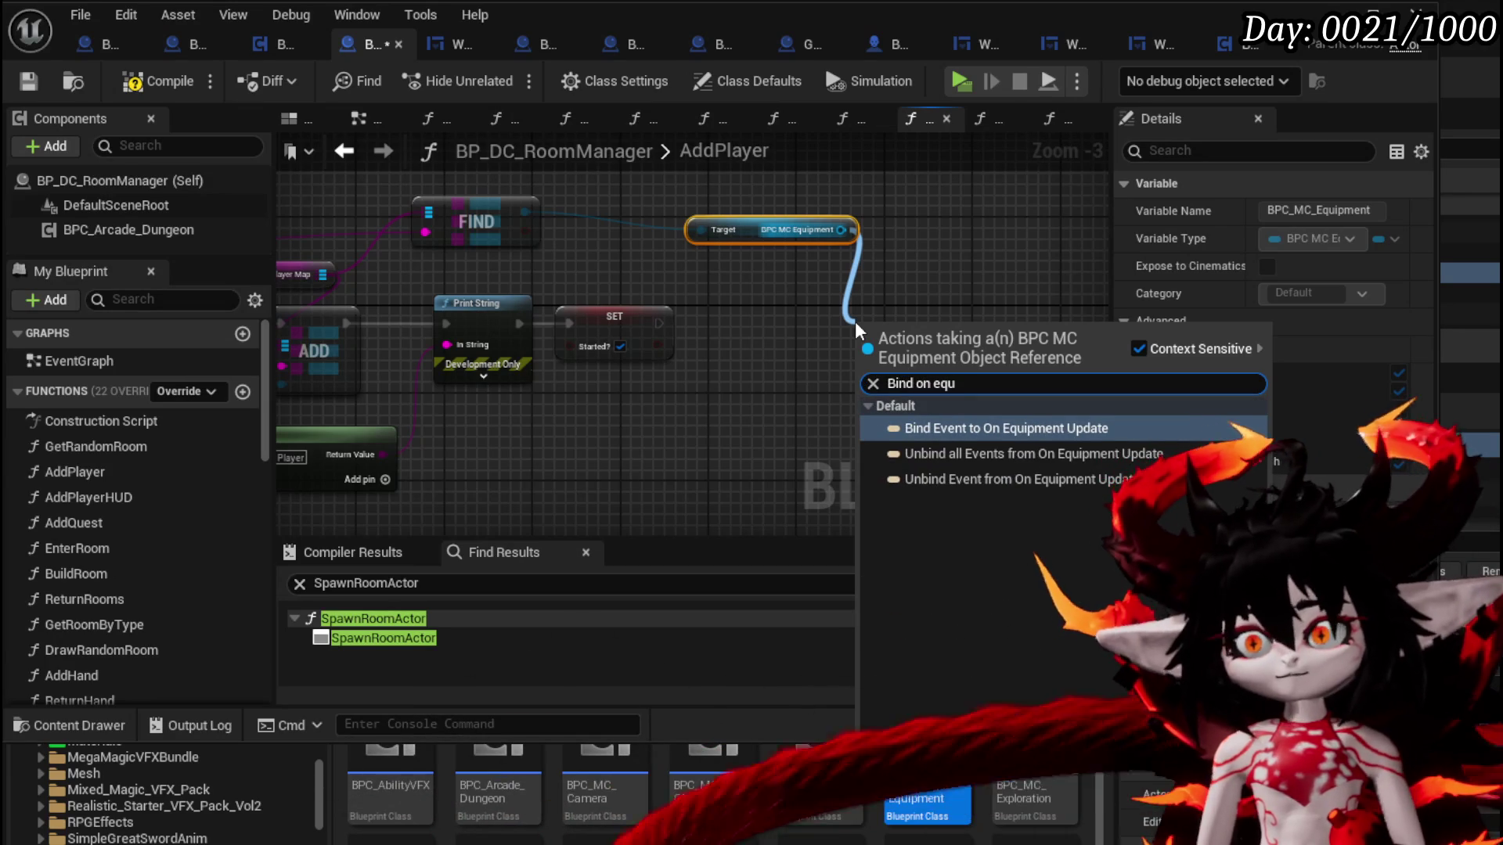
left_click(970, 429)
mouse_move(654, 324)
left_mouse_down()
mouse_move(866, 347)
mouse_move(884, 310)
left_mouse_up()
Create an event for the binding that calls UpdatePlayerDamagedHP
left_click_drag(845, 380, 834, 443)
left_click(910, 544)
scroll(514, 513, "down", 7)
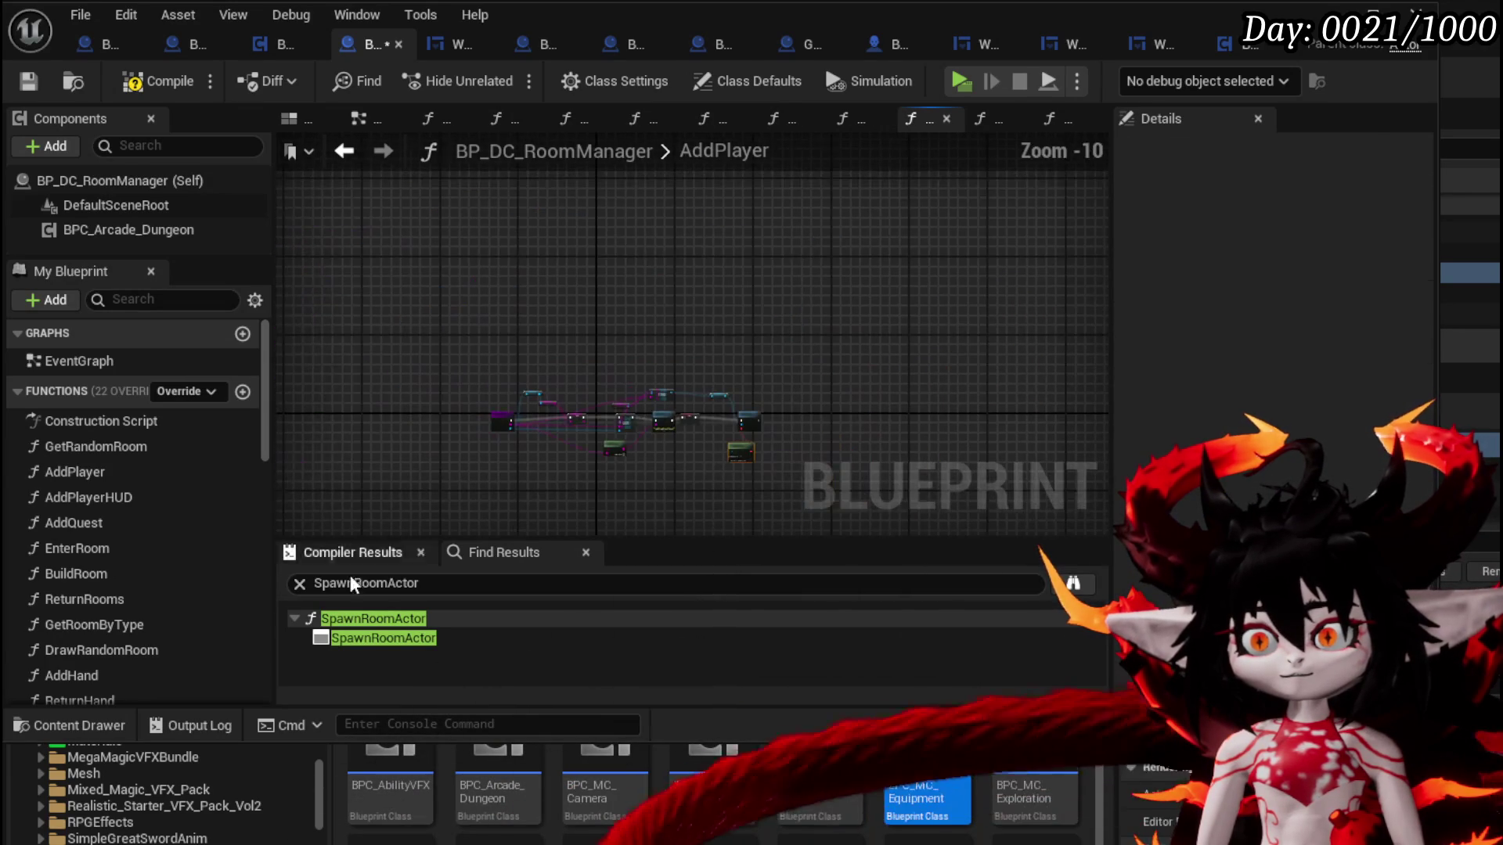
scroll(144, 604, "down", 5)
scroll(645, 504, "up", 3)
scroll(829, 440, "up", 3)
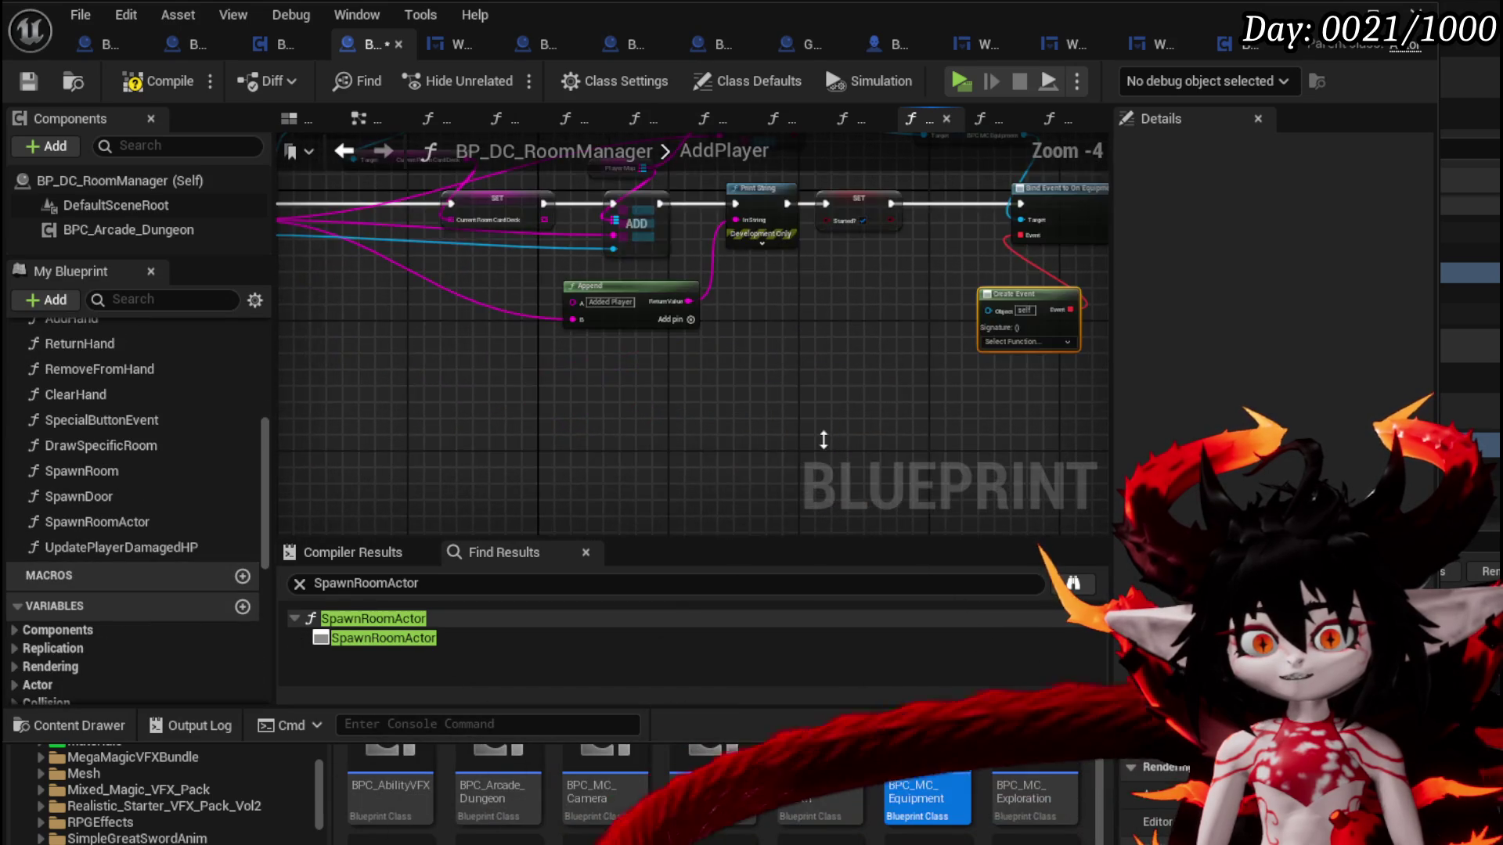
scroll(828, 437, "down", 2)
scroll(828, 437, "up", 5)
left_click_drag(855, 373, 398, 402)
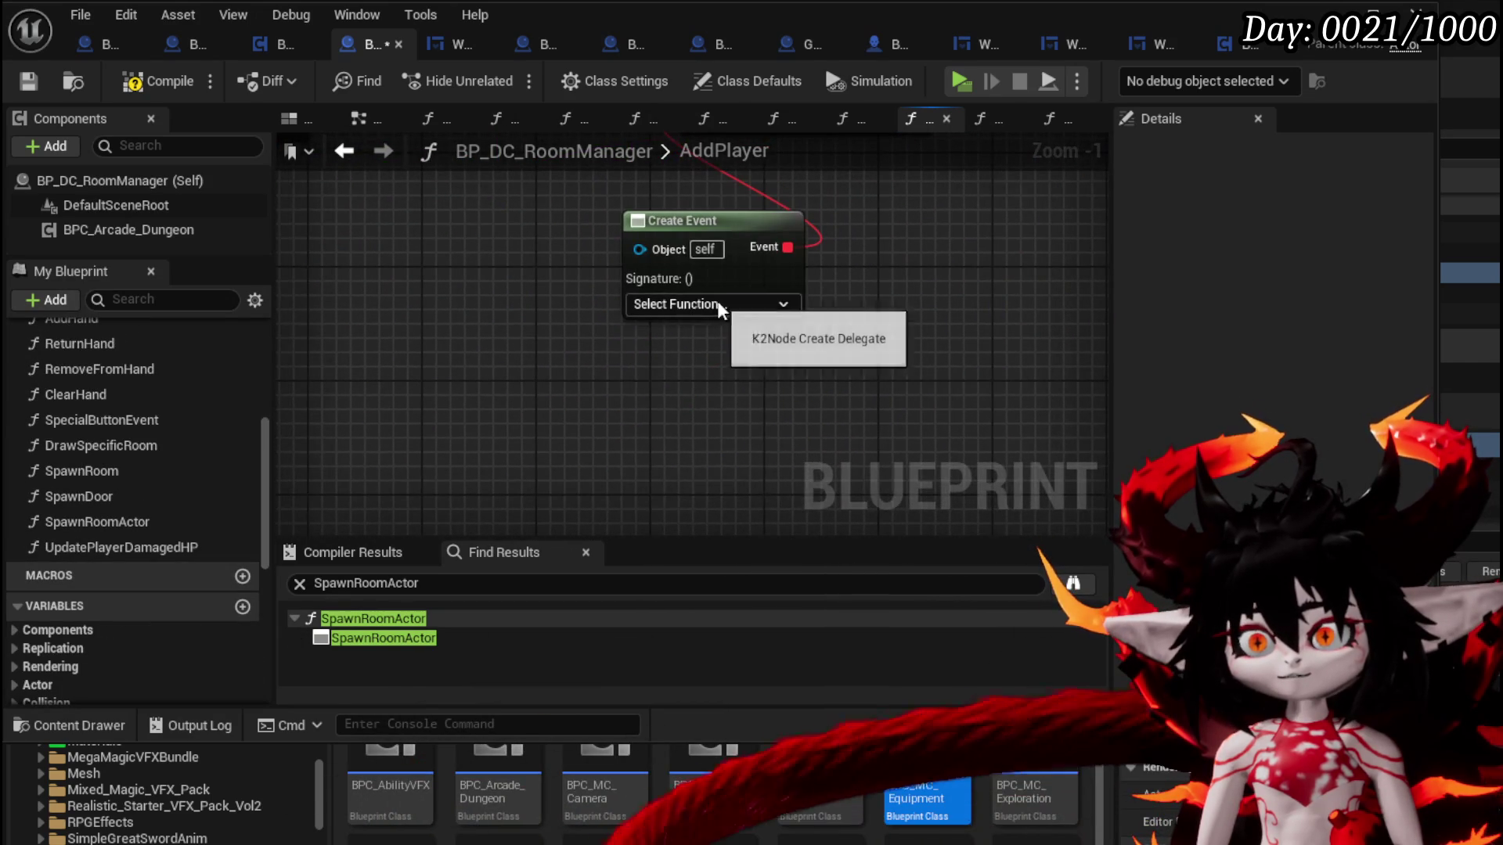
left_click(717, 304)
left_click(680, 496)
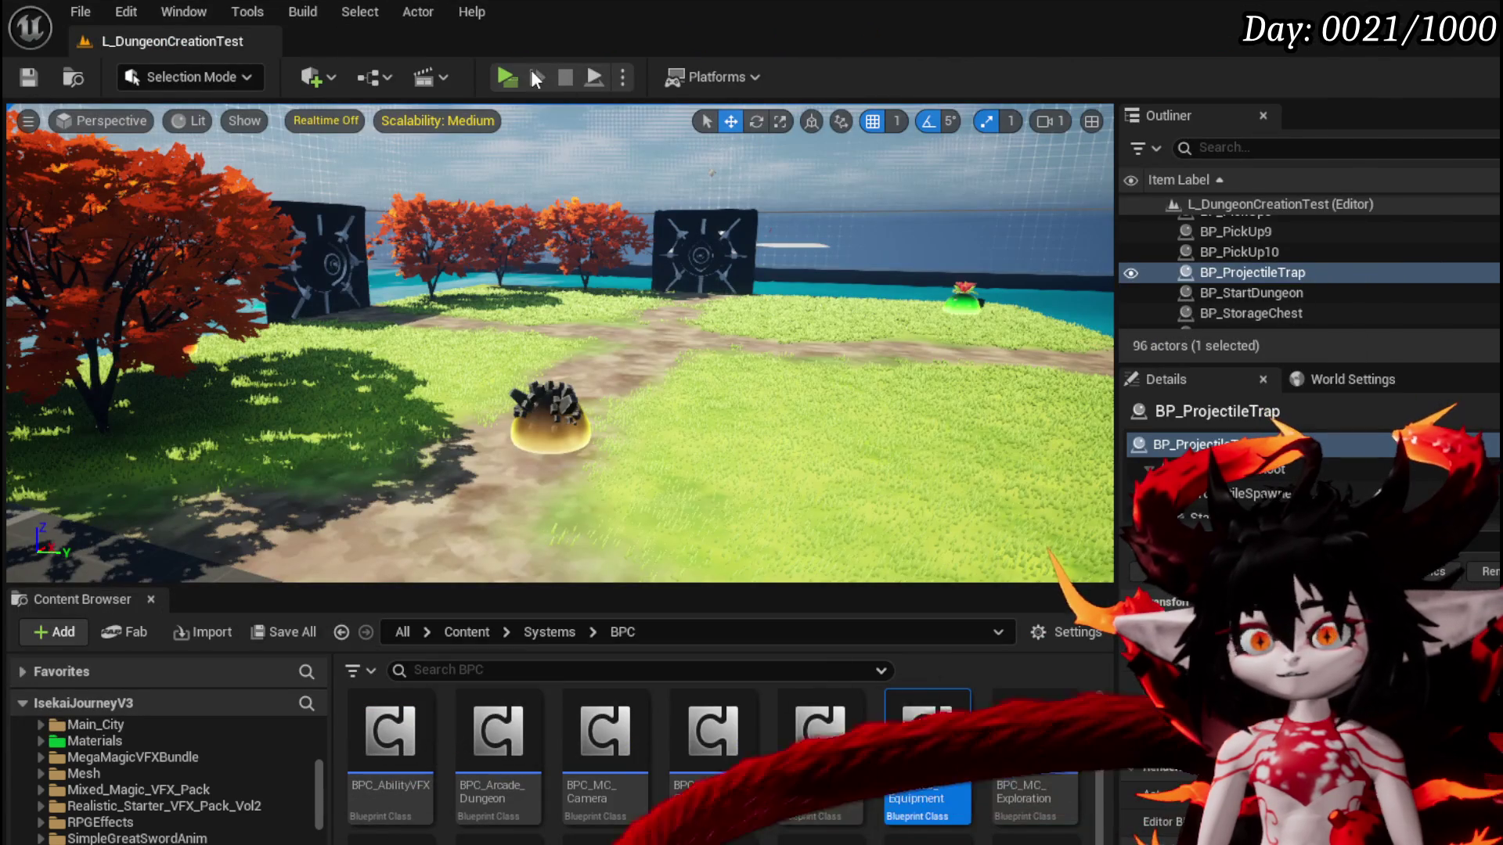
Start a playtest and take all the loot from the chest
left_click(518, 74)
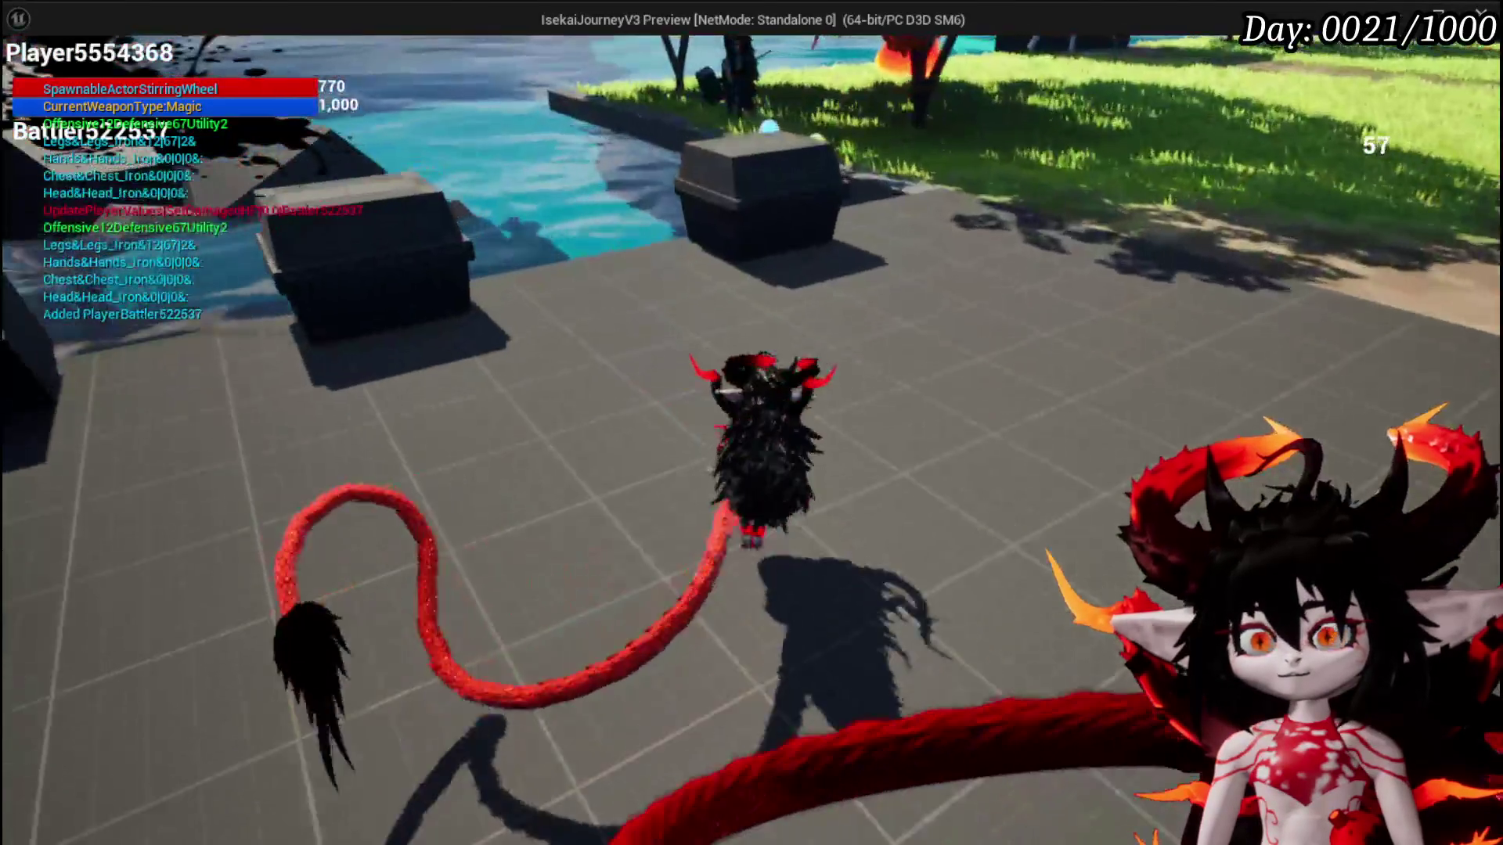
key("e")
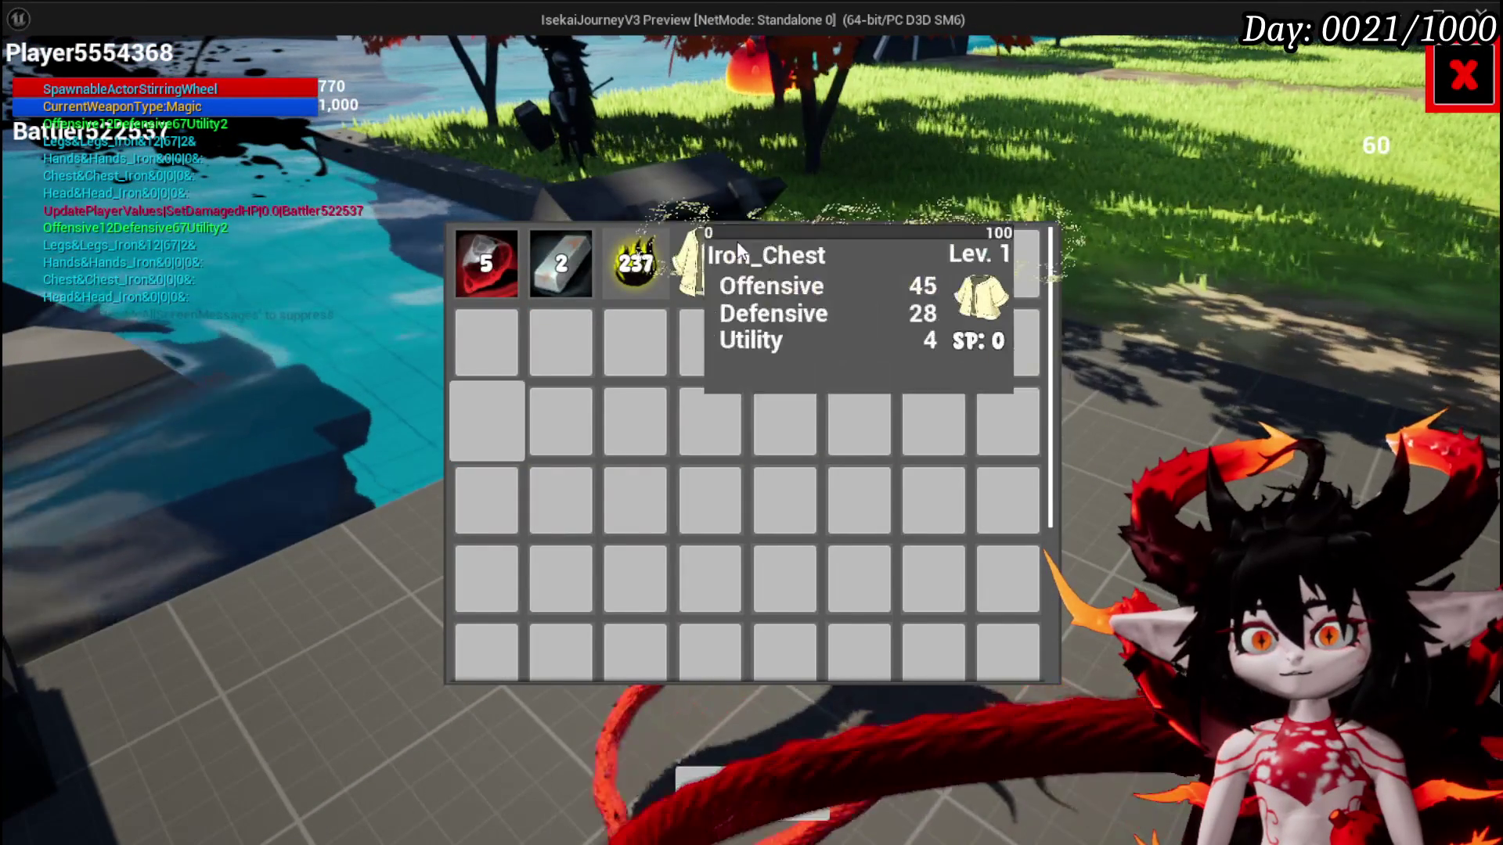
left_click(775, 796)
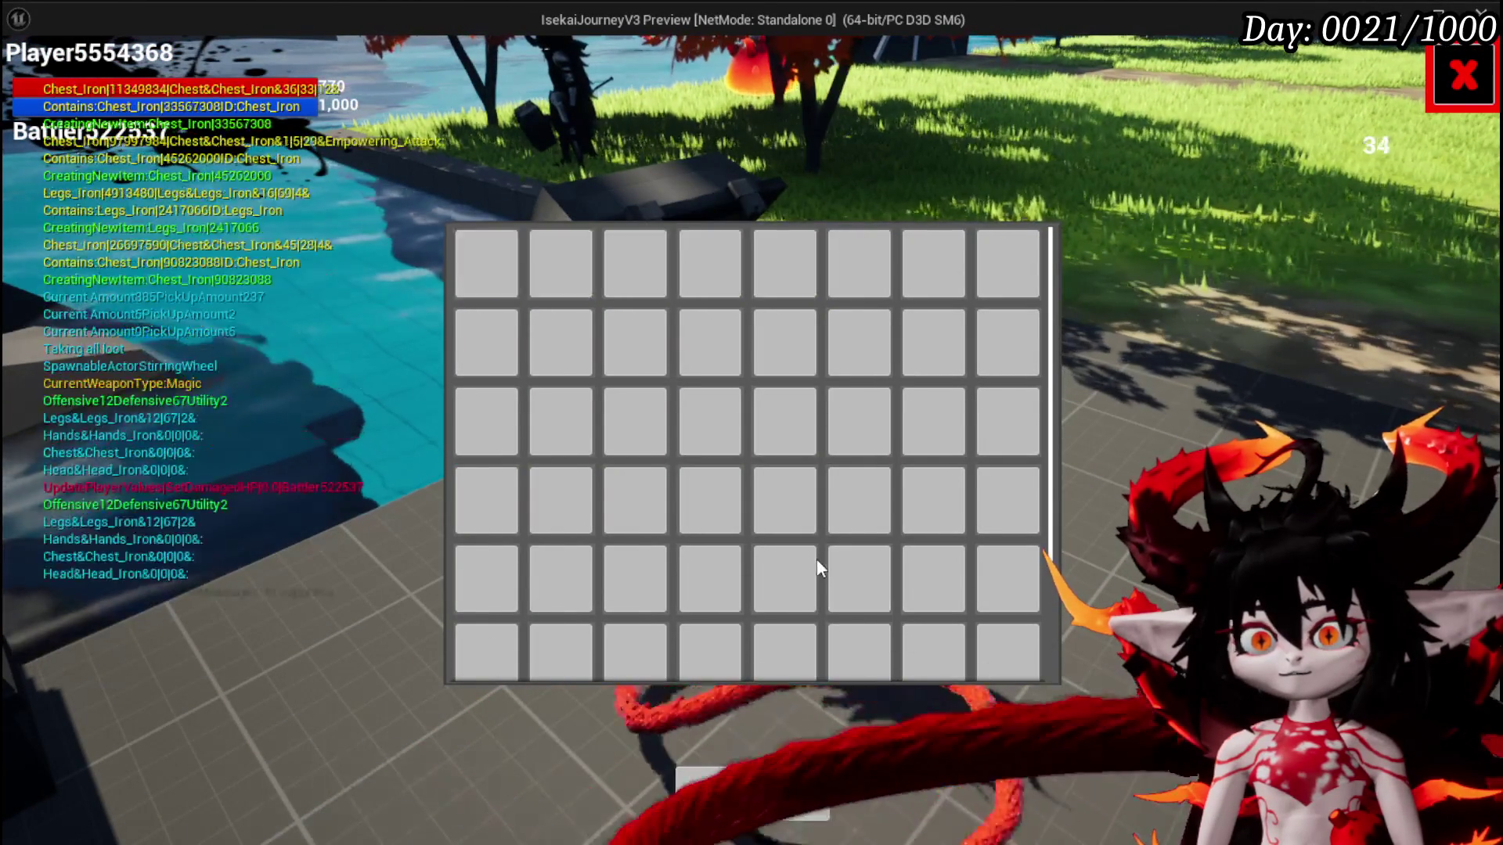
Check the stats in the Equipment panel, then save the game from Settings
key("Tab")
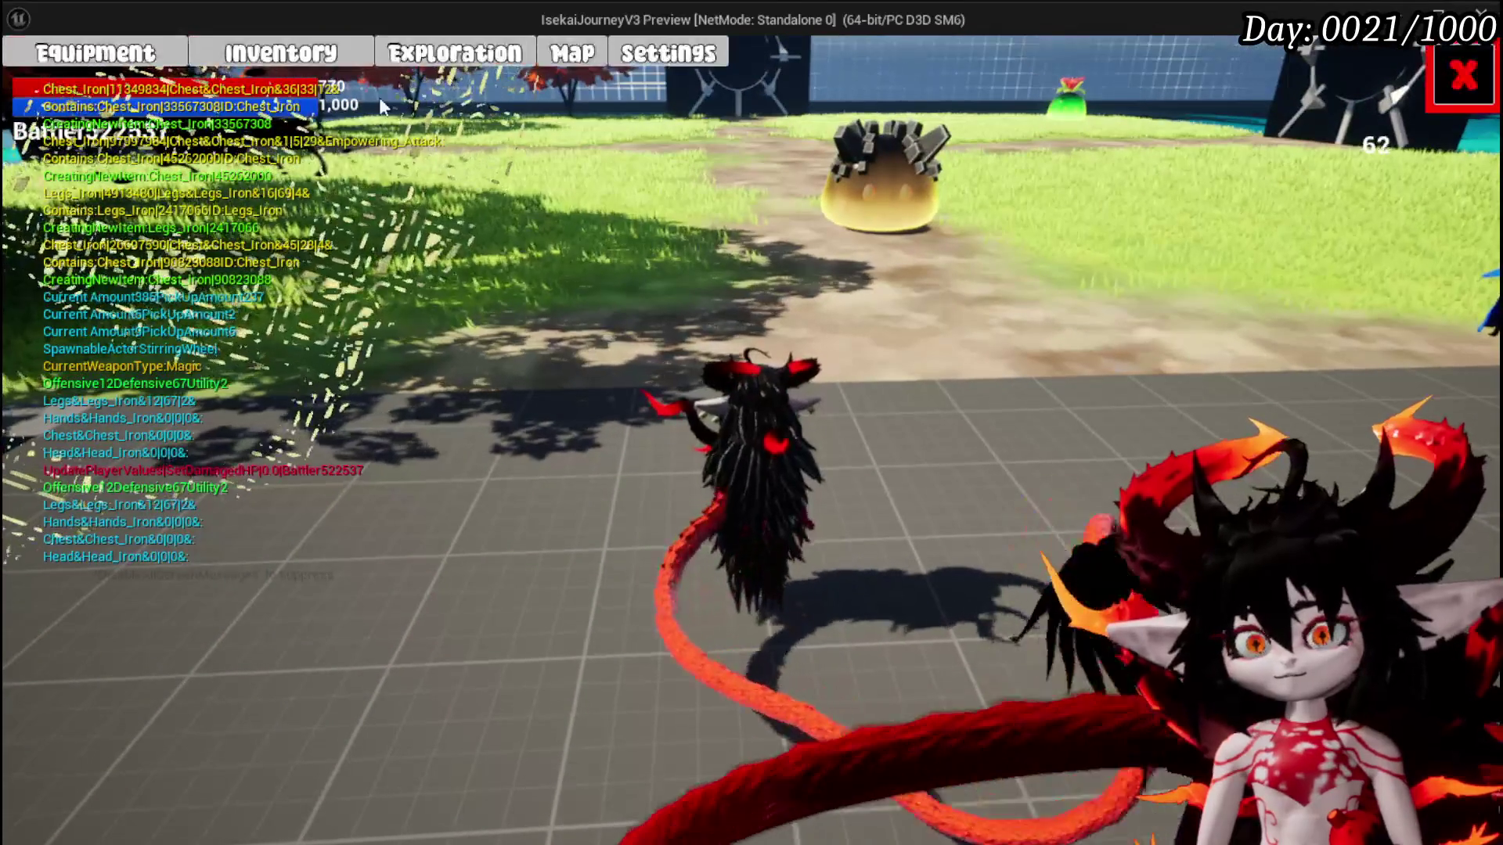
left_click(133, 55)
mouse_move(1184, 298)
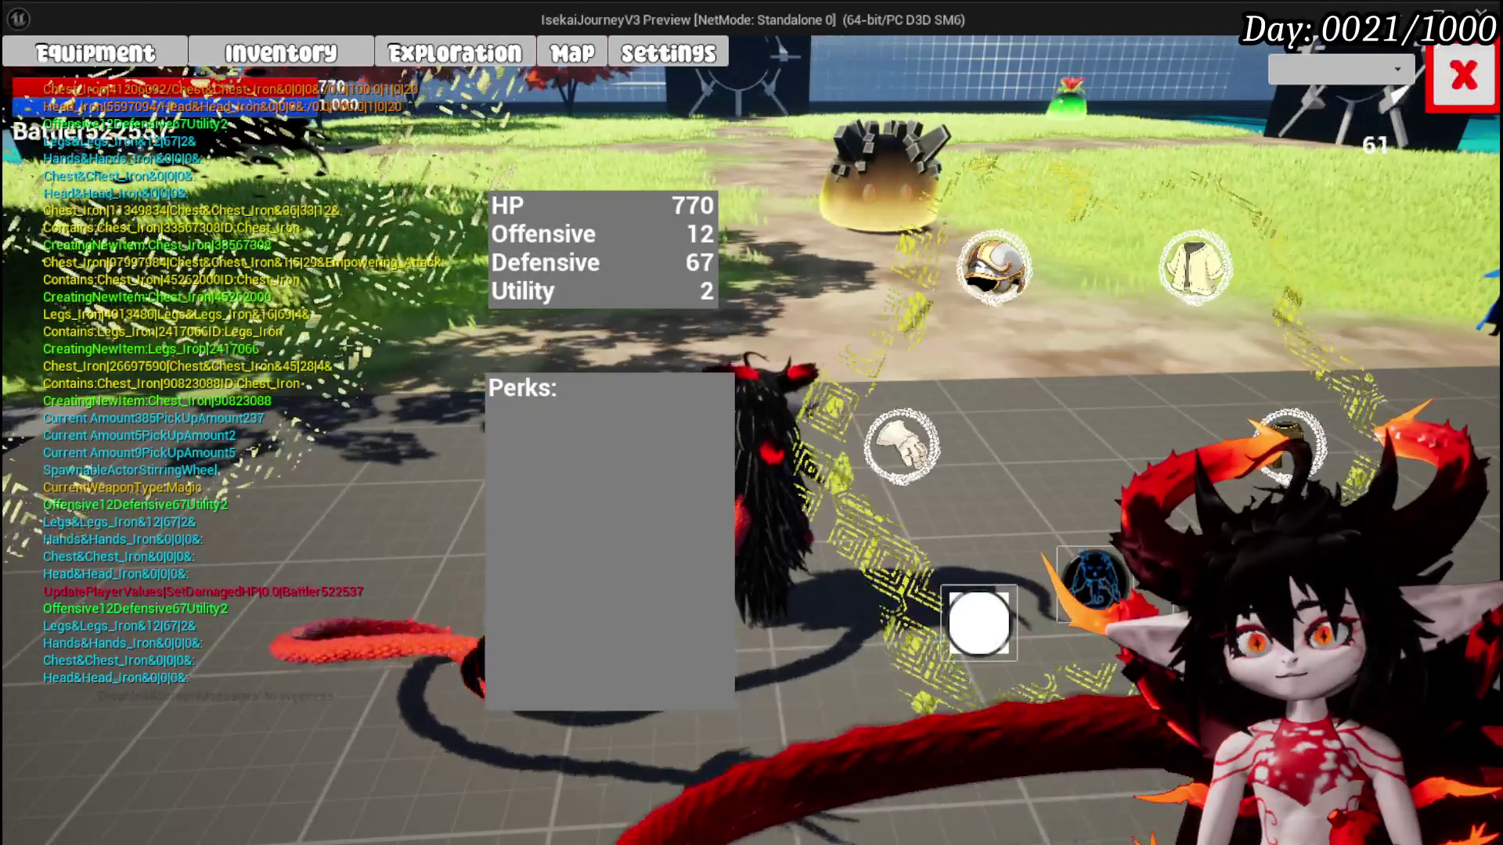
left_click(1461, 74)
key("Escape")
left_click(904, 428)
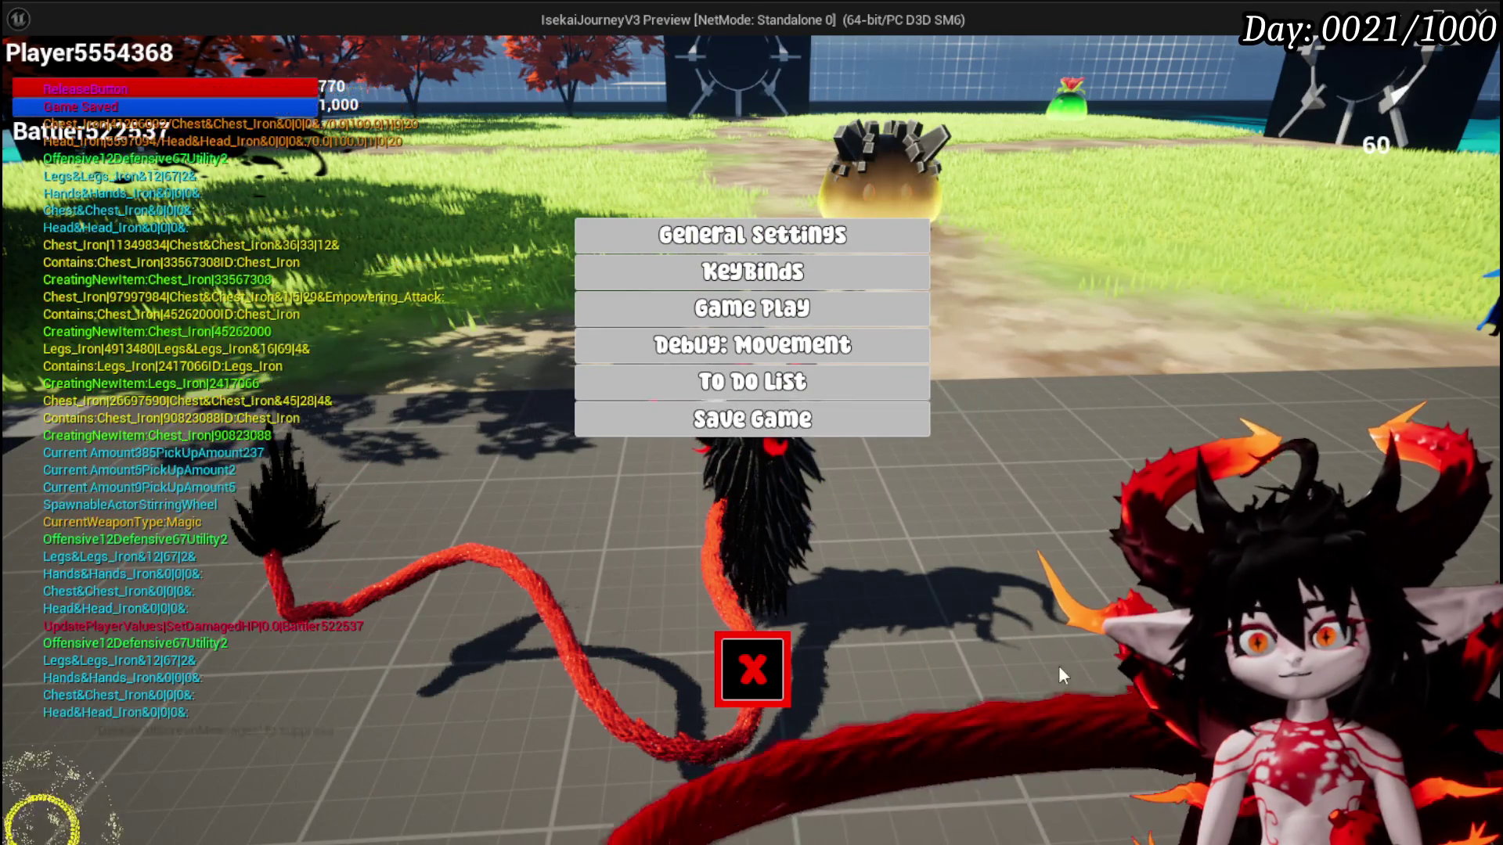
Close settings, travel to the FloatingIsland, and show the in-game menu bar
left_click(767, 694)
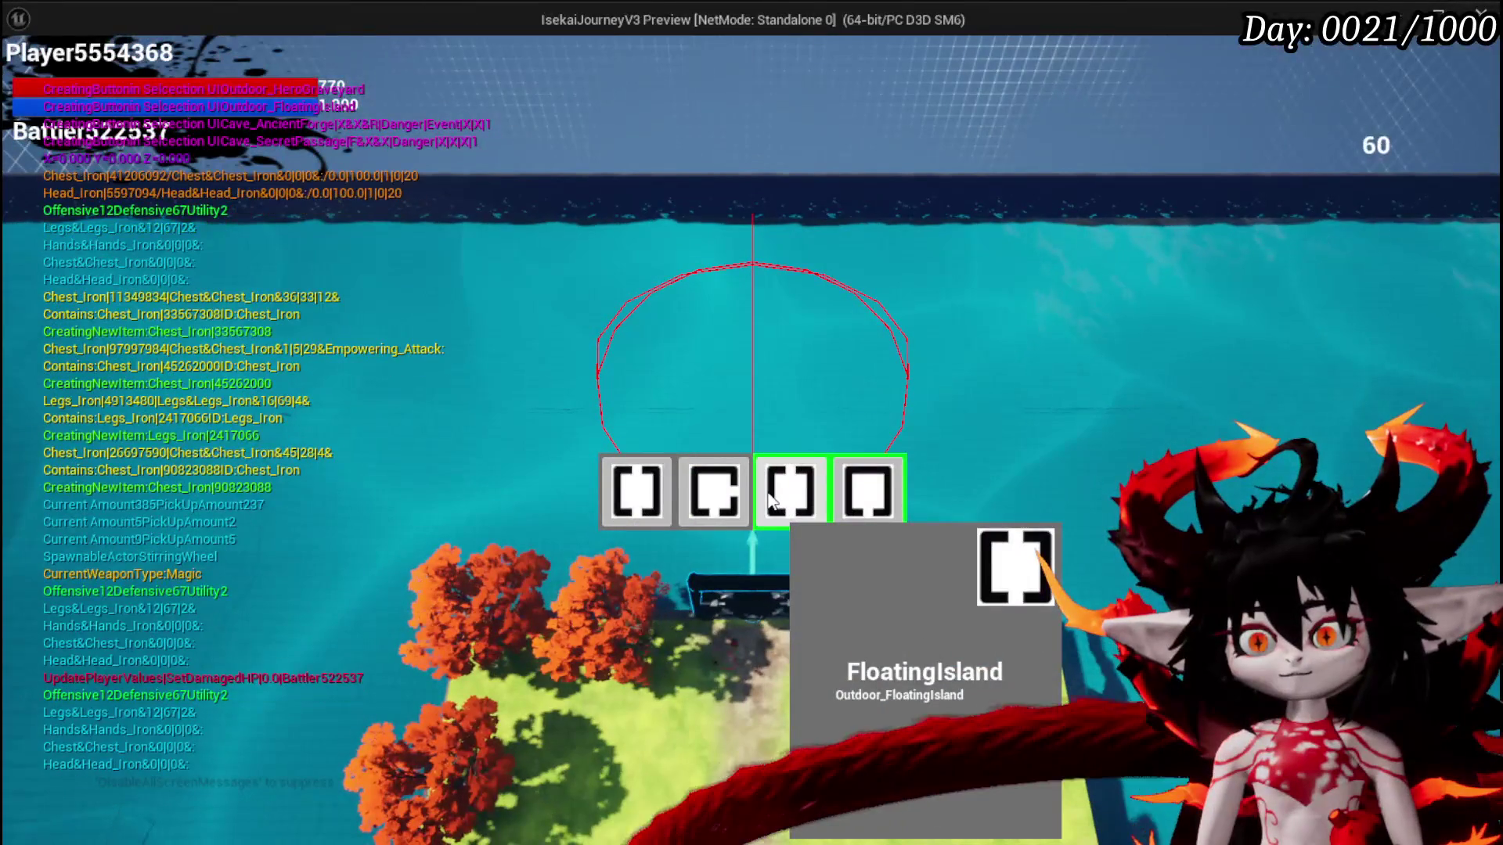
left_click(769, 501)
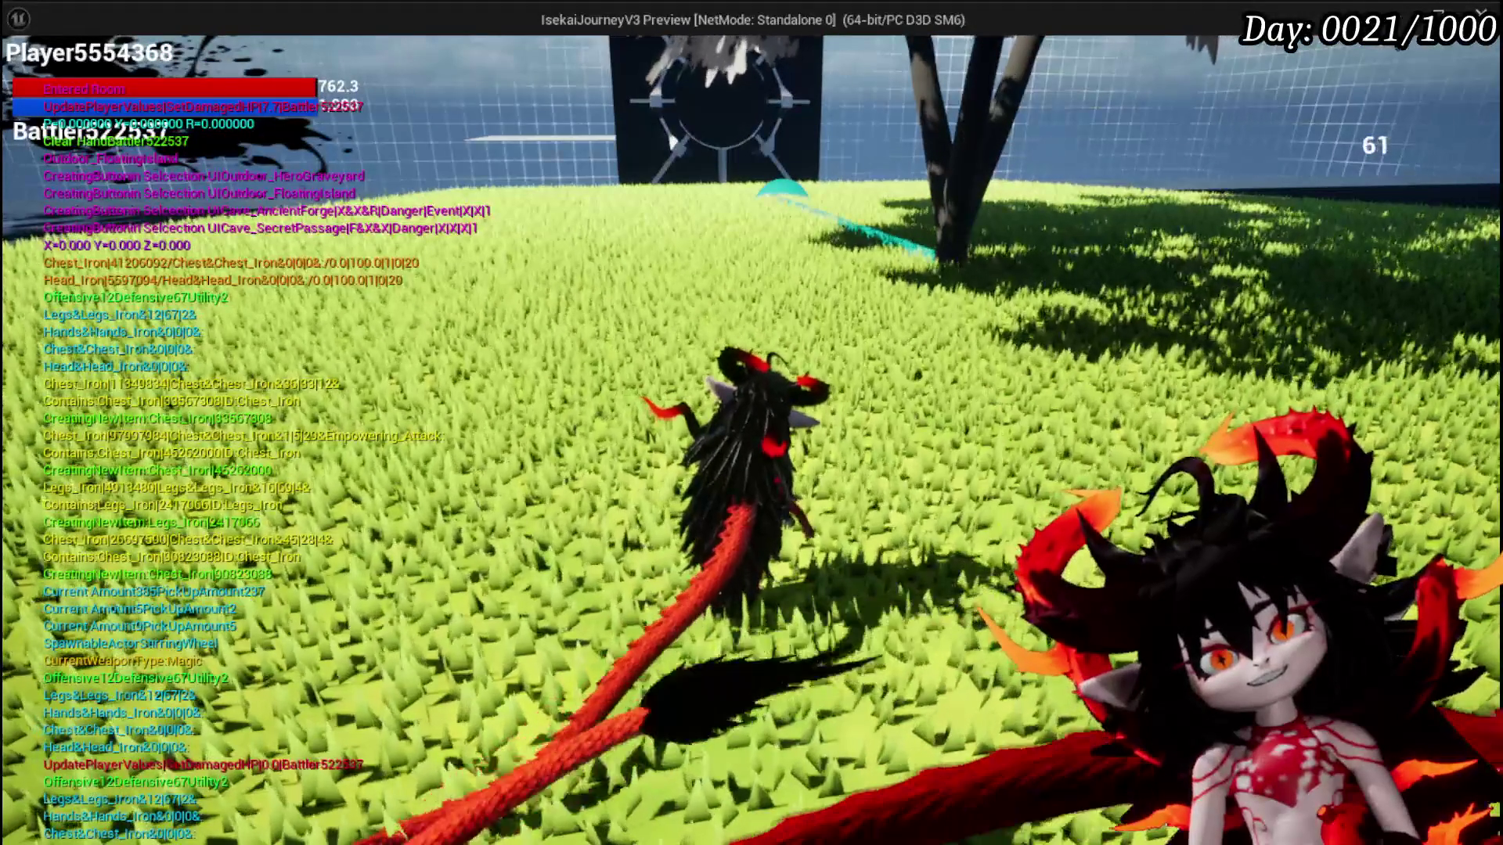
key("Tab")
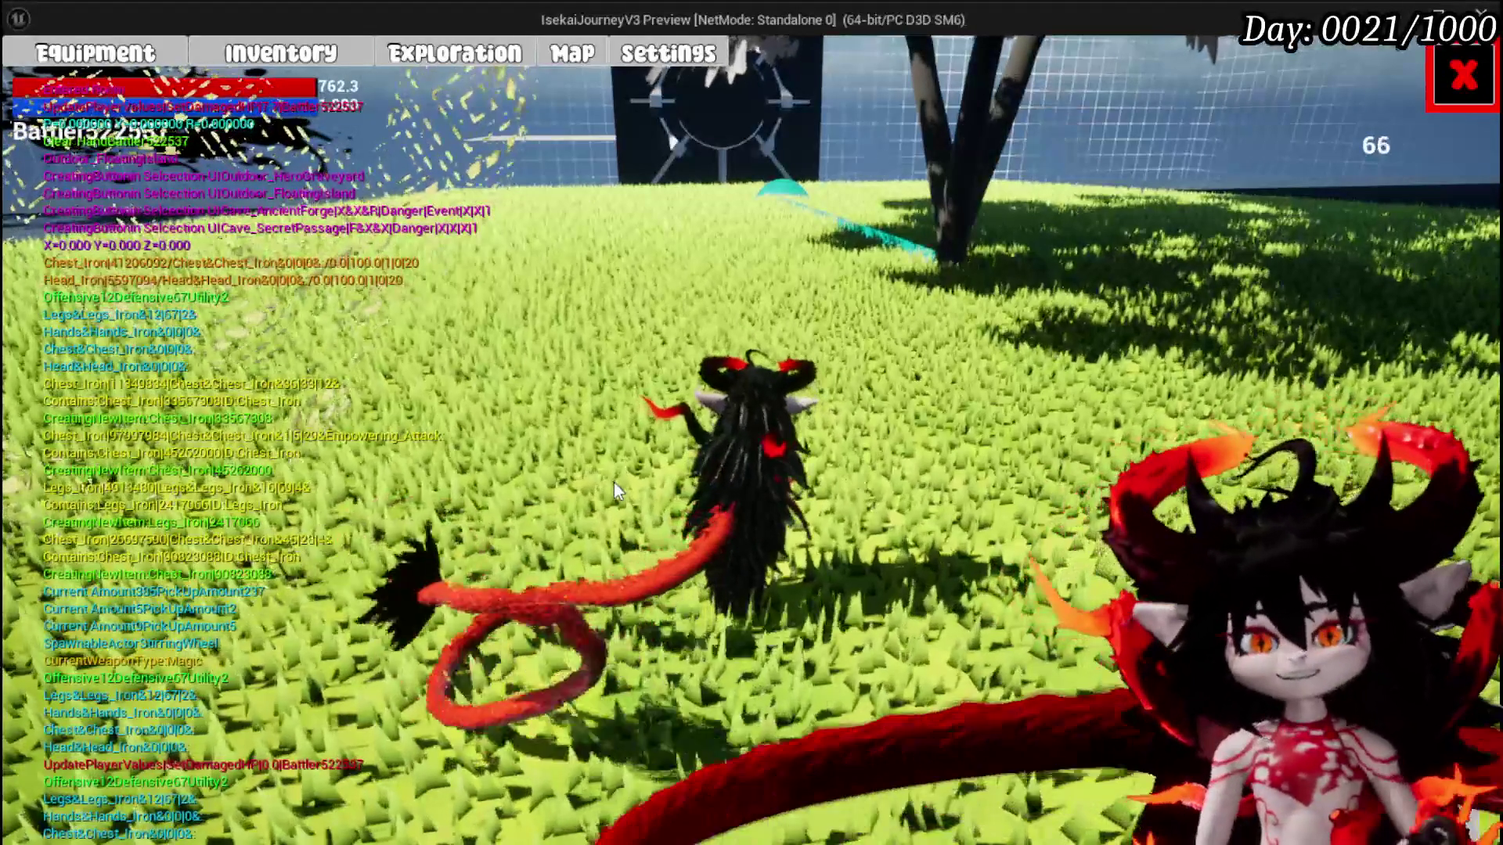
Equip an Iron_Chest, raising HP to 1,100 and stats to 48/100/14
left_click(110, 53)
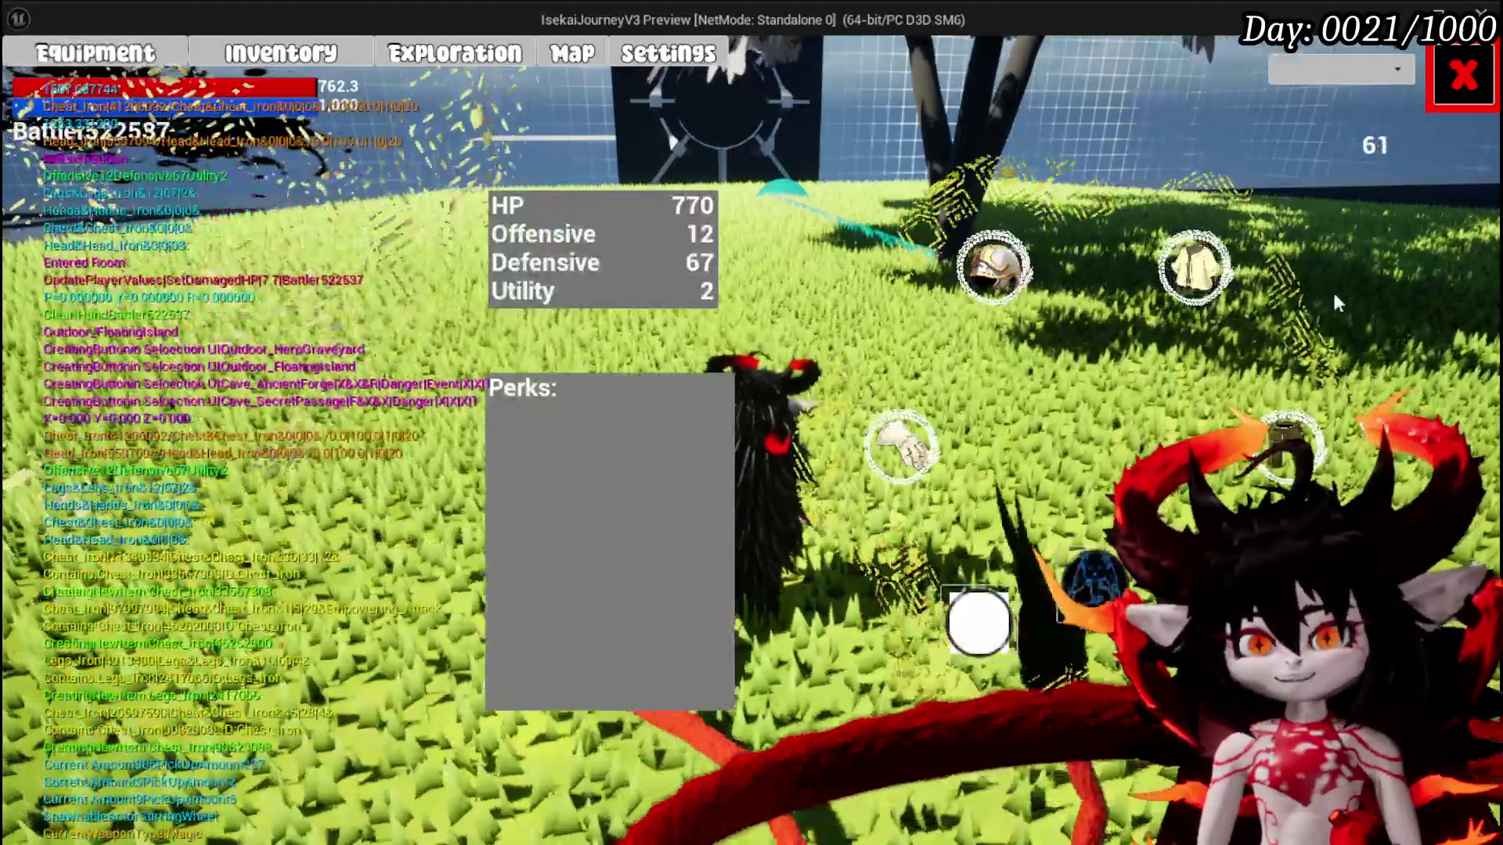
mouse_move(1166, 278)
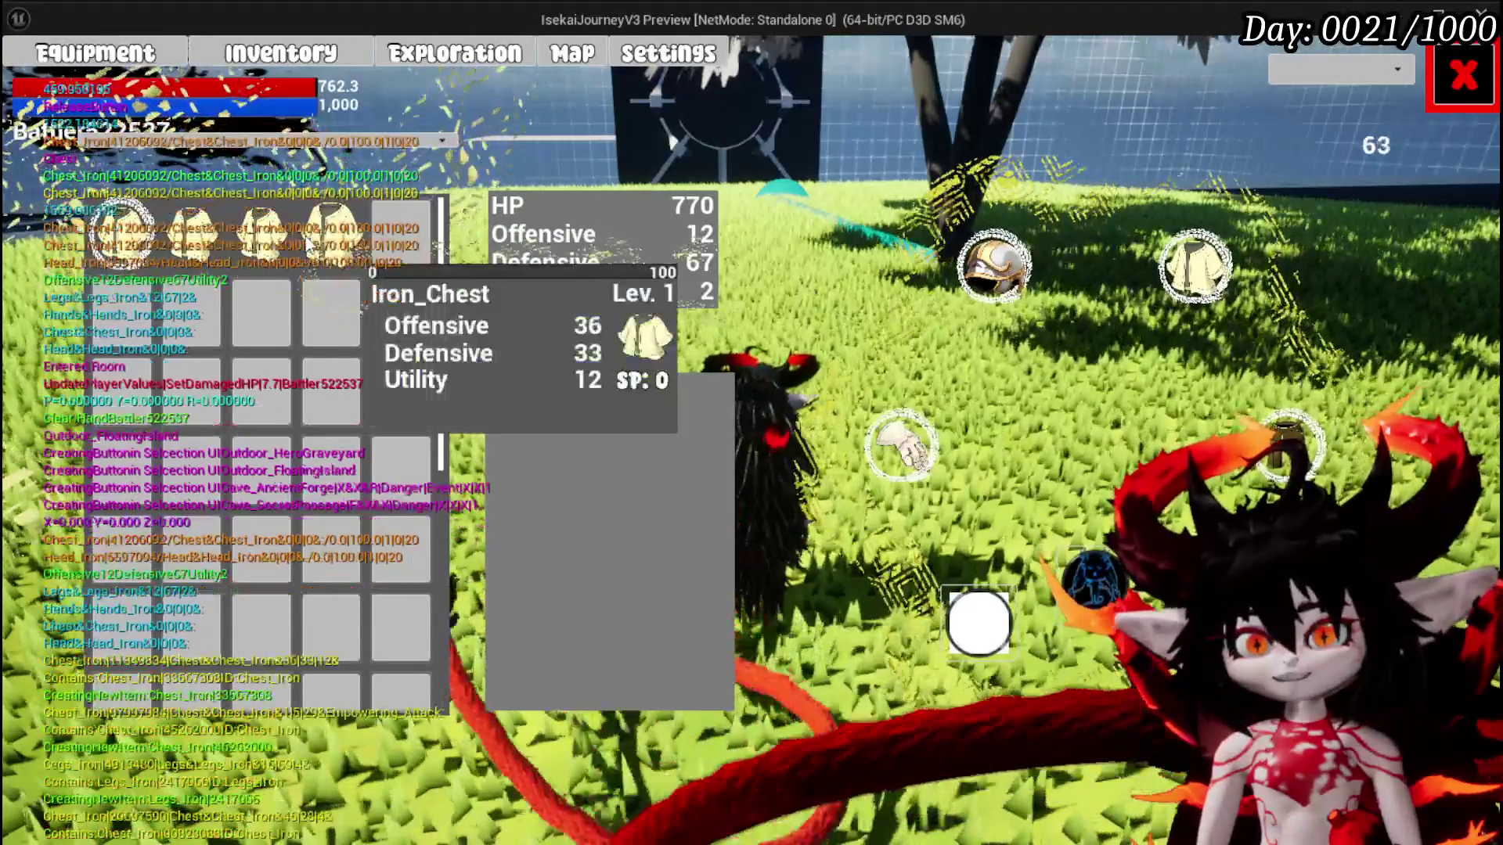
mouse_move(268, 248)
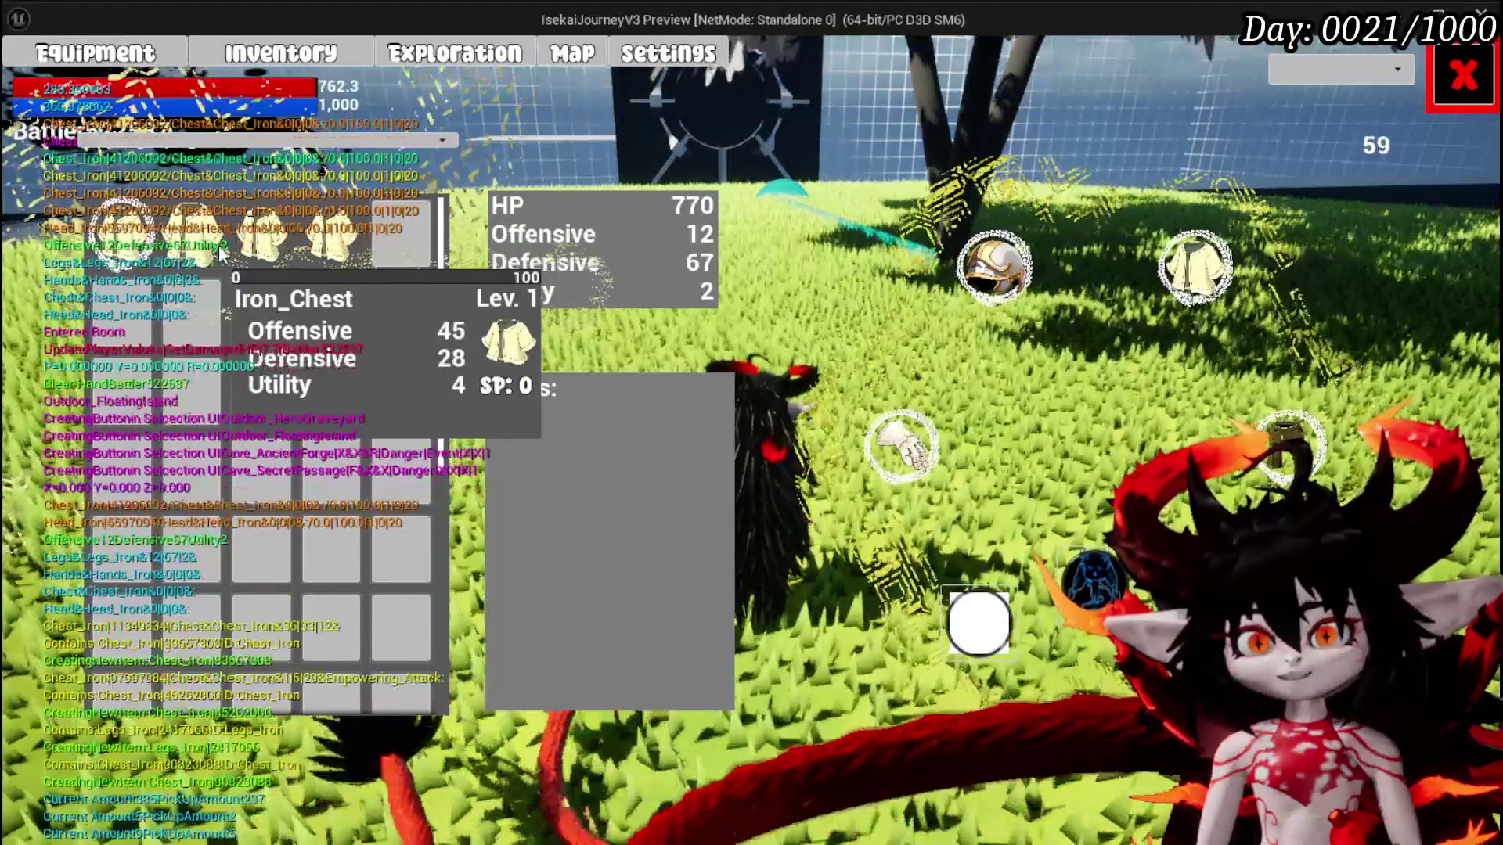
mouse_move(319, 250)
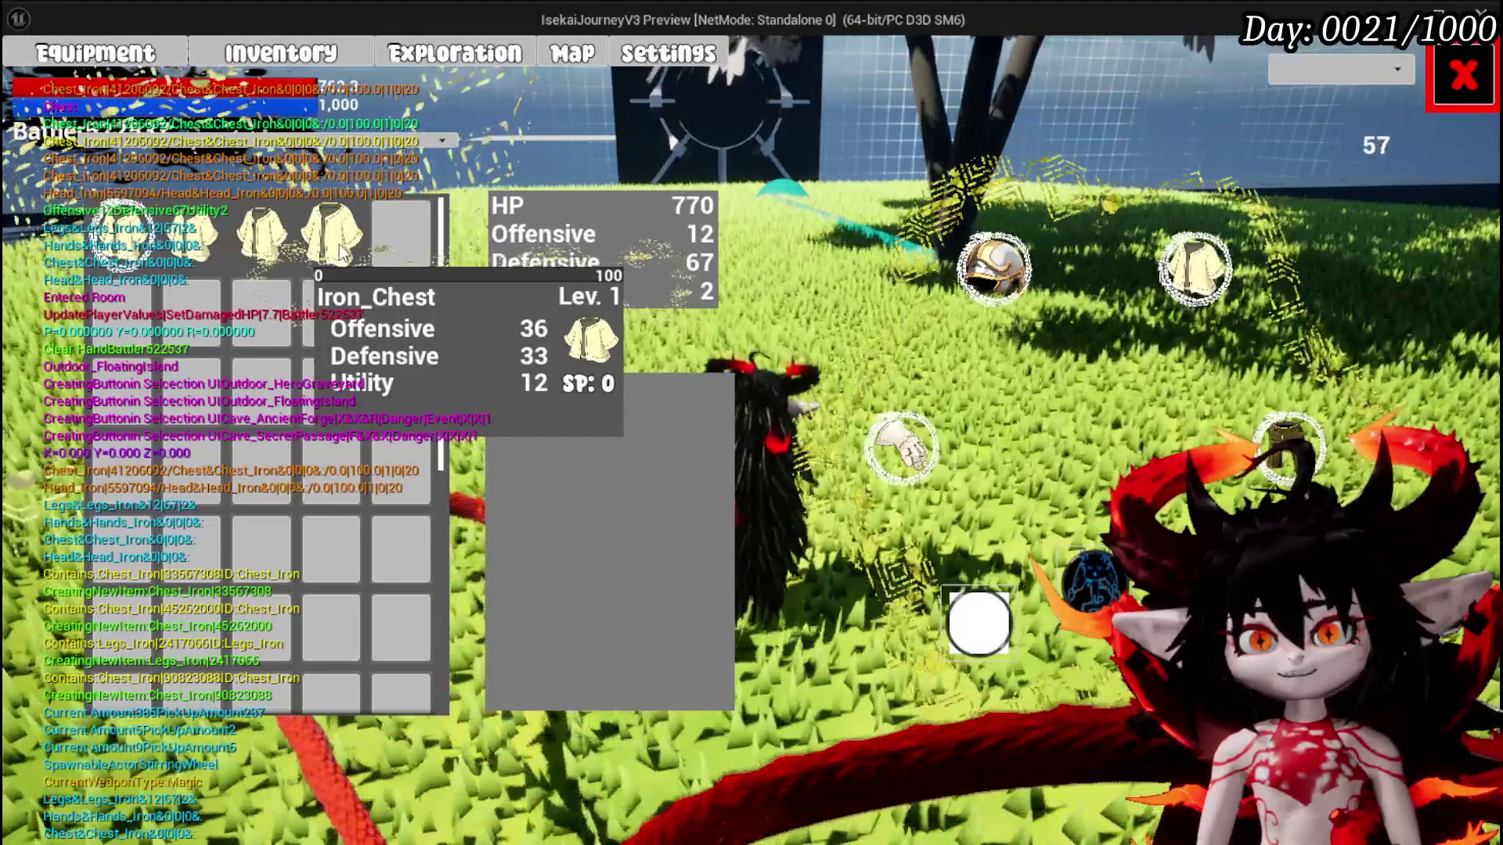
left_click(347, 250)
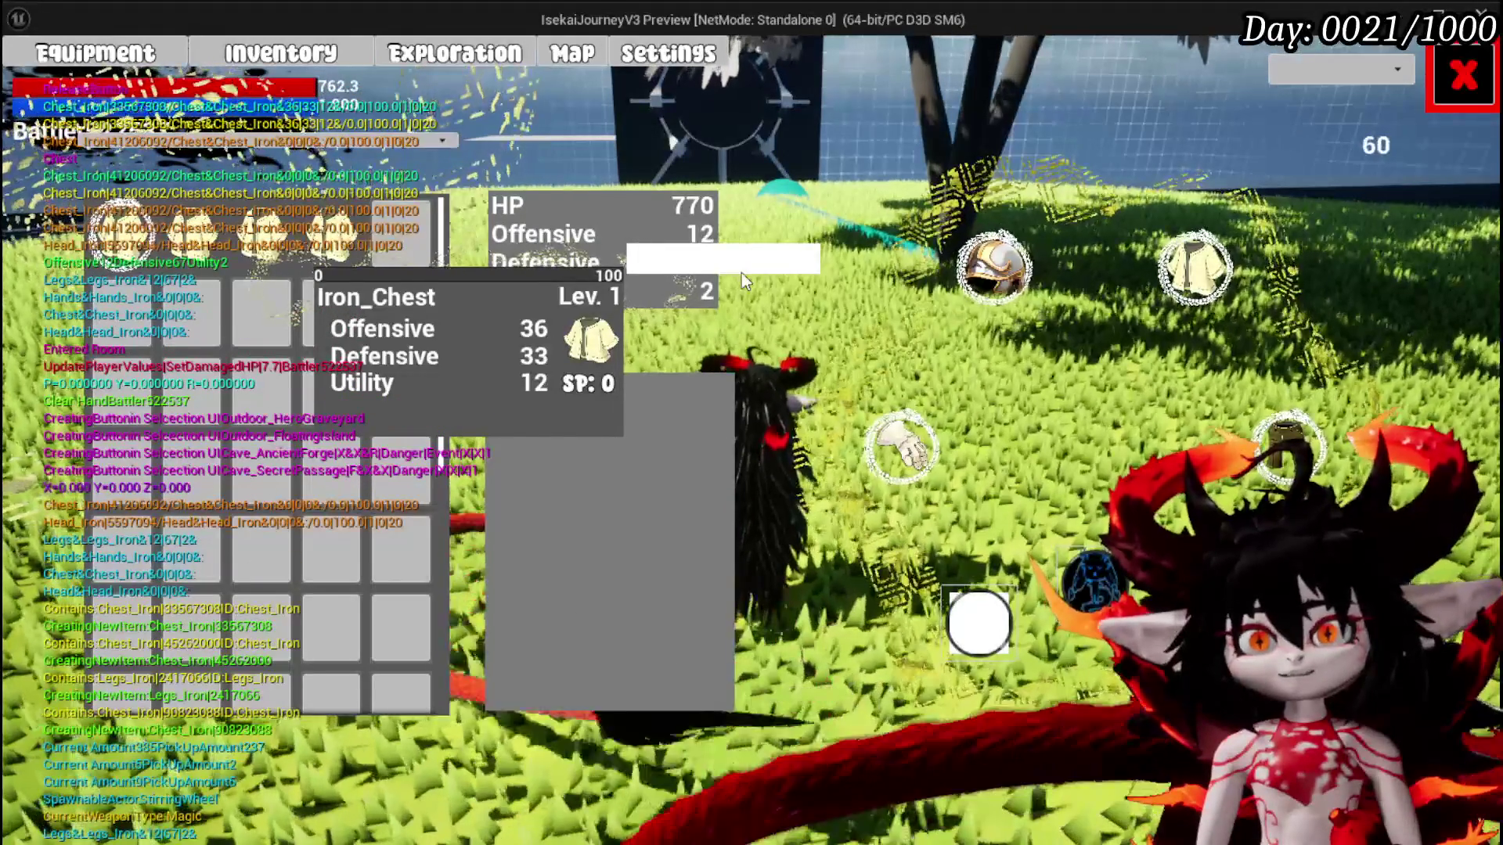
left_click(741, 270)
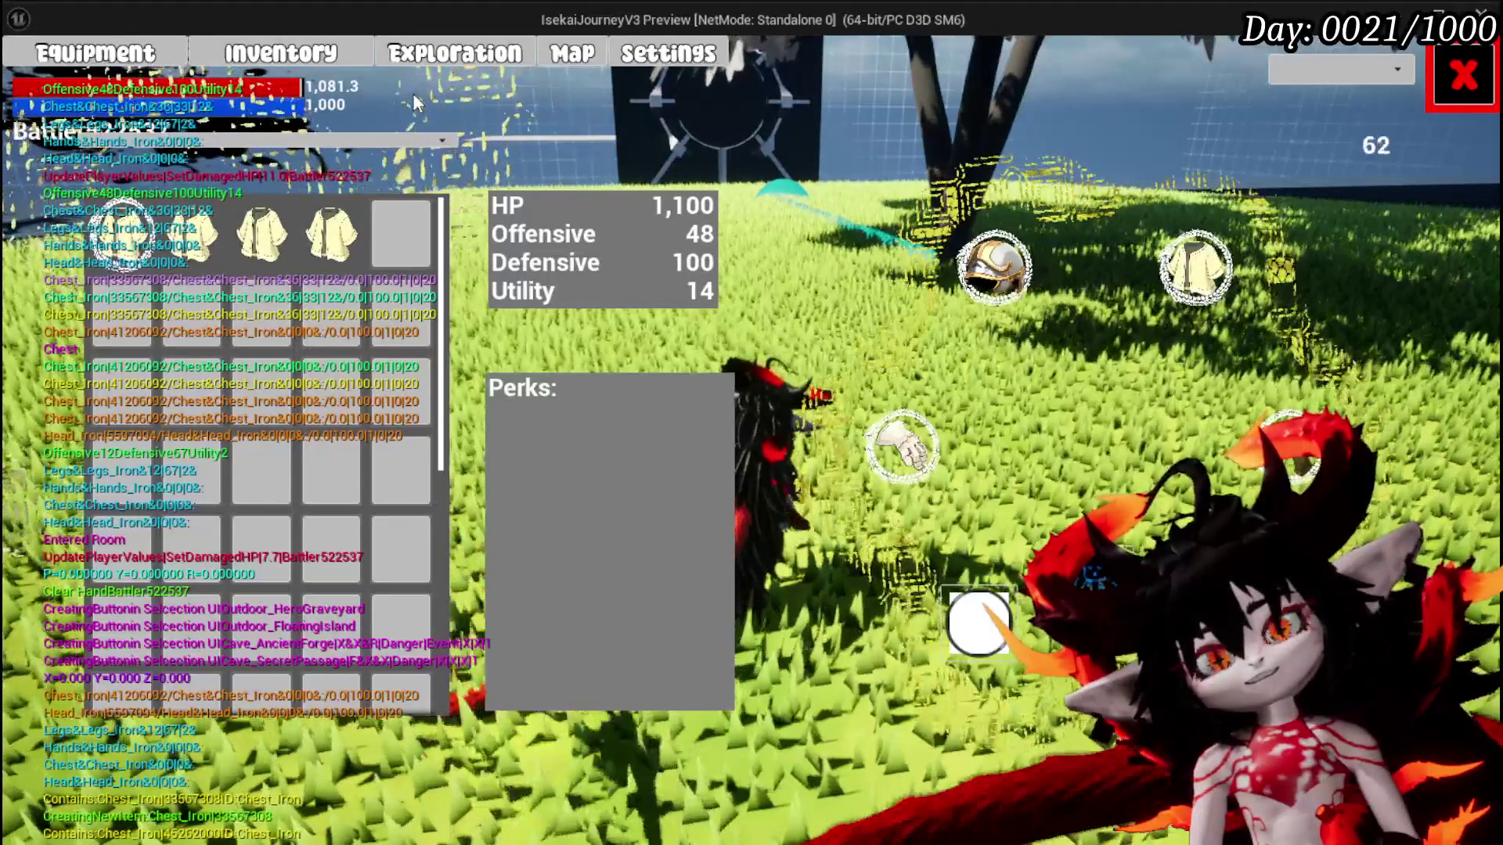
Equip the 0/0/0 Iron_Chest, then re-equip the first chest, returning HP to 1,100
mouse_move(356, 274)
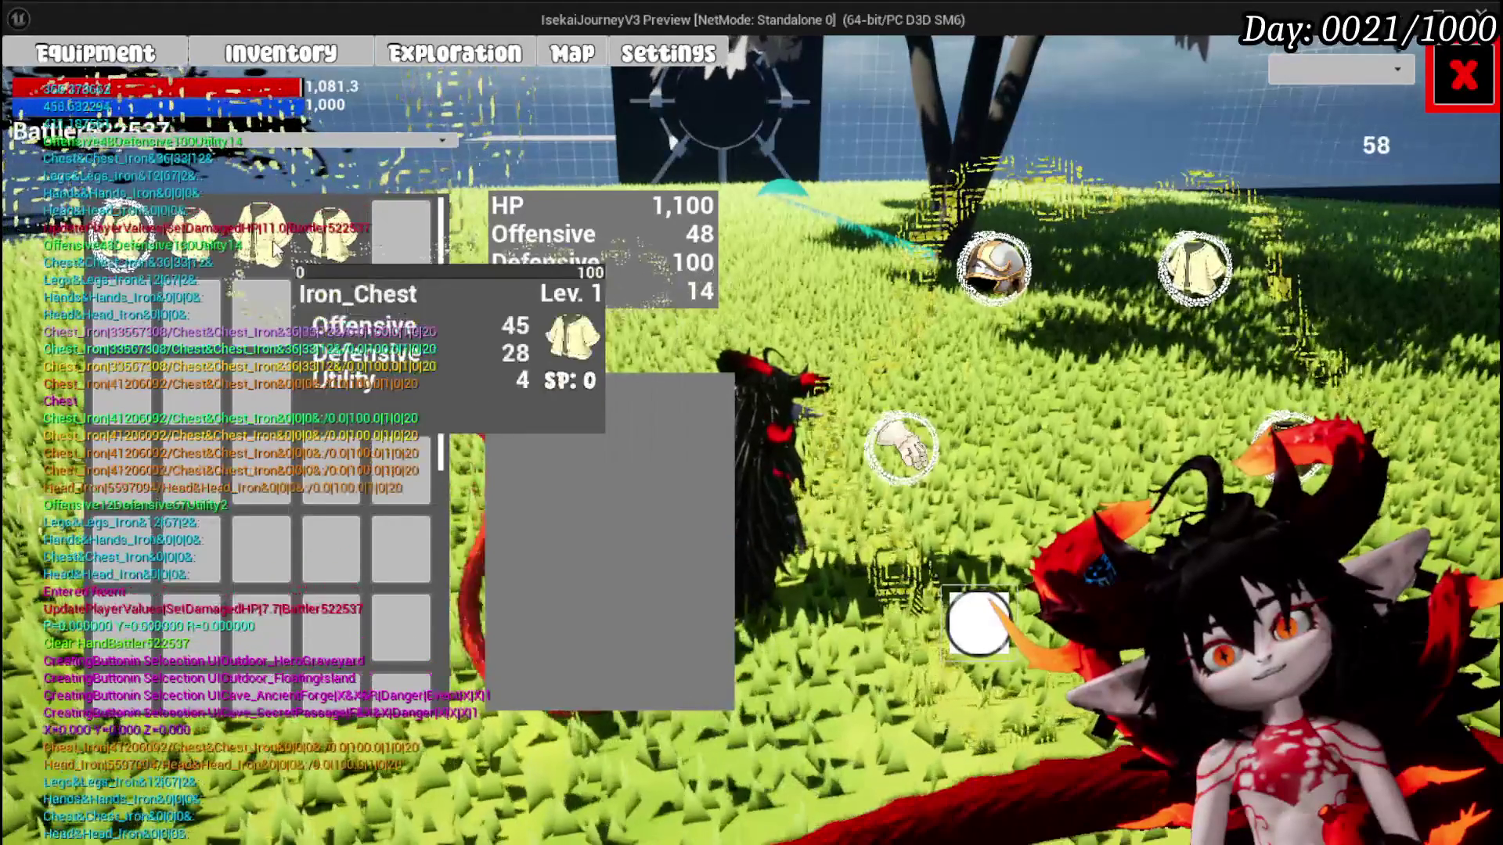
left_click(193, 234)
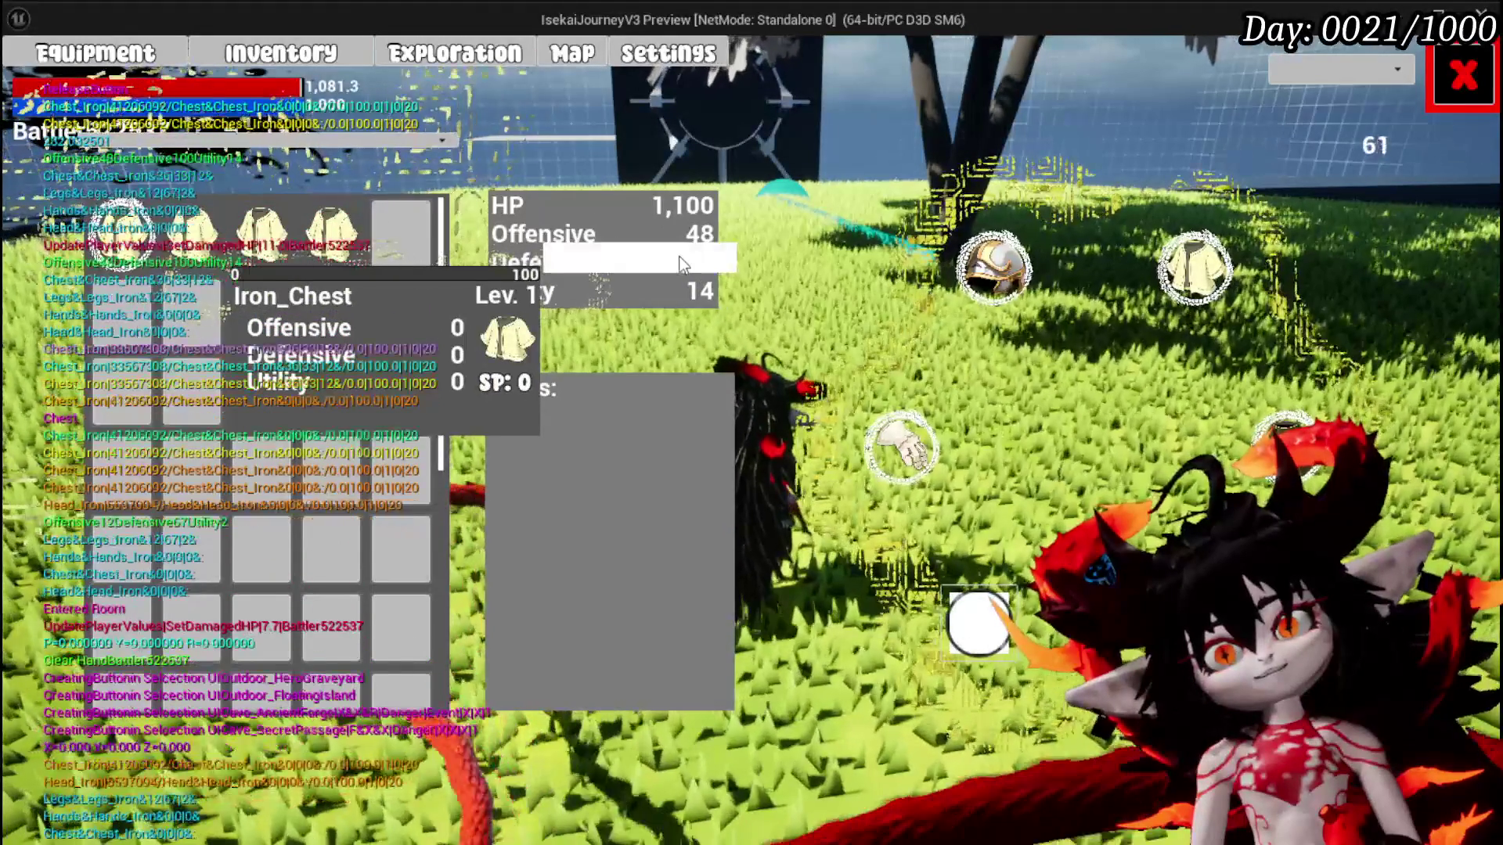
left_click(680, 261)
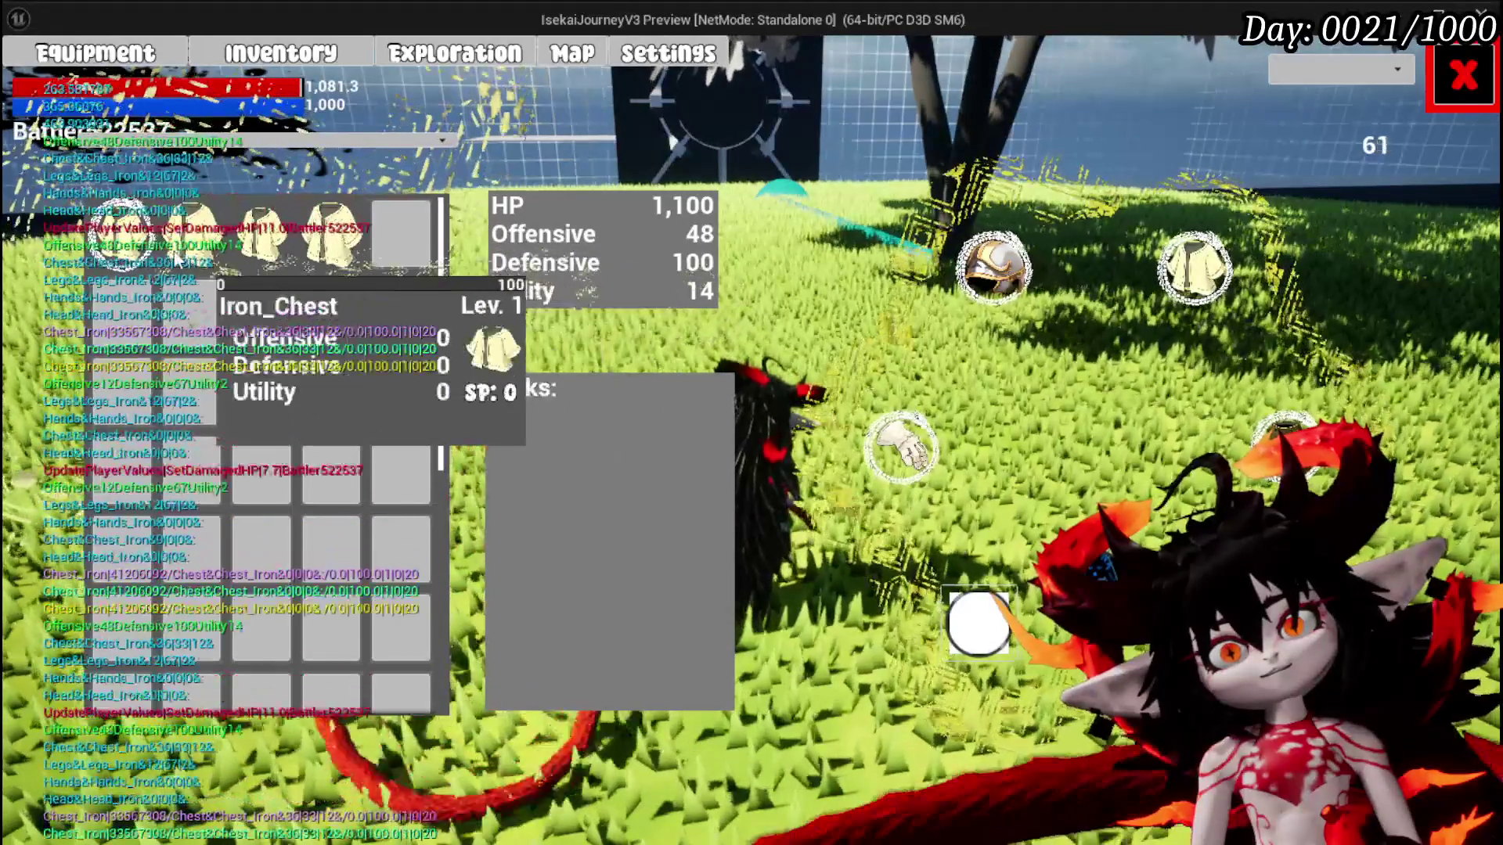
left_click(193, 256)
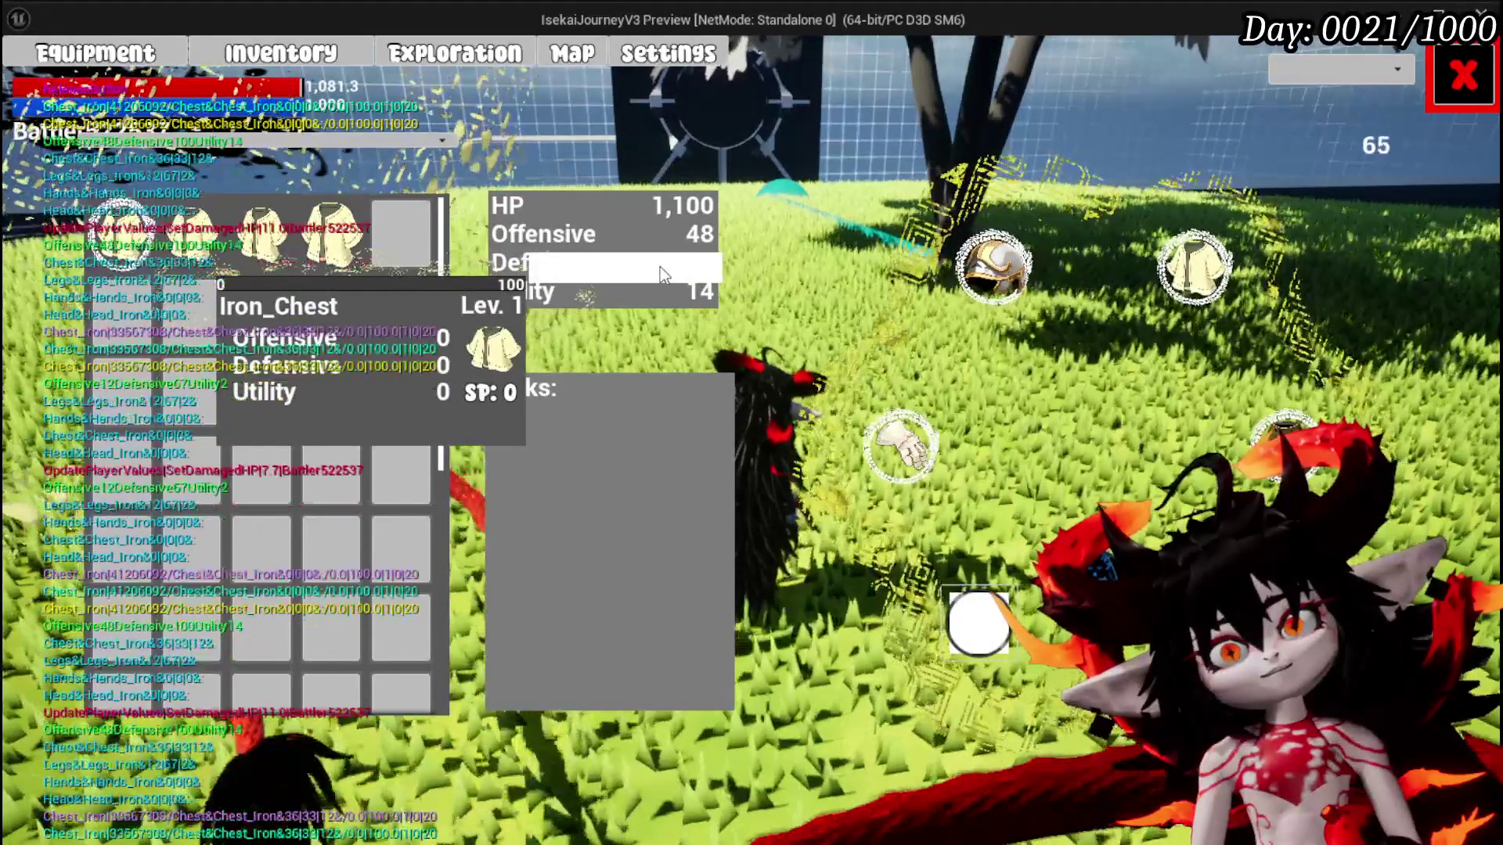
left_click(659, 265)
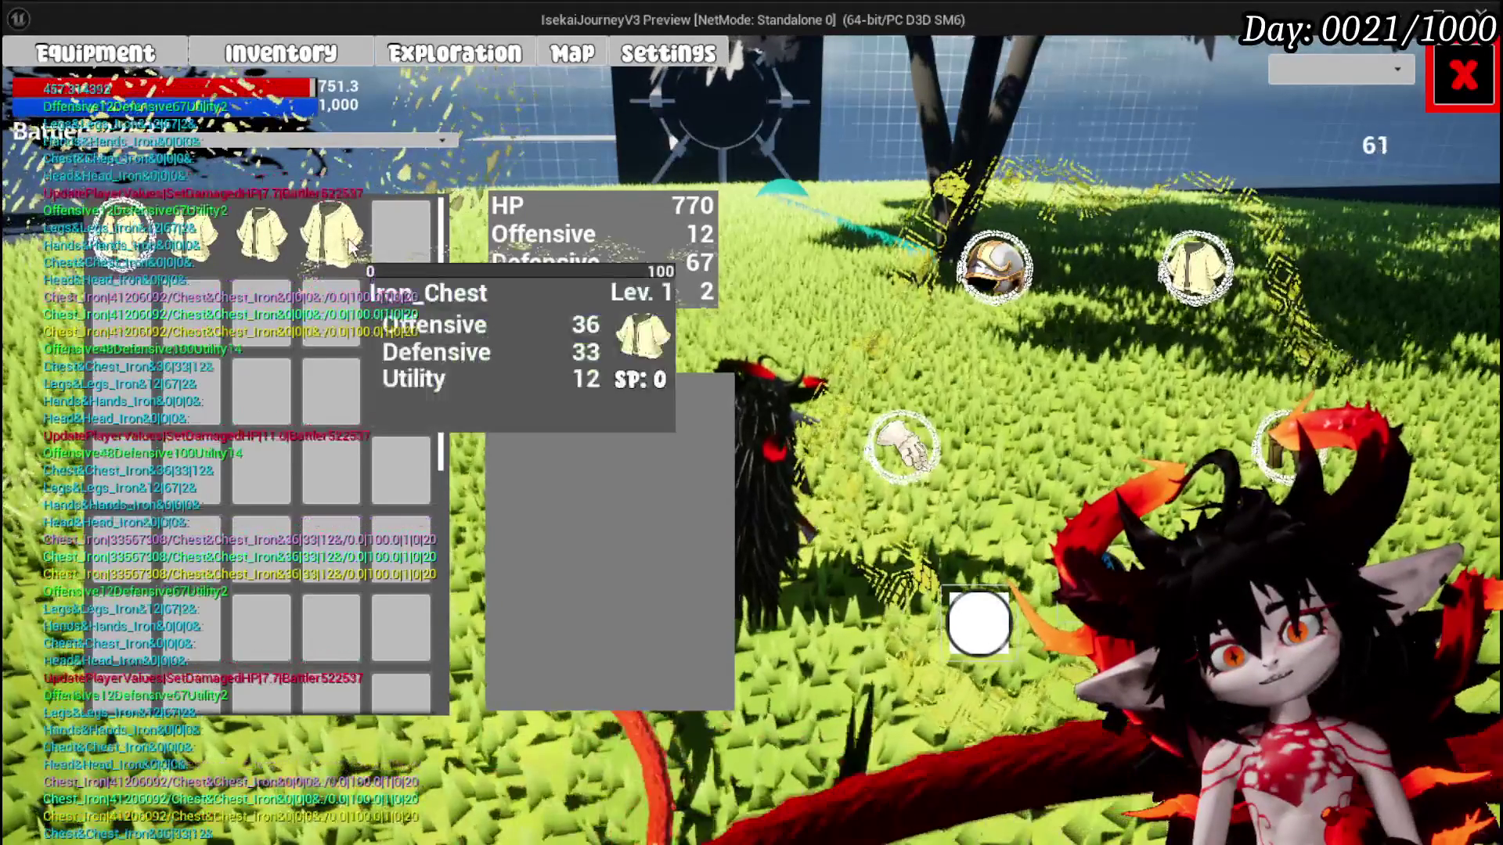
Alternate between the stronger and zero-stat Iron_Chest, ending on the stronger one
left_click(735, 258)
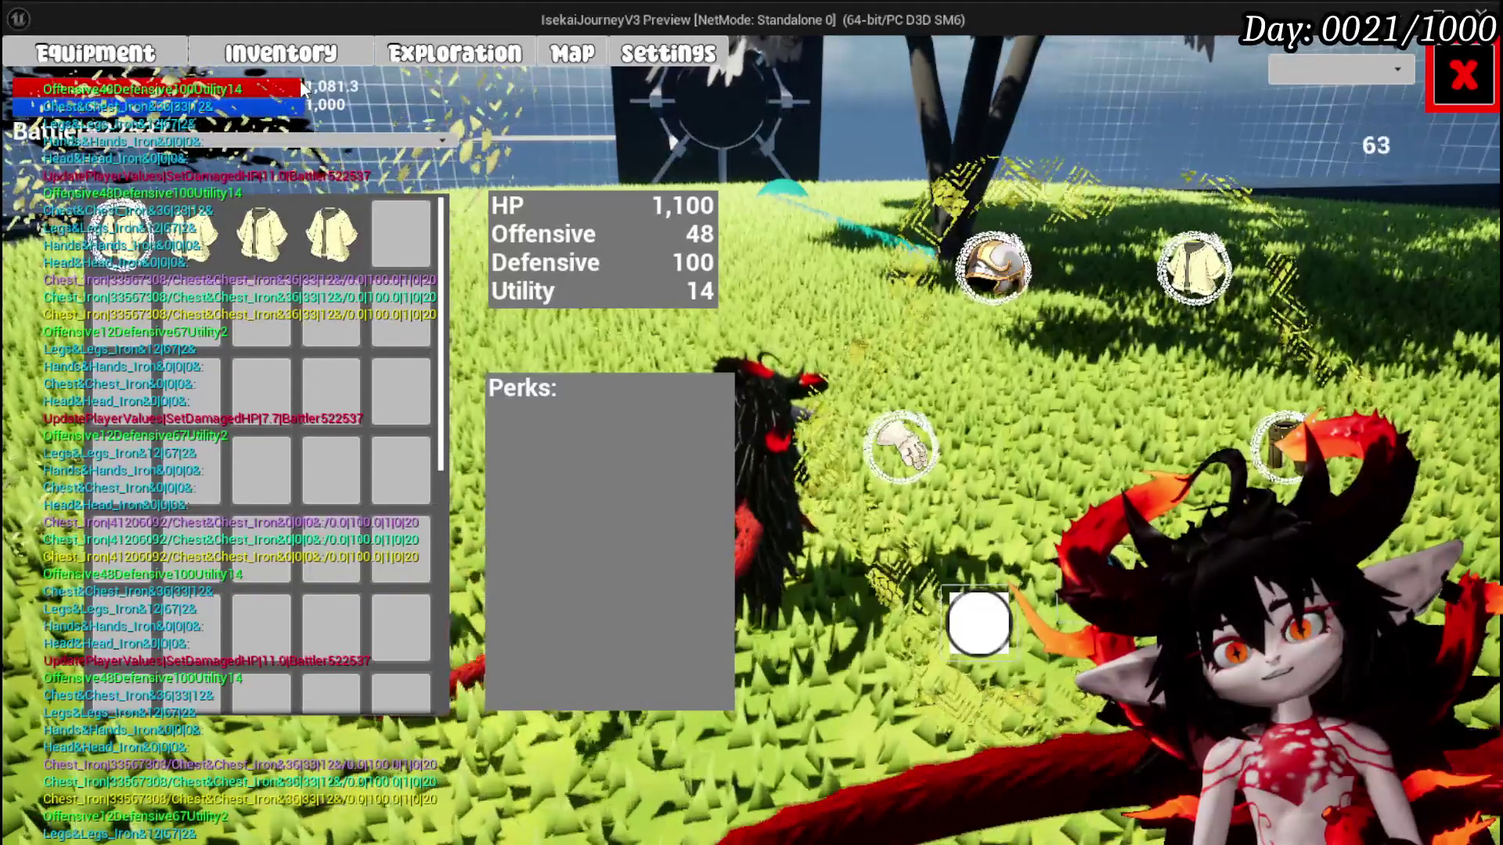
mouse_move(358, 239)
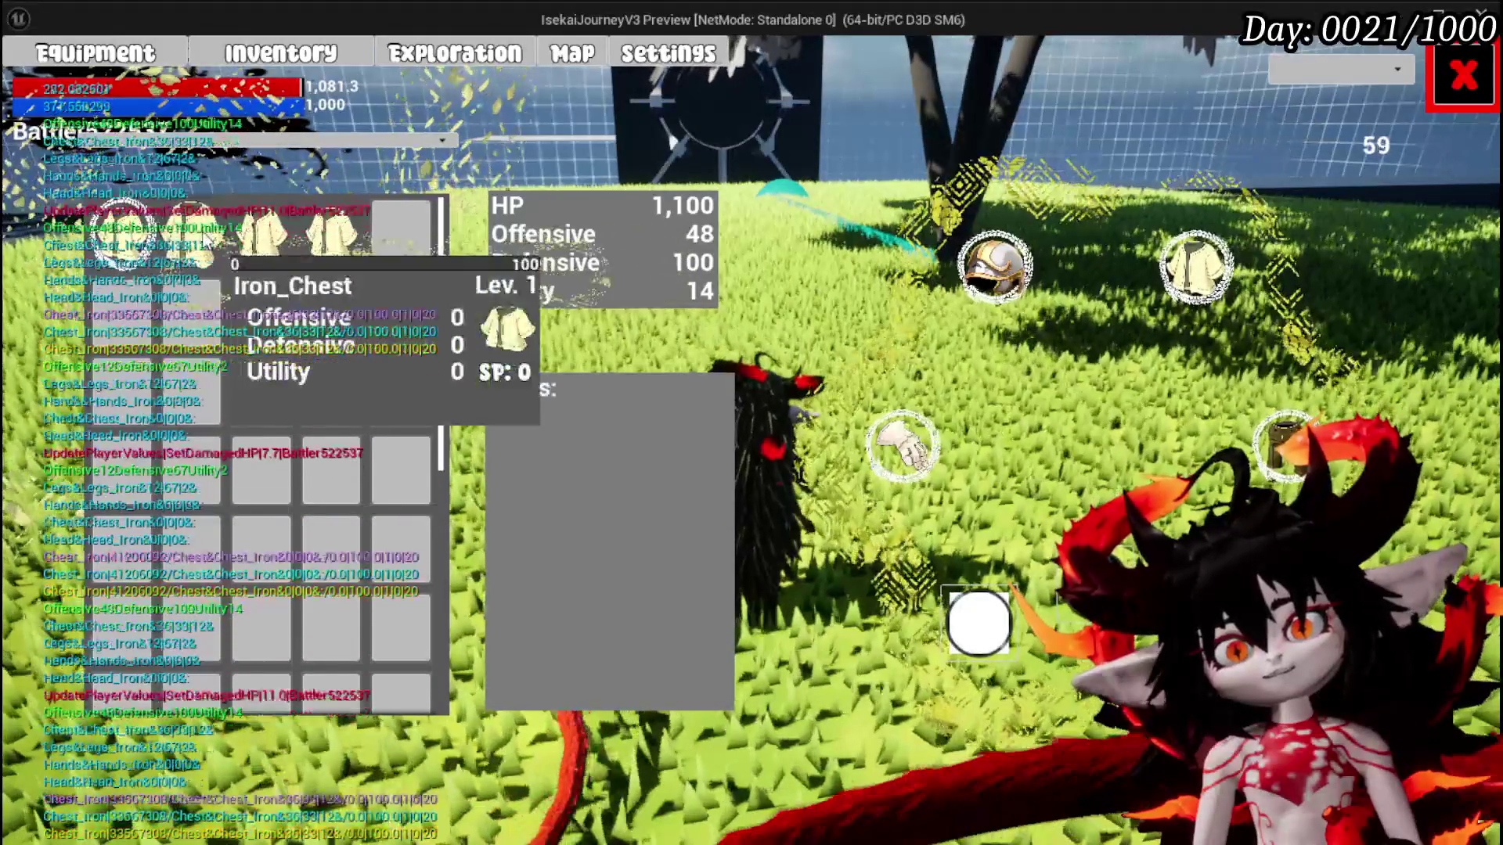
left_click(546, 235)
left_click(595, 235)
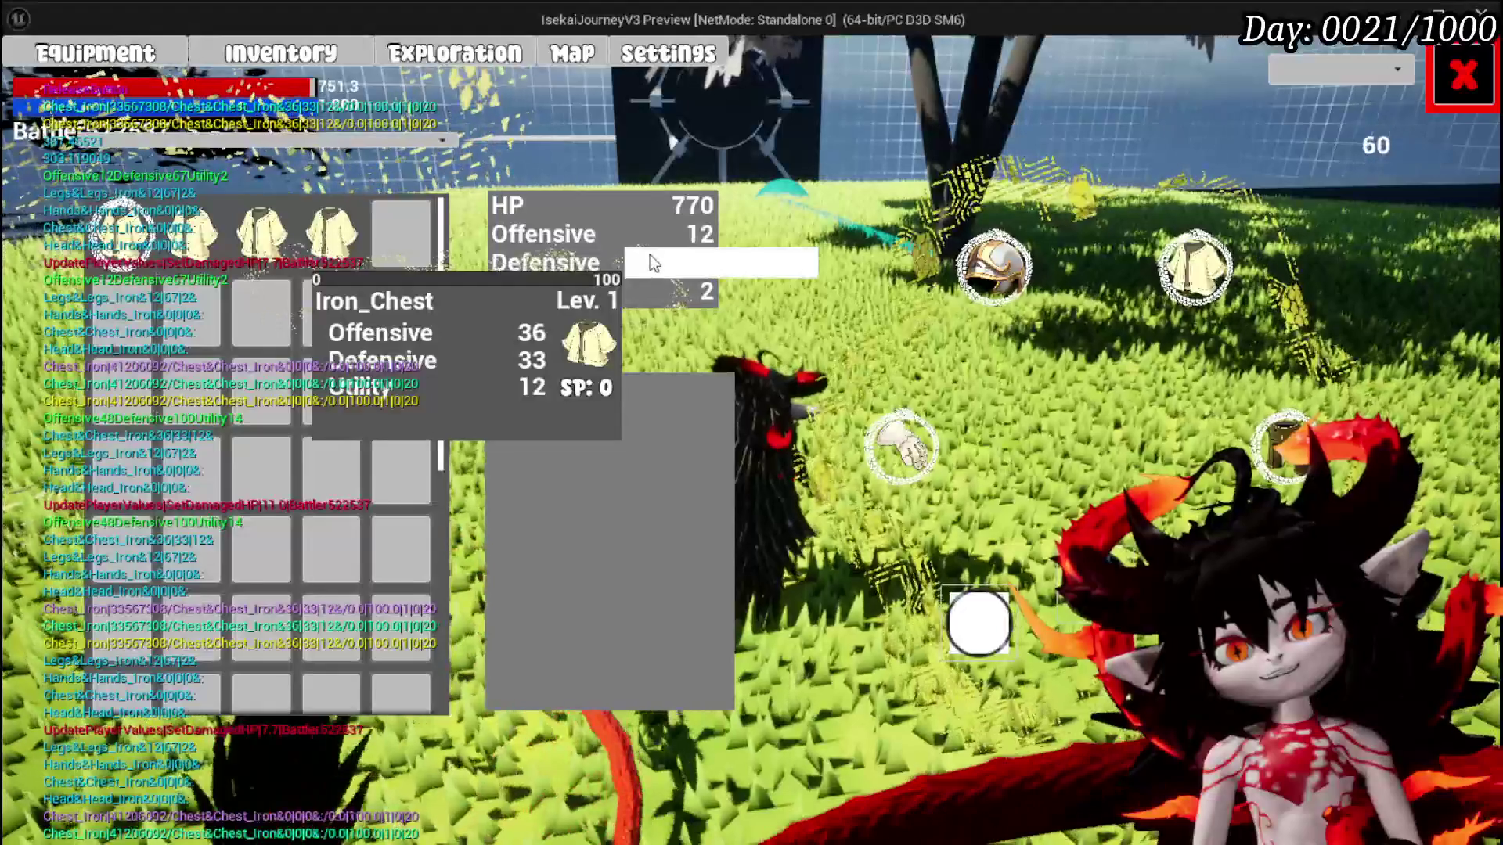
left_click(607, 269)
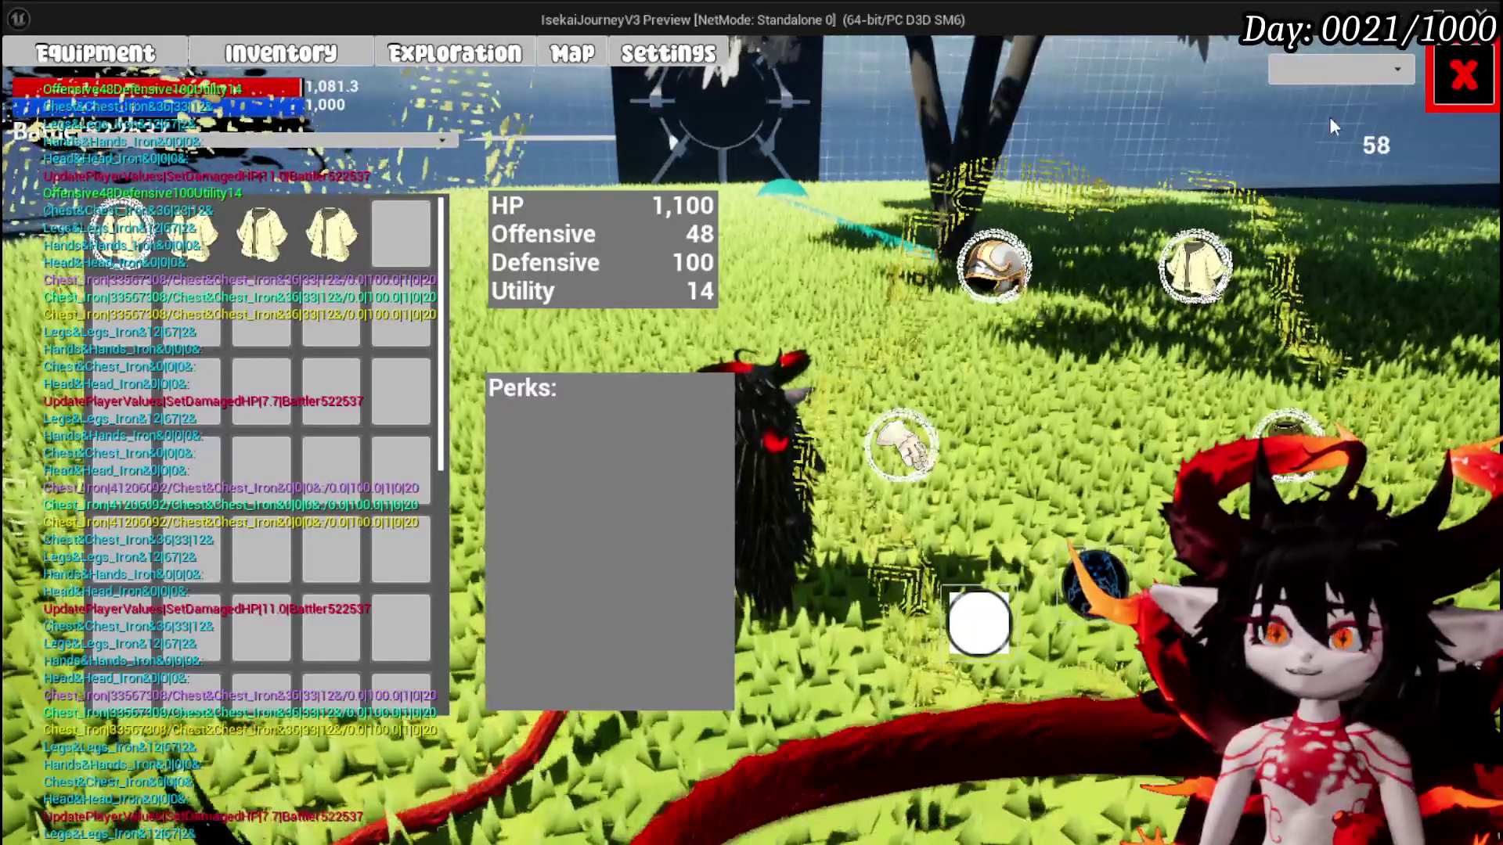
Close the Equipment panel and bring up the settings menu
mouse_move(223, 232)
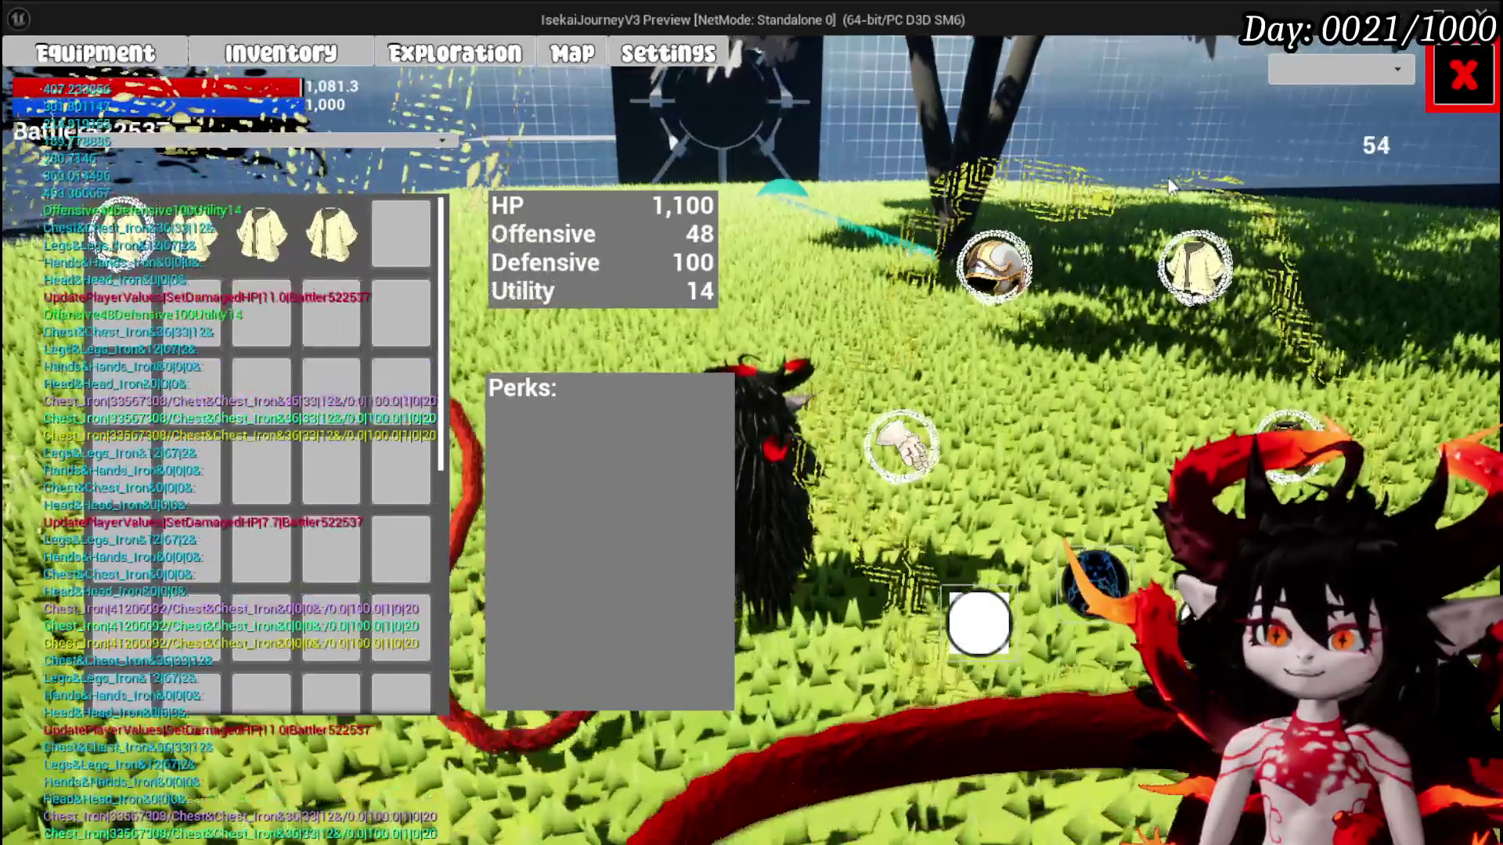
left_click(1460, 76)
key("Escape")
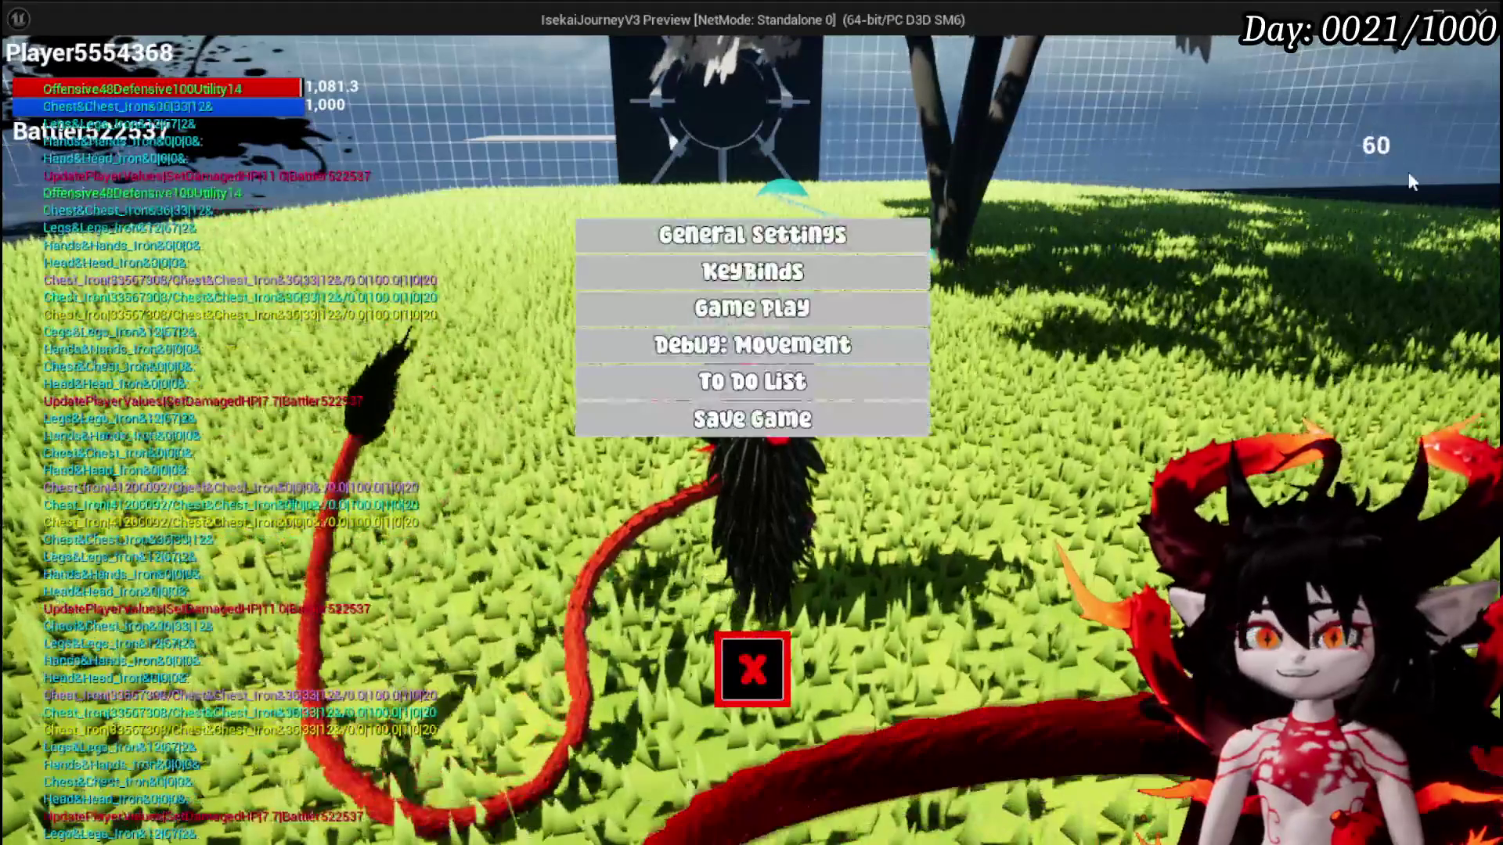
Save the game, launch a new standalone playtest, and walk toward the fire slime
left_click(814, 420)
left_click(753, 667)
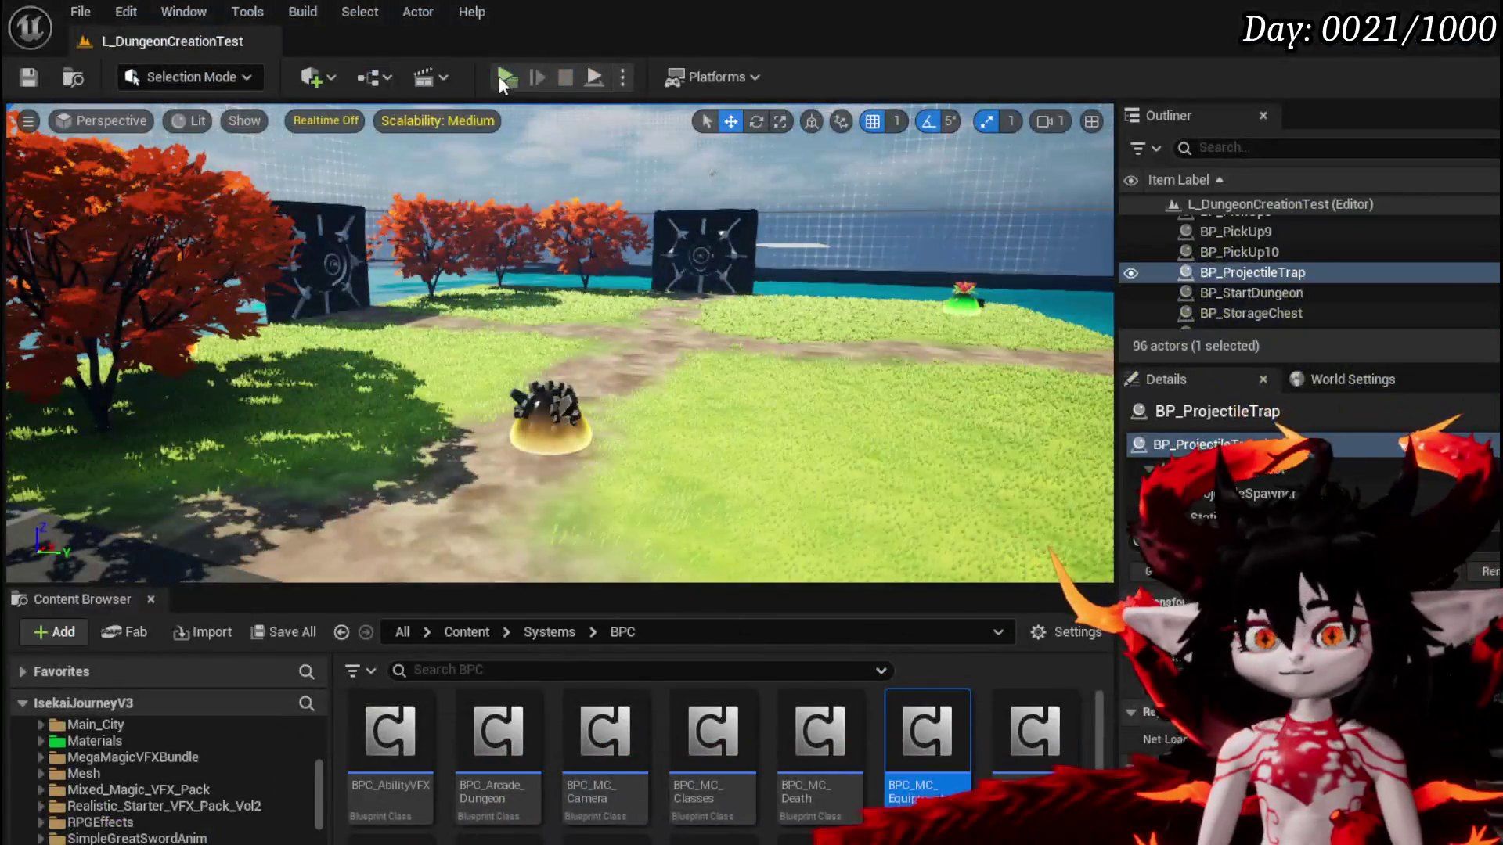
left_click(504, 77)
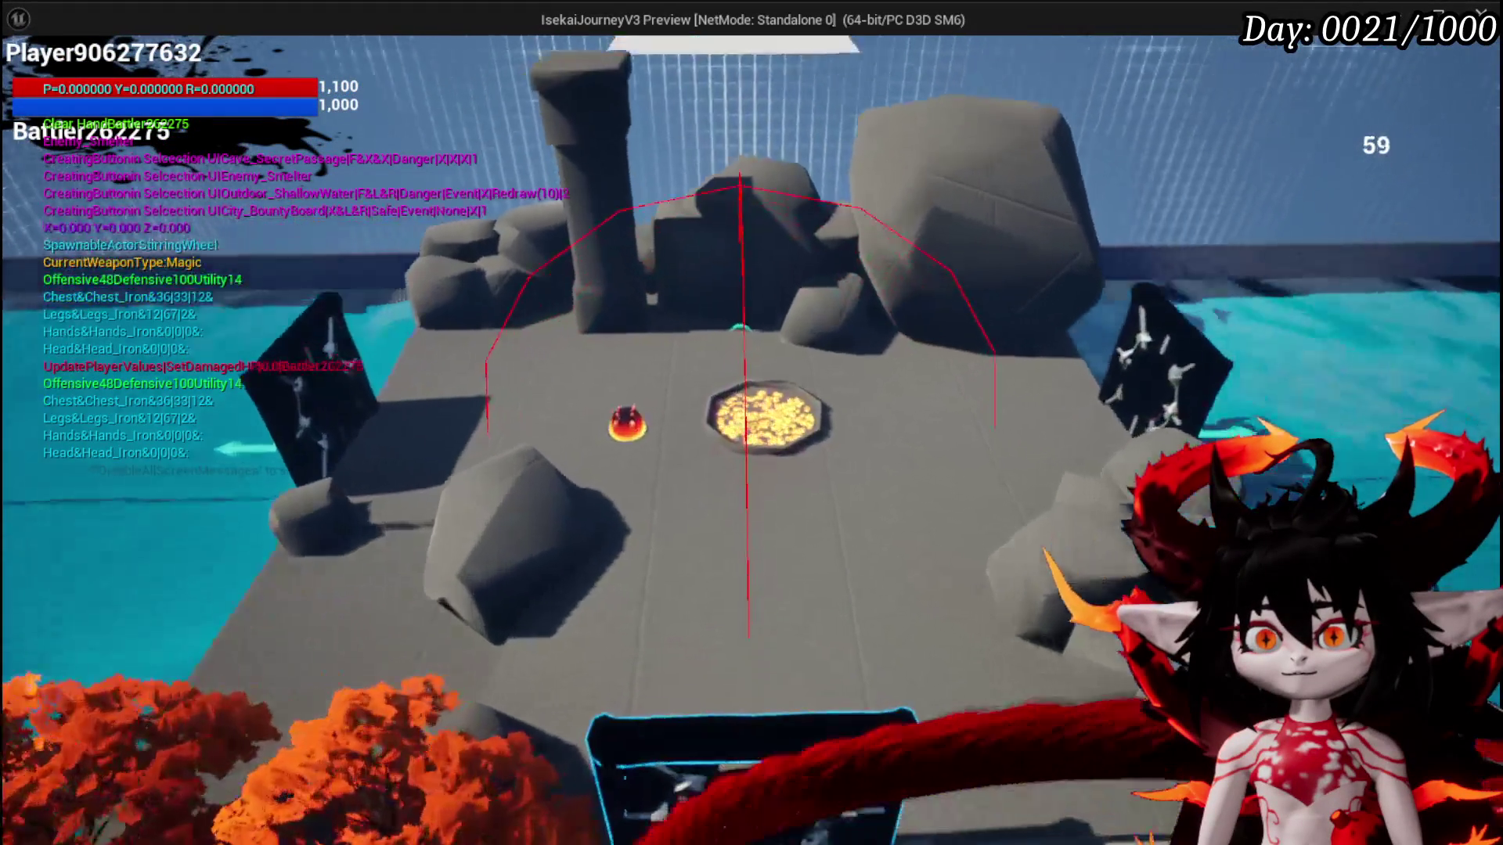
key("w")
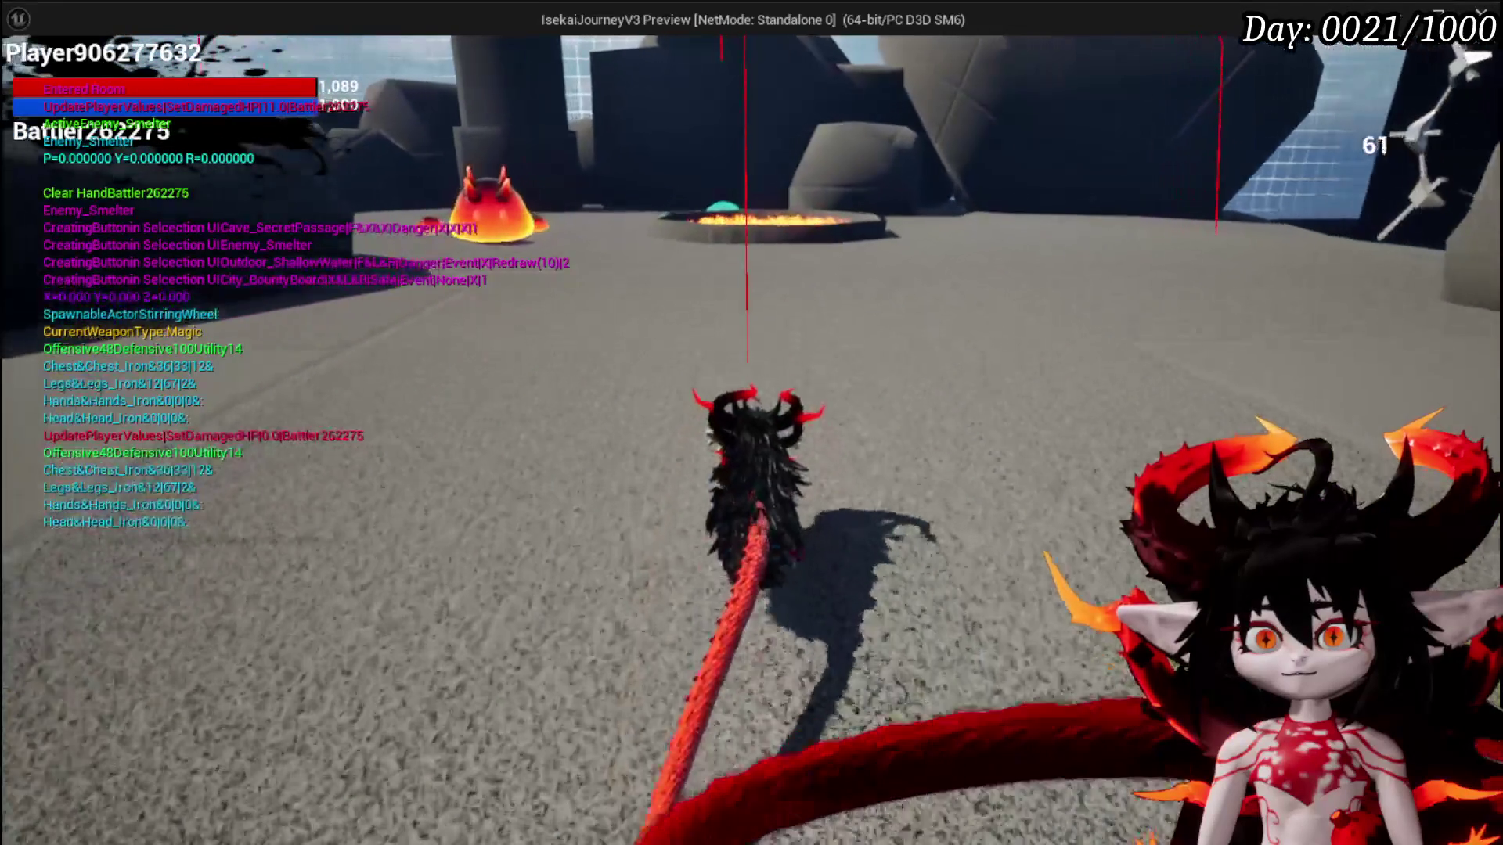
key("d")
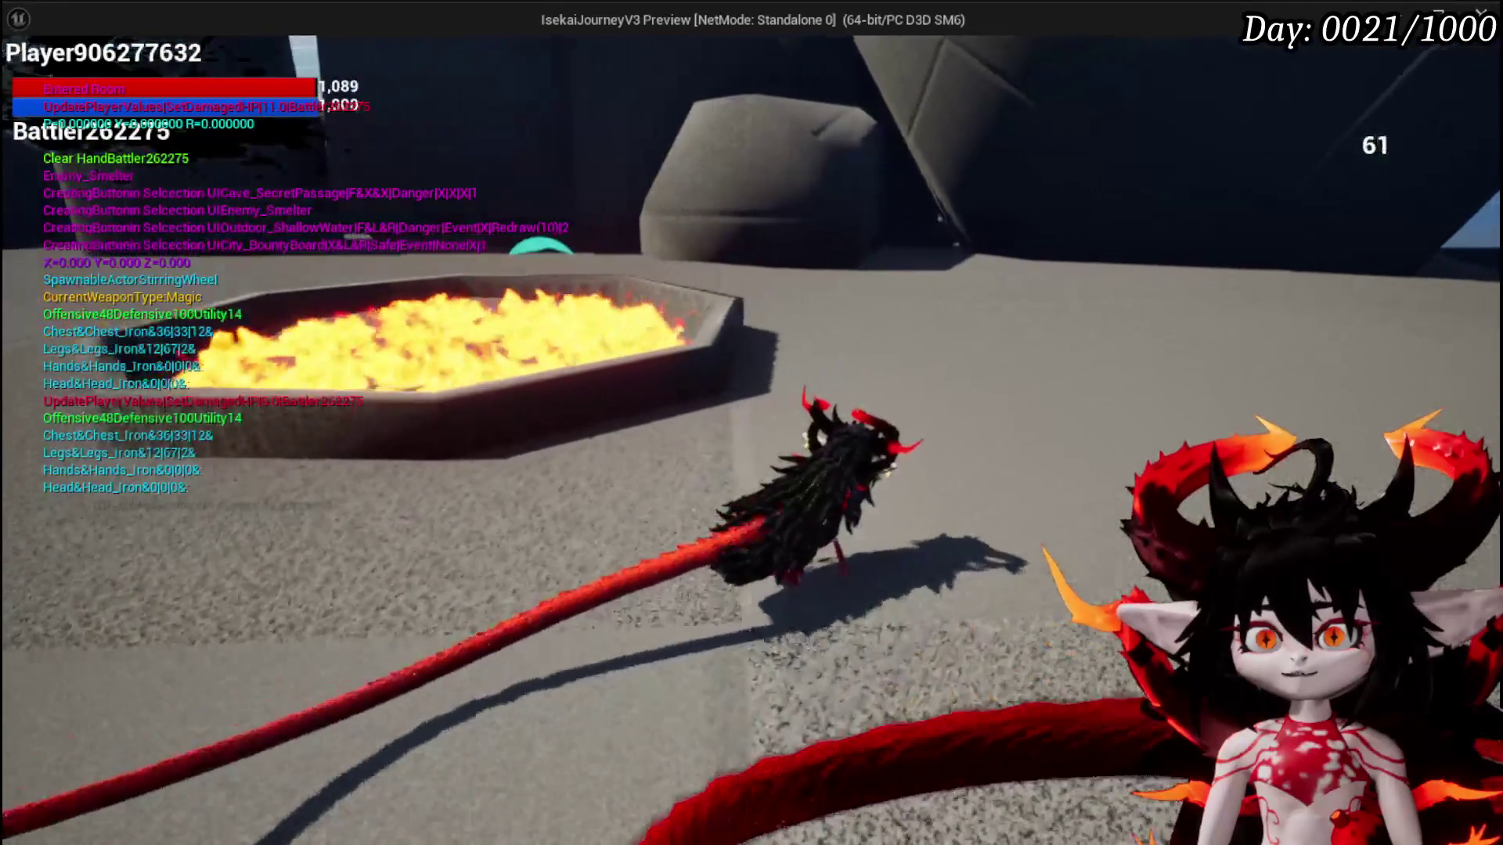
key("w")
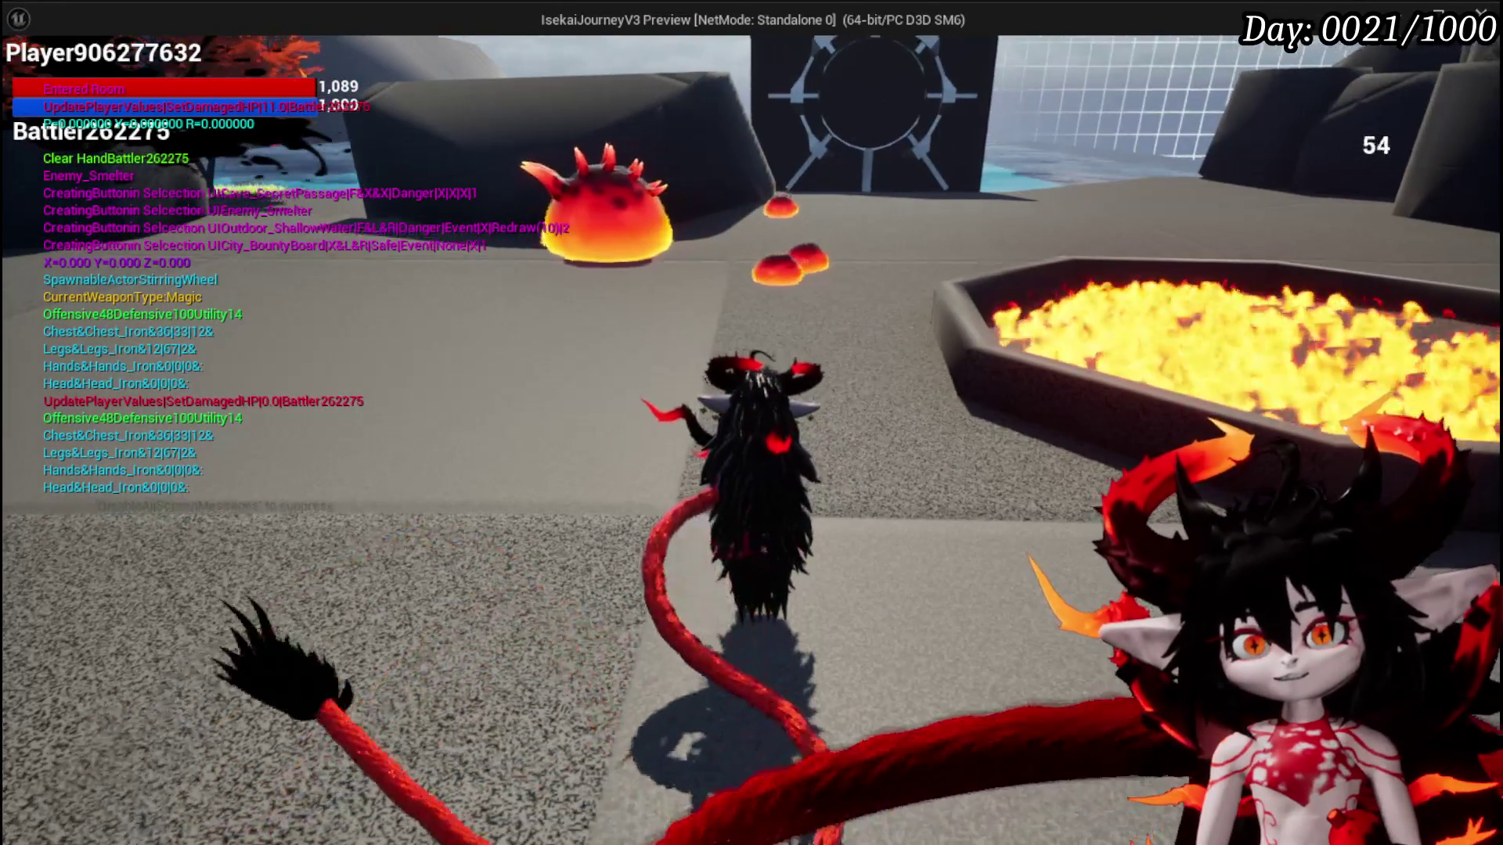
Equip the zero-stat Iron_Chest, dropping HP to 770, and leave the playtest
key("Tab")
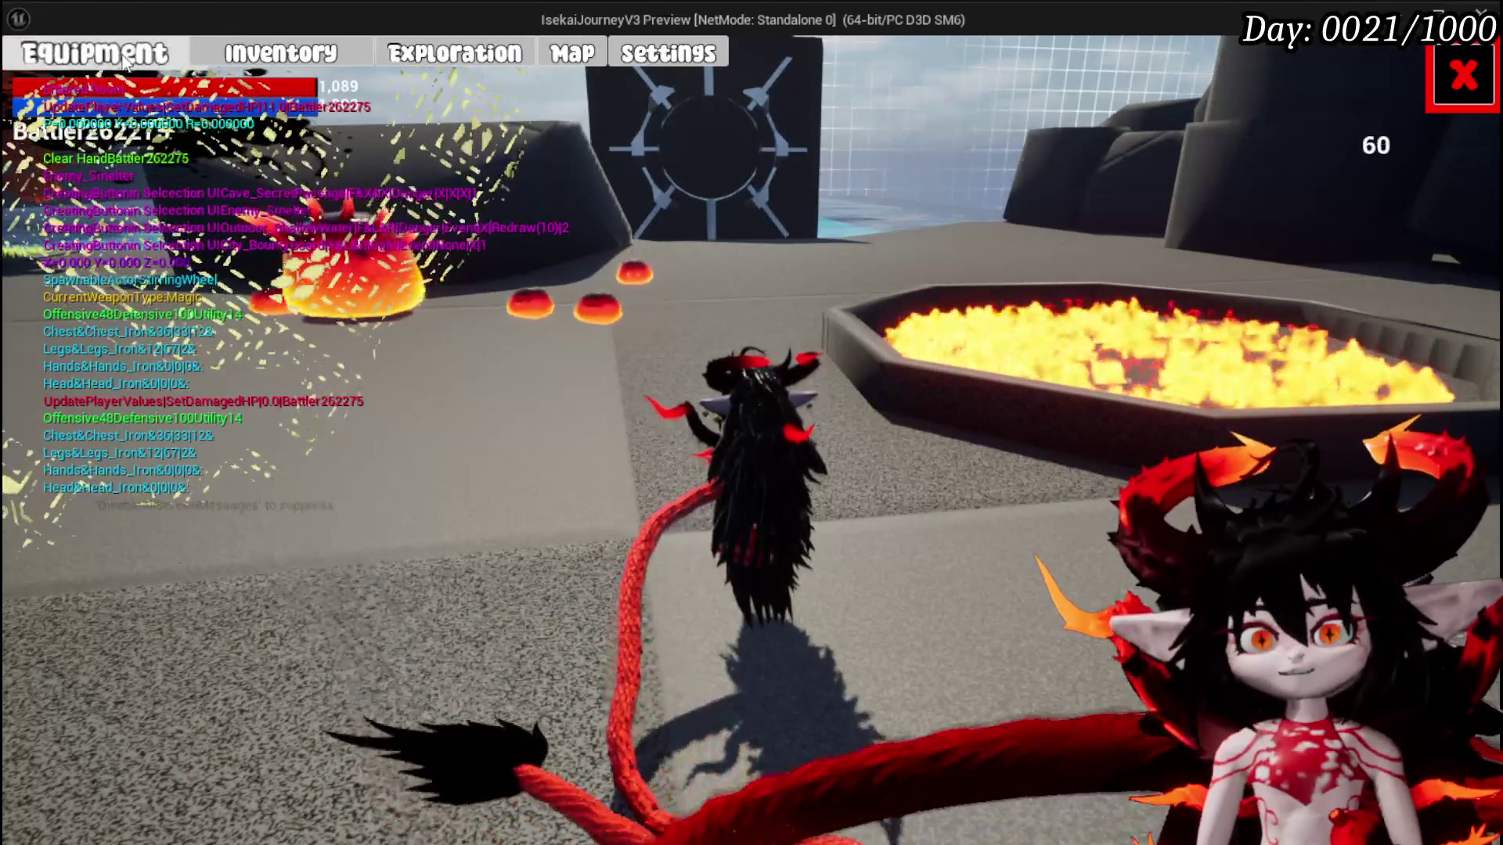
left_click(95, 53)
left_click(1180, 270)
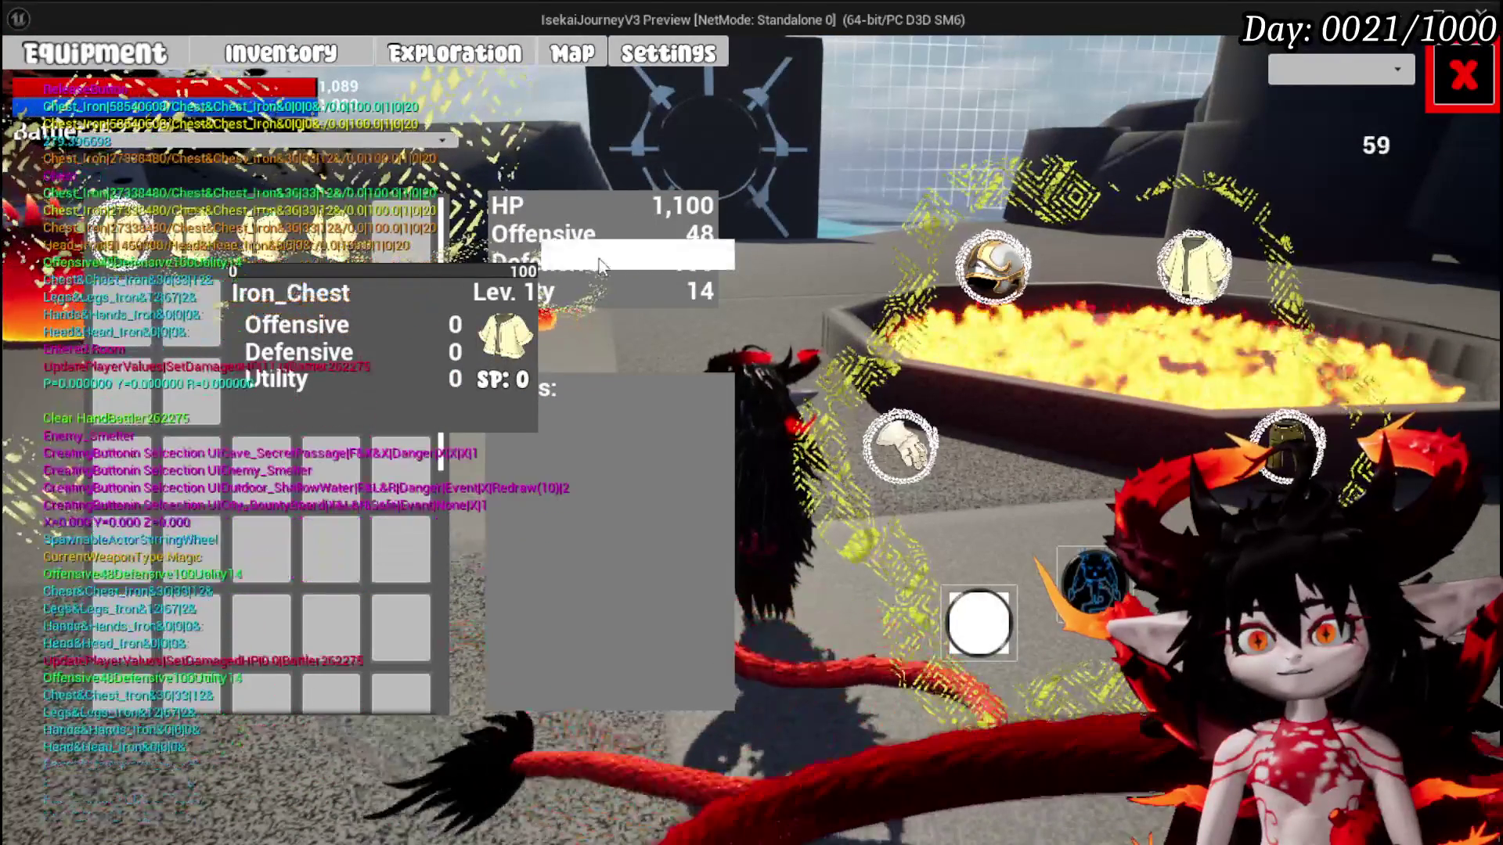
left_click(594, 255)
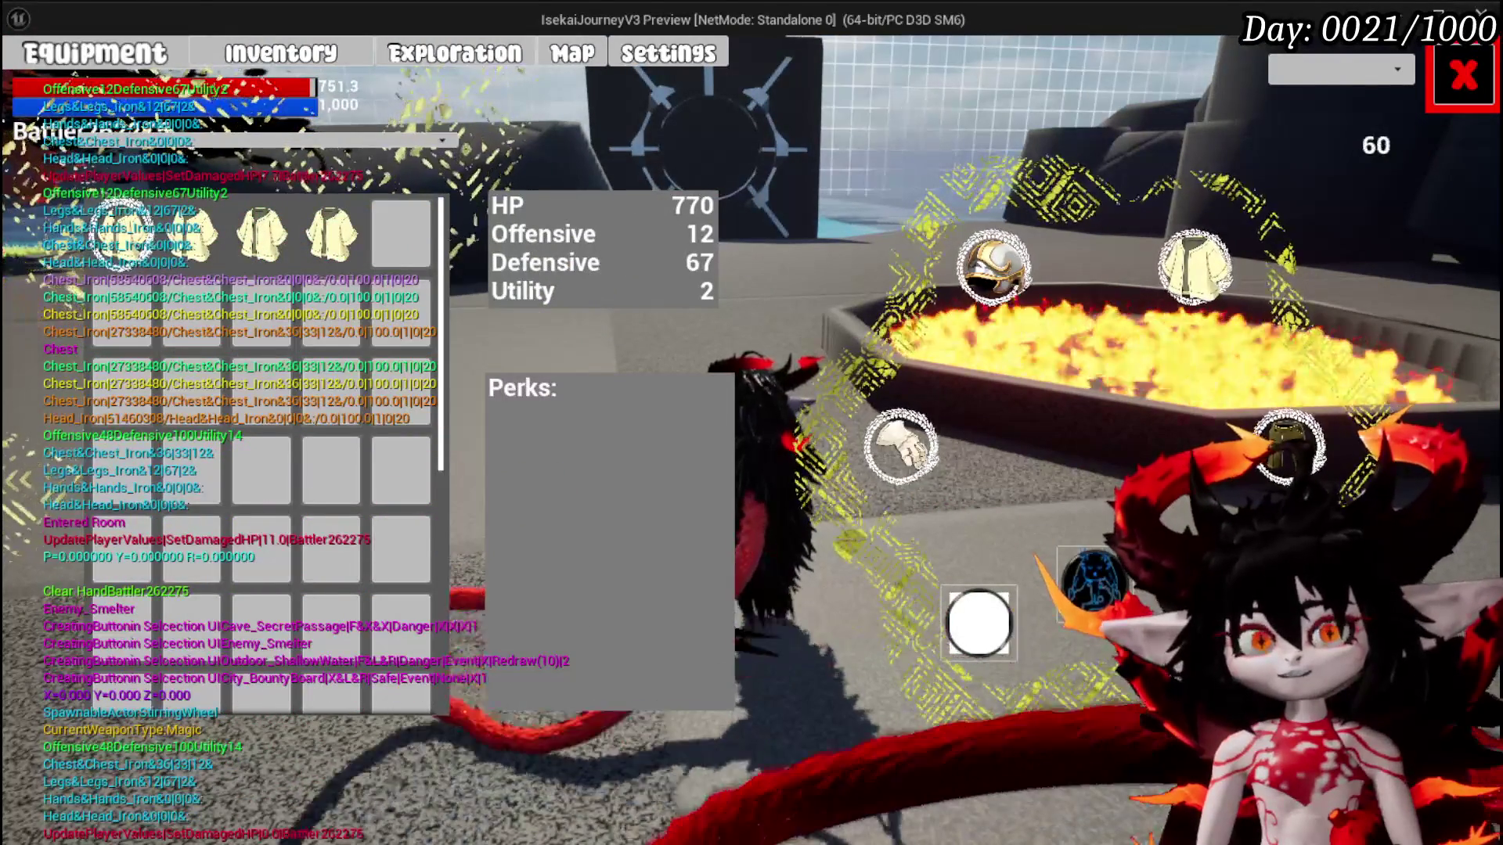
left_click(1461, 82)
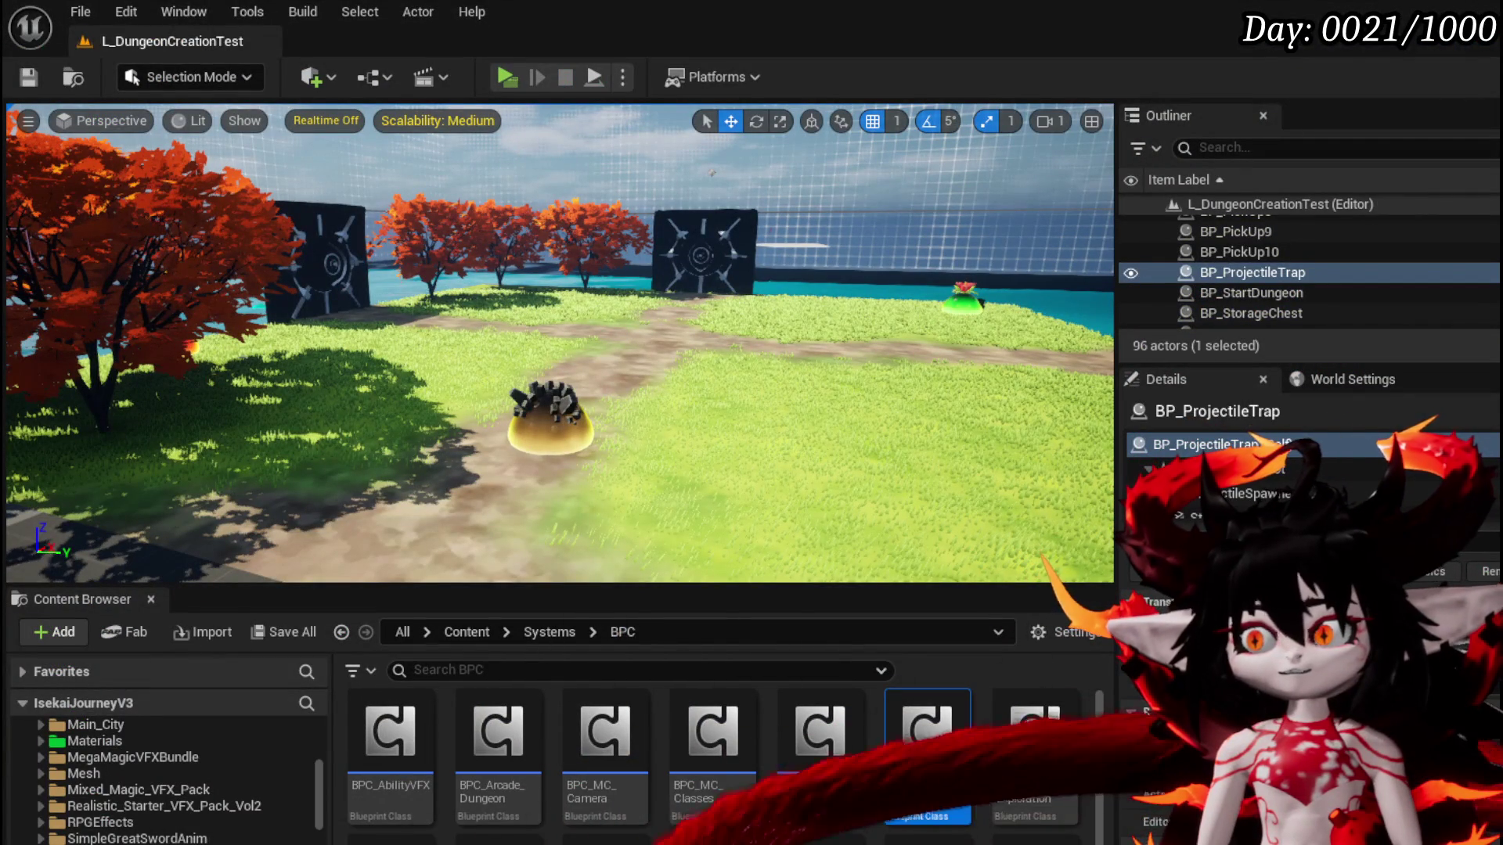
Save all, review AddPlayer's Bind Event chain, and open the UpdatePlayerDamagedHP function
left_click(28, 76)
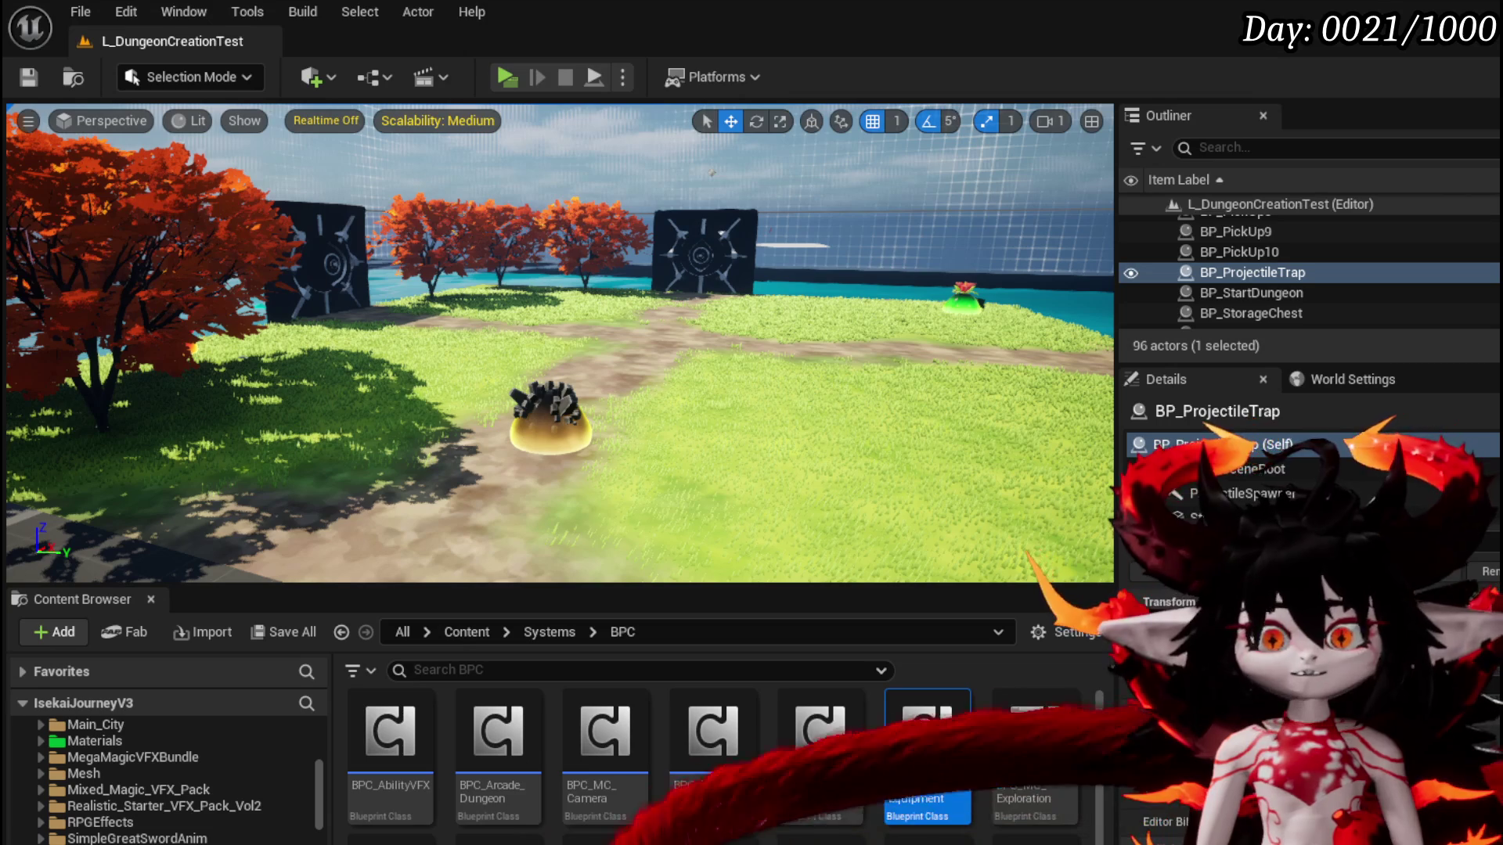
key("alt+Tab")
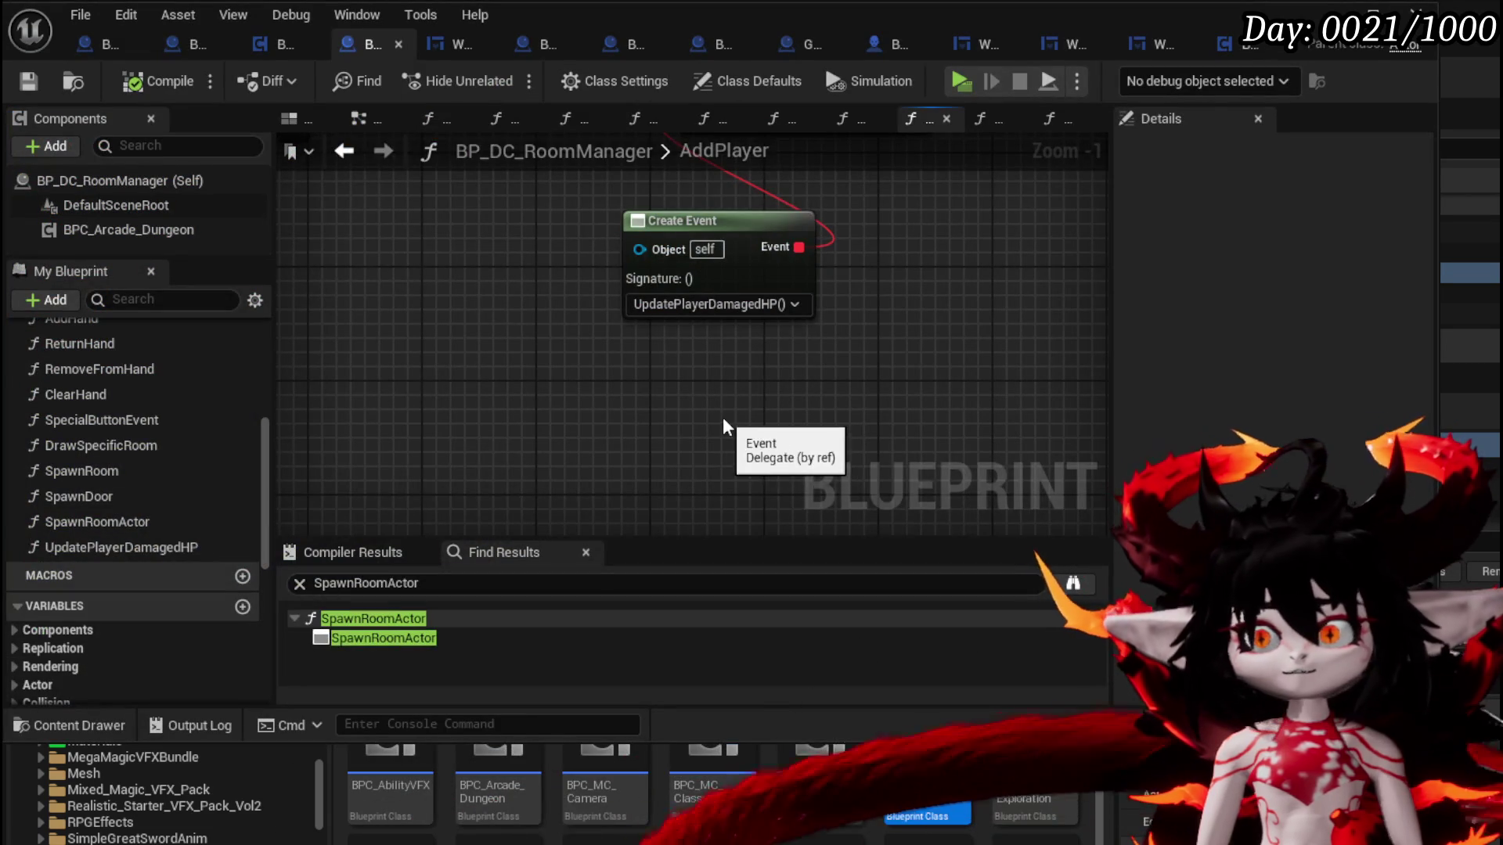
scroll(589, 324, "down", 2)
mouse_move(524, 405)
left_mouse_down()
mouse_move(724, 389)
mouse_move(736, 496)
mouse_move(620, 446)
mouse_move(950, 396)
mouse_move(564, 390)
left_mouse_up()
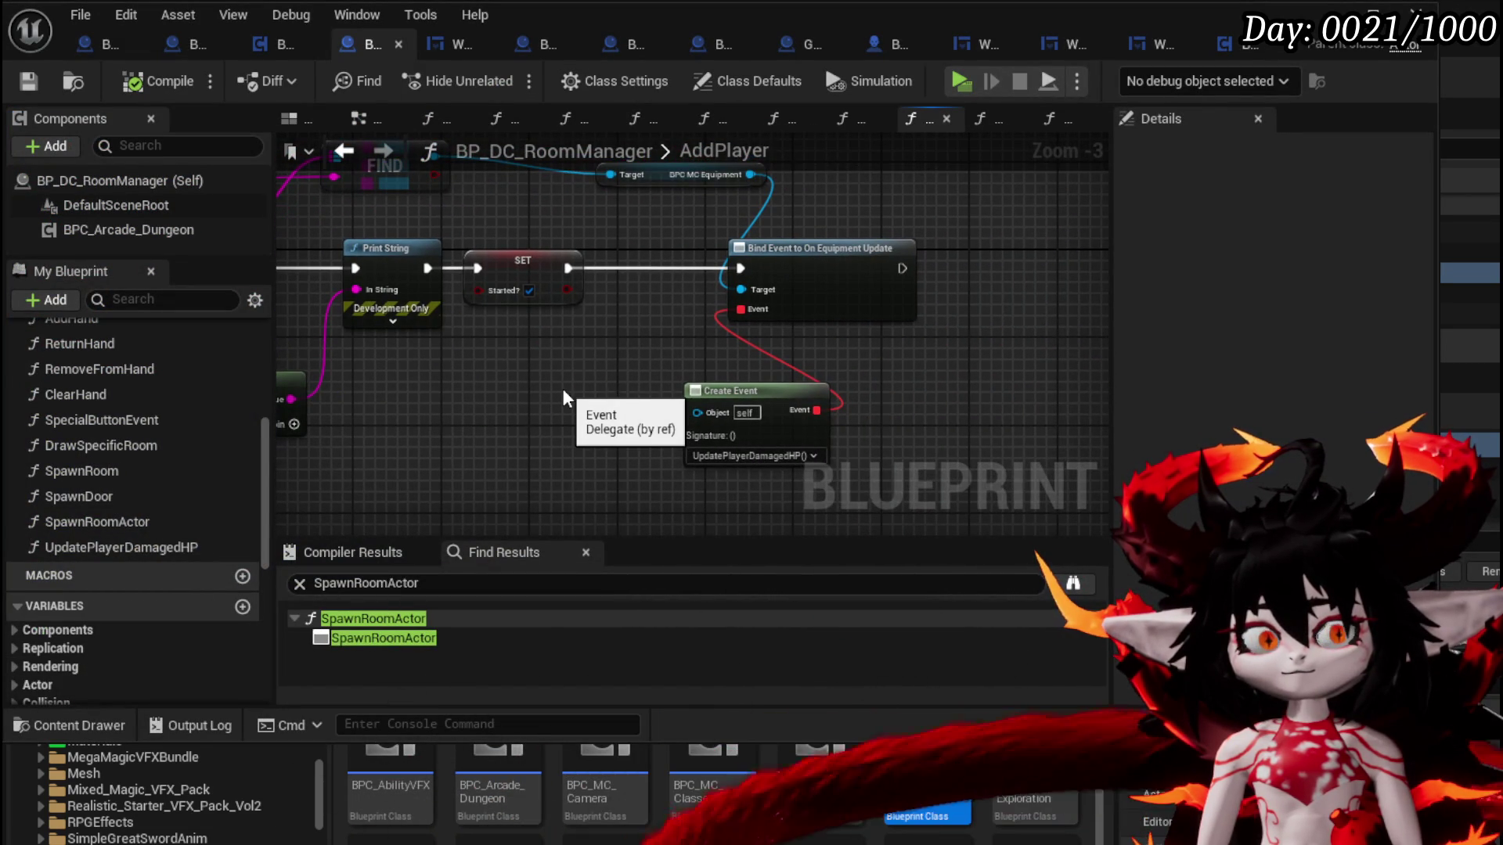
double_click(156, 554)
mouse_move(939, 329)
left_mouse_down()
mouse_move(634, 441)
mouse_move(450, 272)
mouse_move(469, 270)
left_mouse_up()
Insert a Print String between Loop Body and Update Player Values
right_click(572, 306)
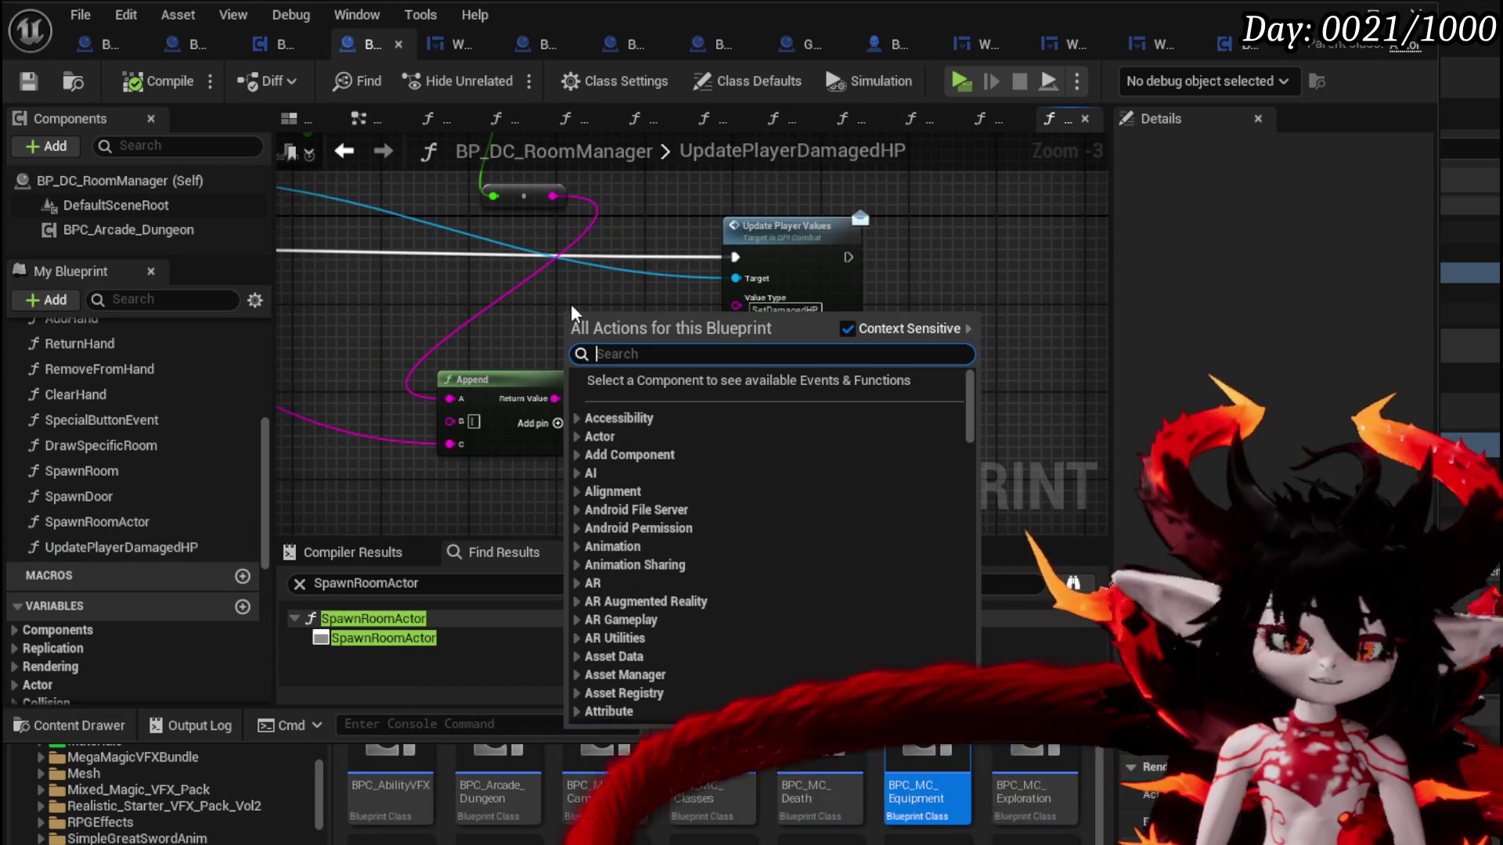
type("Print String")
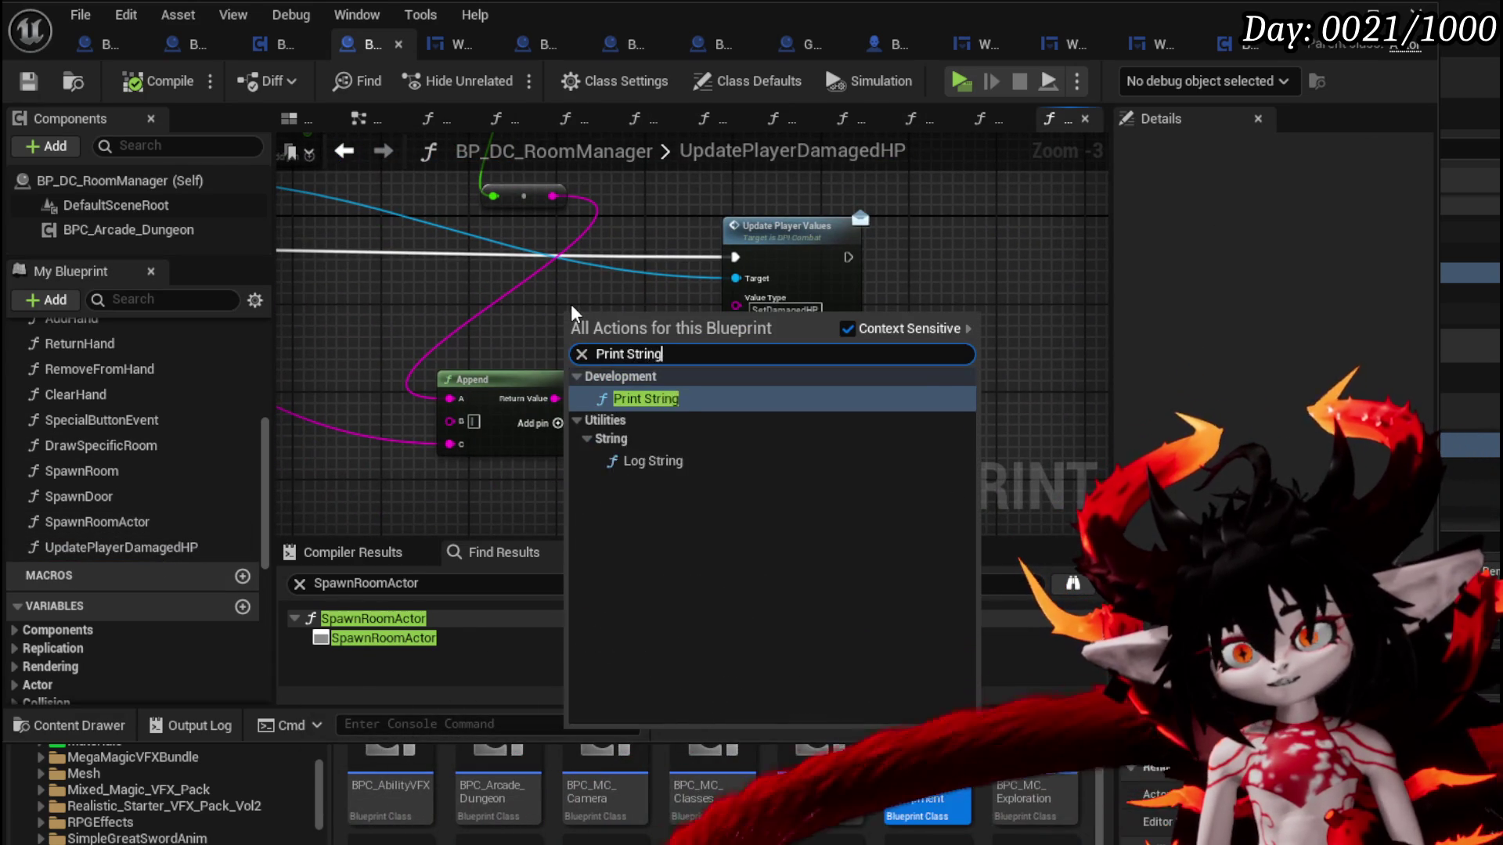
key("Return")
left_click_drag(850, 238, 1027, 239)
left_click_drag(619, 316, 815, 247)
mouse_move(535, 282)
left_mouse_down()
mouse_move(393, 279)
mouse_move(550, 297)
left_mouse_up()
mouse_move(763, 288)
left_mouse_down()
mouse_move(775, 383)
mouse_move(821, 363)
mouse_move(913, 435)
mouse_move(792, 286)
left_mouse_up()
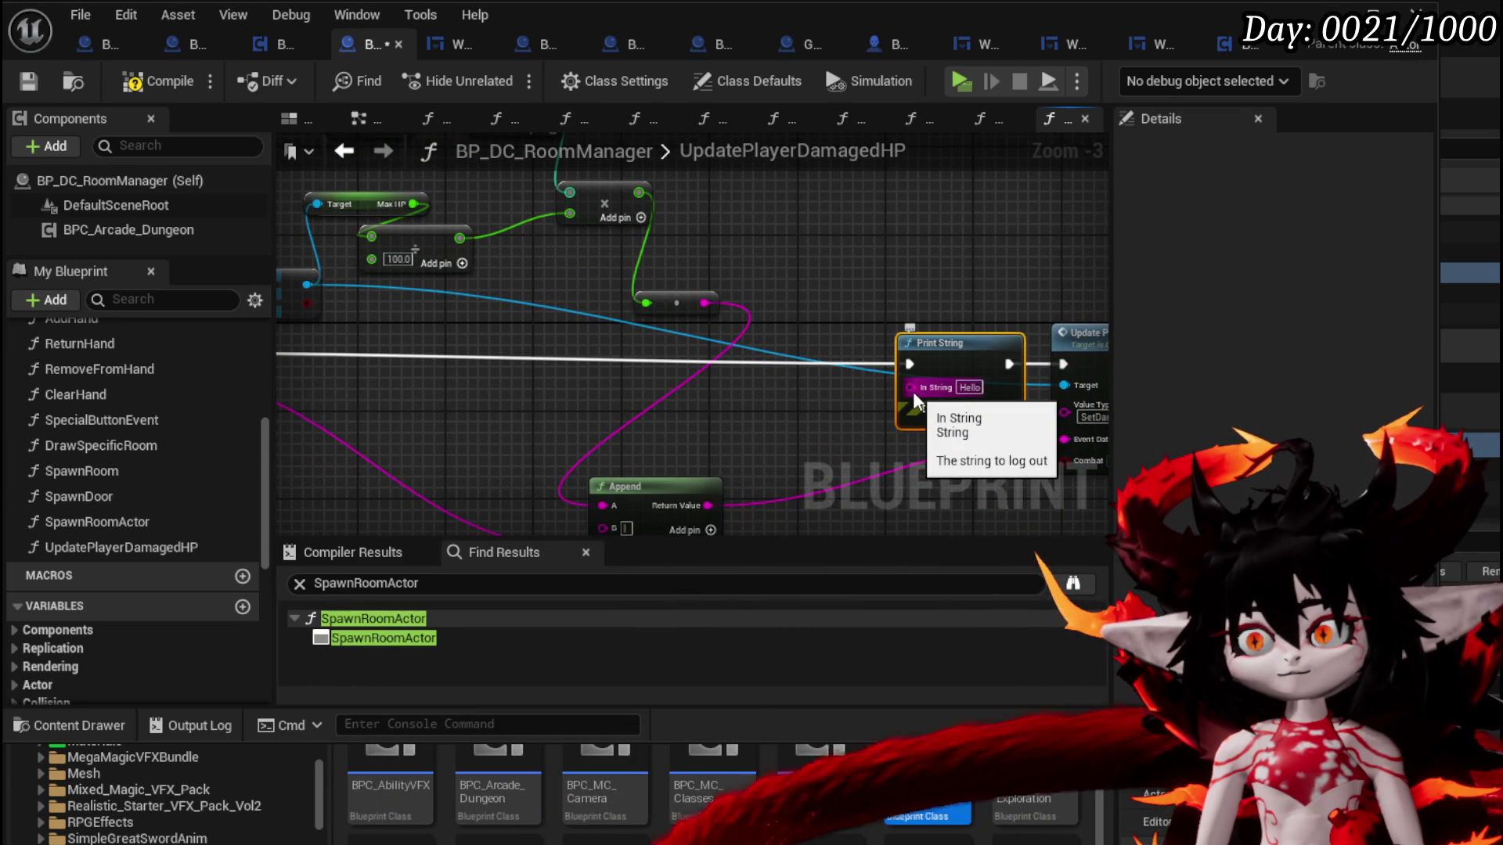
mouse_move(776, 289)
left_mouse_down()
mouse_move(906, 409)
mouse_move(728, 361)
mouse_move(582, 375)
left_mouse_up()
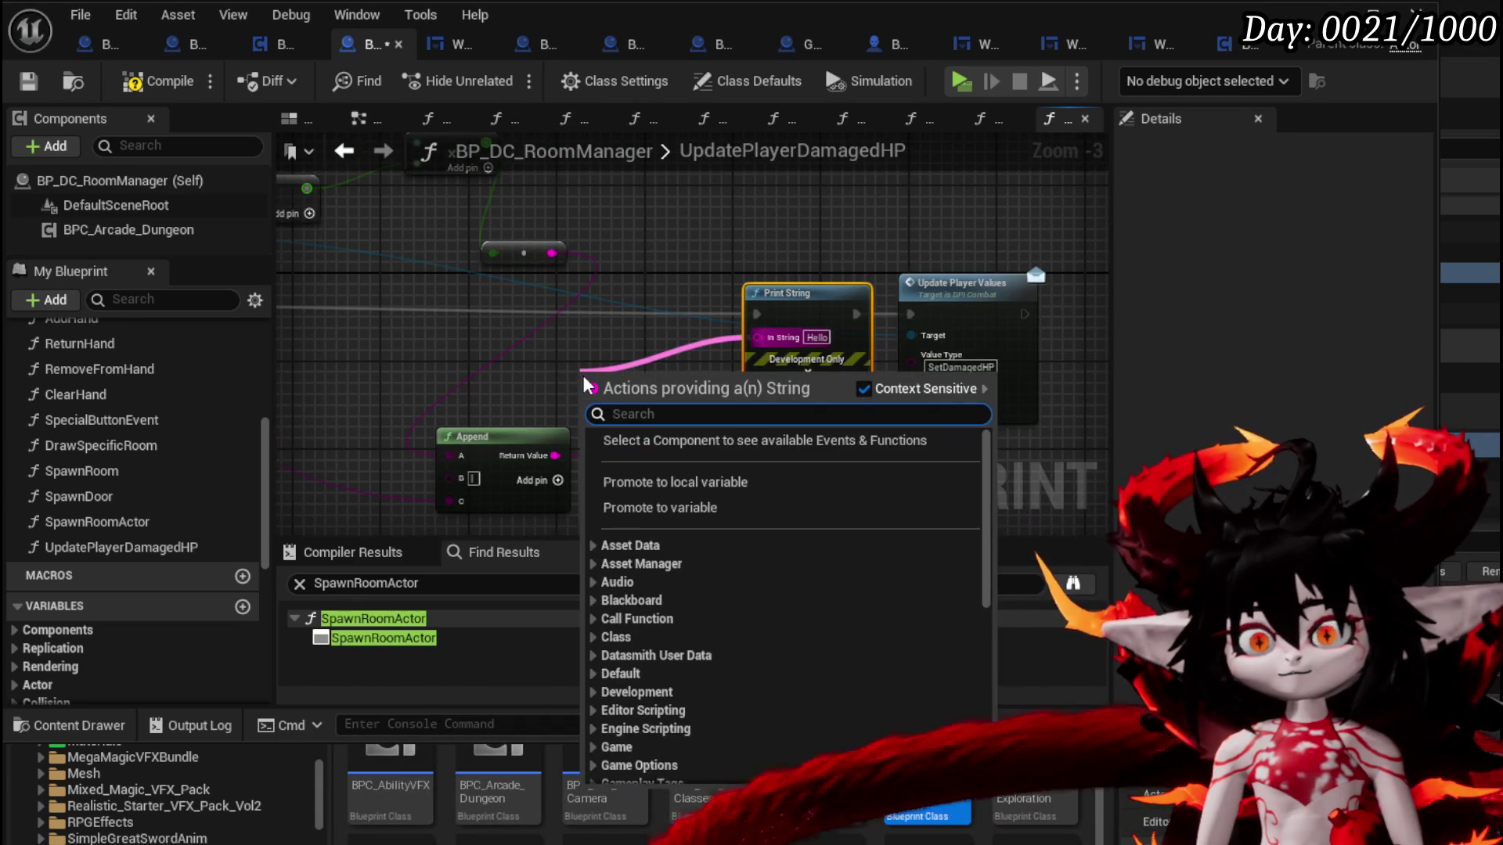
Feed Print String's In String from an Append starting with 'DamagedHP:'
type("Damaged")
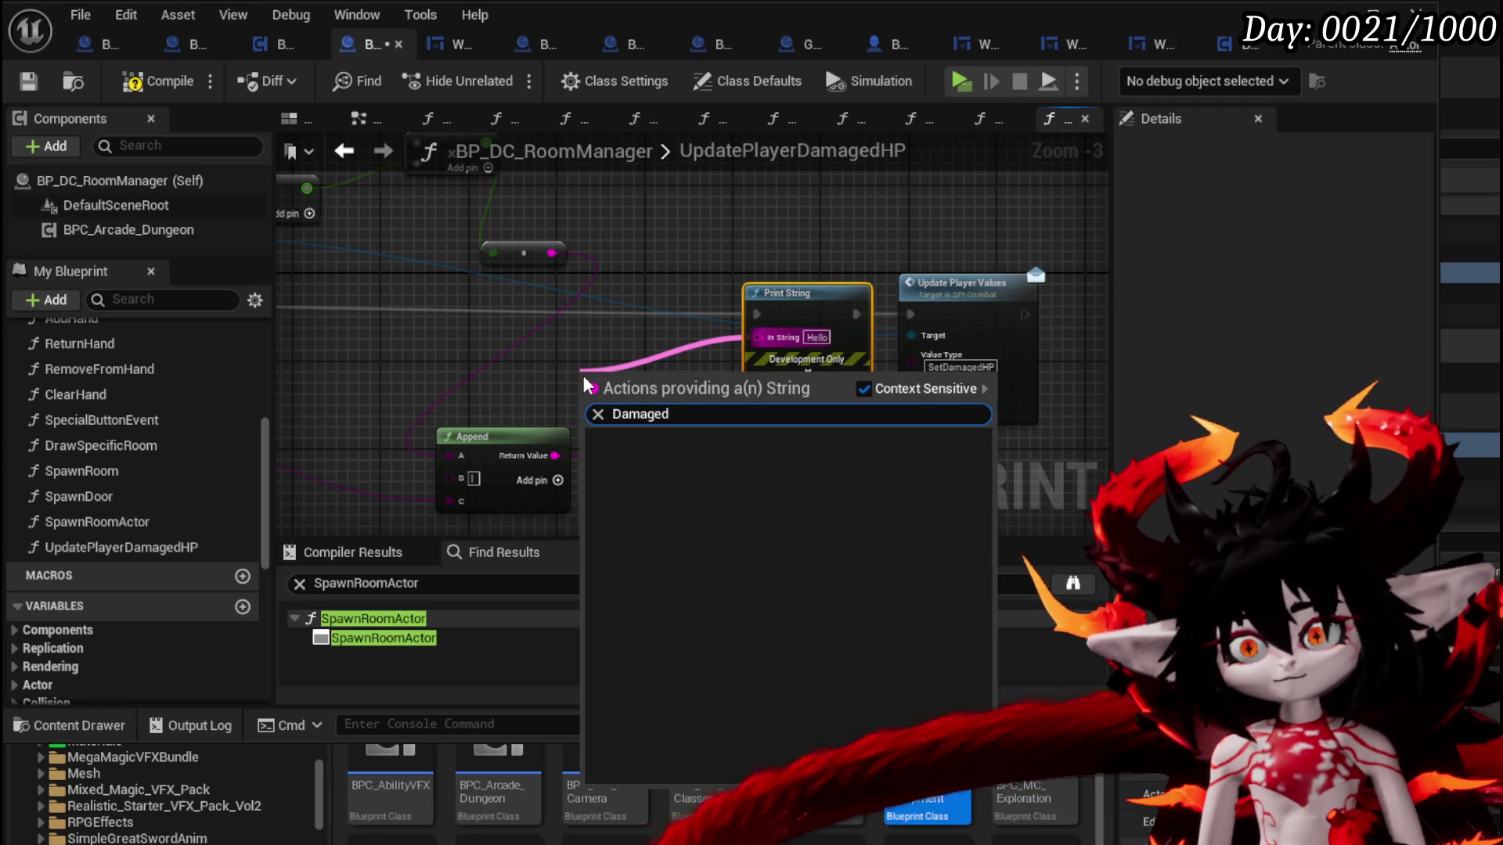
key("BackSpace")
key("BackSpace")
key("BackSpace")
type("Append")
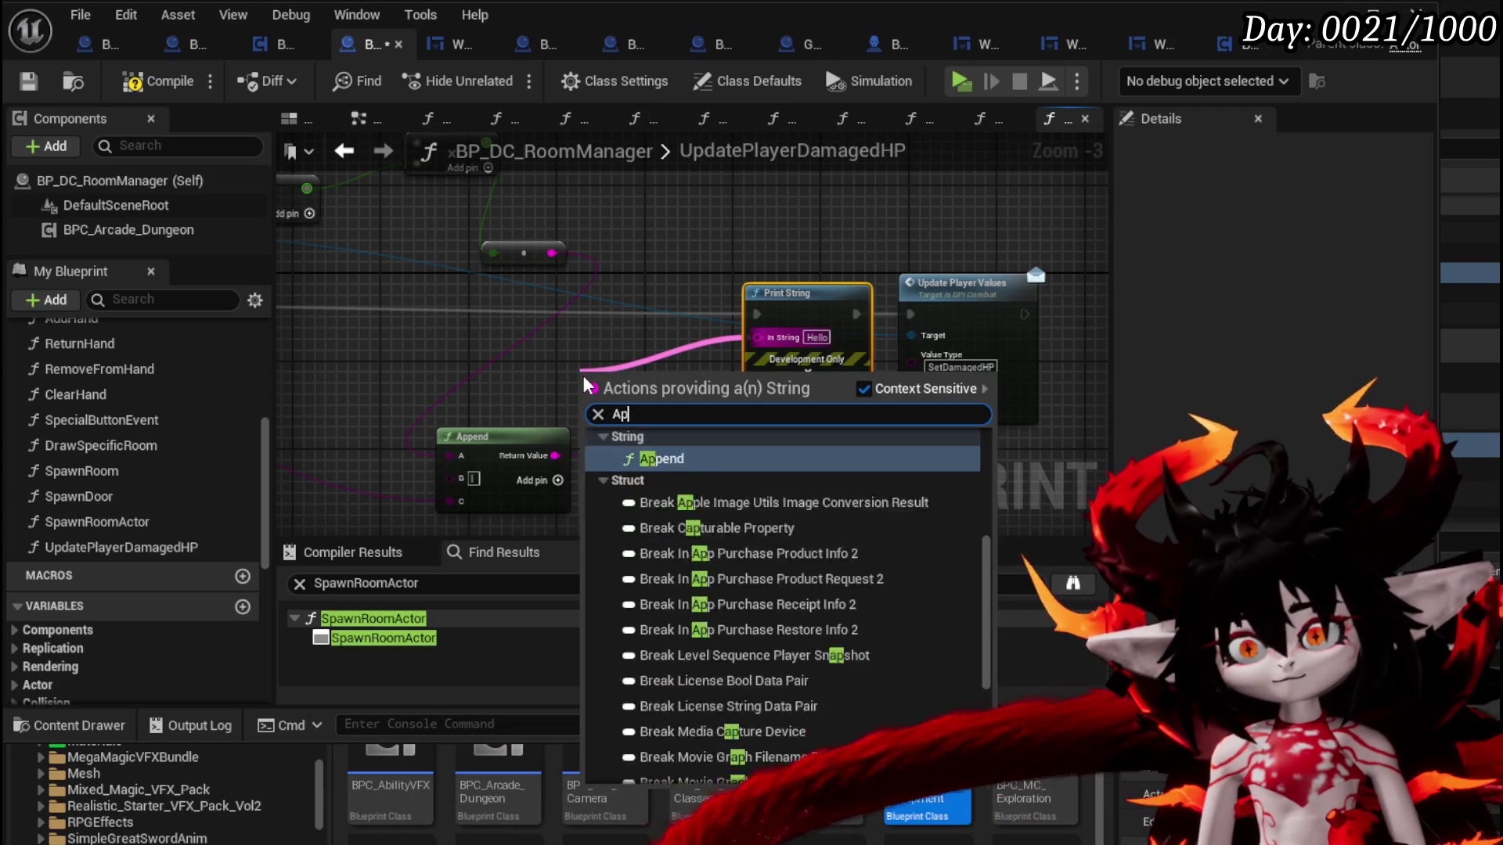
key("Return")
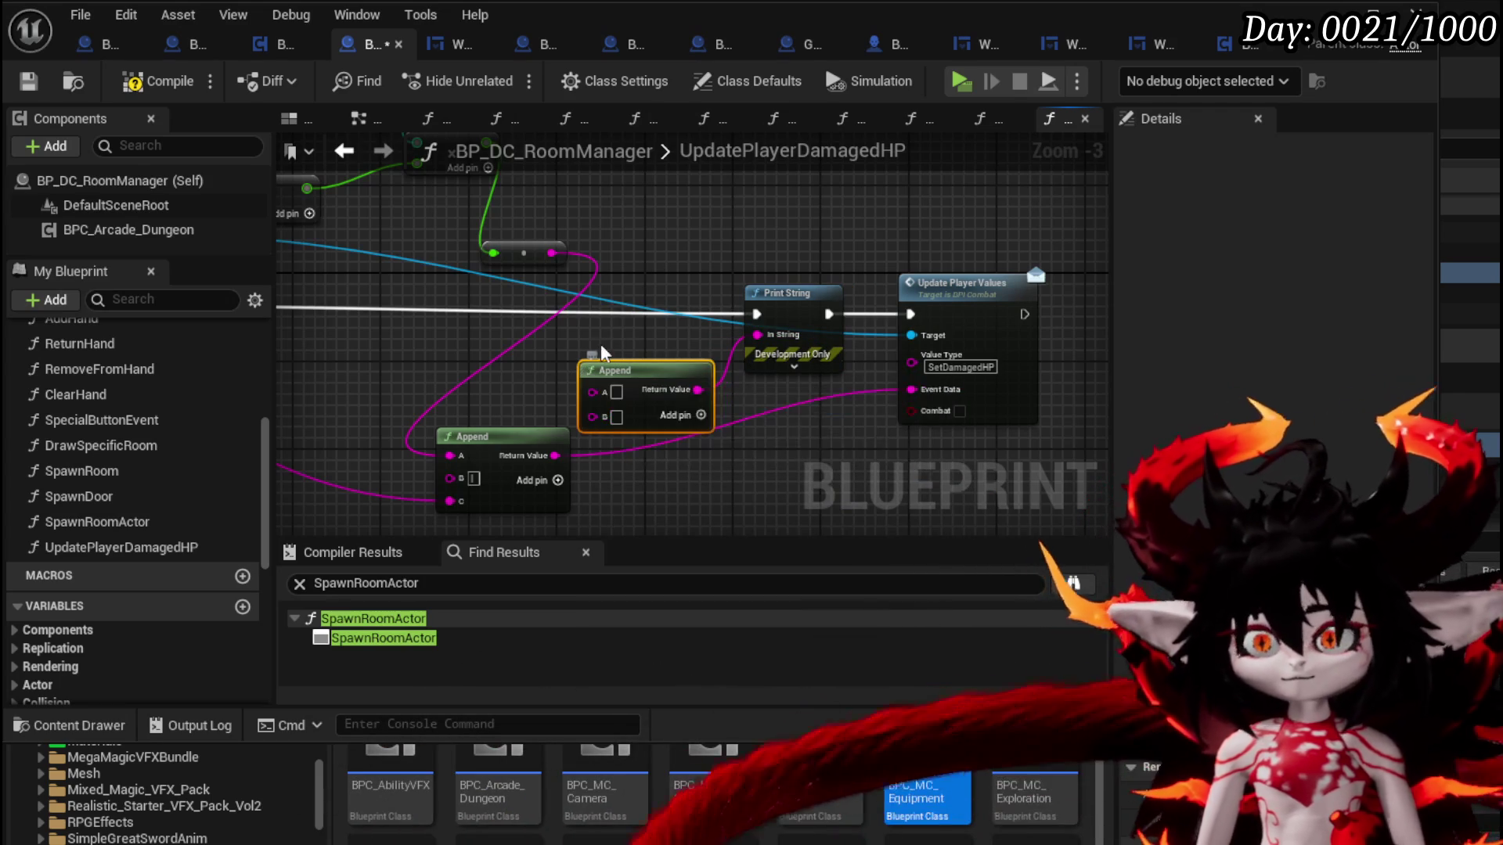
left_click(616, 391)
type("DamagedHP")
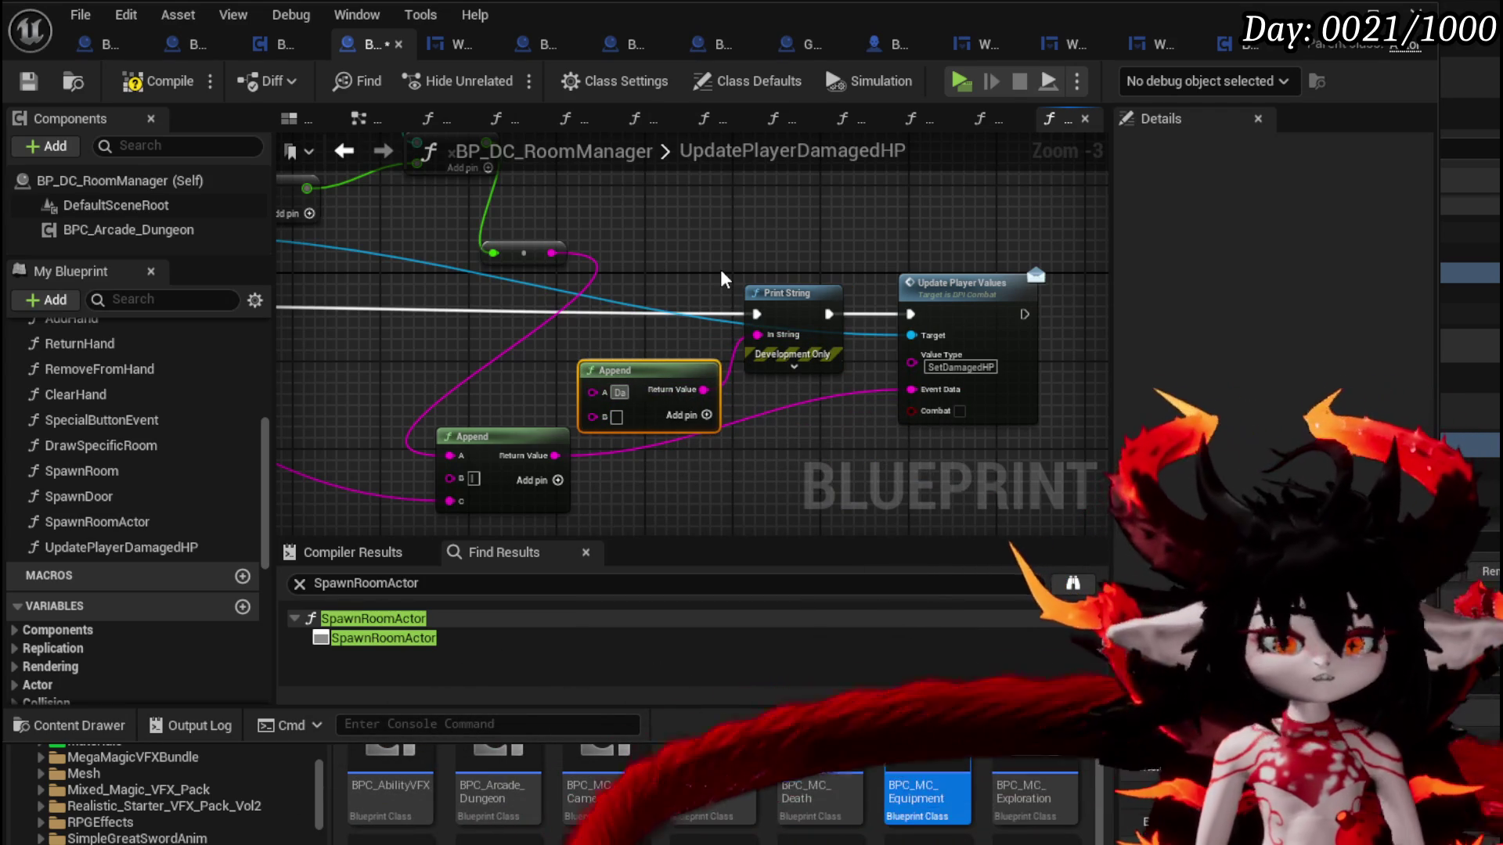
key("Return")
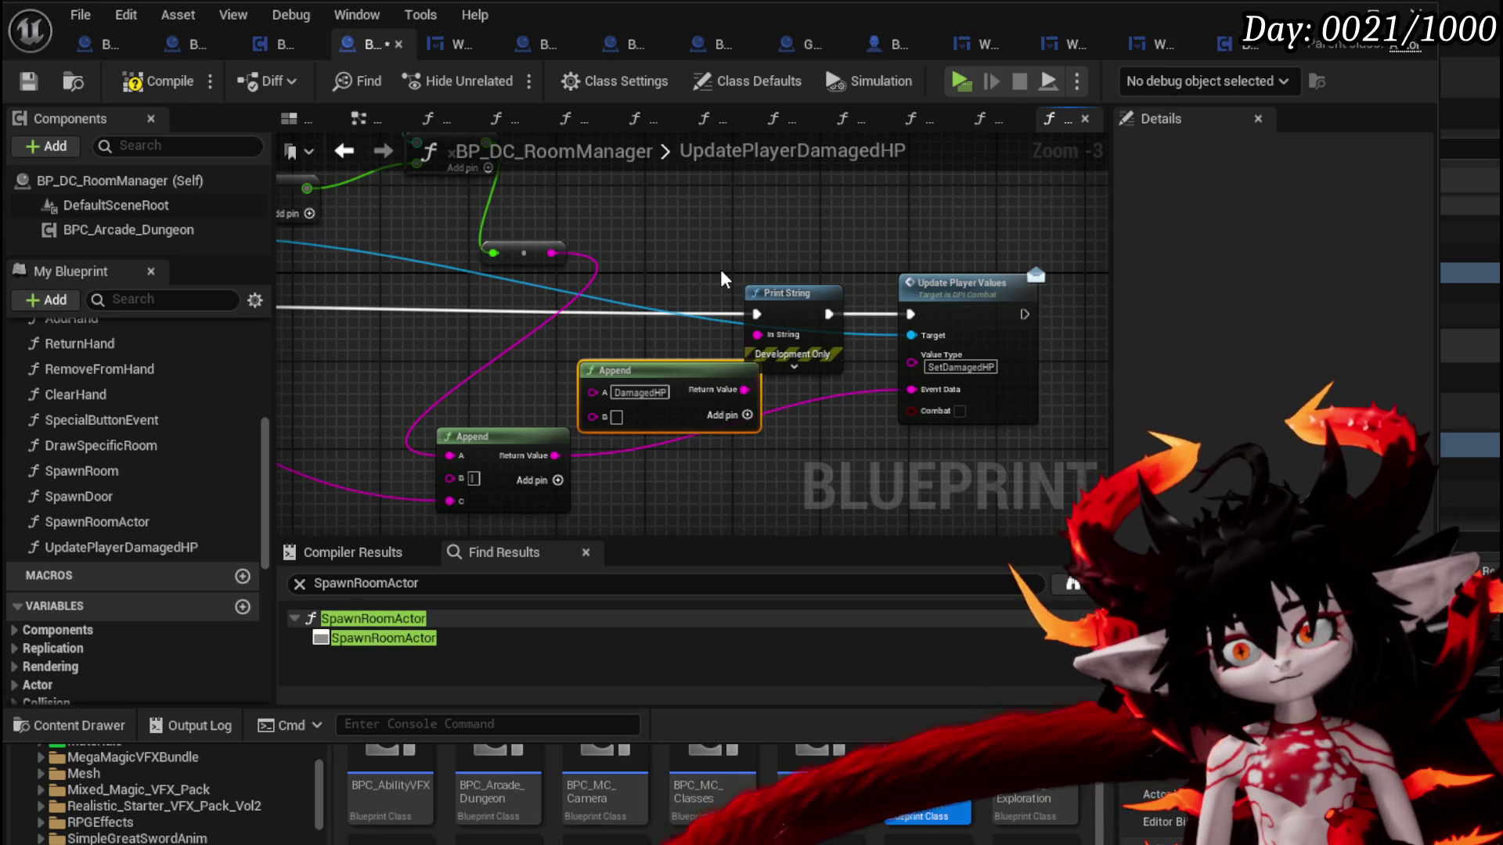
left_click_drag(642, 374, 554, 351)
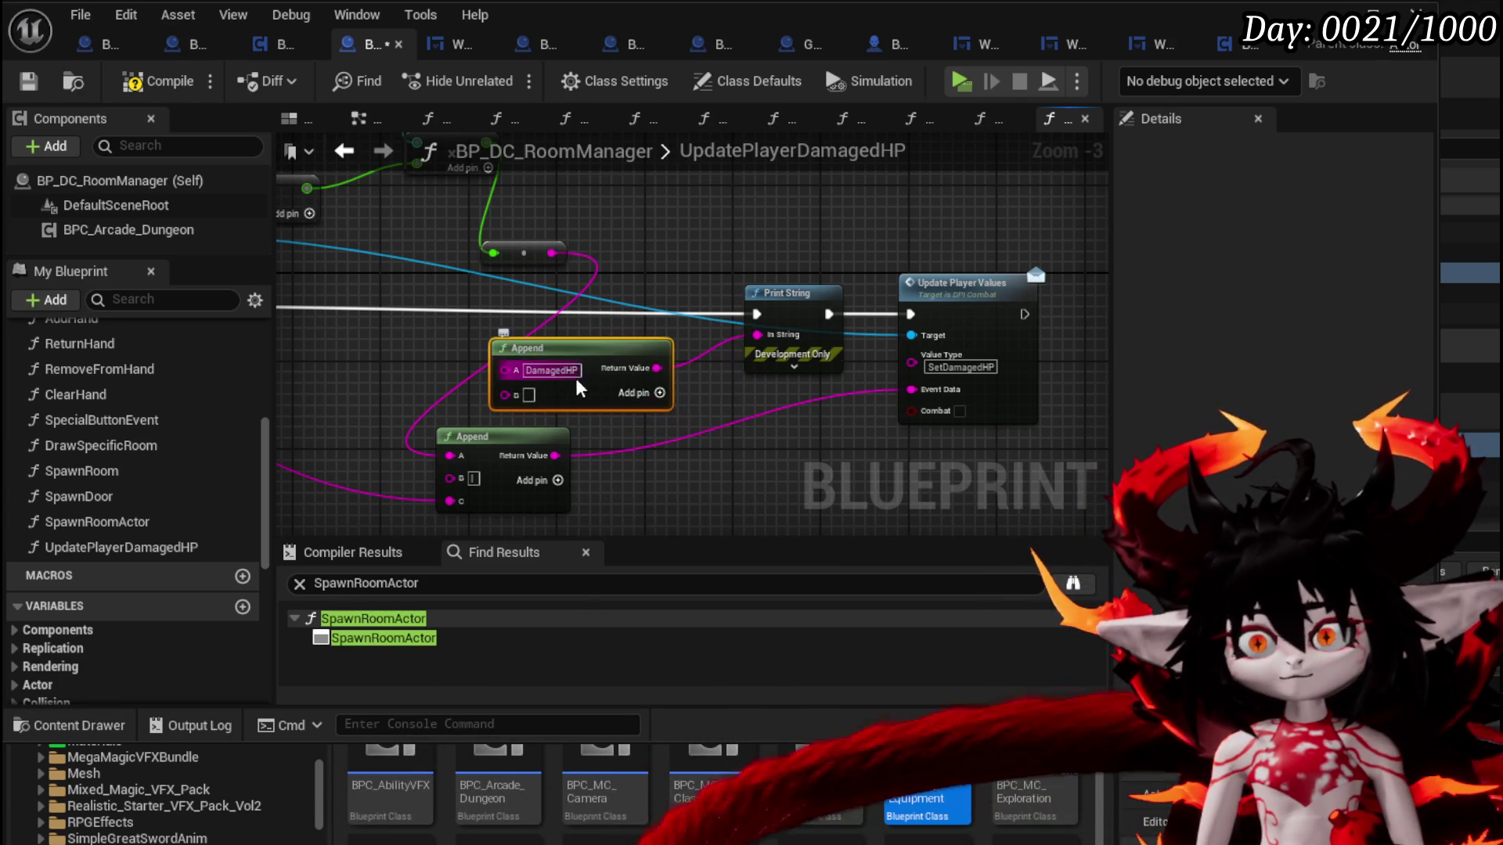
type(":")
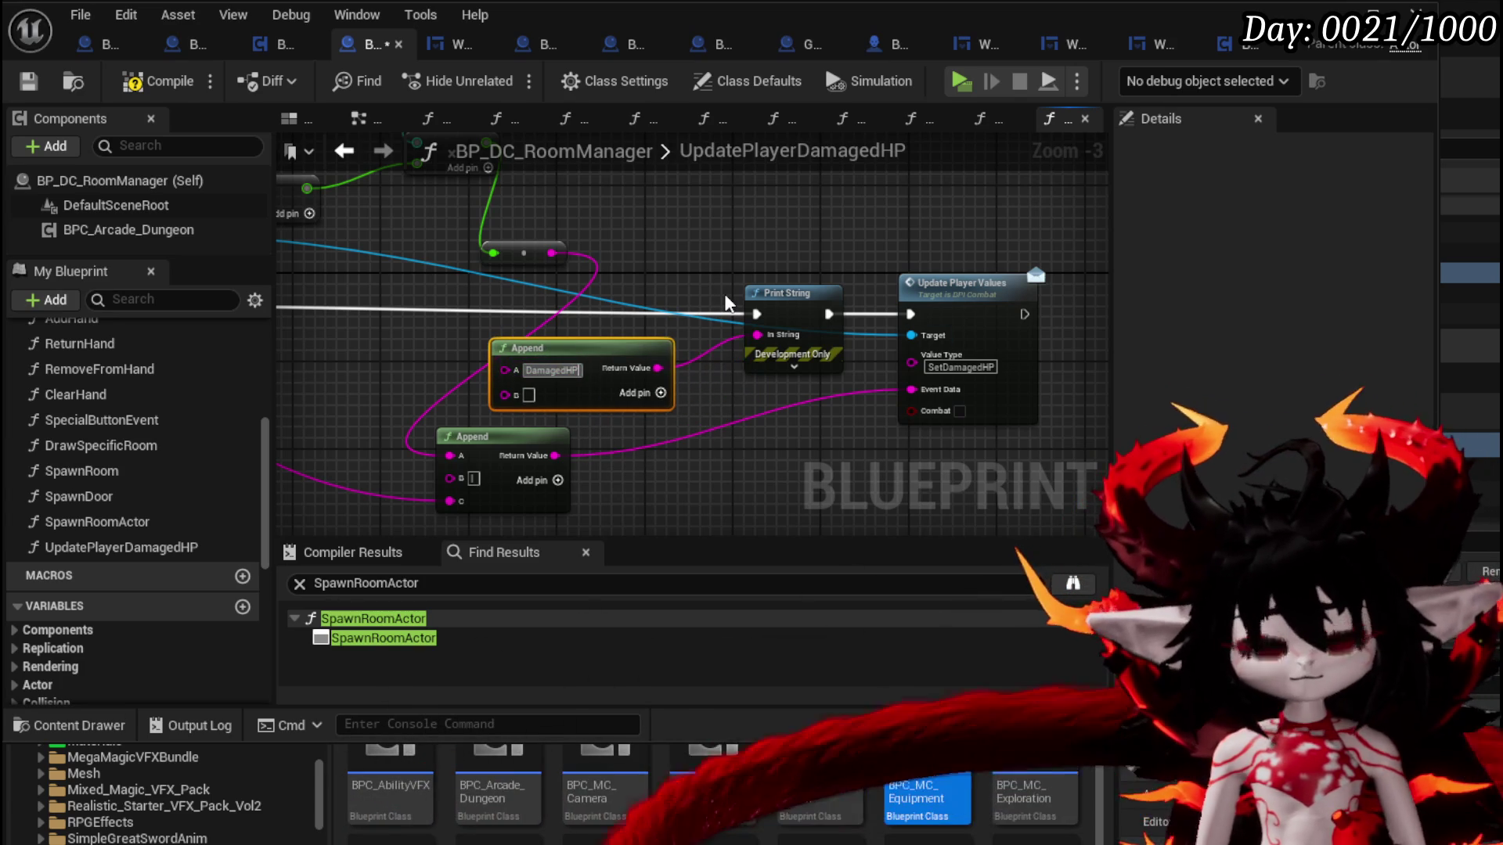
left_click_drag(456, 460, 503, 408)
Set the Print String text colour to orange-red
left_click(794, 366)
left_click(816, 404)
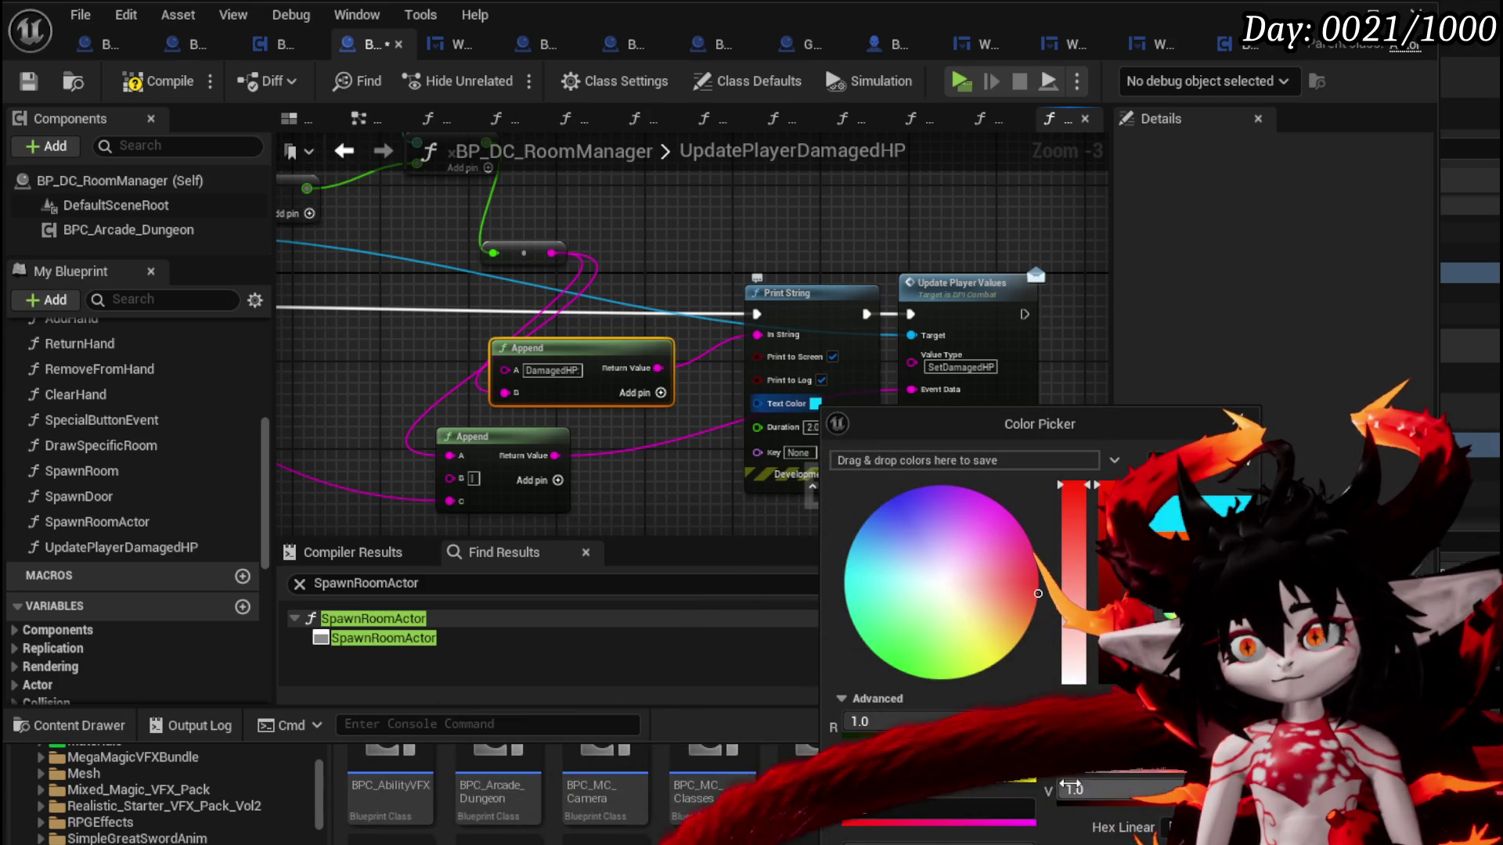
key("Return")
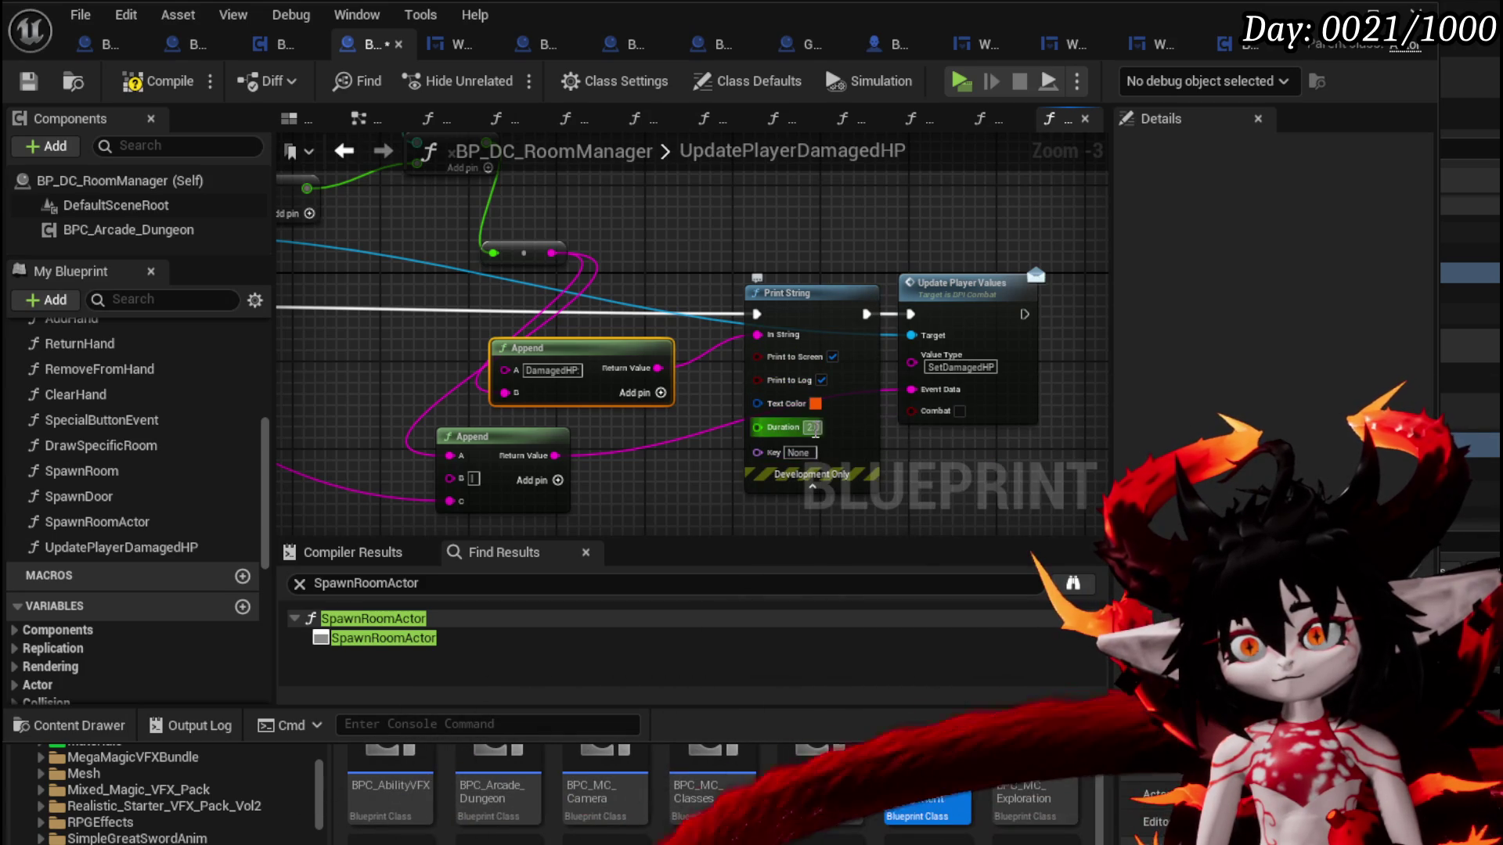
left_click_drag(812, 486, 837, 598)
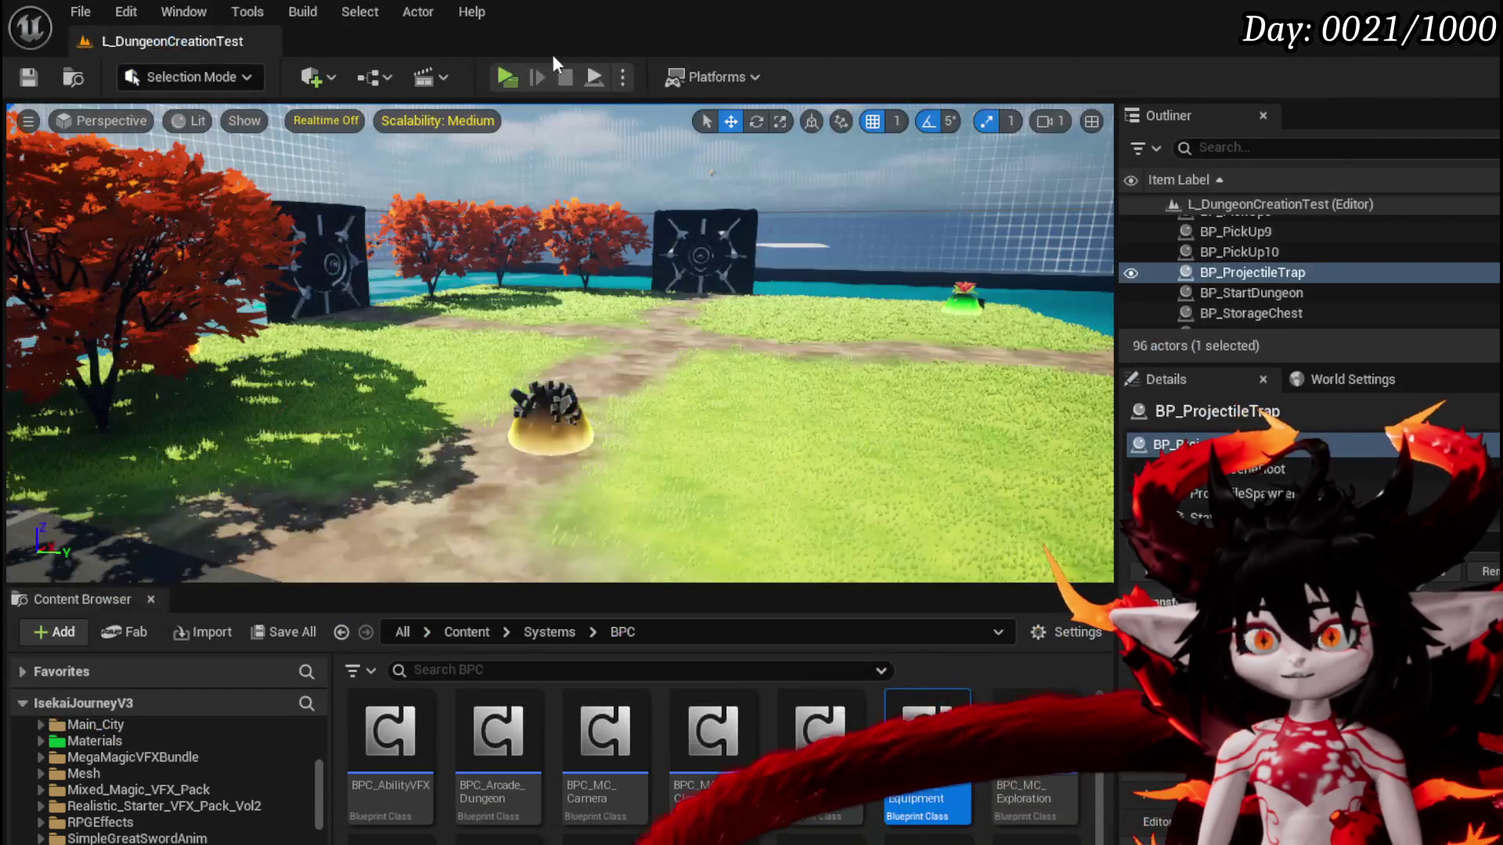
Launch a standalone playtest, run through the gate, and enter the BountyBoard building
left_click(508, 69)
key("w")
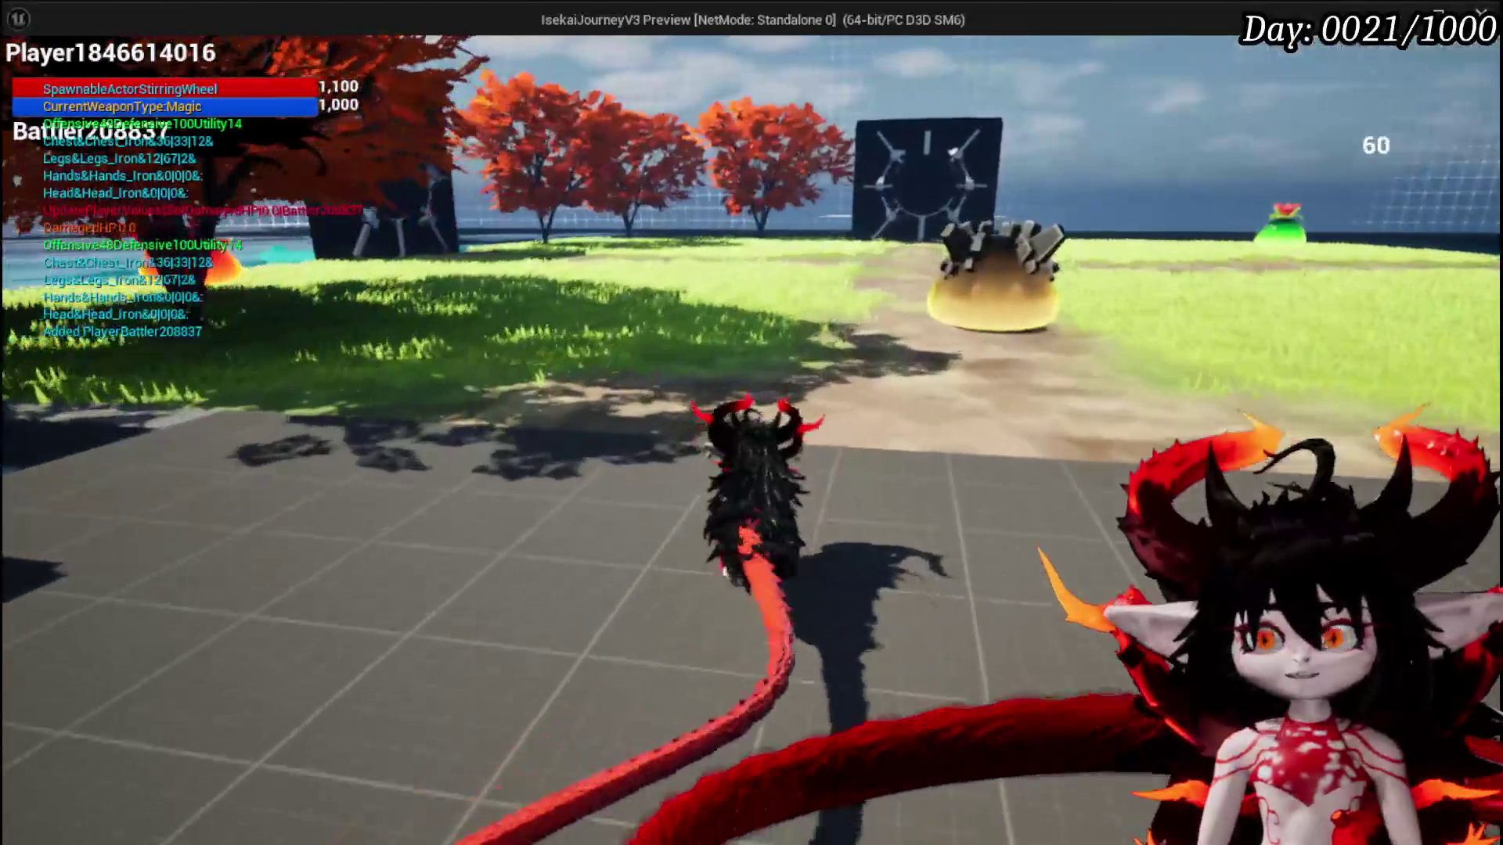
key("w")
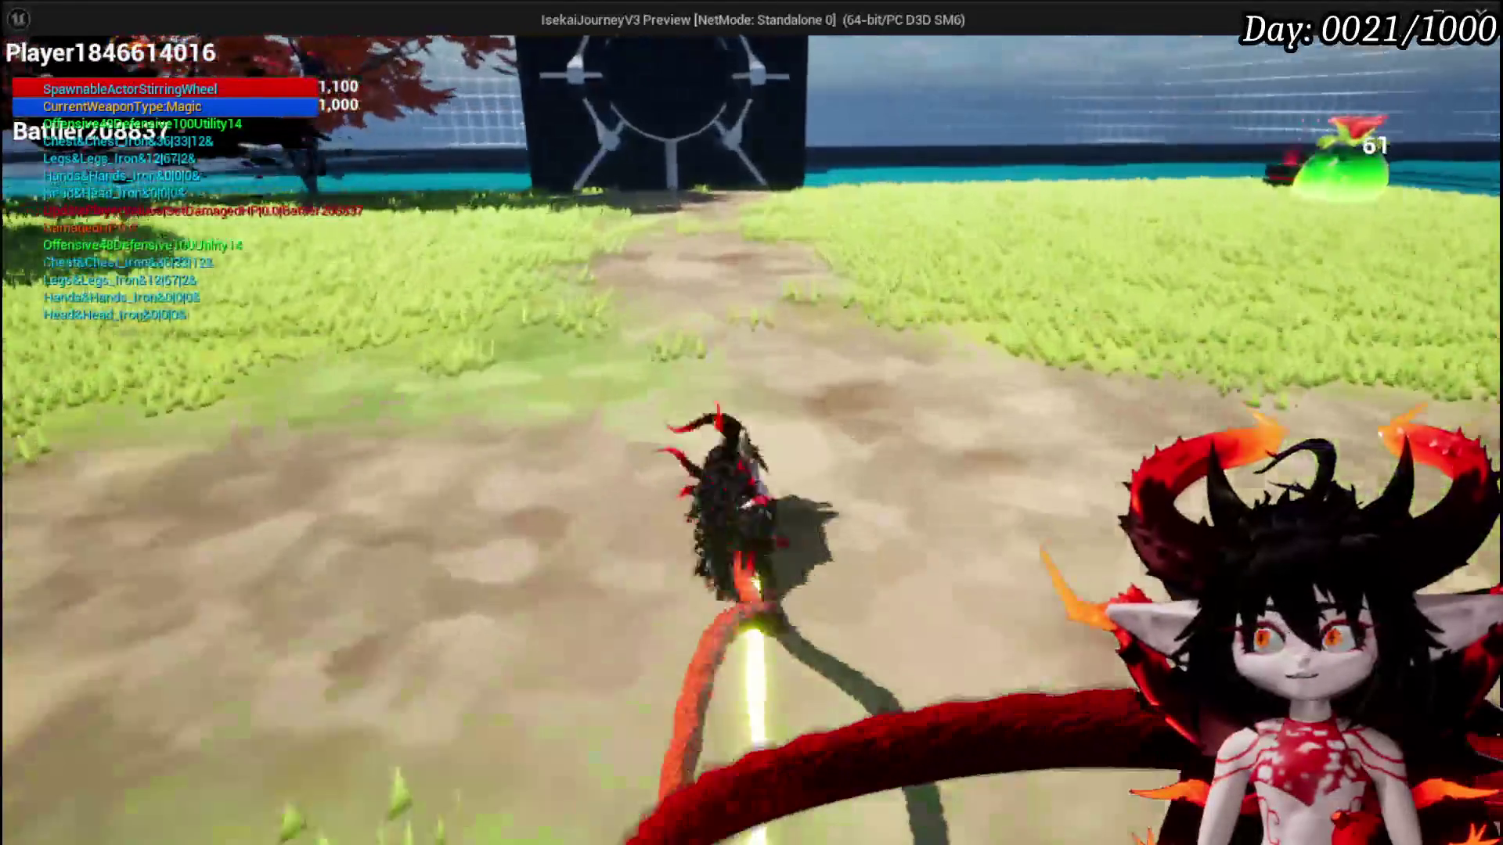
key("w")
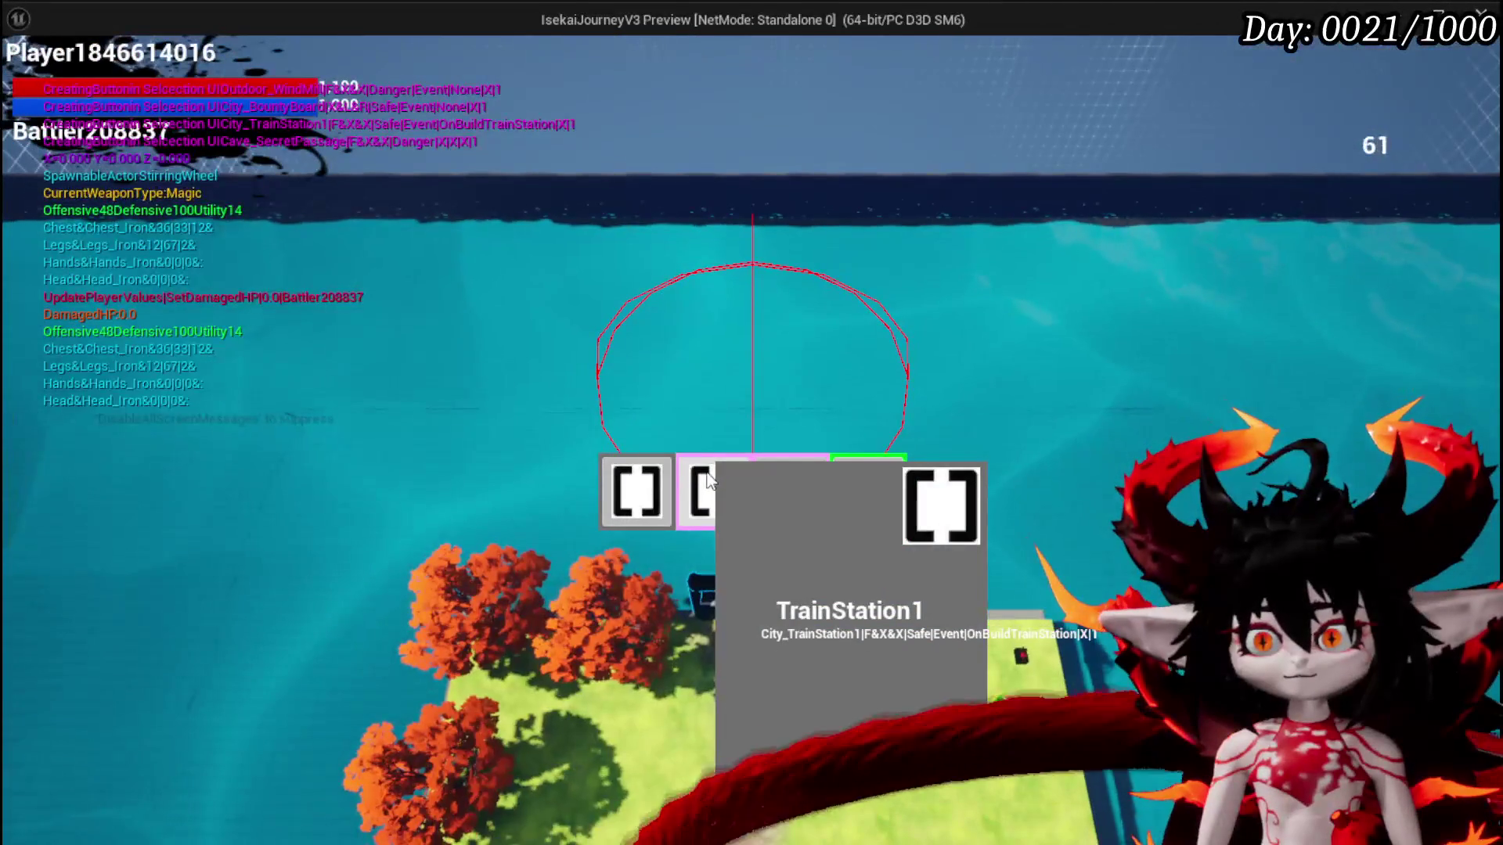
left_click(775, 509)
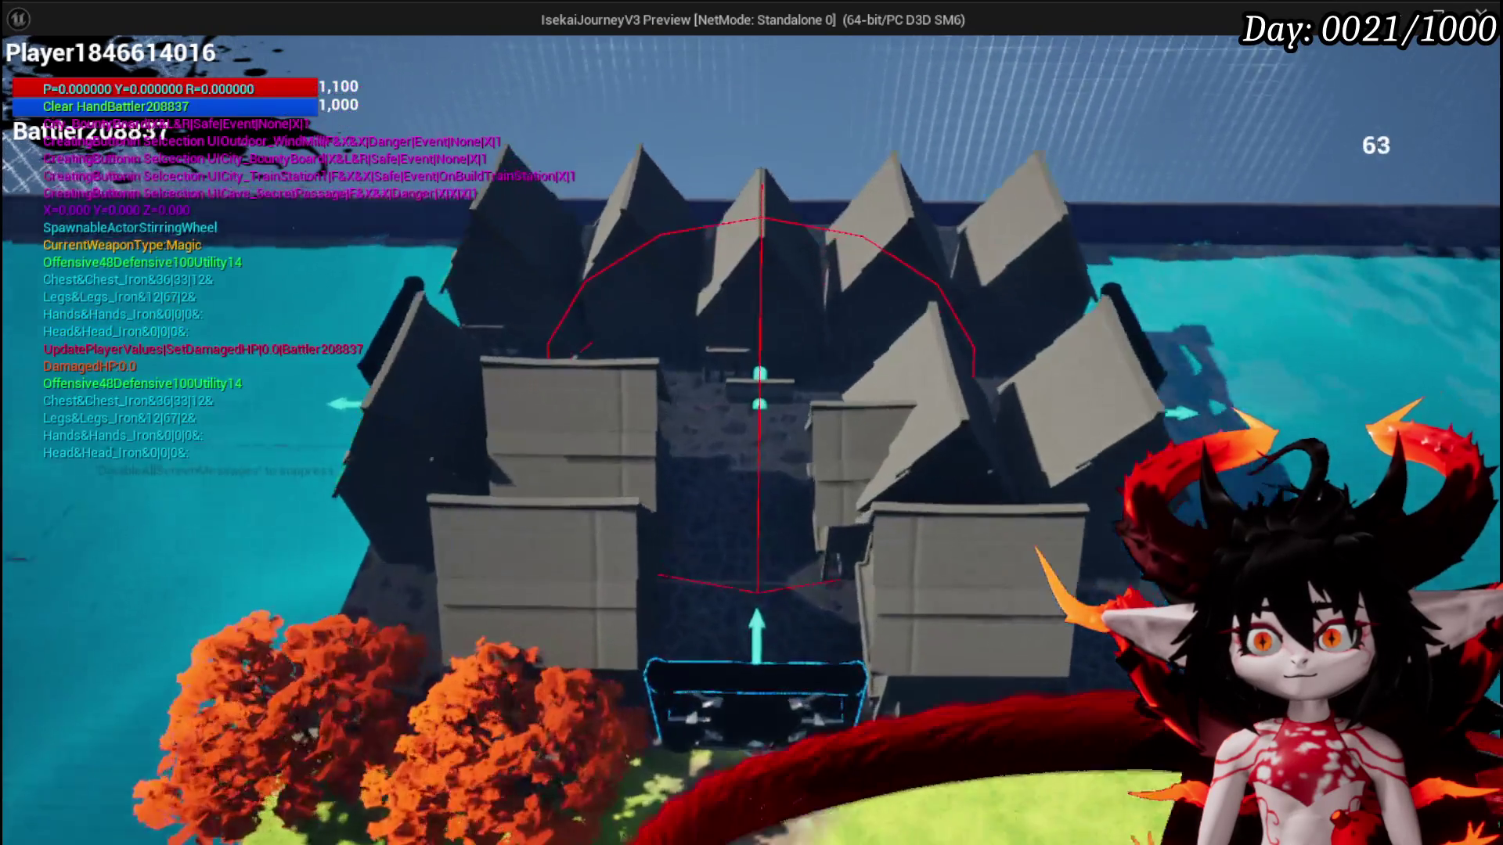
key("w")
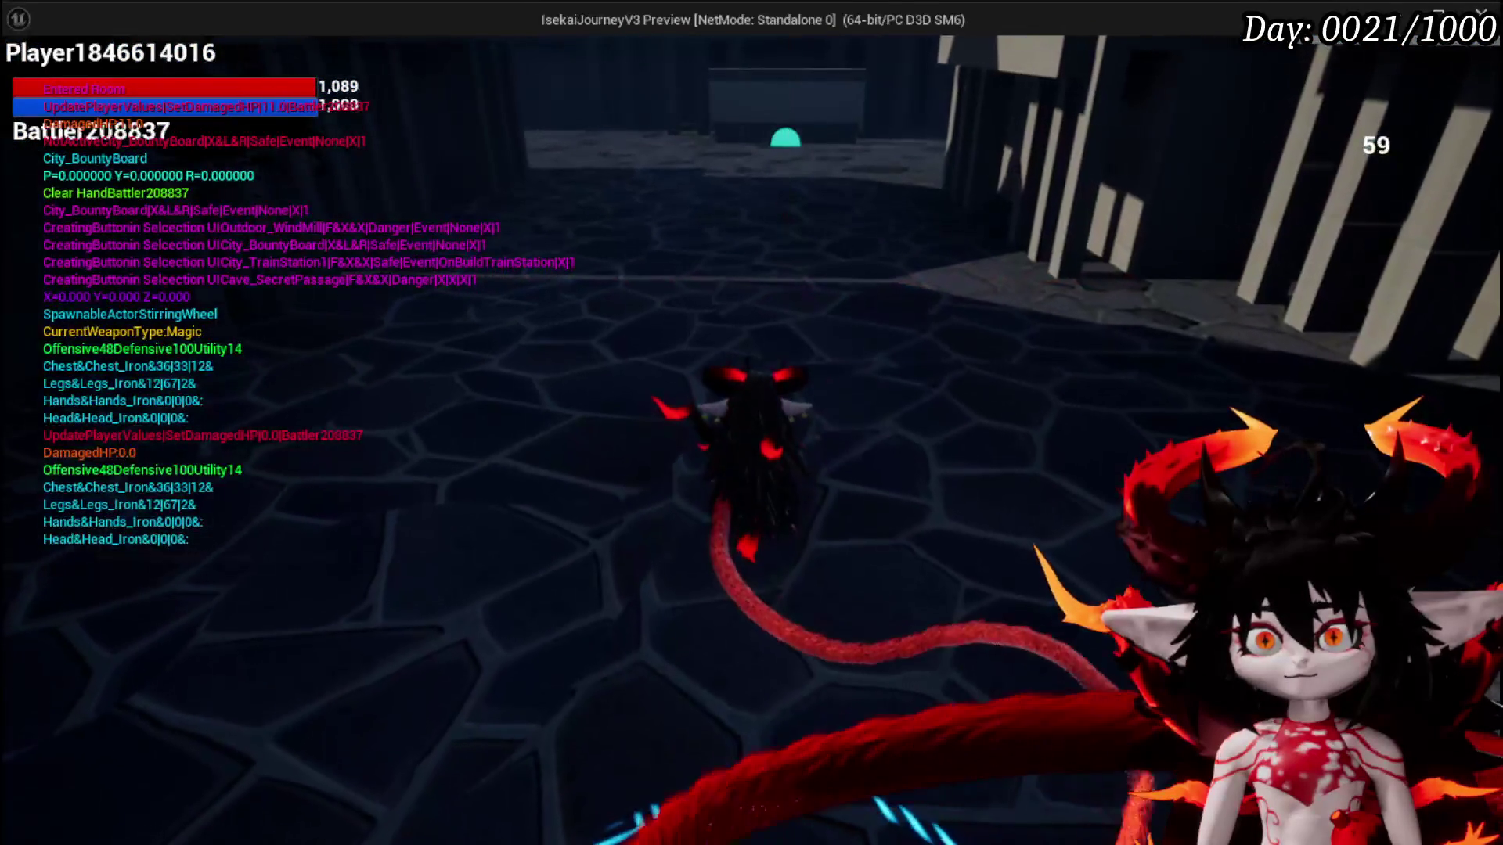
key("a")
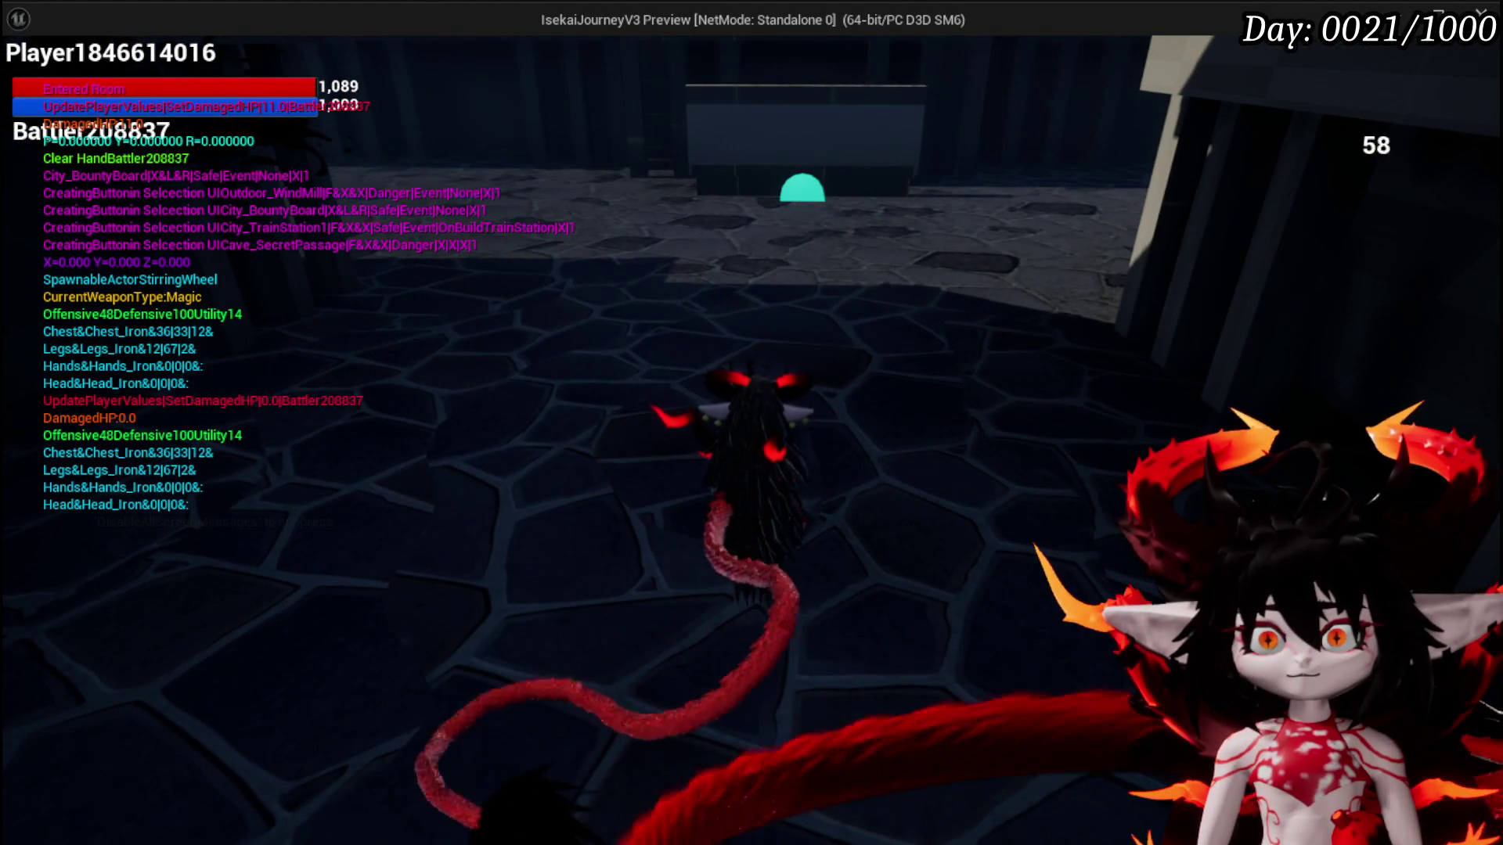
key("d")
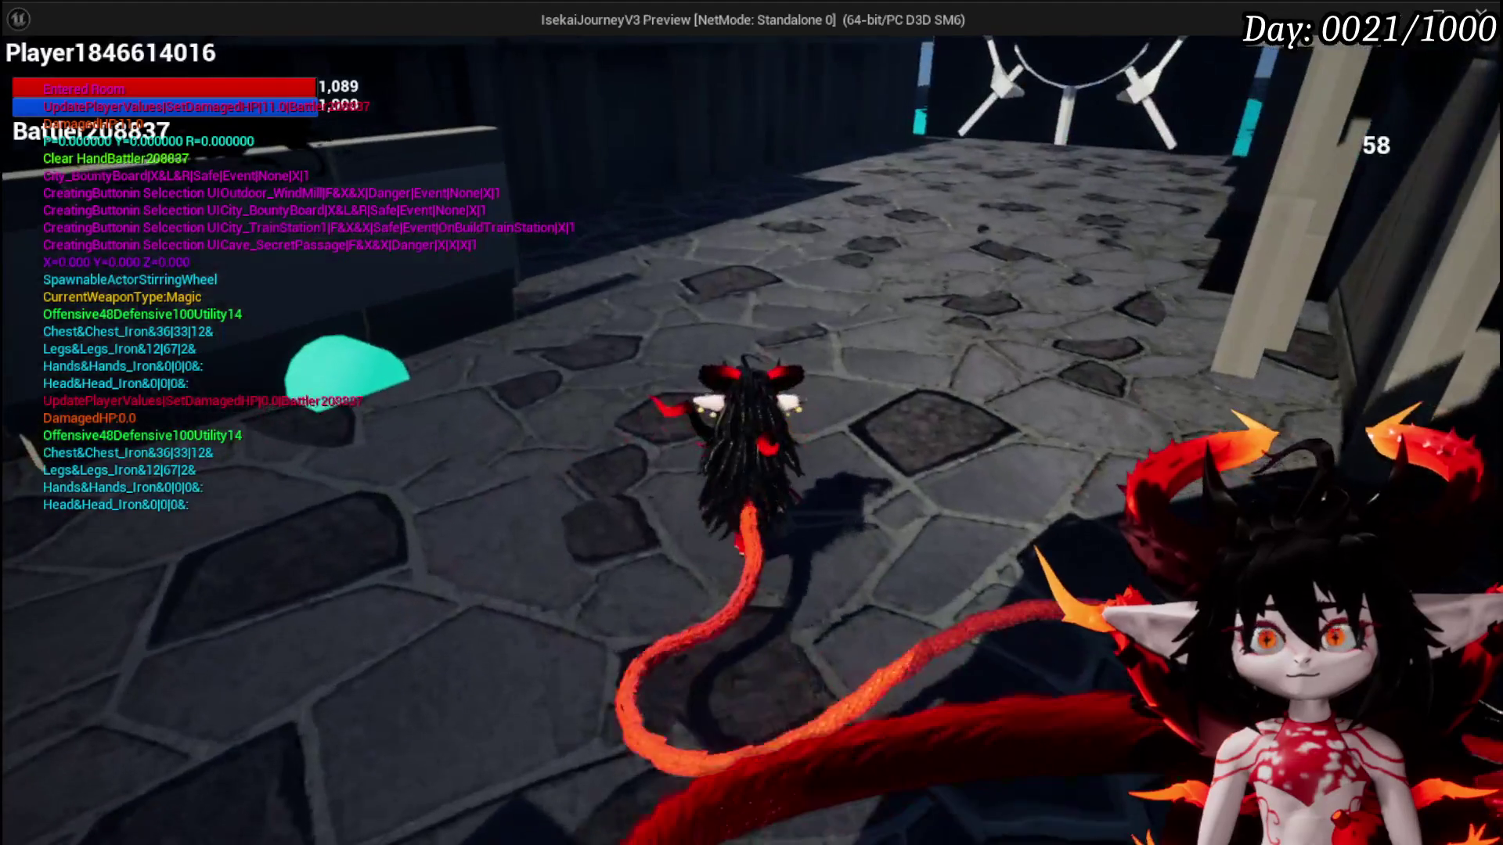
Equip Iron_Chest in the Equipment panel so stats read HP 820, 13/72/31
key("Escape")
left_click(784, 663)
key("i")
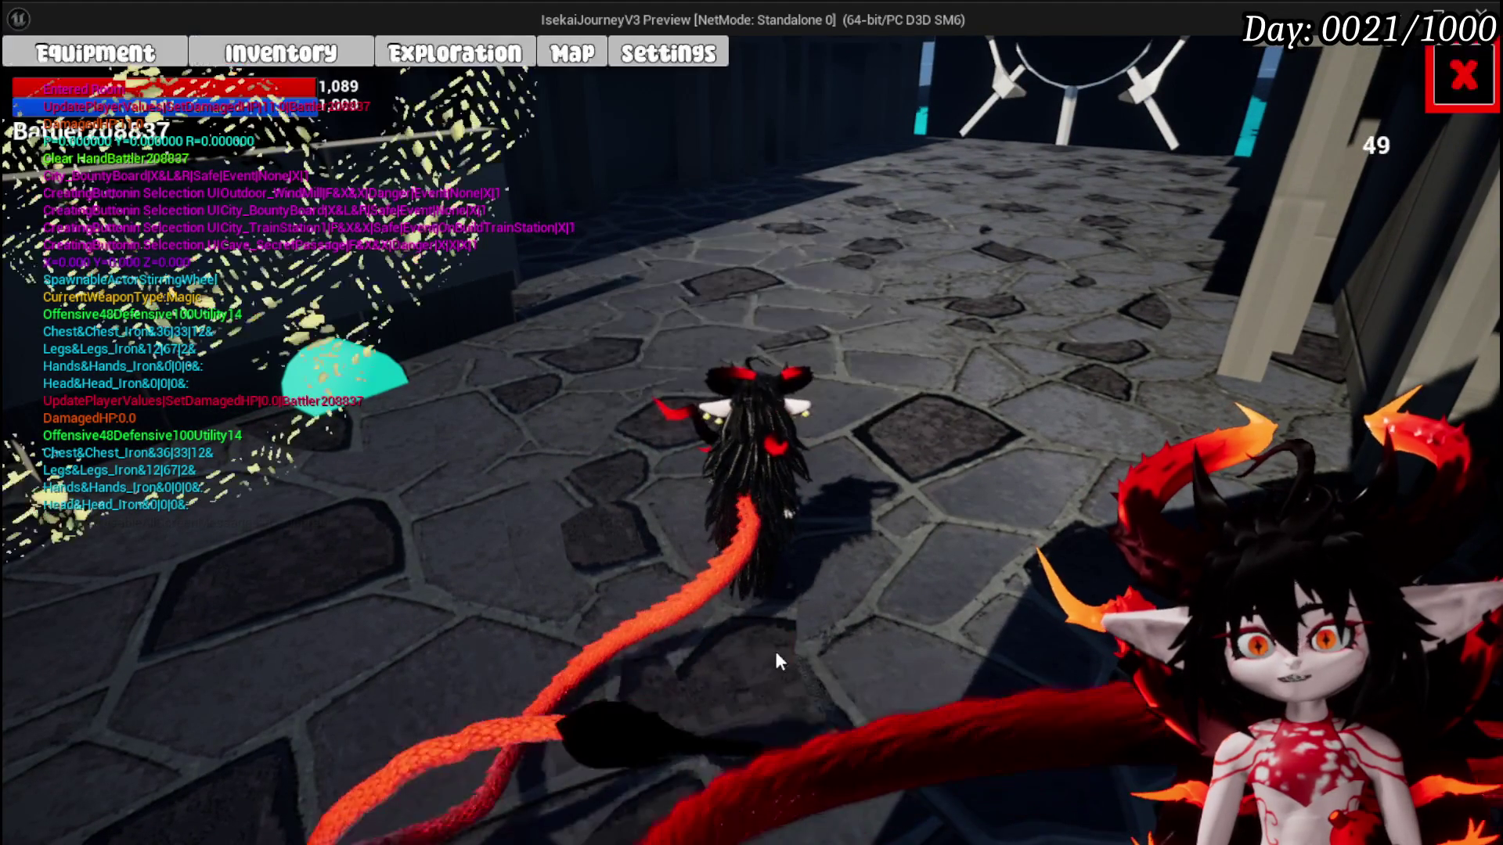
left_click(138, 62)
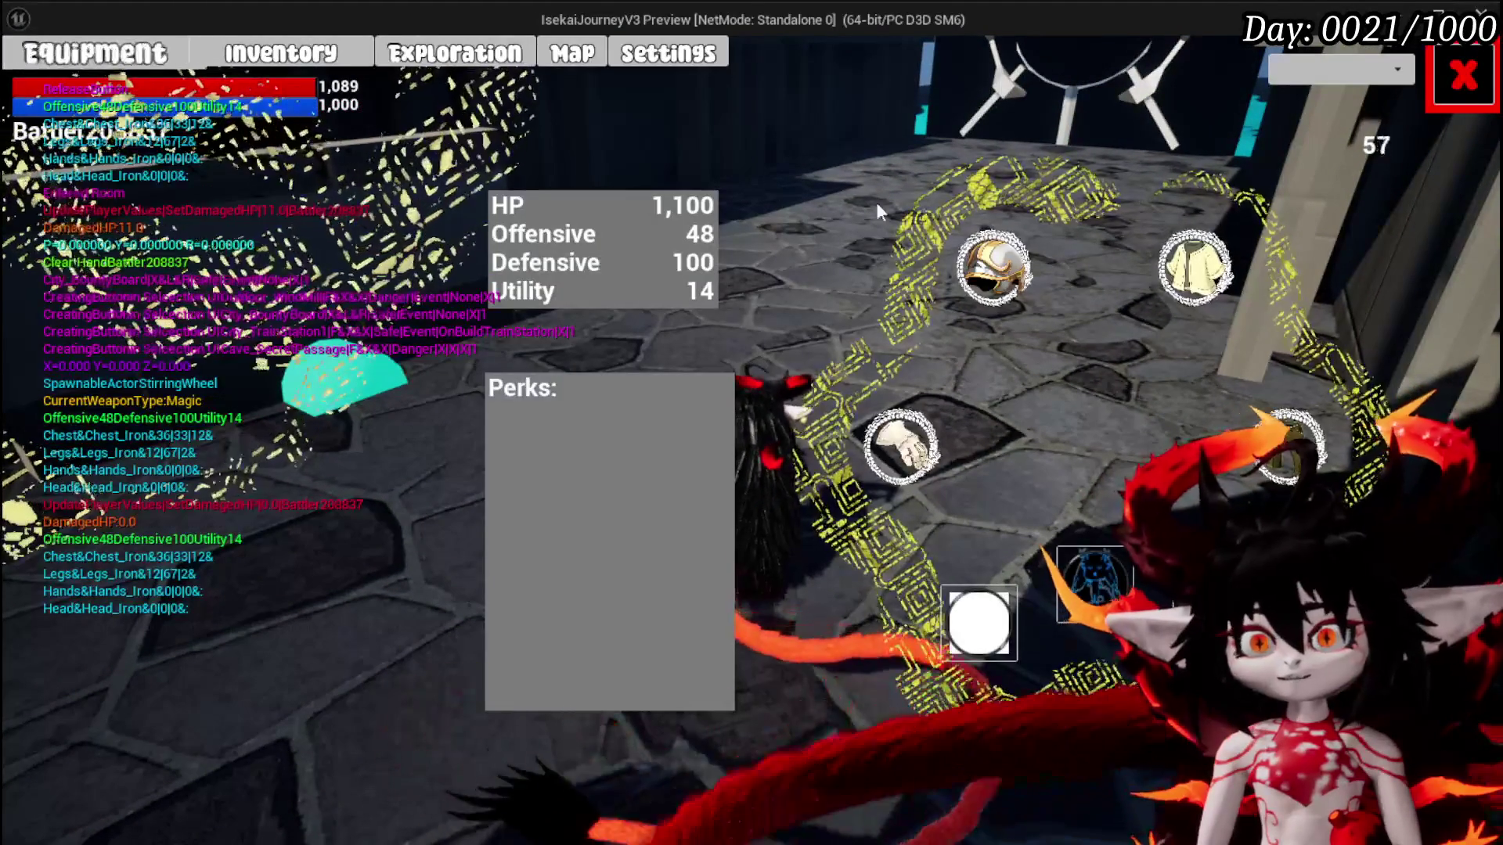
left_click(1193, 270)
left_click(342, 257)
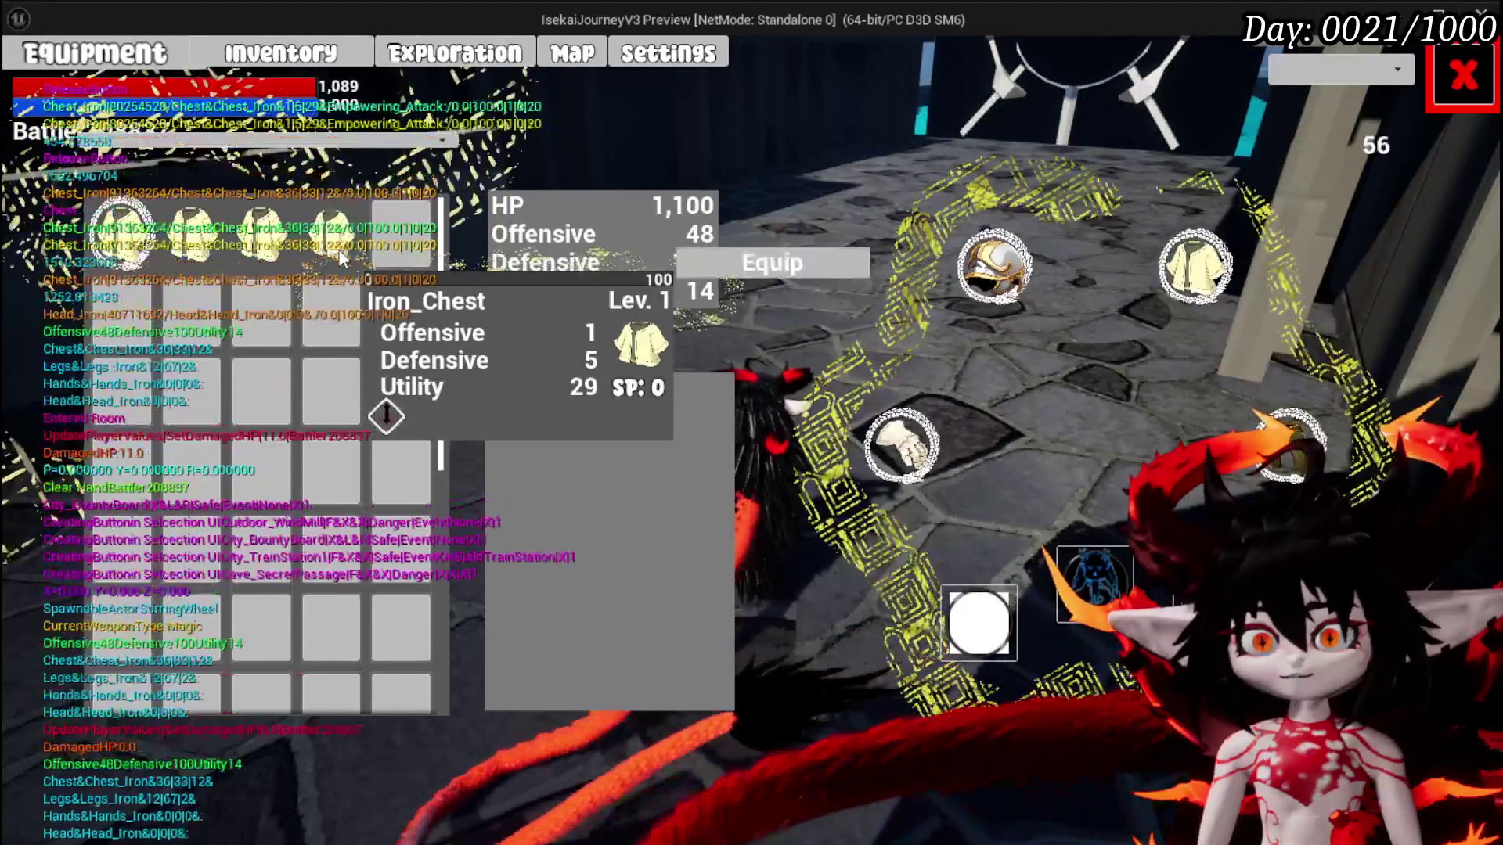
left_click(818, 261)
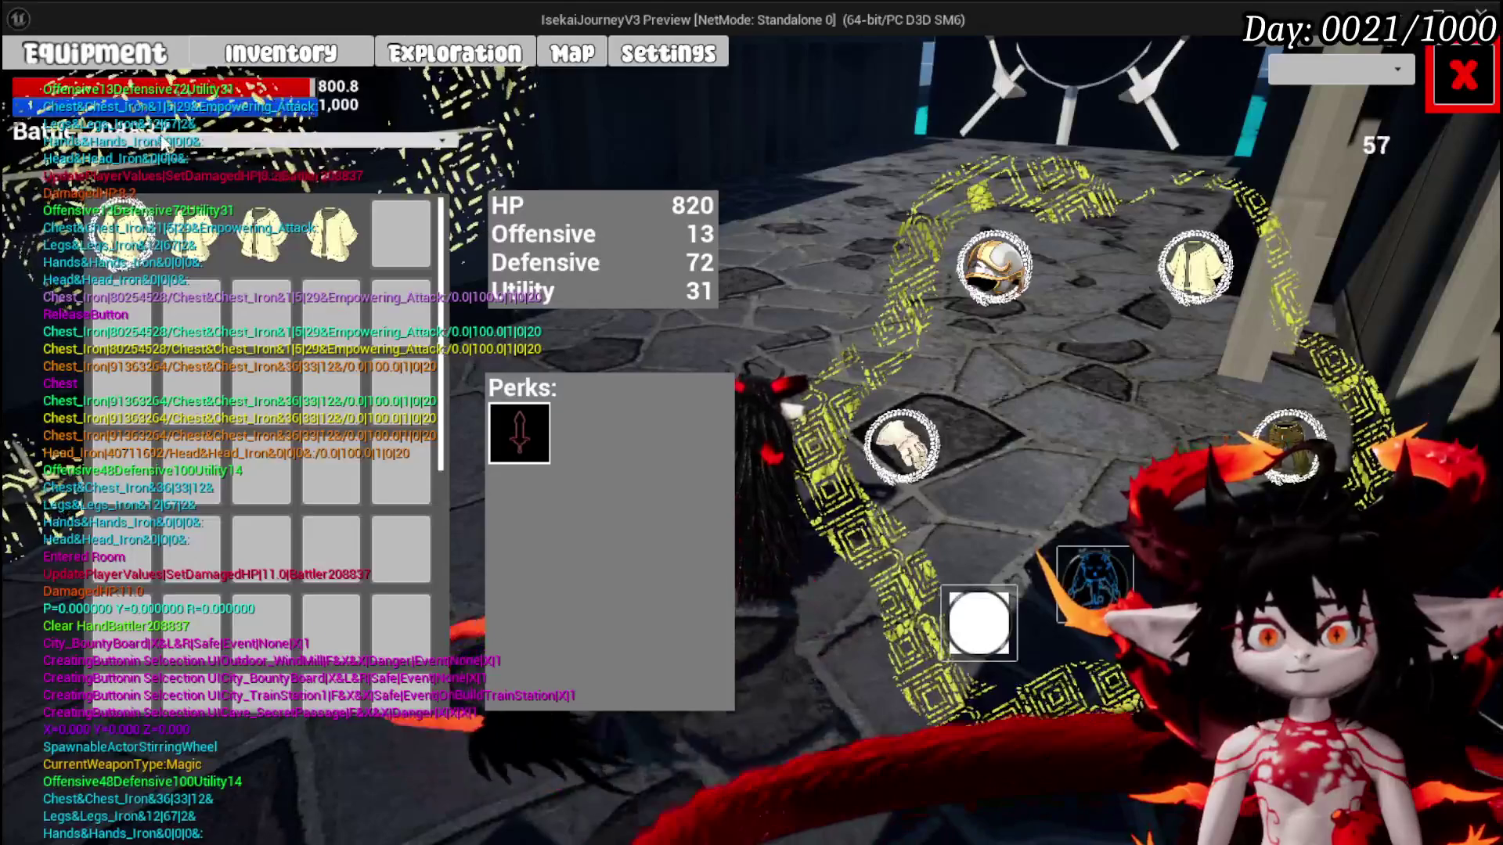
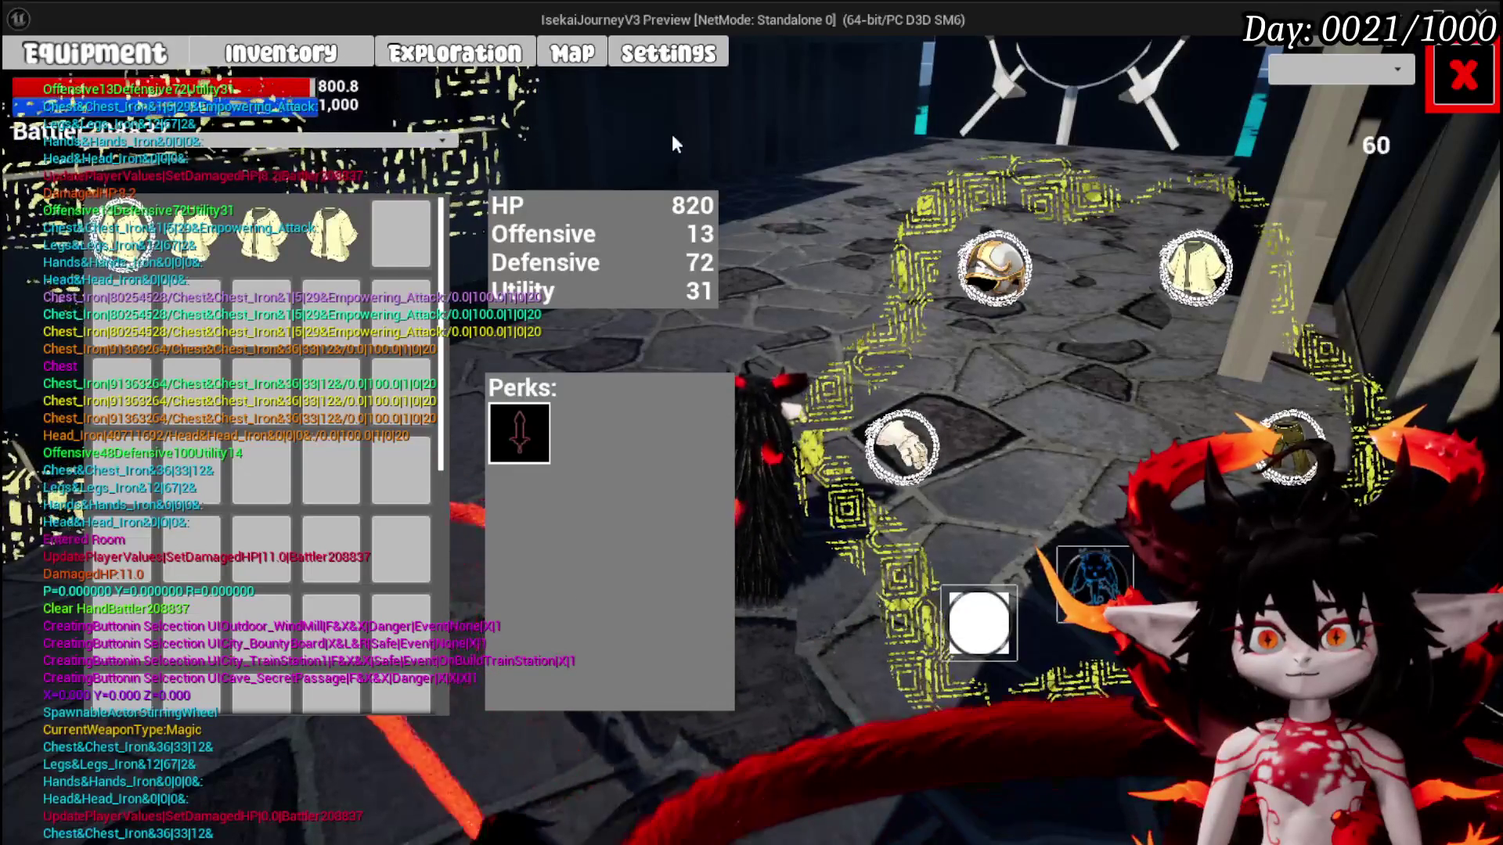
Equip the Iron_Chest in the play preview, then stop Play-In-Editor
left_click(333, 231)
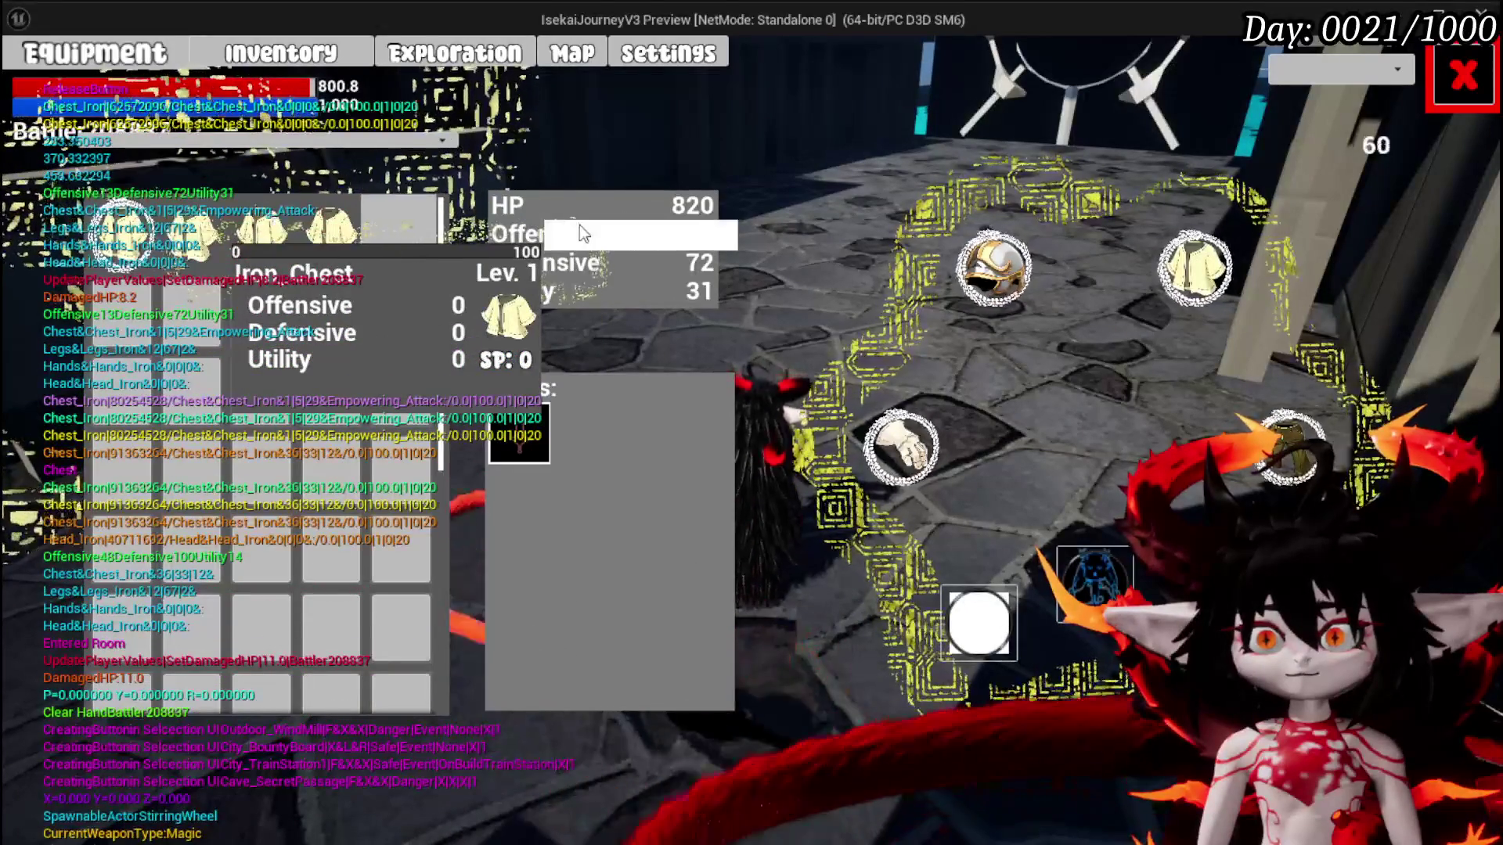
left_click(580, 224)
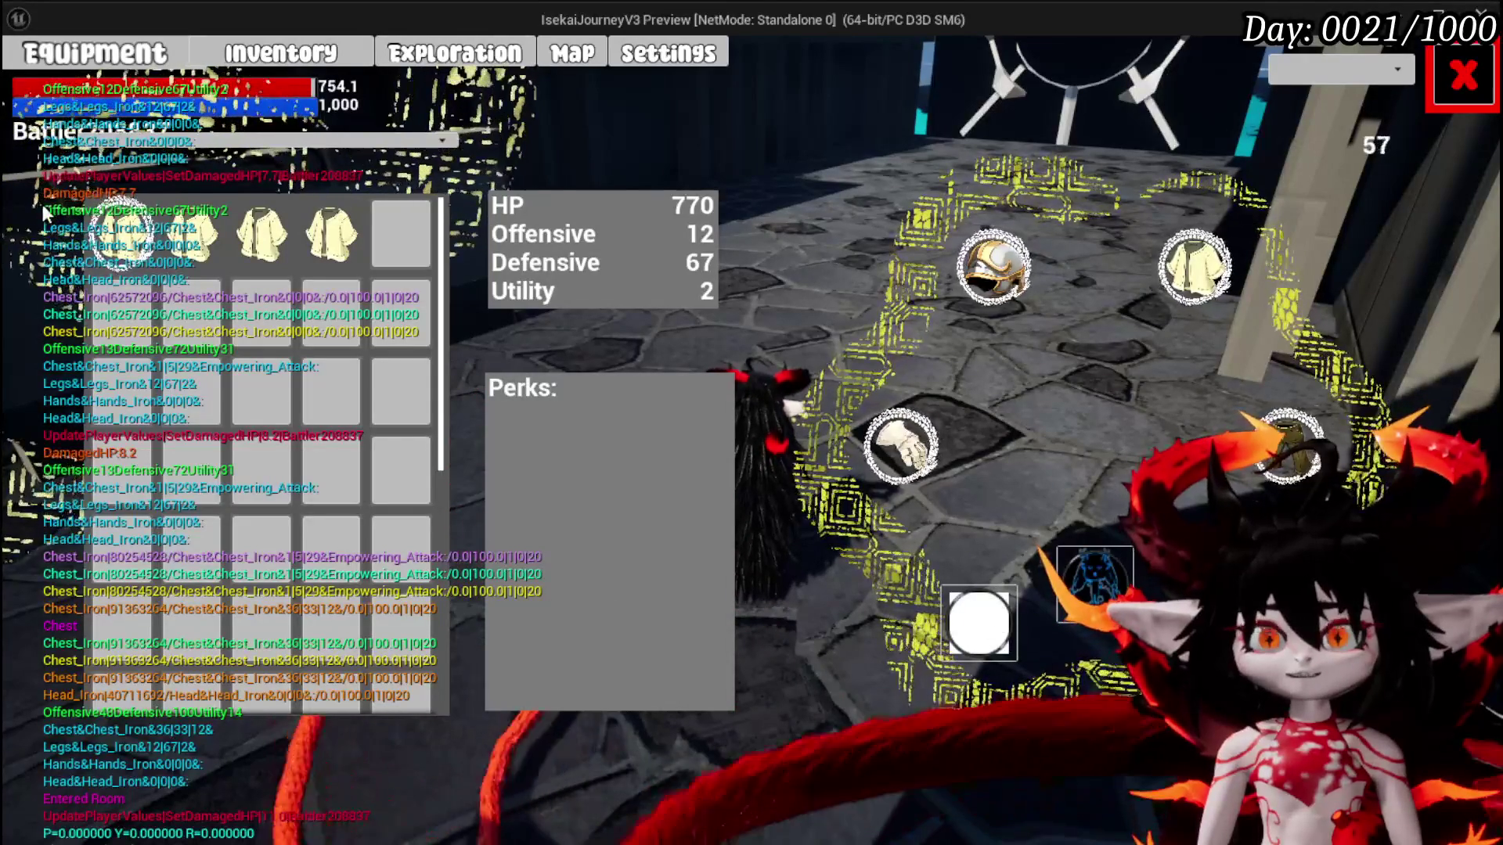
key("Escape")
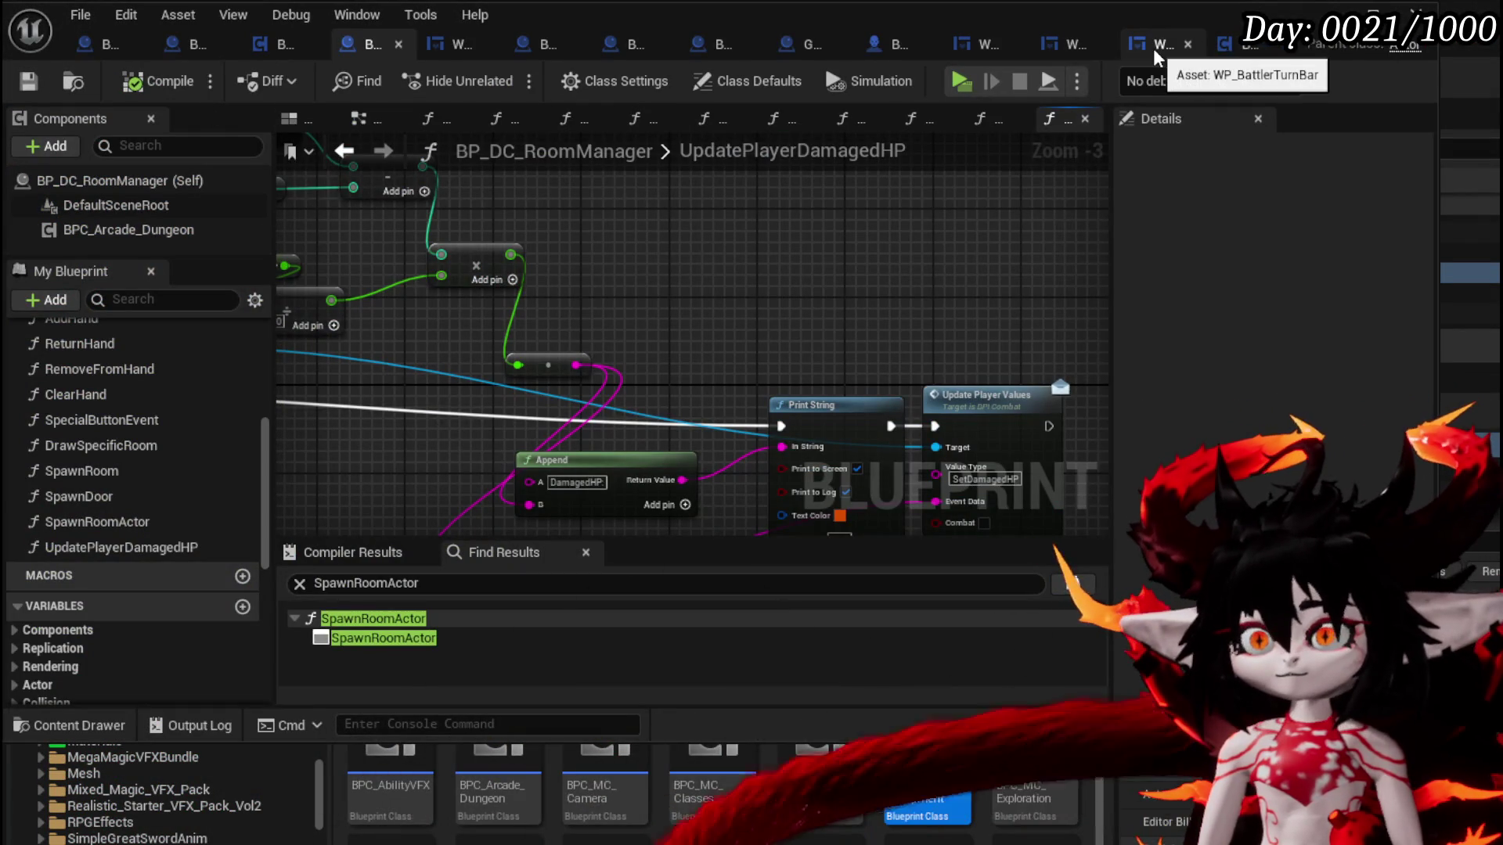
Switch through the editor tabs to WP_PlayerValuesHUD's SetDamagedHP graph and frame the HP nodes
left_click(1153, 47)
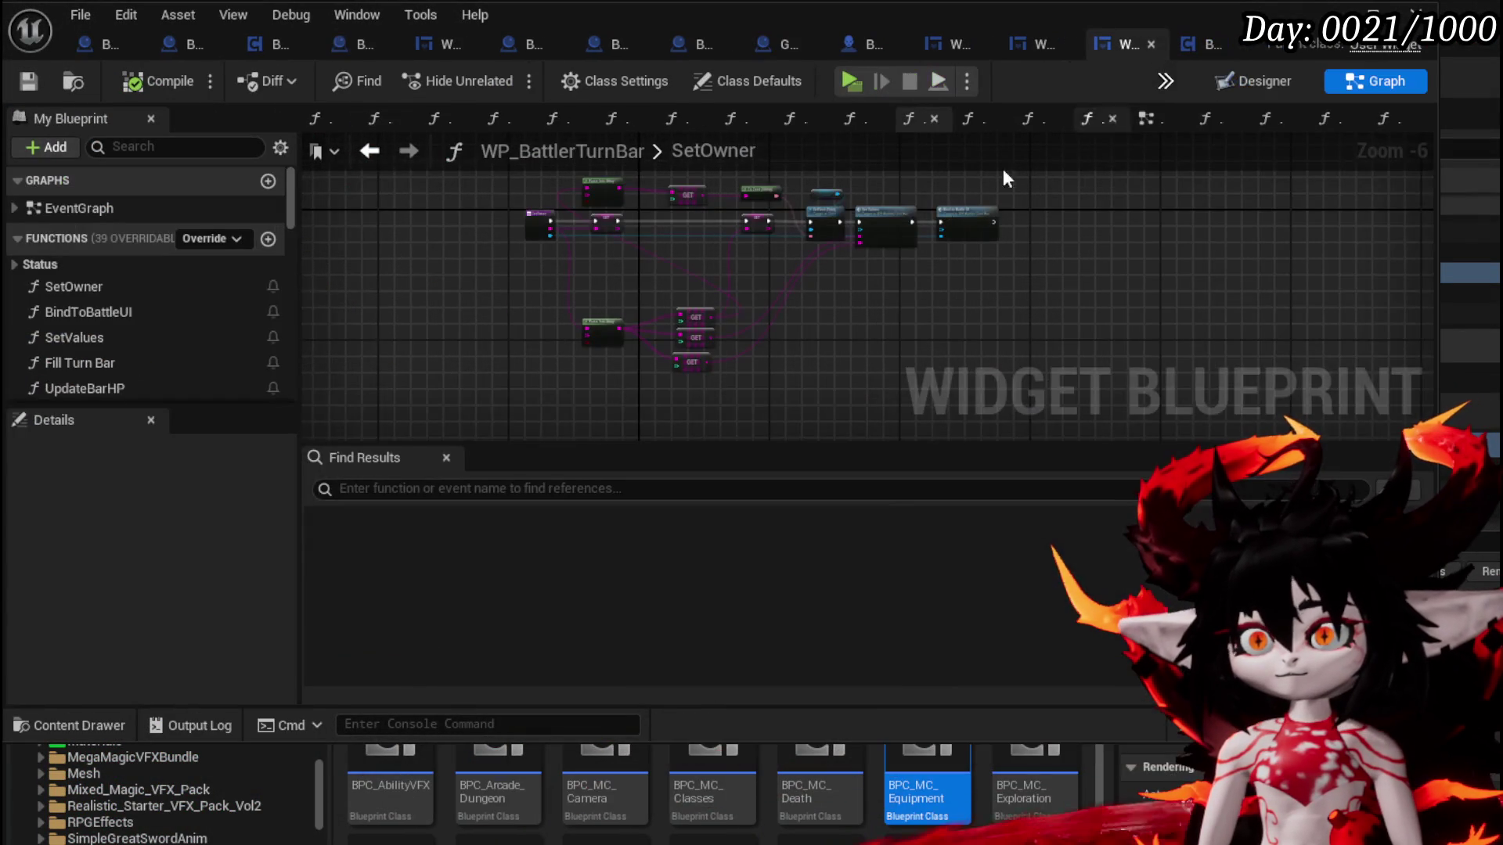
left_click(1034, 47)
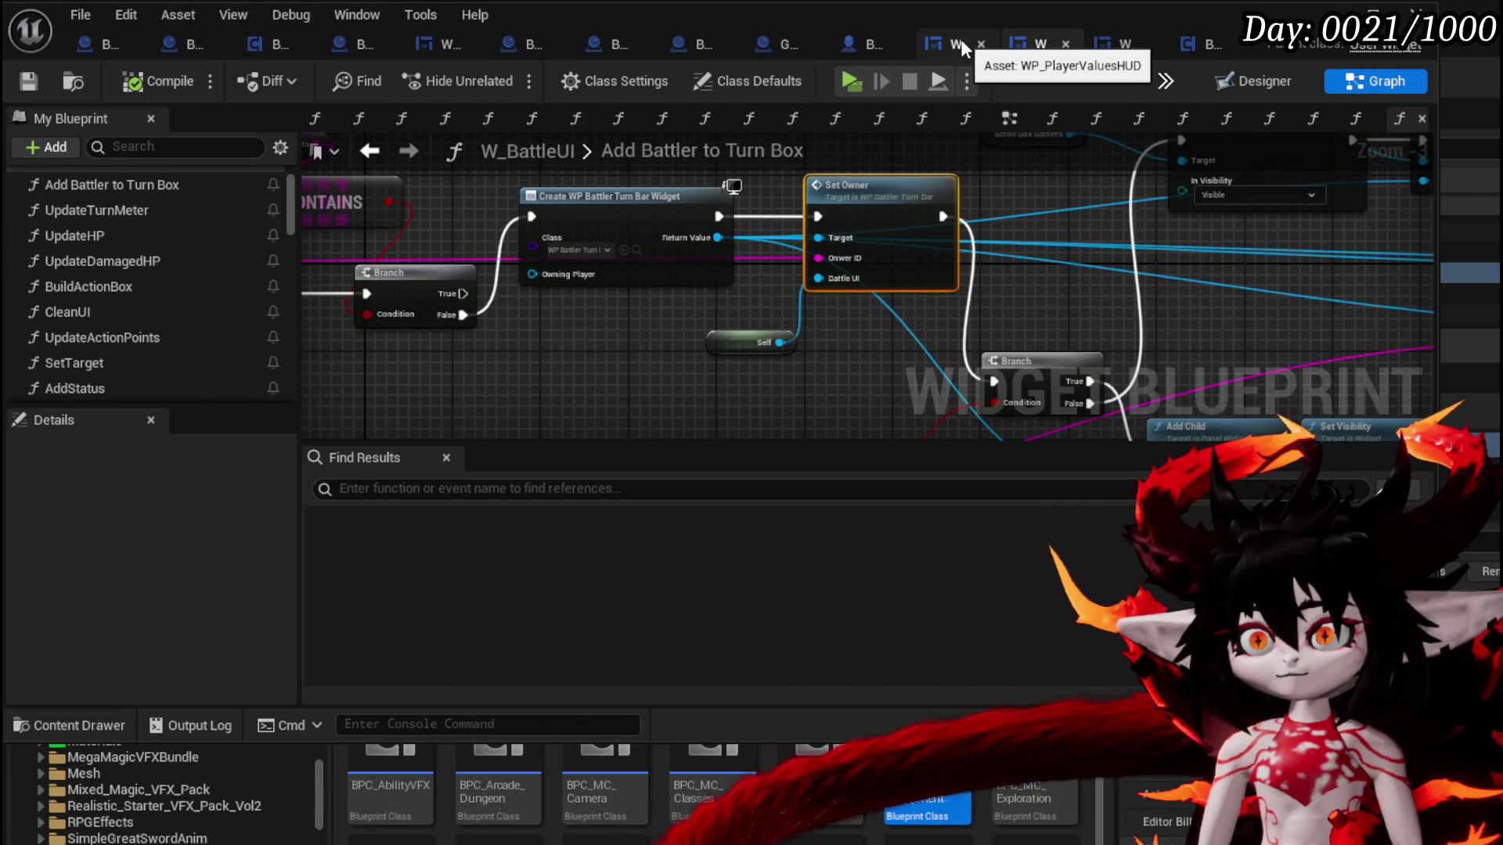
left_click(956, 45)
left_click_drag(897, 247, 662, 264)
mouse_move(711, 219)
left_mouse_down()
mouse_move(1088, 353)
mouse_move(1043, 242)
left_mouse_up()
left_click_drag(913, 337, 920, 298)
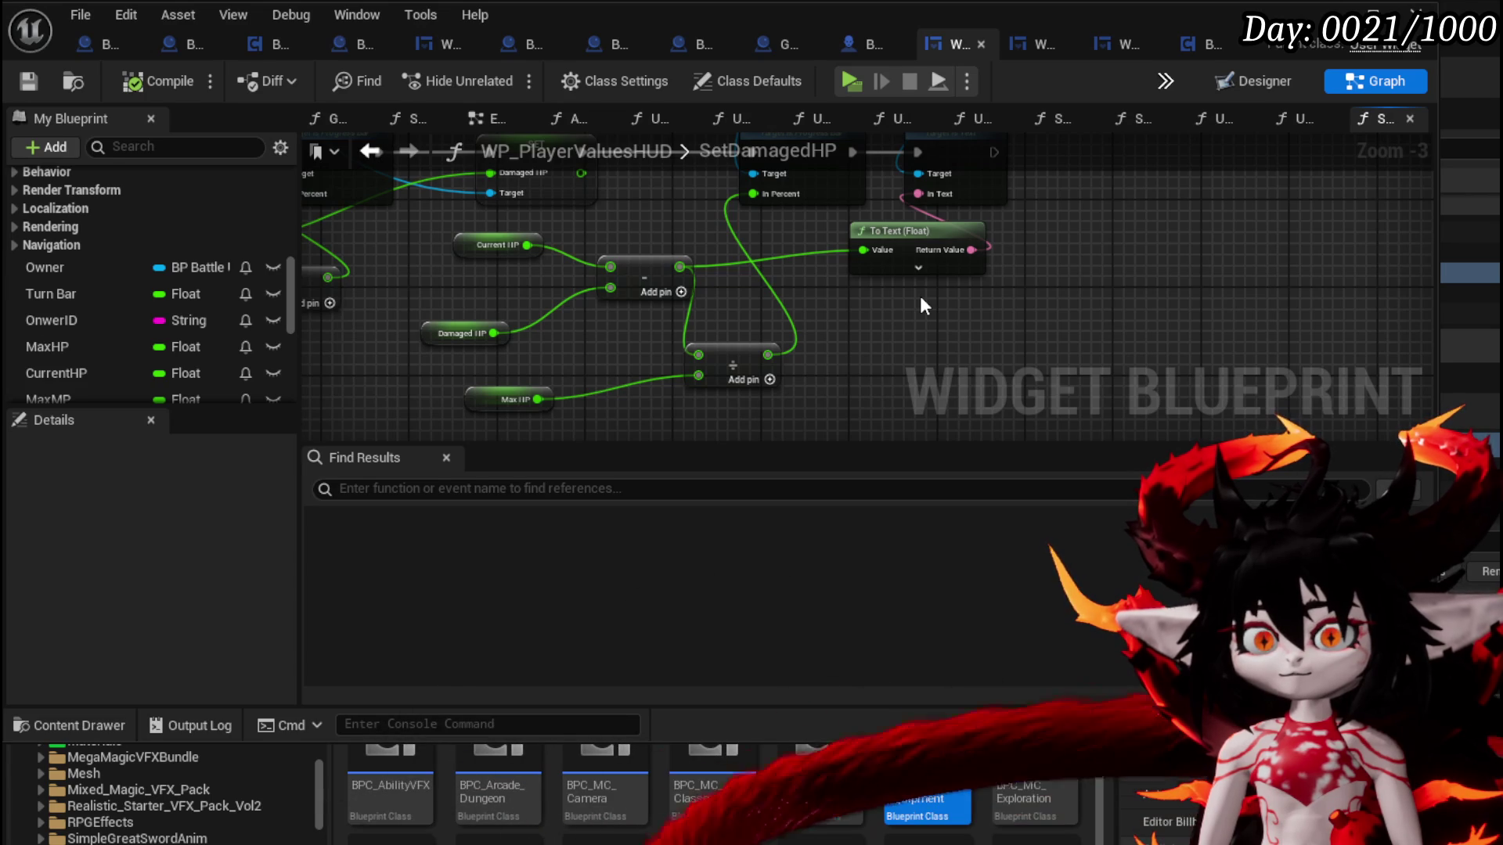
Move the Damaged HP getter and review the Print String, SET, Set Percent and SetText nodes
mouse_move(423, 332)
left_mouse_down()
mouse_move(446, 274)
mouse_move(669, 329)
mouse_move(768, 392)
mouse_move(809, 368)
mouse_move(621, 349)
mouse_move(543, 281)
mouse_move(526, 404)
mouse_move(489, 238)
left_mouse_up()
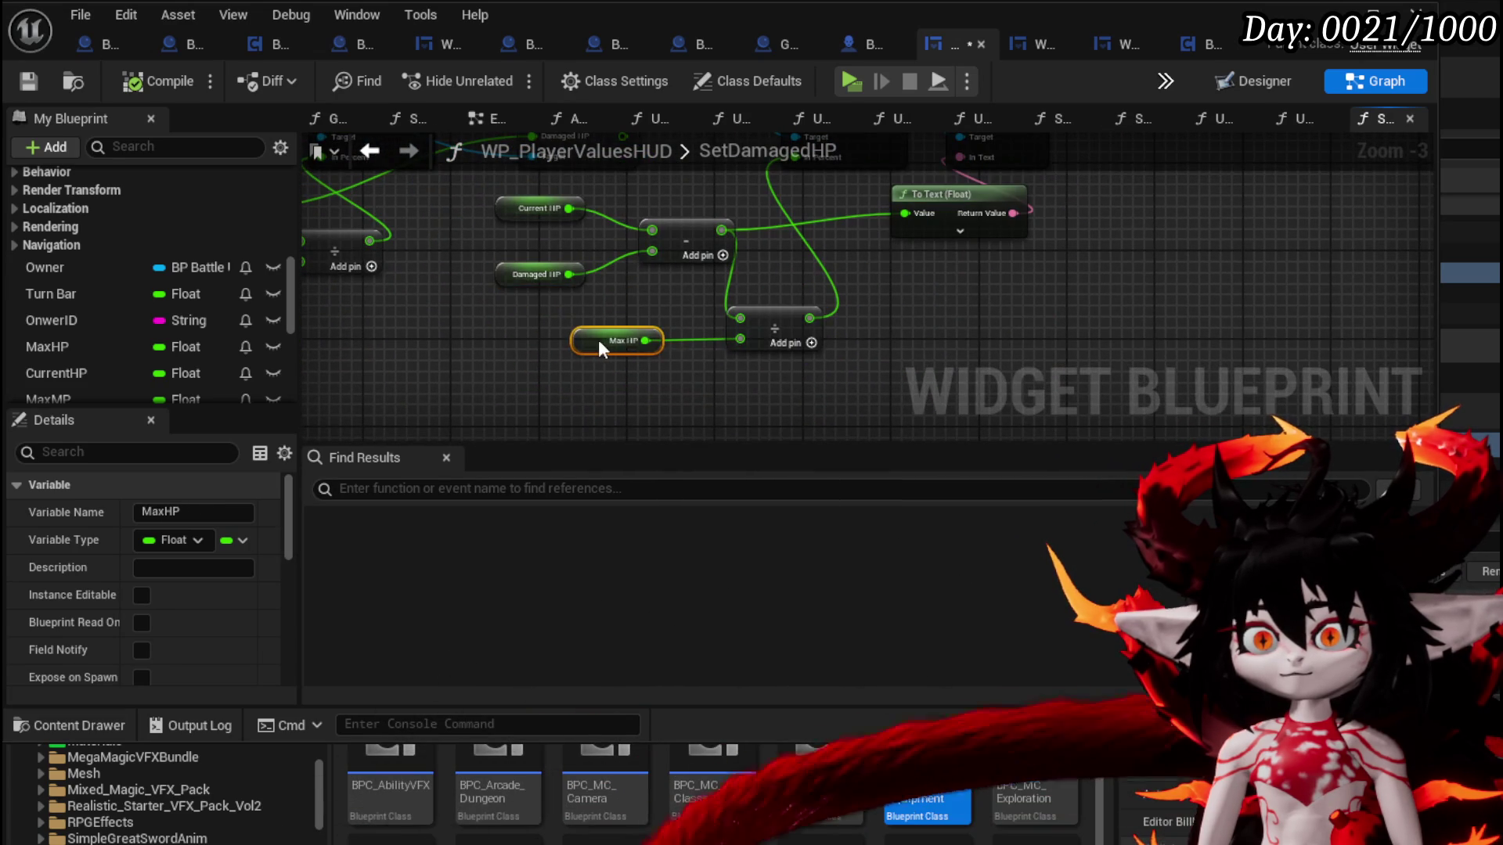
left_click_drag(632, 292, 614, 394)
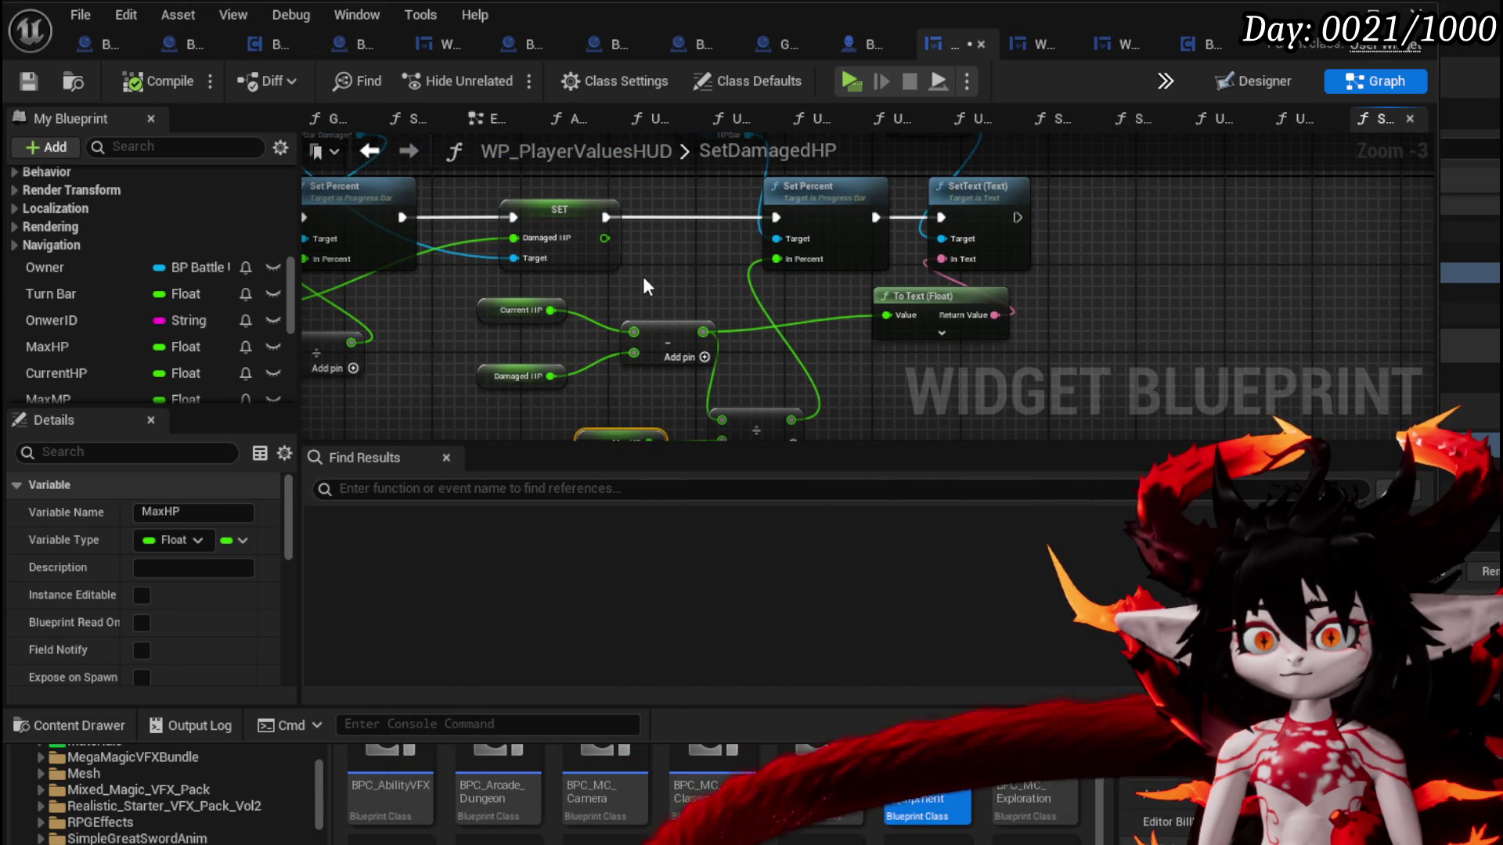
mouse_move(643, 285)
left_mouse_down()
mouse_move(971, 313)
mouse_move(1357, 387)
mouse_move(861, 423)
mouse_move(875, 413)
mouse_move(674, 338)
mouse_move(691, 329)
mouse_move(397, 319)
mouse_move(395, 362)
mouse_move(444, 396)
mouse_move(702, 393)
mouse_move(416, 313)
left_mouse_up()
scroll(661, 359, "down", 2)
scroll(417, 313, "up", 1)
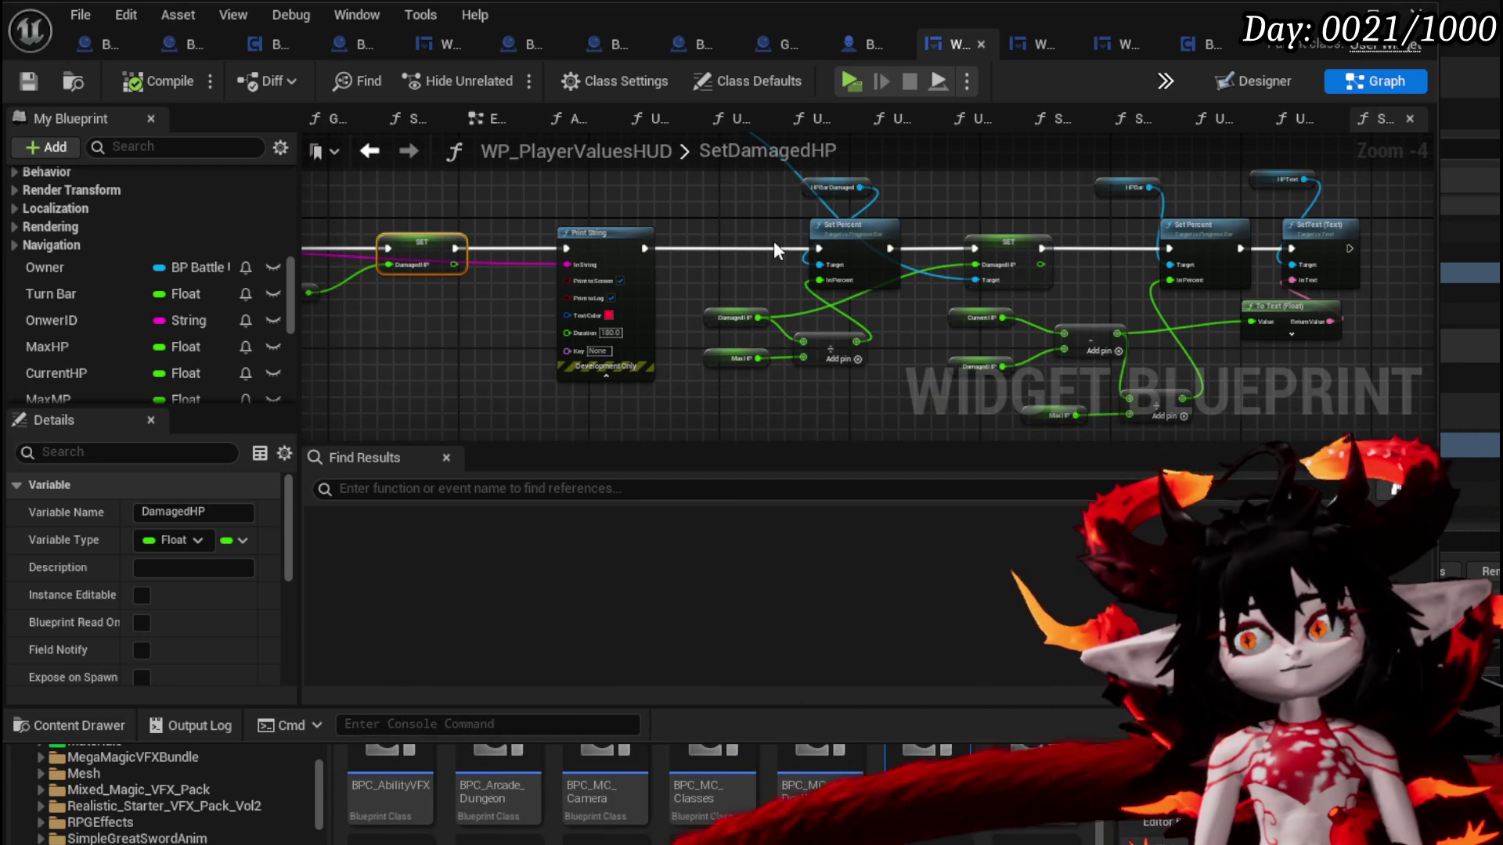
mouse_move(754, 223)
left_mouse_down()
mouse_move(672, 231)
mouse_move(933, 183)
left_mouse_up()
mouse_move(641, 218)
left_mouse_down()
mouse_move(897, 248)
mouse_move(749, 285)
left_mouse_up()
mouse_move(834, 211)
left_mouse_down()
mouse_move(553, 338)
mouse_move(453, 211)
mouse_move(608, 307)
left_mouse_up()
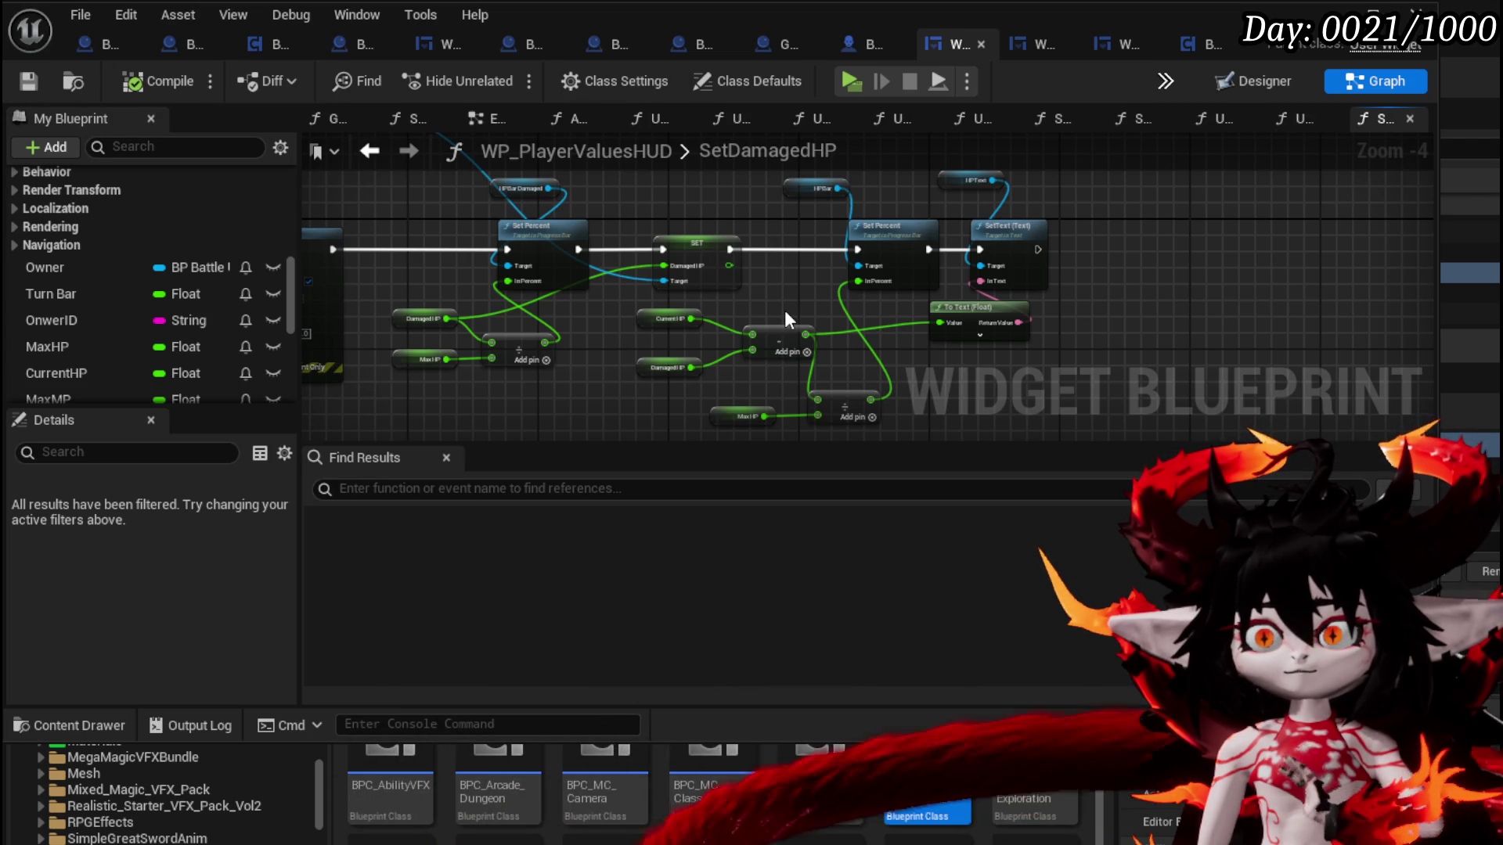
Move the divide node beside subtract and the MaxHP getter beside divide, then save
mouse_move(750, 284)
left_mouse_down()
mouse_move(627, 267)
mouse_move(627, 296)
left_mouse_up()
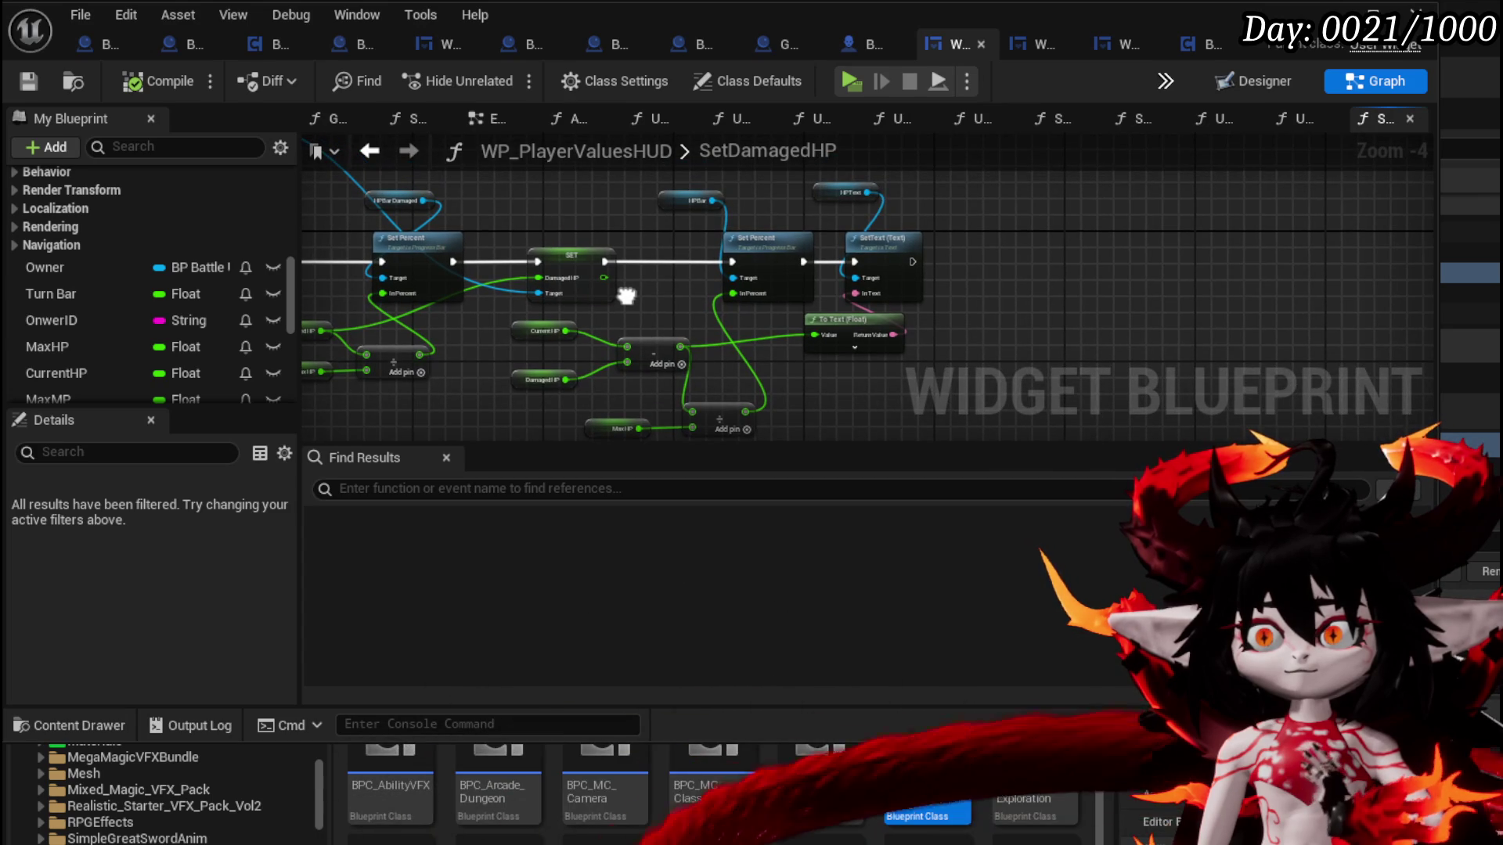
mouse_move(626, 296)
left_mouse_down()
mouse_move(642, 252)
mouse_move(648, 321)
mouse_move(702, 293)
left_mouse_up()
left_click_drag(745, 368, 787, 334)
left_click_drag(632, 387, 680, 356)
left_click_drag(534, 327, 808, 360)
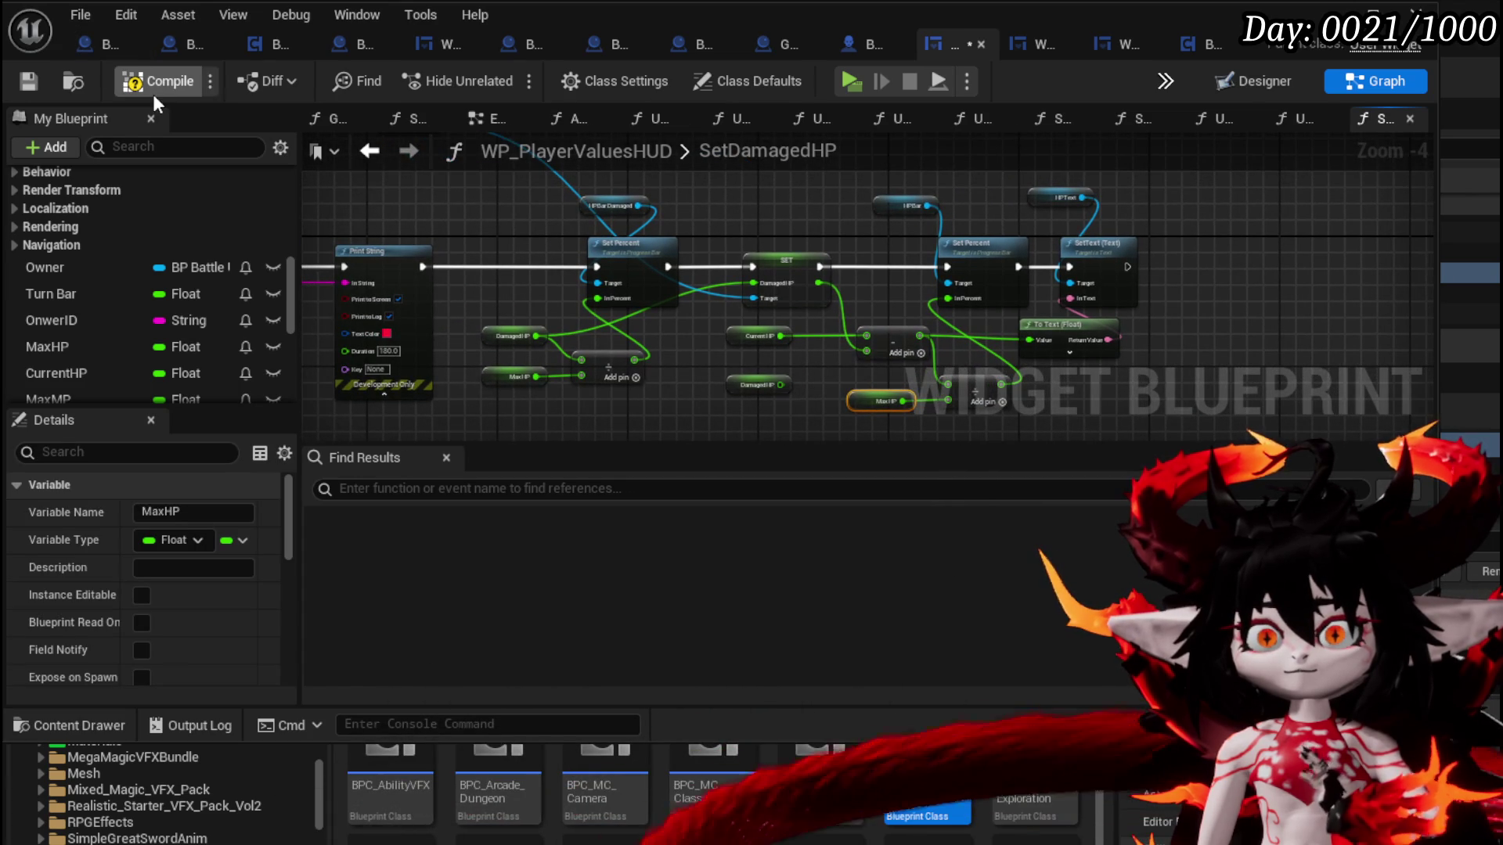
left_click(14, 84)
Select the HPBar getter and move the HPText getter down beside SetText
scroll(626, 200, "down", 1)
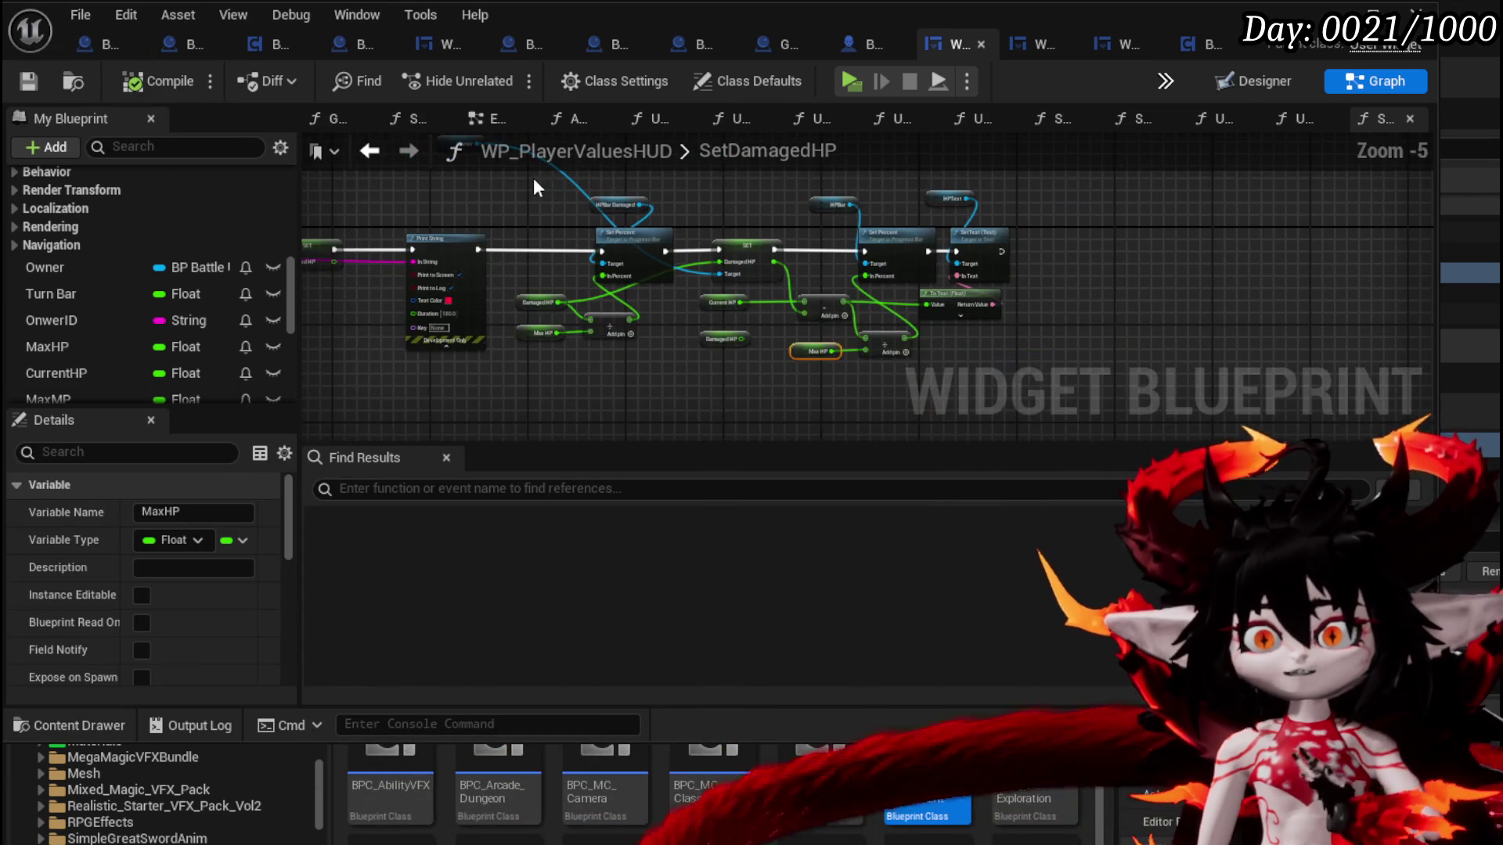
left_click_drag(1108, 369, 1026, 335)
mouse_move(436, 156)
left_mouse_down()
mouse_move(527, 251)
mouse_move(429, 211)
mouse_move(752, 291)
left_mouse_up()
scroll(720, 270, "up", 2)
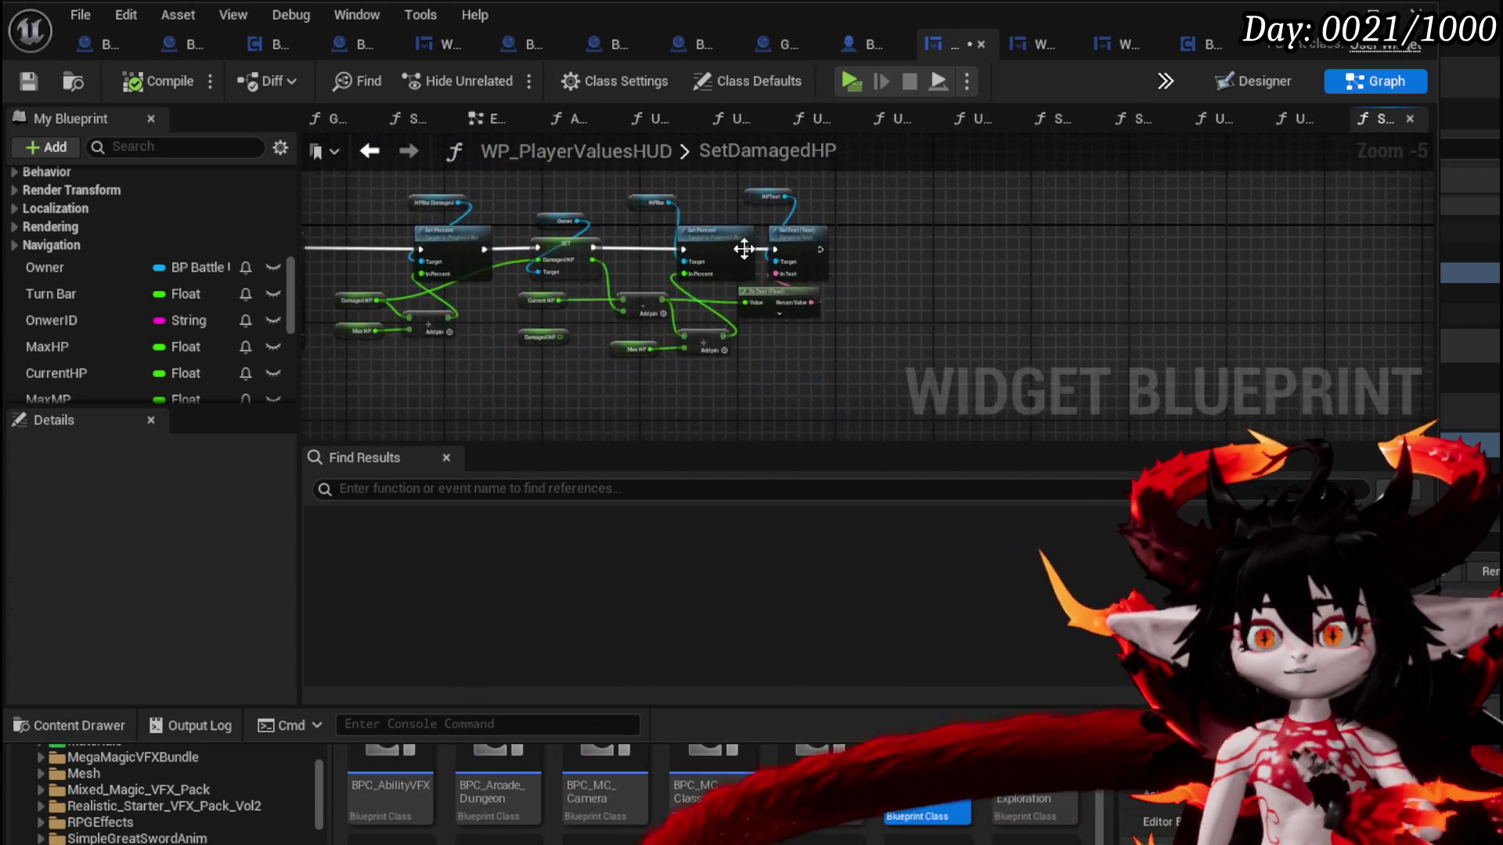
left_click_drag(522, 157, 671, 228)
left_click(736, 252)
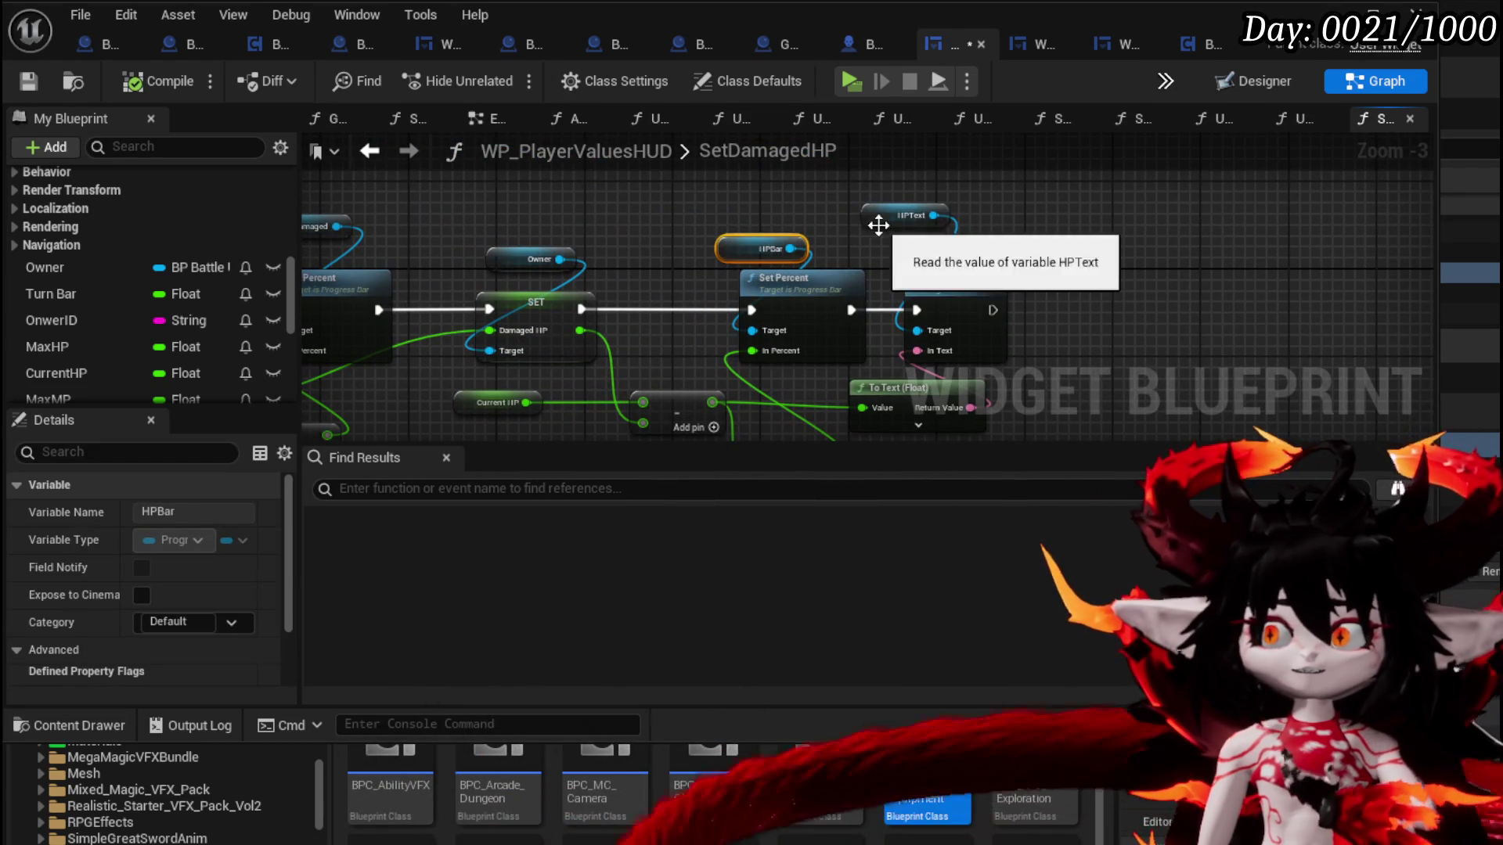
left_click_drag(908, 216, 940, 238)
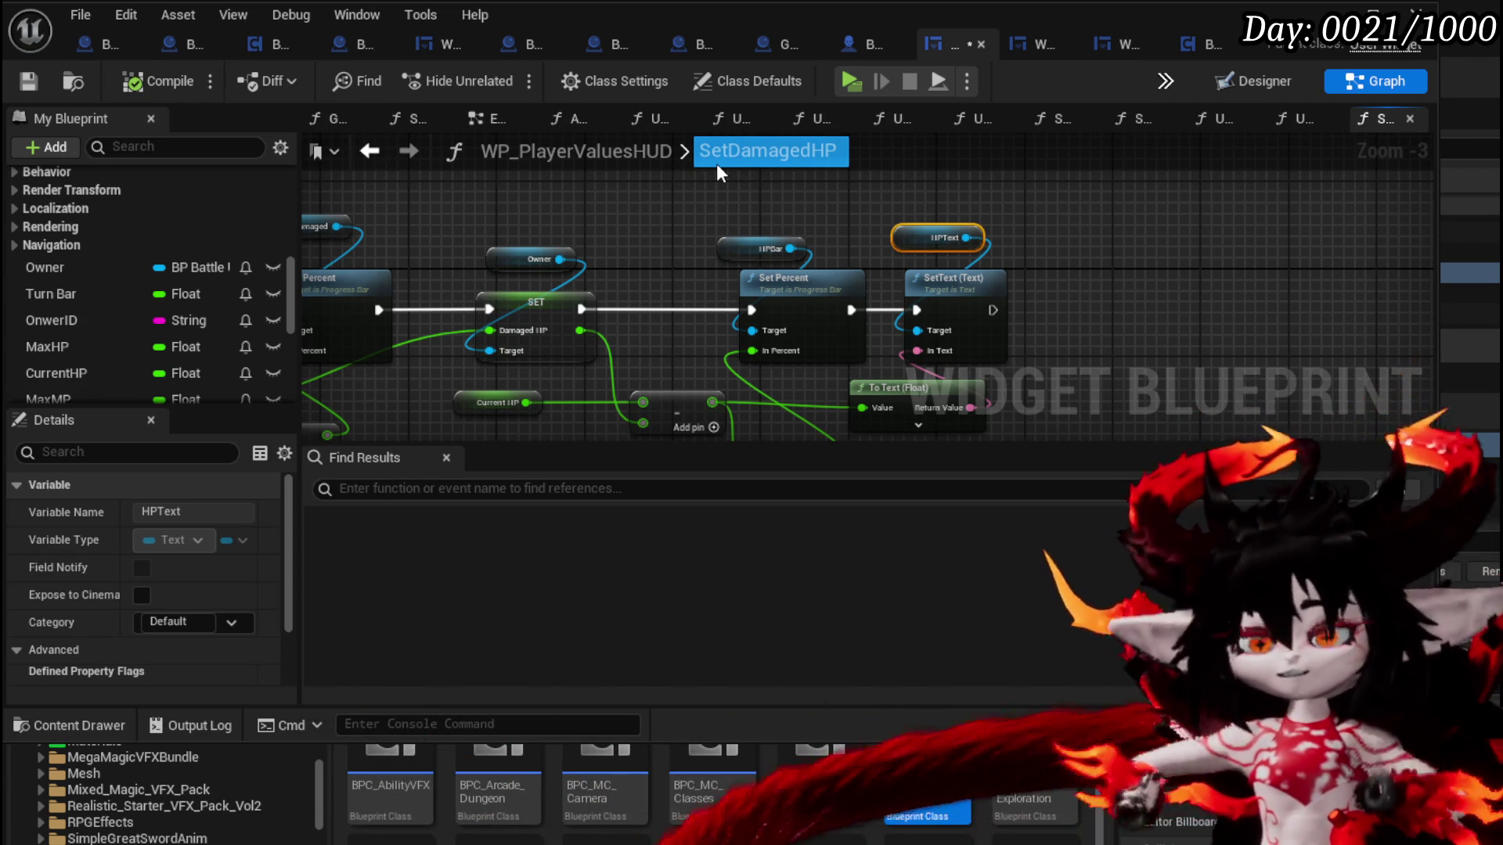
Add Get Current HP and Get Max HP nodes pulled from the Owner getter
mouse_move(523, 262)
left_mouse_down()
mouse_move(438, 228)
mouse_move(467, 252)
left_mouse_up()
left_click_drag(357, 250, 526, 187)
mouse_move(580, 302)
left_mouse_down()
mouse_move(643, 323)
mouse_move(621, 322)
mouse_move(632, 359)
left_mouse_up()
mouse_move(708, 222)
left_mouse_down()
mouse_move(641, 222)
mouse_move(776, 203)
left_mouse_up()
type("get")
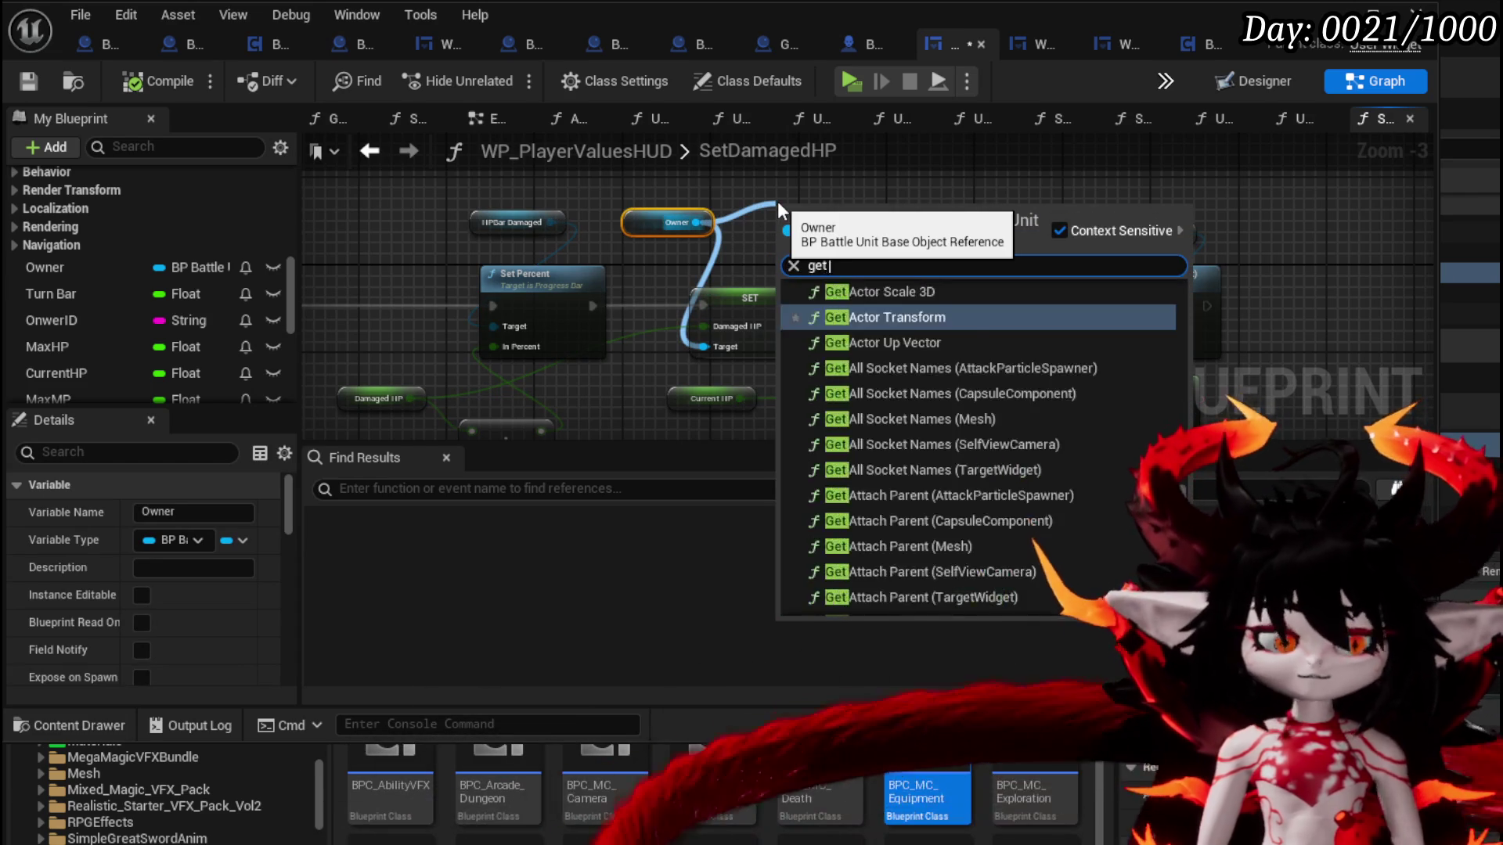
type(" current hp")
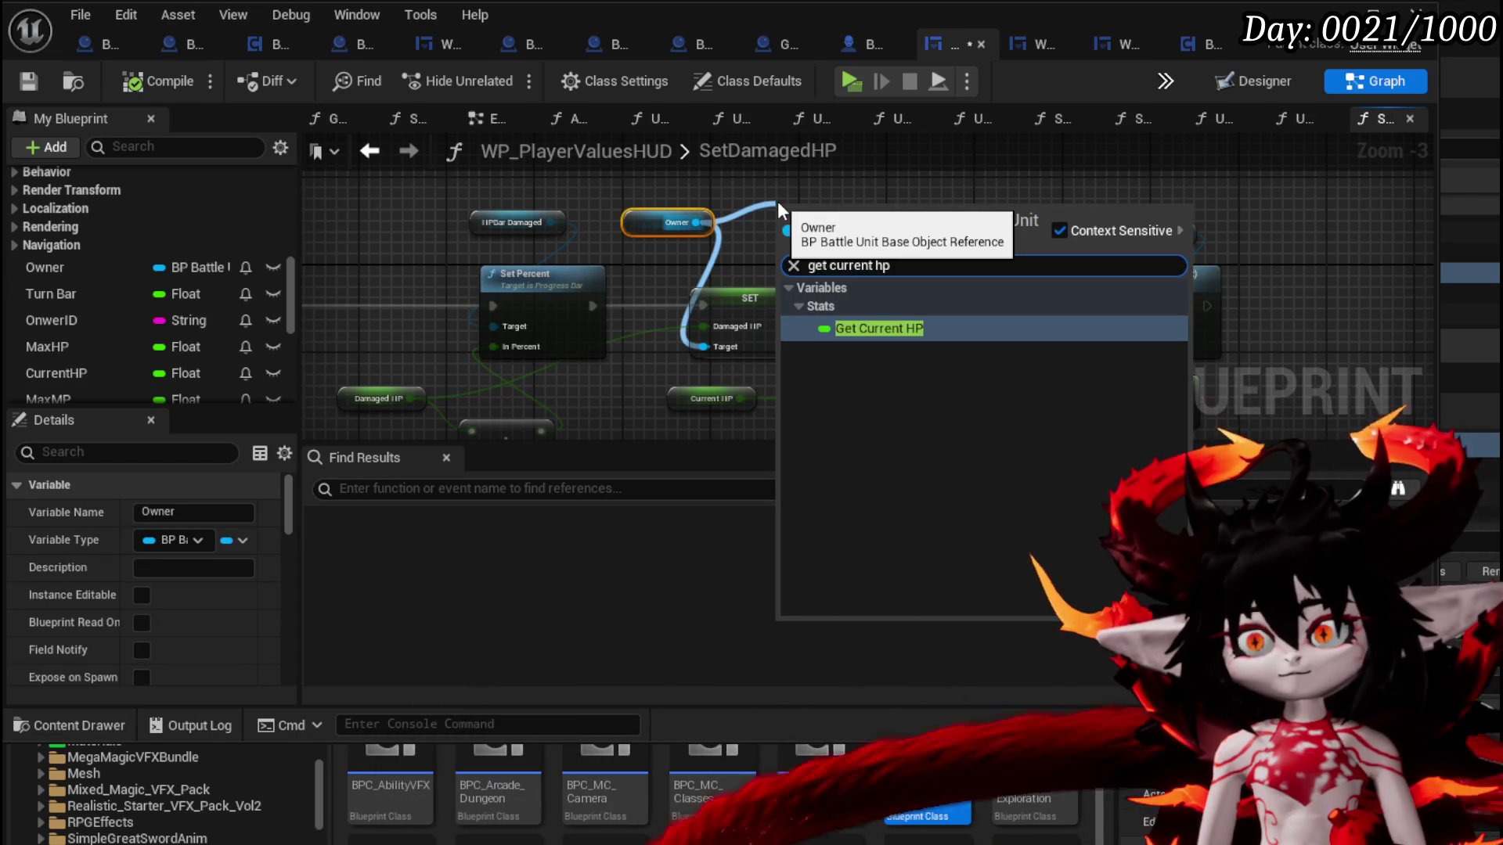
left_click(882, 337)
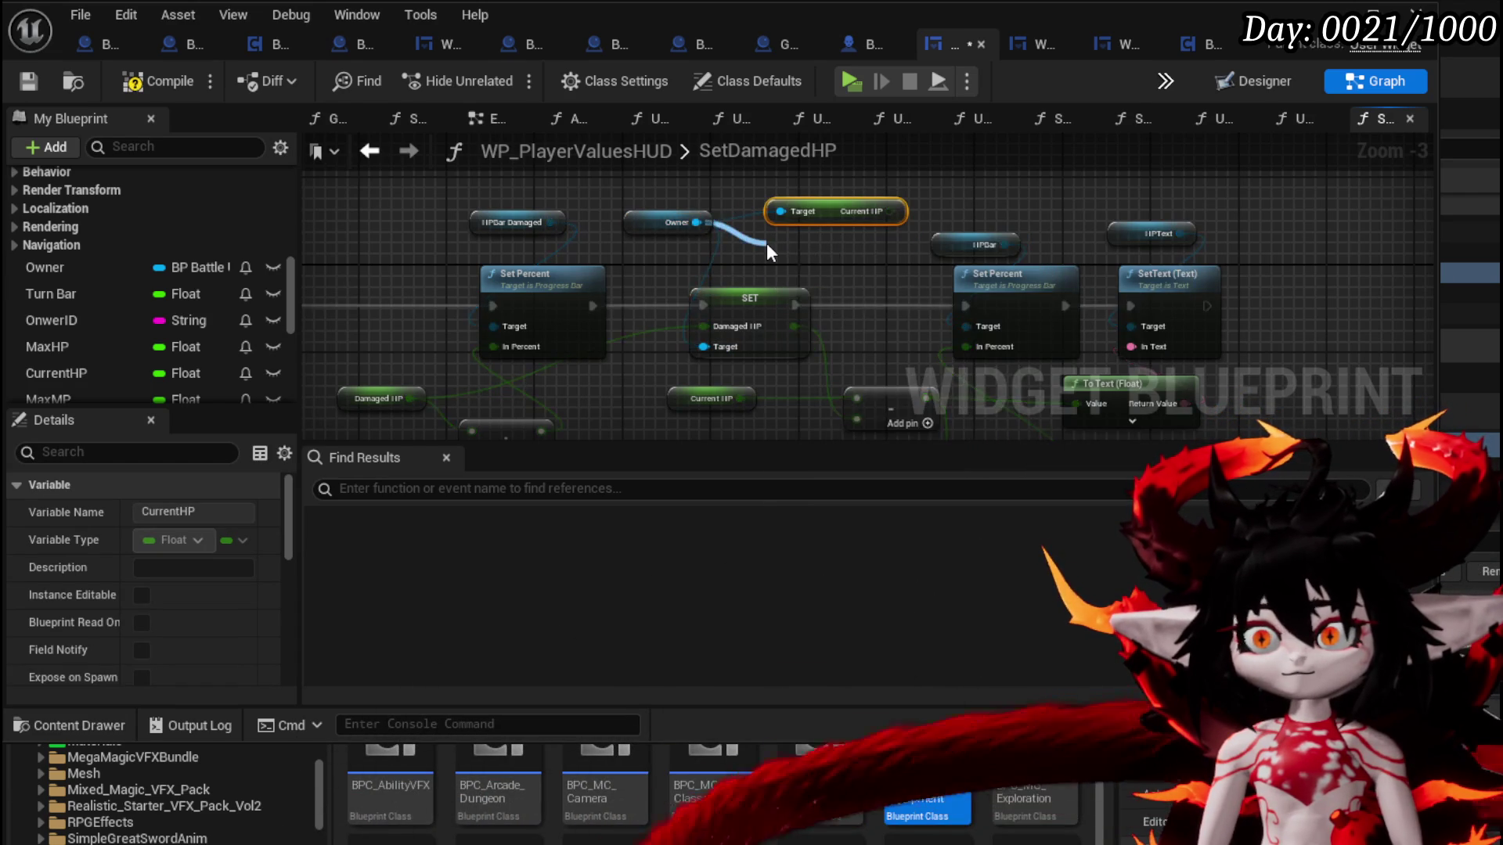
left_click_drag(767, 247, 767, 246)
type("get max hp")
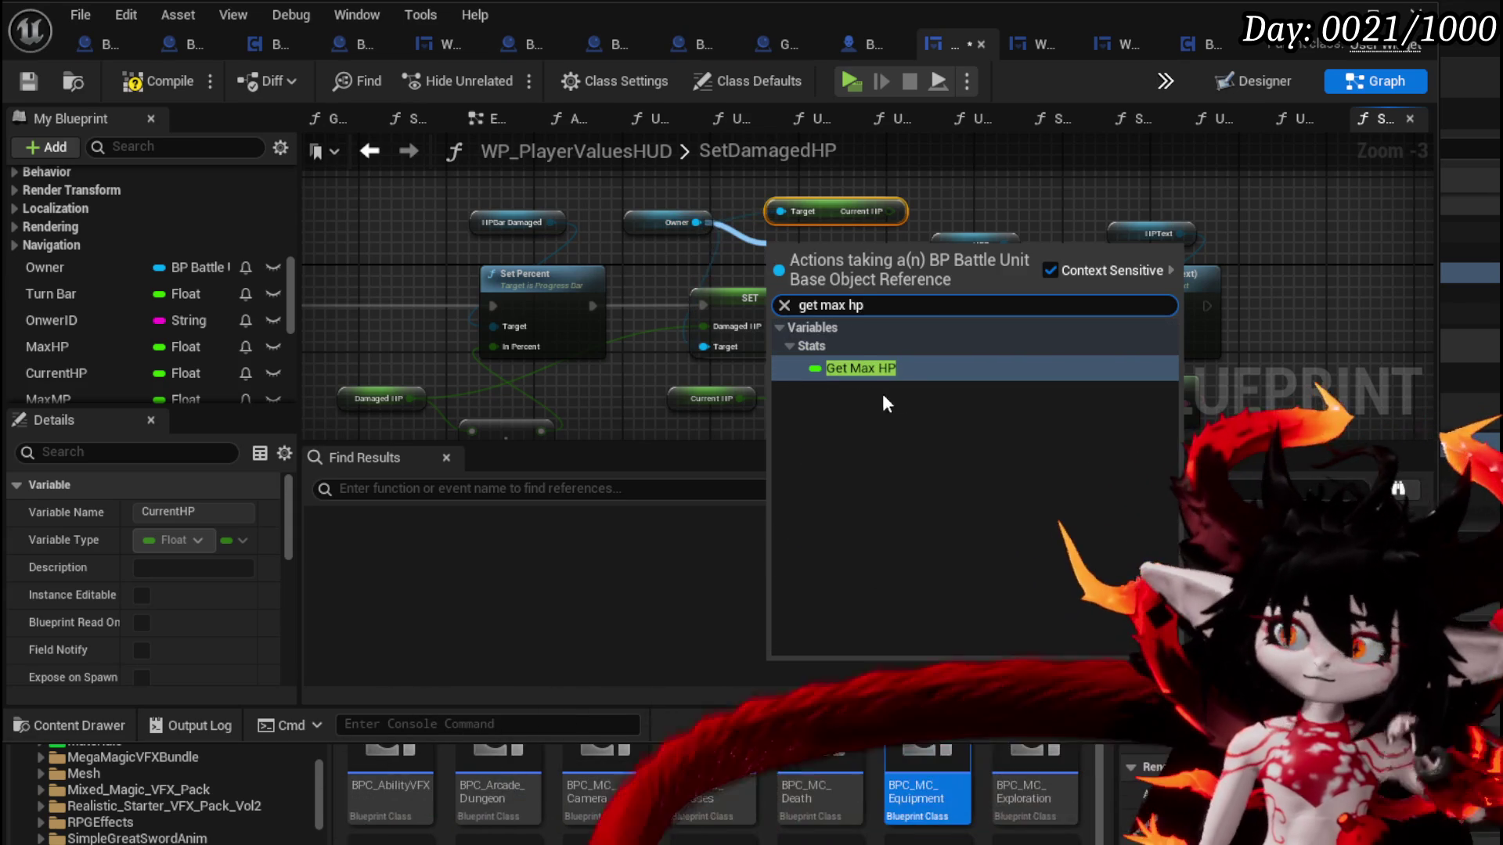
left_click(865, 368)
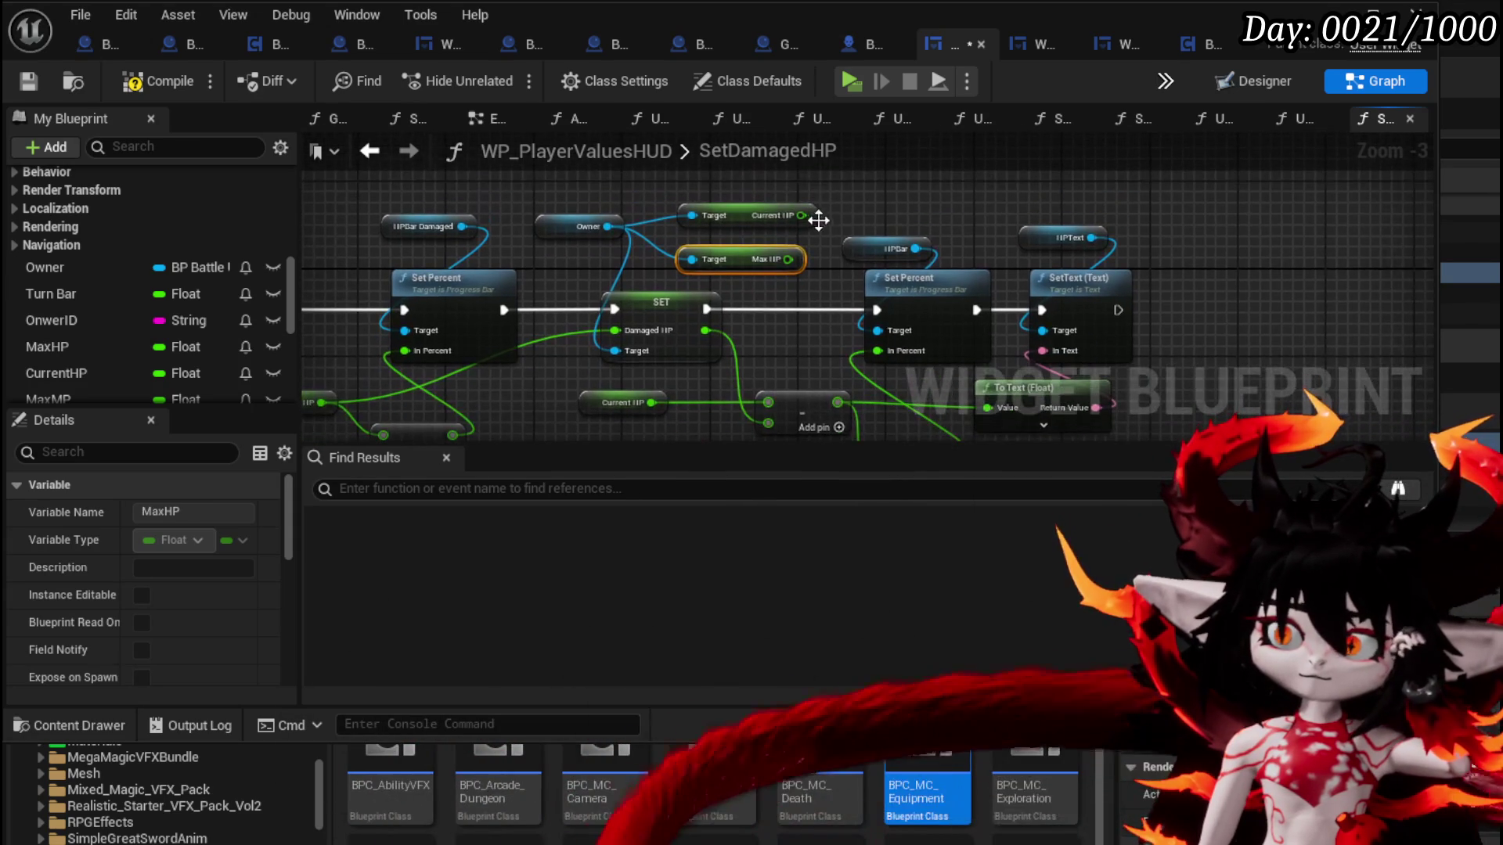
Wire Current HP into the subtract node and Max HP into the divide node's lower input
mouse_move(739, 227)
left_mouse_down()
mouse_move(495, 336)
mouse_move(603, 418)
mouse_move(623, 349)
left_mouse_up()
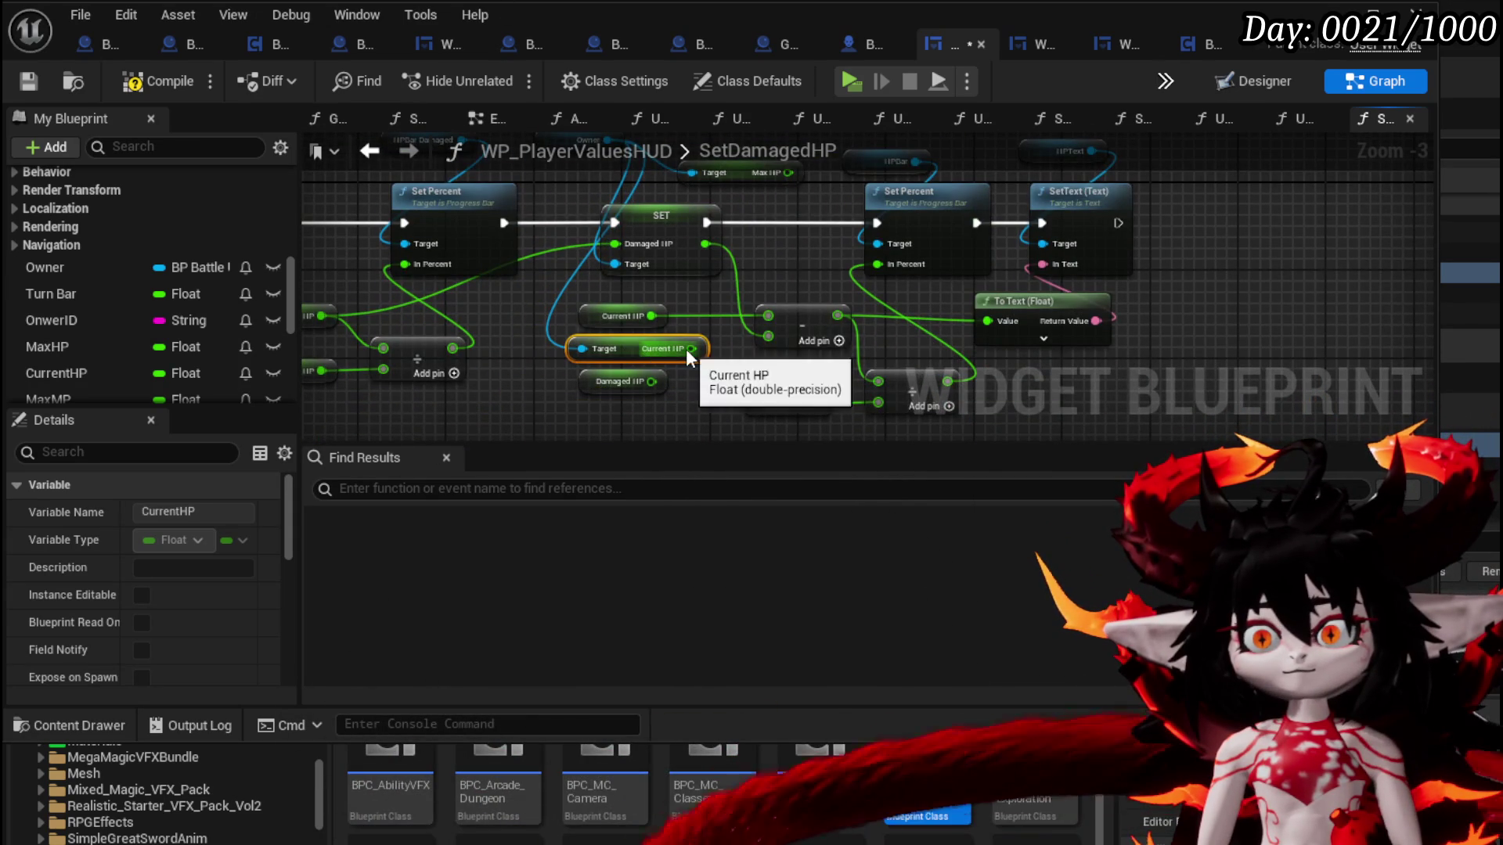
left_click_drag(767, 315, 768, 316)
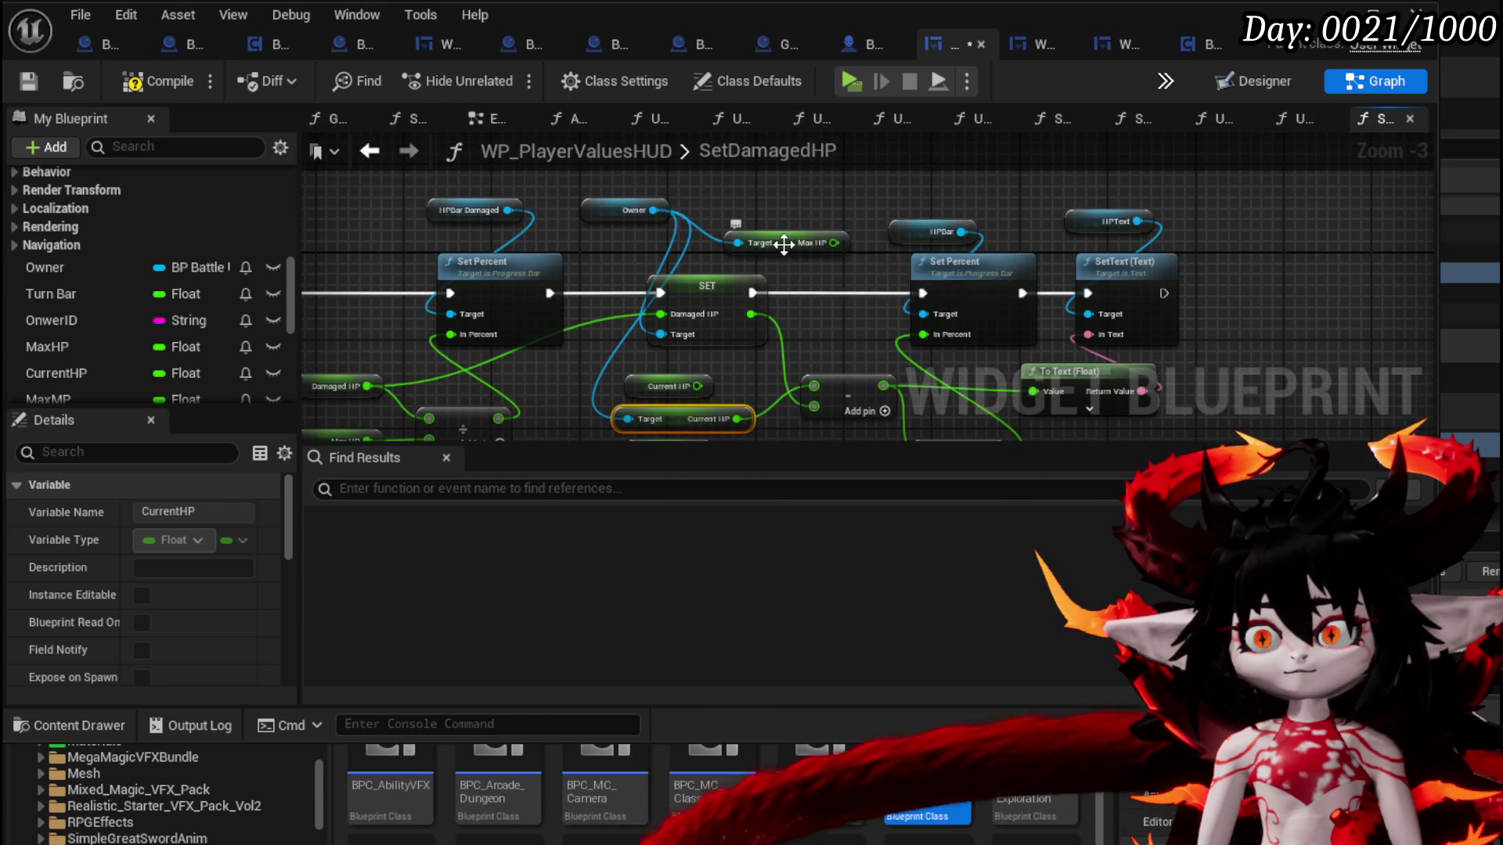
left_click_drag(782, 244, 701, 353)
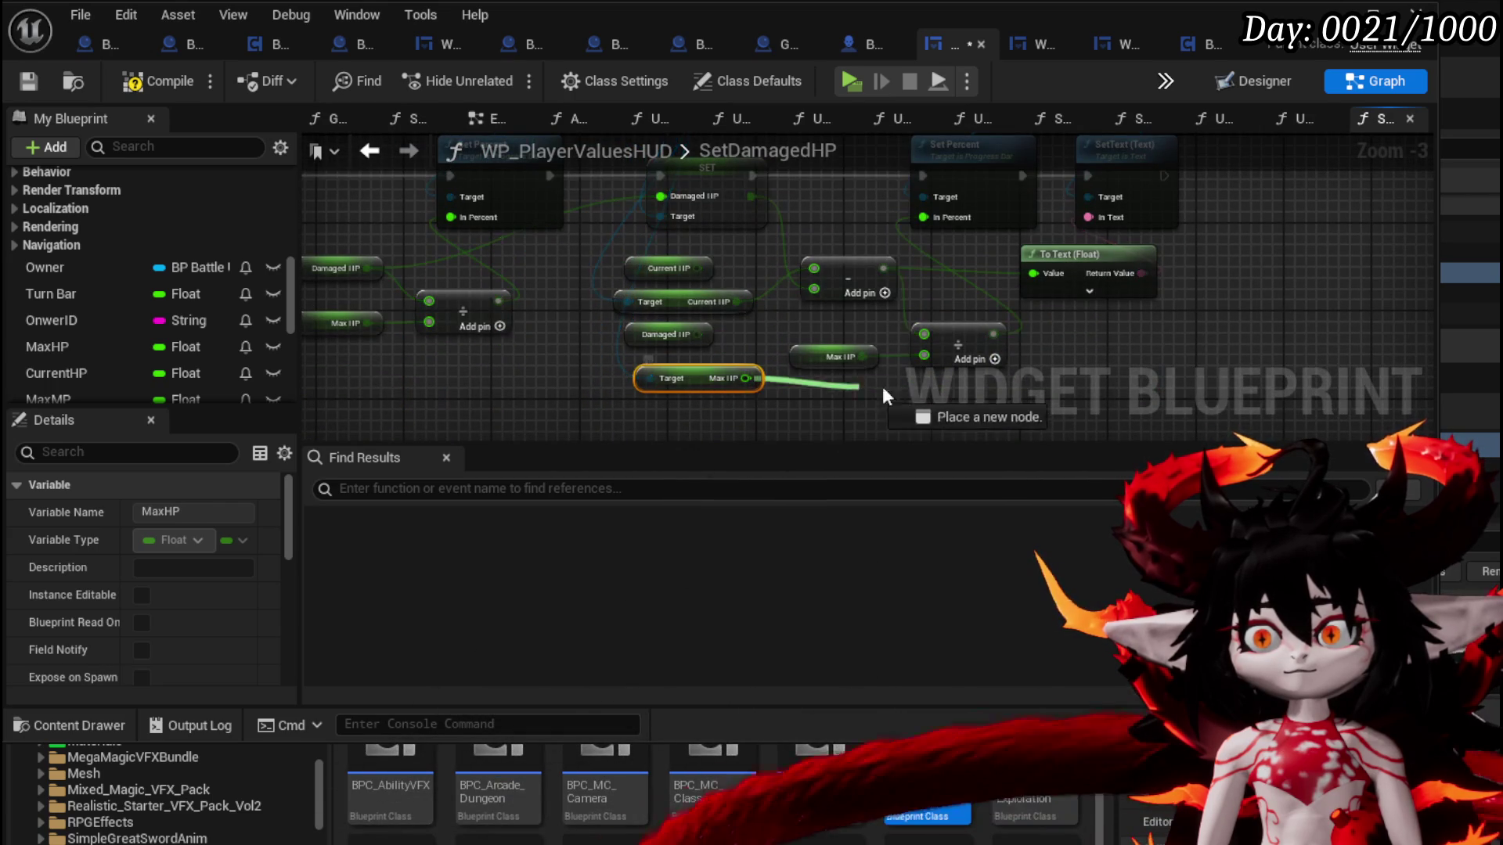
left_click_drag(927, 356, 925, 357)
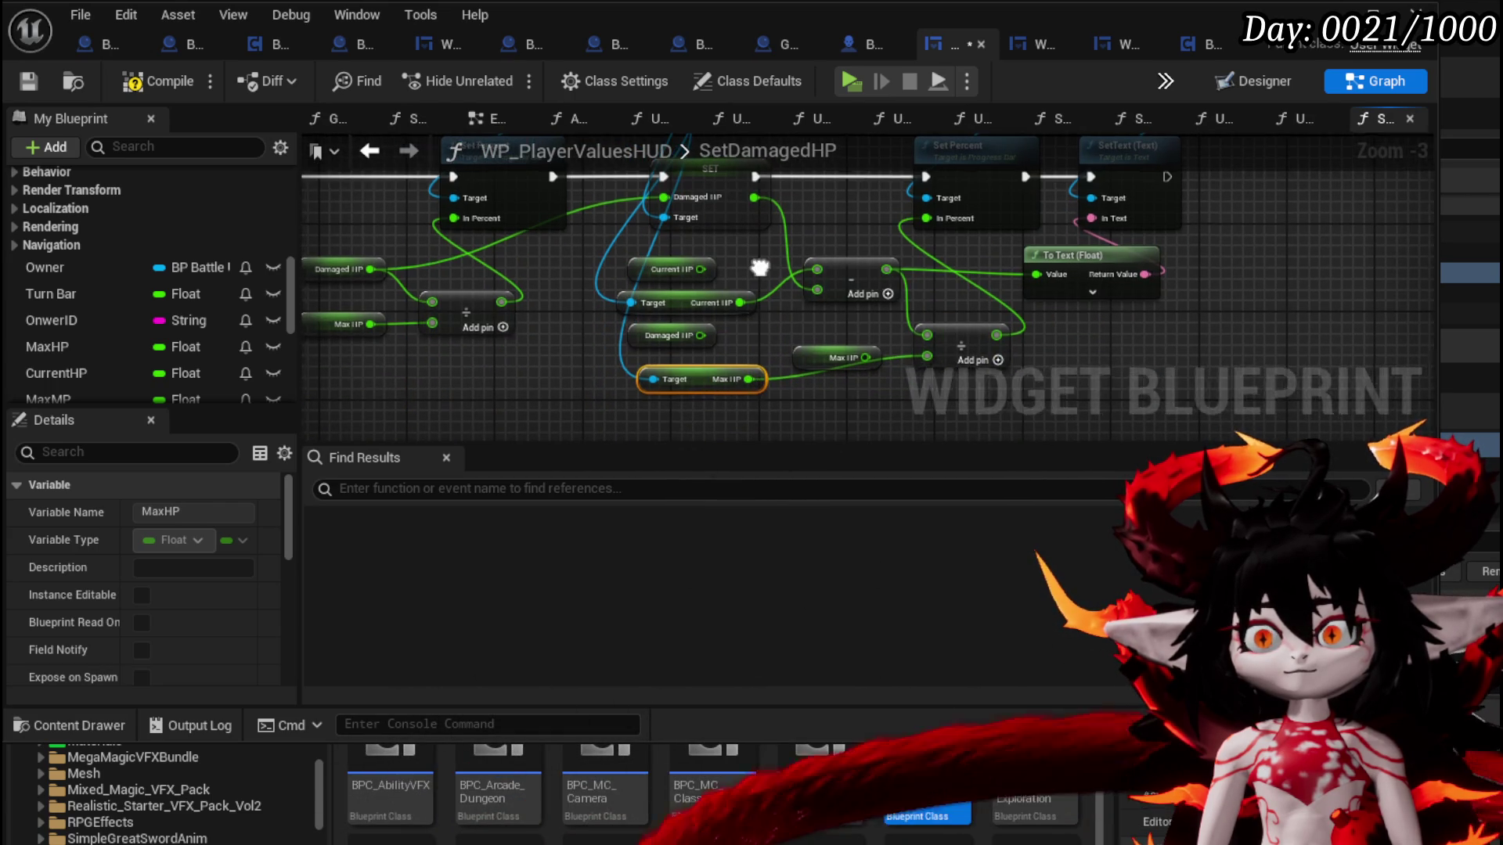
mouse_move(790, 390)
left_mouse_down()
mouse_move(514, 365)
mouse_move(624, 363)
left_mouse_up()
mouse_move(810, 304)
left_mouse_down()
mouse_move(833, 389)
mouse_move(669, 358)
mouse_move(614, 376)
mouse_move(634, 308)
left_mouse_up()
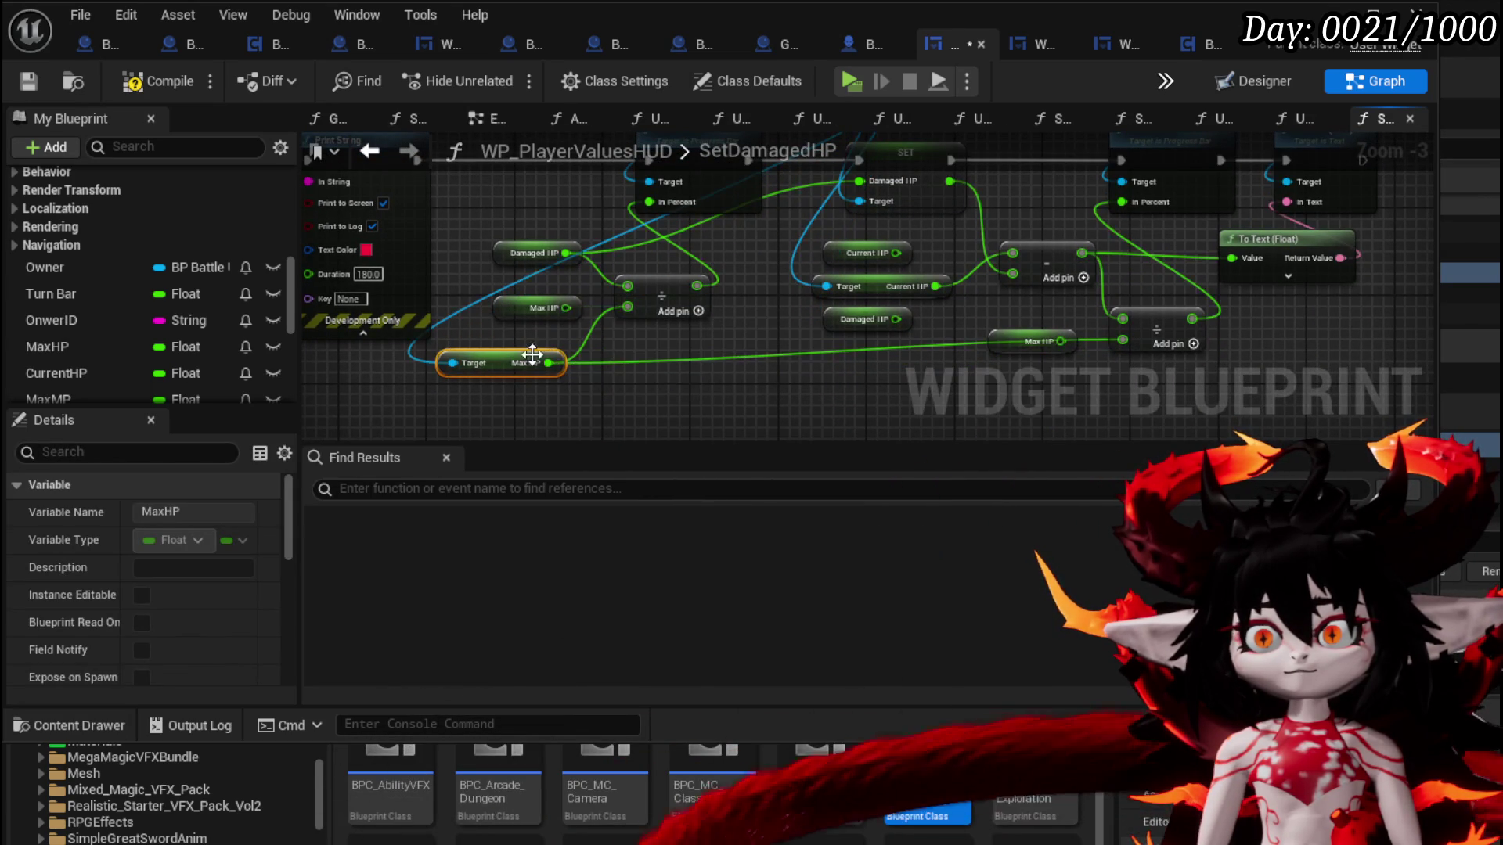
Wire Max HP into the second divide node and delete the leftover Damaged HP getter
left_click_drag(607, 365, 607, 364)
left_click(623, 312)
mouse_move(623, 312)
left_mouse_down()
mouse_move(670, 403)
mouse_move(758, 305)
left_mouse_up()
left_click(771, 384)
key("Delete")
left_click_drag(861, 438, 735, 390)
left_click(371, 82)
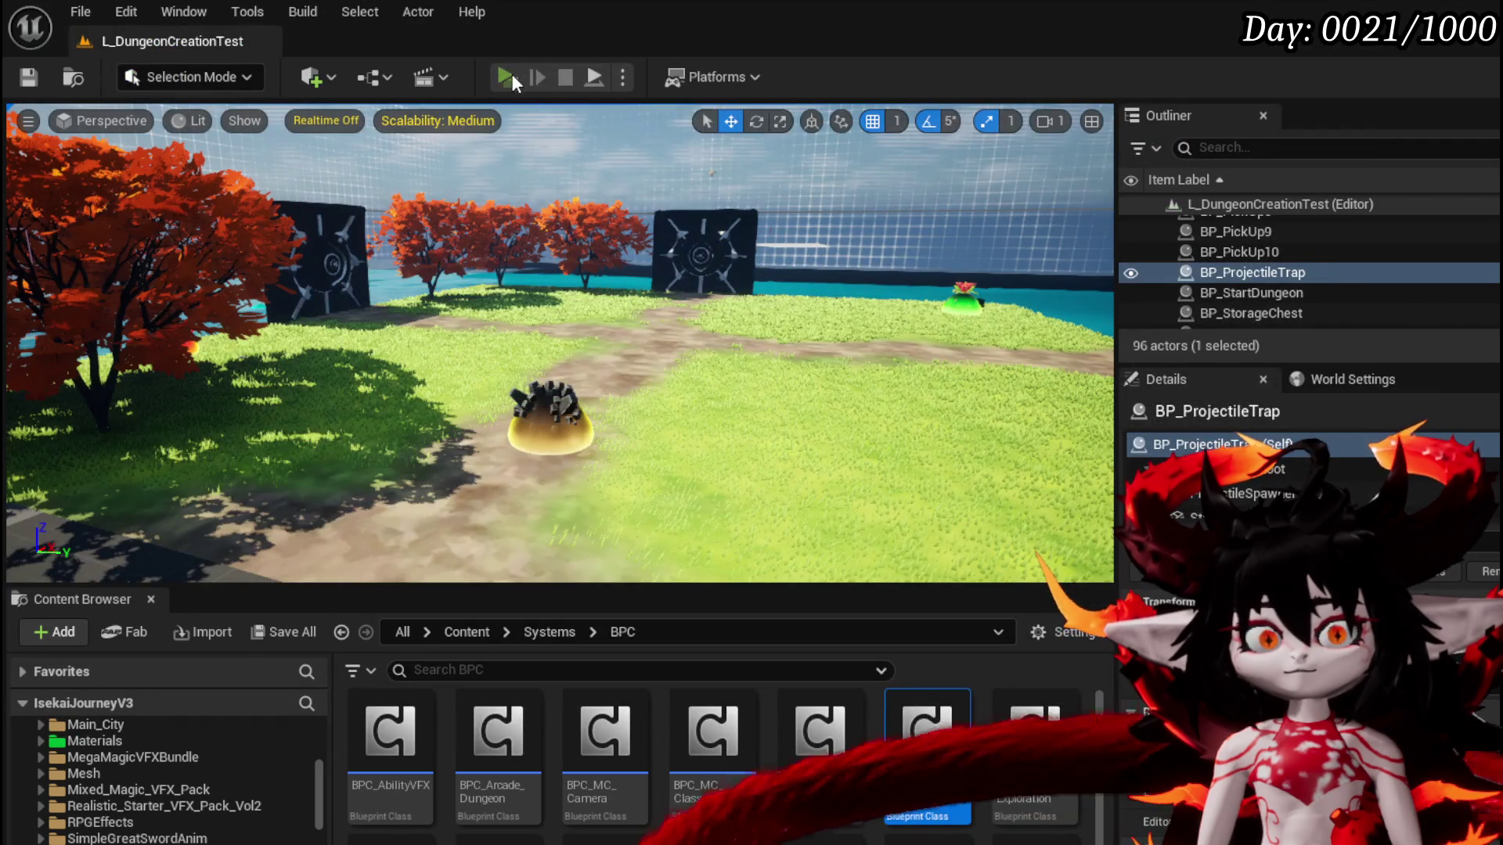
Start a play session, walk into the room, and open the Equipment panel
left_click(511, 75)
key("w")
key("w")
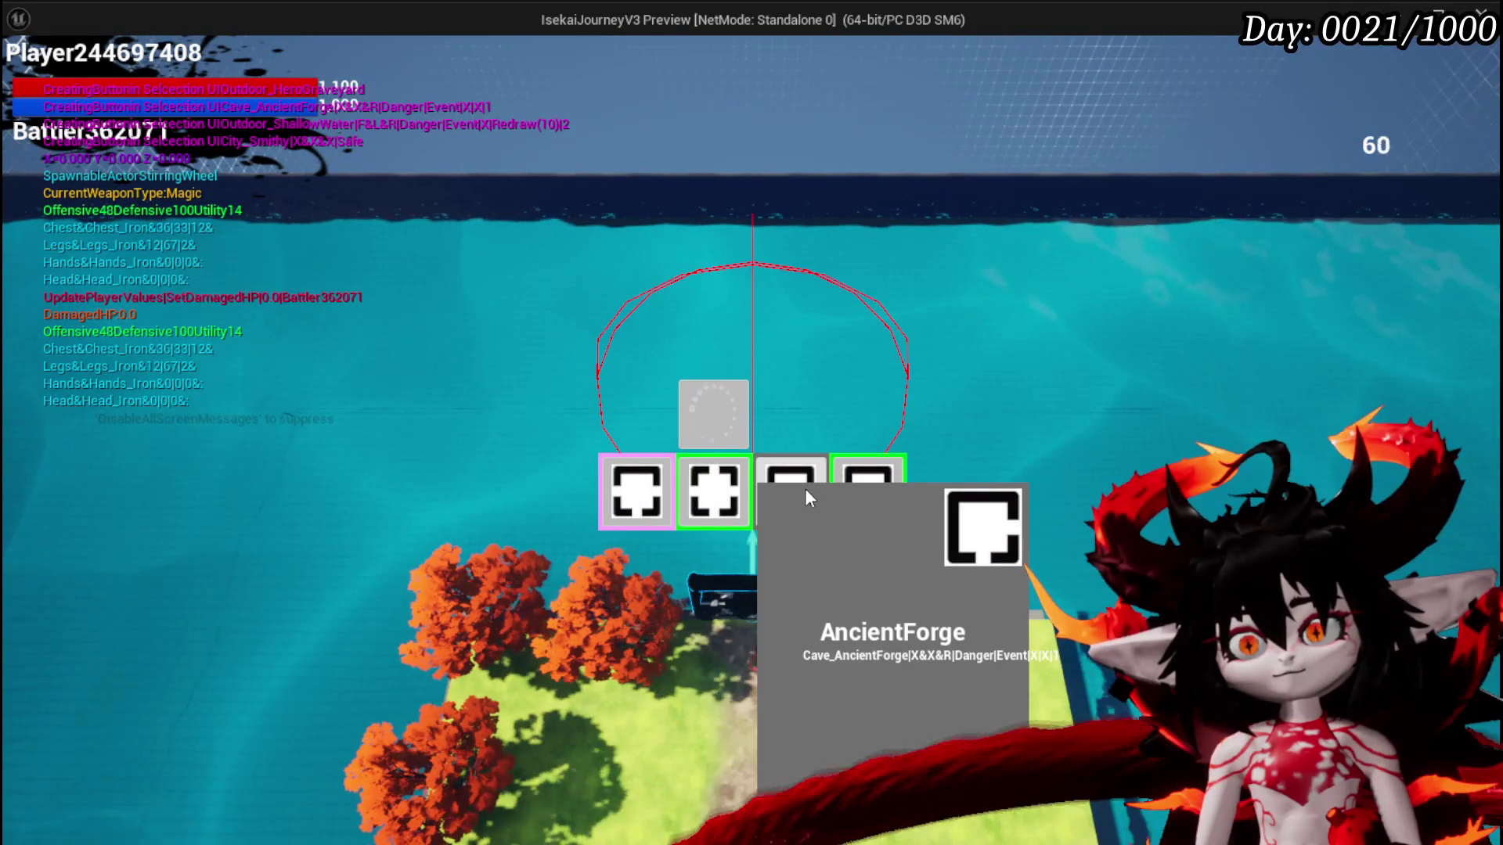
left_click(709, 489)
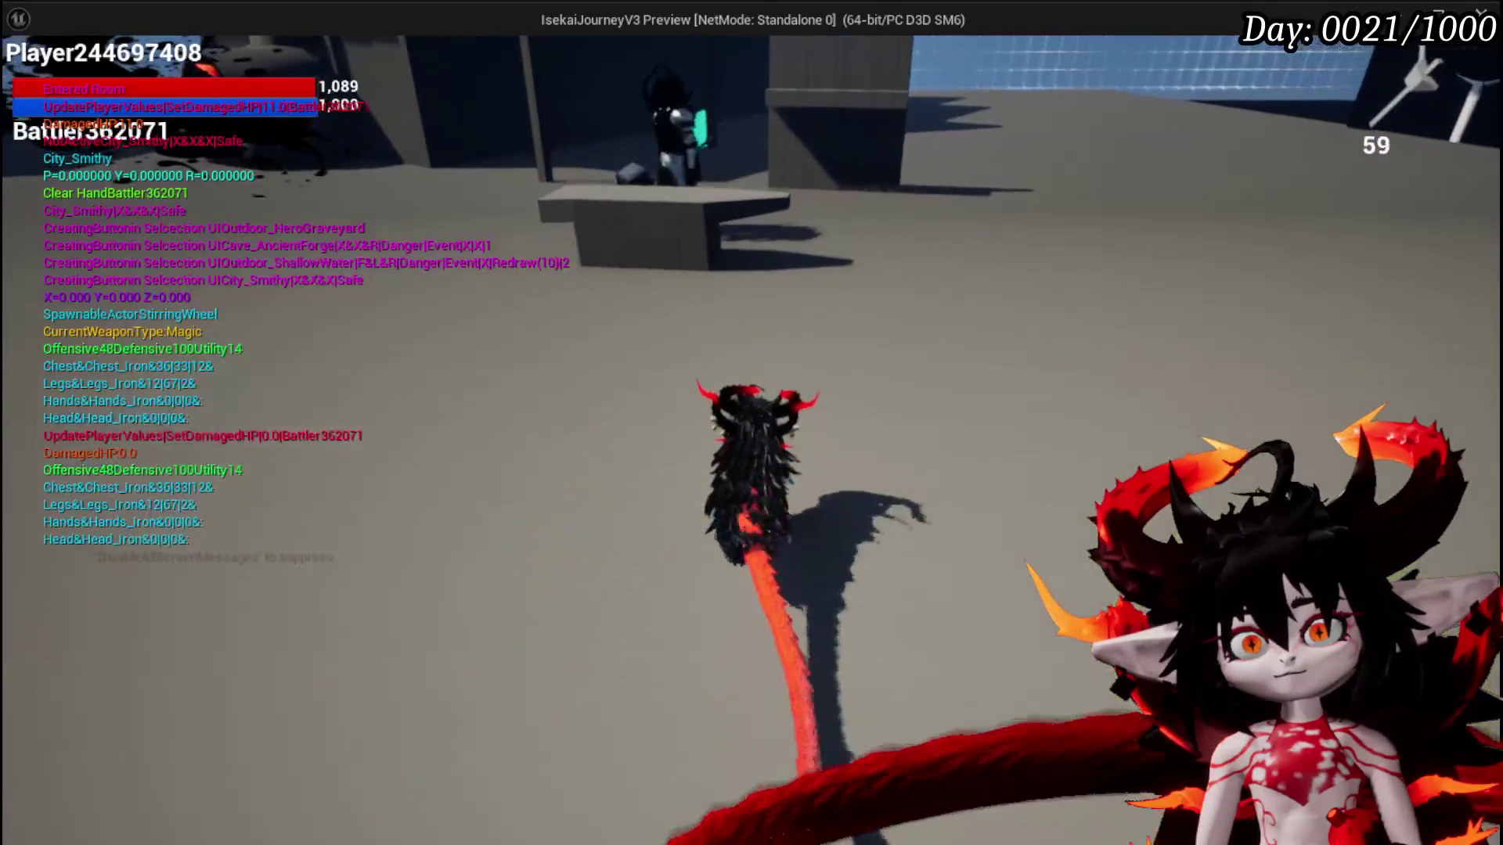
key("Escape")
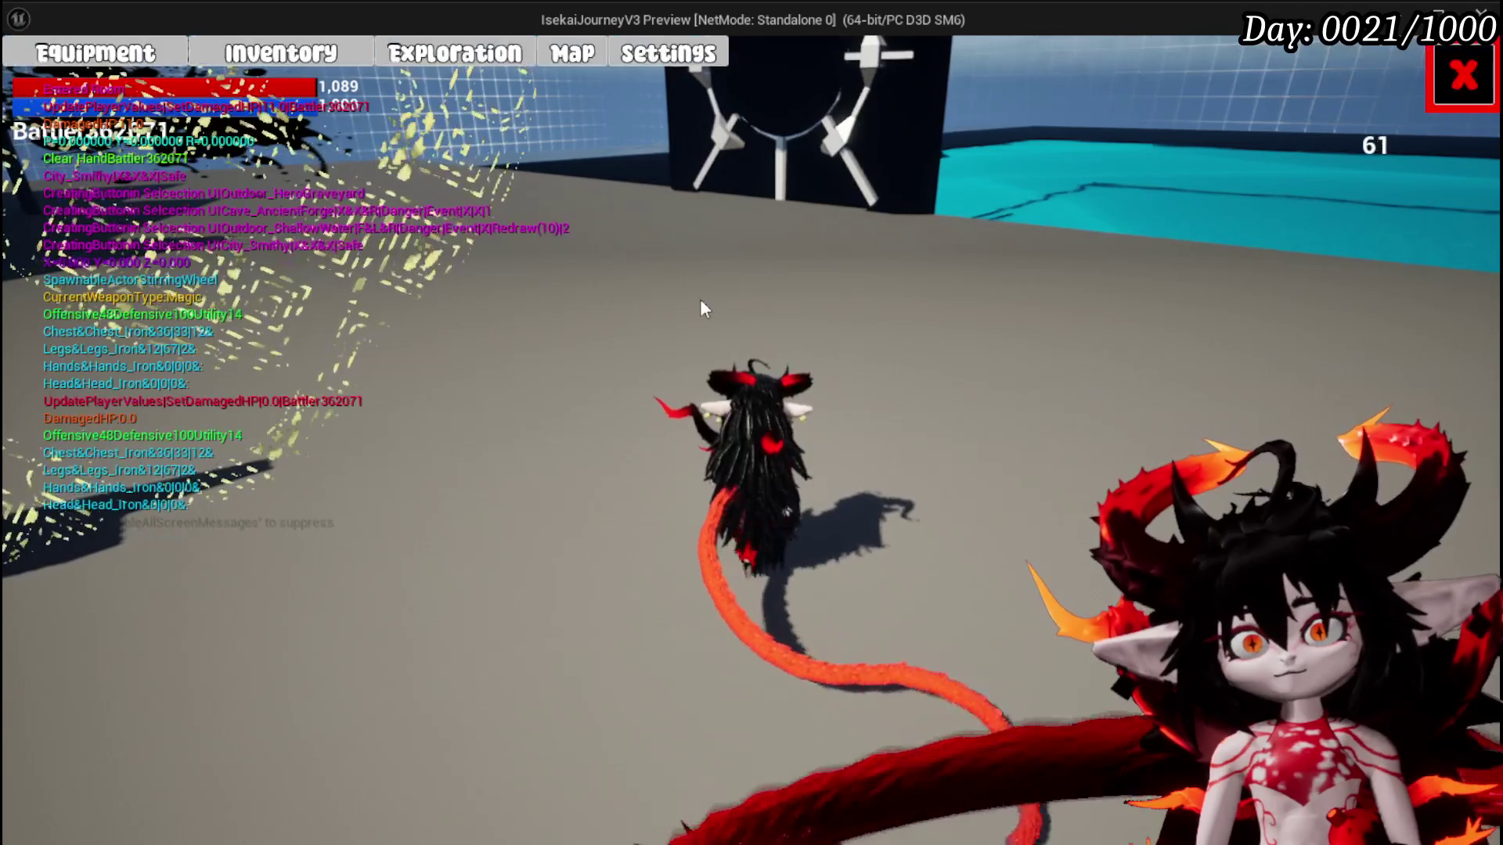
left_click(70, 55)
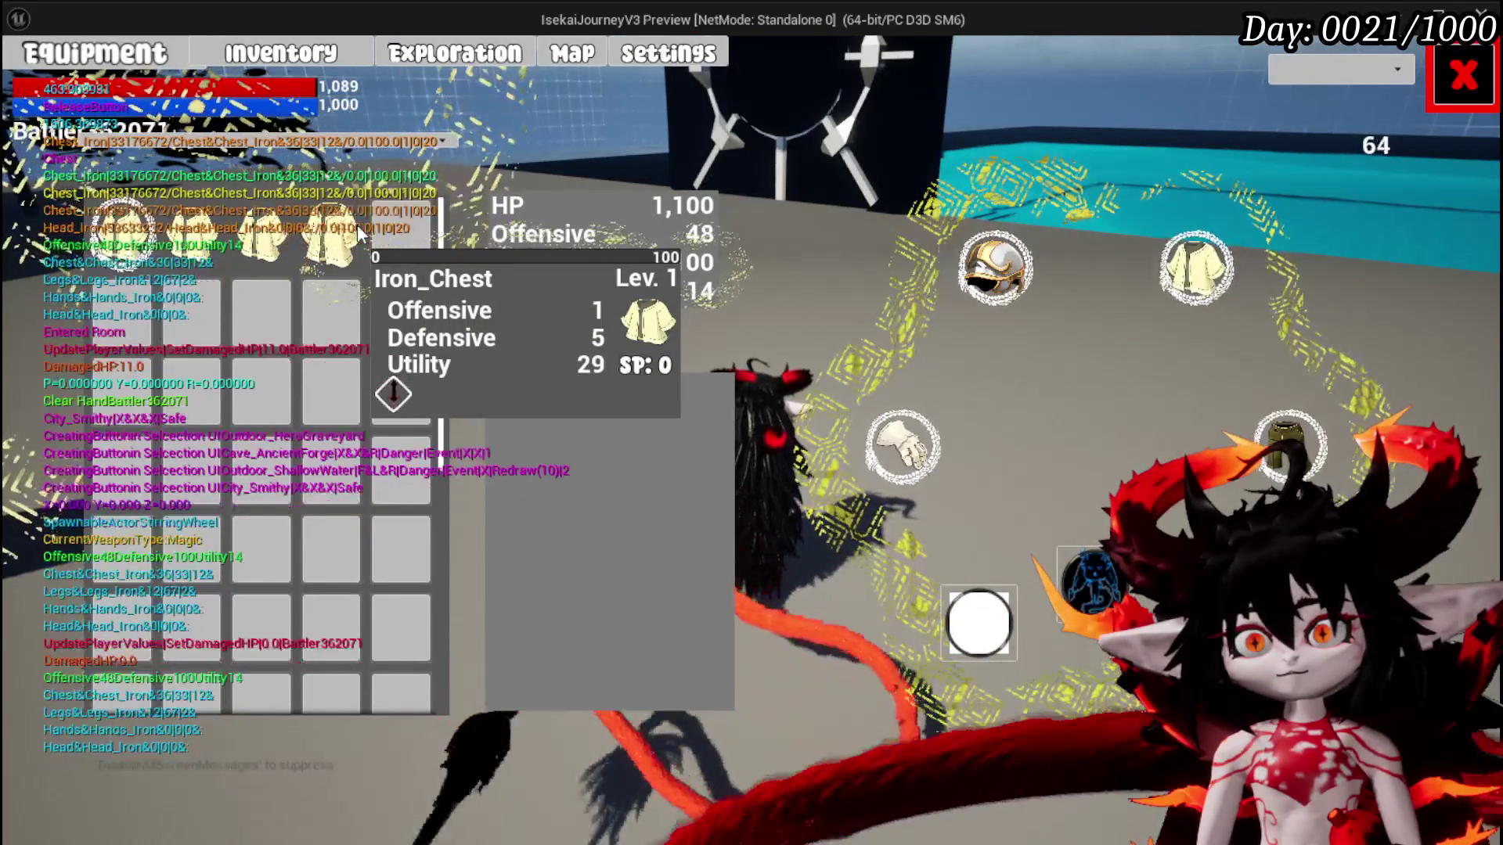
Equip the stronger Iron_Chest piece and close the equipment menu
left_click(357, 224)
left_click(743, 244)
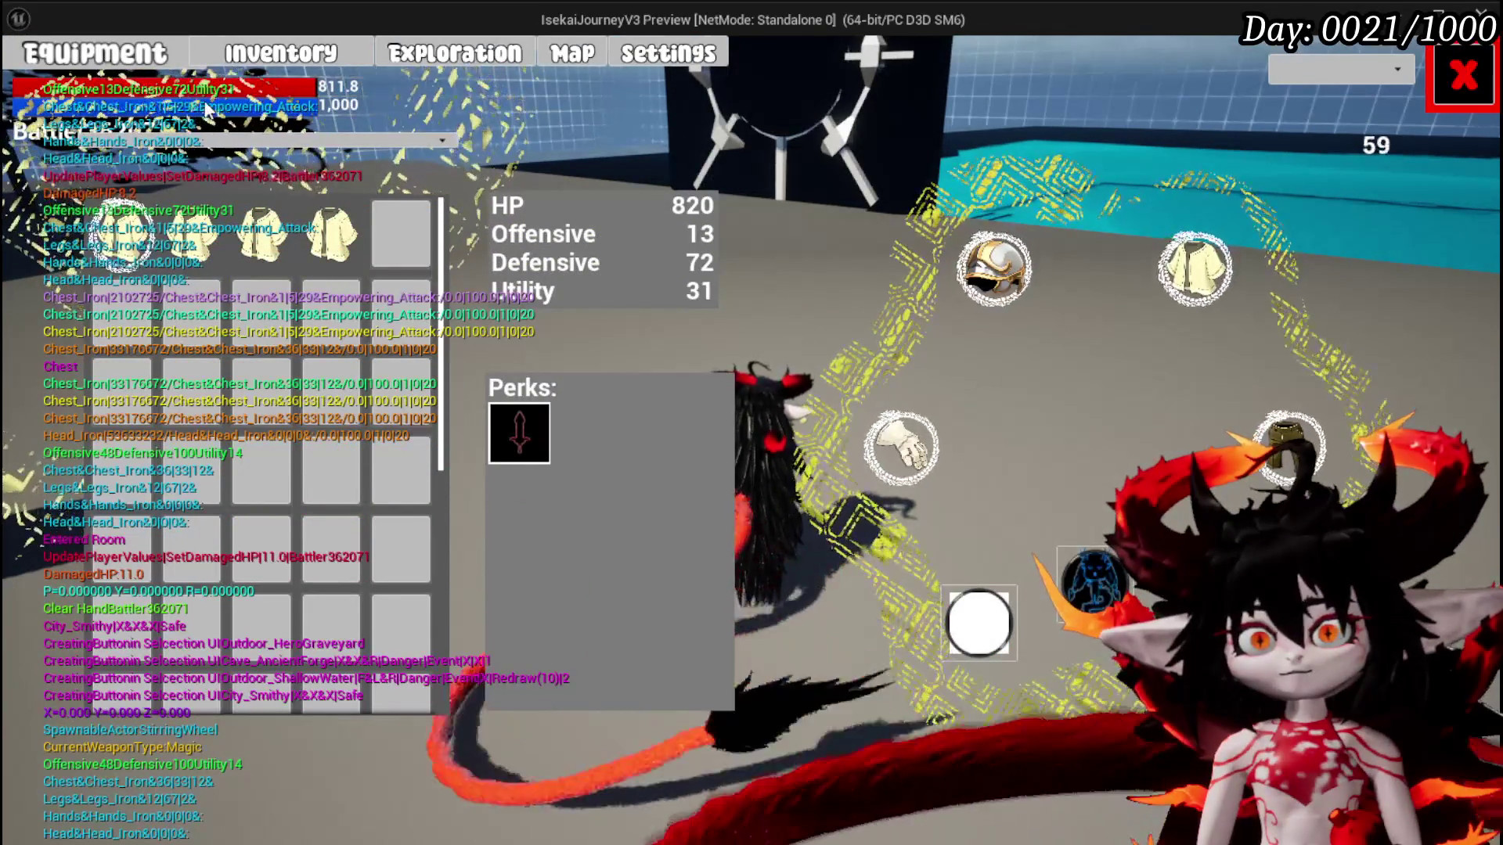
left_click(263, 231)
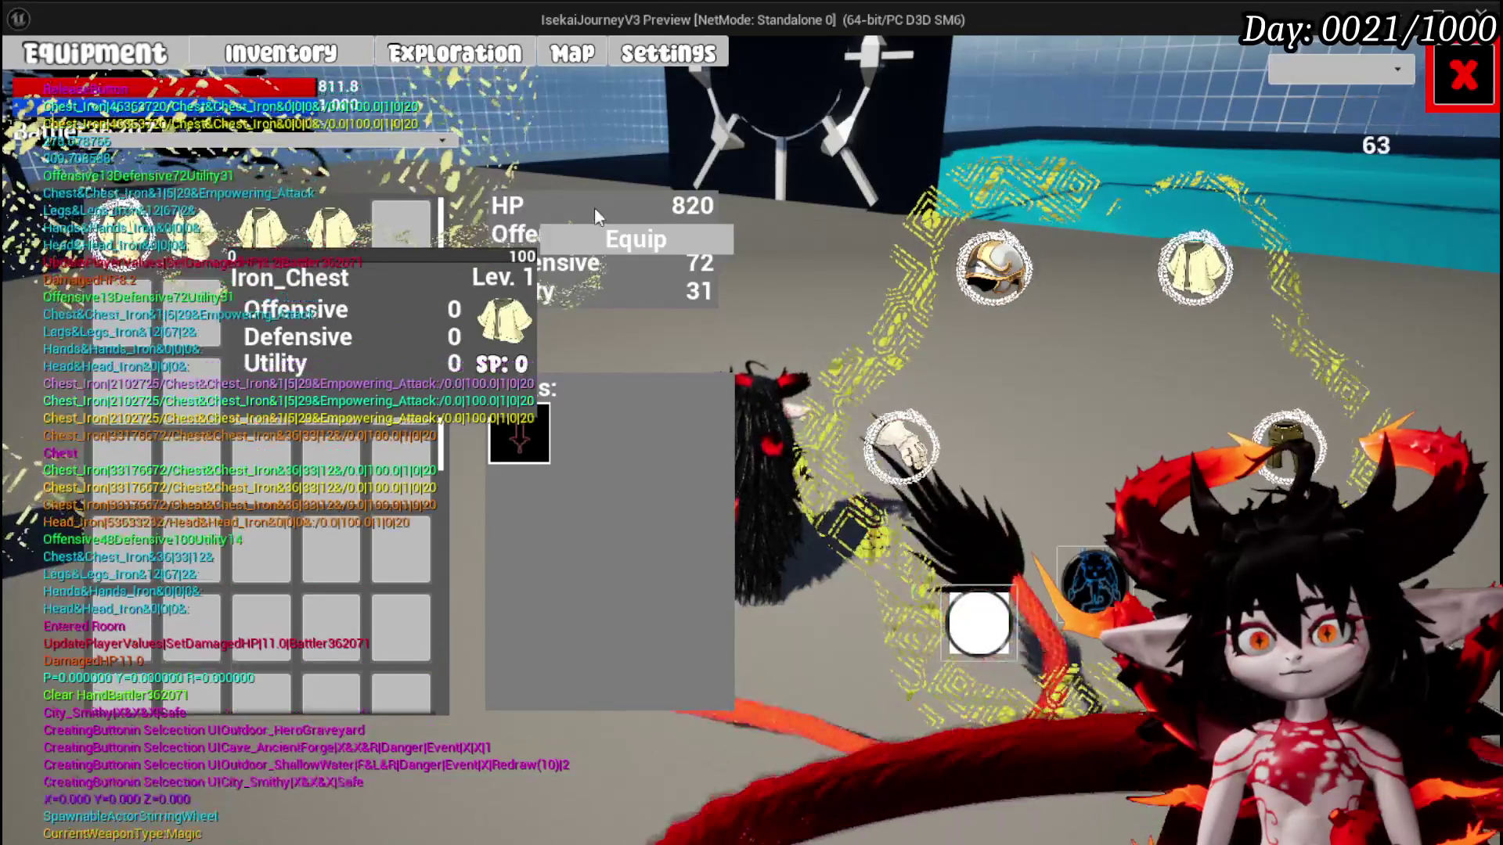
left_click(602, 239)
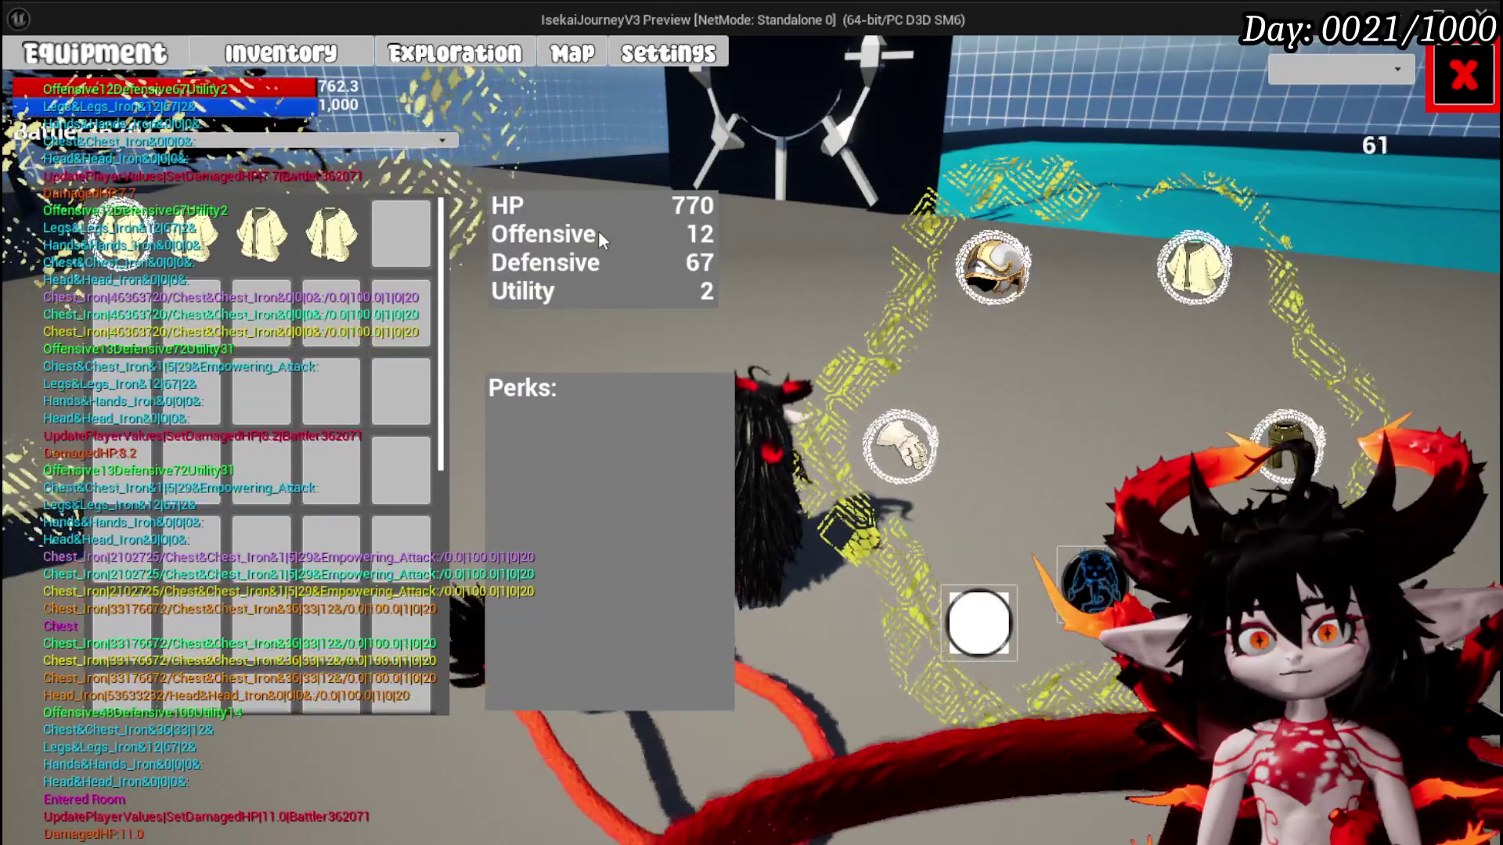
mouse_move(223, 246)
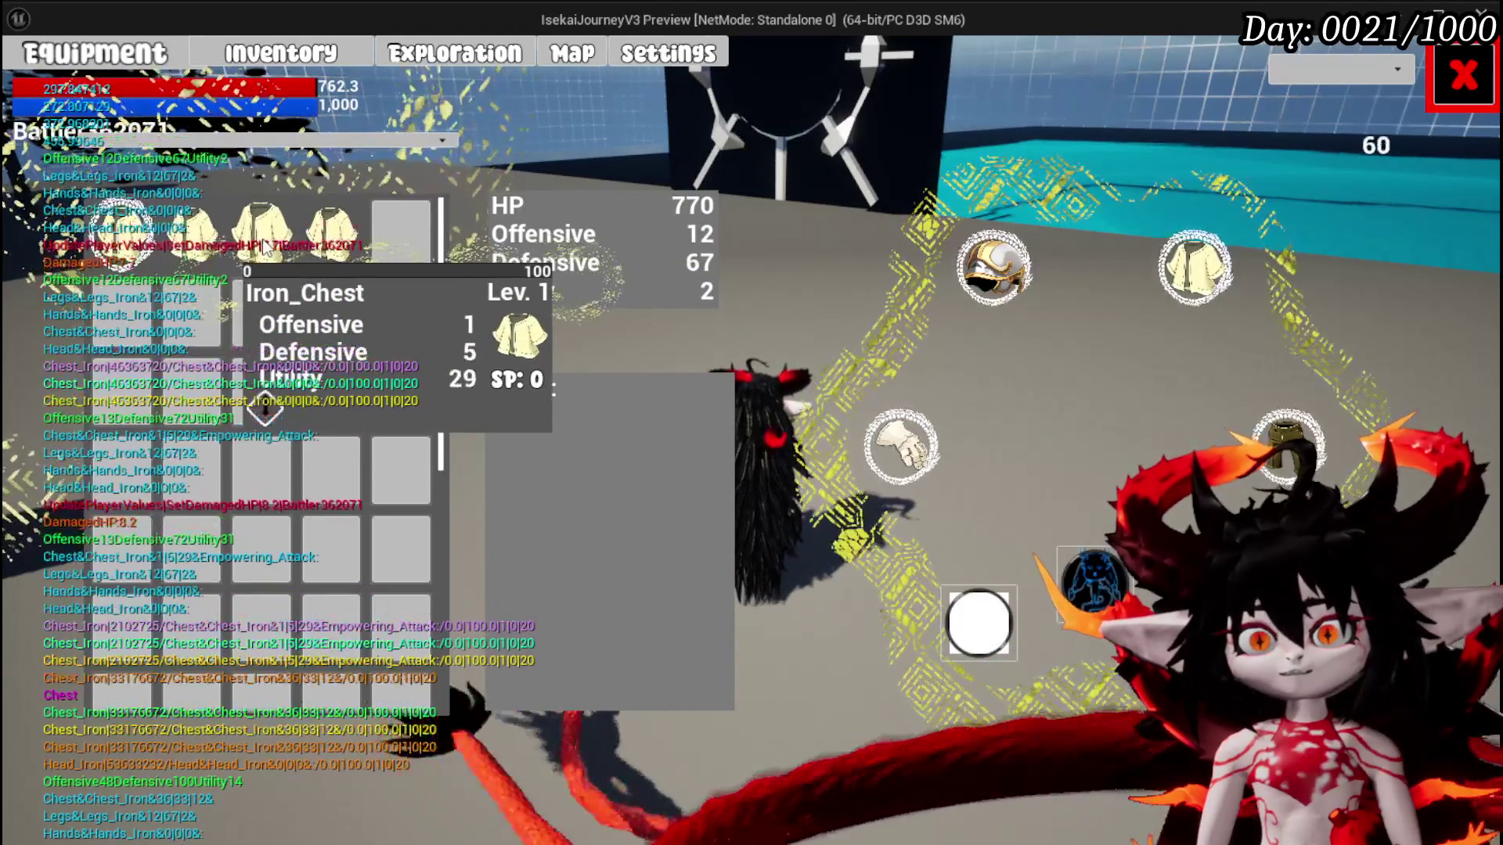
left_click(202, 247)
left_click(670, 243)
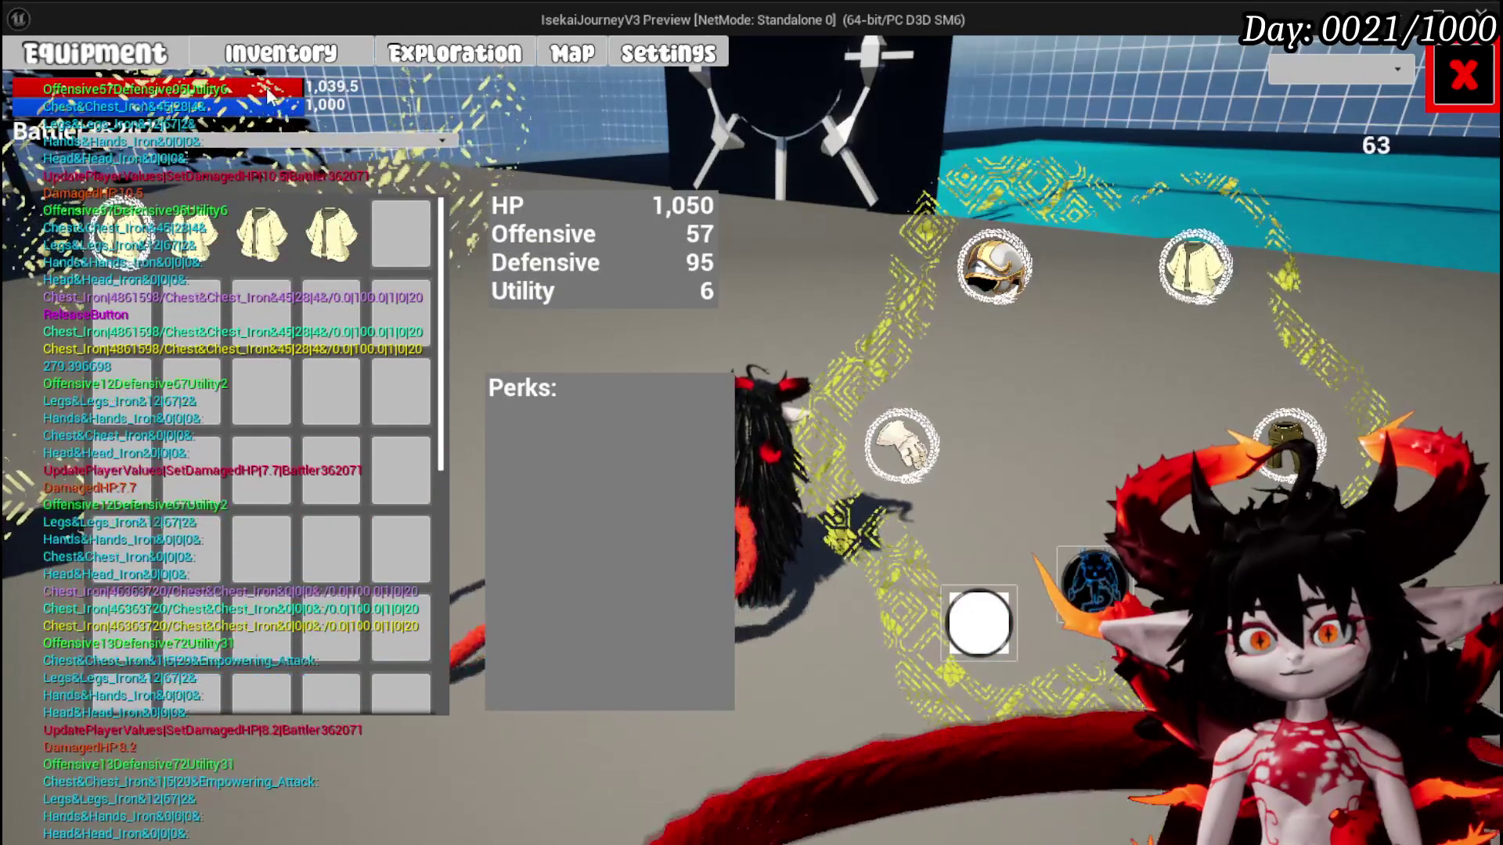
left_click(1450, 84)
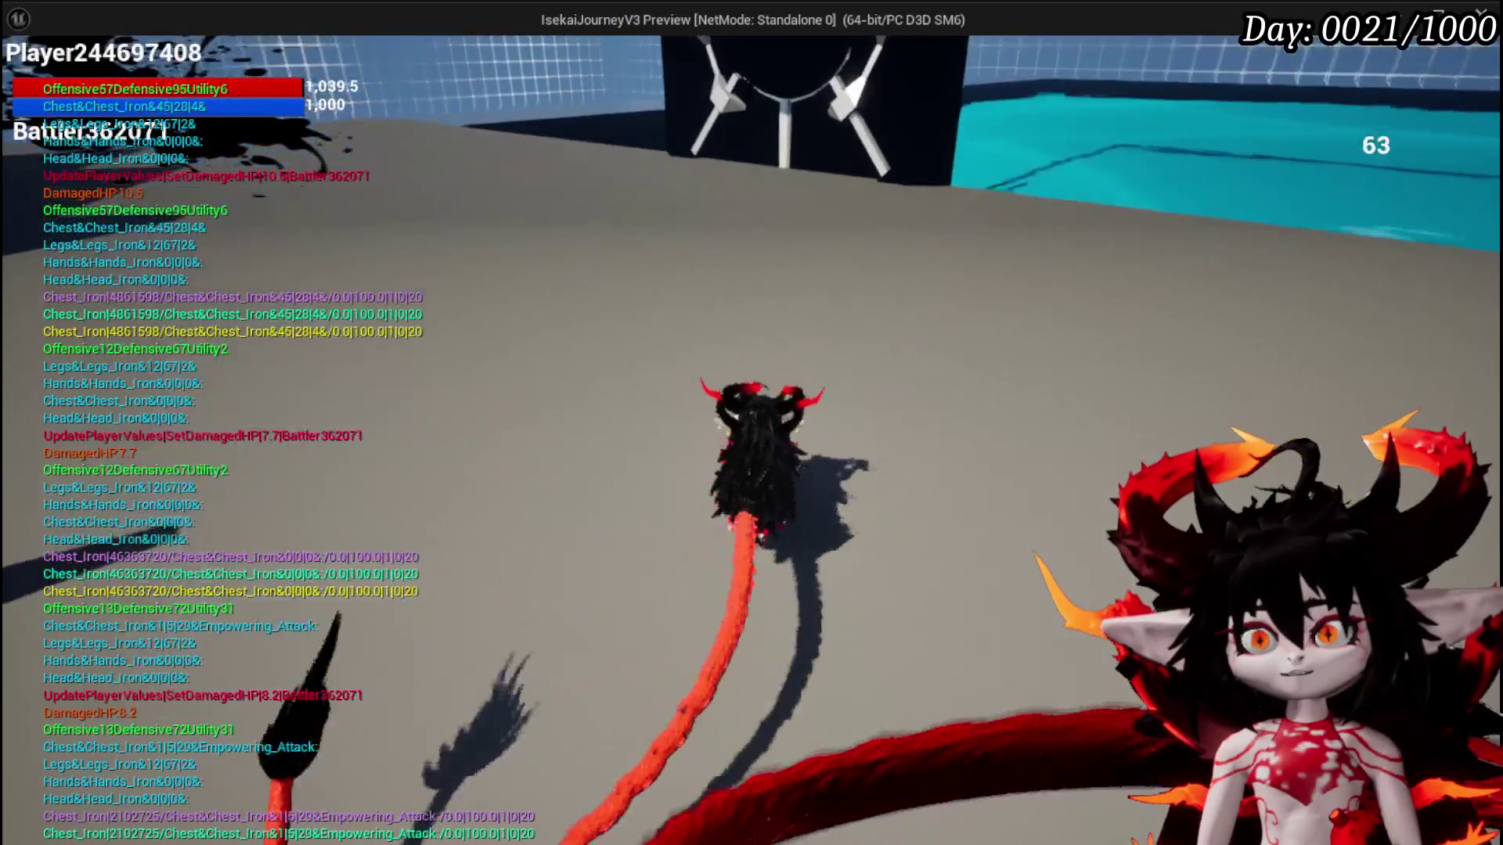
Walk to the gate and travel via Smelter and SecretPassage to the WindMill level
key("w")
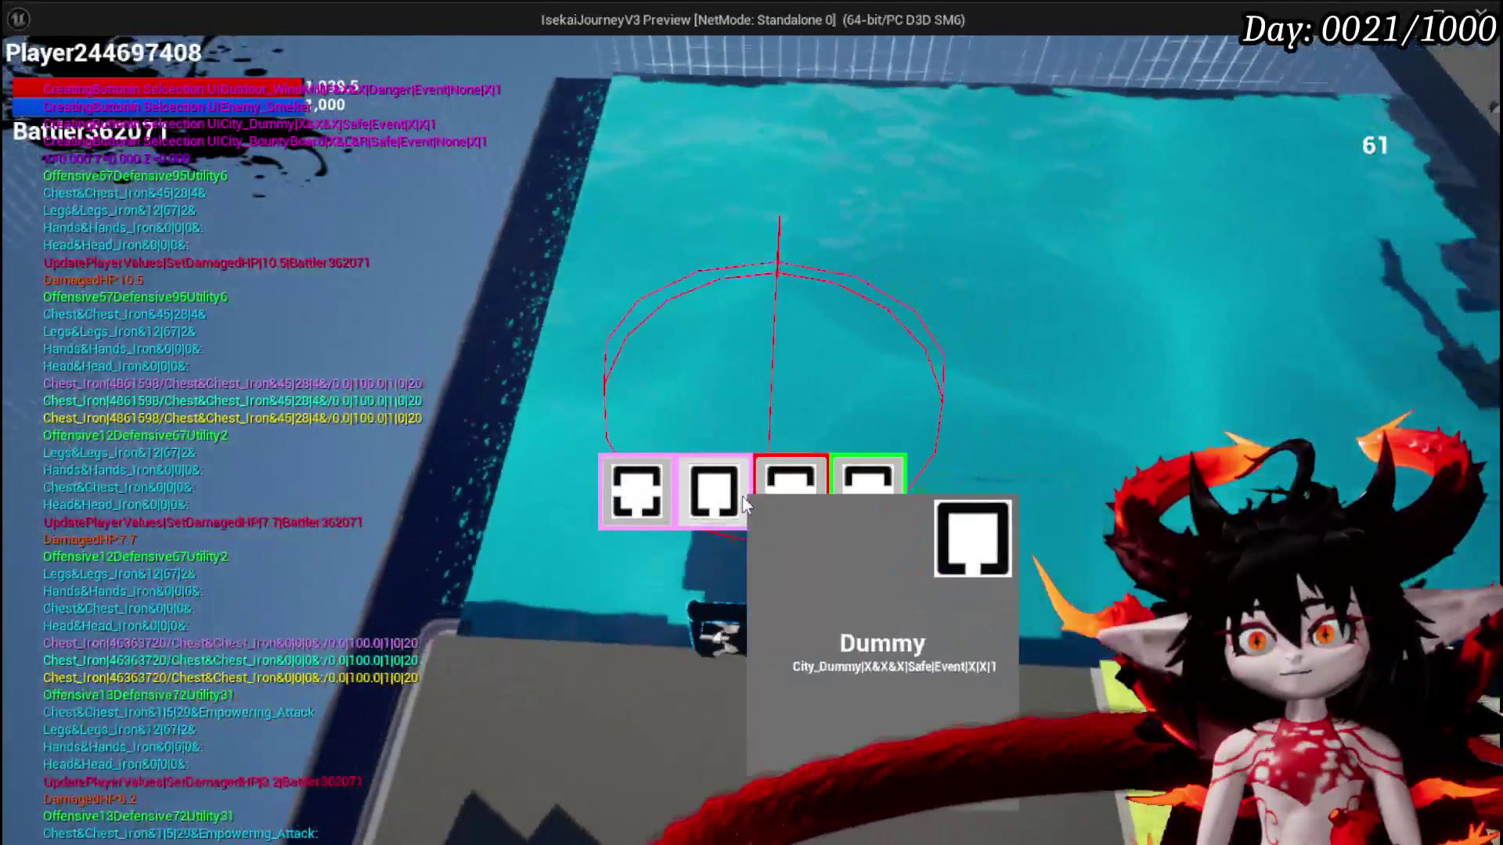
left_click(777, 490)
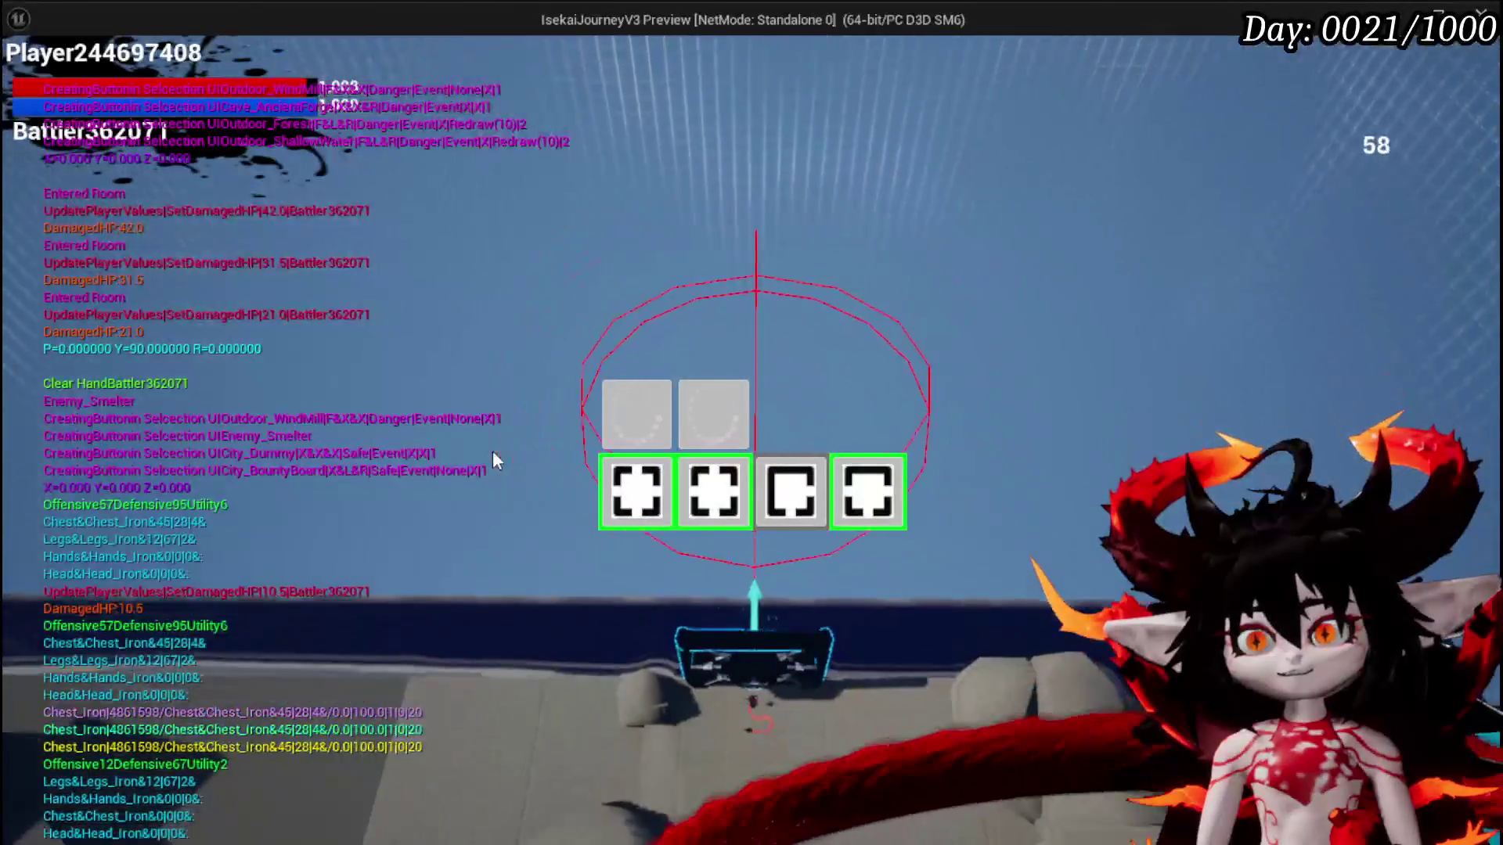
mouse_move(724, 510)
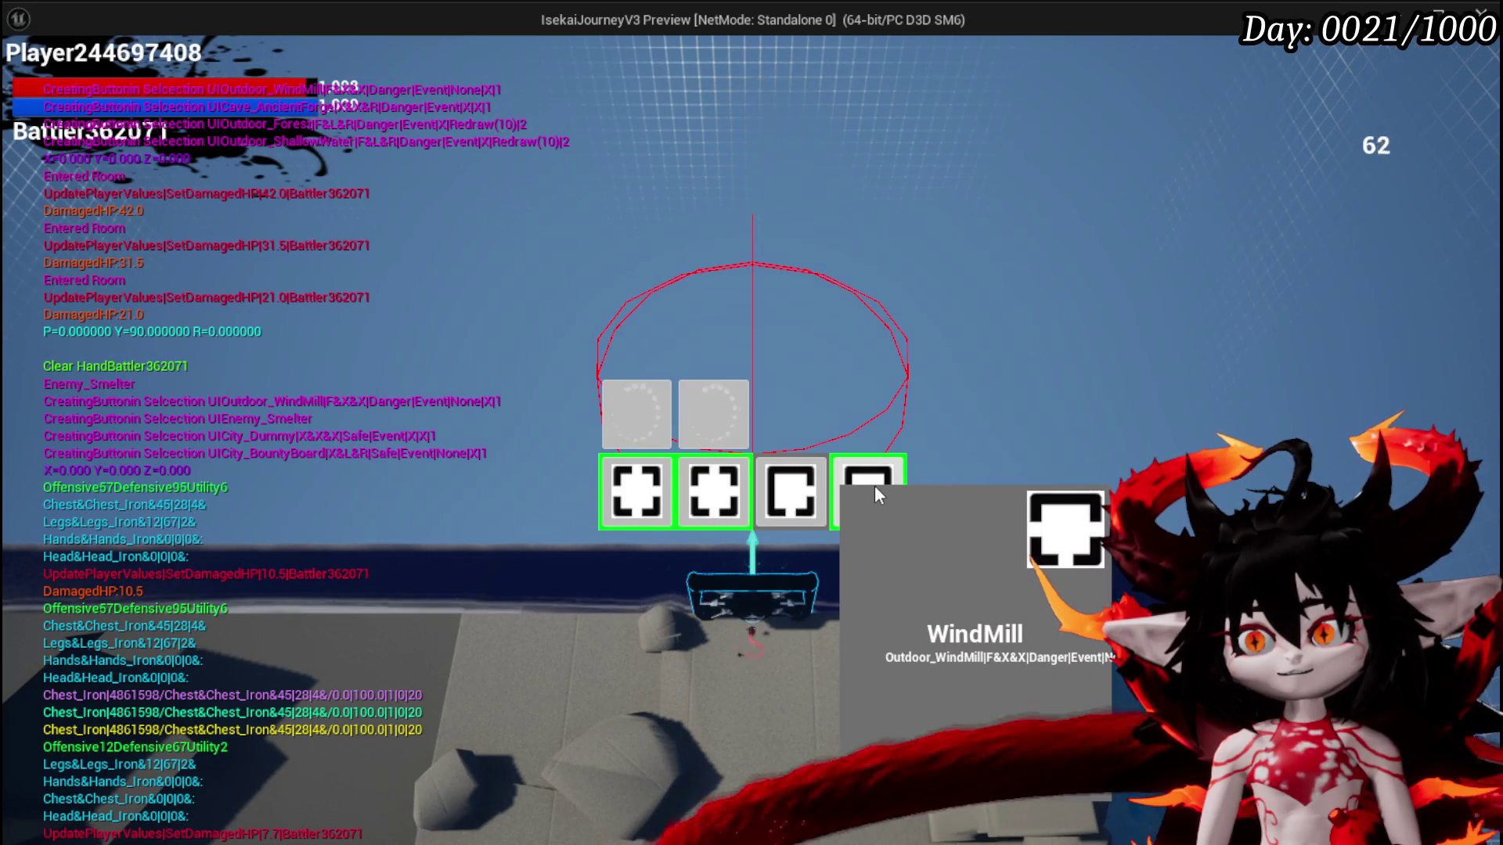
left_click(707, 405)
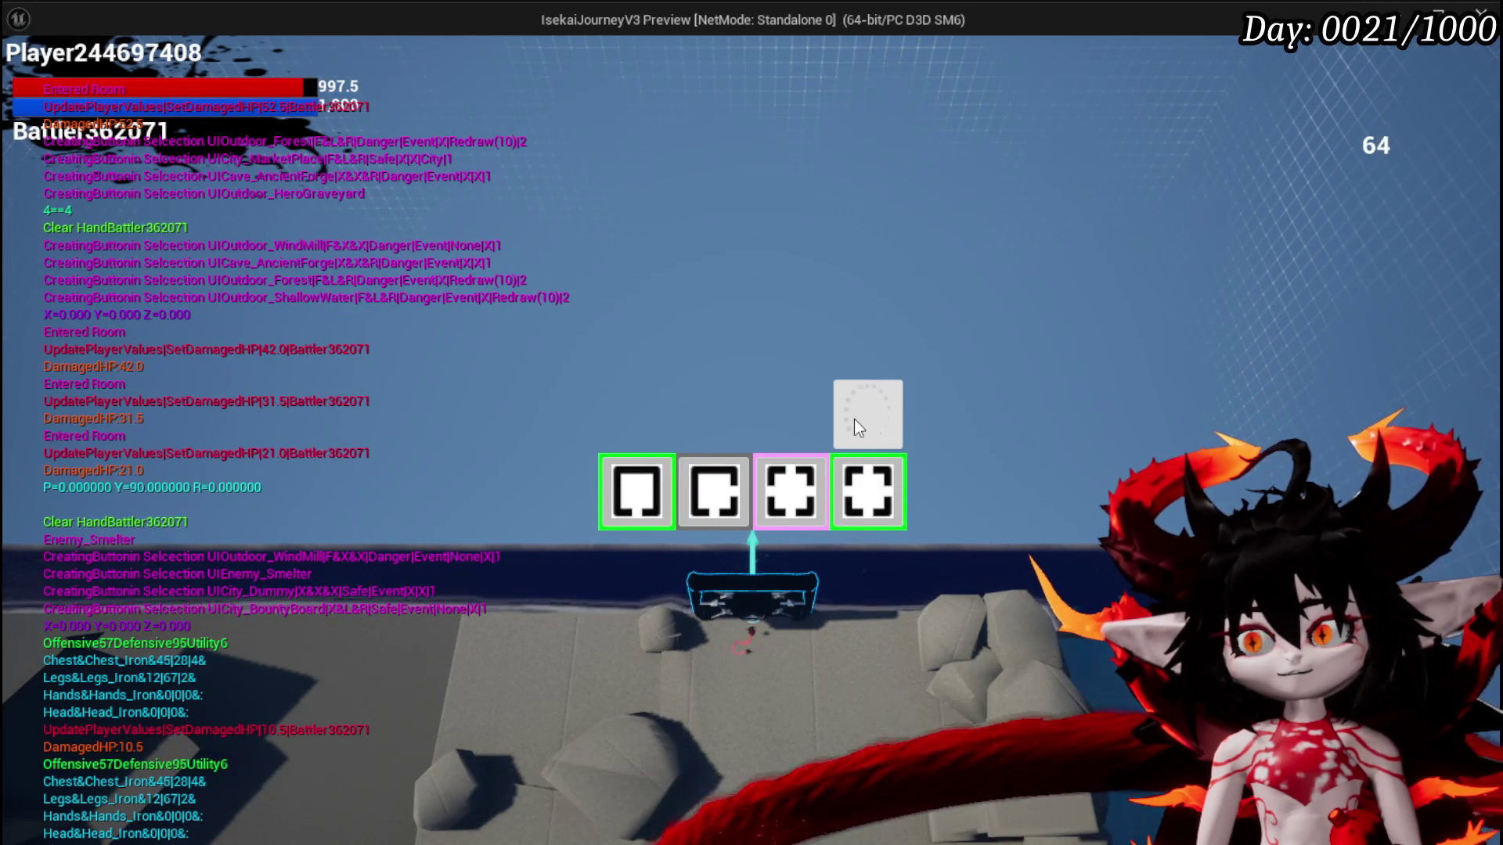
left_click(855, 427)
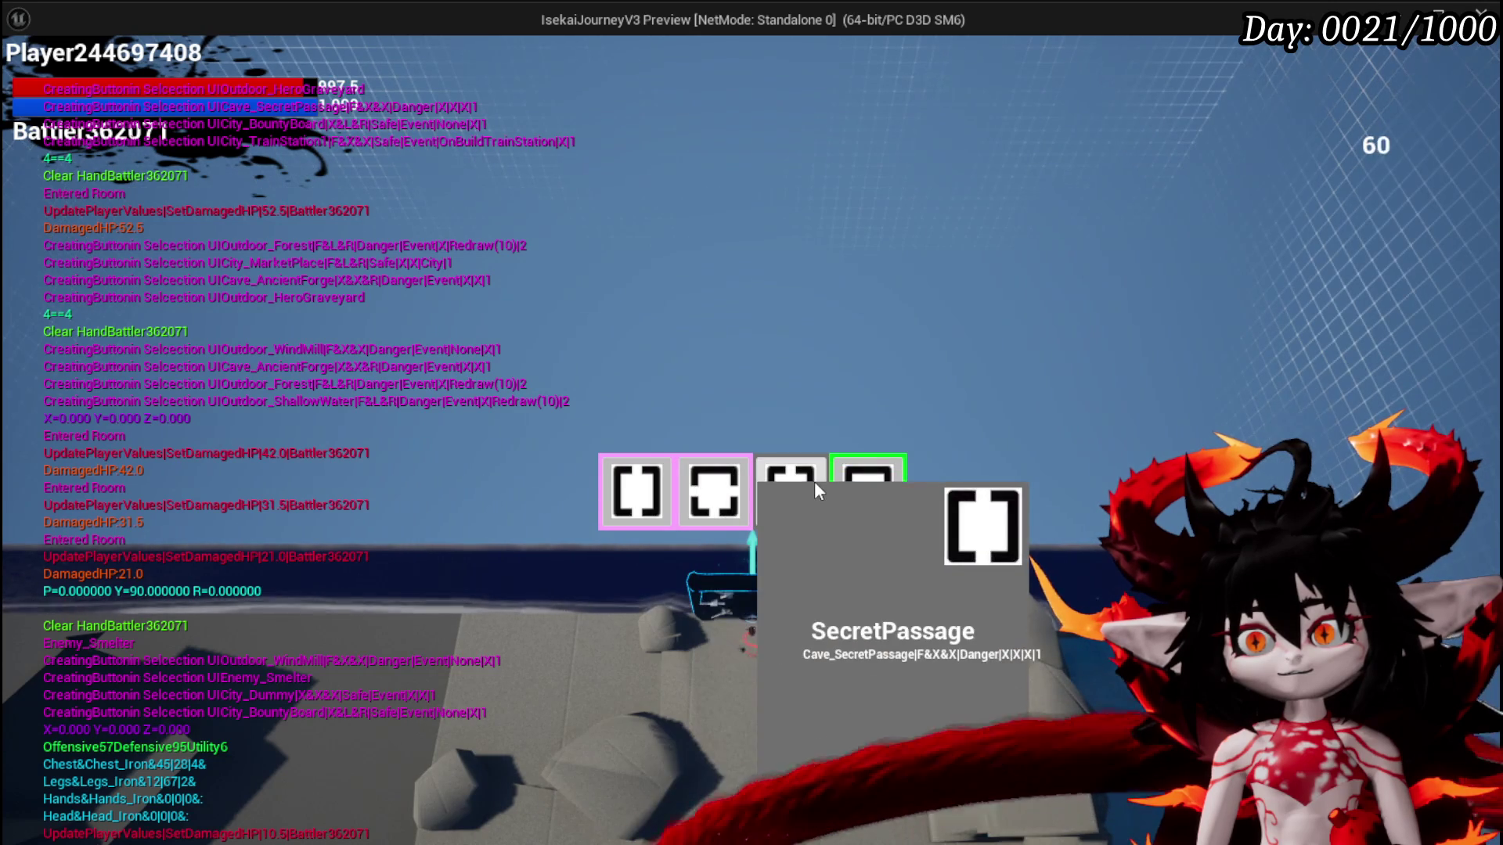
mouse_move(885, 484)
mouse_move(626, 501)
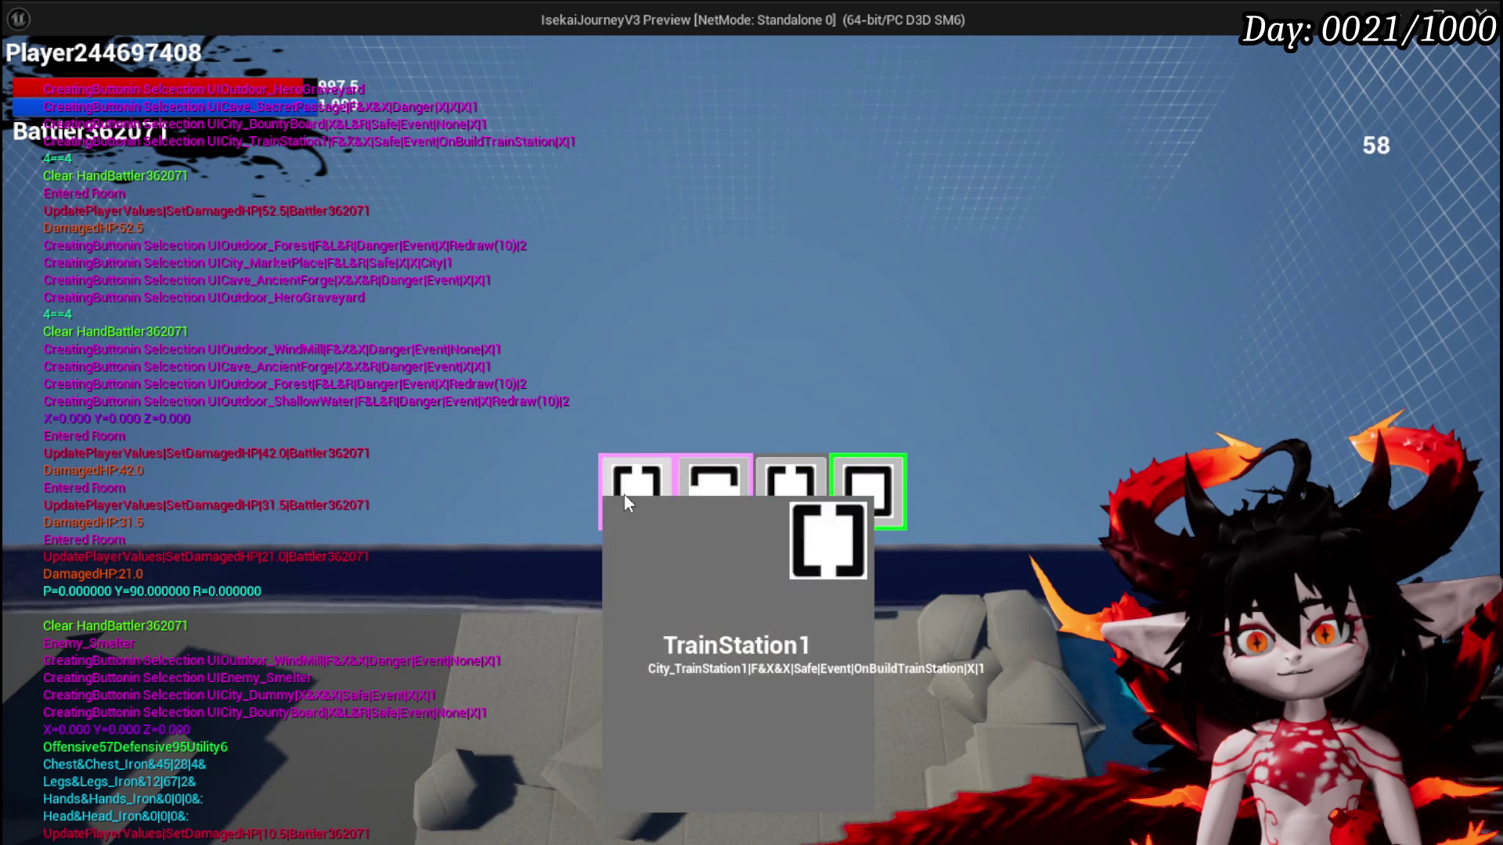
left_click(780, 490)
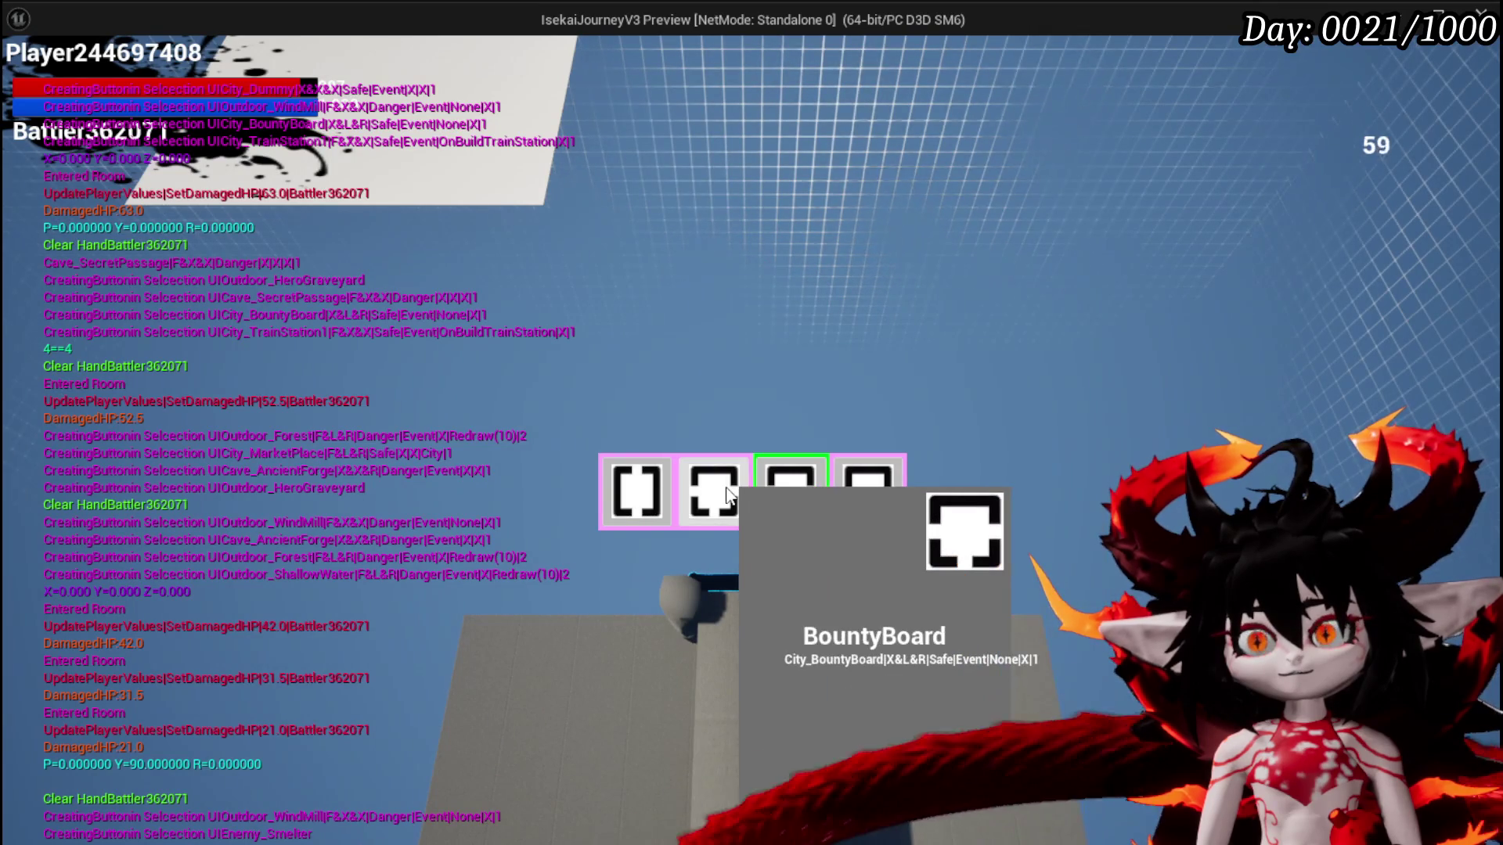
left_click(777, 490)
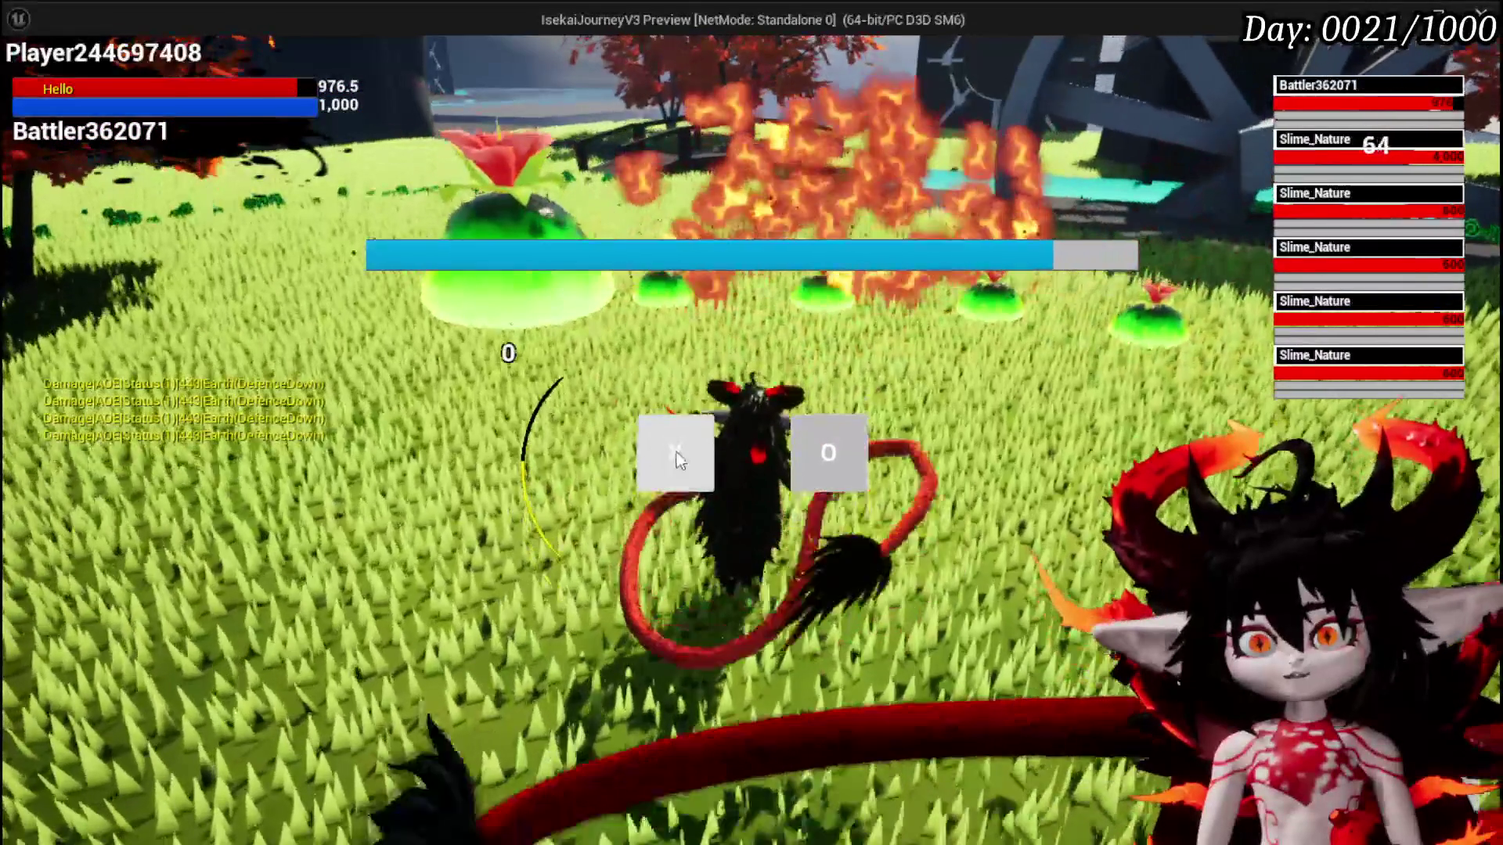
Start the slime encounter, play Giga Buff, cast Burn Debuff on all slimes, and end the turn
left_click(675, 453)
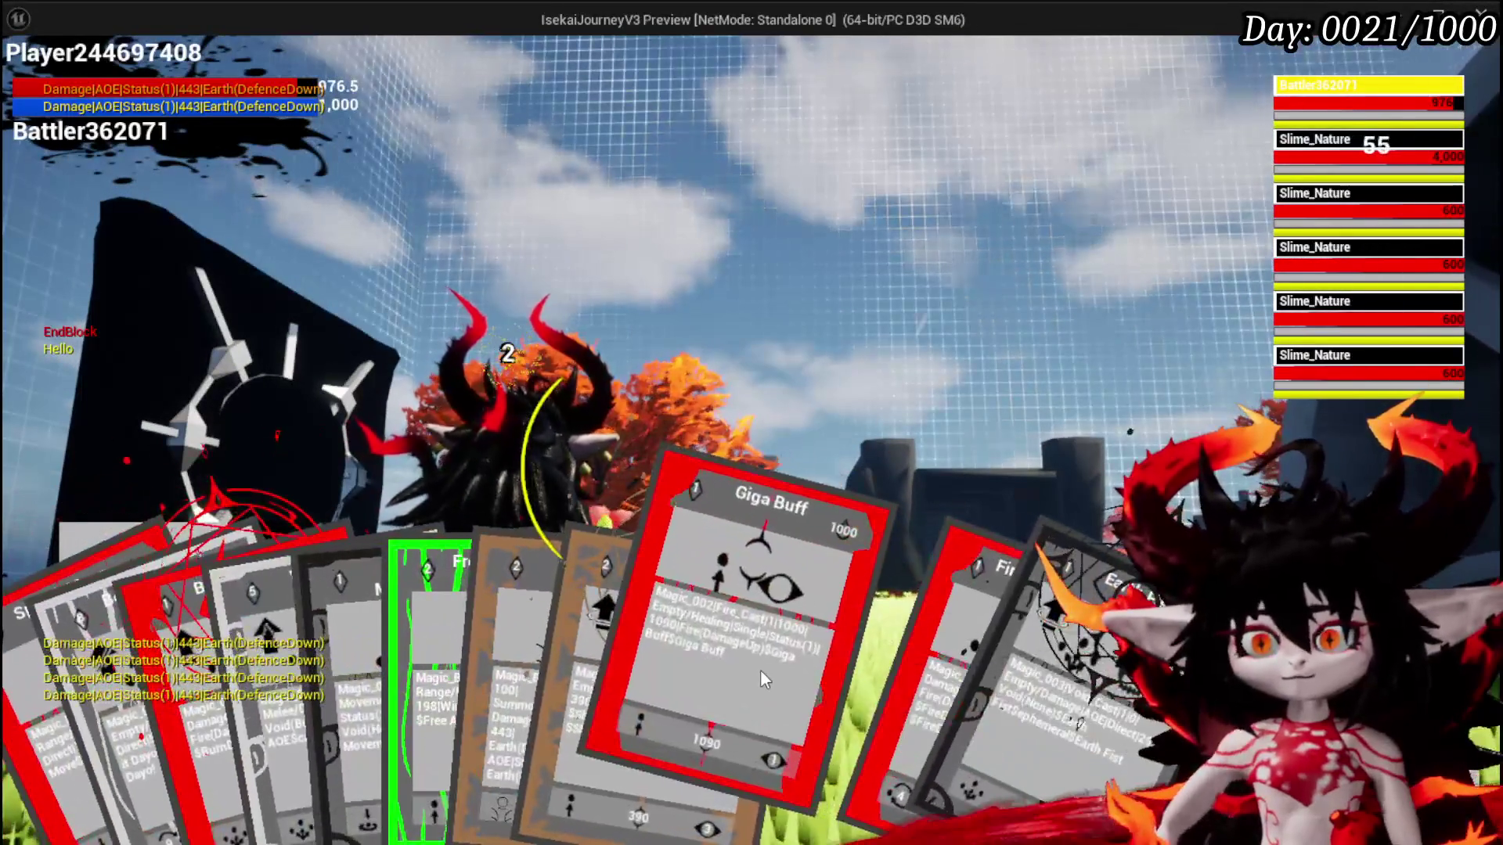
left_click(761, 671)
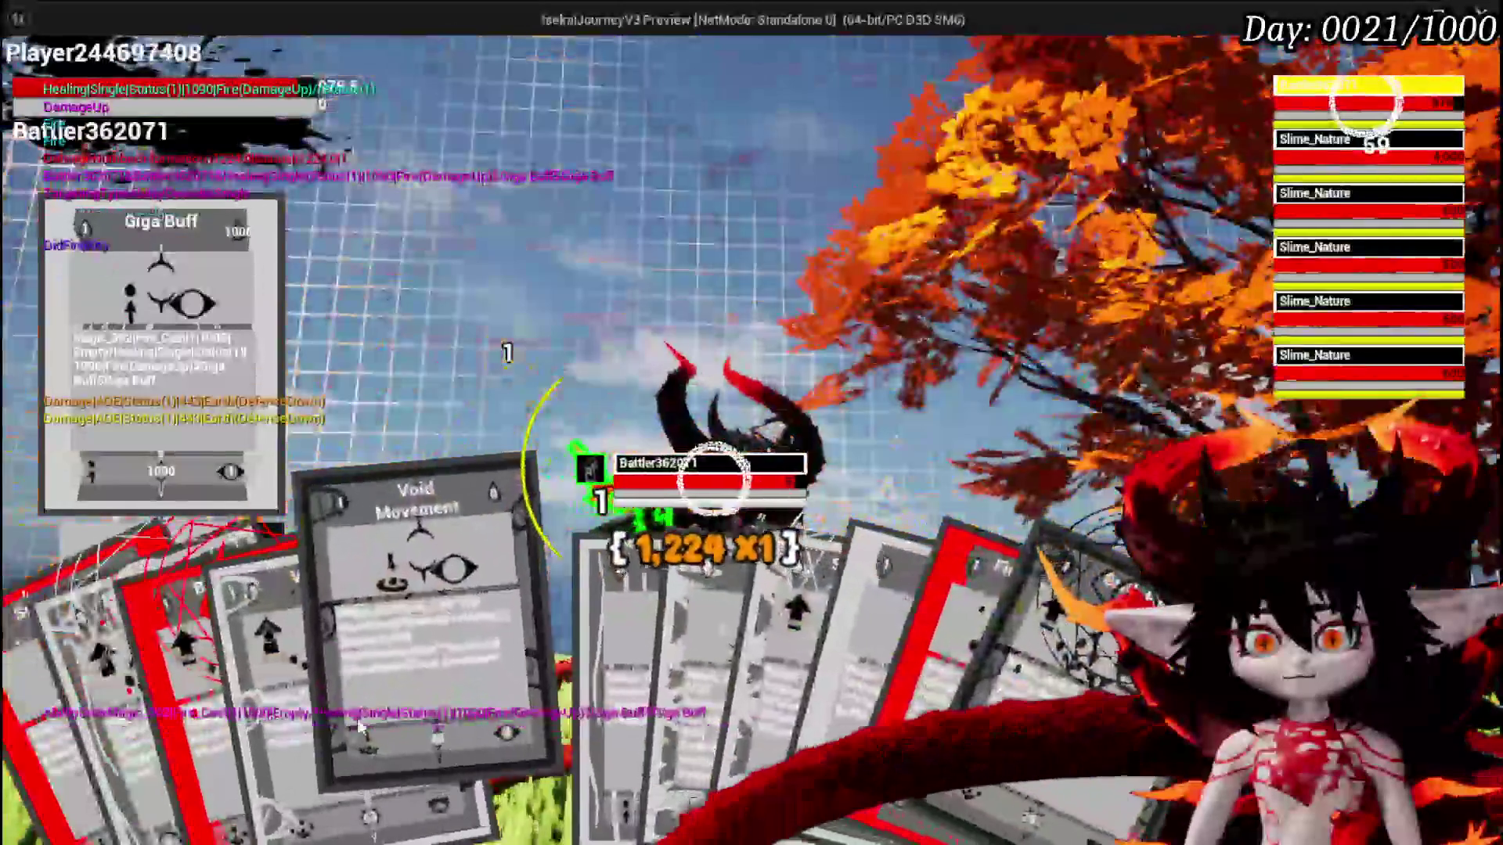
left_click(754, 623)
key("g")
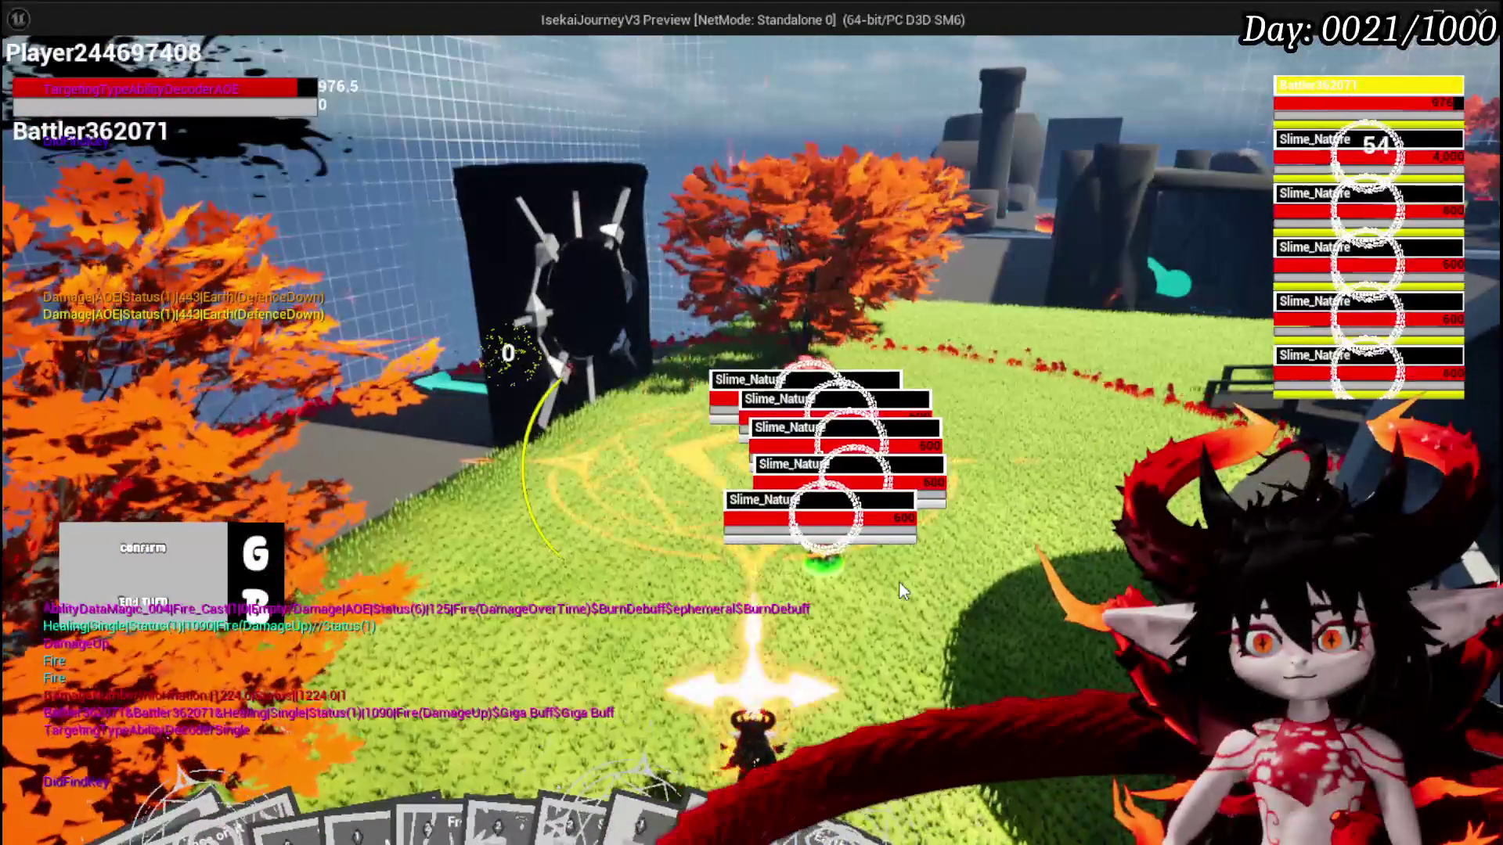
key("b")
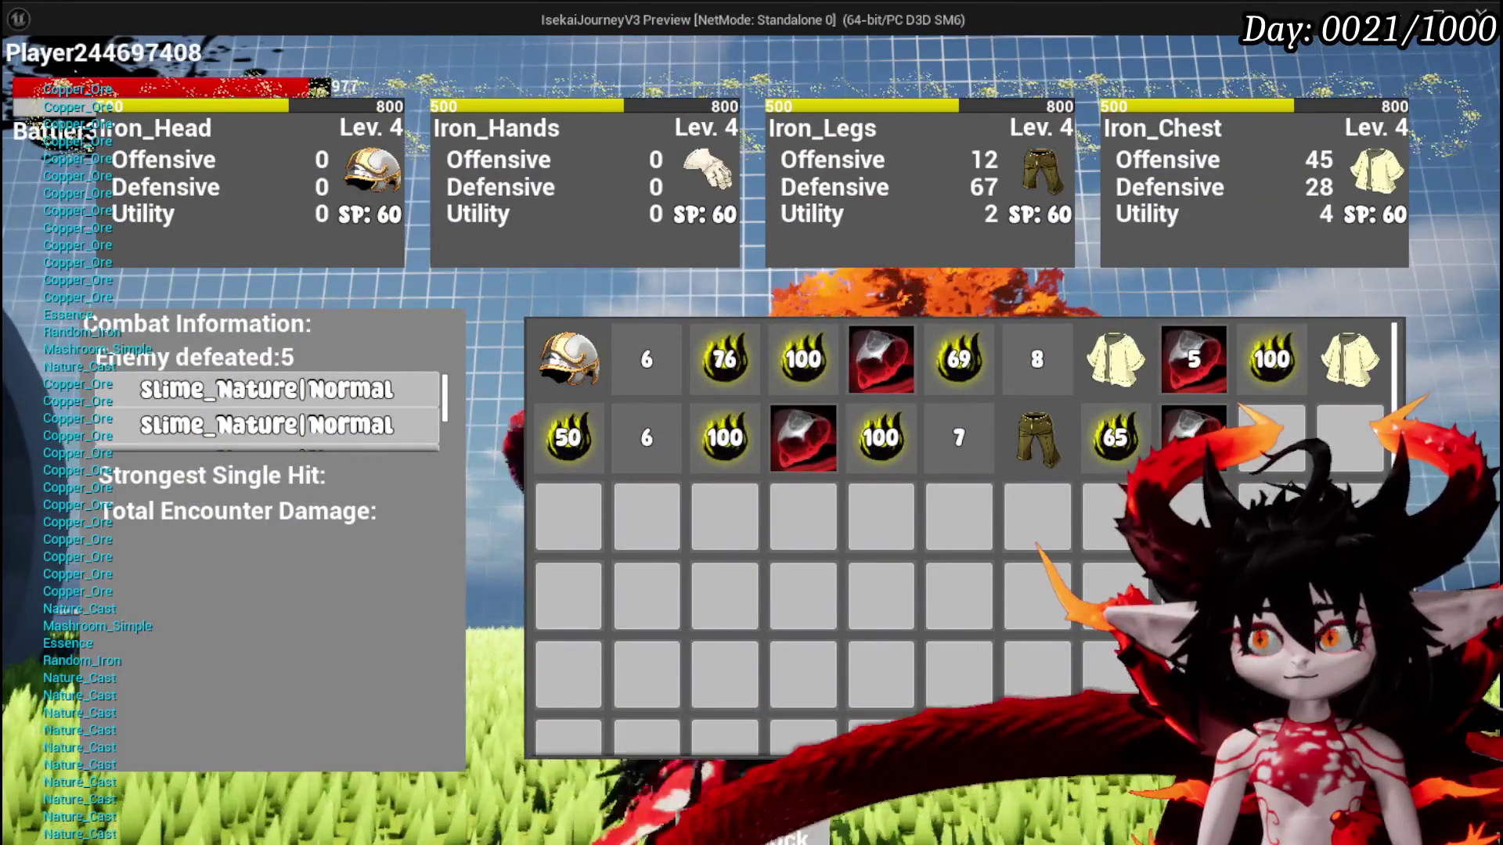
Check the slime loot, close the inventory, run and jump forward, and open Equipment
mouse_move(666, 379)
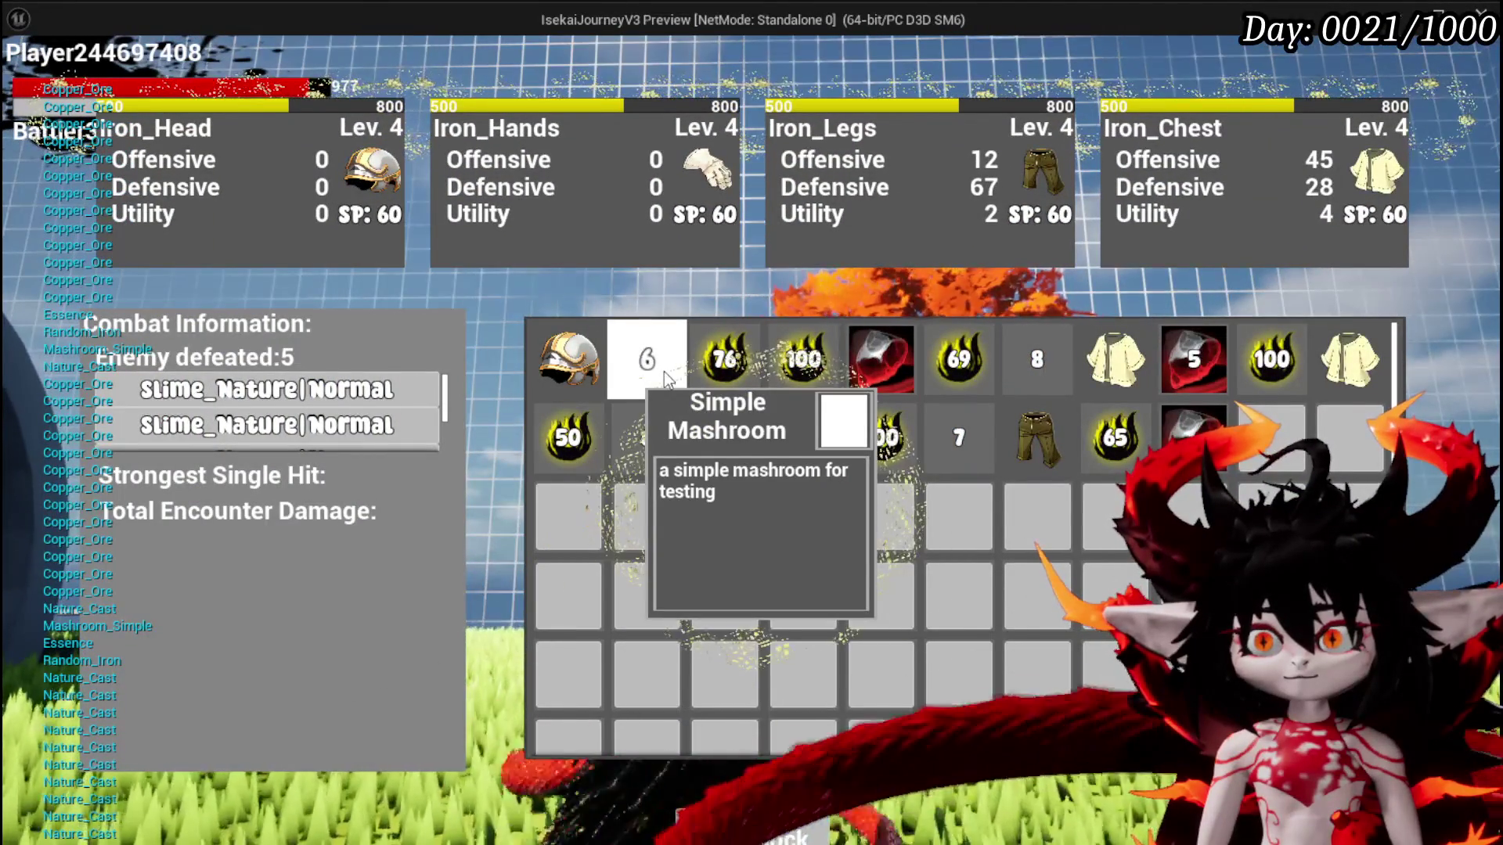
mouse_move(570, 381)
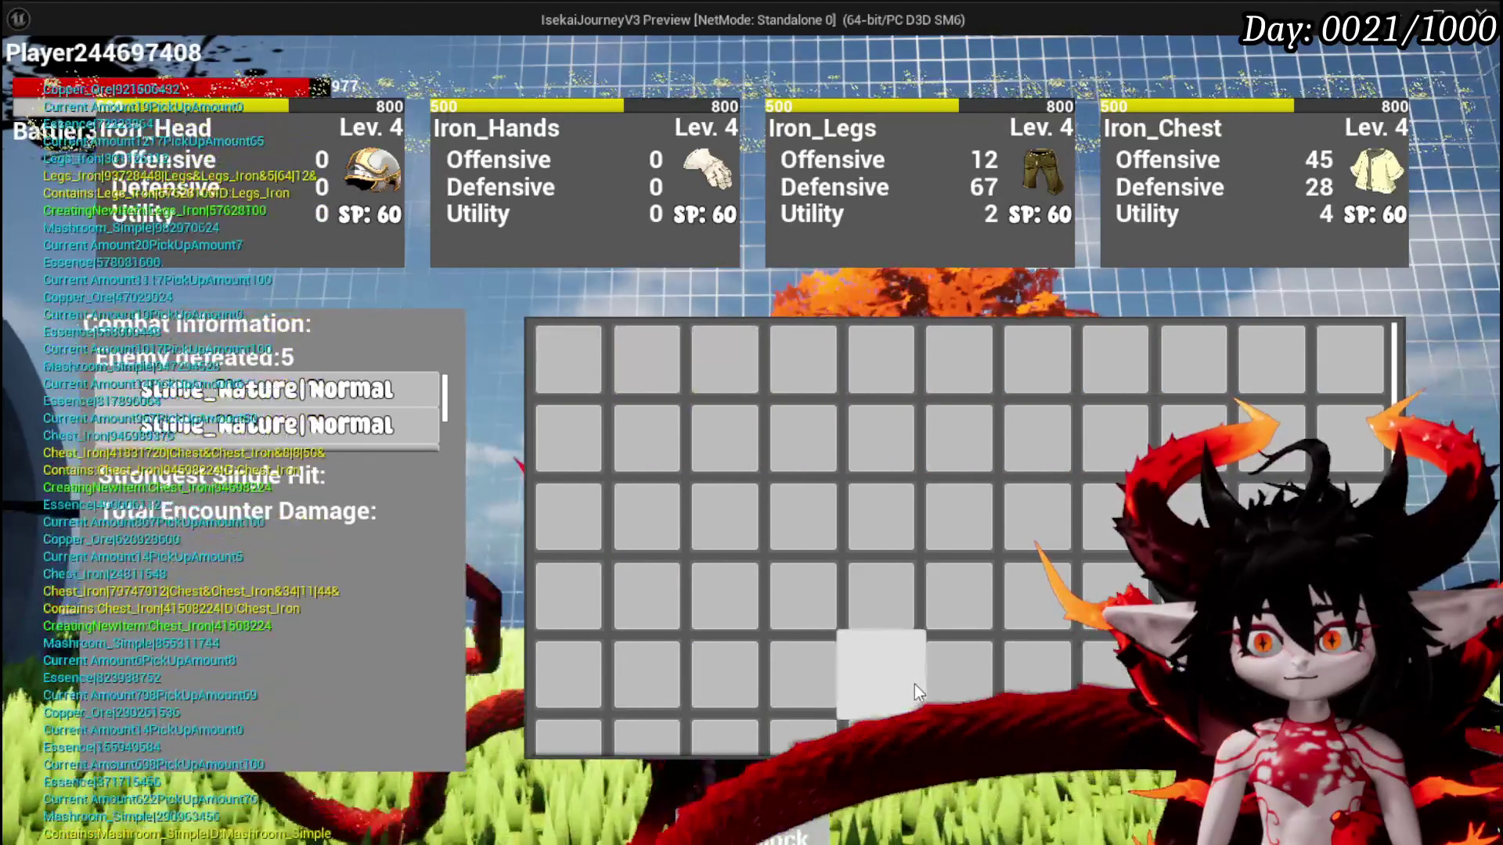
key("i")
key("w")
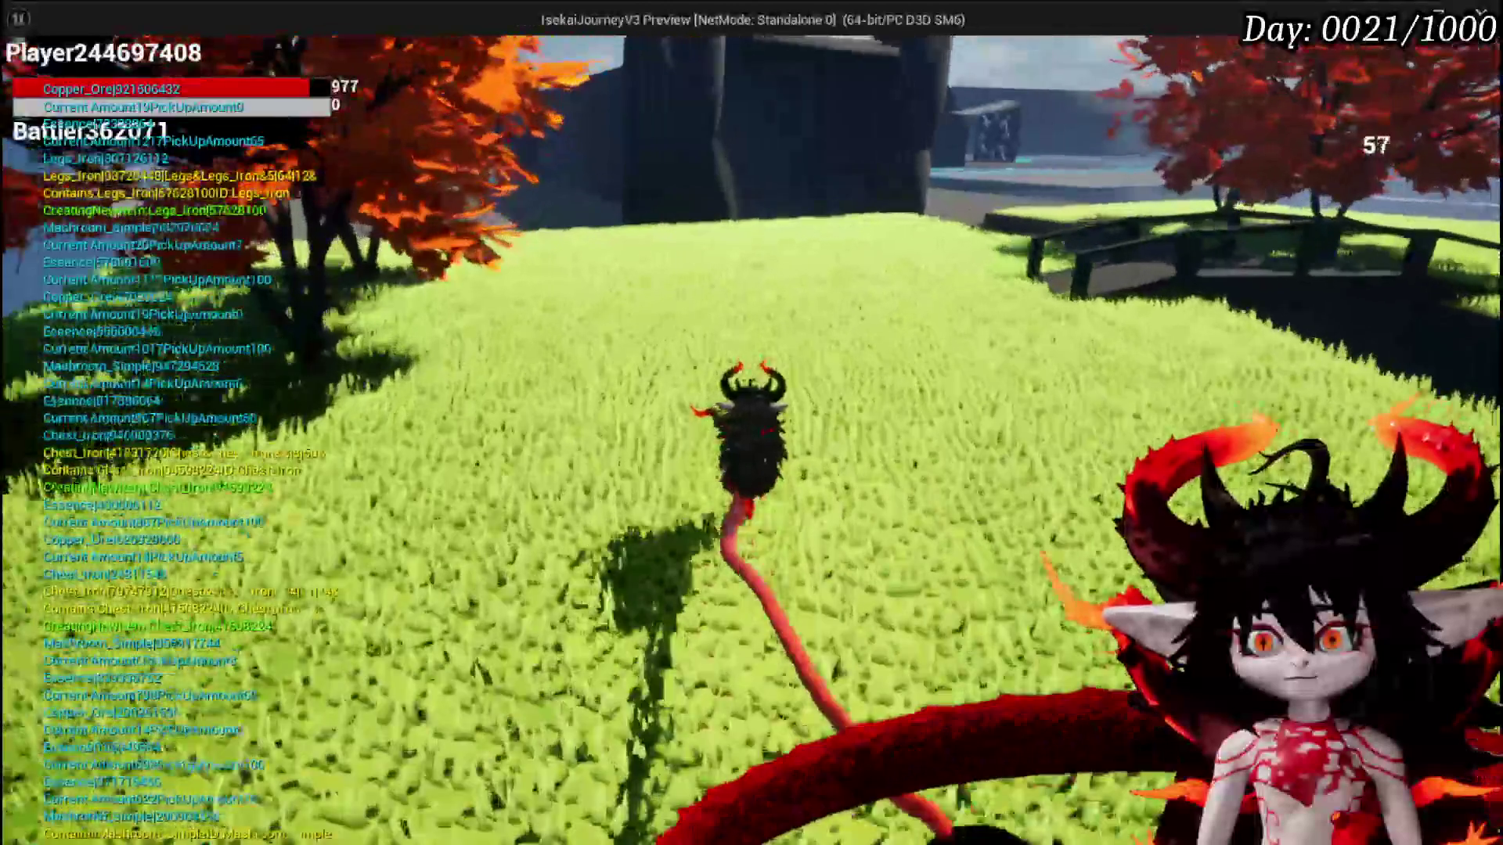
key("space")
key("i")
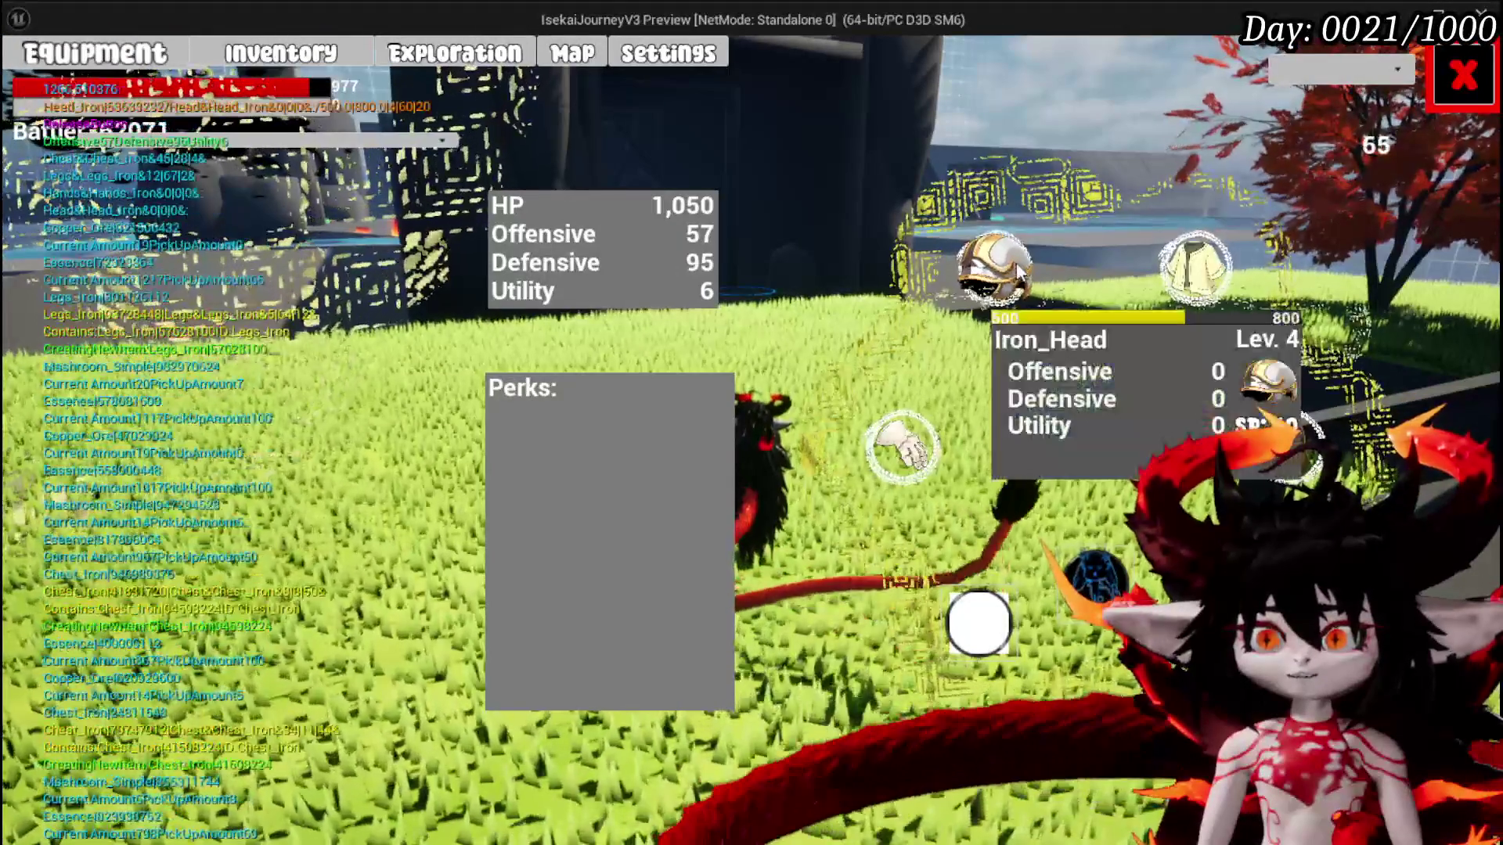
Equip the second iron helmet and a new iron legs piece, then close the equipment screen
left_click(993, 266)
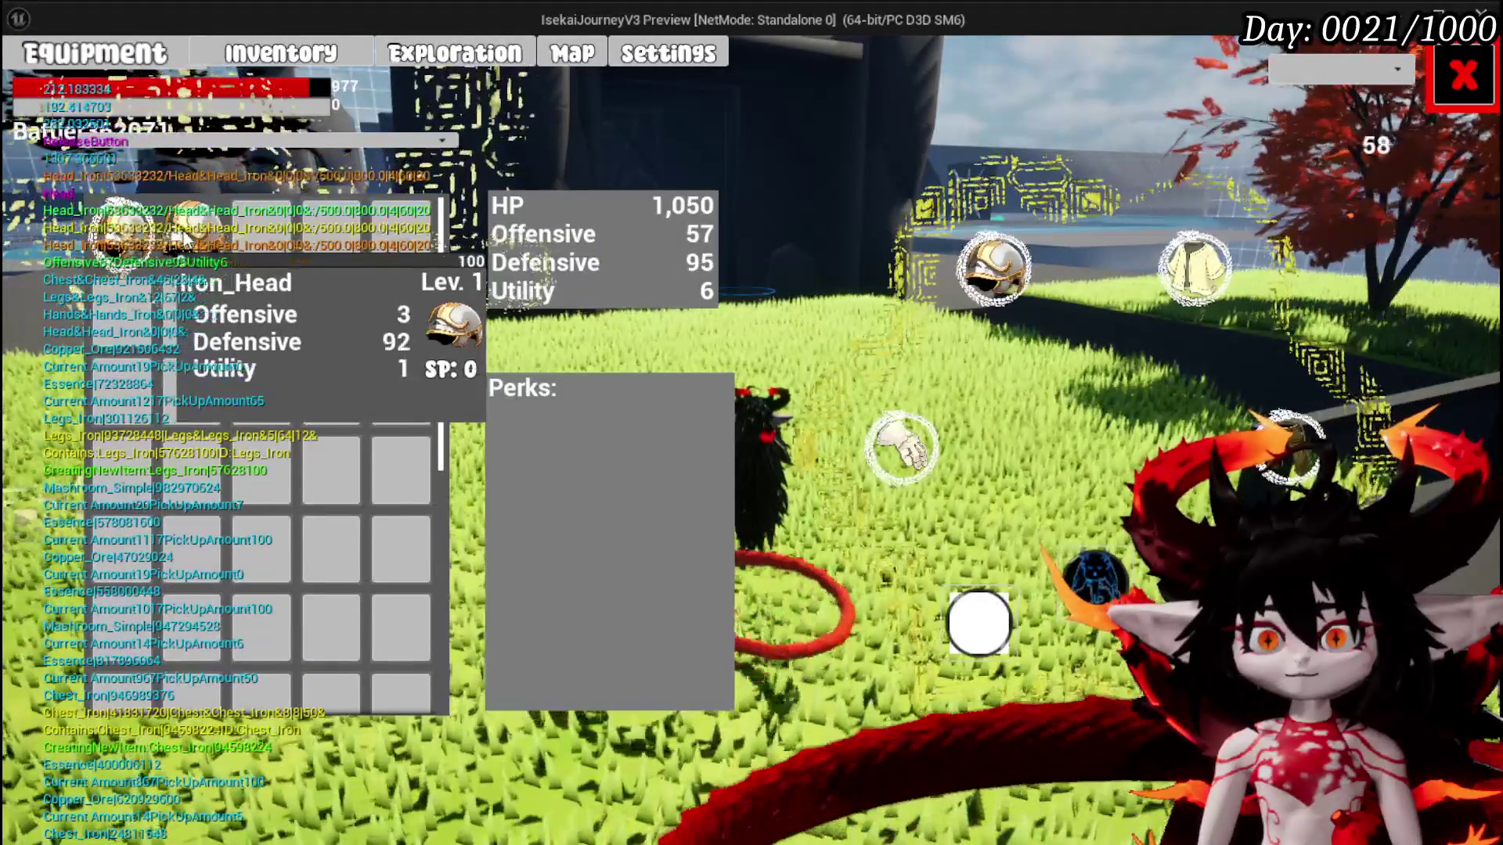
left_click(196, 229)
left_click(619, 243)
left_click(1186, 266)
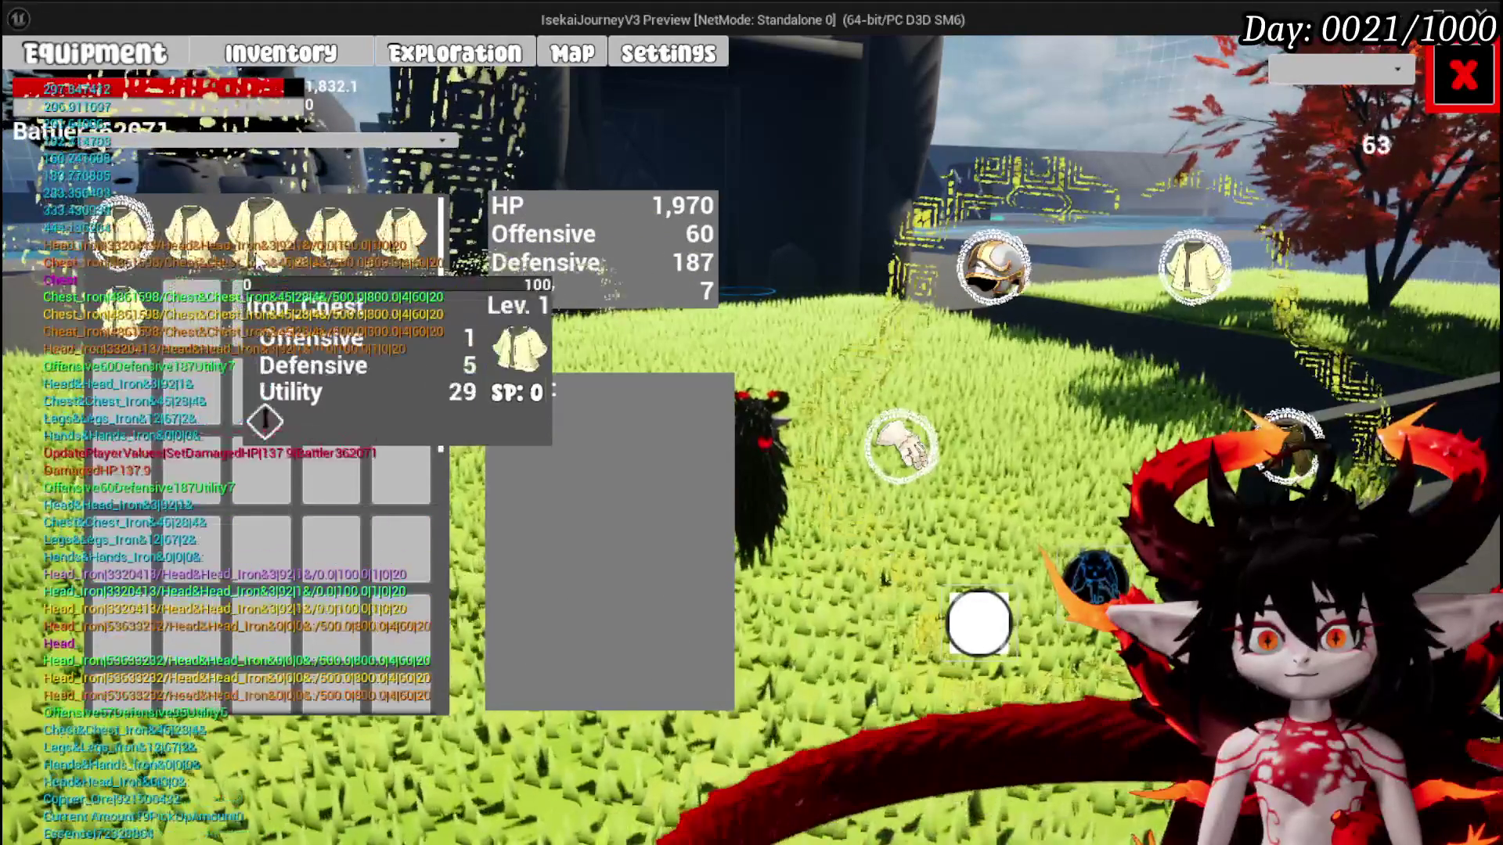
left_click(907, 454)
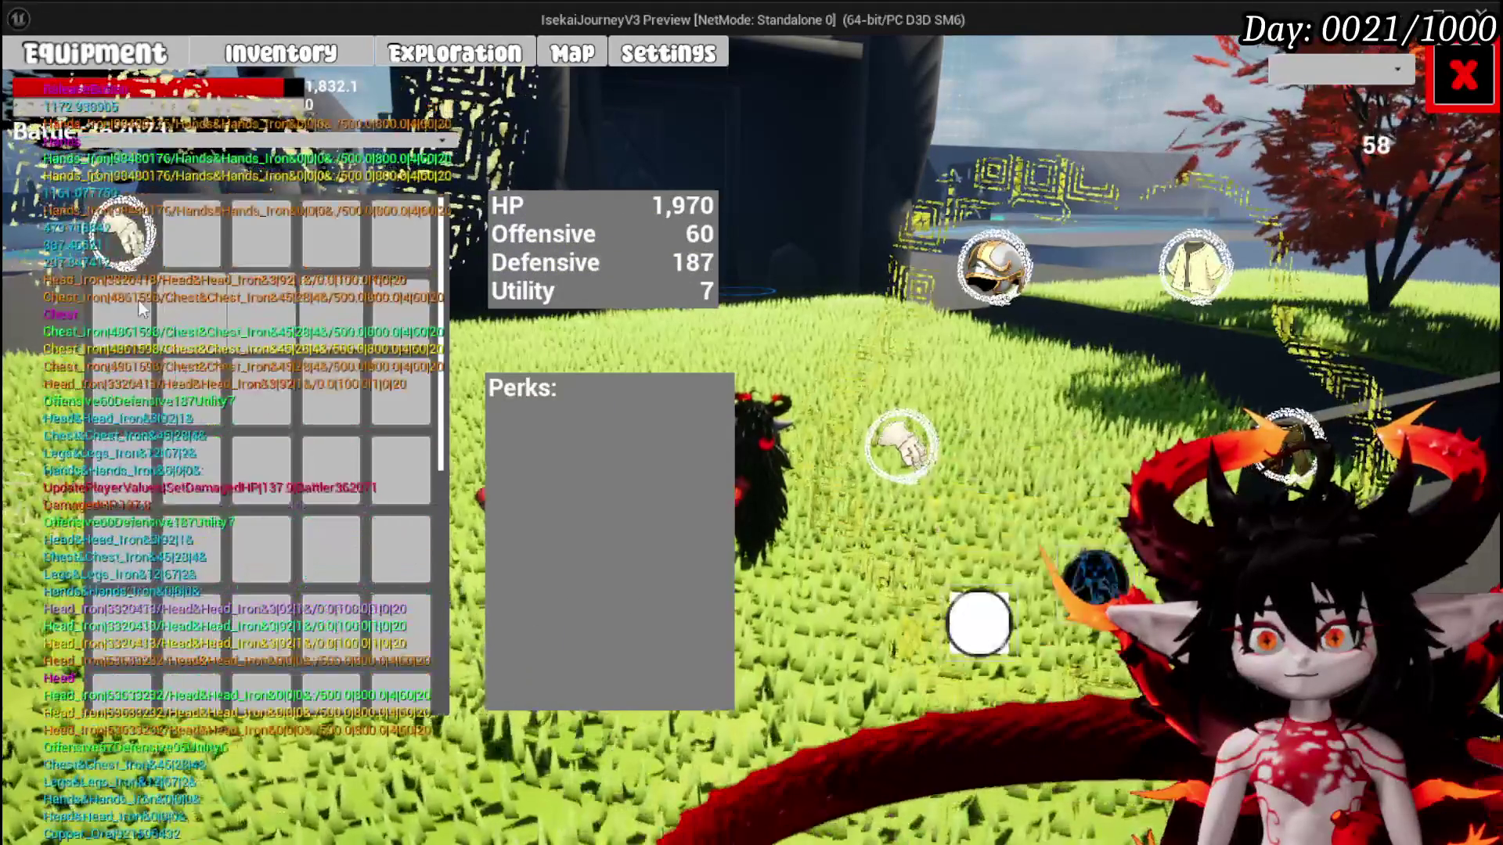
left_click(1094, 578)
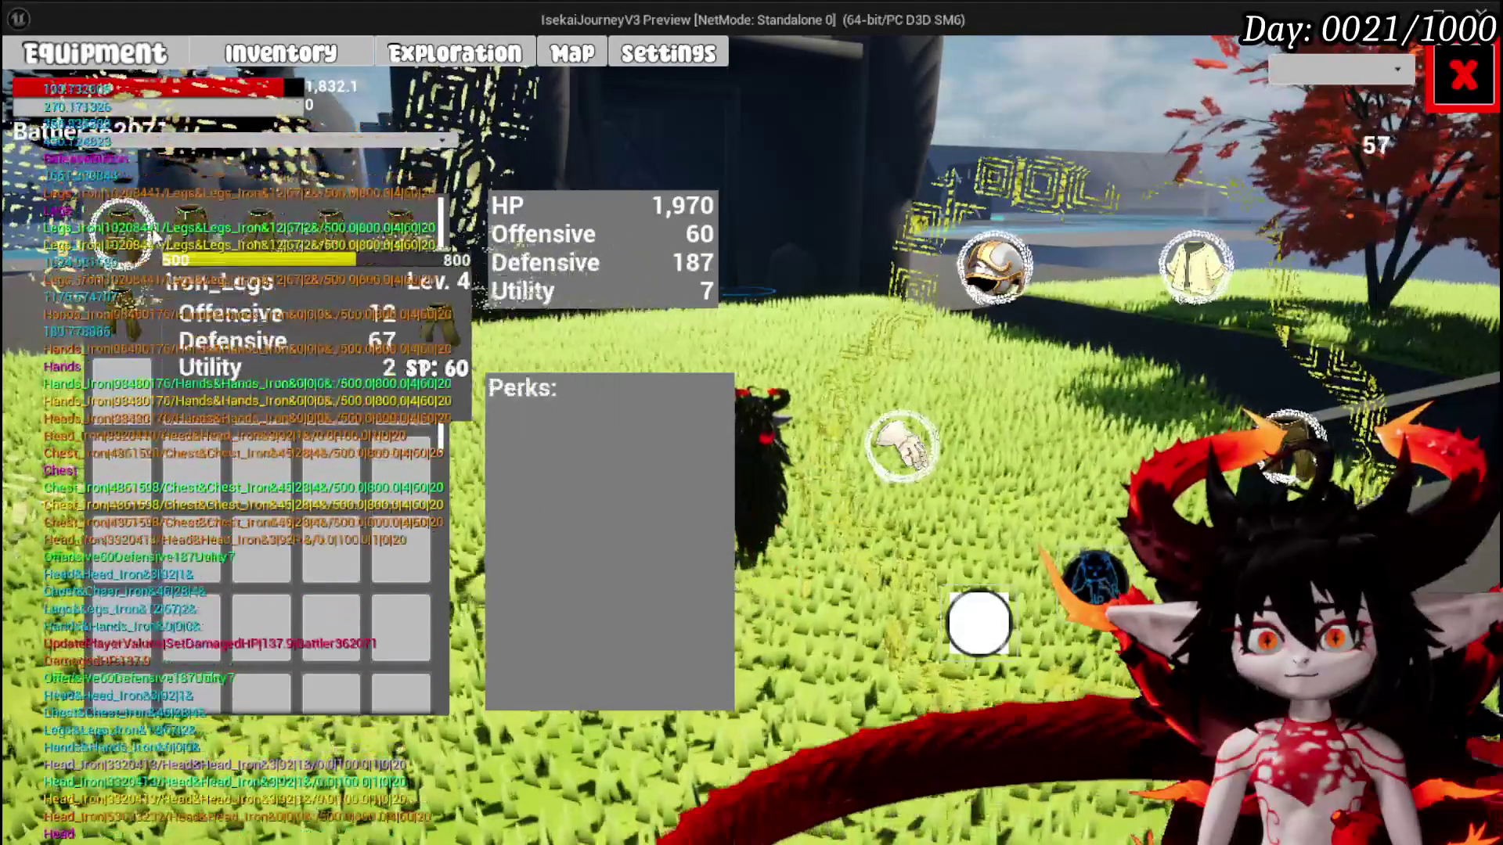
left_click(283, 252)
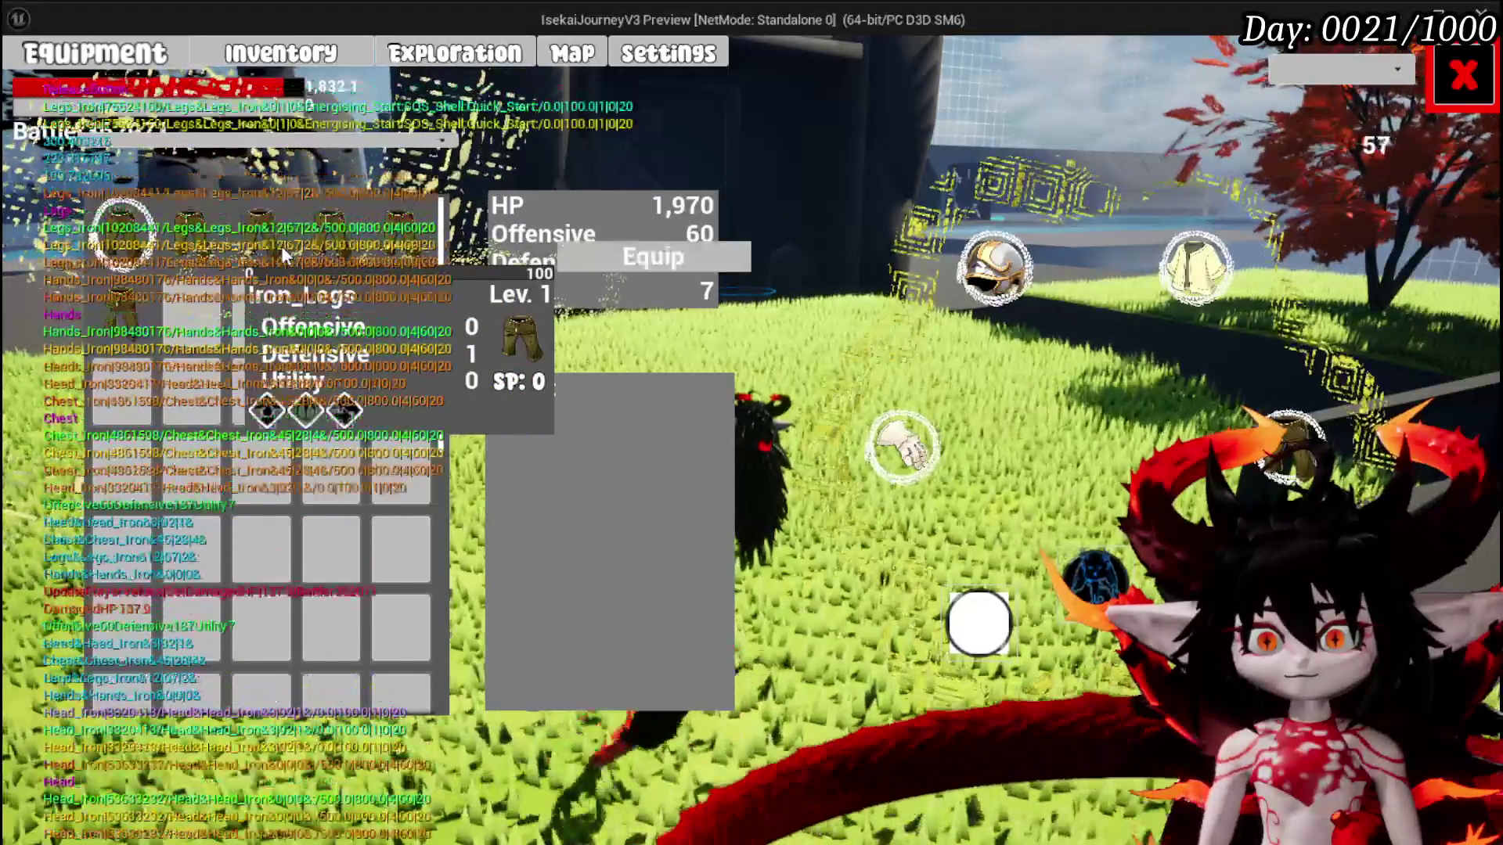
left_click(642, 262)
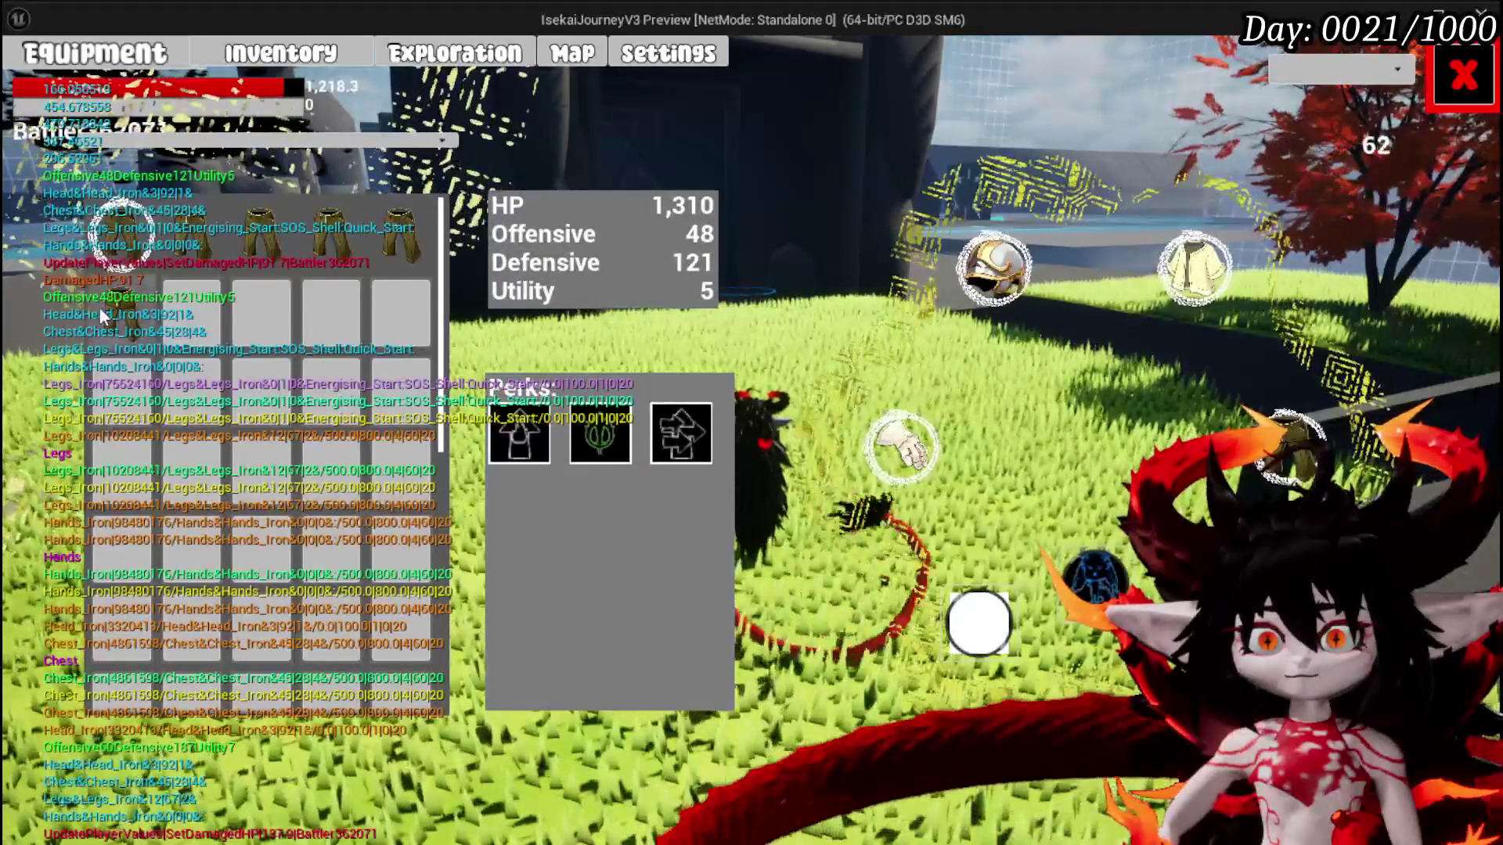
left_click(1177, 267)
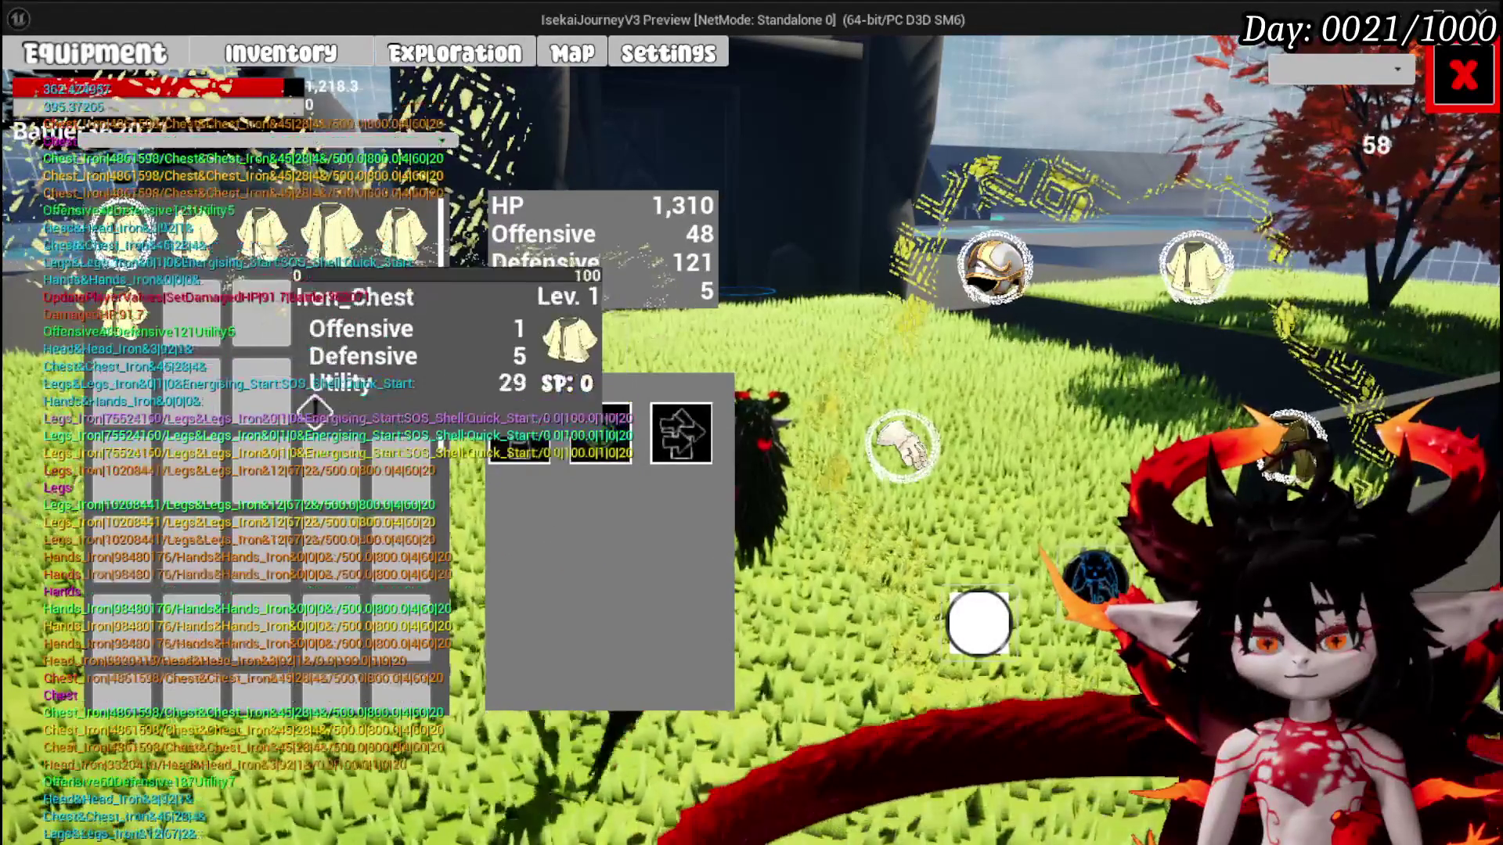
left_click(922, 468)
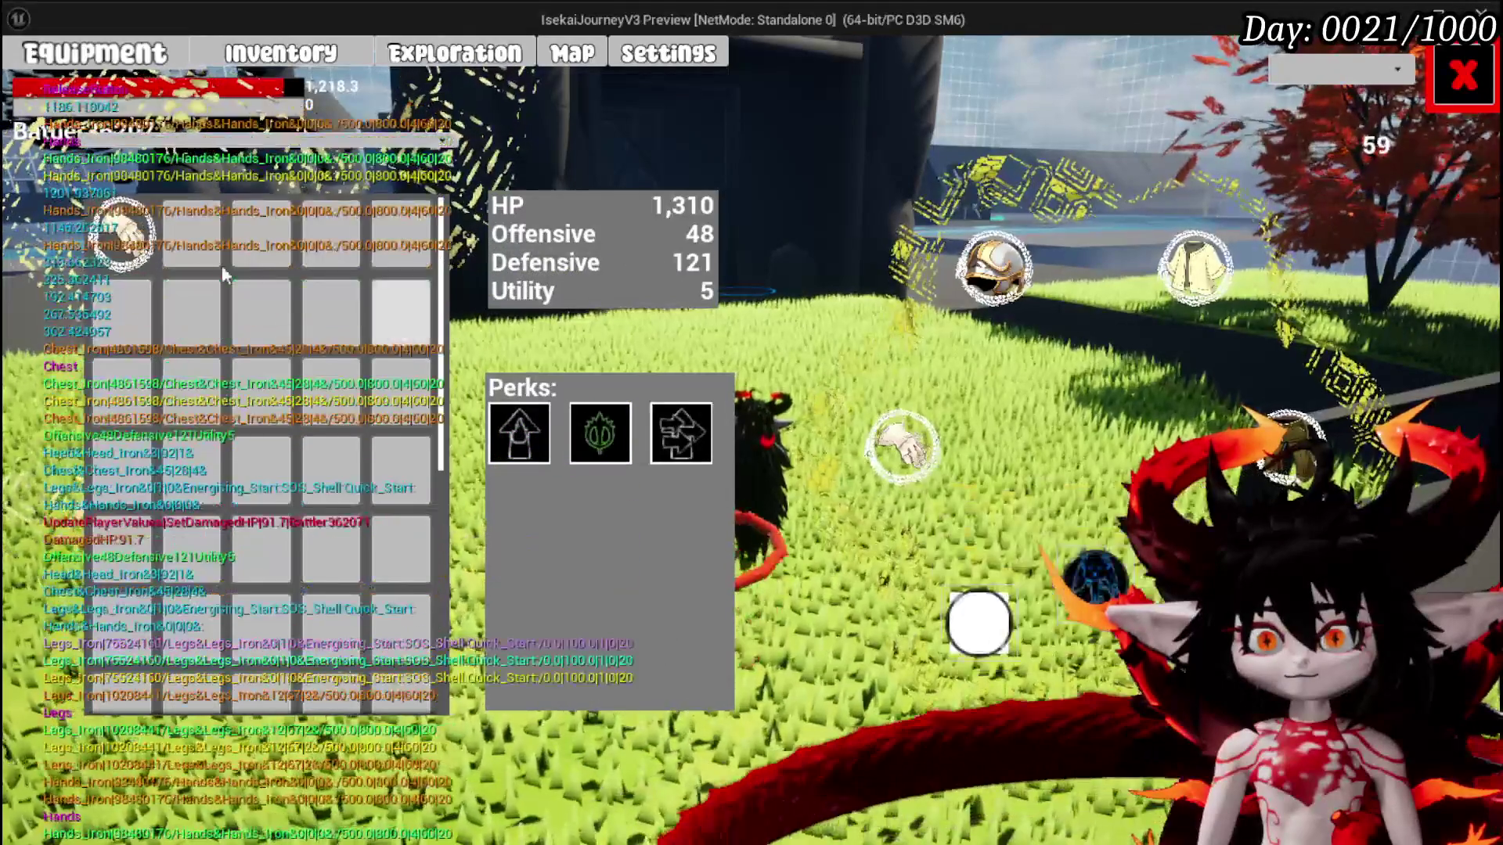
left_click(1460, 90)
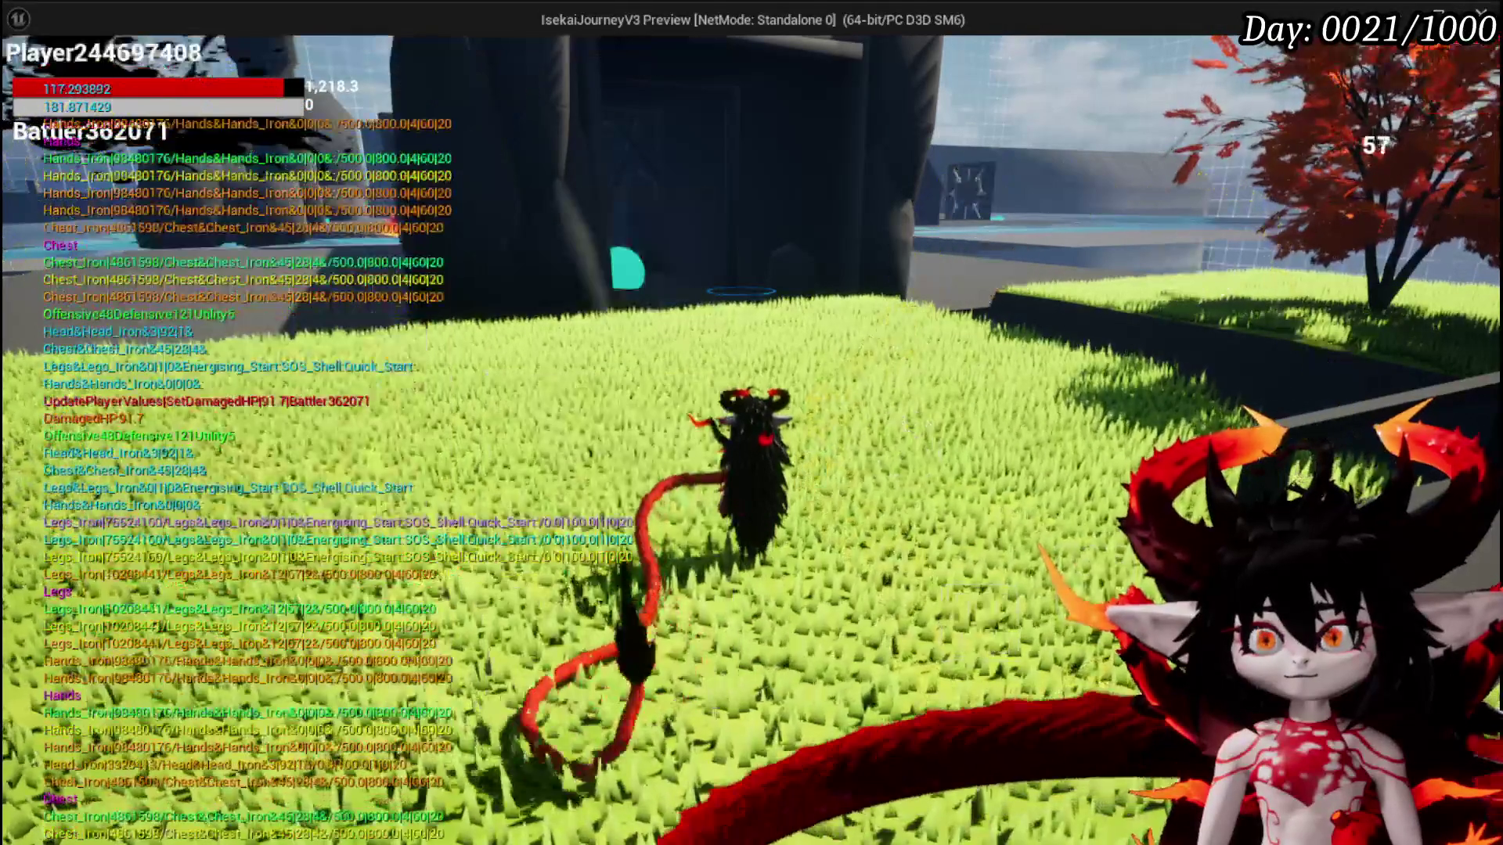
Save the game from the settings menu, stop the preview, and save the level
key("Escape")
left_click(932, 430)
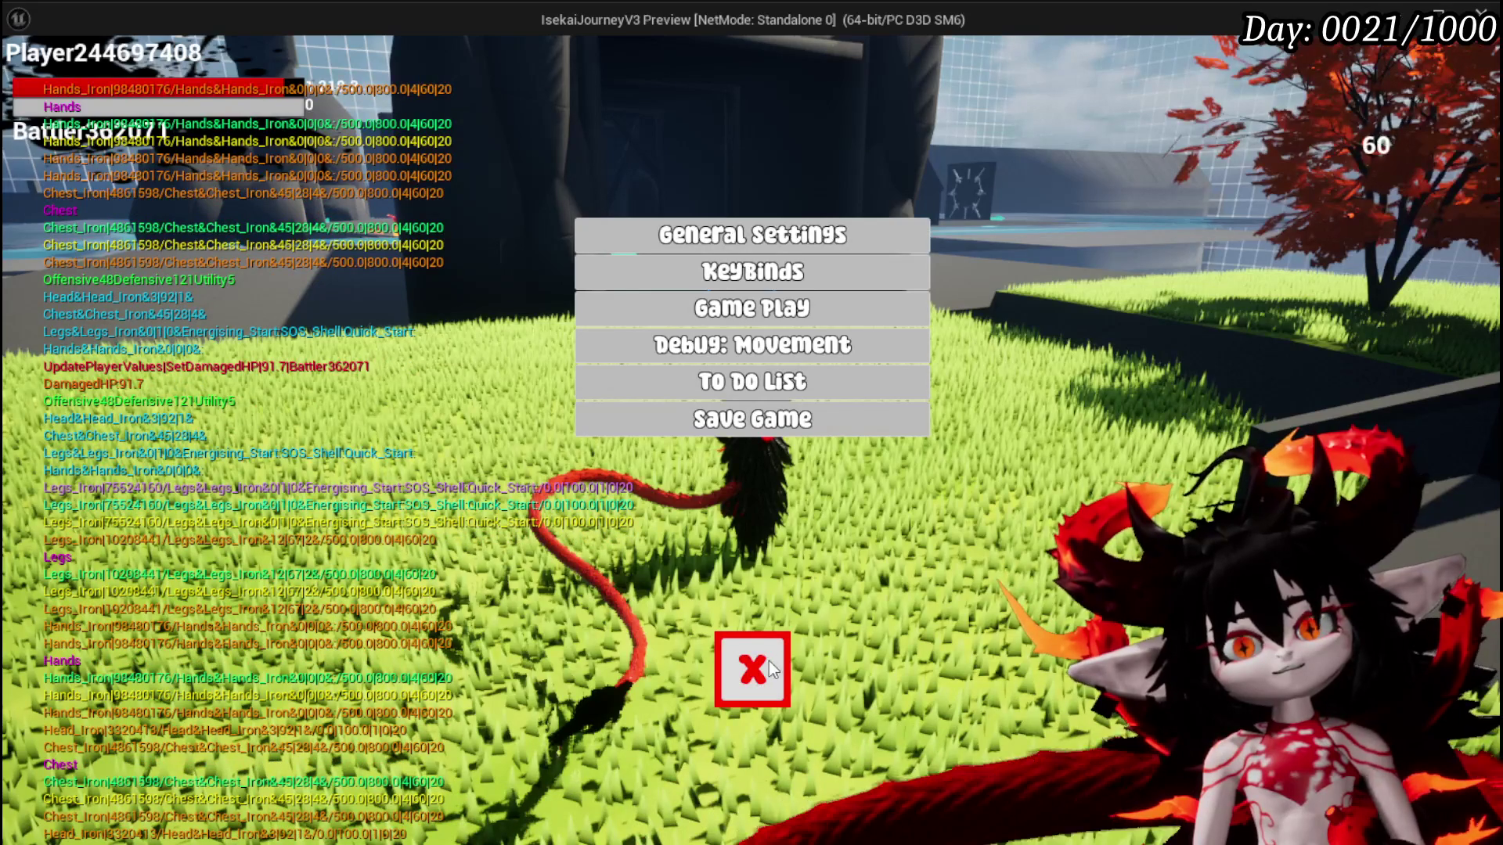
key("Escape")
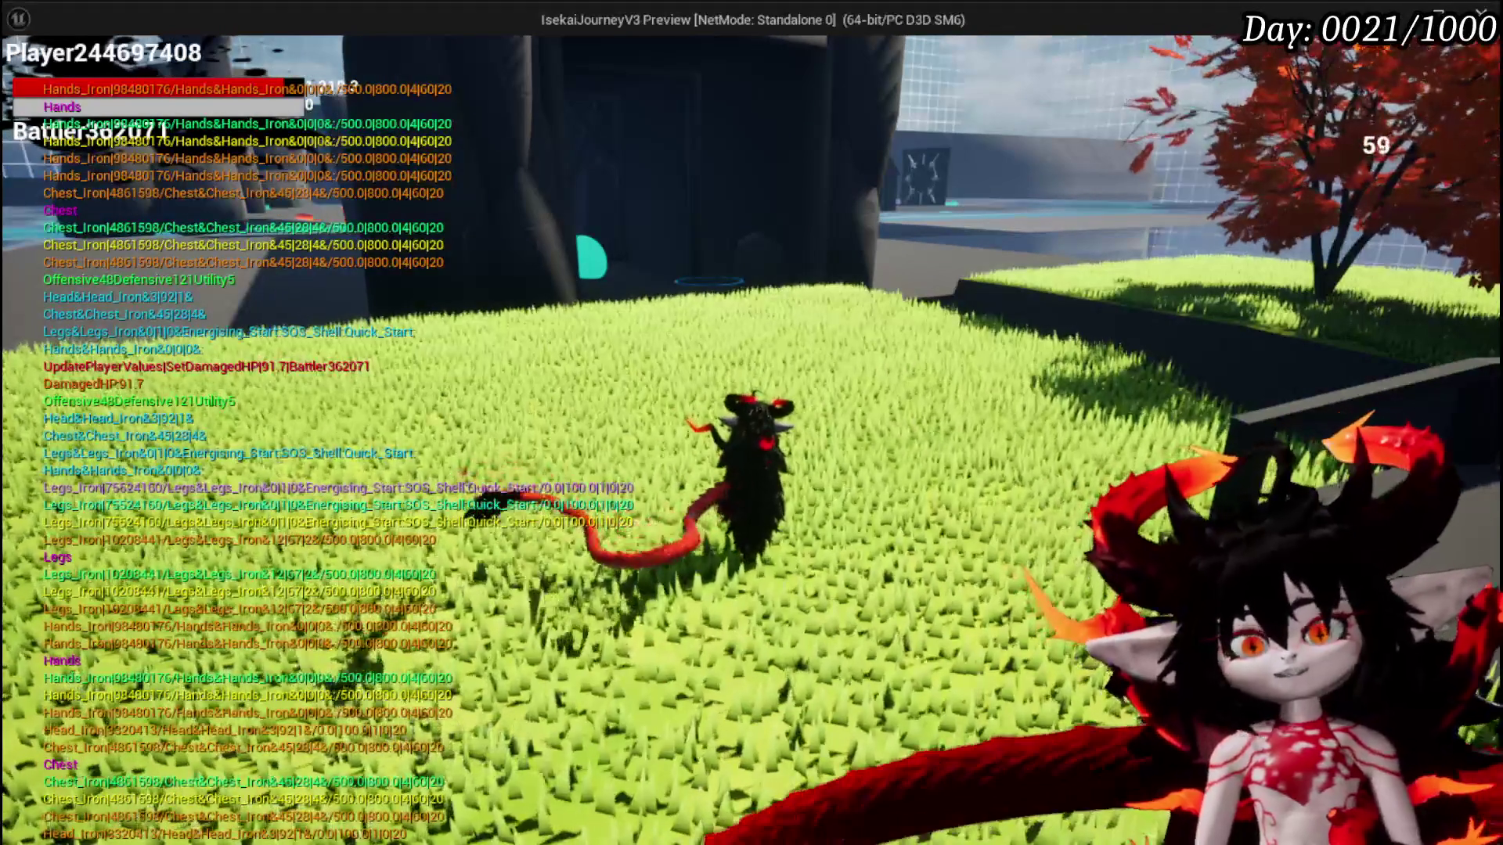
key("Escape")
left_click(26, 83)
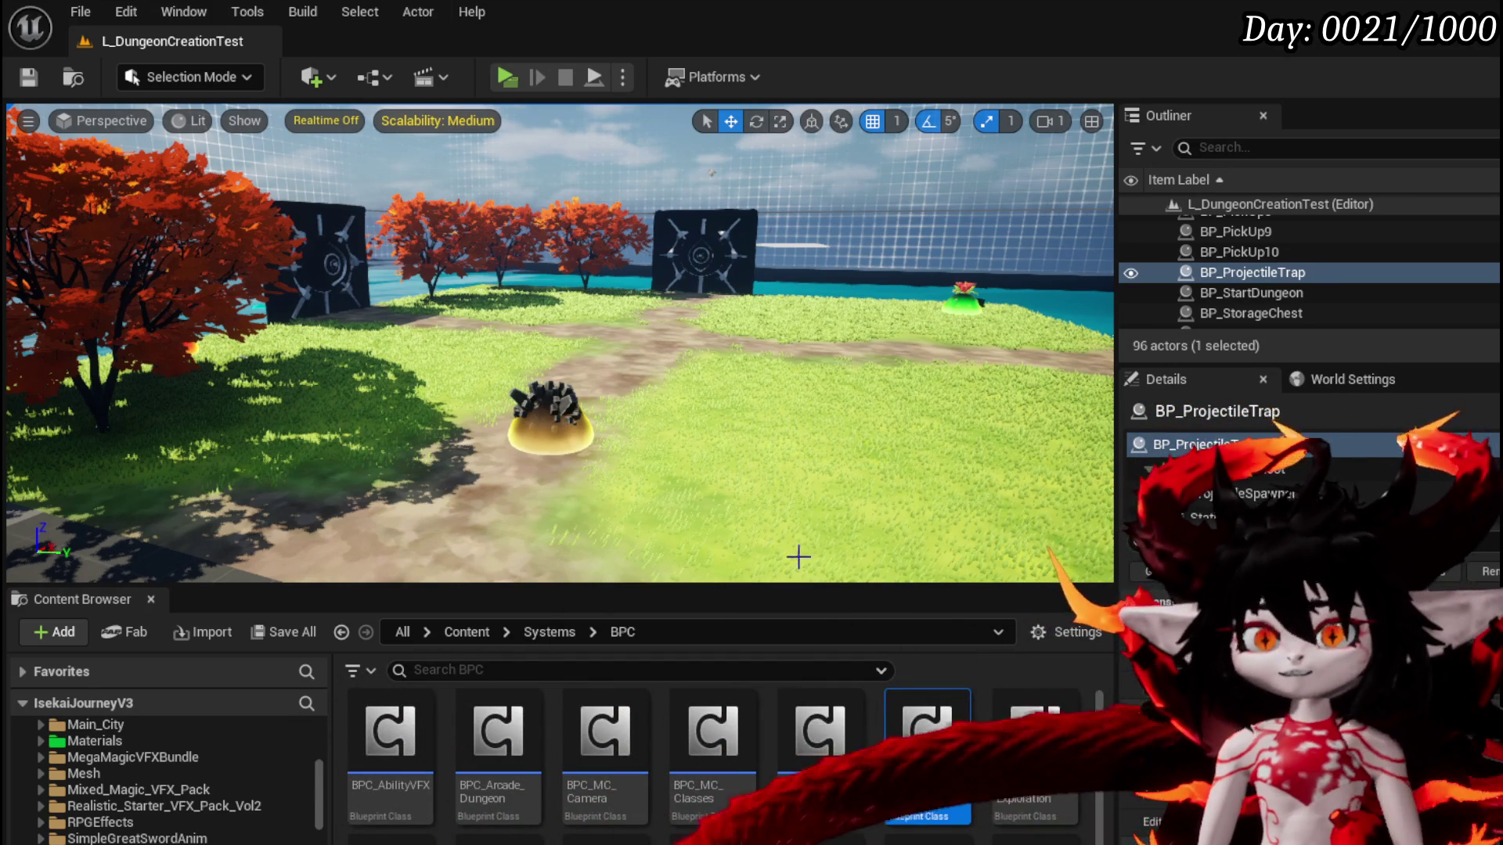
Save the level and open BPC_MC_Exploration from Systems > BPC in the Content Browser
left_click(28, 77)
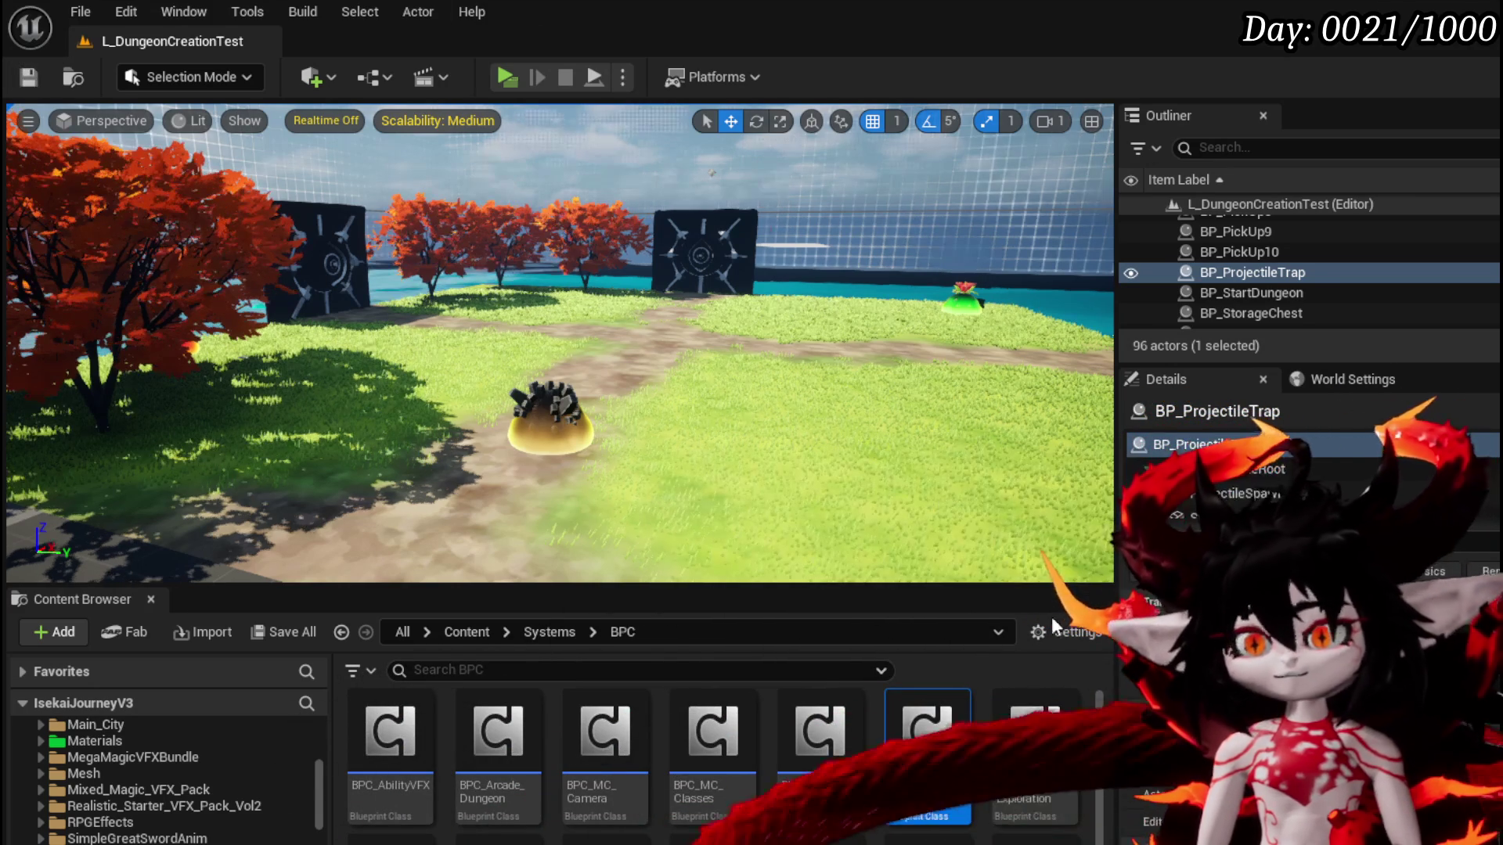
scroll(1096, 735, "down", 3)
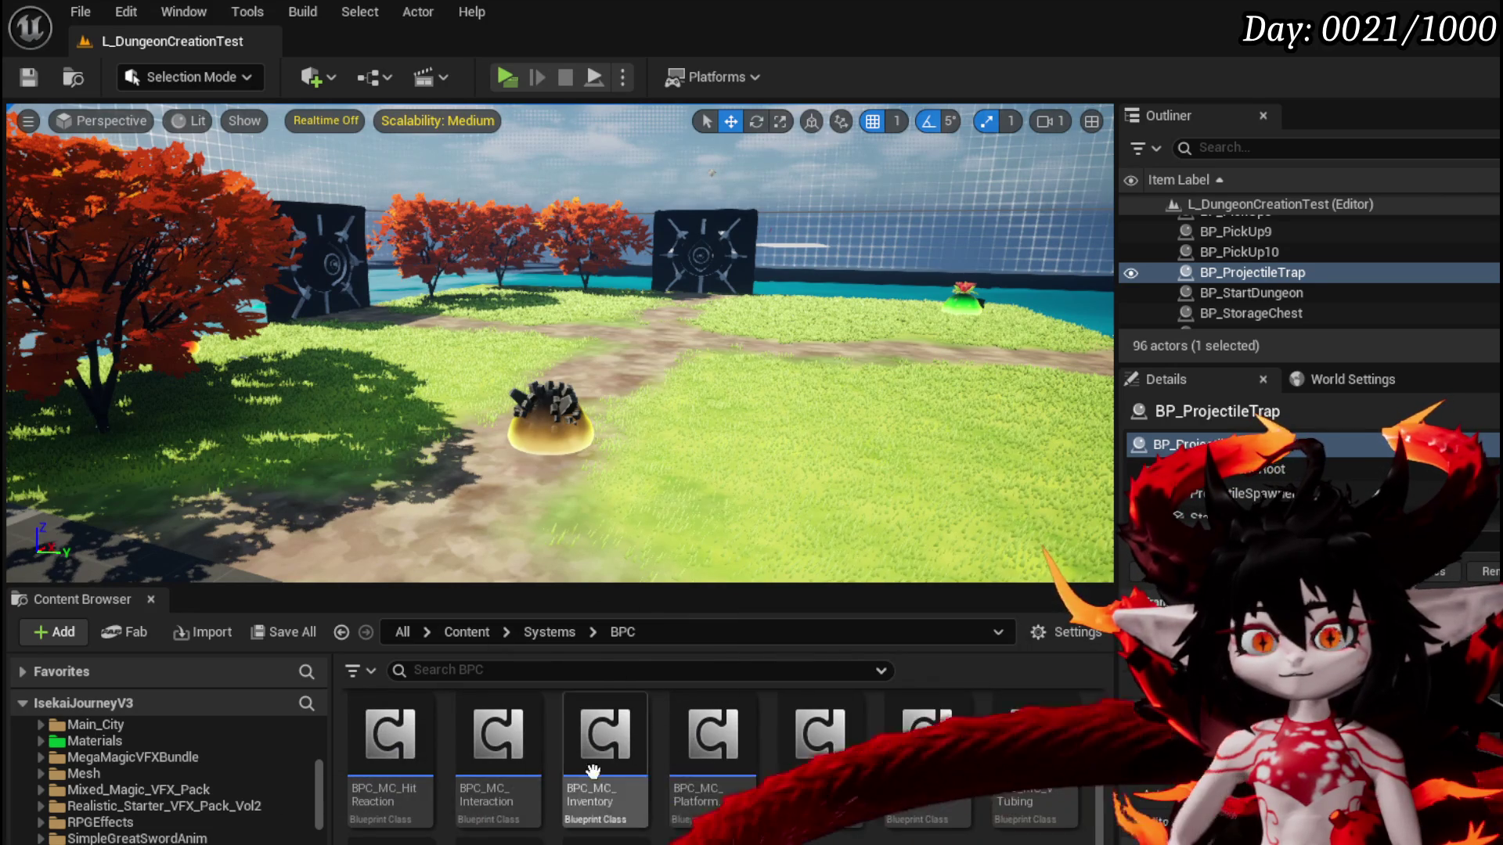
scroll(164, 775, "down", 2)
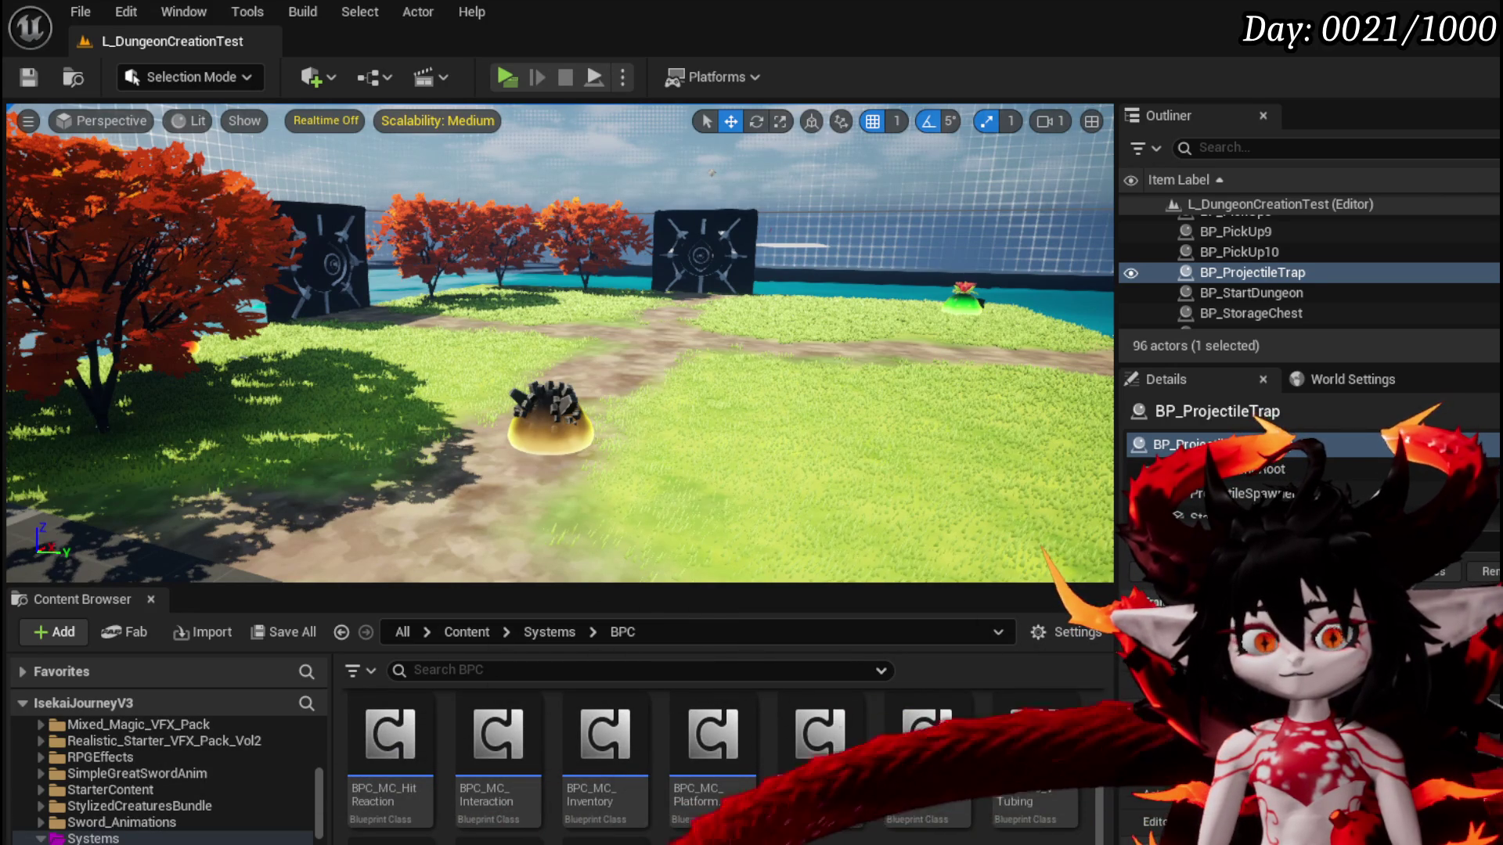
scroll(164, 775, "down", 2)
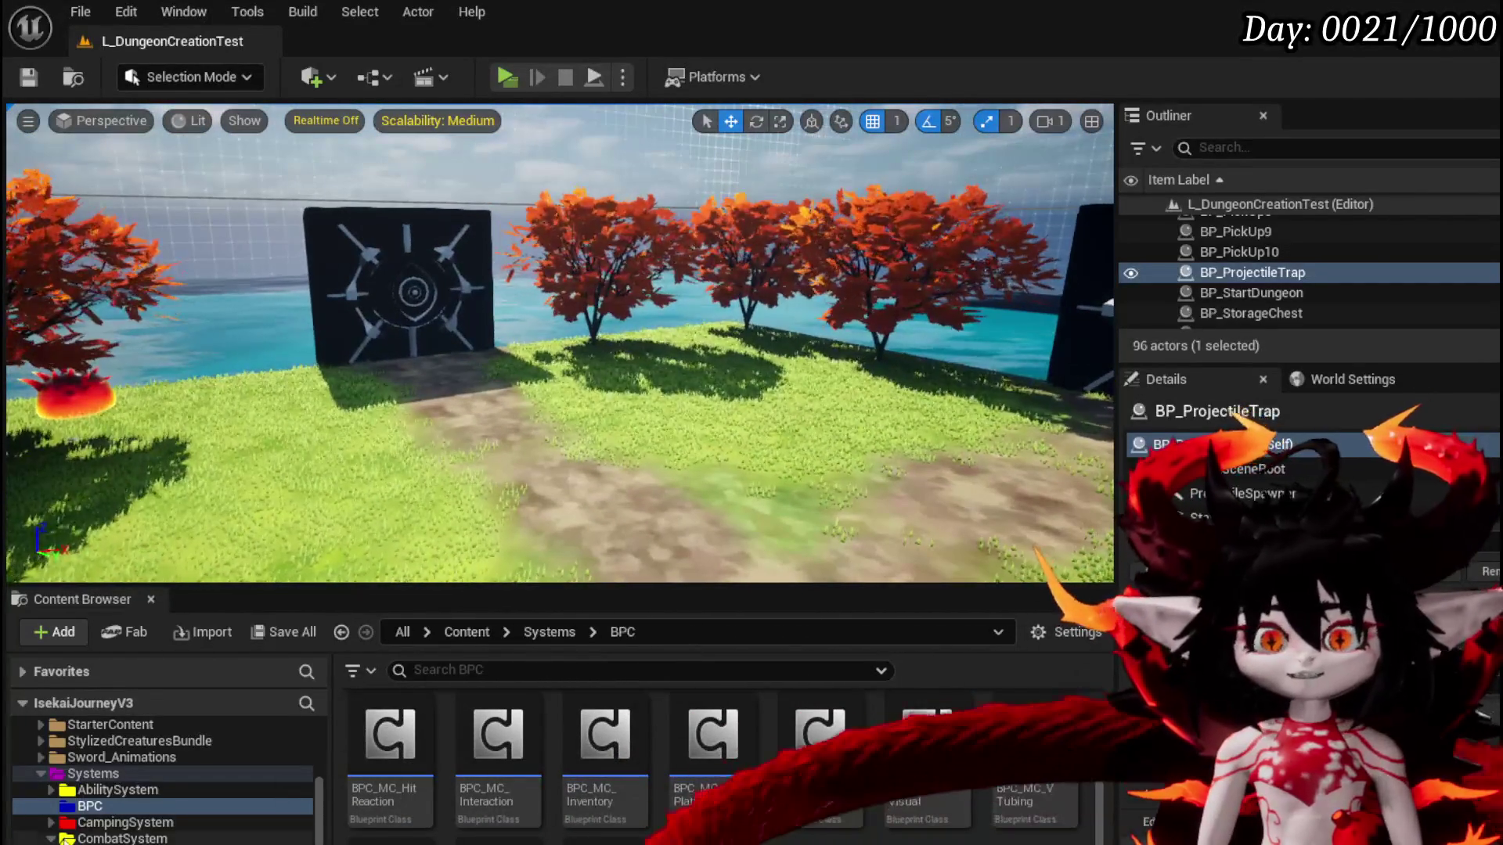
scroll(164, 774, "up", 2)
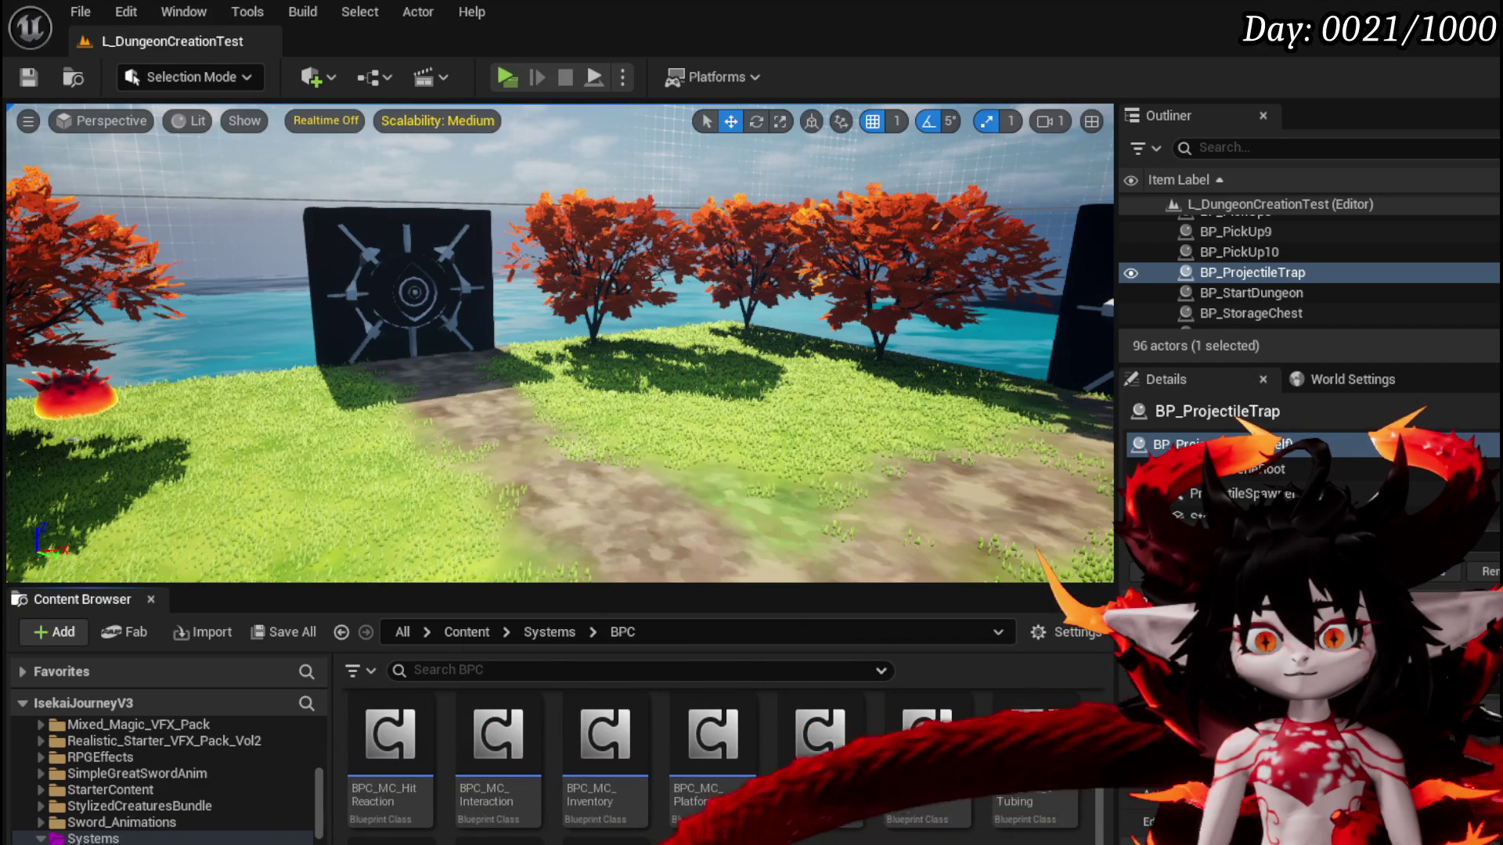
scroll(720, 763, "up", 1)
scroll(720, 763, "down", 1)
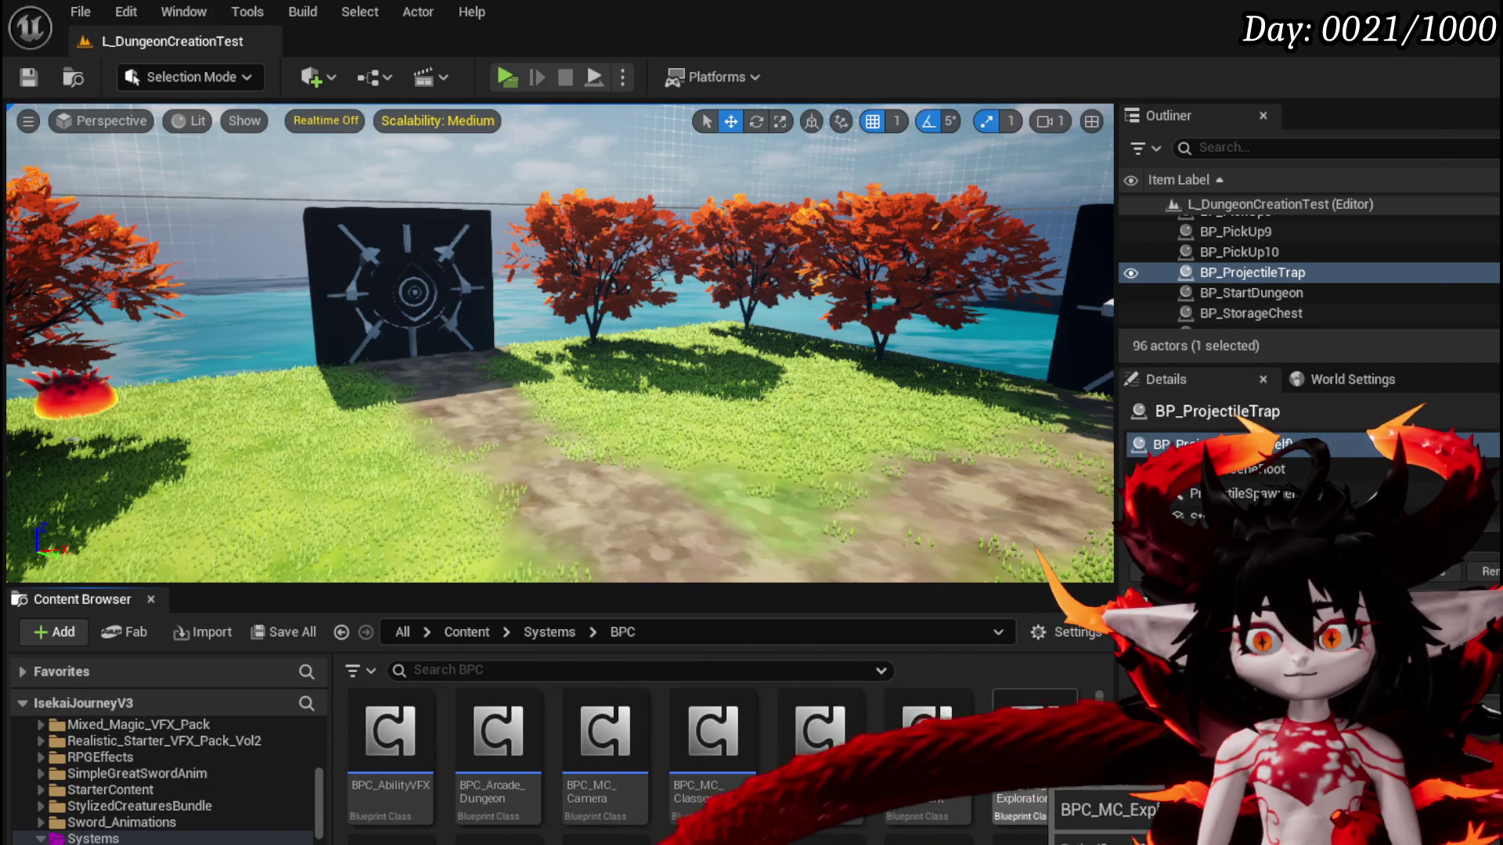
double_click(1032, 775)
scroll(169, 367, "down", 5)
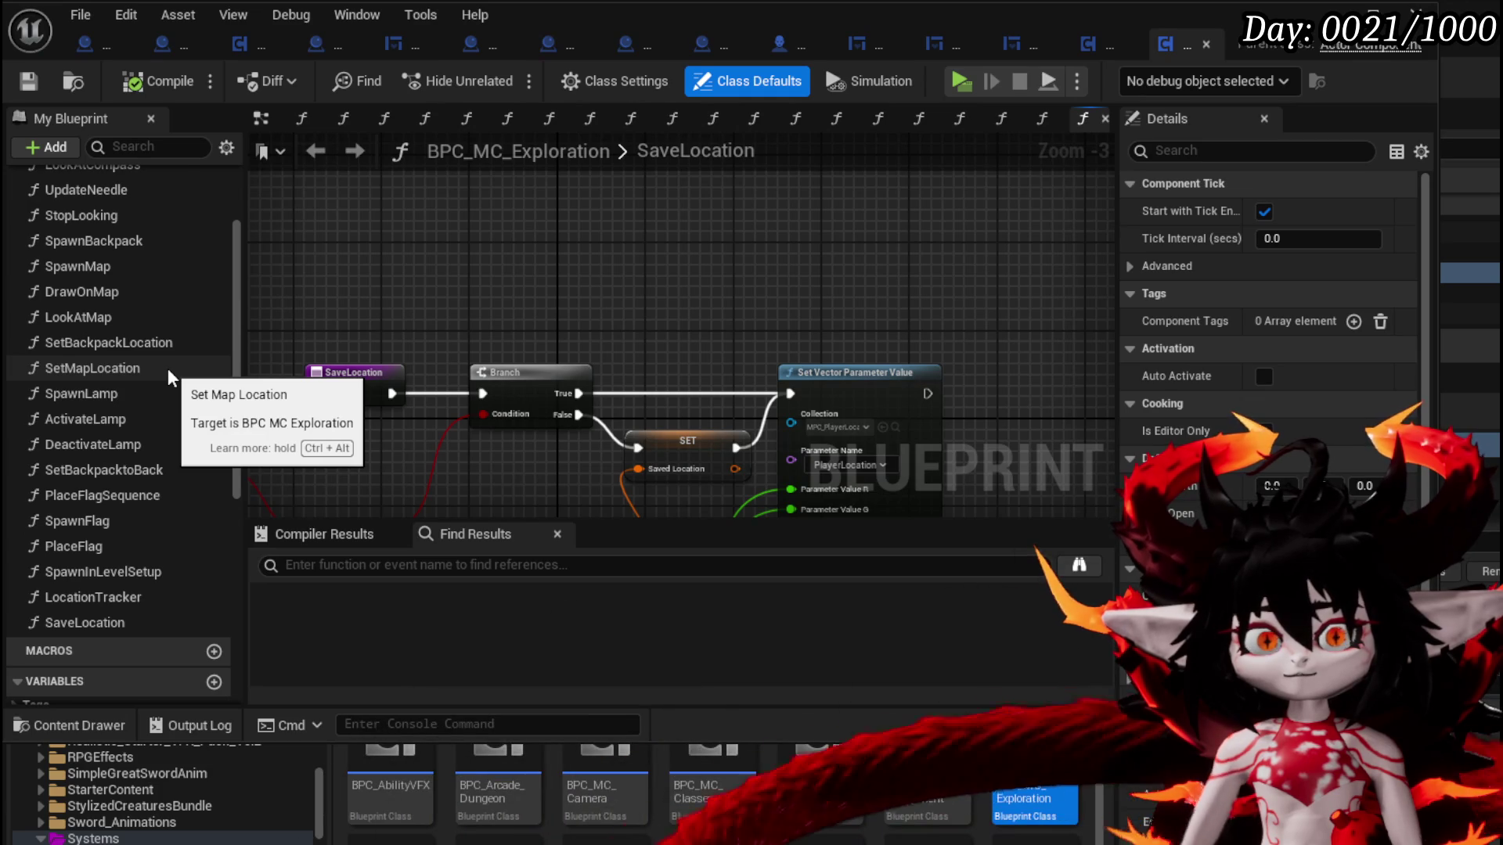
Add a new function named Rest to BPC_MC_Exploration, then compile and save
scroll(167, 372, "up", 3)
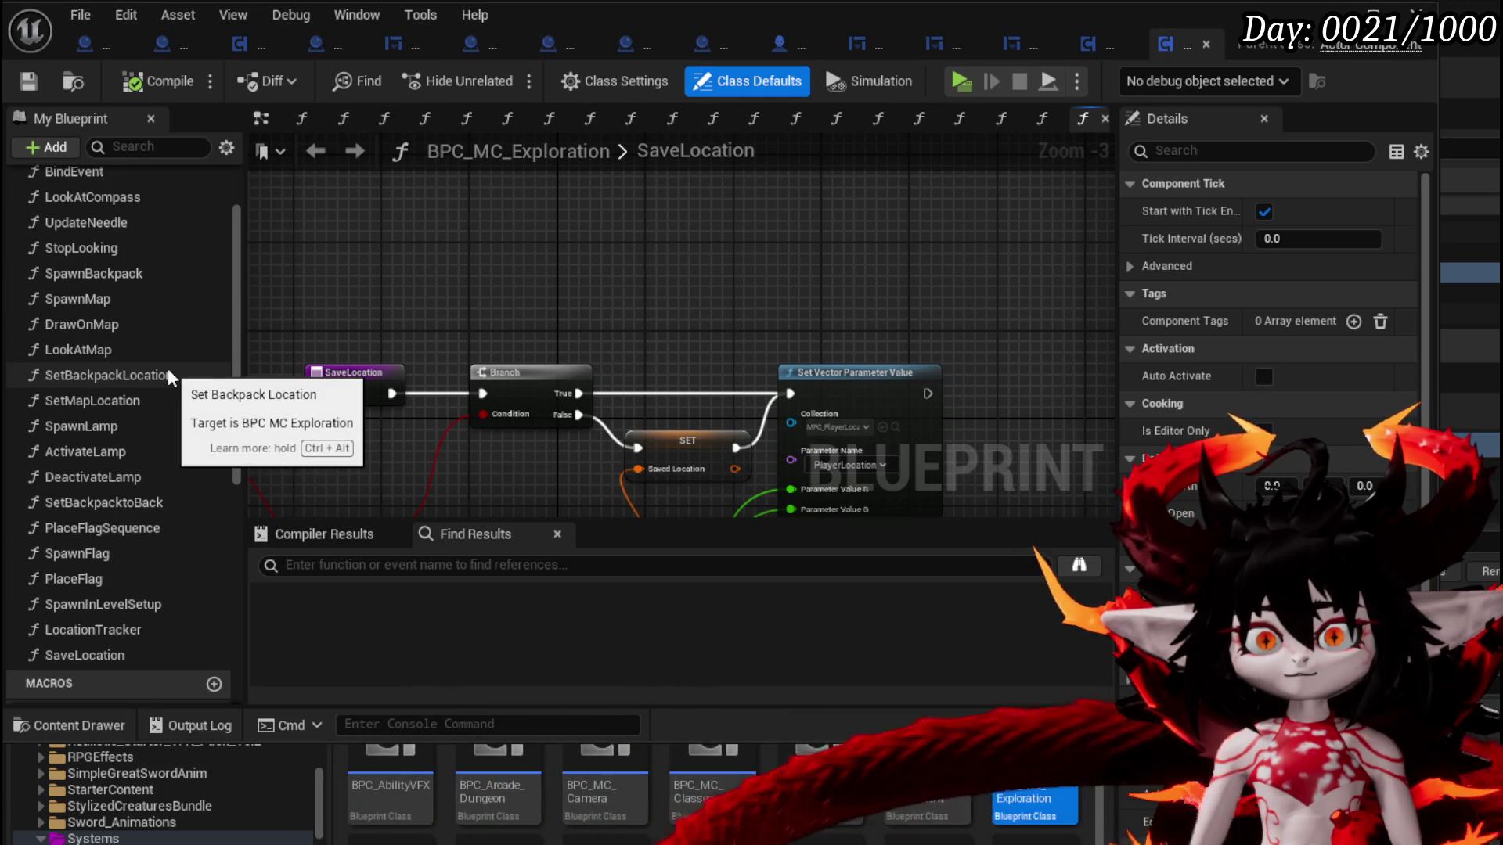
scroll(167, 375, "up", 1)
scroll(167, 368, "up", 1)
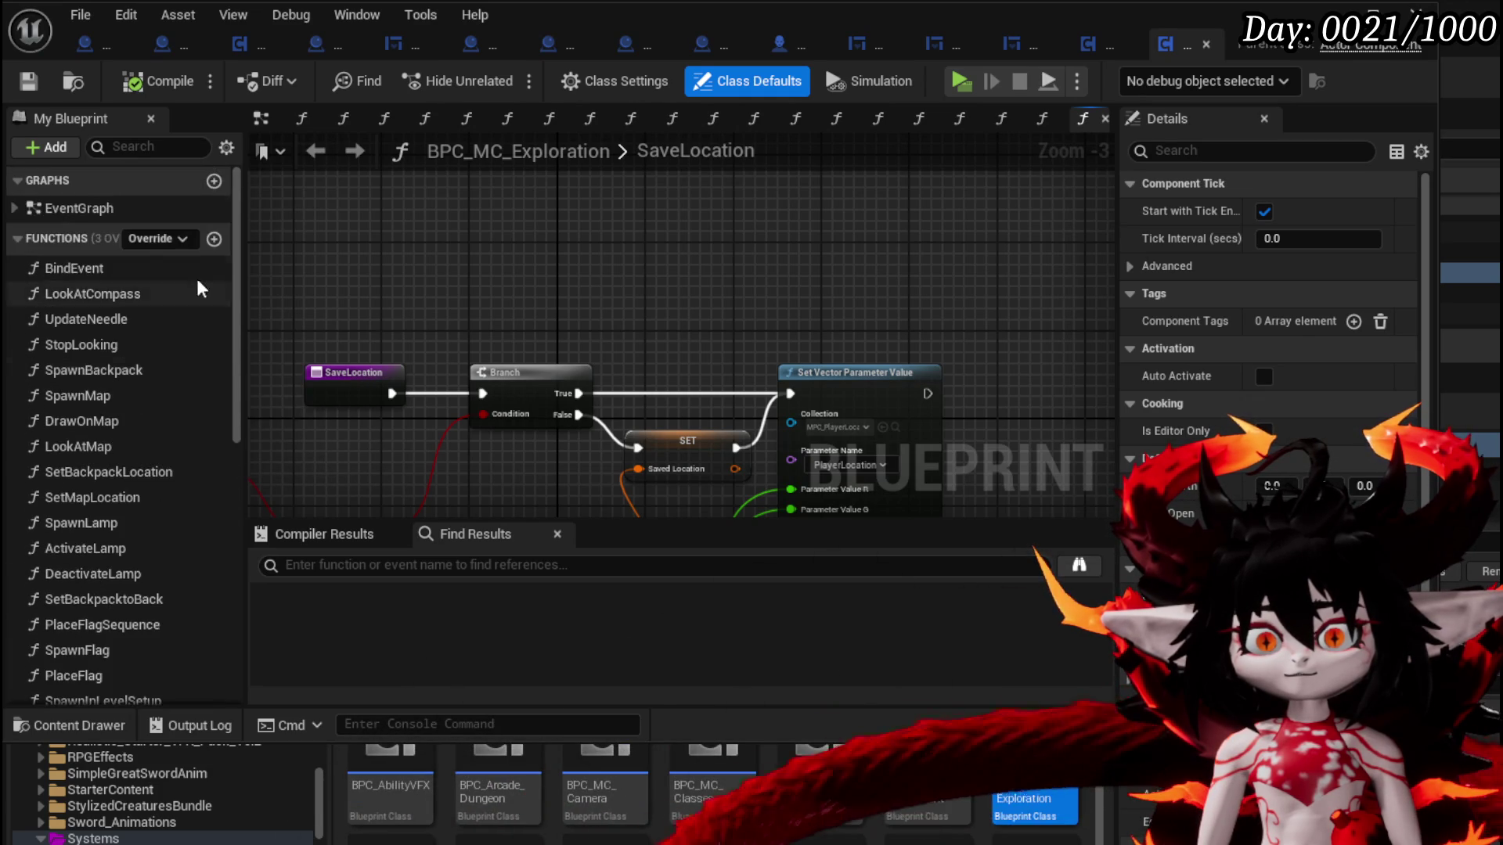
left_click(213, 237)
type("Rest")
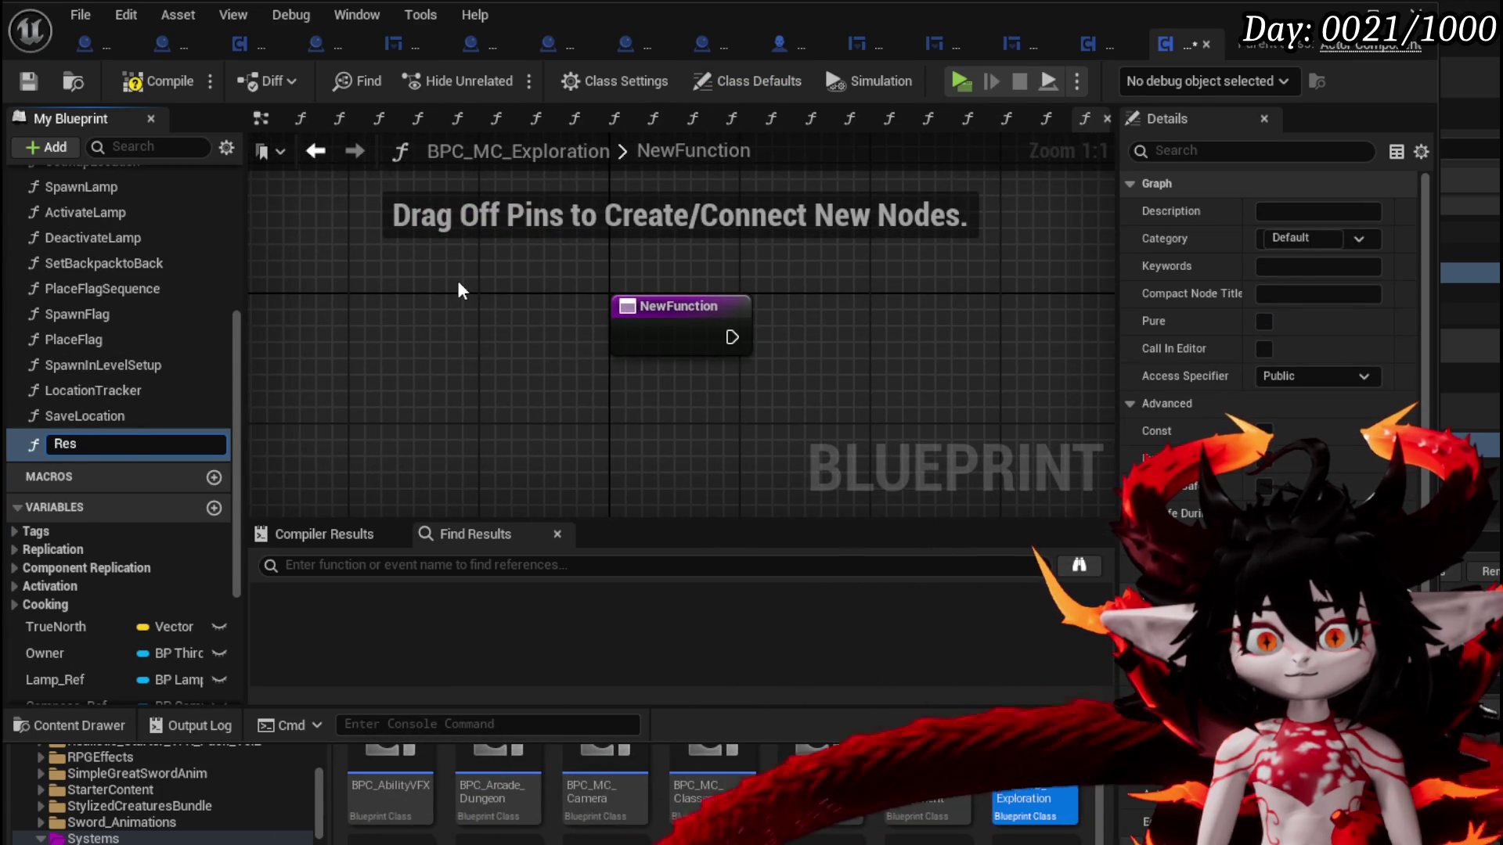
key("Return")
left_click(156, 81)
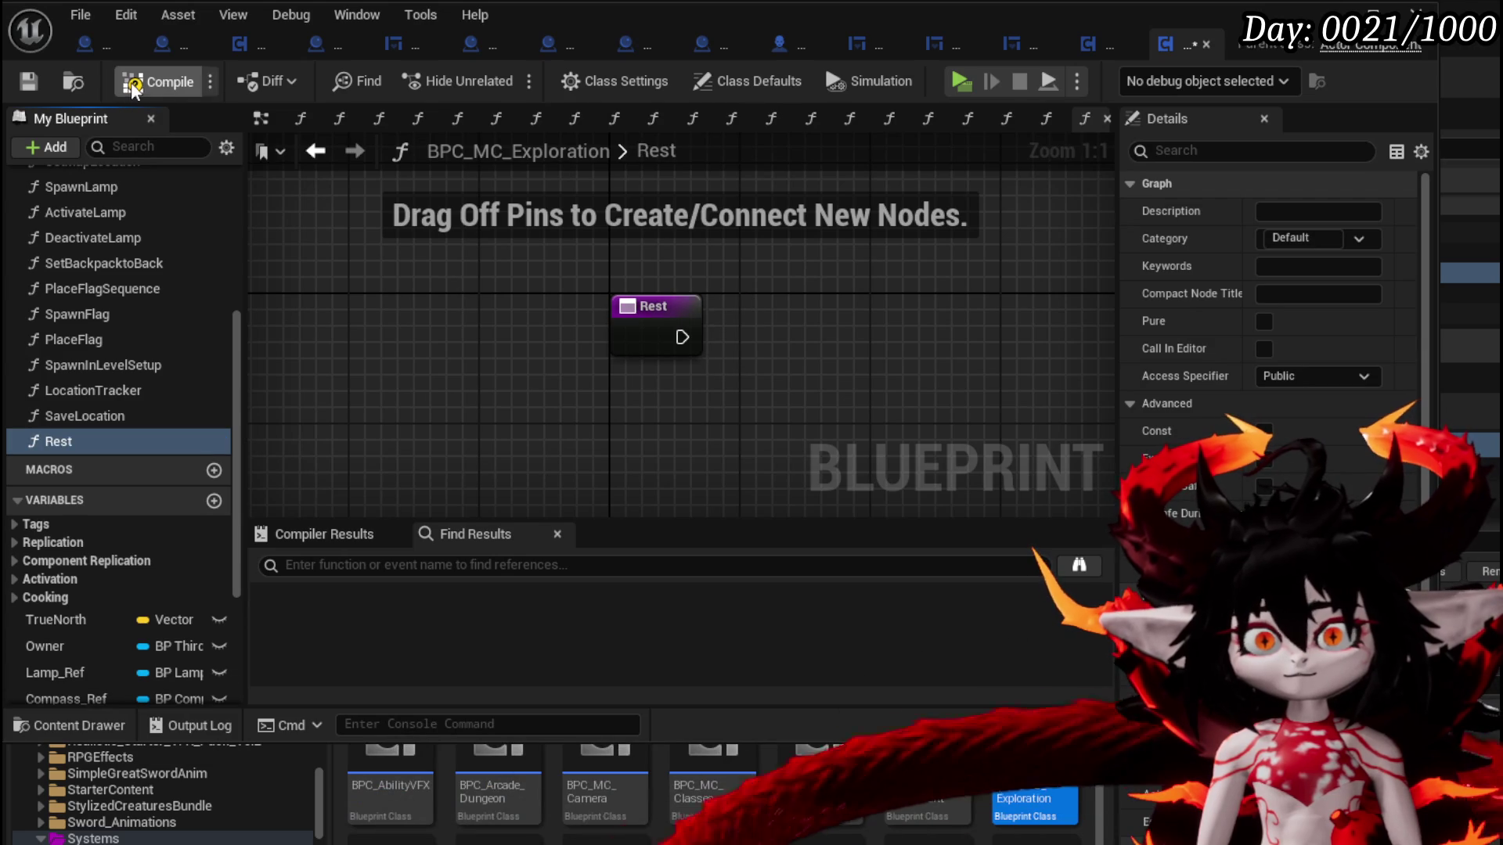
left_click(30, 81)
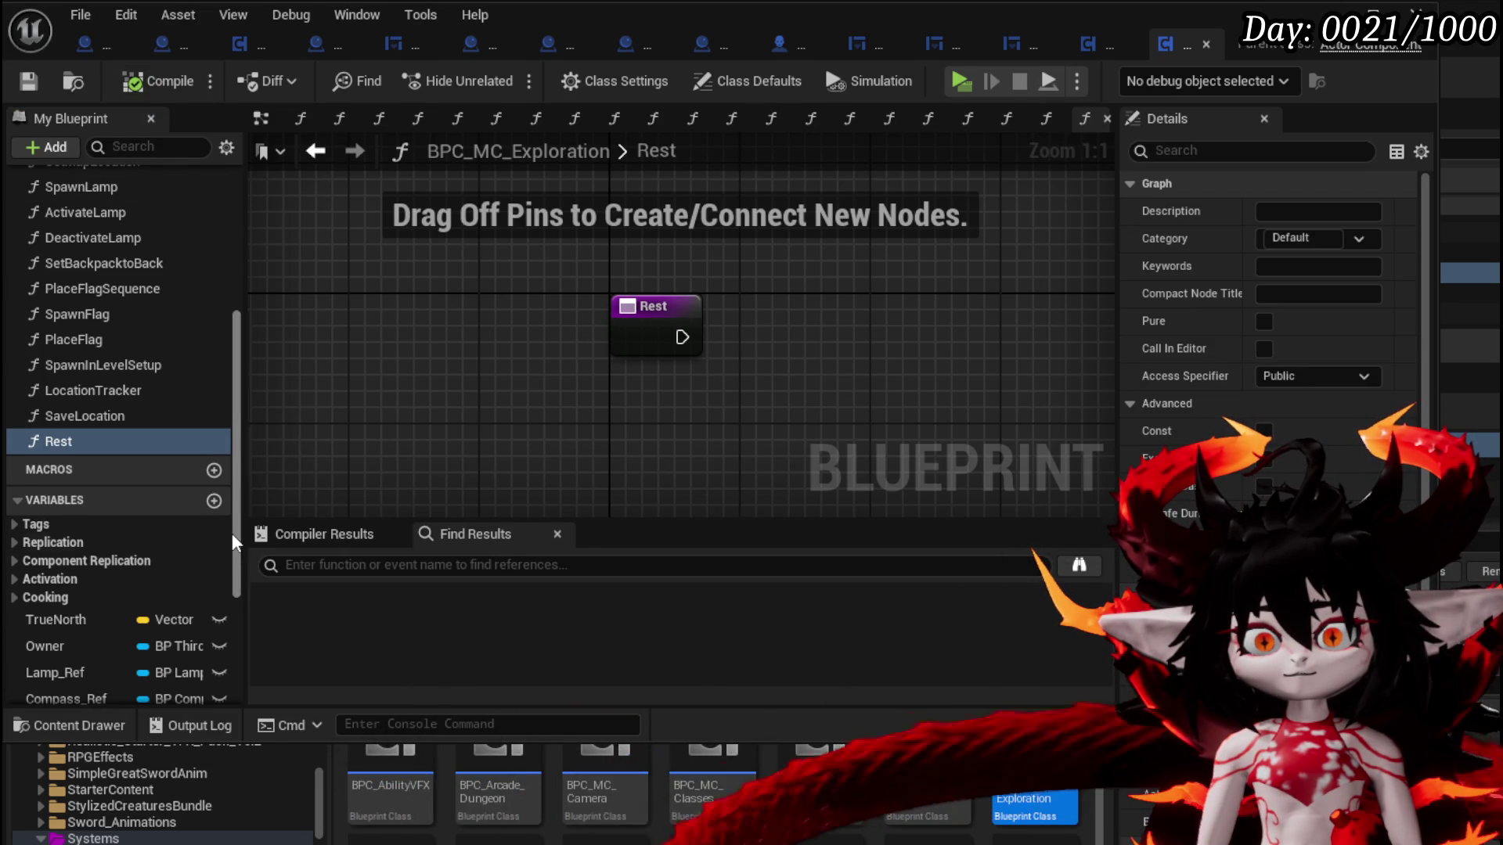
Create an OnResting event dispatcher, call it inside the Rest function, and compile
scroll(232, 540, "down", 5)
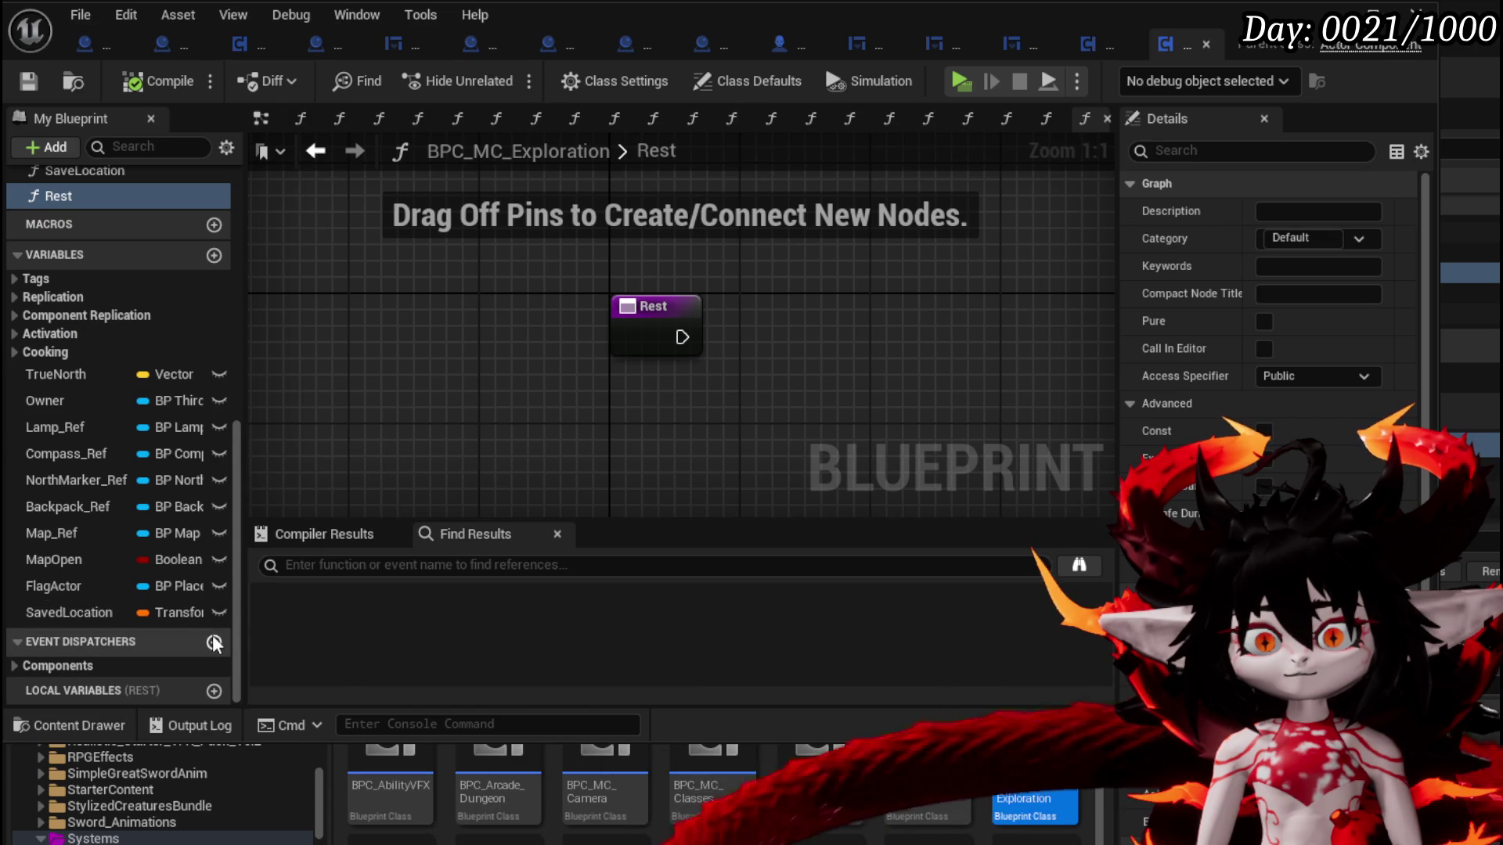
left_click(213, 642)
type("nResti")
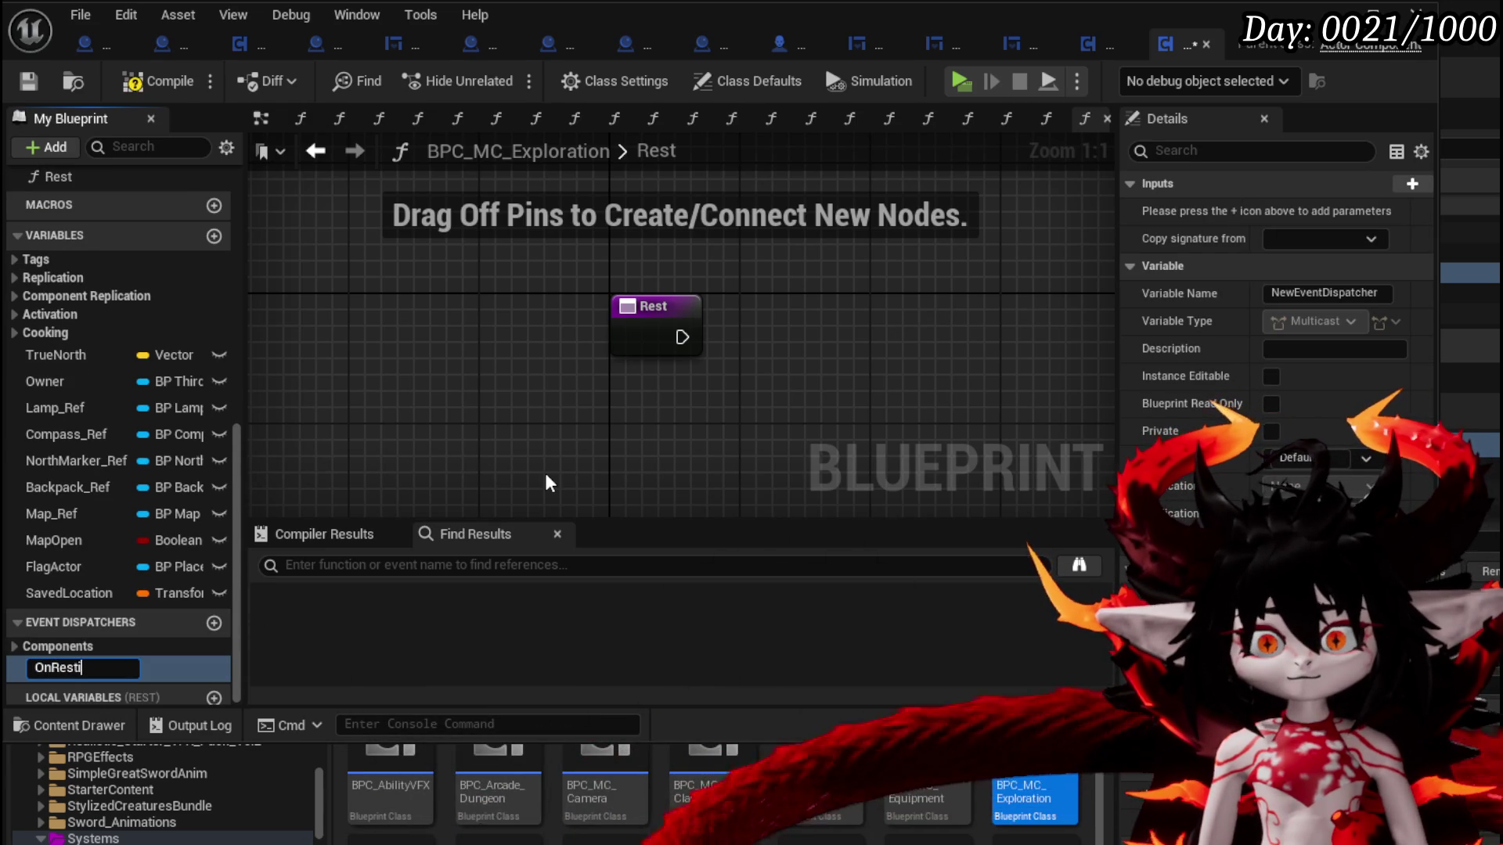
type("ng")
key("Return")
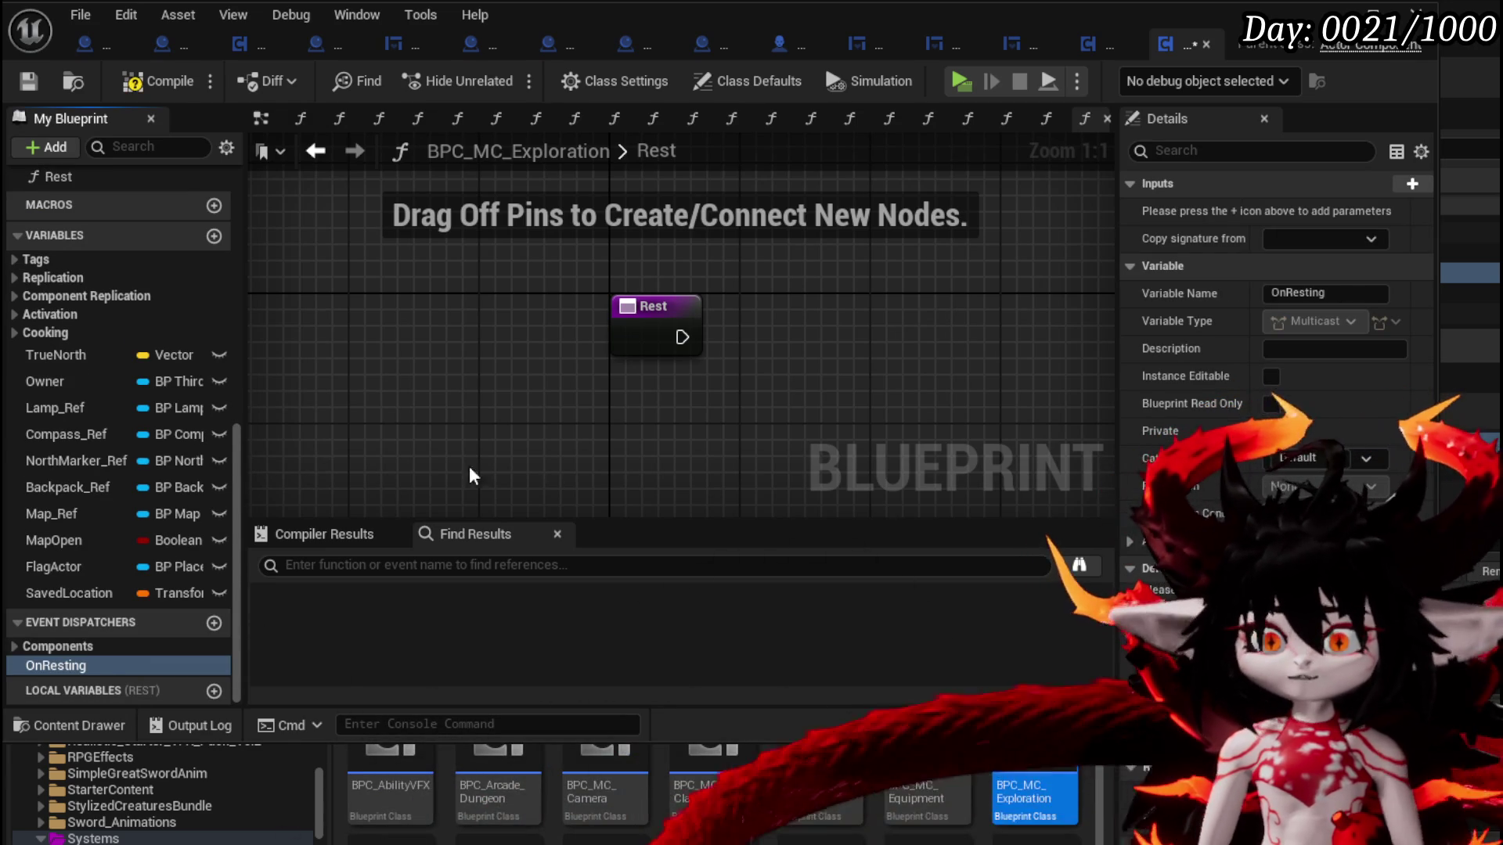
mouse_move(91, 665)
left_mouse_down()
mouse_move(851, 320)
mouse_move(728, 310)
mouse_move(744, 338)
left_mouse_up()
left_click(770, 342)
left_click(121, 88)
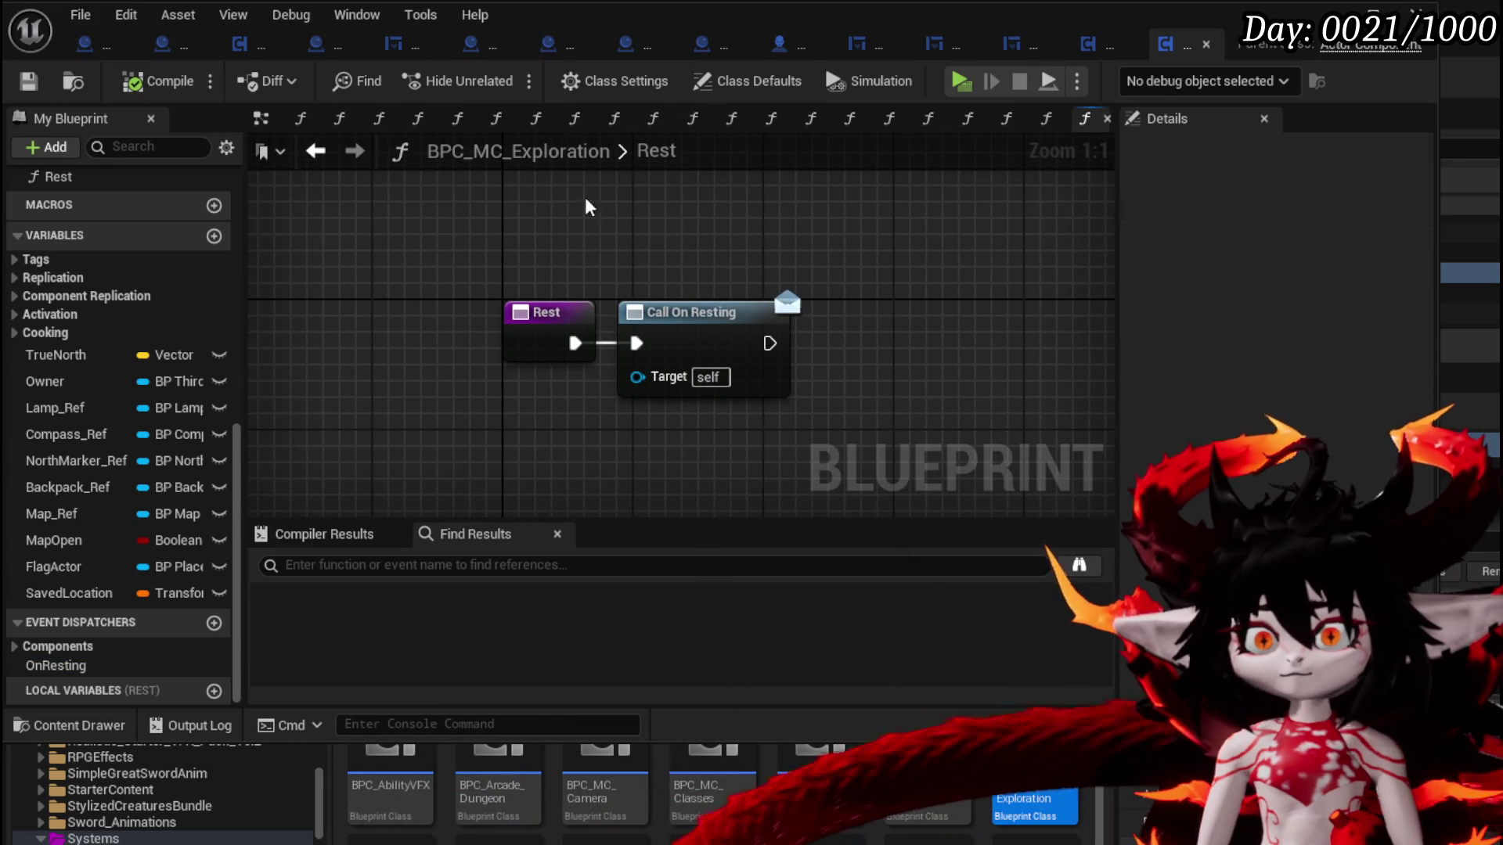
left_click(239, 47)
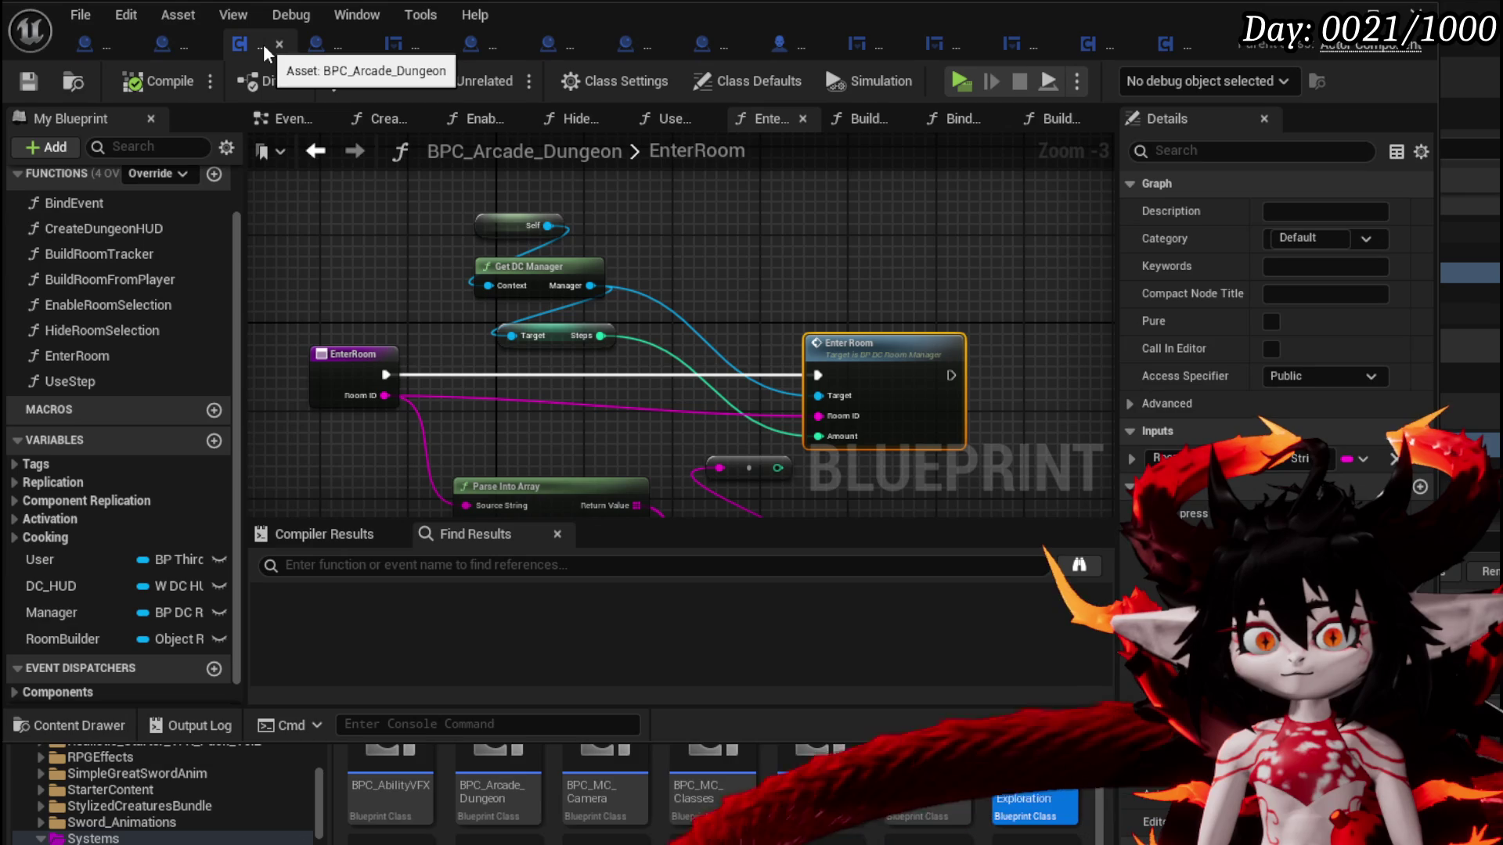
In BP_DC_RoomManager's AddPlayer graph, get the BPC MC Exploration component from FIND
left_click(316, 48)
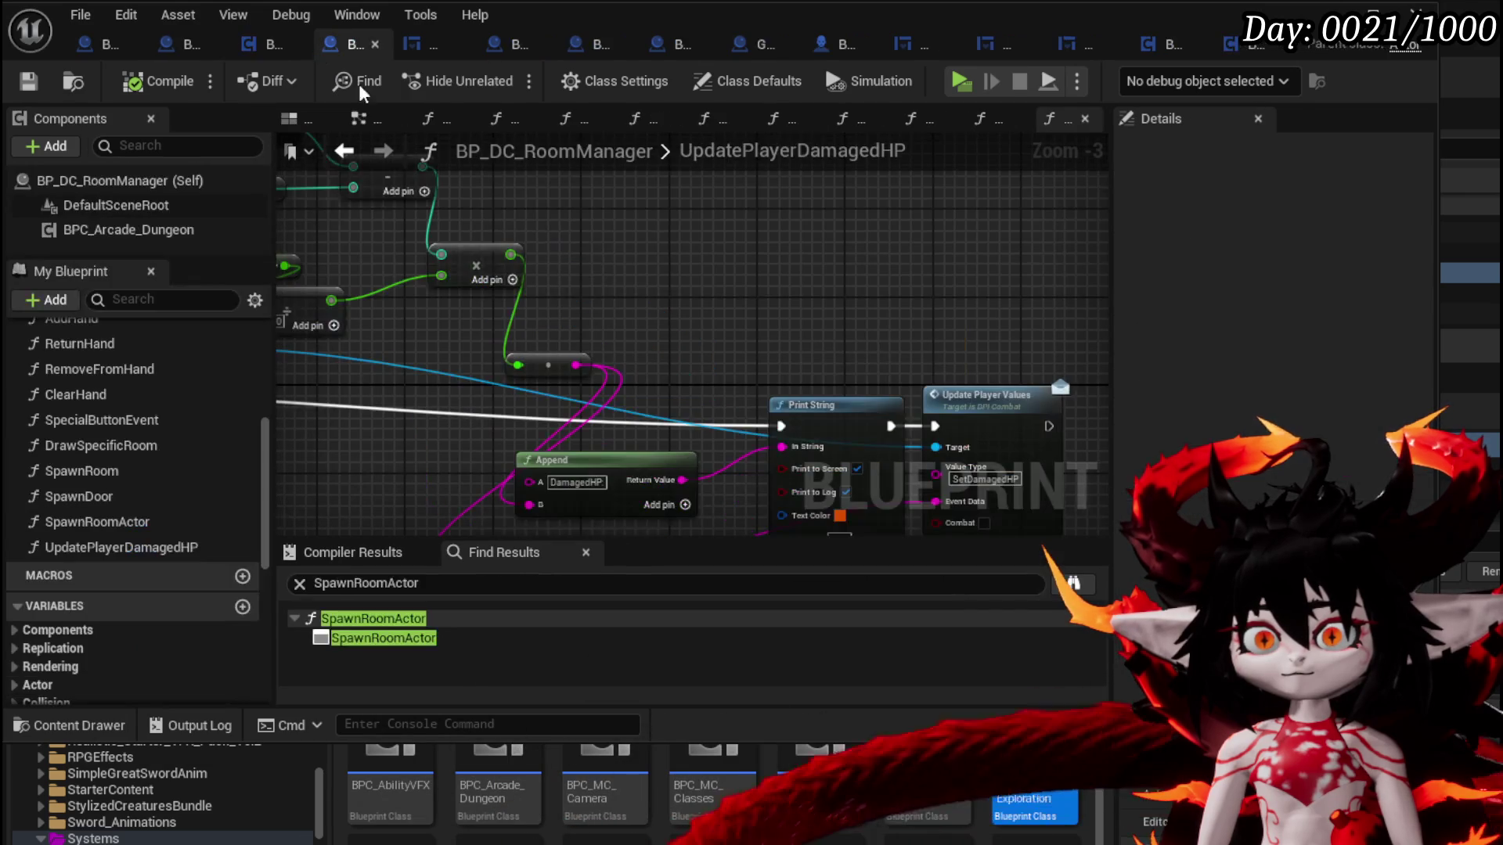
scroll(144, 377, "up", 5)
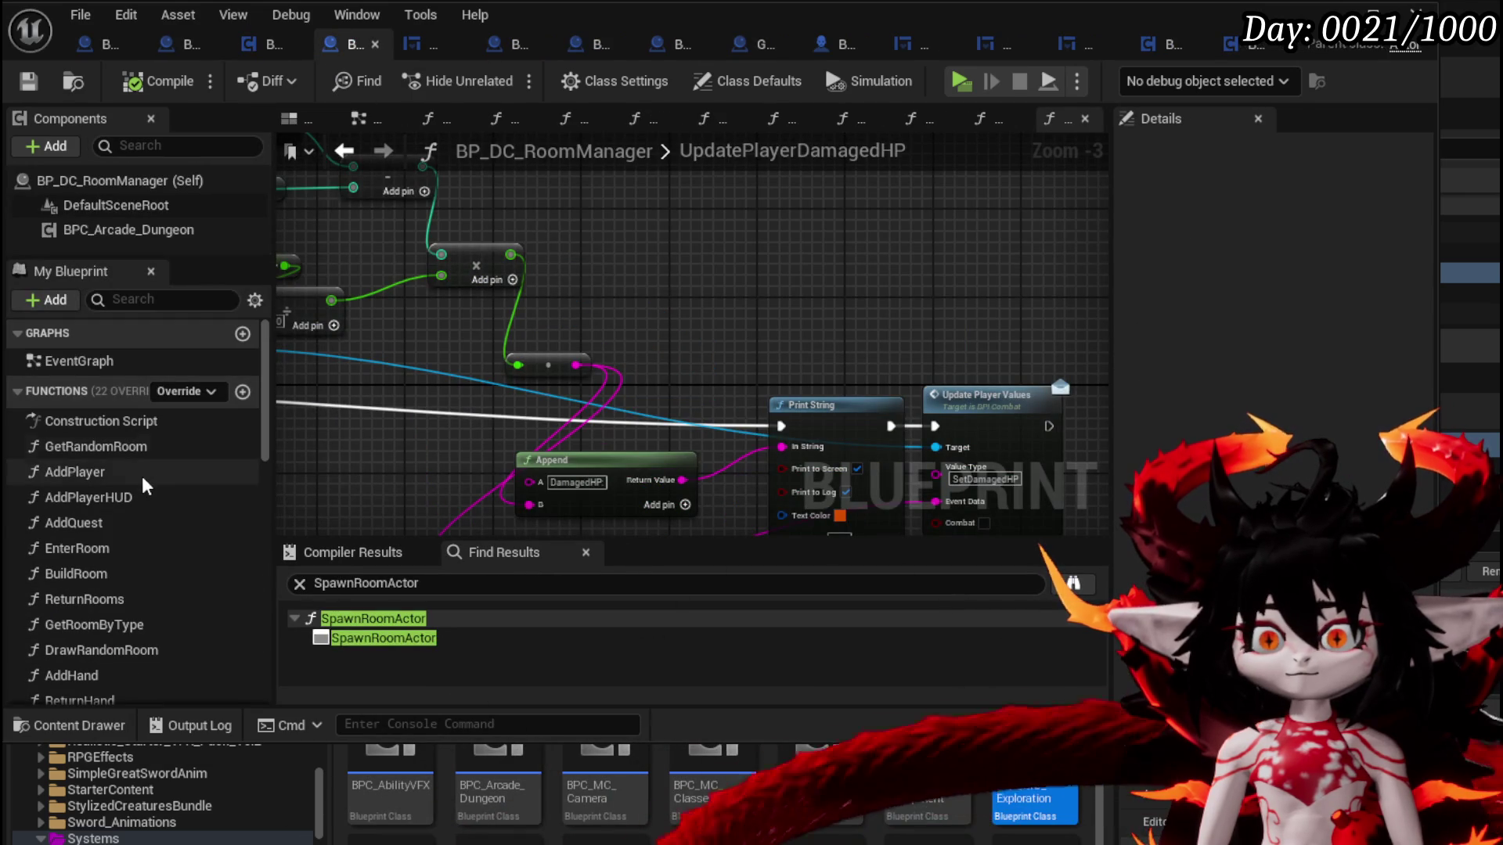
double_click(106, 465)
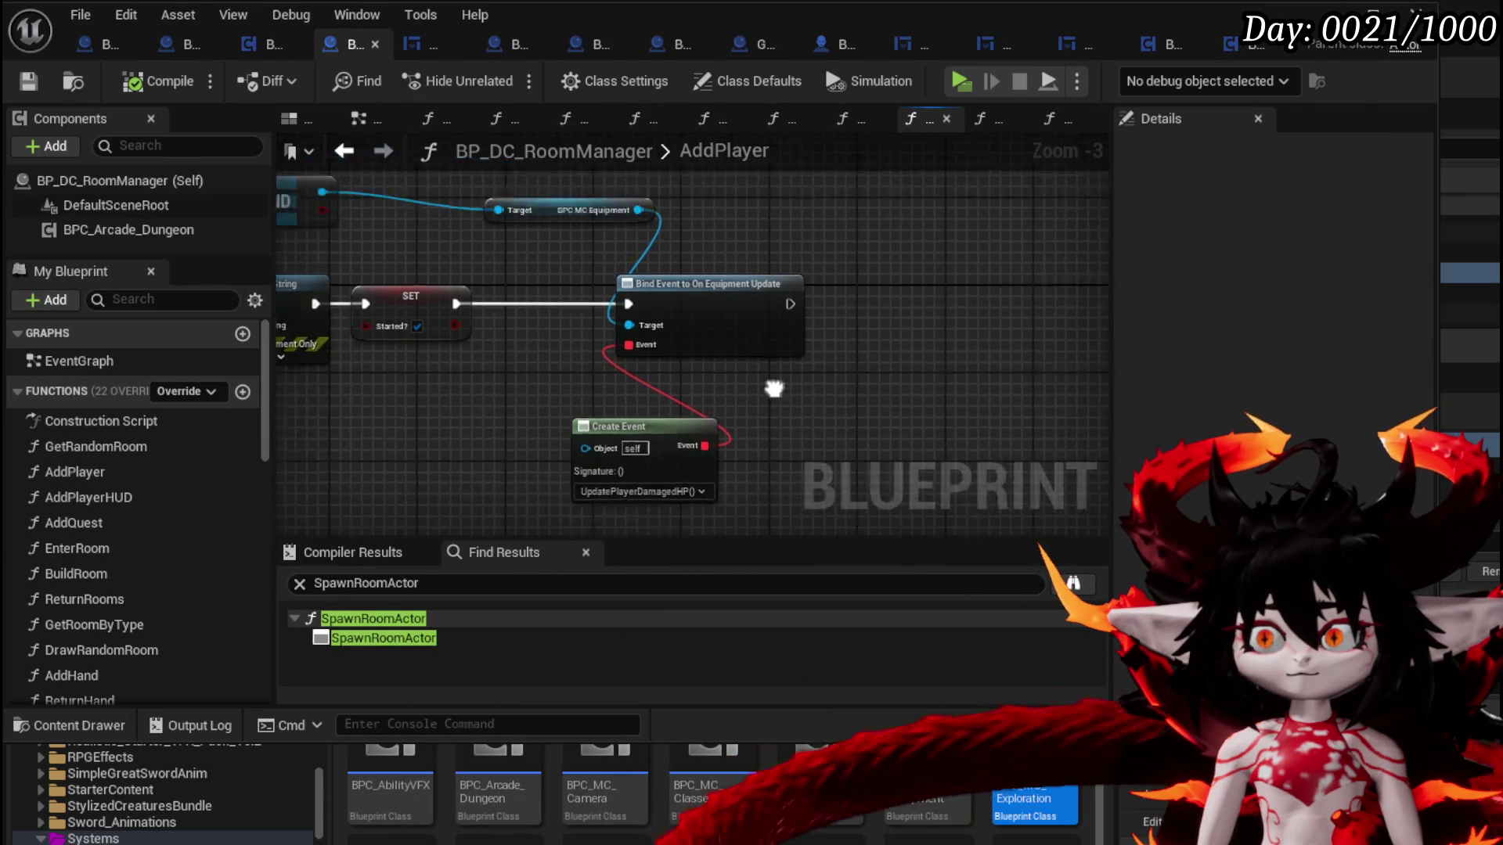
mouse_move(587, 246)
left_mouse_down()
mouse_move(822, 275)
mouse_move(823, 288)
left_mouse_up()
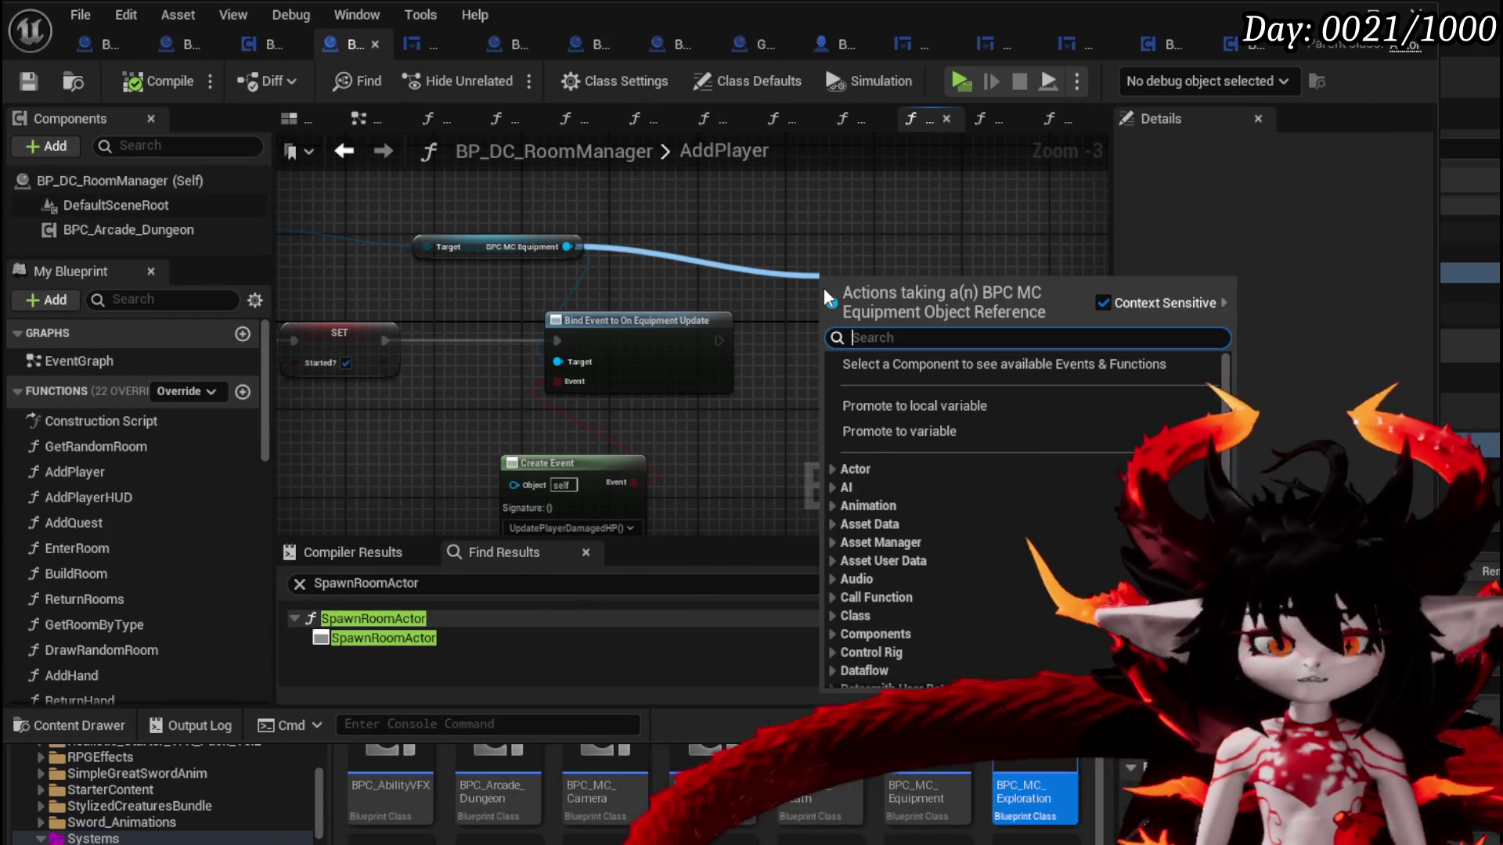
type("On R")
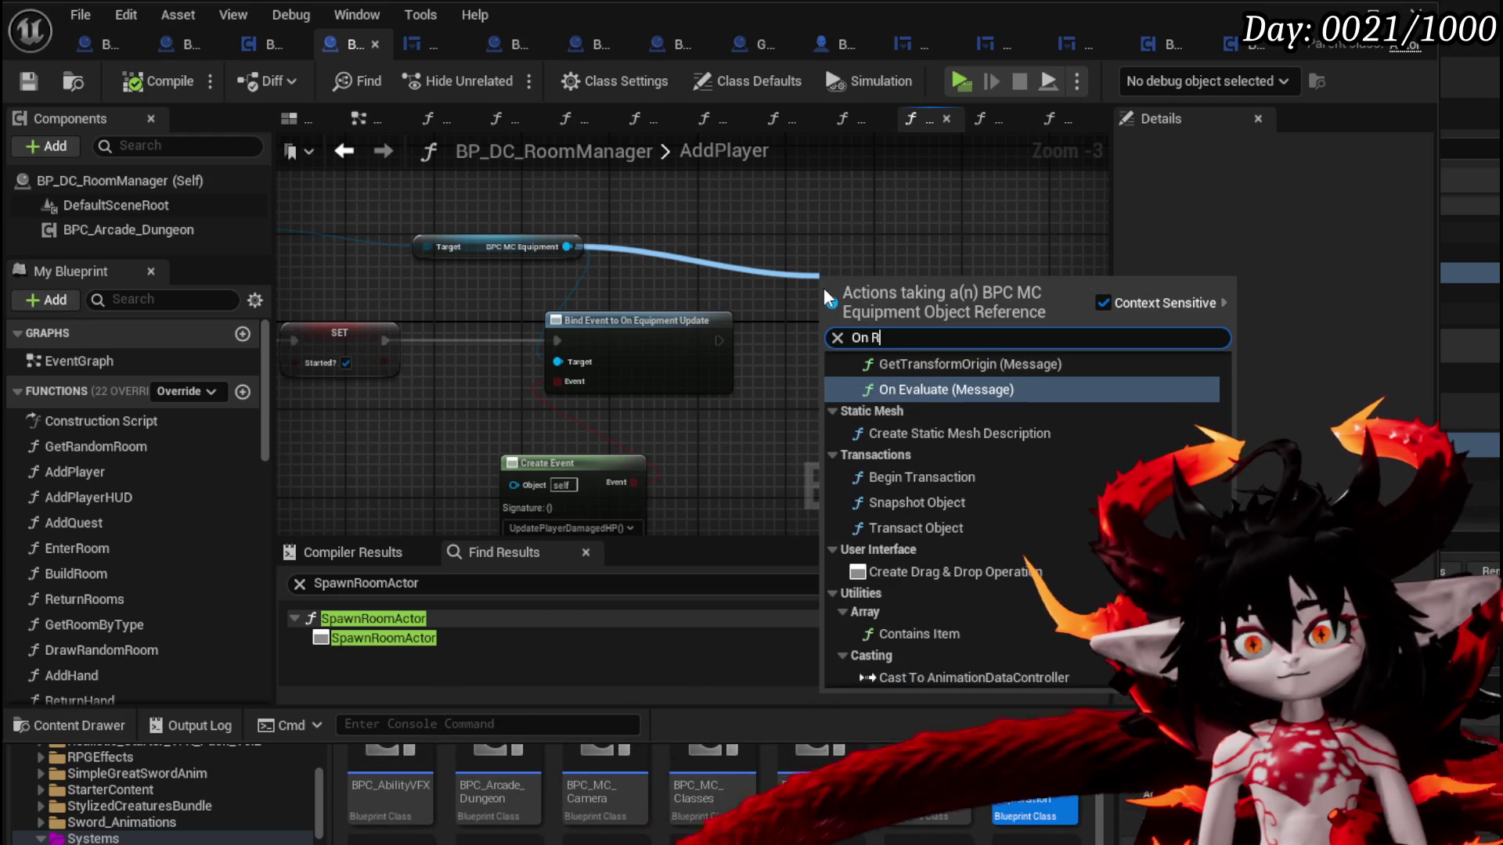
key("Escape")
left_click_drag(476, 294, 706, 241)
type("Exploration")
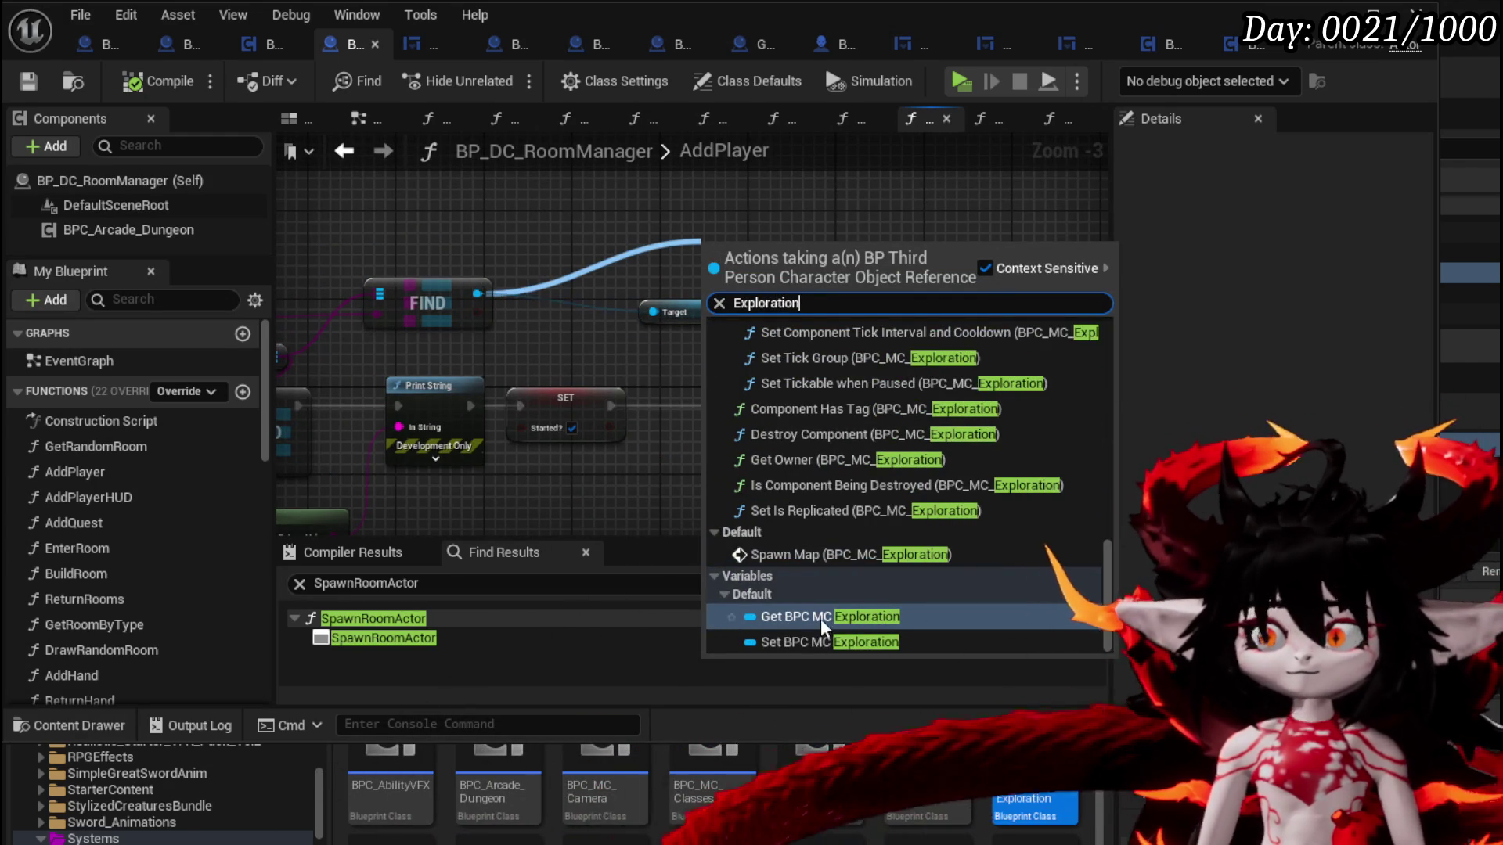
left_click(820, 618)
Add a Bind Event to On Resting after the equipment binding, with a Create Event node
left_click_drag(795, 268, 918, 274)
type("On")
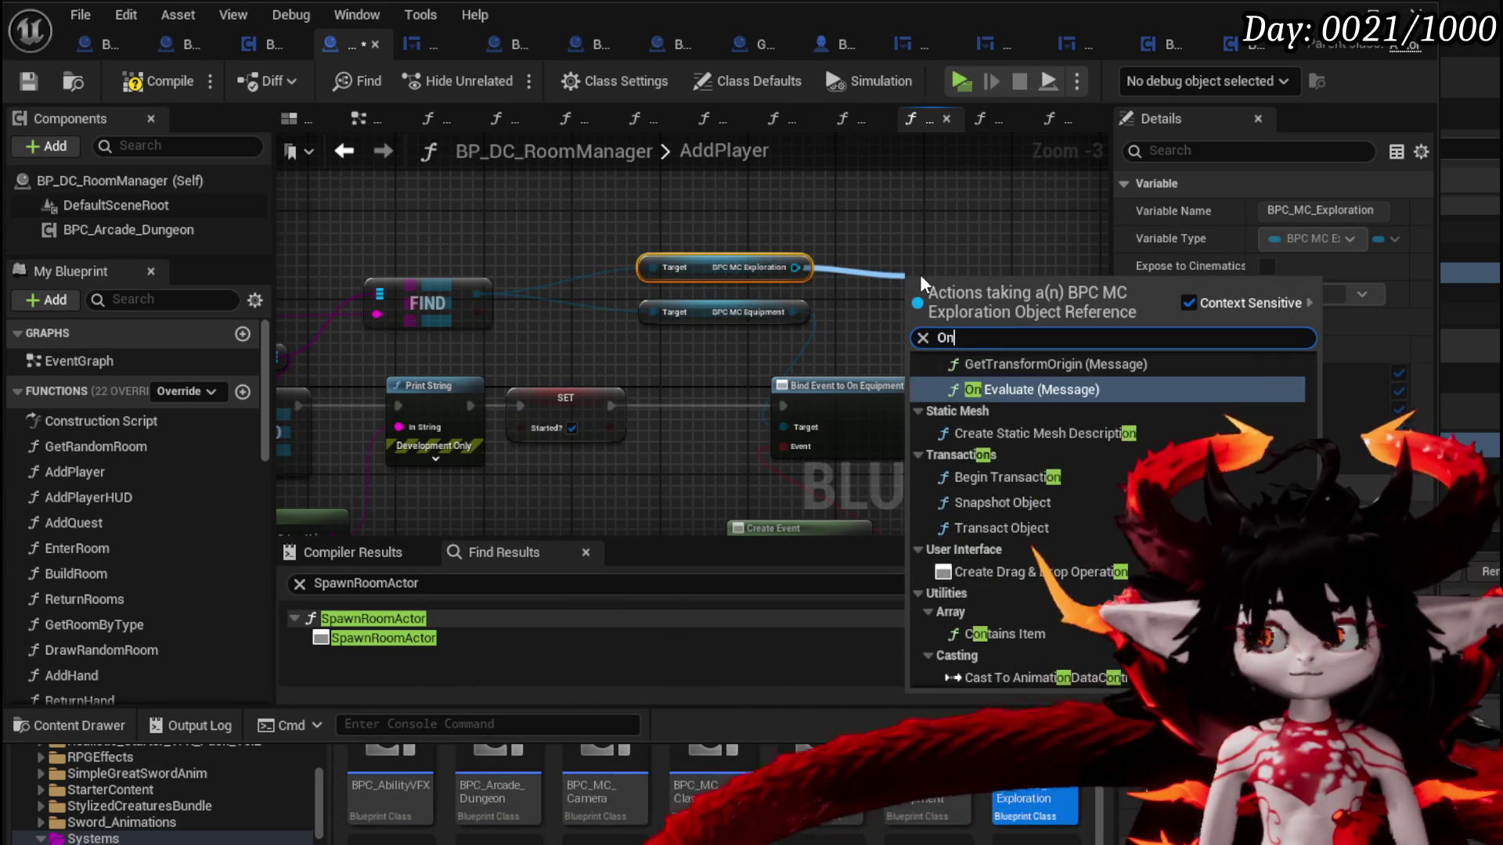
type(" Rest")
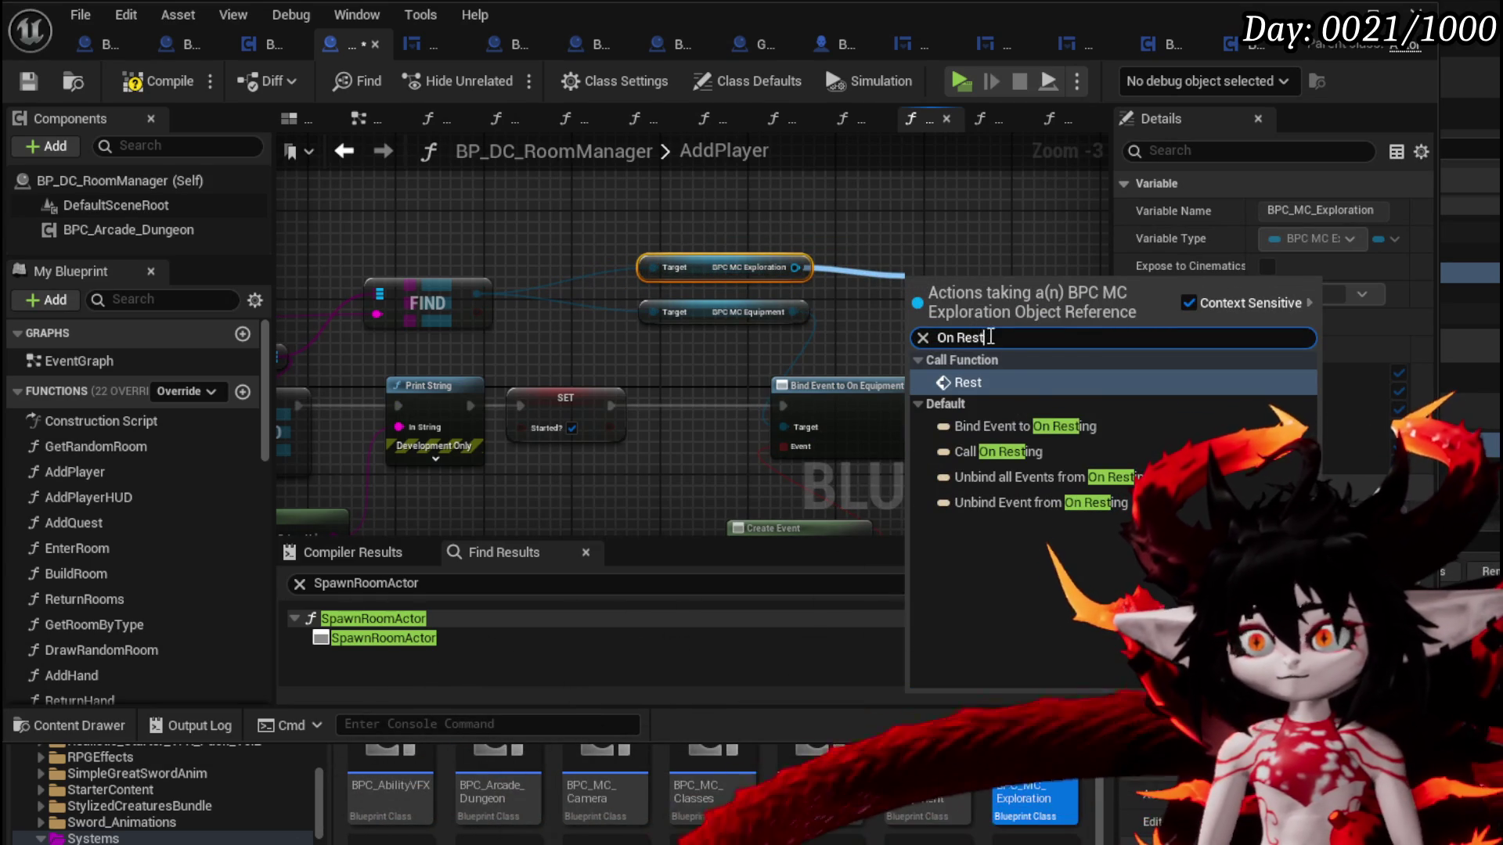
left_click(1068, 422)
left_click_drag(614, 268, 713, 378)
mouse_move(588, 364)
left_mouse_down()
mouse_move(692, 368)
mouse_move(669, 407)
mouse_move(768, 415)
left_mouse_up()
type("crea")
key("Return")
Pick the Create Event's bound function, then duplicate the Blender floor plane in place in Object Mode
left_click(723, 461)
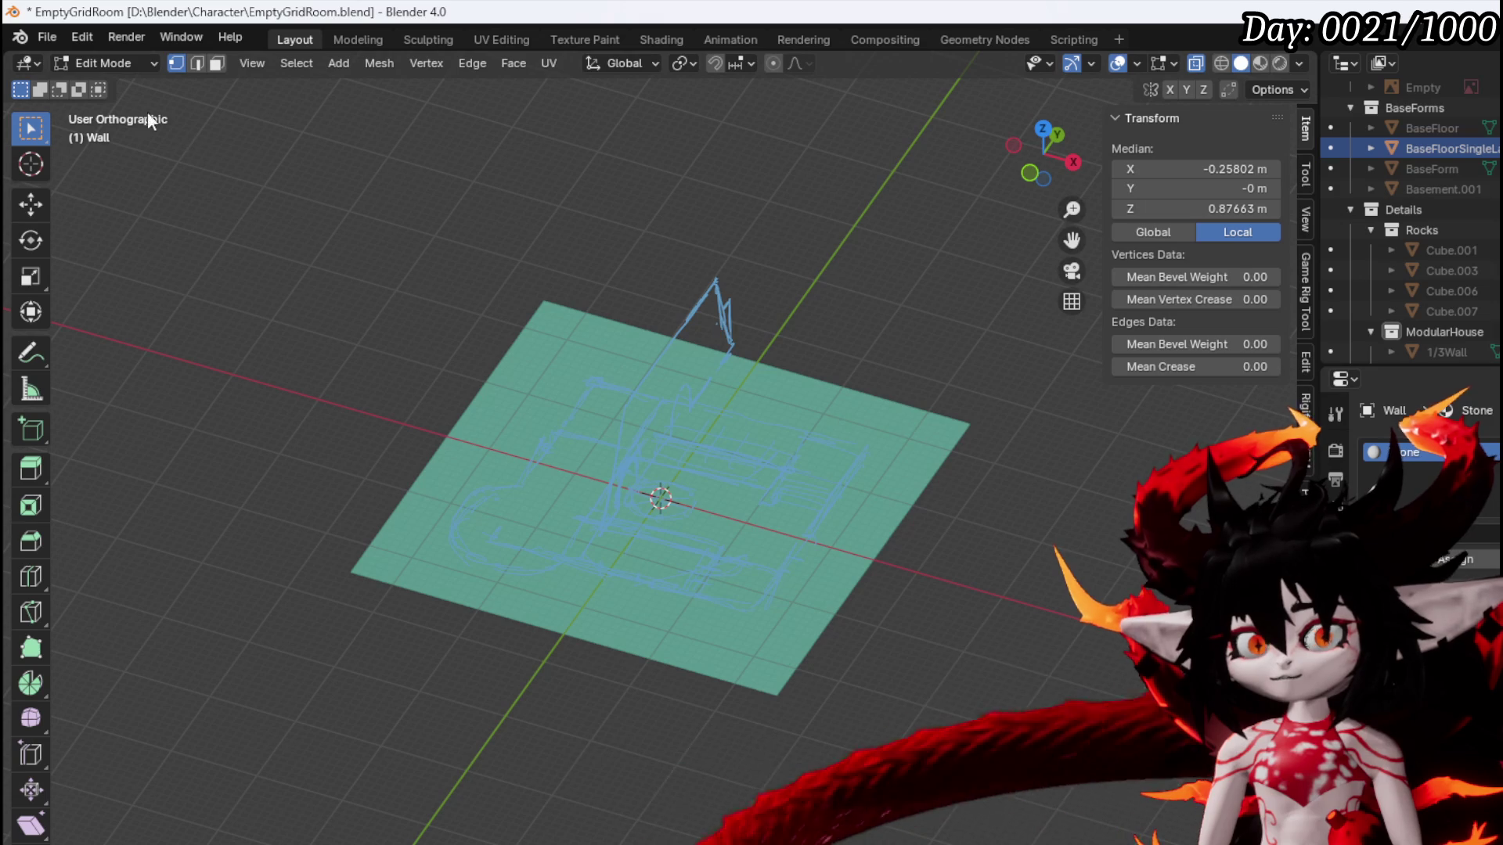
left_click(86, 57)
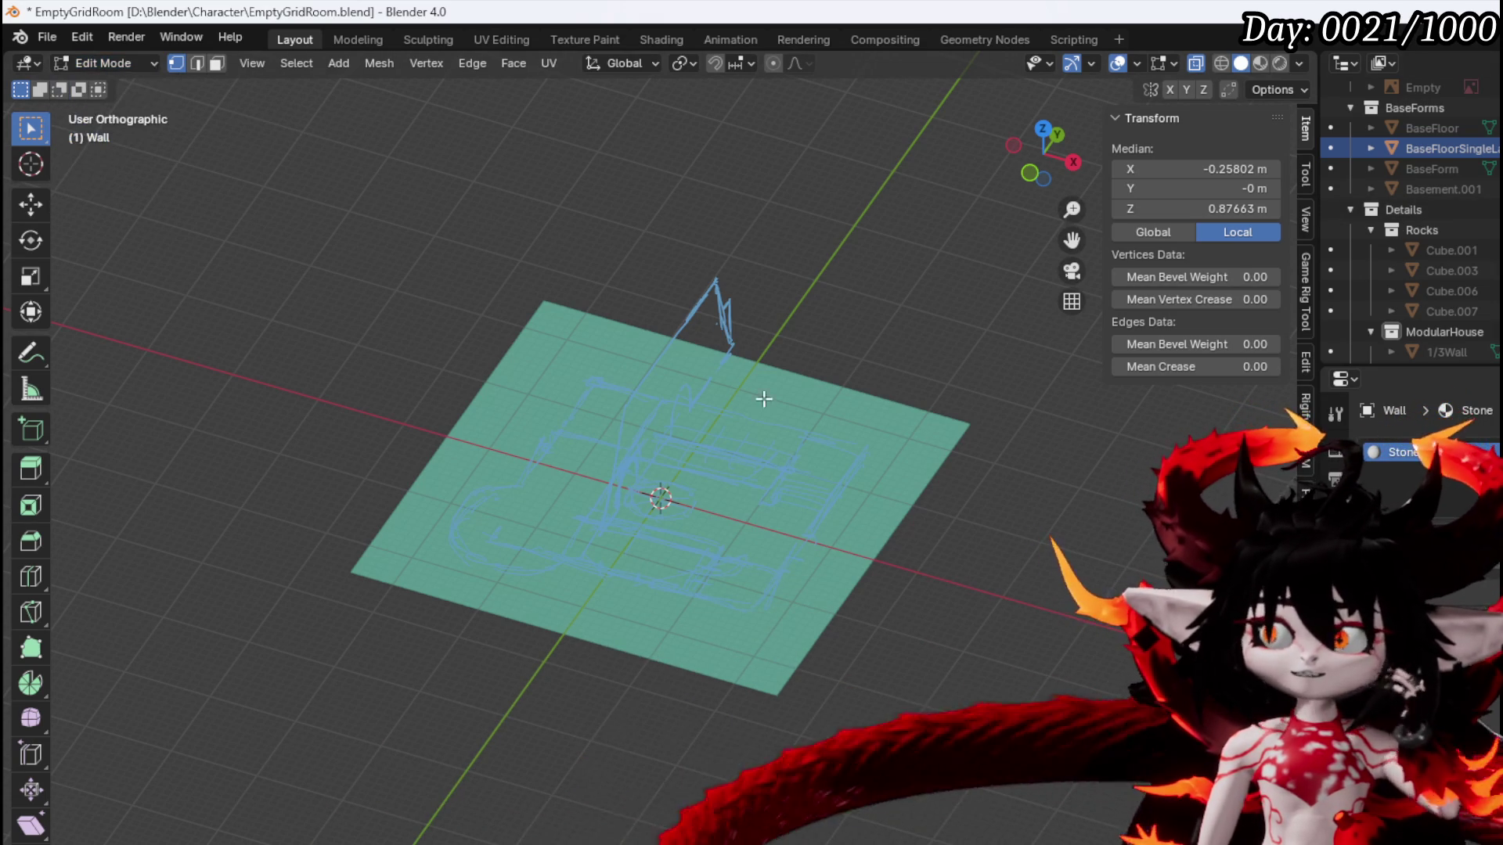
left_click(68, 64)
left_click(92, 81)
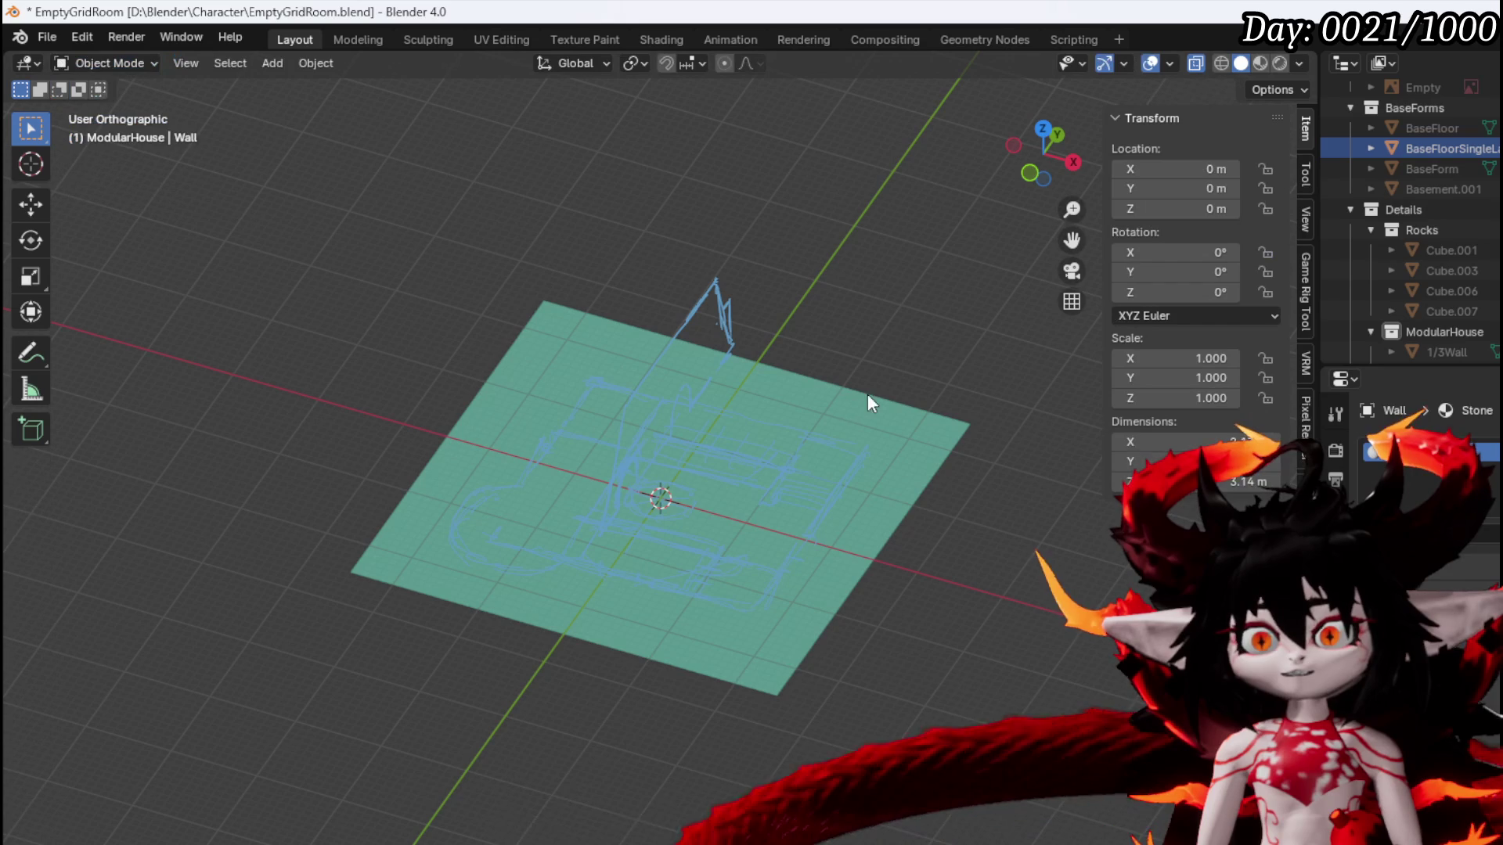
left_click(871, 405)
key("shift+d")
key("Escape")
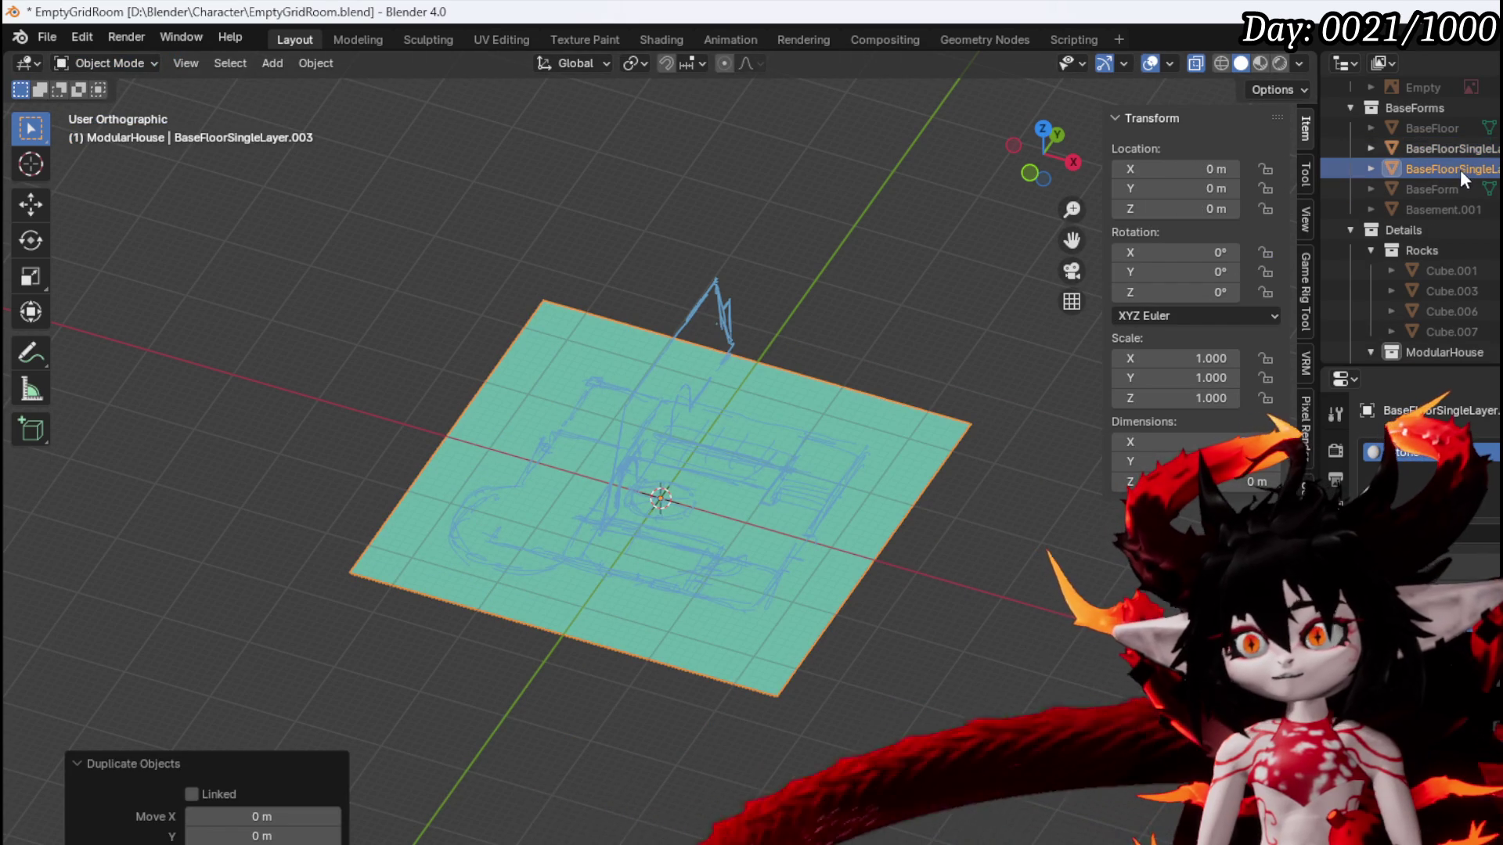
Move BaseFloorSingleLayer.003 into a different collection in the Outliner
scroll(1459, 172, "down", 5)
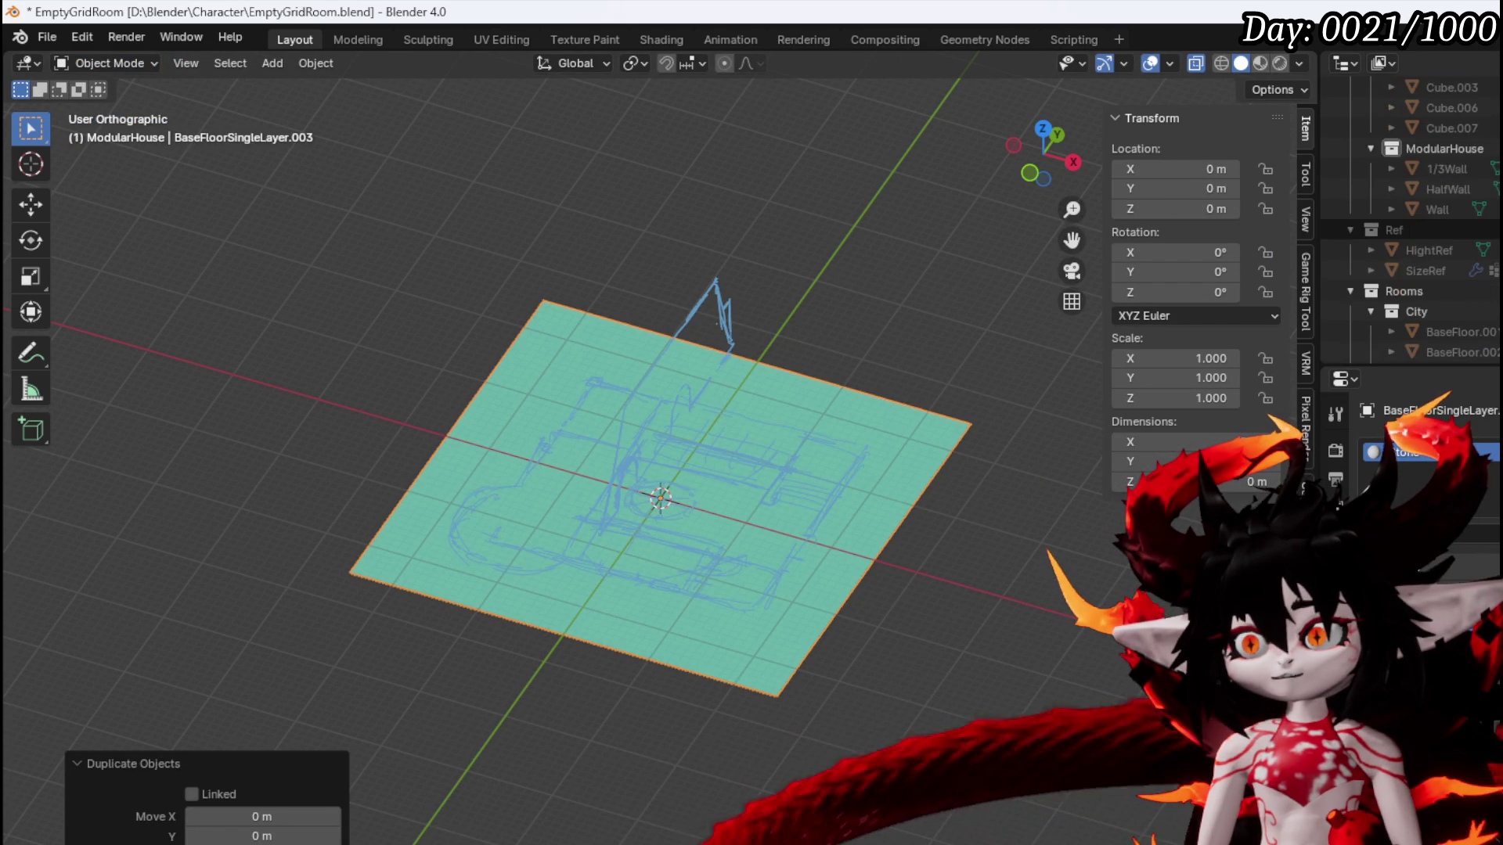
scroll(1425, 219, "down", 8)
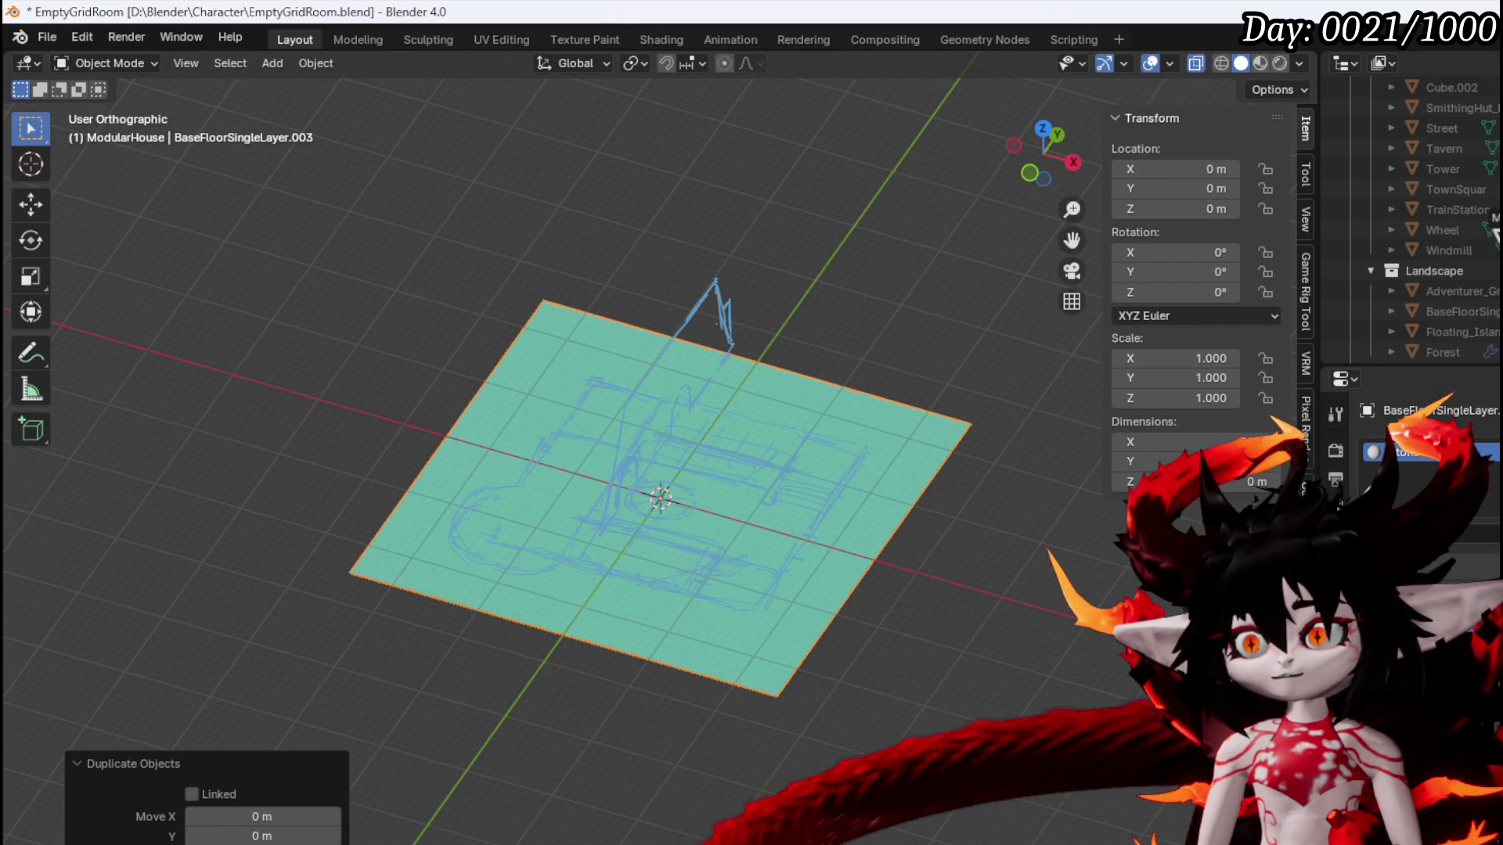
scroll(1494, 229, "down", 4)
scroll(1493, 231, "down", 3)
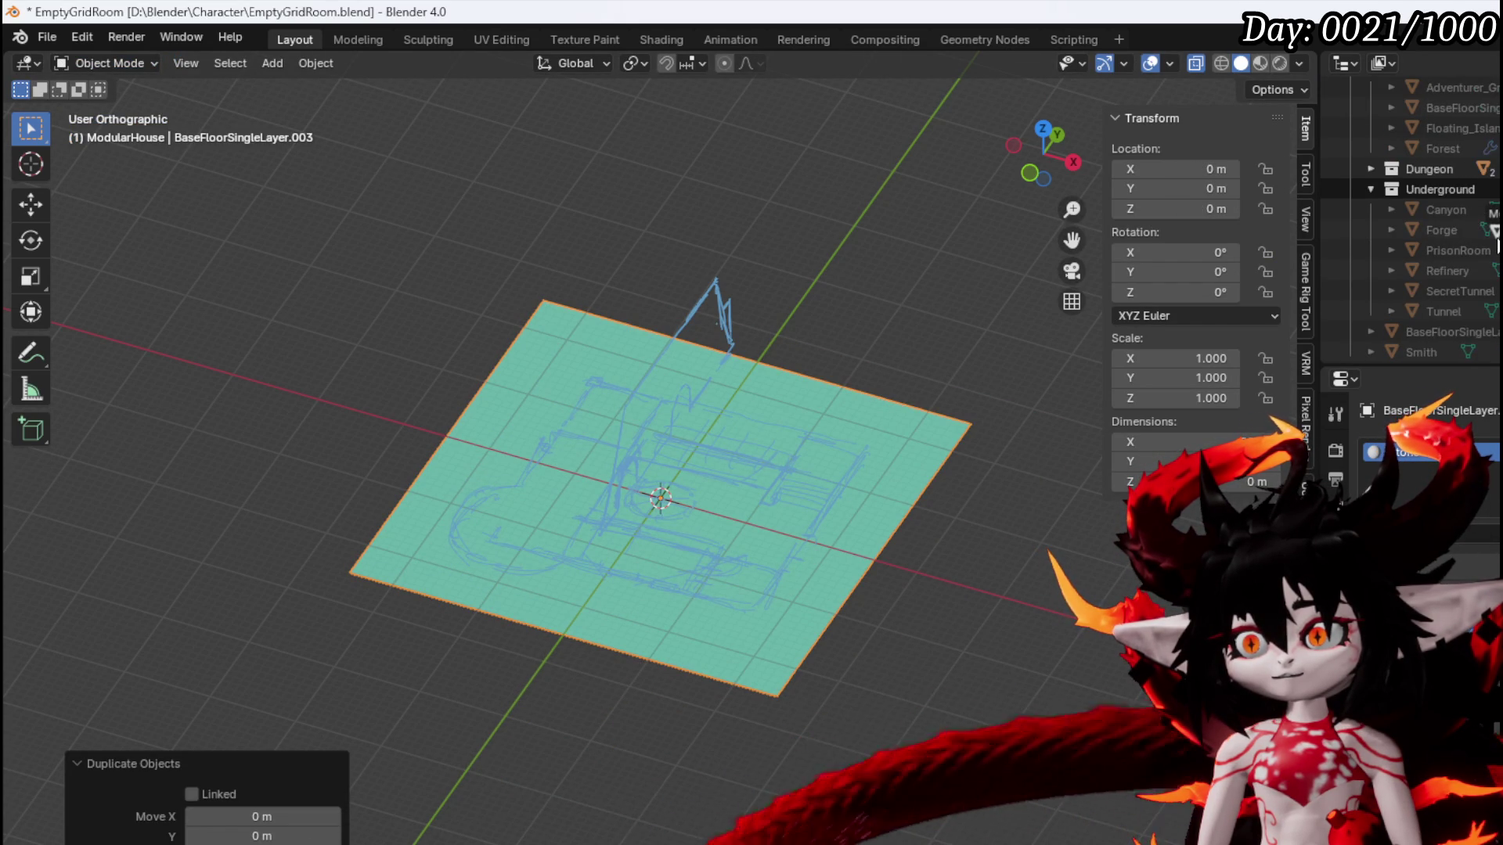
scroll(1495, 235, "up", 3)
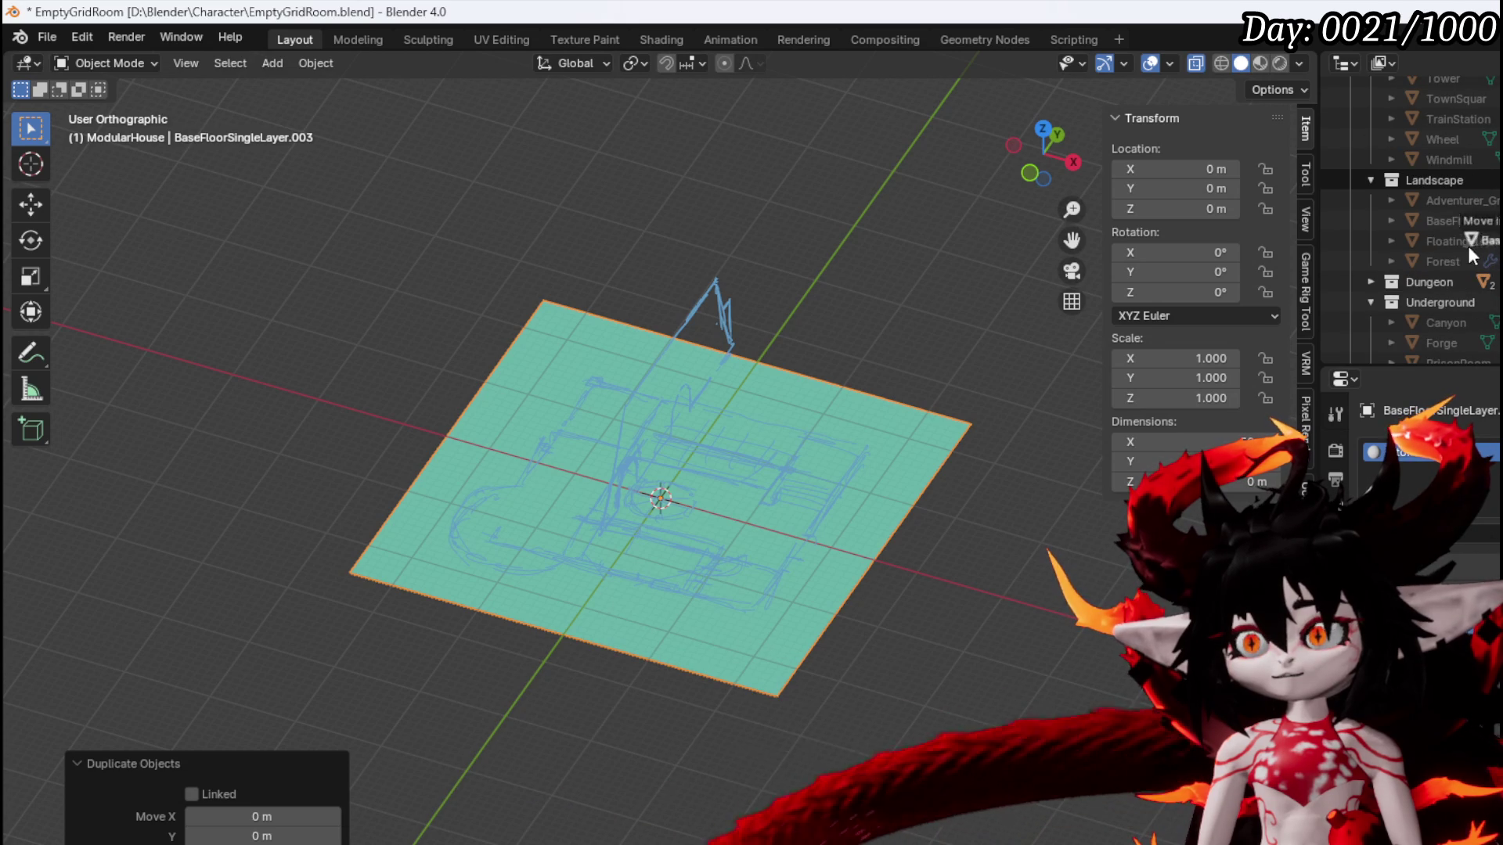
left_click_drag(1476, 249, 1449, 272)
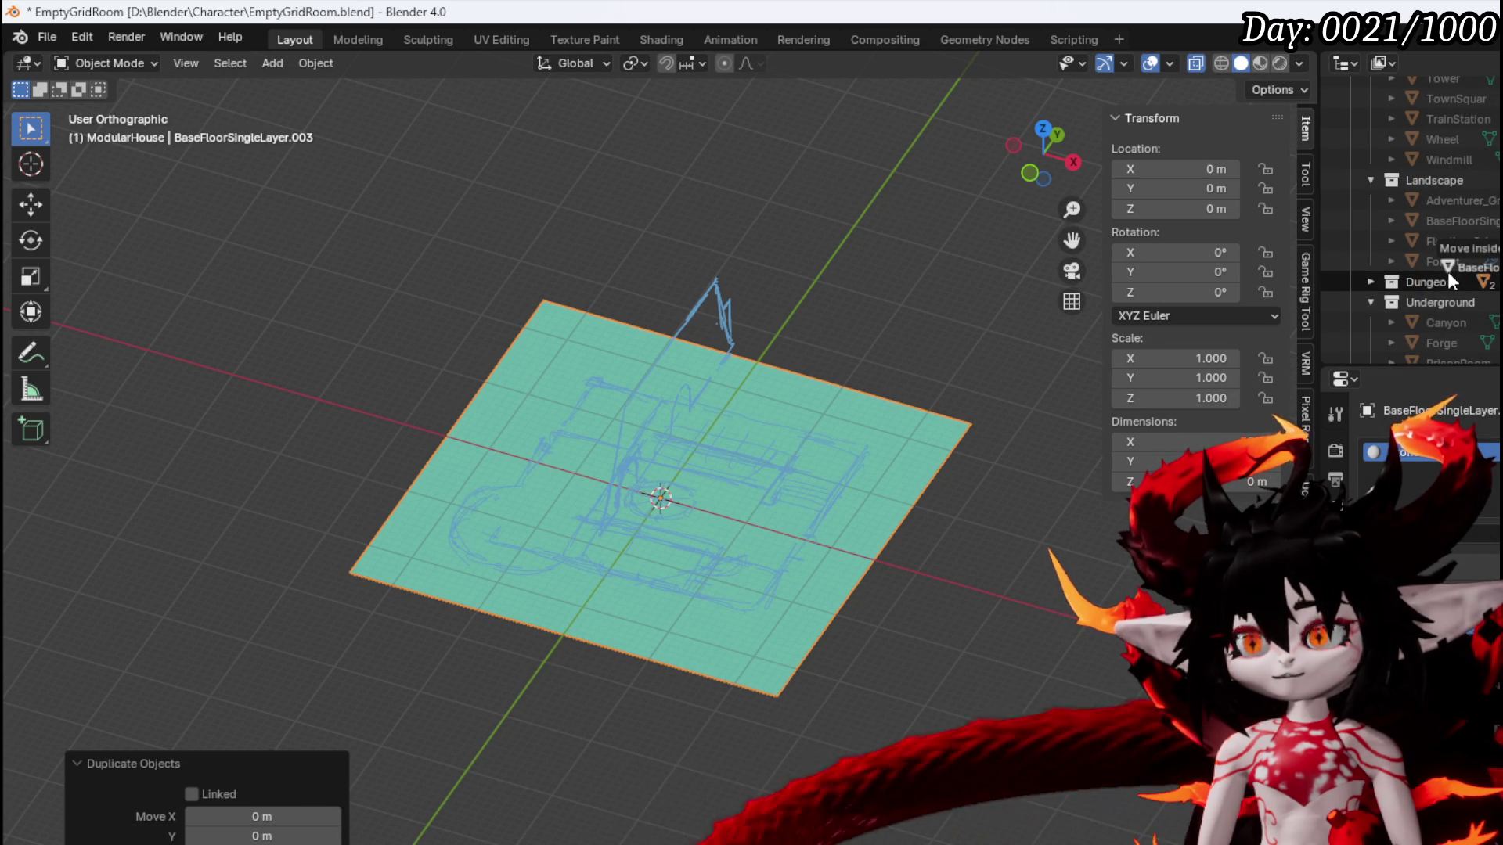
scroll(1448, 271, "up", 3)
mouse_move(1448, 271)
left_mouse_down()
mouse_move(1434, 293)
mouse_move(1462, 293)
mouse_move(1449, 280)
left_mouse_up()
scroll(1433, 293, "down", 3)
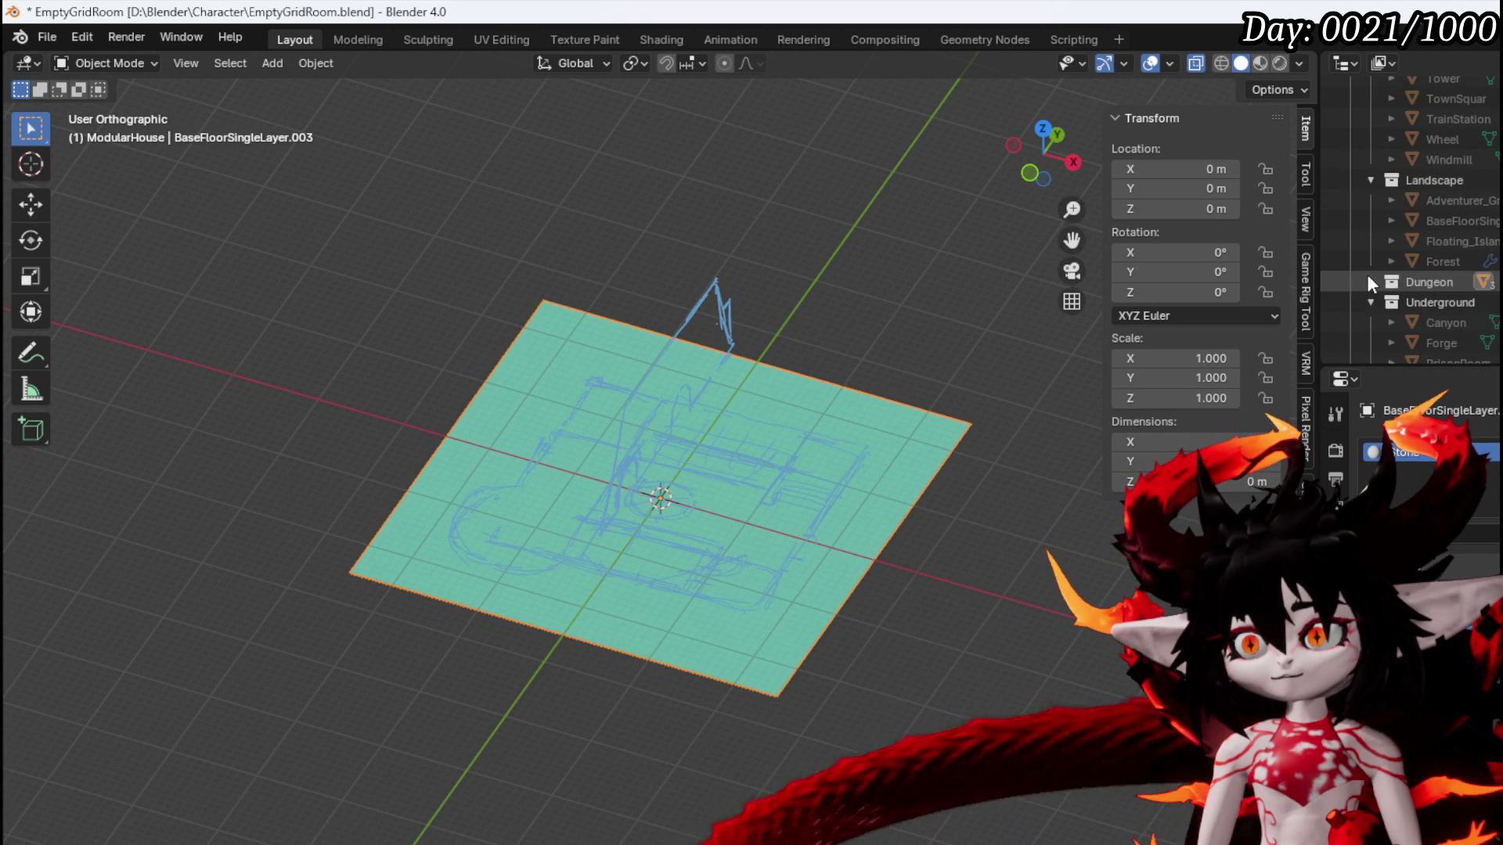
scroll(1449, 274, "up", 3)
scroll(1448, 221, "up", 10)
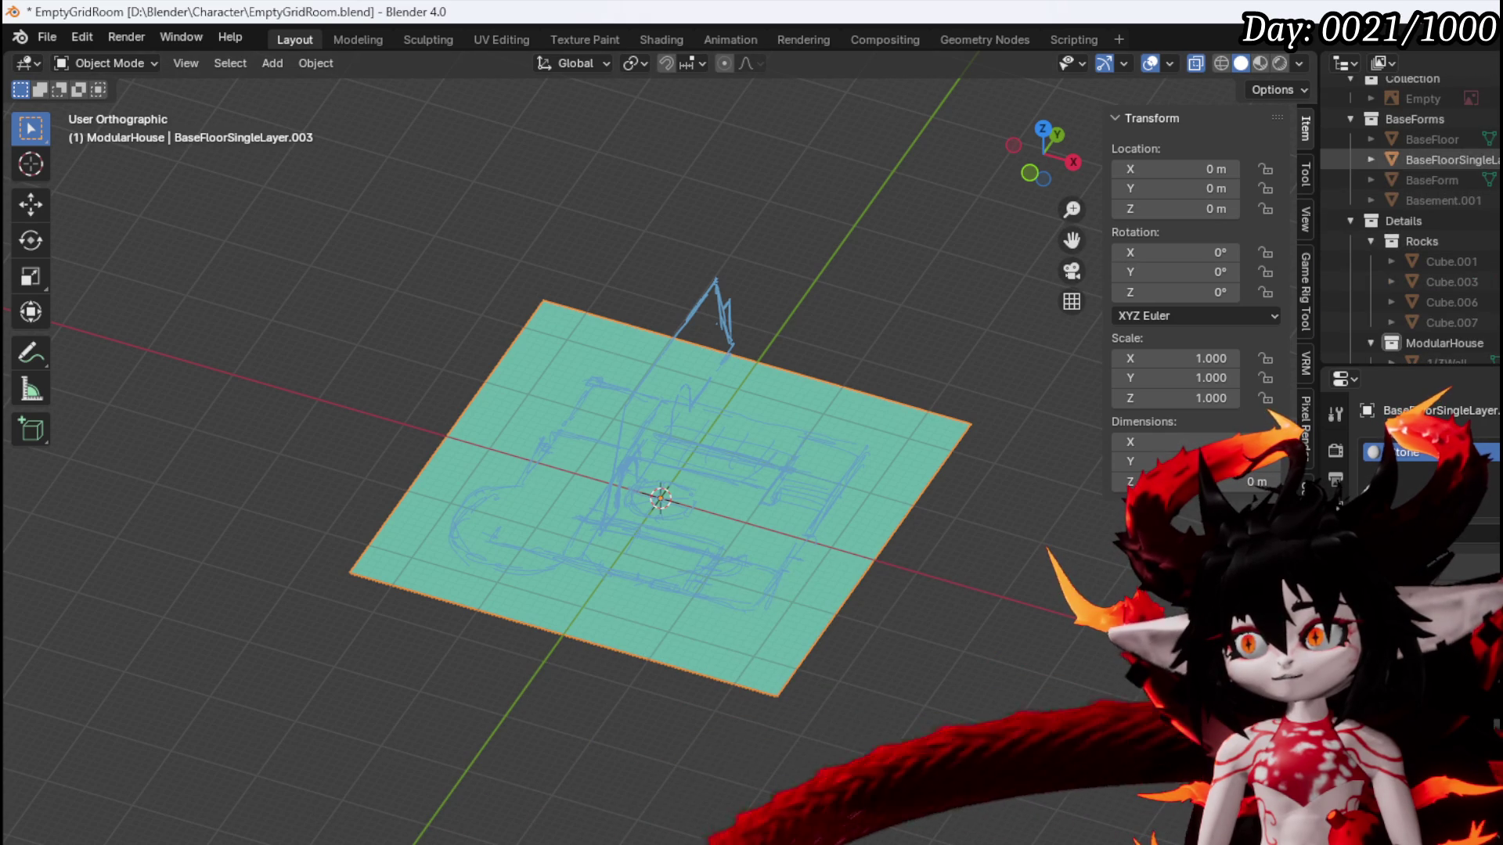
Orbit around the floor plane, then view it straight from above
left_click_drag(539, 343, 569, 340)
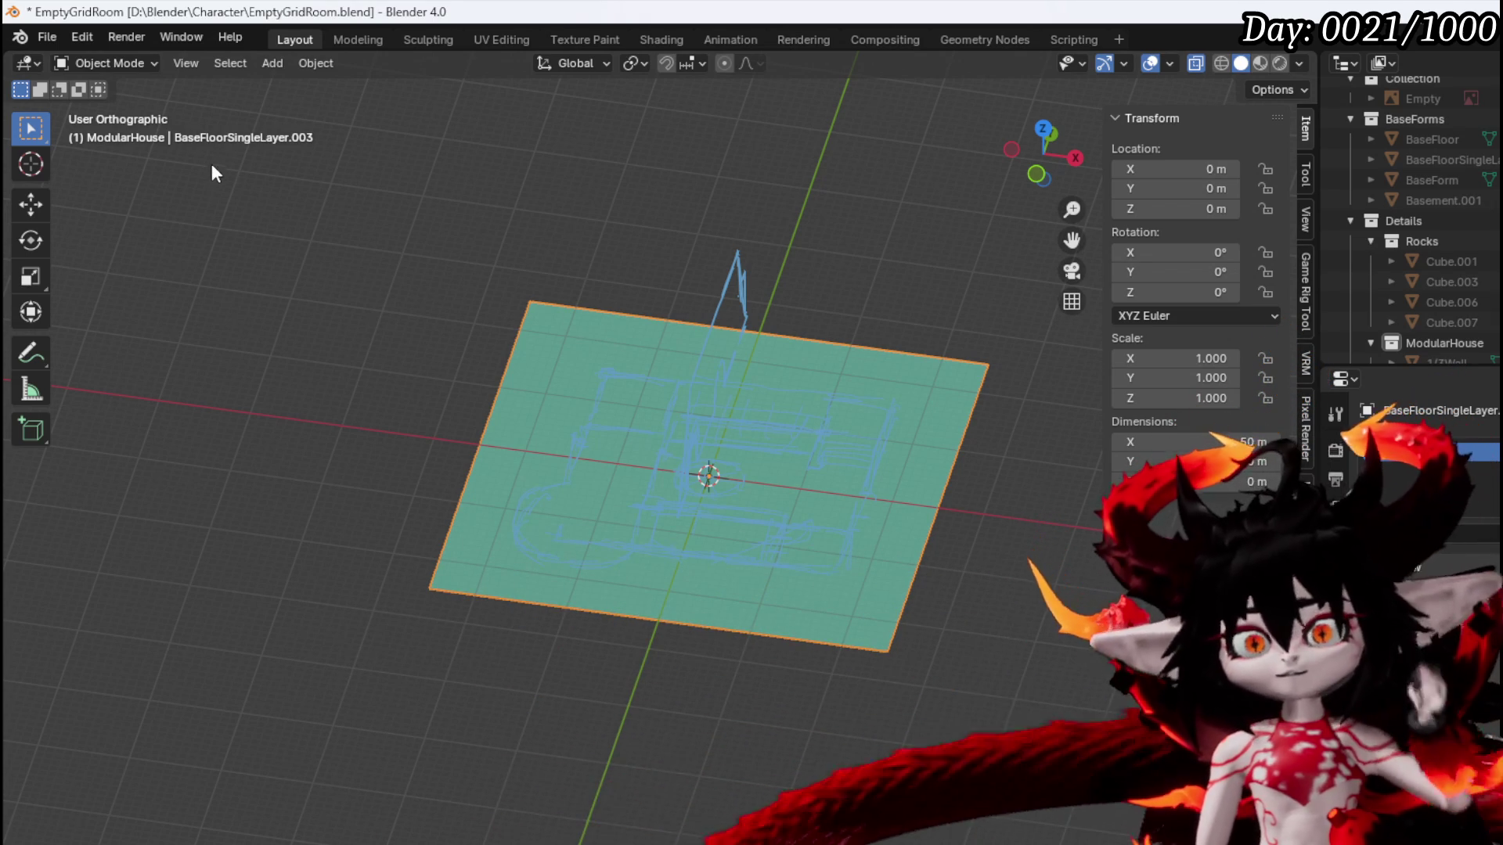
mouse_move(621, 321)
left_mouse_down()
mouse_move(866, 314)
mouse_move(691, 316)
mouse_move(738, 340)
left_mouse_up()
scroll(647, 339, "up", 2)
key("KP_7")
In Edit Mode, select the whole plane and subdivide it five times into a dense grid
left_click(100, 62)
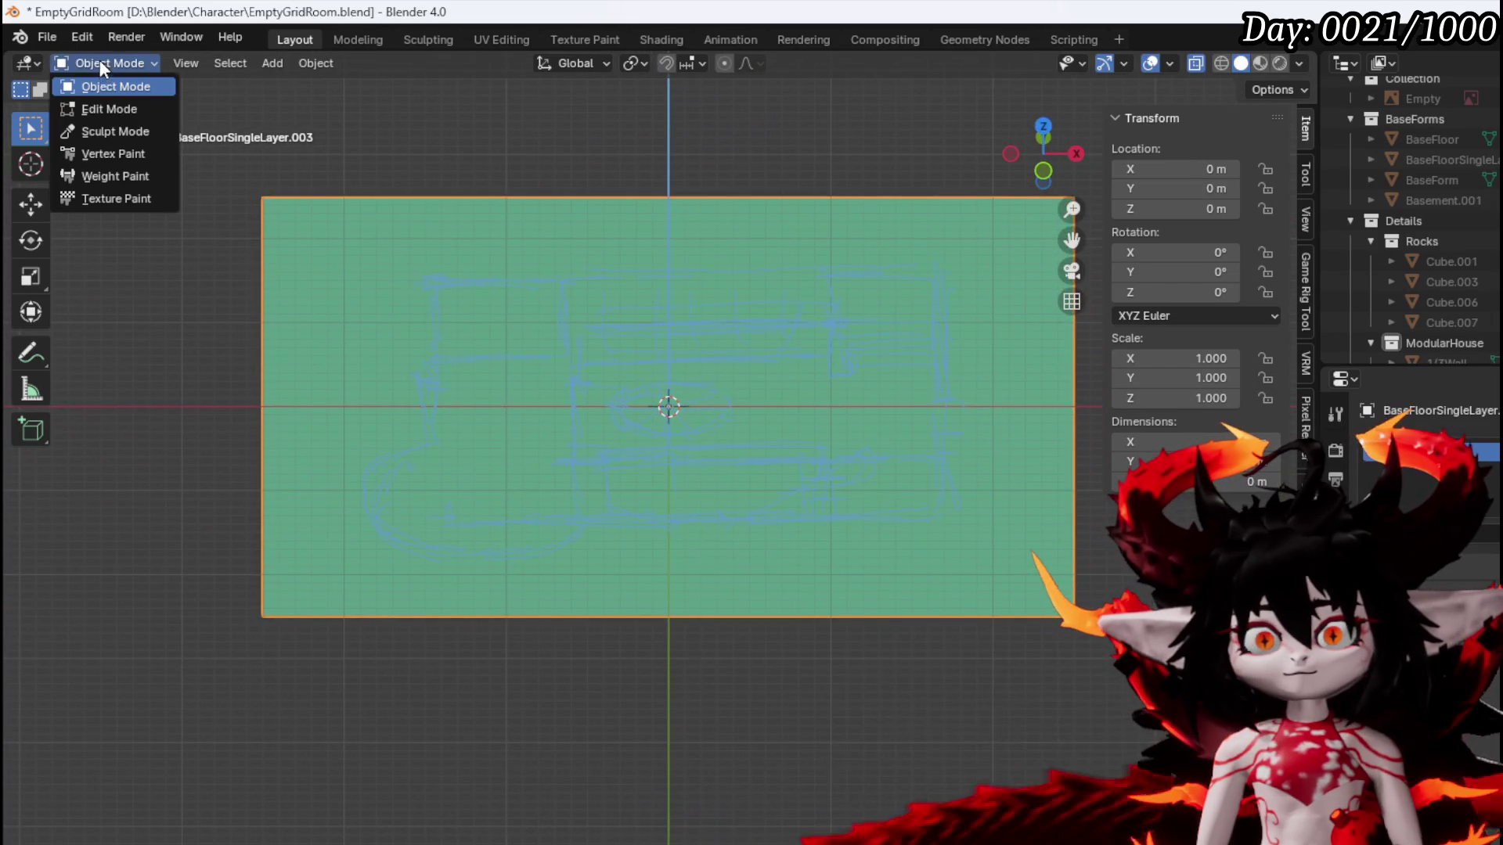
left_click(105, 103)
left_click_drag(506, 201, 511, 271)
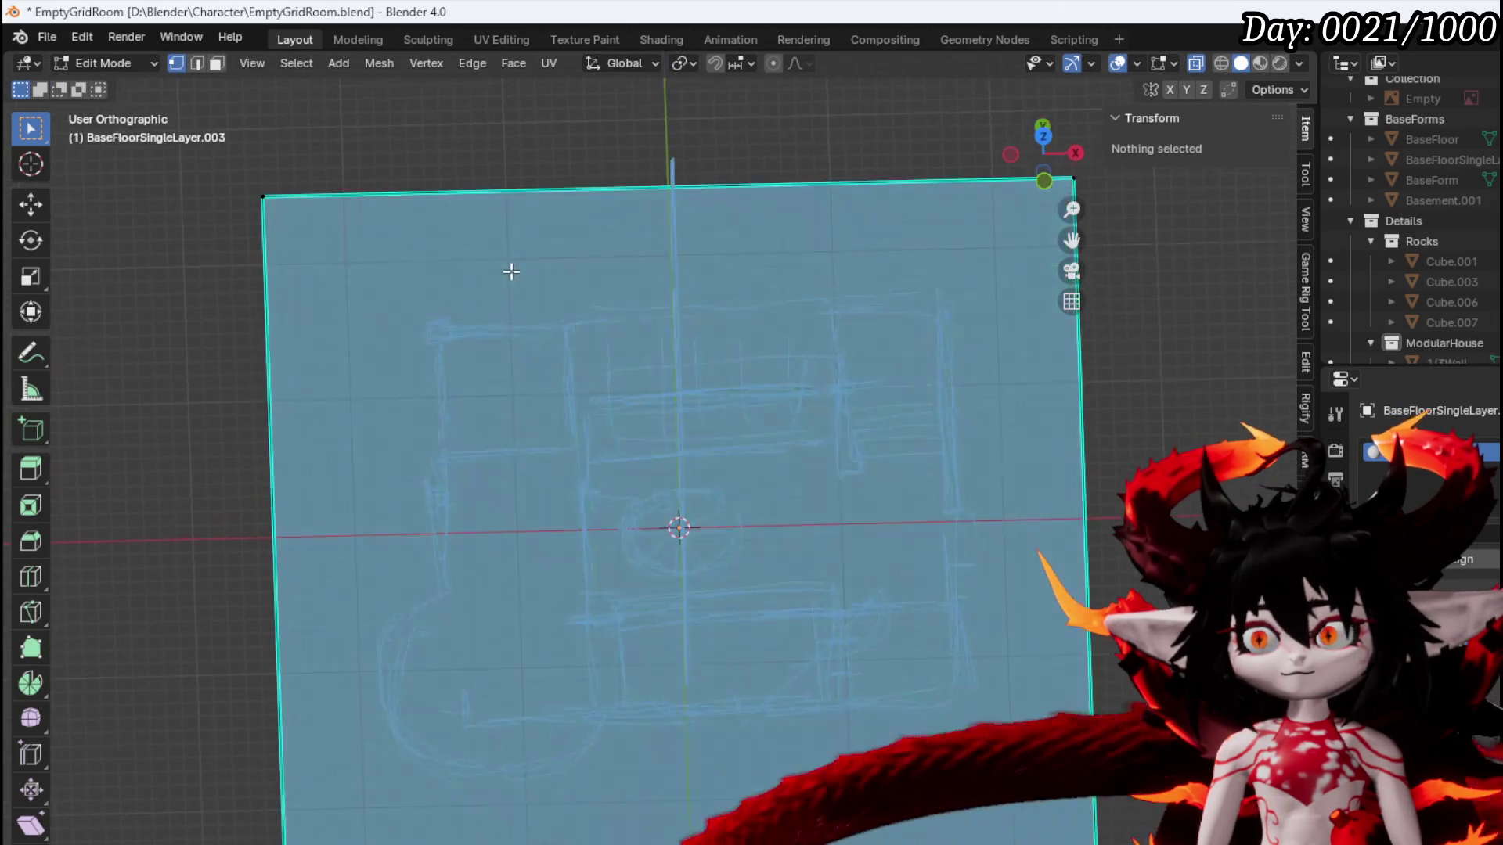
key("a")
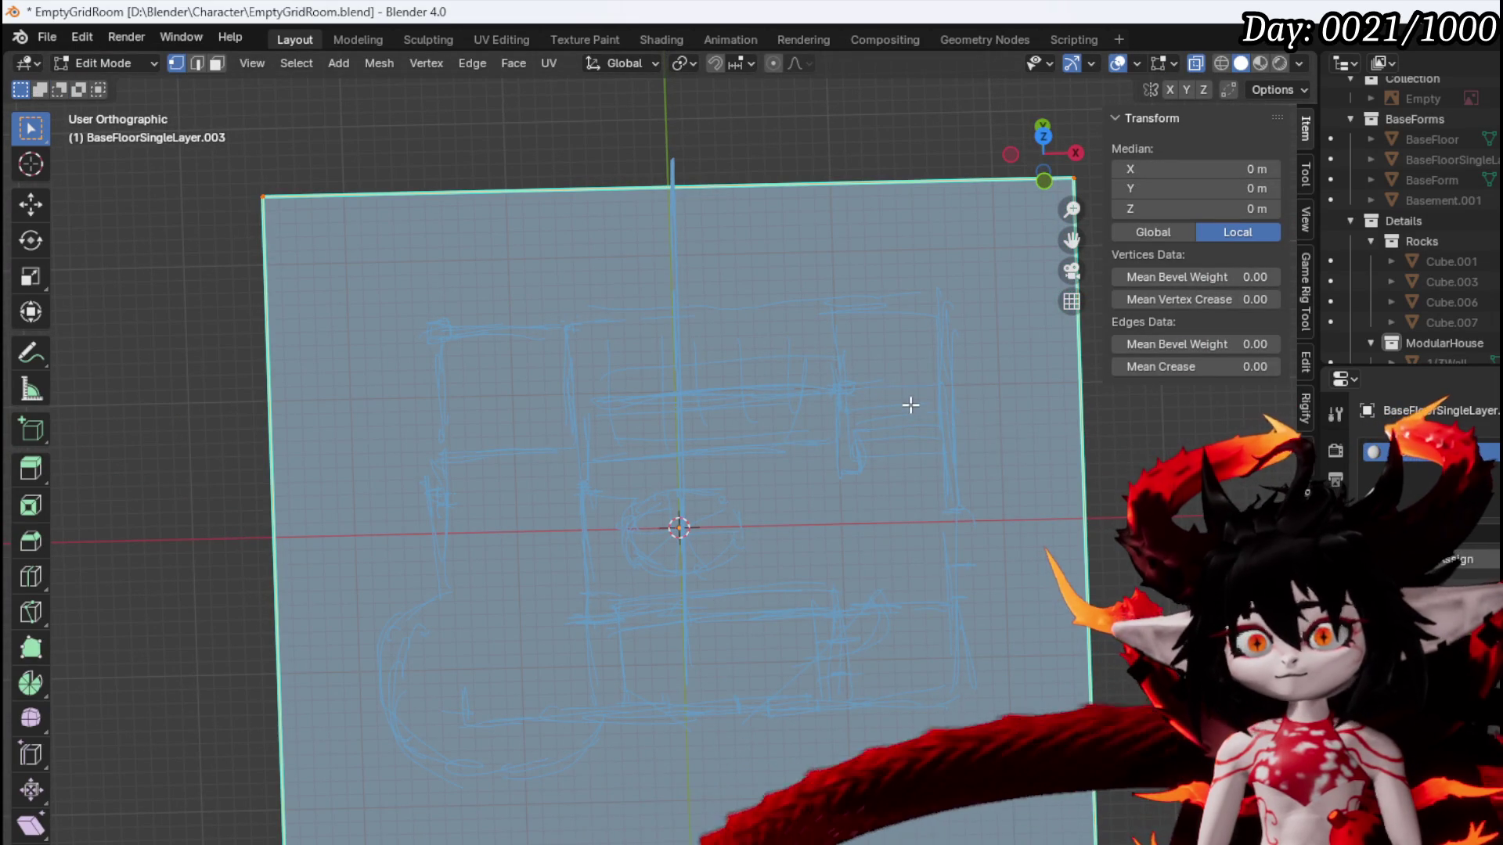
right_click(911, 406)
left_click(852, 446)
right_click(864, 439)
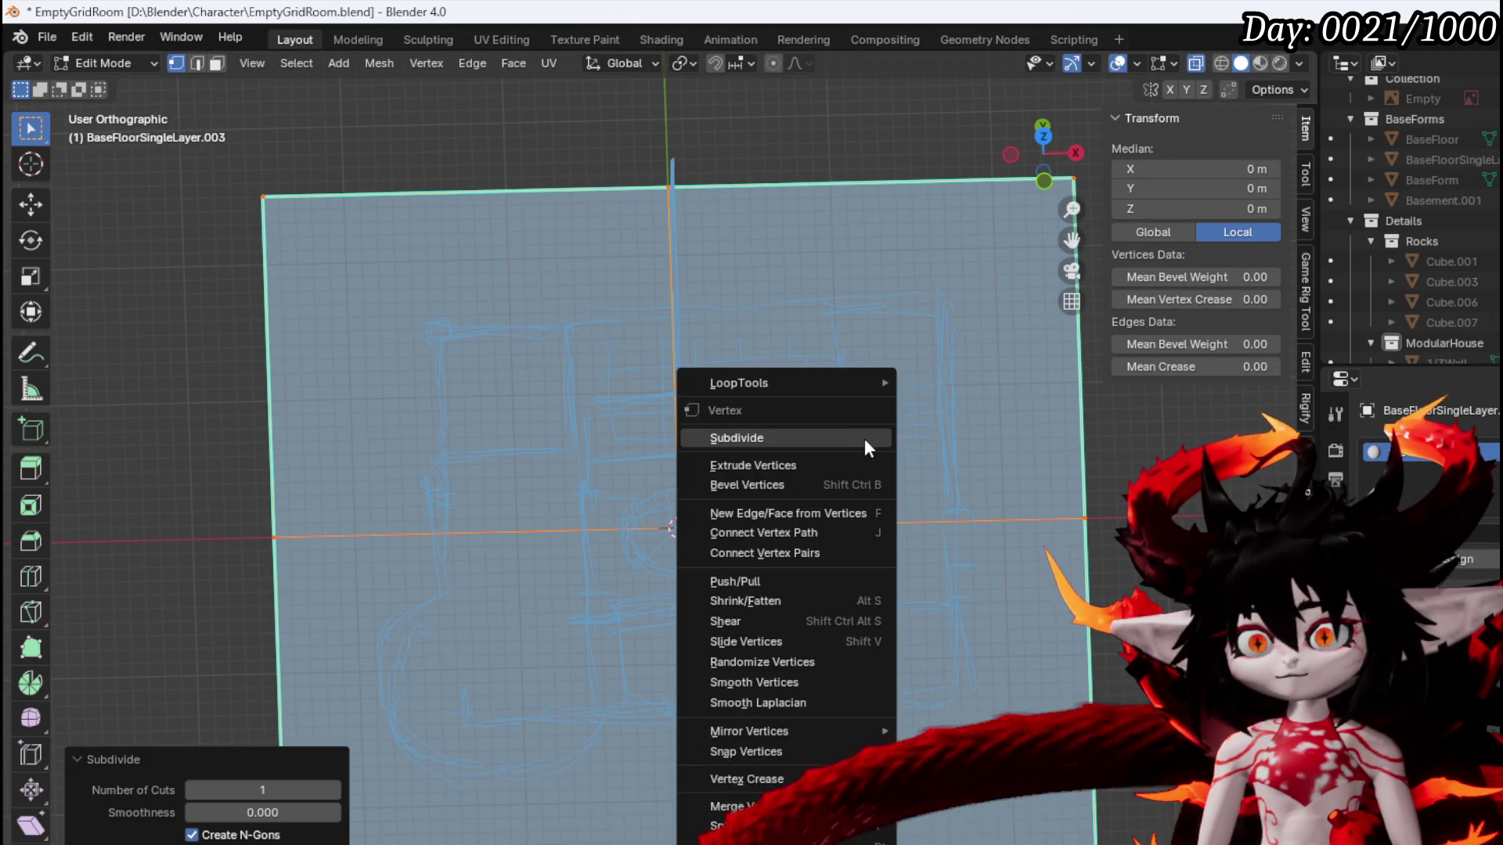
left_click(864, 438)
right_click(864, 438)
left_click(864, 438)
right_click(860, 433)
left_click(859, 432)
mouse_move(810, 422)
left_mouse_down()
mouse_move(861, 367)
mouse_move(973, 308)
mouse_move(783, 382)
mouse_move(857, 353)
mouse_move(791, 376)
mouse_move(504, 368)
left_mouse_up()
right_click(783, 381)
left_click(785, 382)
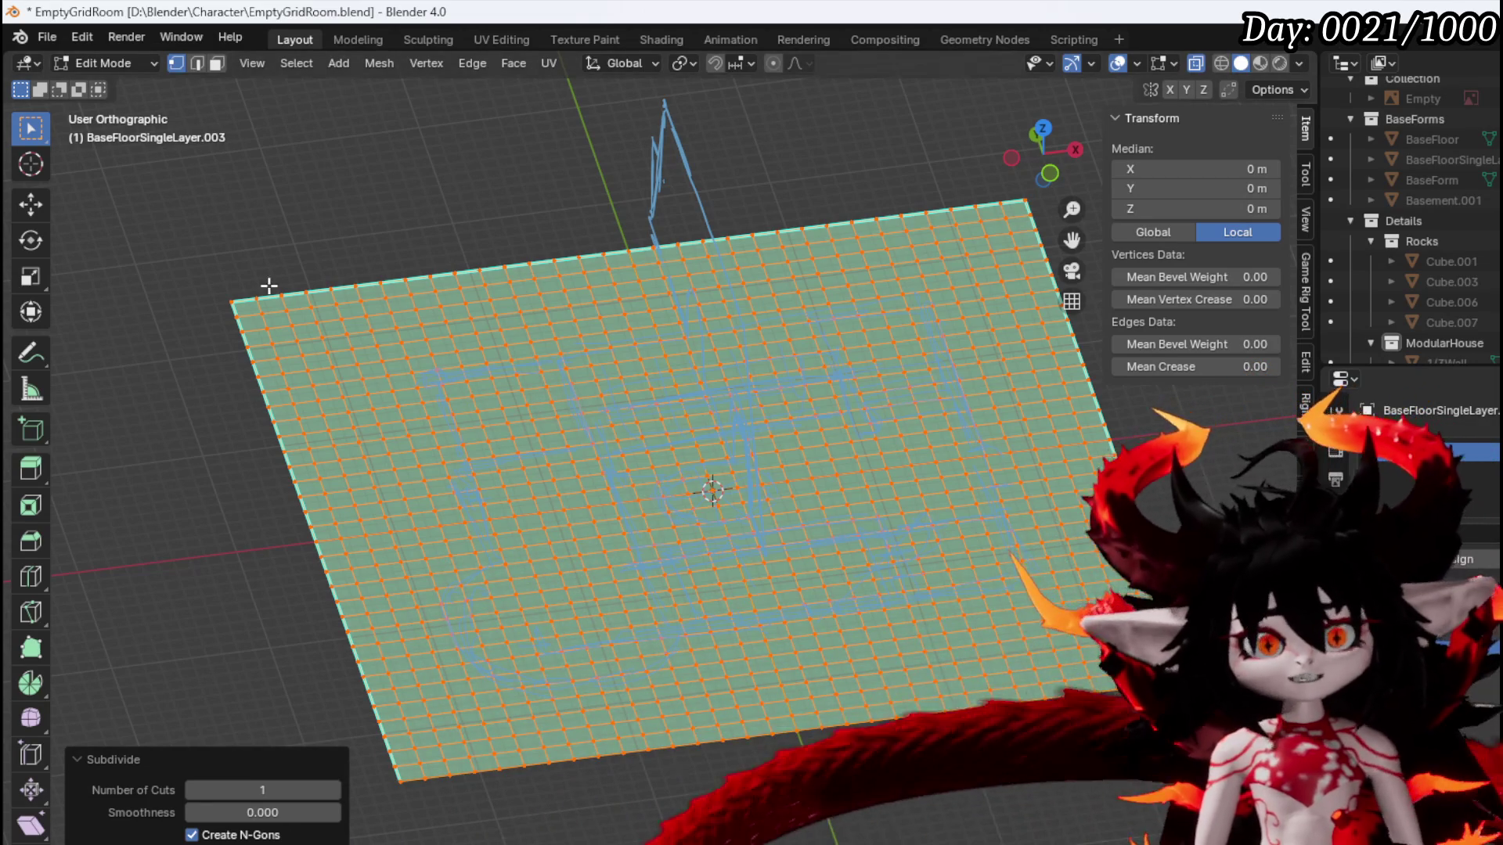
Save the blend file and switch the floor to Sculpt Mode
left_click(48, 38)
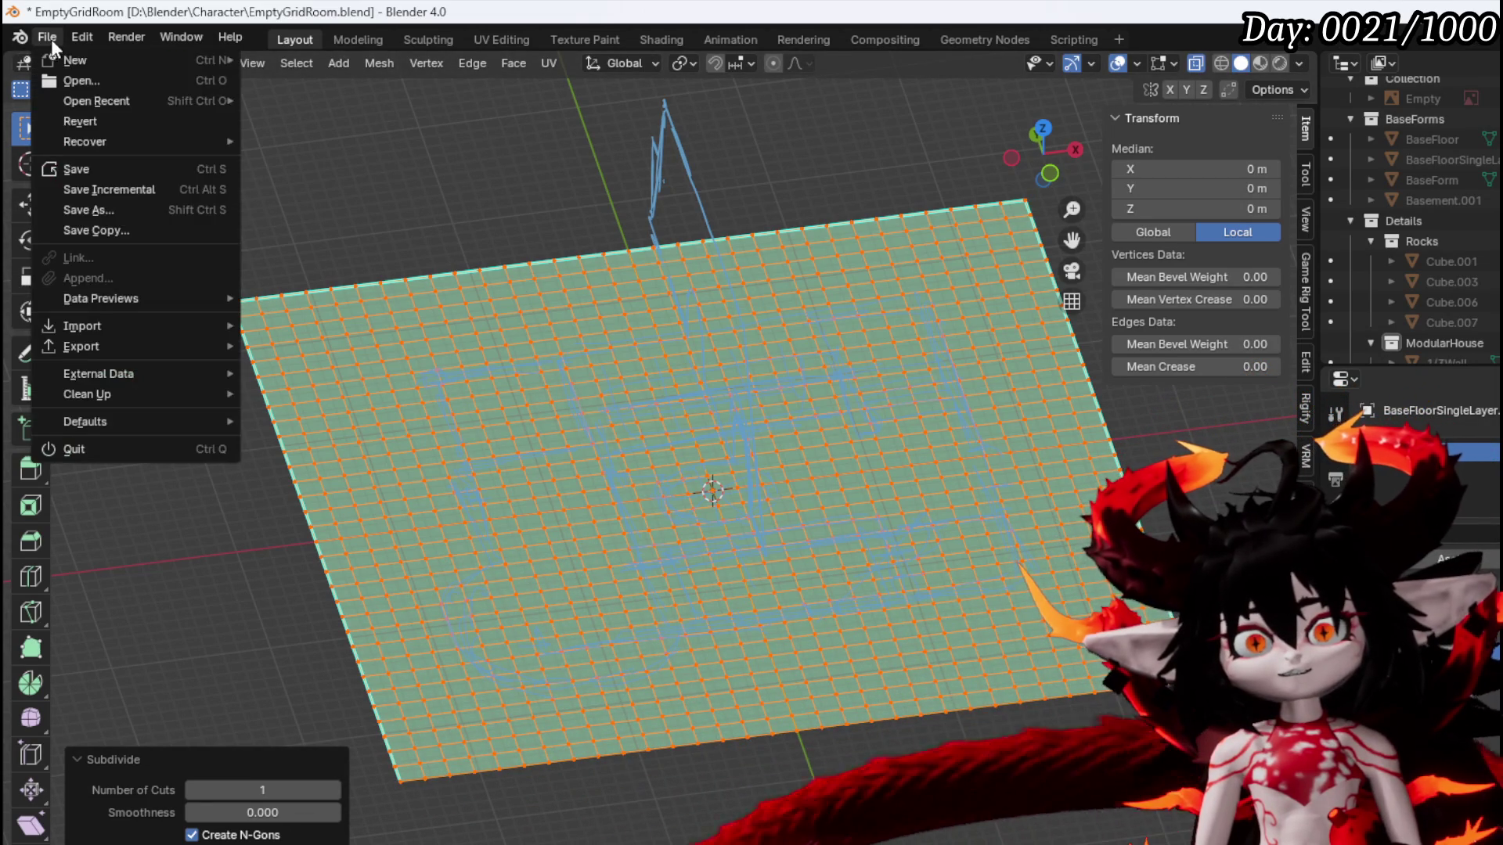
left_click(88, 169)
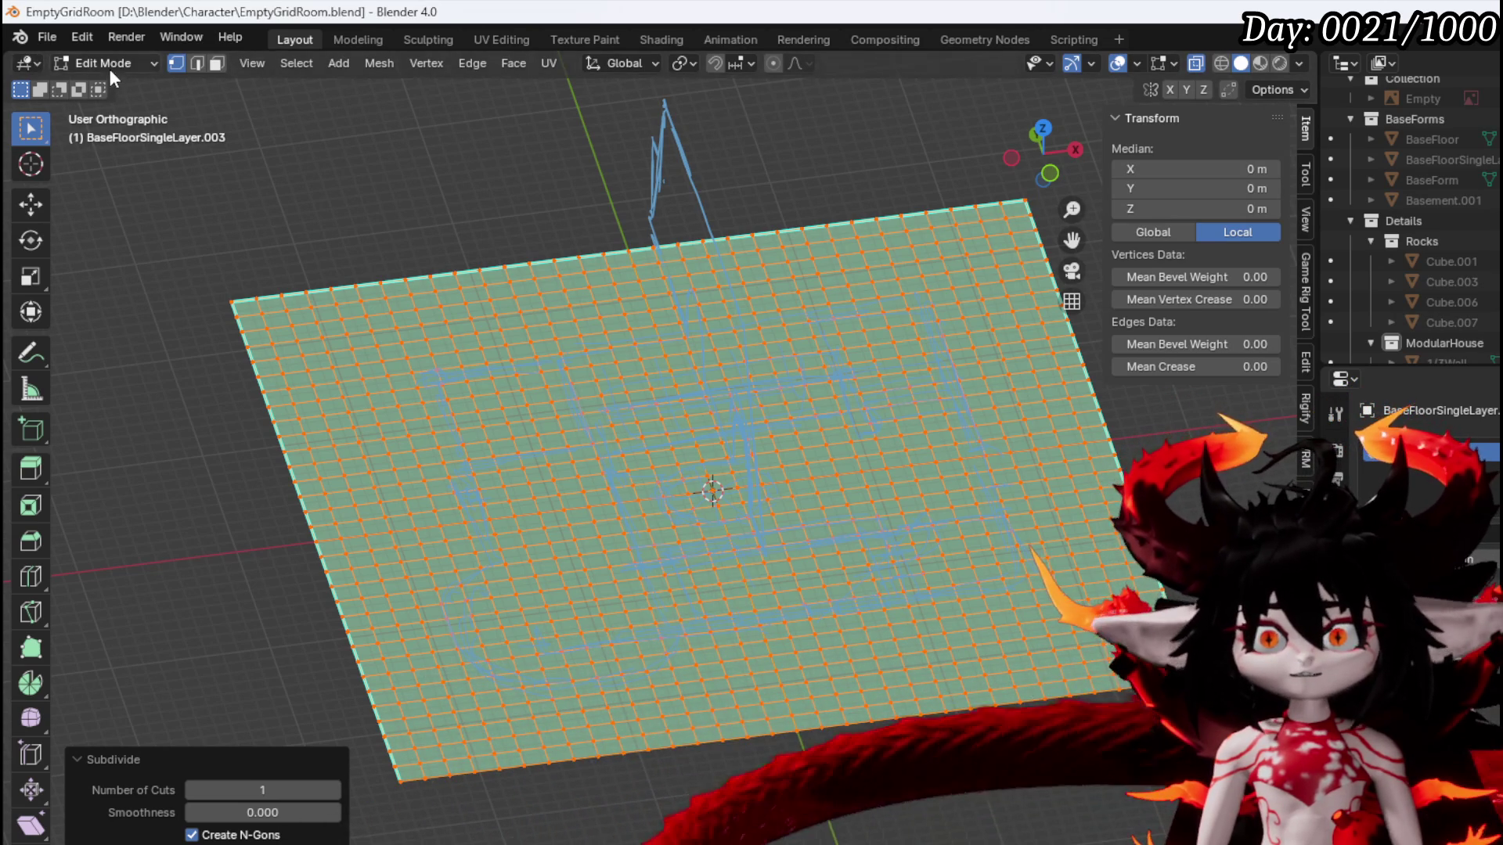
left_click(110, 66)
key("Return")
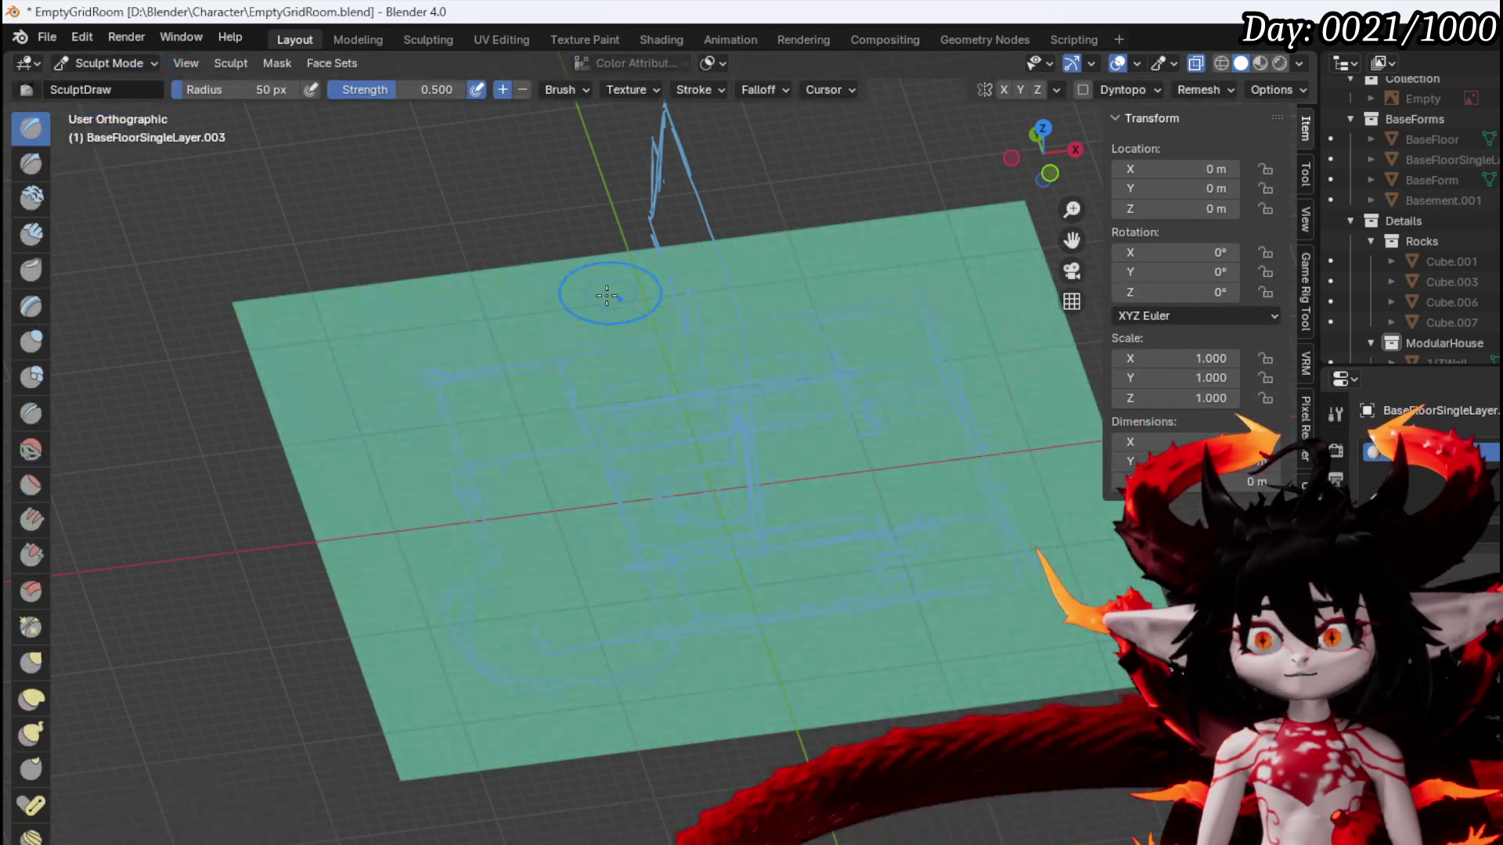
With the Inflate/Deflate brush at strength 0.667, raise bumps and hills across the floor
left_click(32, 341)
left_click_drag(378, 347, 486, 350)
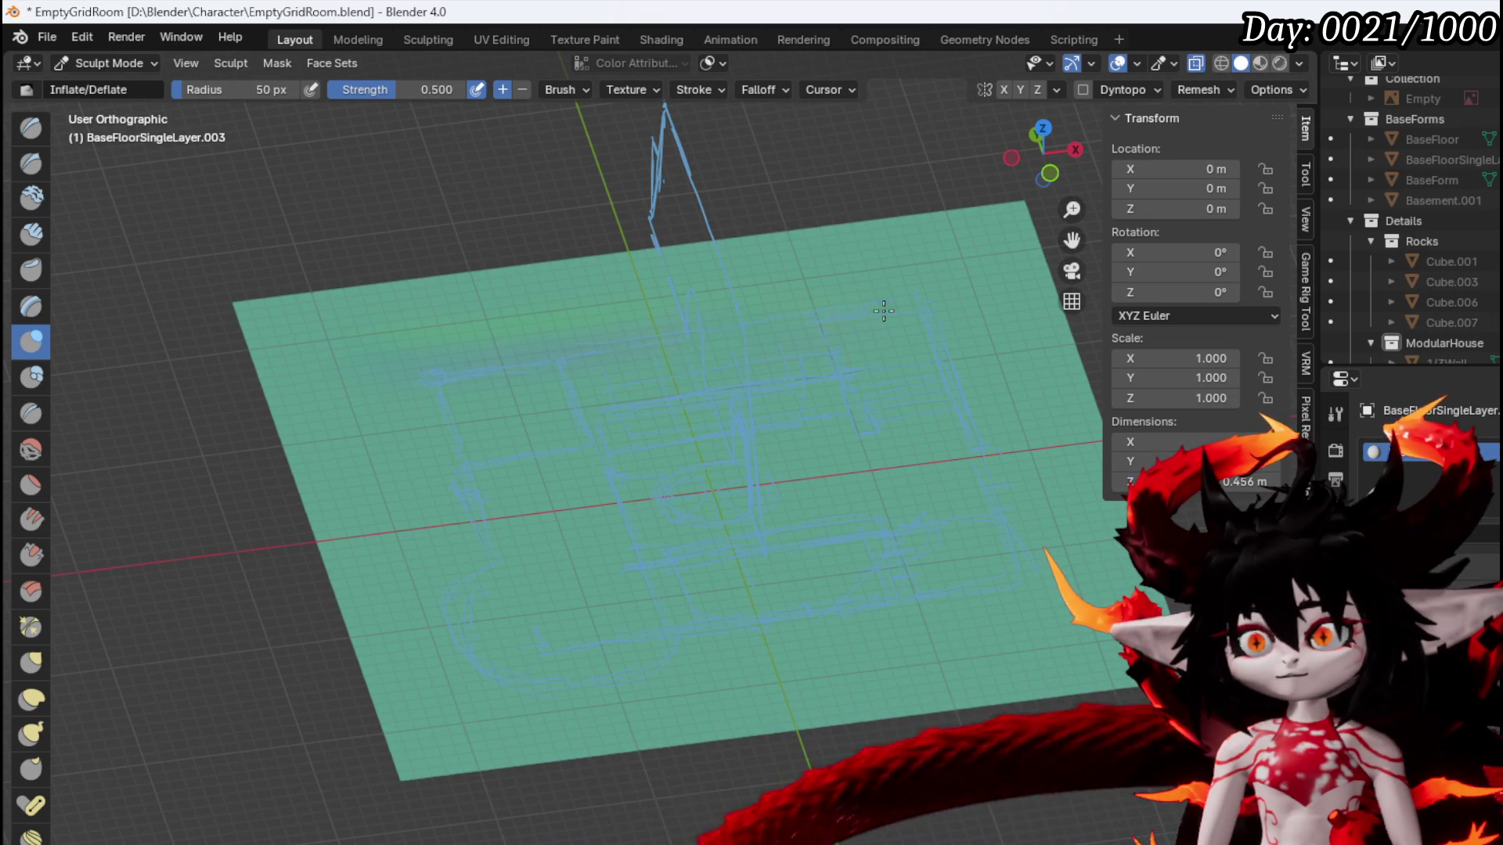
mouse_move(850, 334)
left_mouse_down()
mouse_move(938, 249)
mouse_move(711, 399)
left_mouse_up()
scroll(587, 426, "up", 2)
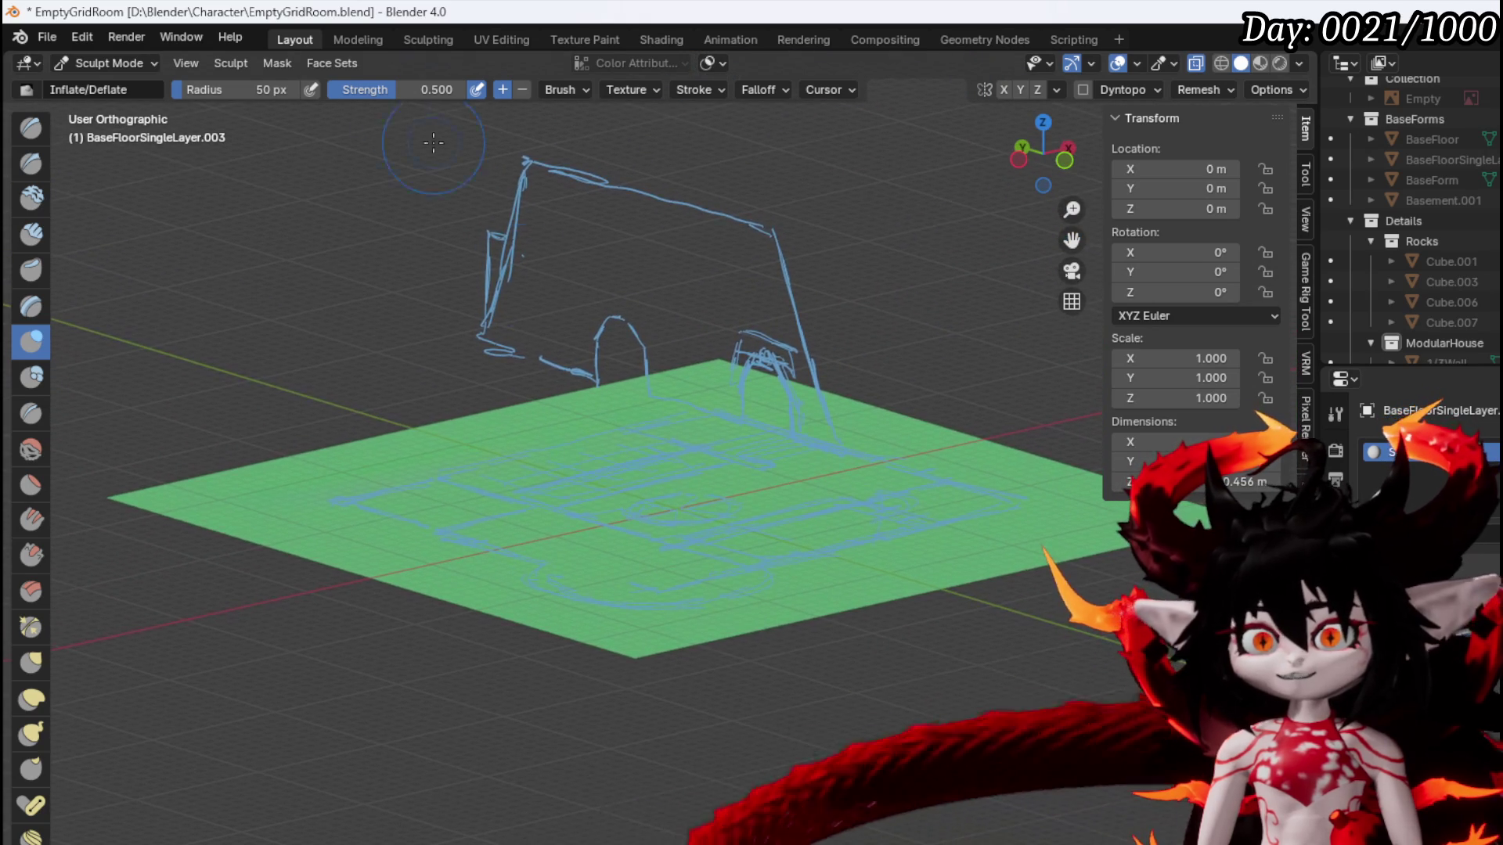
left_click_drag(393, 89, 416, 90)
left_click_drag(407, 485, 511, 446)
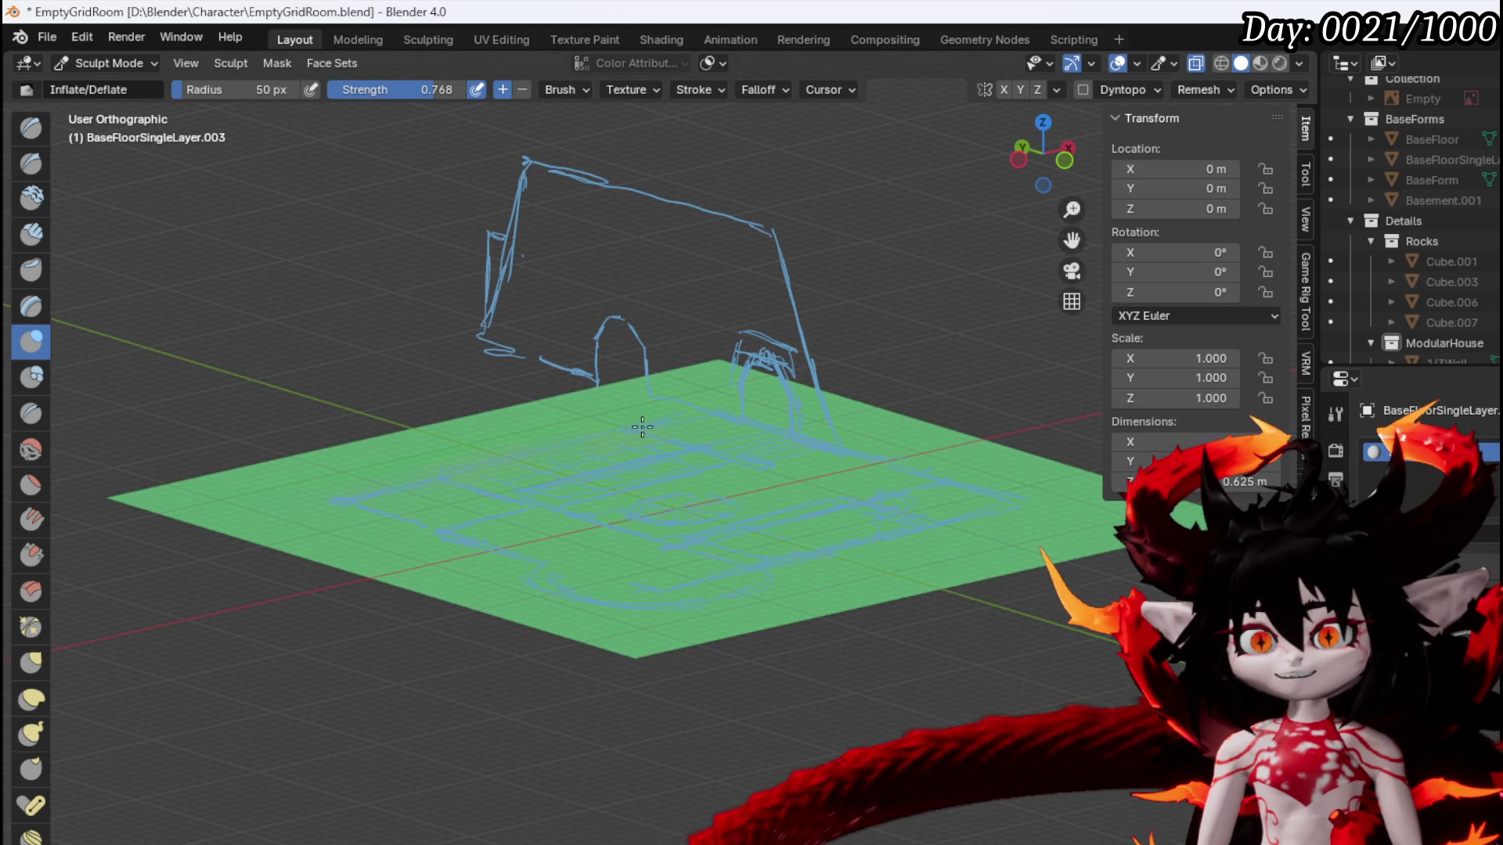
mouse_move(707, 405)
left_mouse_down()
mouse_move(817, 409)
mouse_move(989, 523)
left_mouse_up()
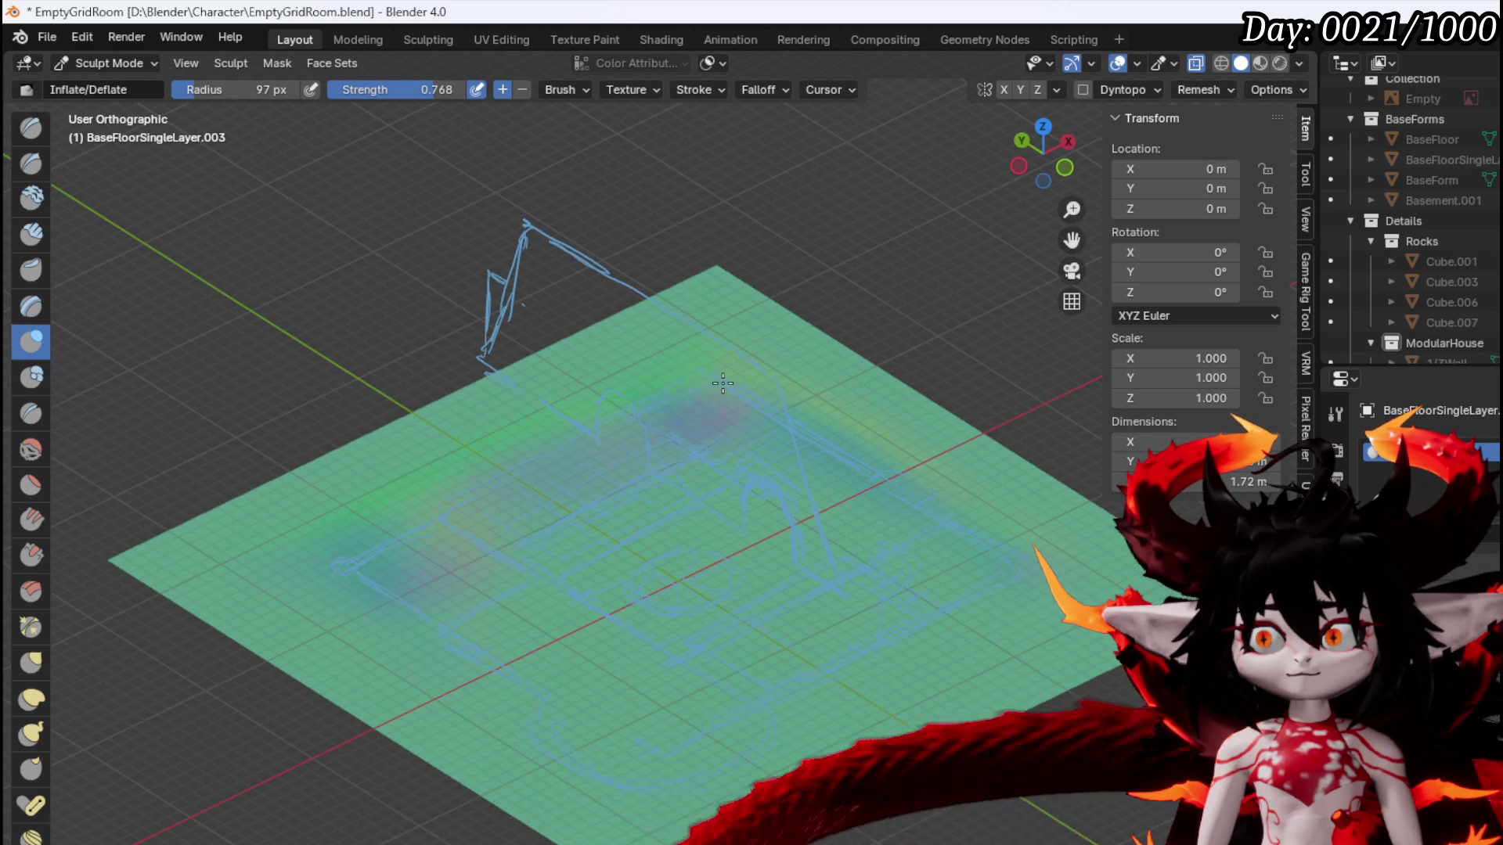
Turn off X-ray and inspect the hilly floor from several angles
scroll(710, 362, "down", 3)
mouse_move(710, 362)
left_mouse_down()
mouse_move(882, 496)
mouse_move(804, 540)
left_mouse_up()
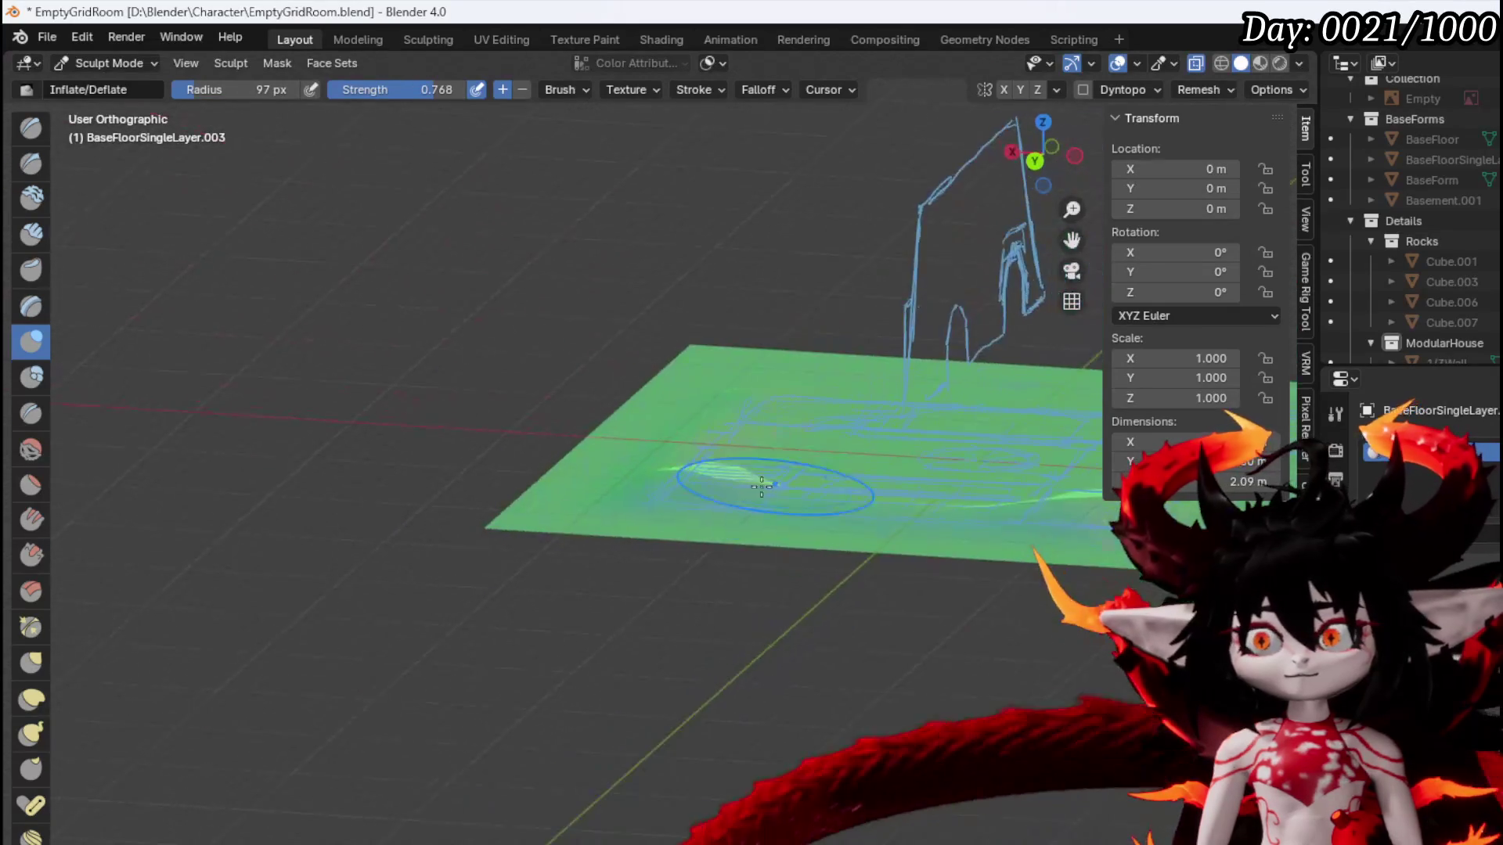
scroll(670, 462, "up", 3)
scroll(669, 462, "up", 5)
mouse_move(689, 469)
left_mouse_down()
mouse_move(844, 426)
mouse_move(717, 396)
mouse_move(652, 427)
mouse_move(706, 576)
mouse_move(565, 608)
left_mouse_up()
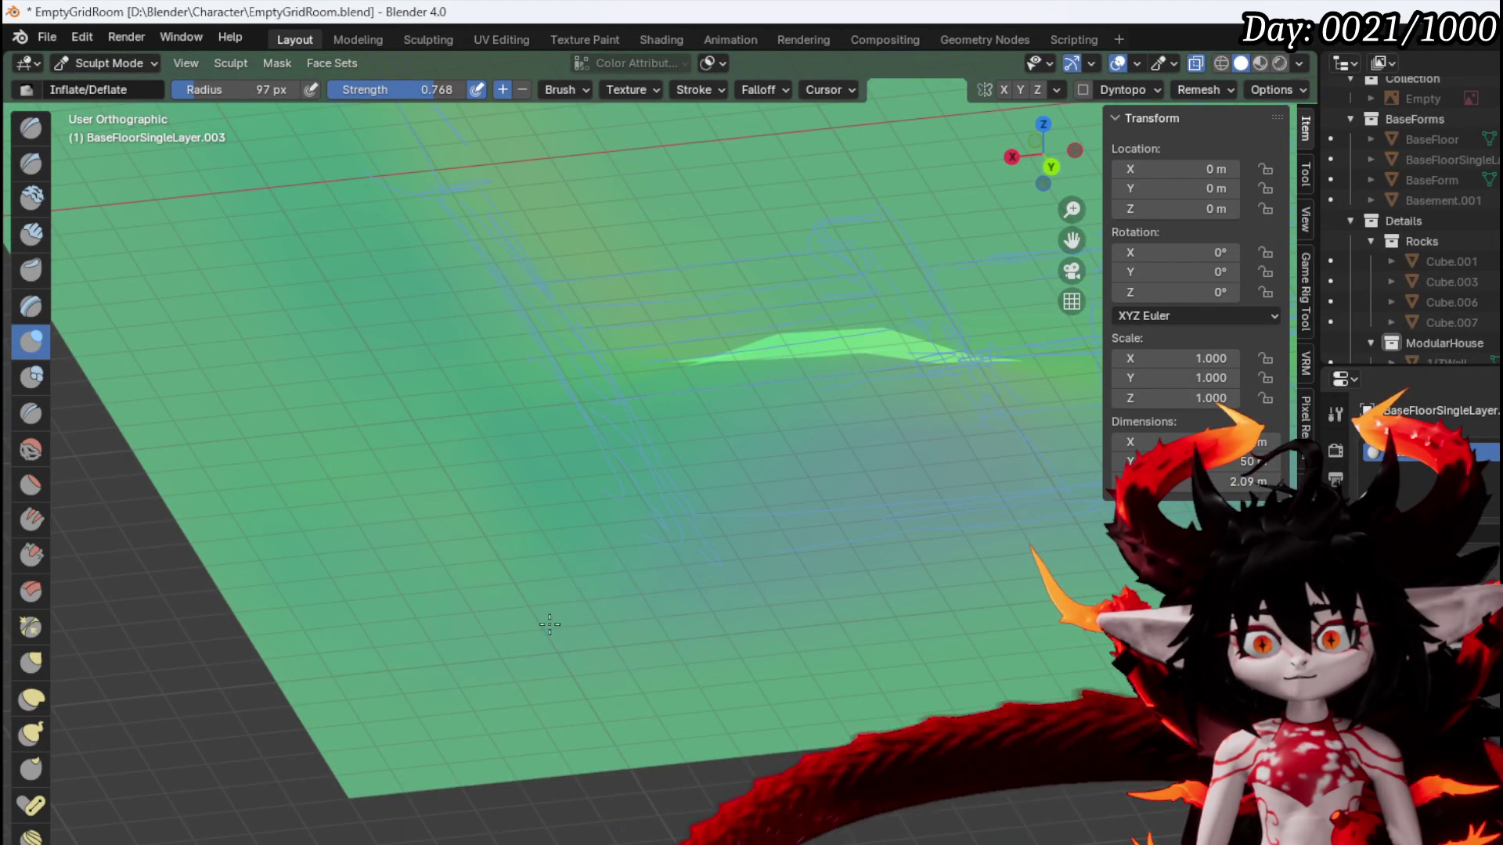
mouse_move(859, 611)
left_mouse_down()
mouse_move(865, 587)
mouse_move(392, 610)
mouse_move(400, 544)
mouse_move(631, 577)
mouse_move(607, 547)
mouse_move(889, 537)
mouse_move(559, 527)
left_mouse_up()
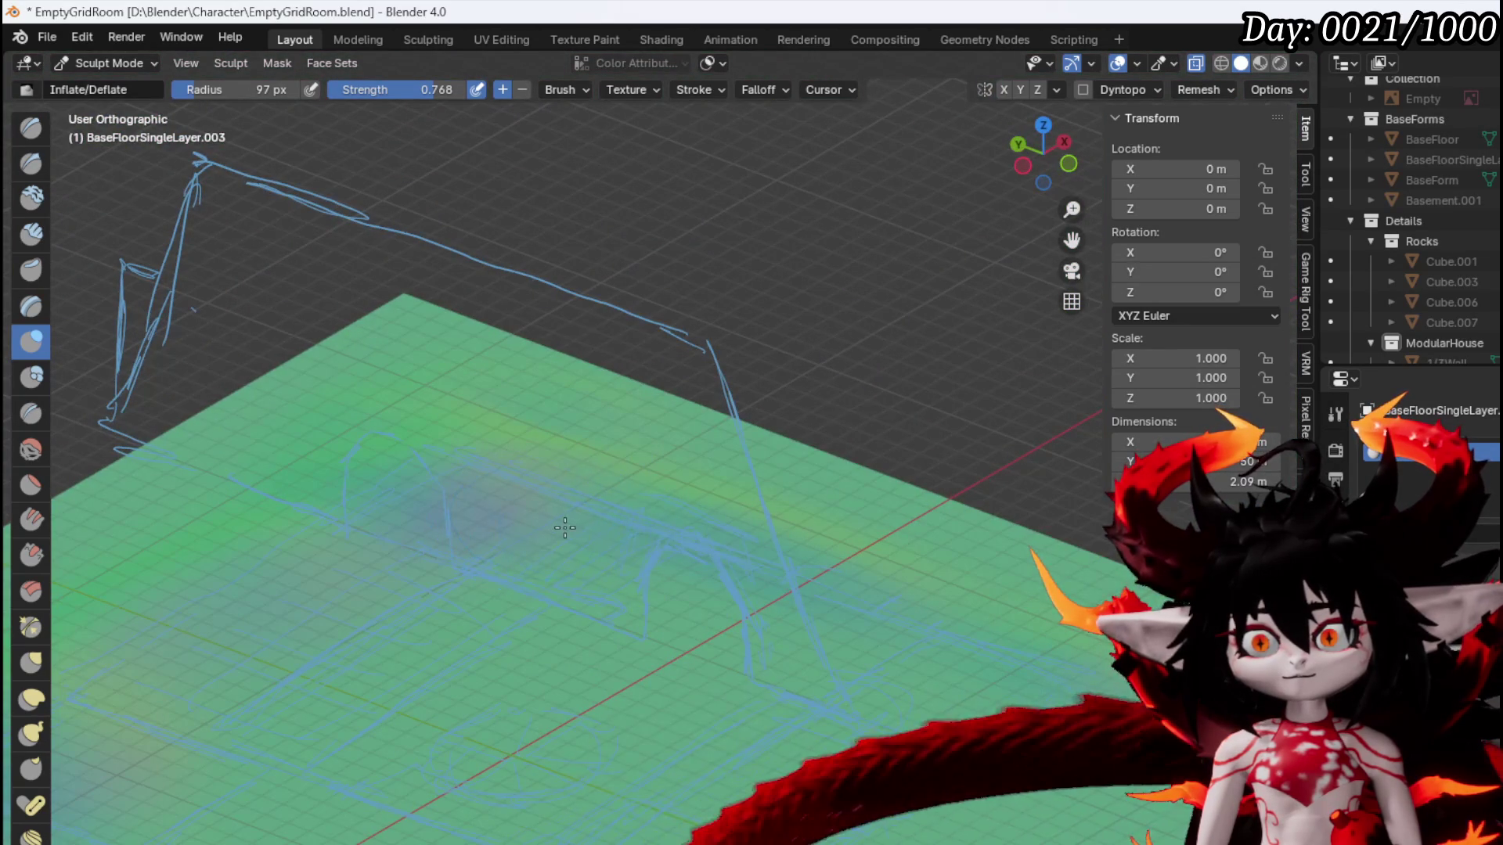
left_click_drag(661, 532, 541, 478)
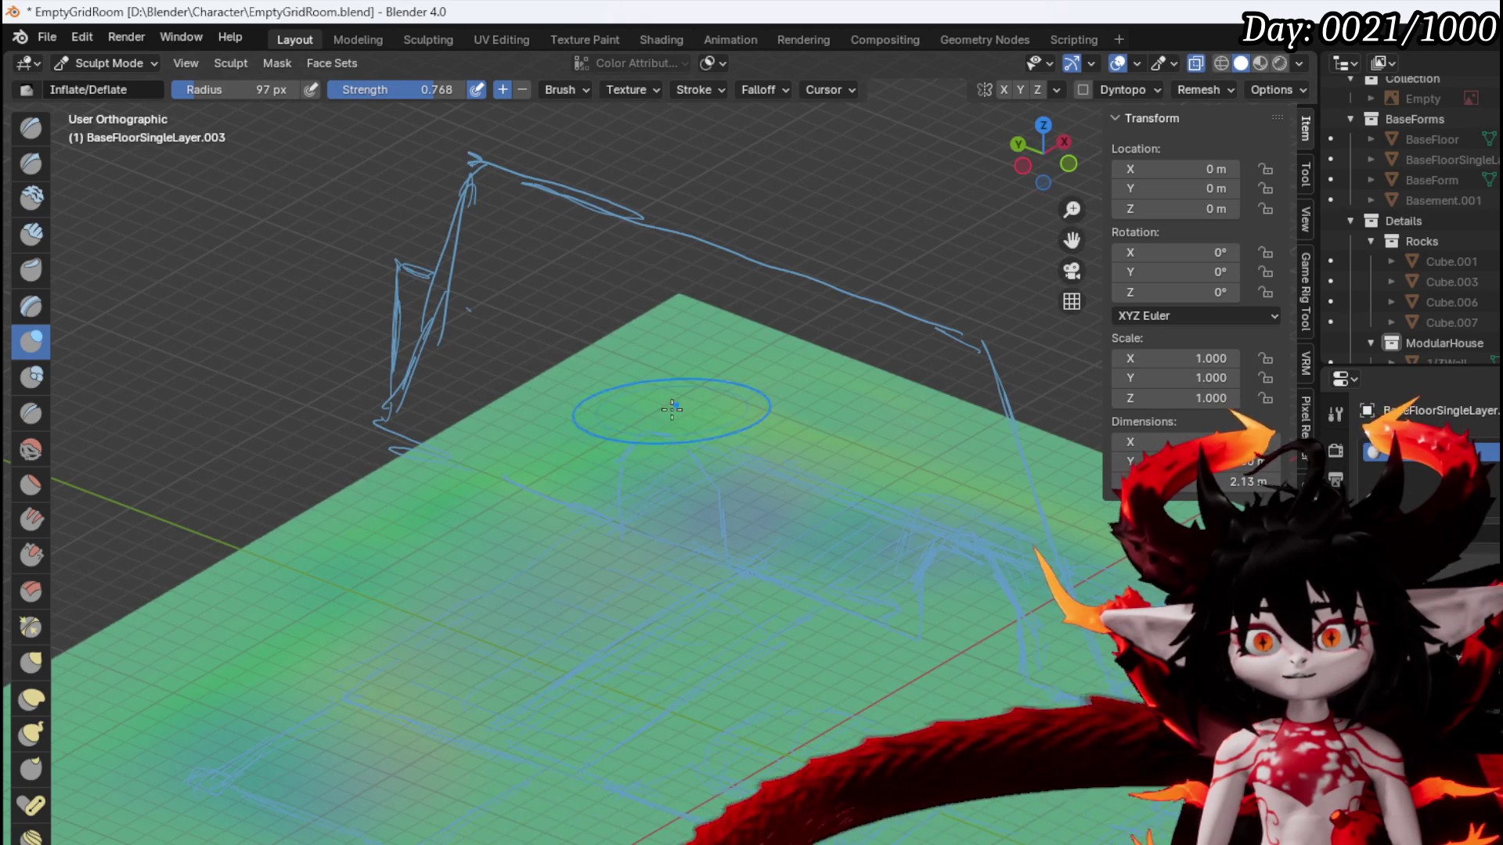
left_click_drag(820, 454, 388, 403)
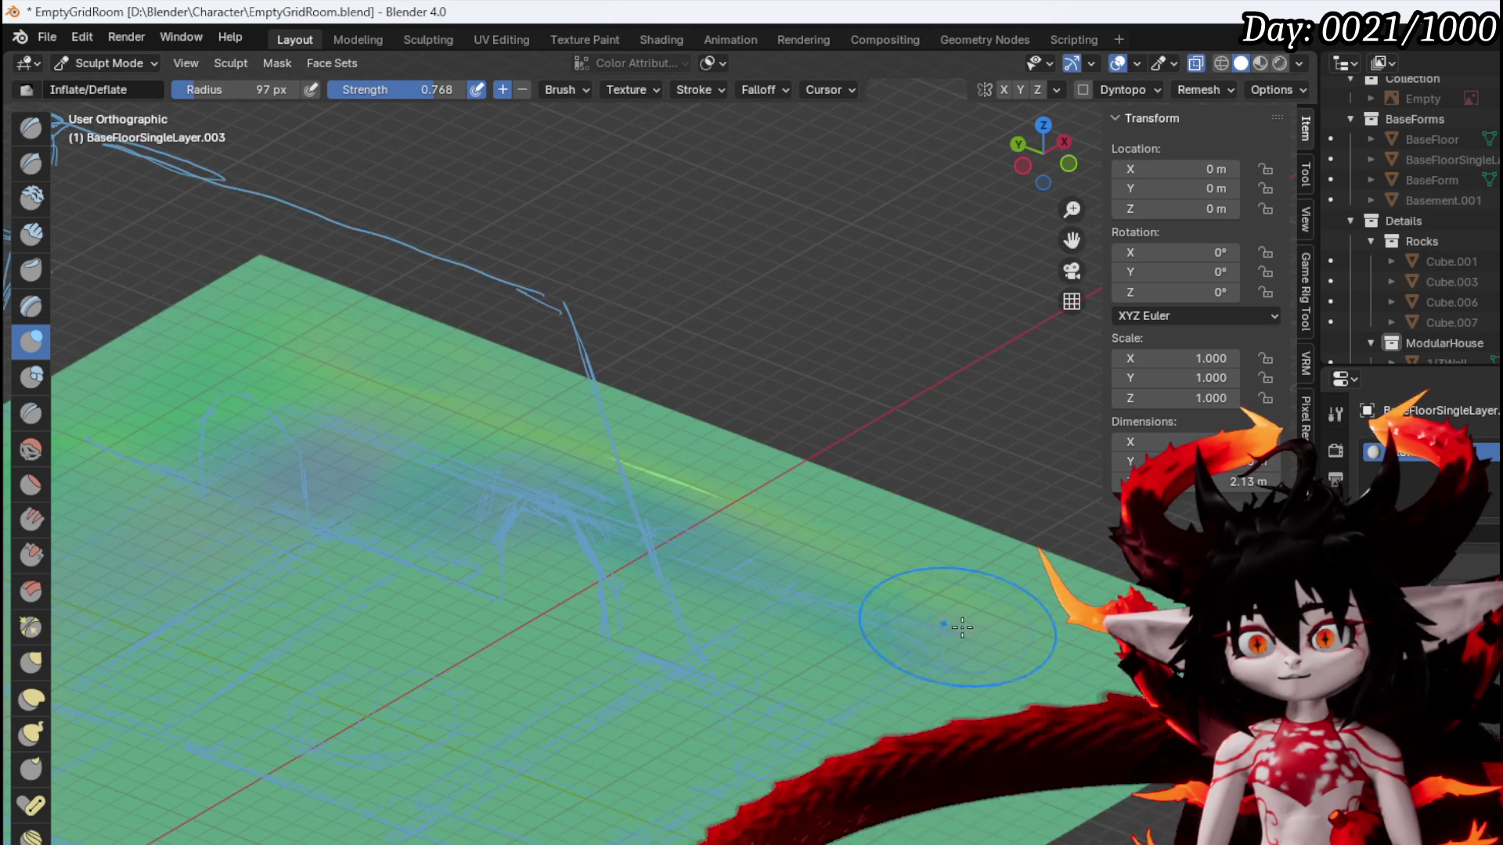
left_click(1191, 66)
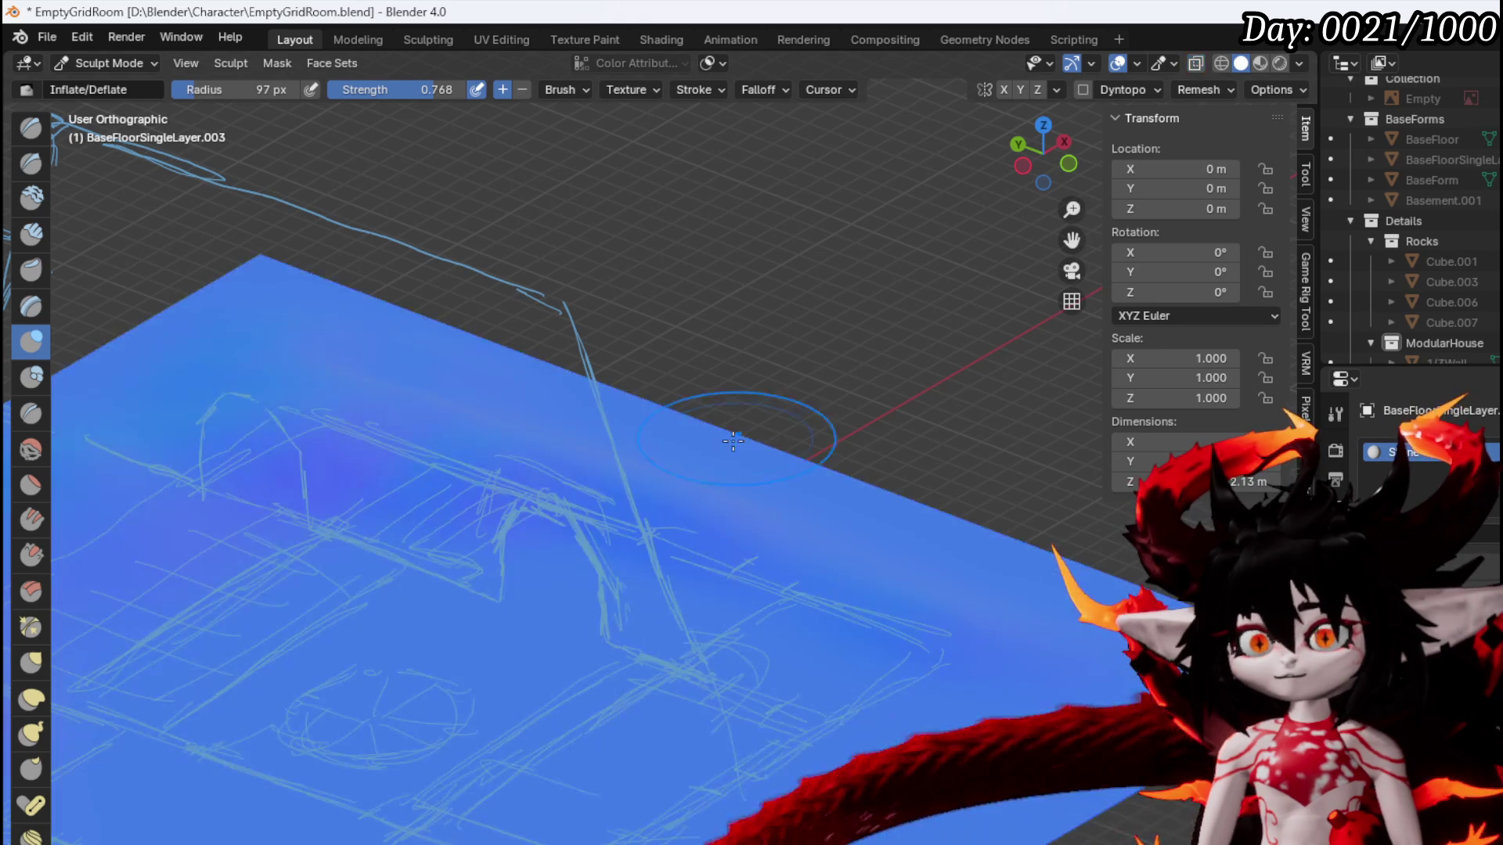
left_click_drag(610, 463, 454, 513)
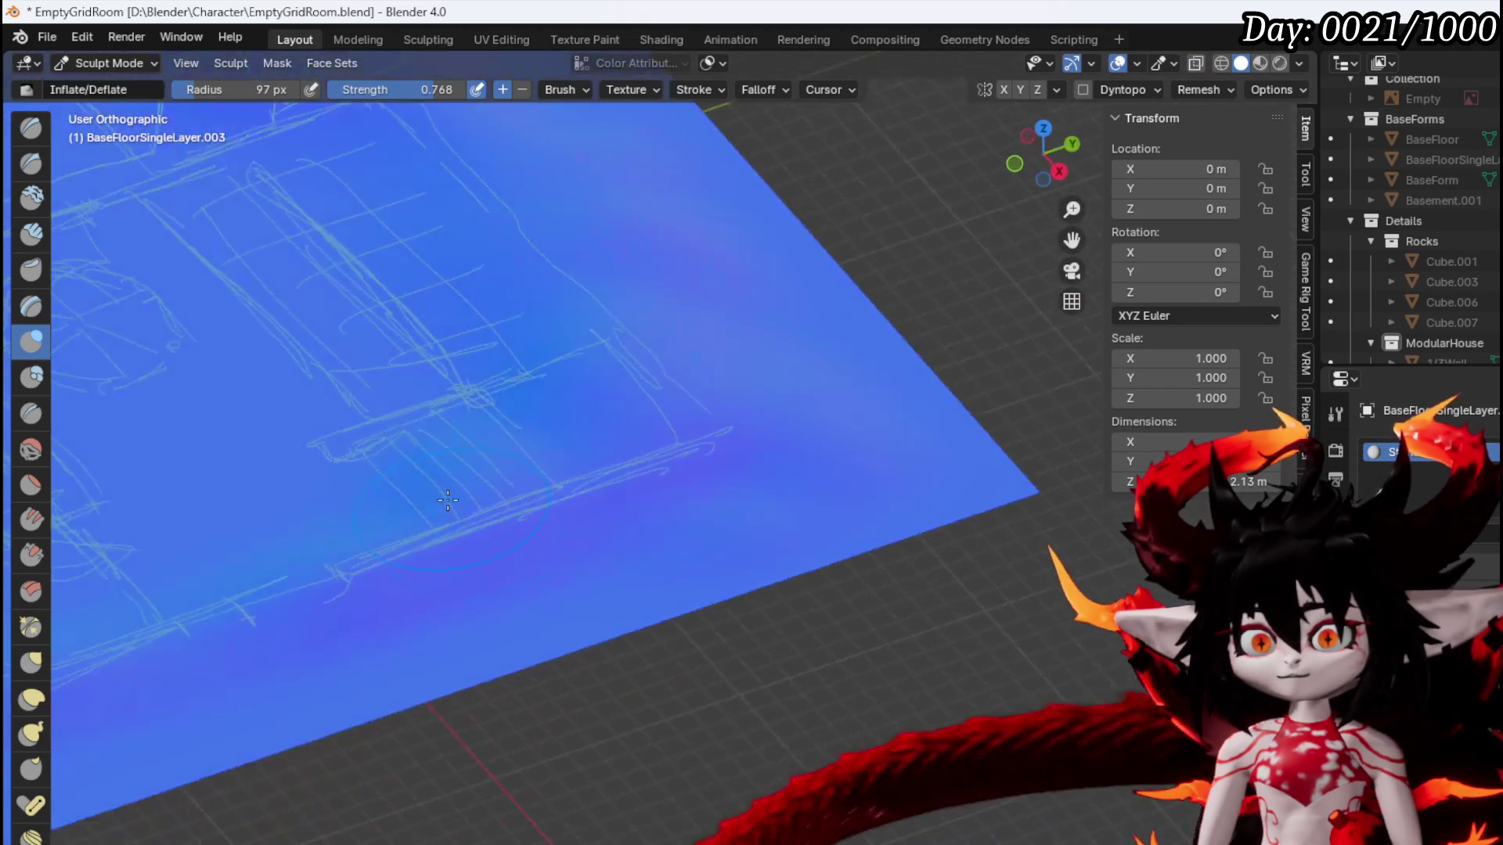
scroll(458, 427, "down", 4)
left_click_drag(458, 428, 641, 203)
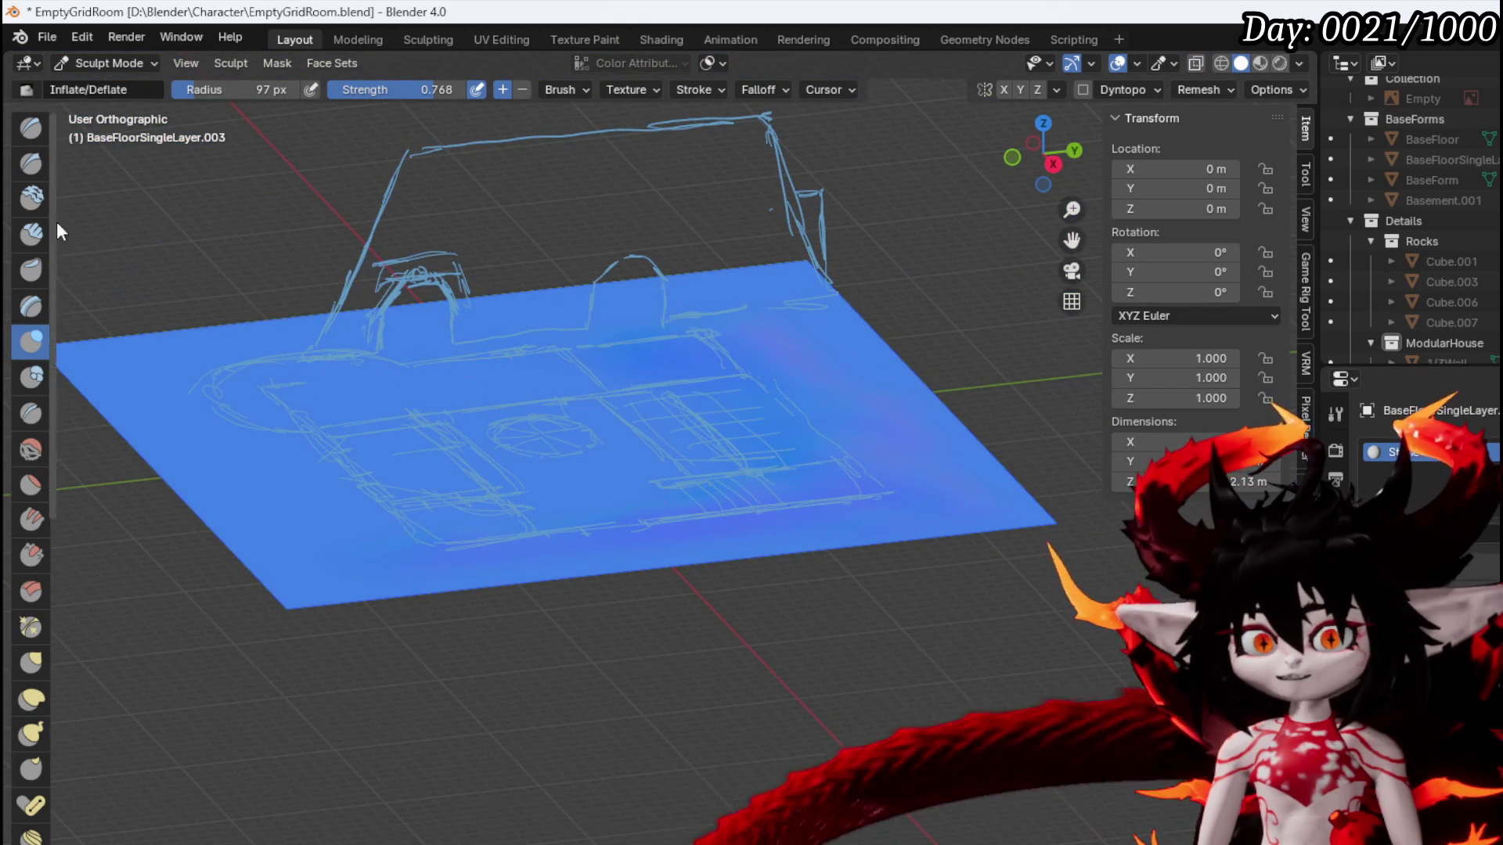
In Object Mode, erase the house and floor-plan annotation strokes with the Annotate tool
left_click(97, 65)
left_click(152, 86)
mouse_move(148, 111)
left_mouse_down()
mouse_move(409, 222)
mouse_move(97, 312)
left_mouse_up()
left_click(23, 358)
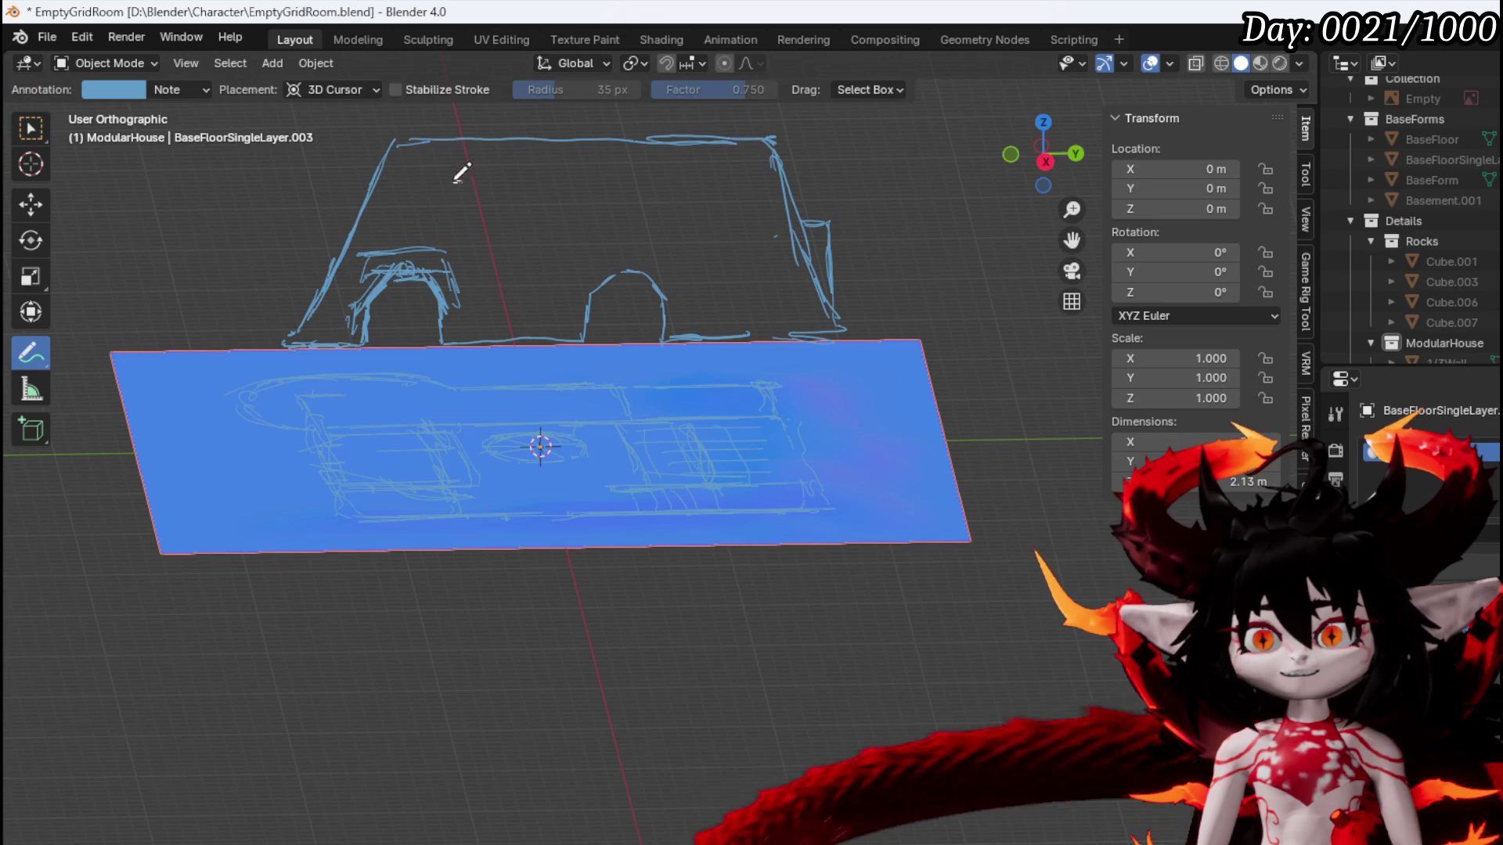
mouse_move(842, 163)
left_mouse_down()
mouse_move(725, 439)
mouse_move(536, 566)
left_mouse_up()
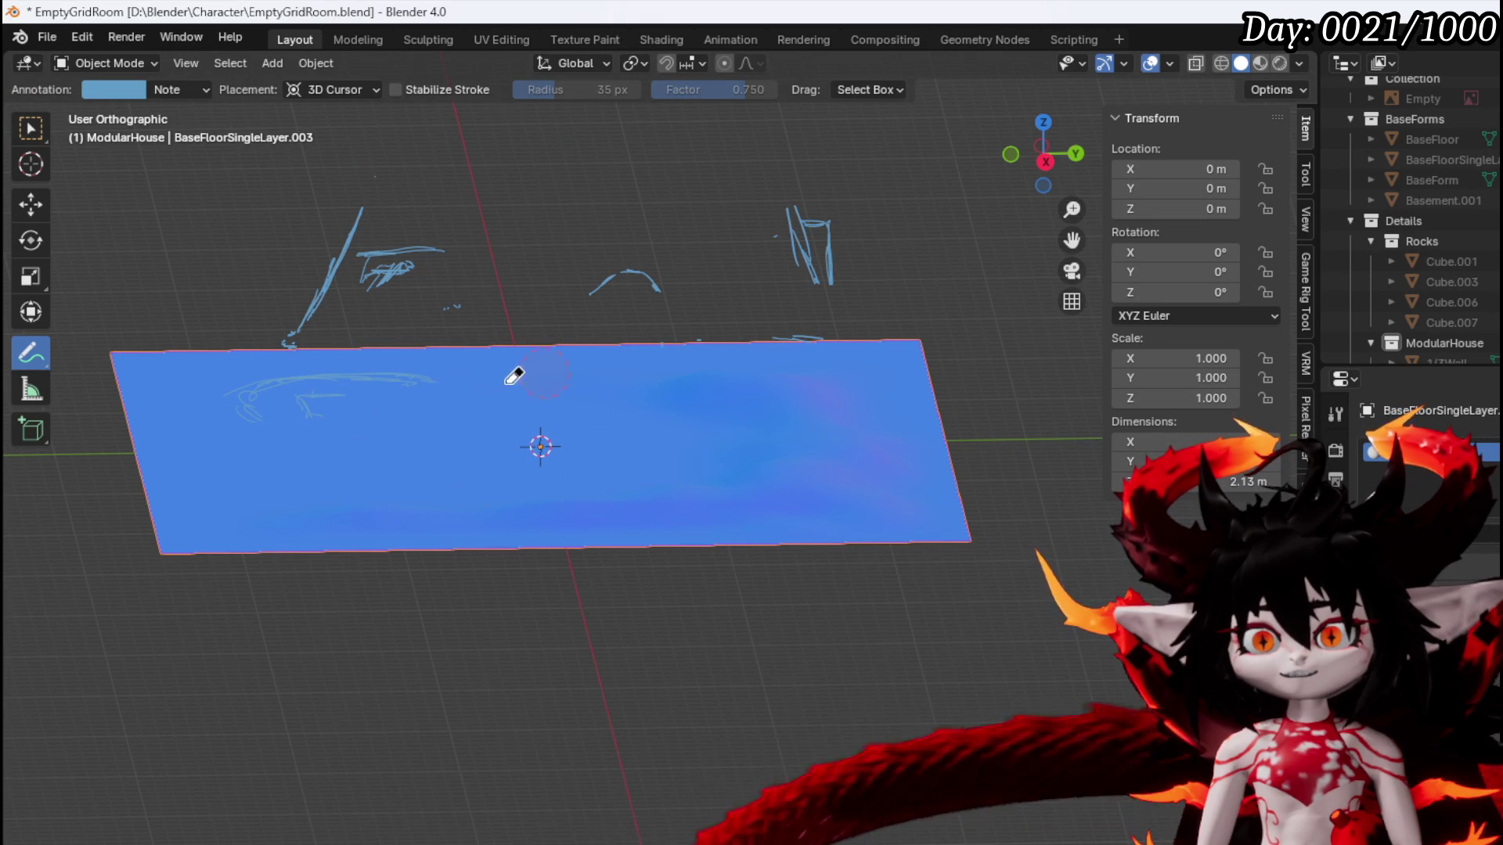
left_click_drag(148, 447, 368, 157)
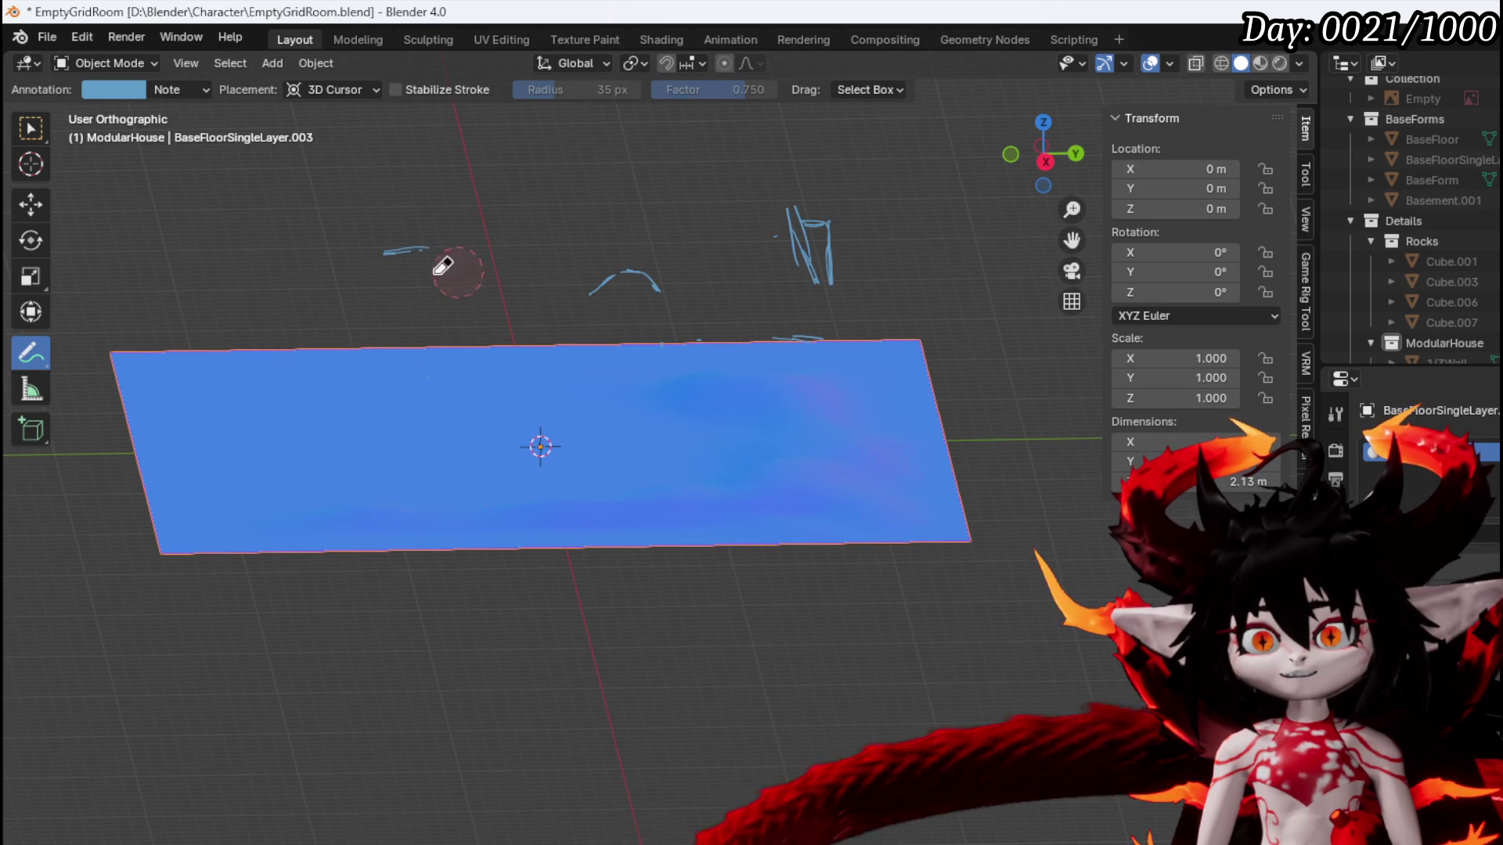
left_click_drag(604, 306, 711, 293)
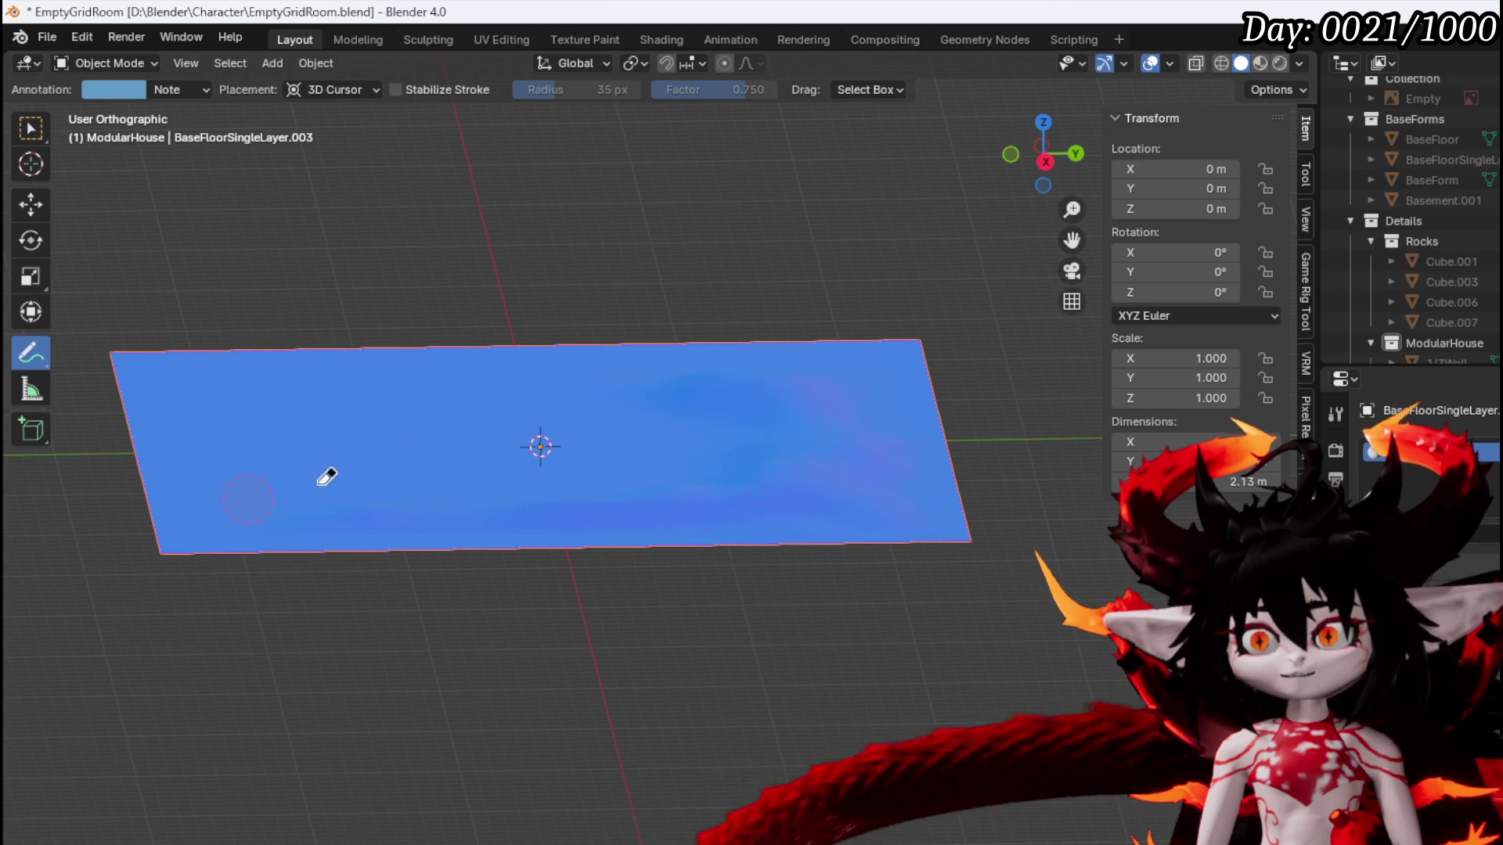
Orbit out to the whole floor and put it in Edit Mode
mouse_move(745, 404)
left_mouse_down()
mouse_move(751, 560)
mouse_move(439, 597)
mouse_move(239, 133)
left_mouse_up()
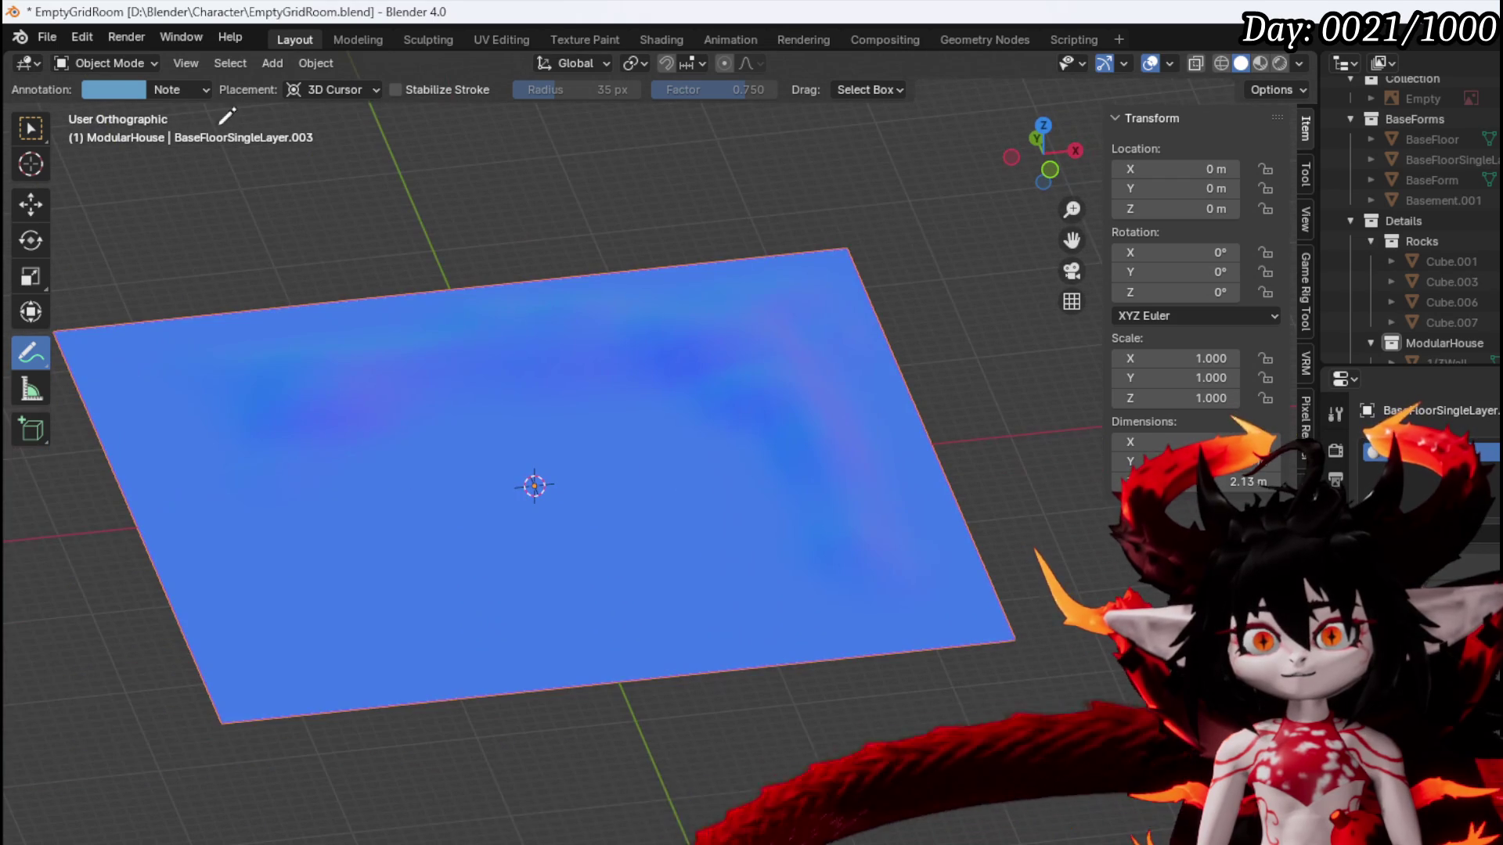
left_click(111, 61)
left_click(99, 103)
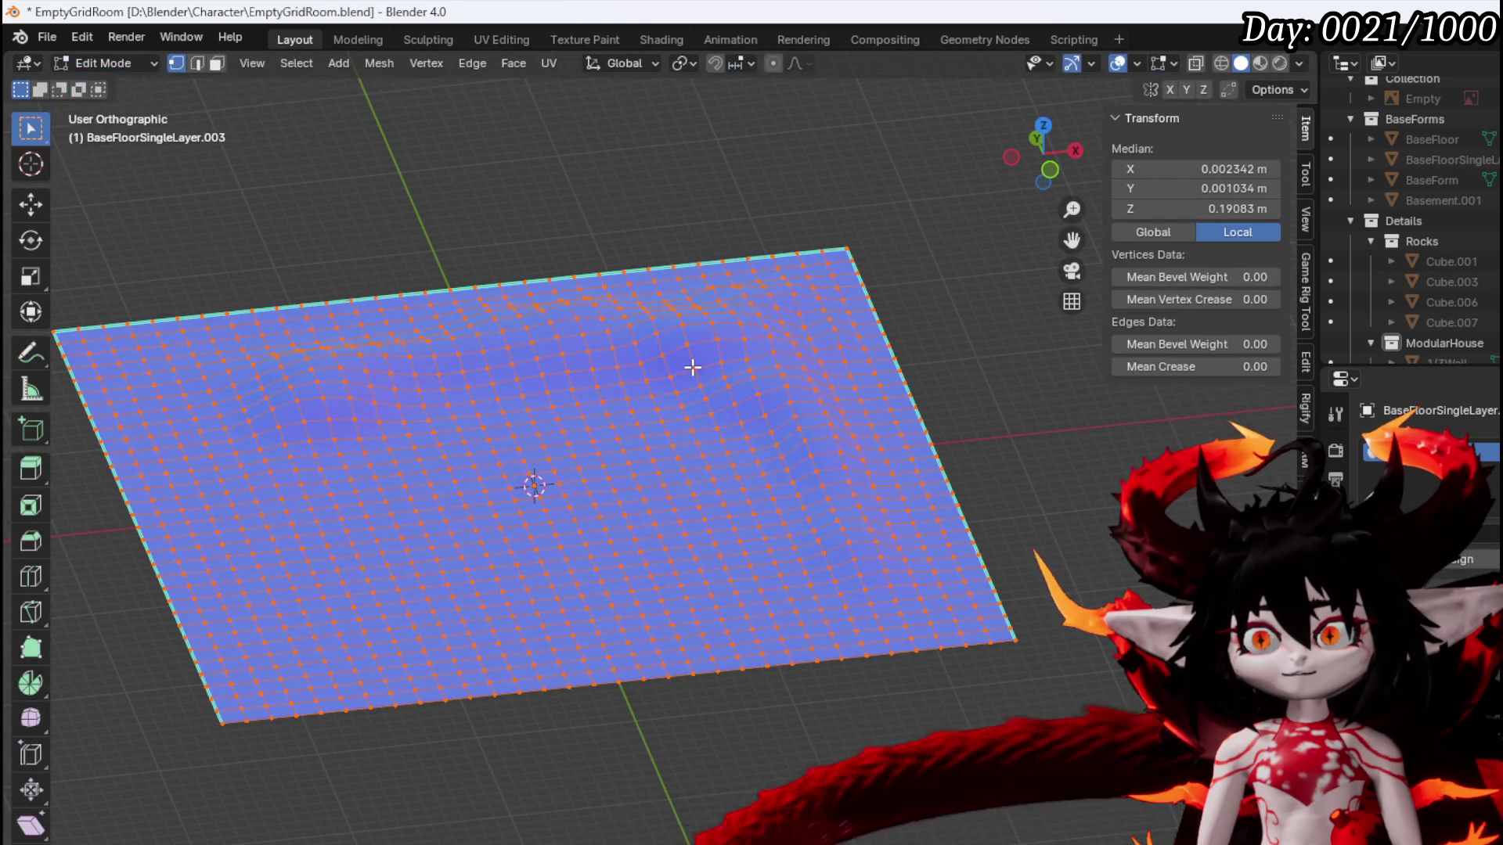
In Sculpt Mode, inflate another bump at strength 0.768, raising the floor to 3.13 m tall
left_click(137, 63)
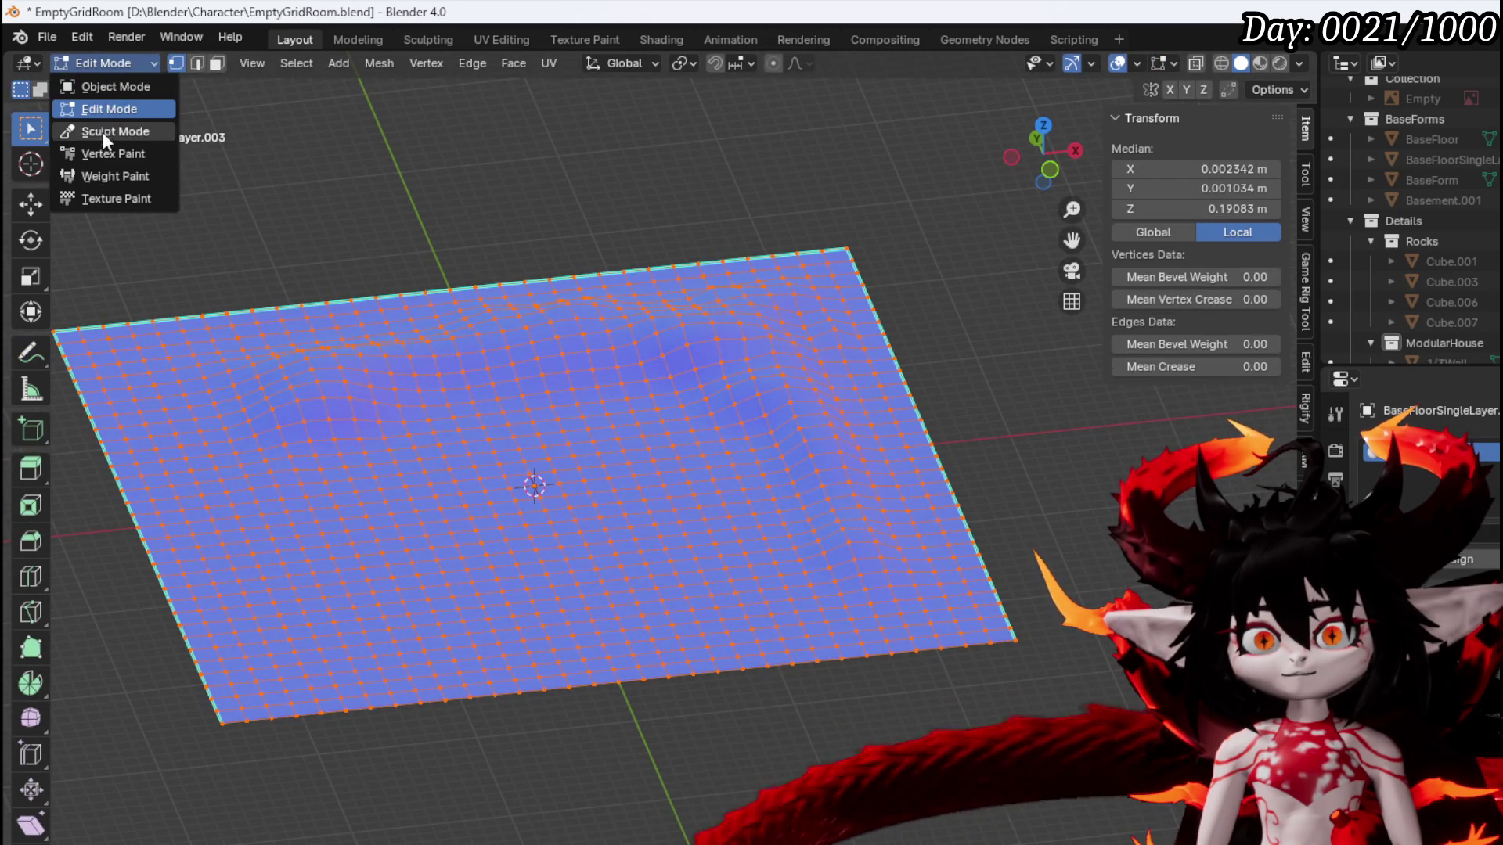
left_click(104, 133)
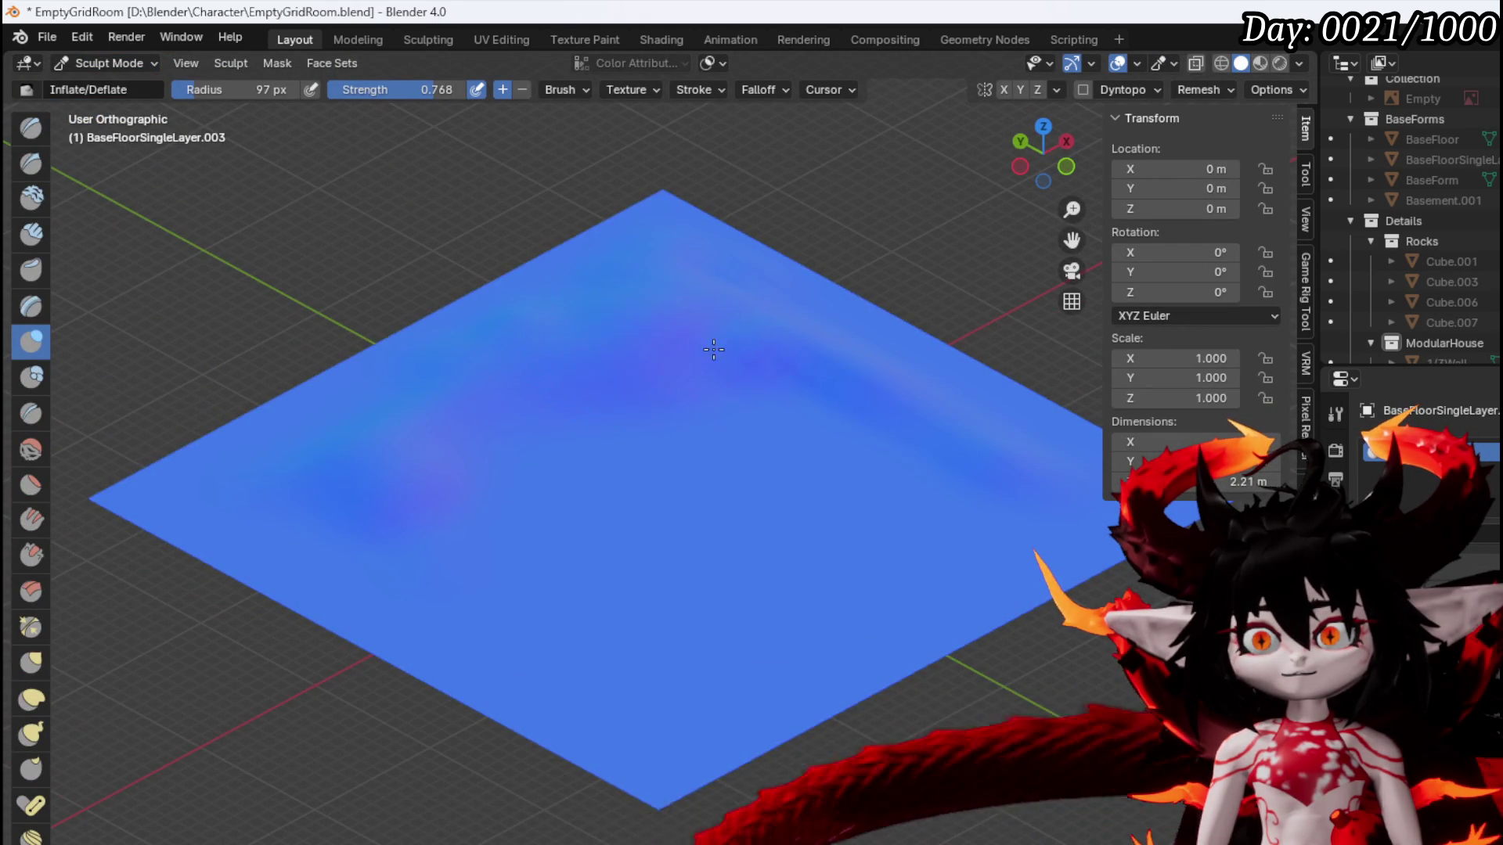
mouse_move(718, 353)
left_mouse_down()
mouse_move(779, 378)
mouse_move(523, 360)
left_mouse_up()
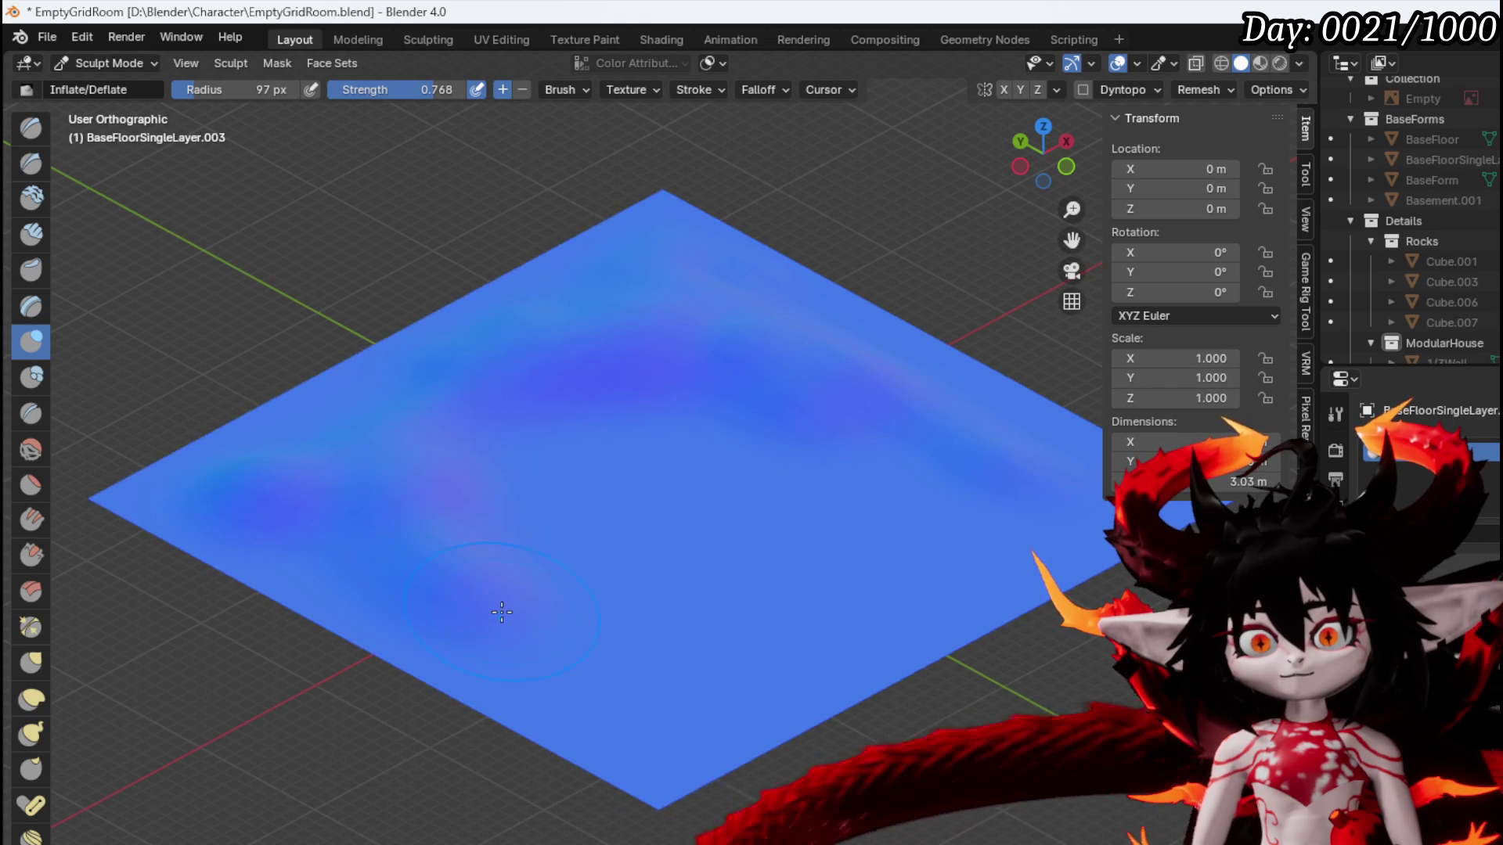
scroll(547, 626, "up", 3)
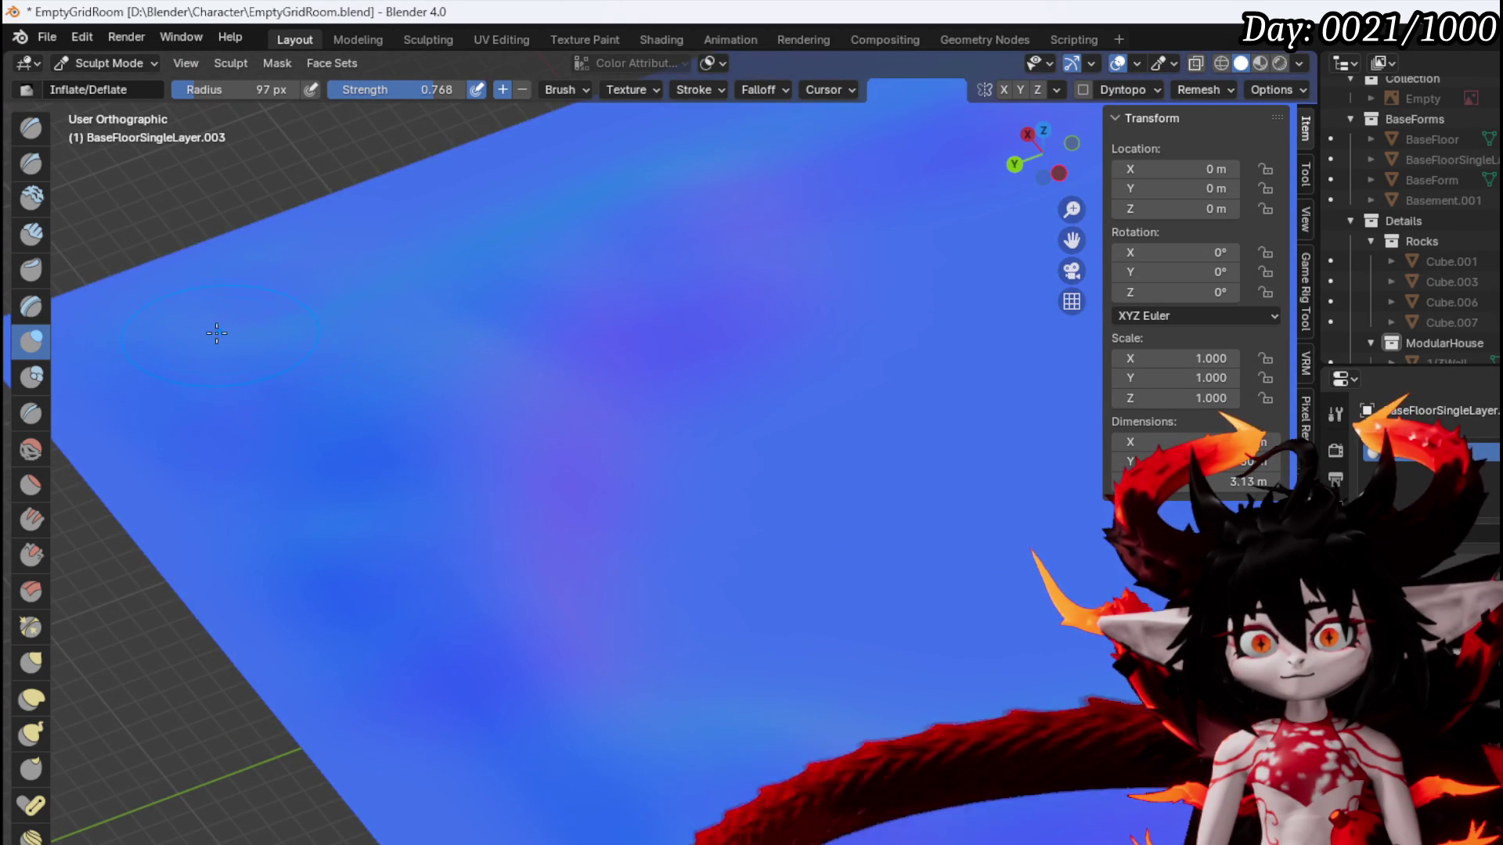
mouse_move(354, 255)
left_mouse_down()
mouse_move(694, 225)
mouse_move(335, 425)
mouse_move(506, 377)
mouse_move(603, 376)
mouse_move(590, 355)
mouse_move(637, 396)
mouse_move(385, 410)
mouse_move(530, 407)
left_mouse_up()
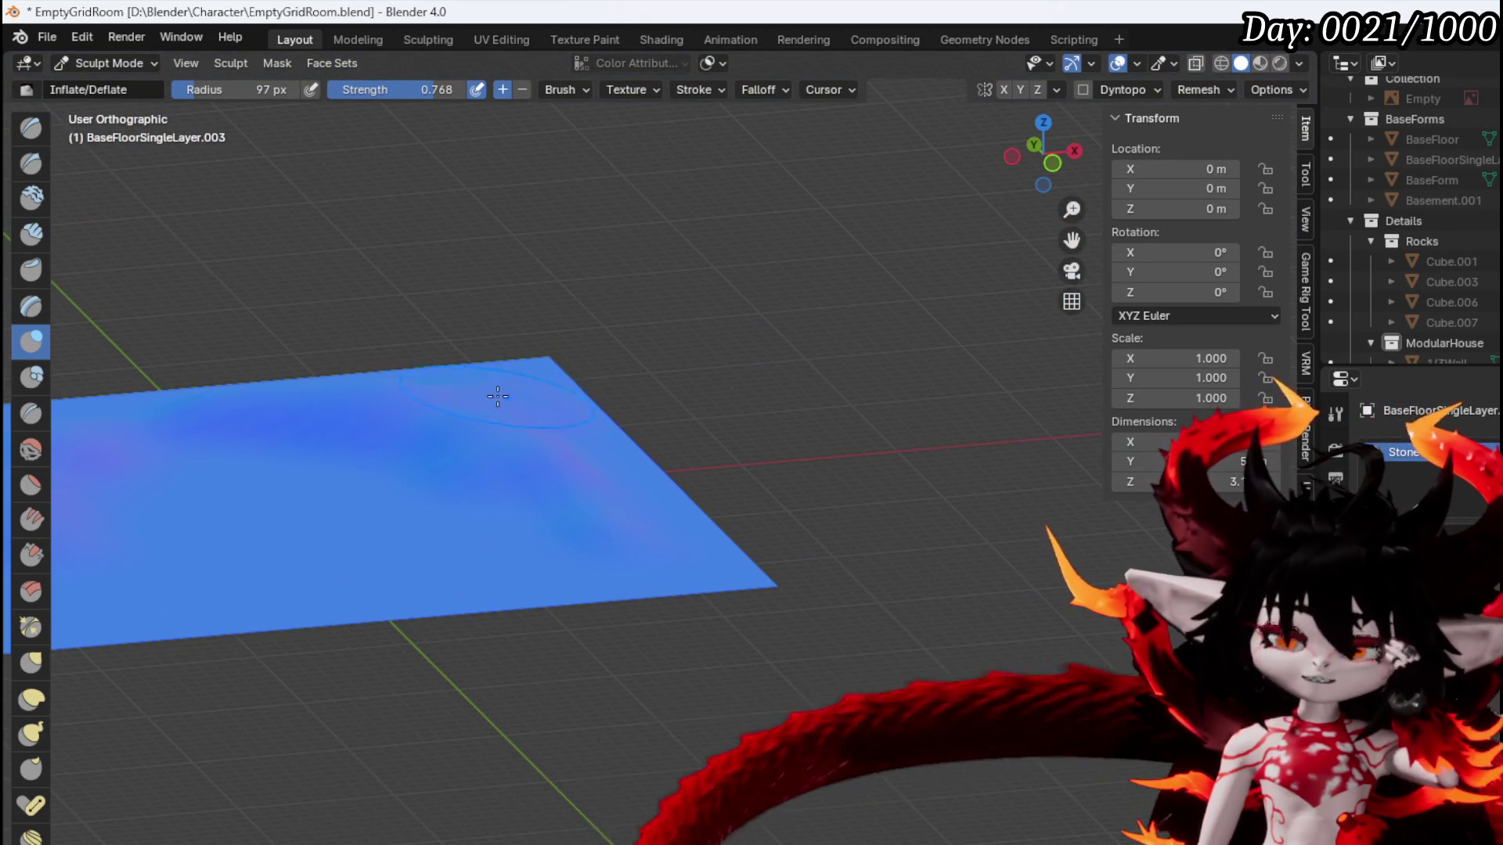
left_click(90, 63)
Back in Object Mode, frame the floor from the front and add a cube at the origin
left_click(110, 79)
key("KP_1")
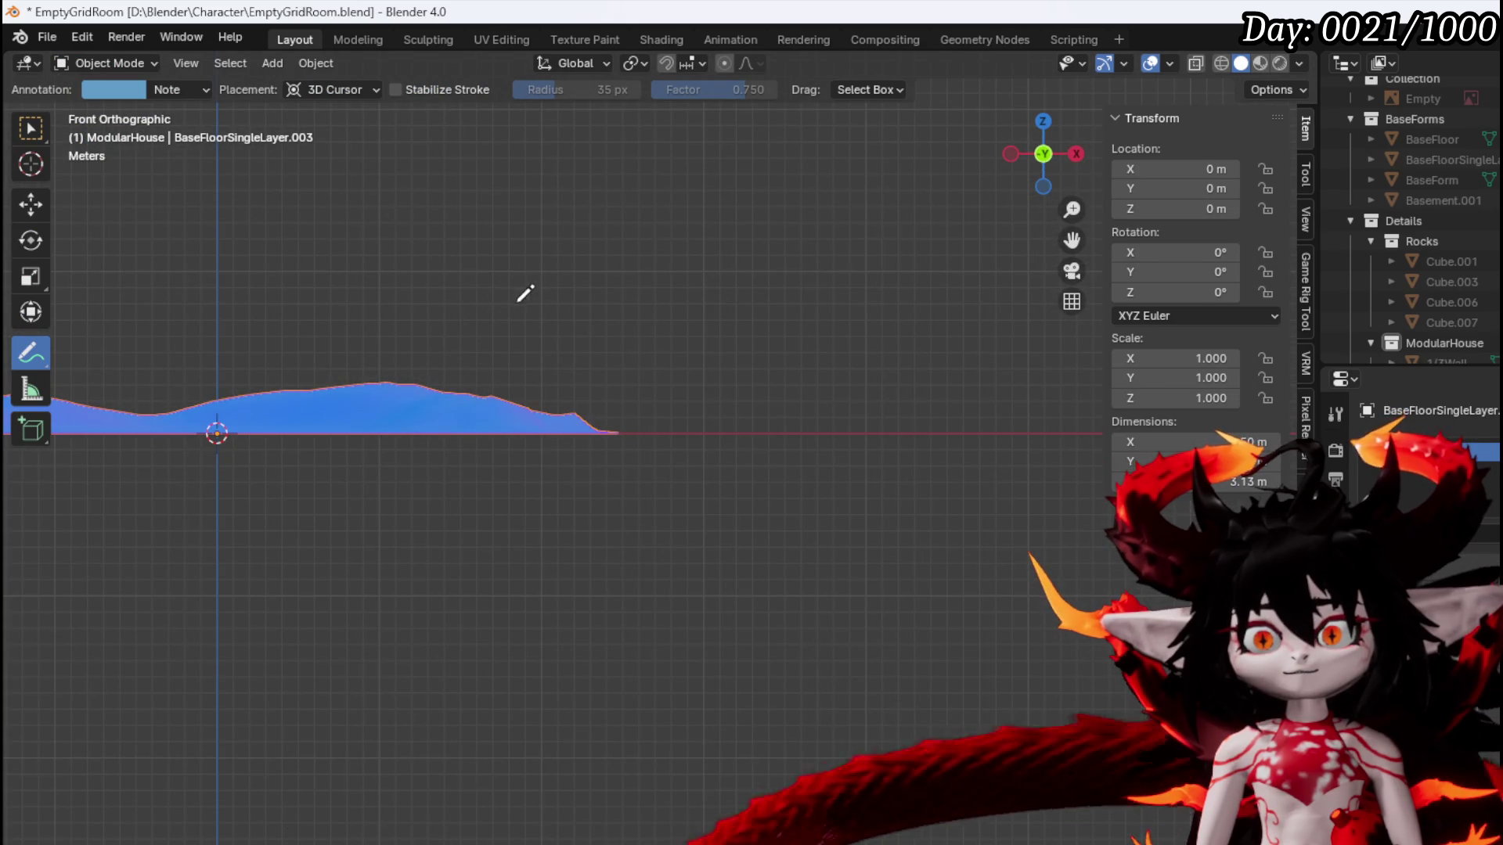
key("KP_Decimal")
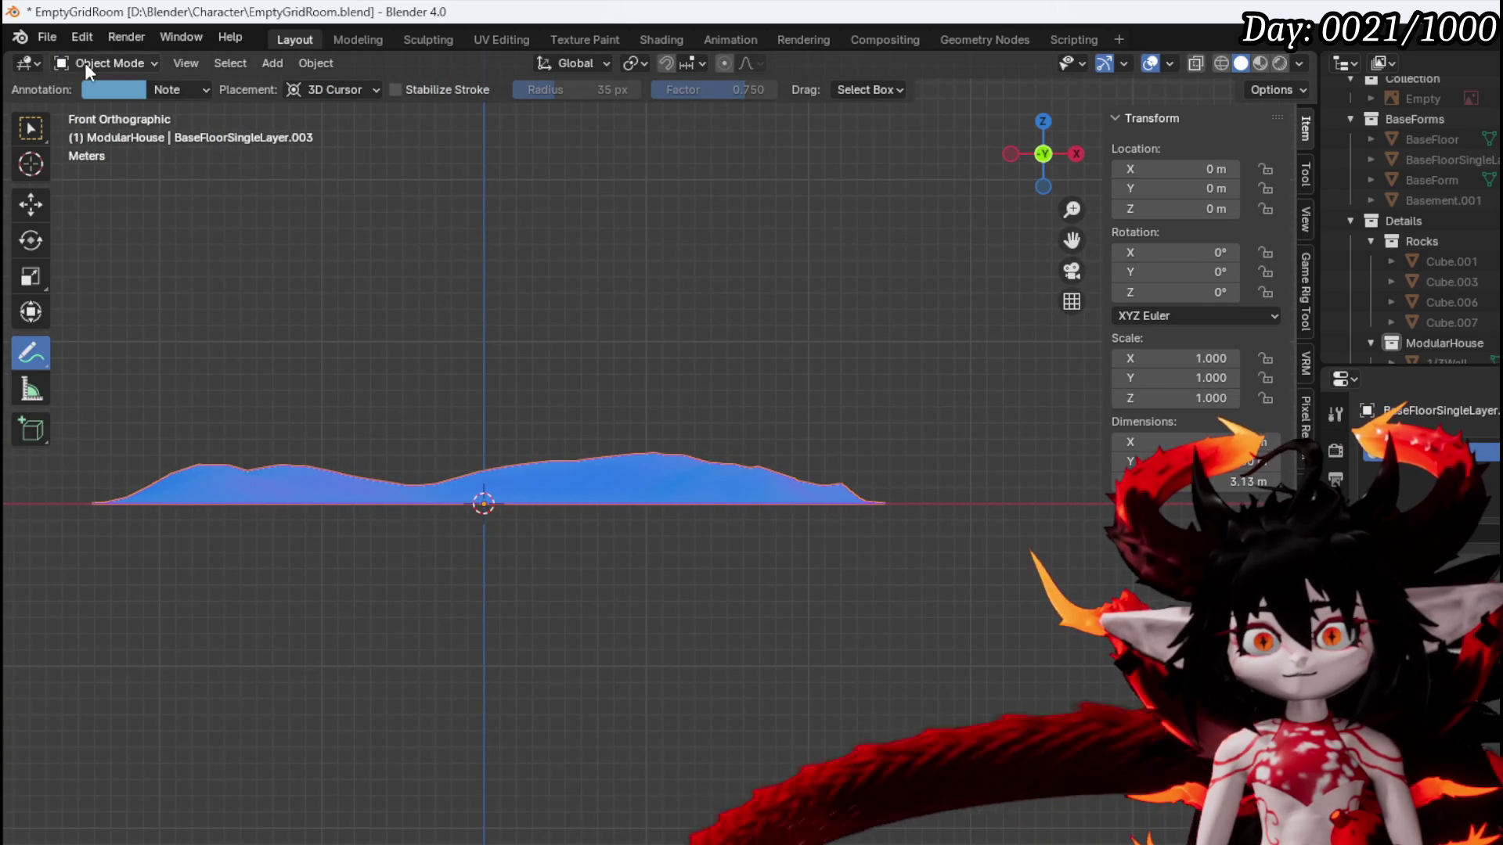
left_click(30, 129)
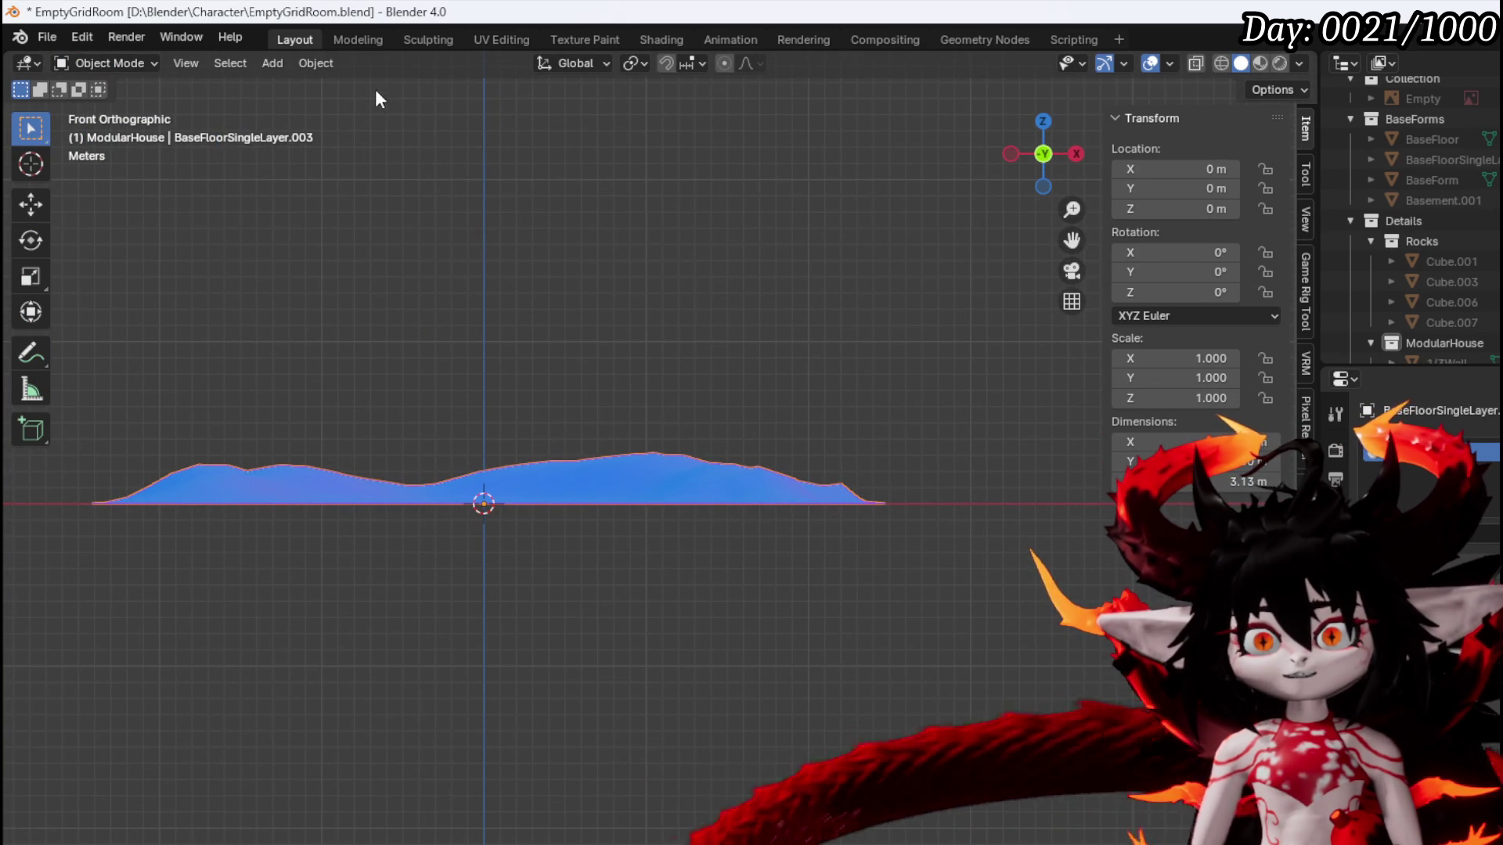
left_click(272, 62)
mouse_move(346, 87)
left_click(514, 105)
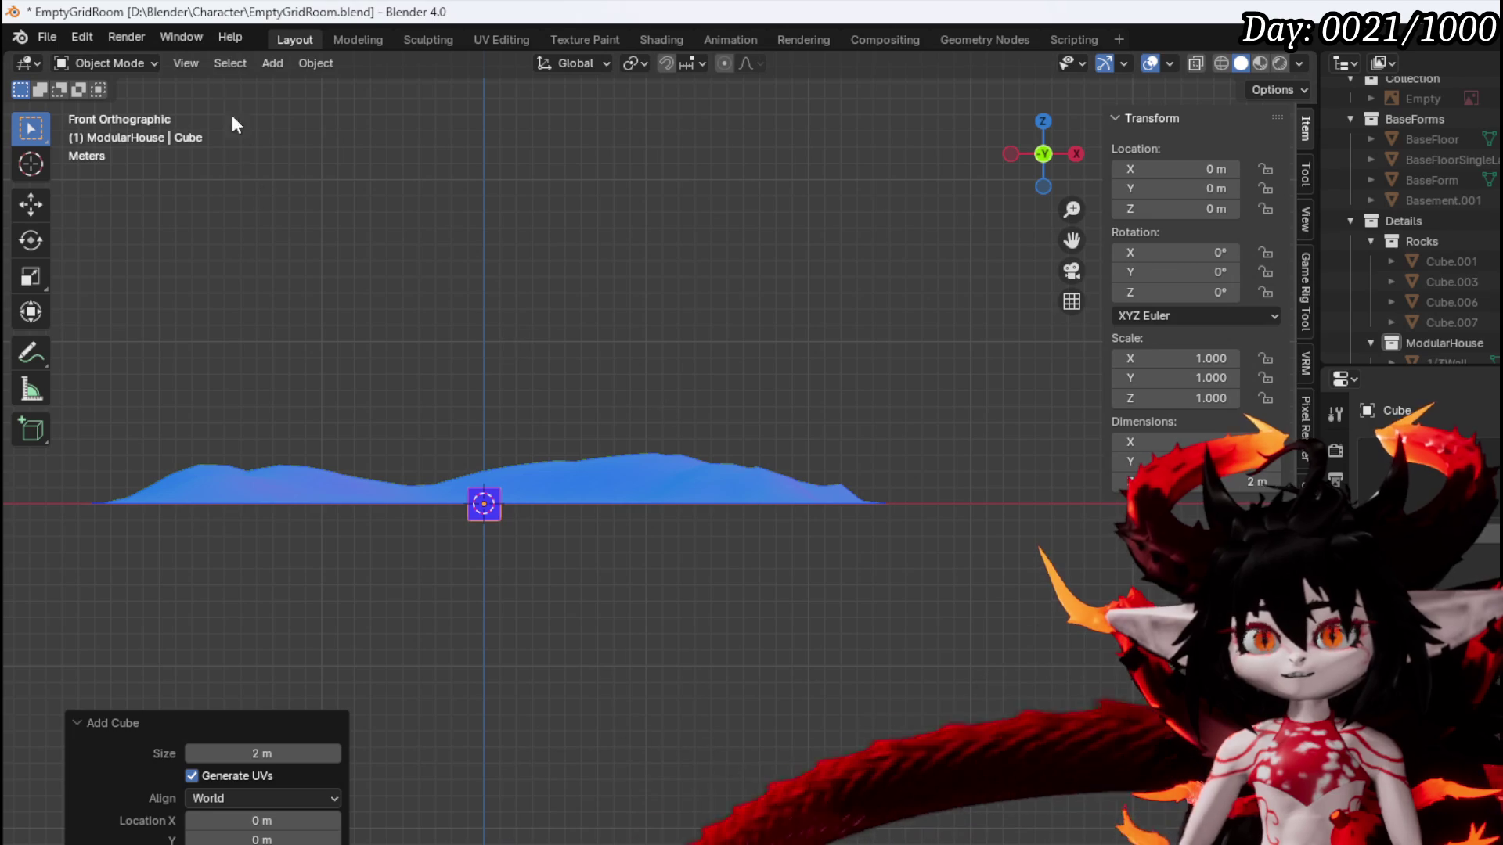
Put the cube in Edit Mode and reveal the human-size reference figure
left_click(144, 61)
left_click(137, 111)
scroll(412, 380, "up", 3)
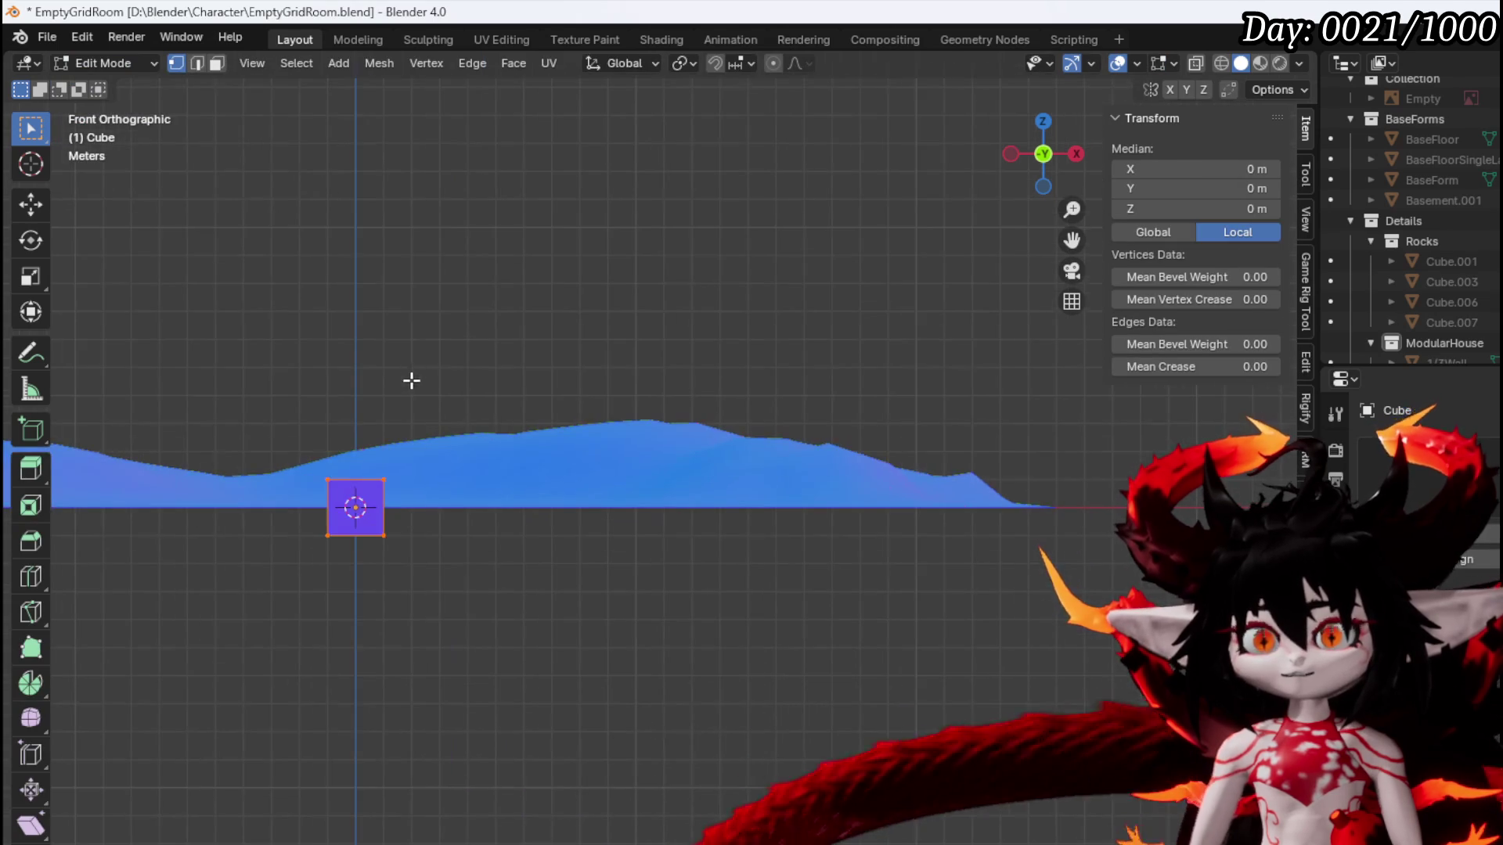
scroll(412, 381, "left", 3)
scroll(1408, 219, "up", 1)
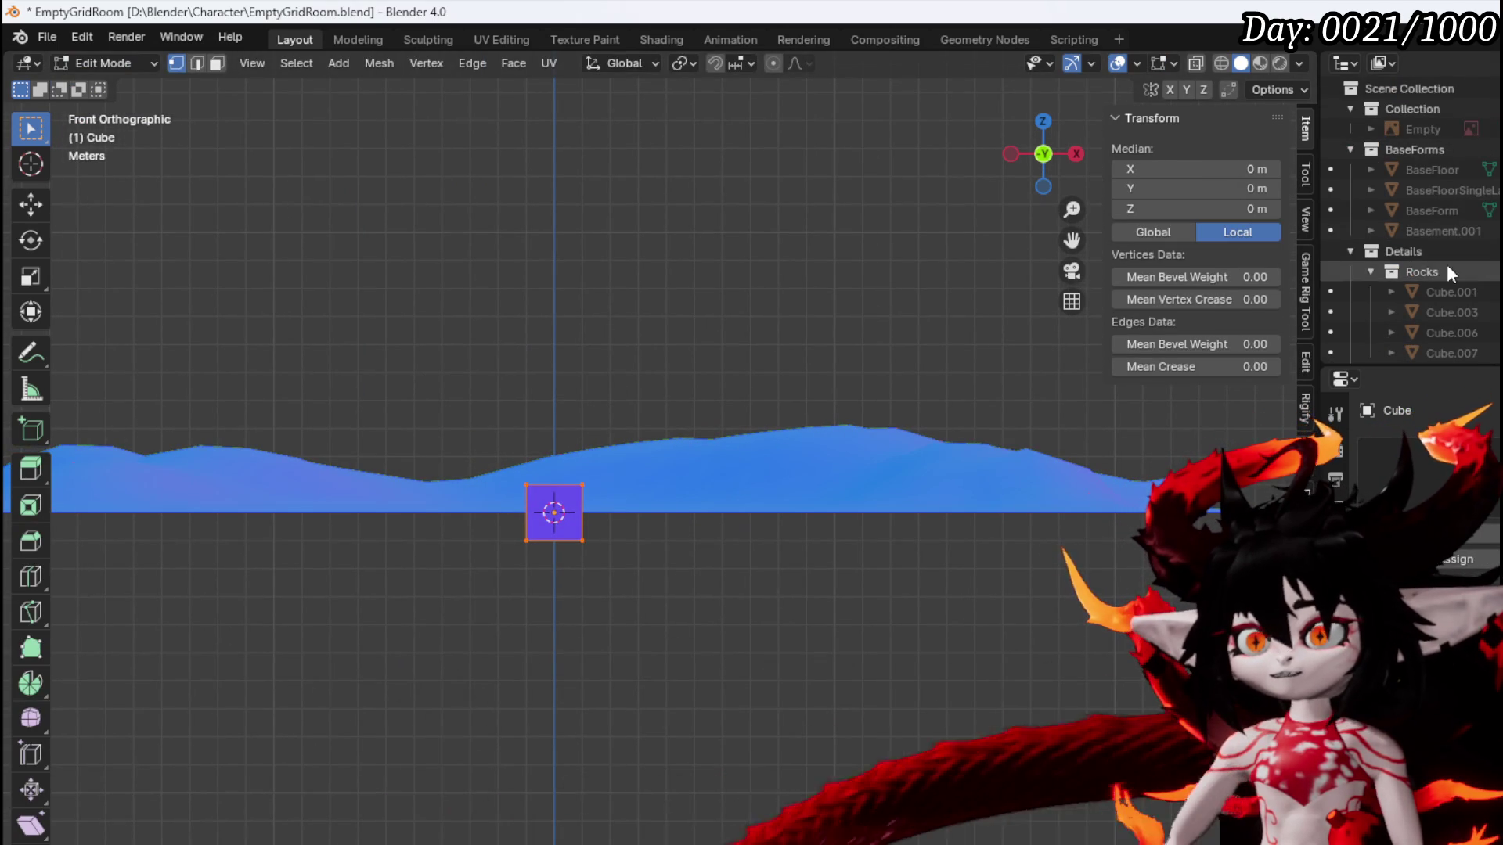
scroll(1443, 166, "down", 3)
scroll(1409, 219, "down", 3)
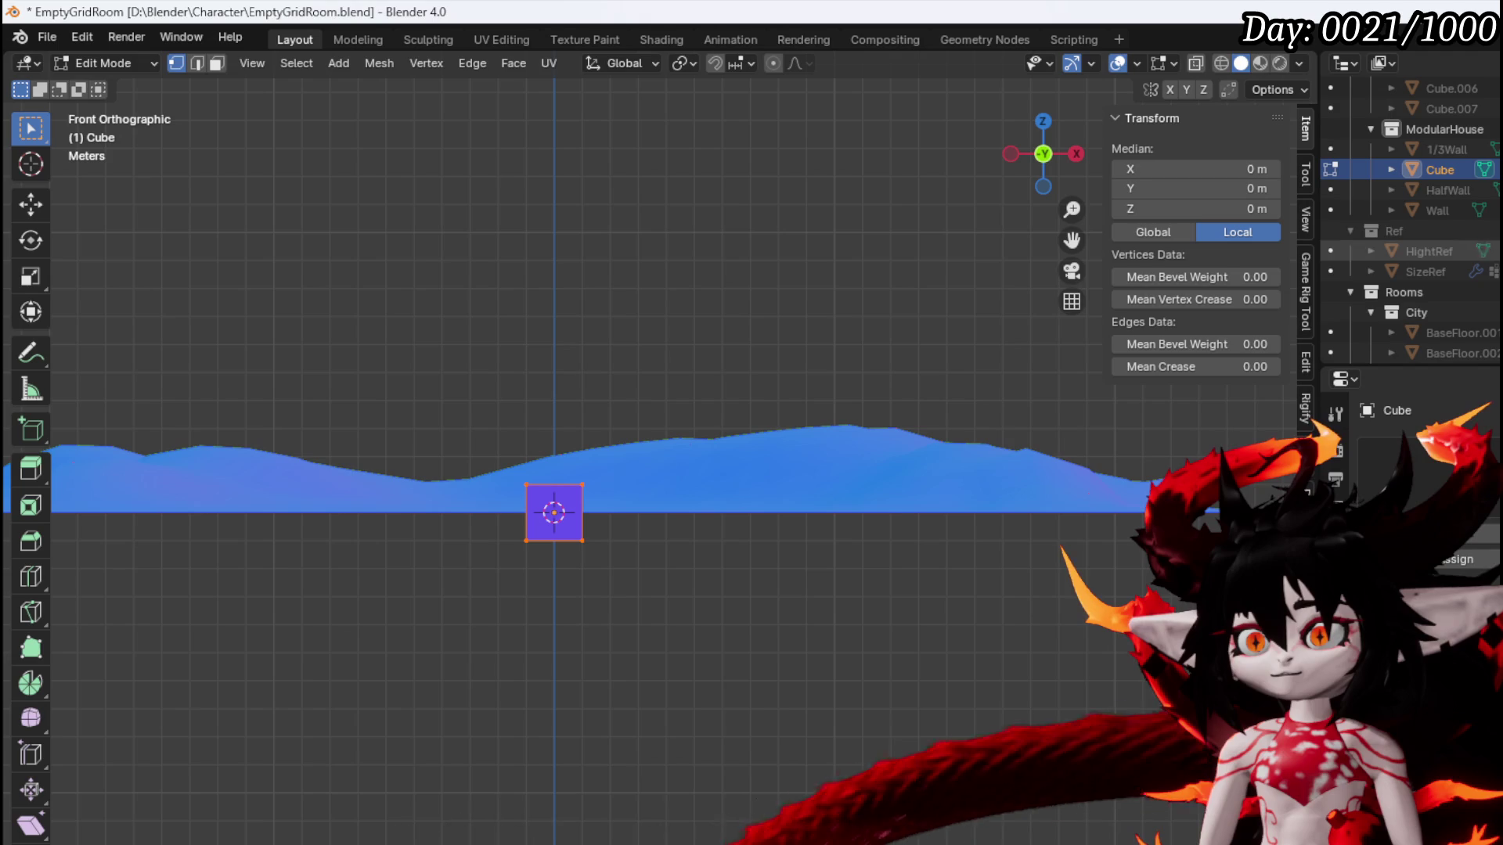
key("e")
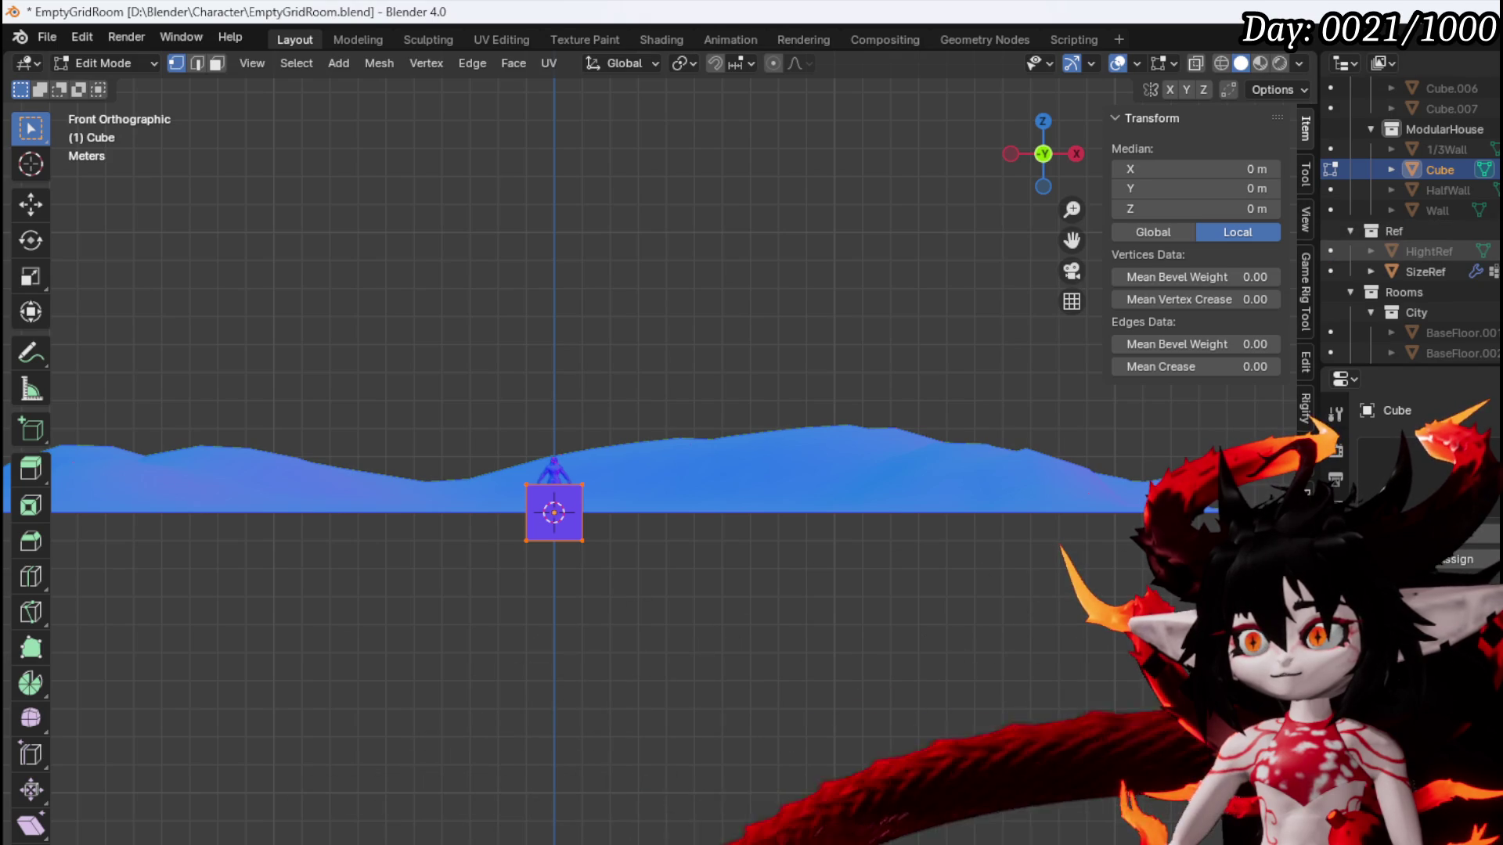
scroll(607, 422, "up", 4)
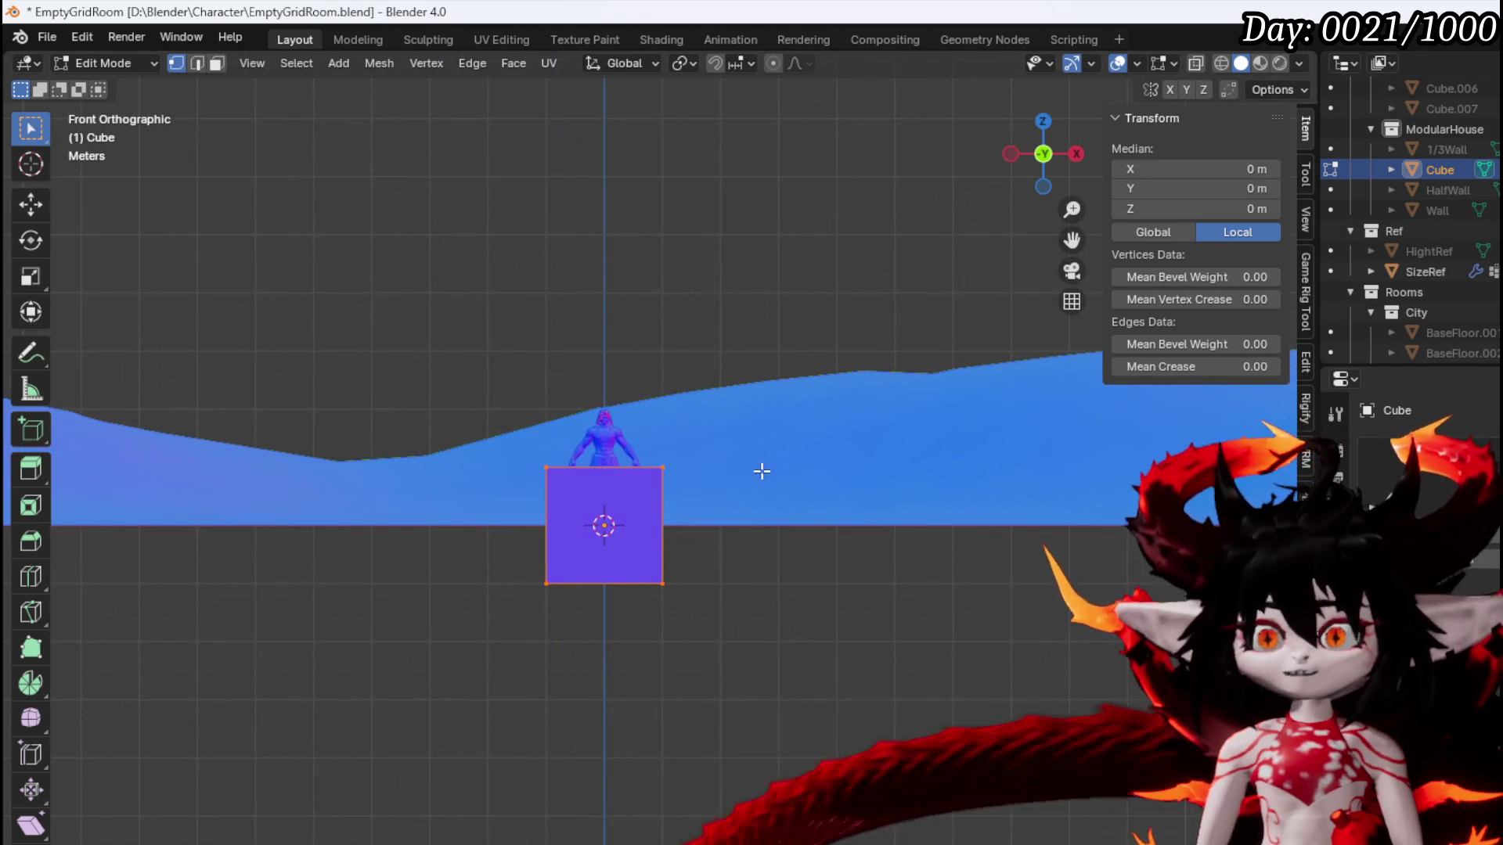
Cut a vertical edge loop through the cube's middle and enable X-ray
left_click(128, 63)
left_click(620, 430)
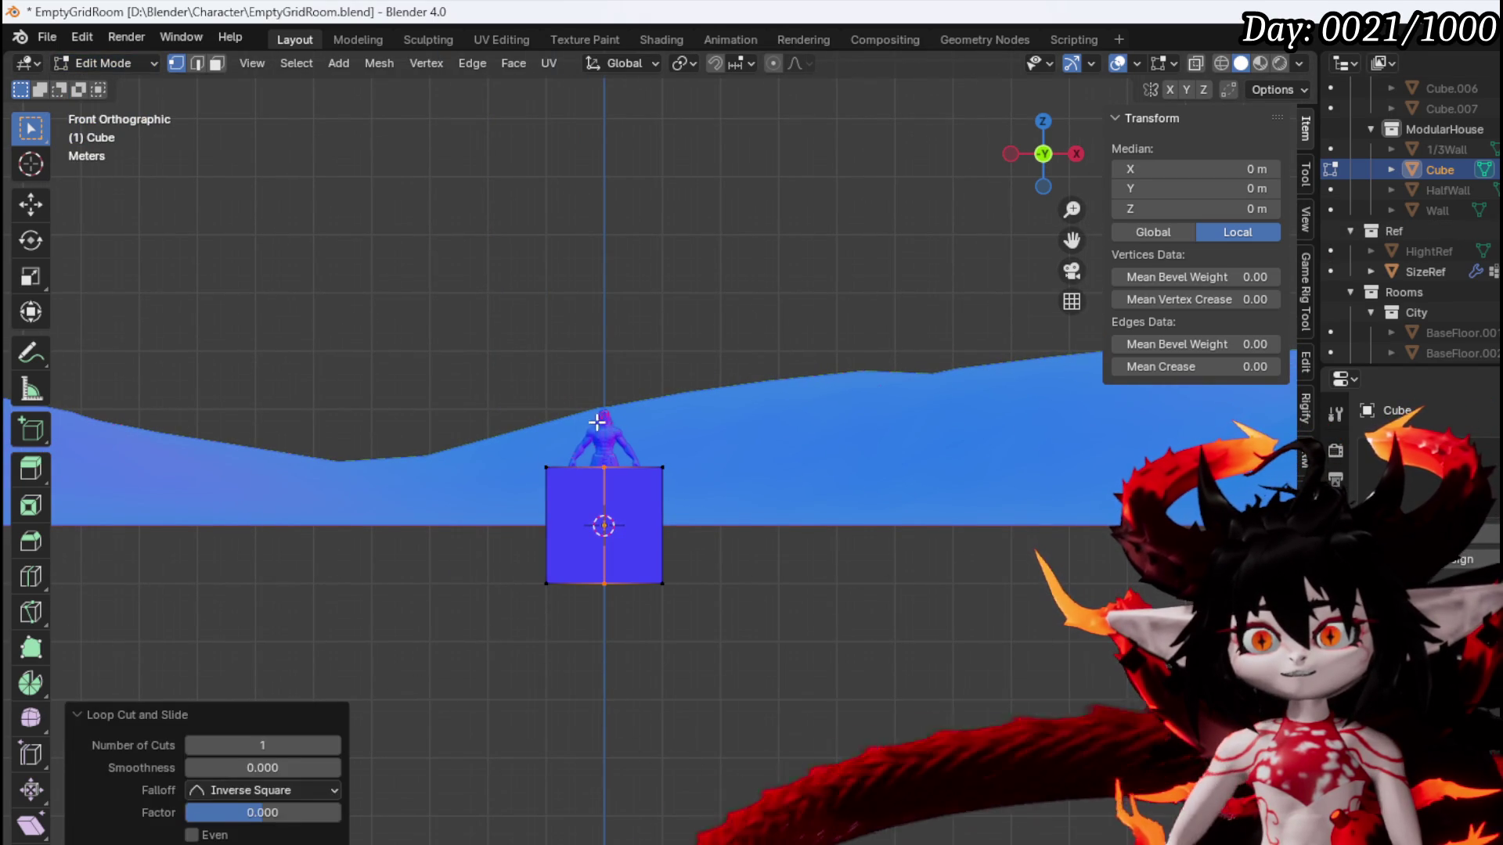
left_click(1195, 63)
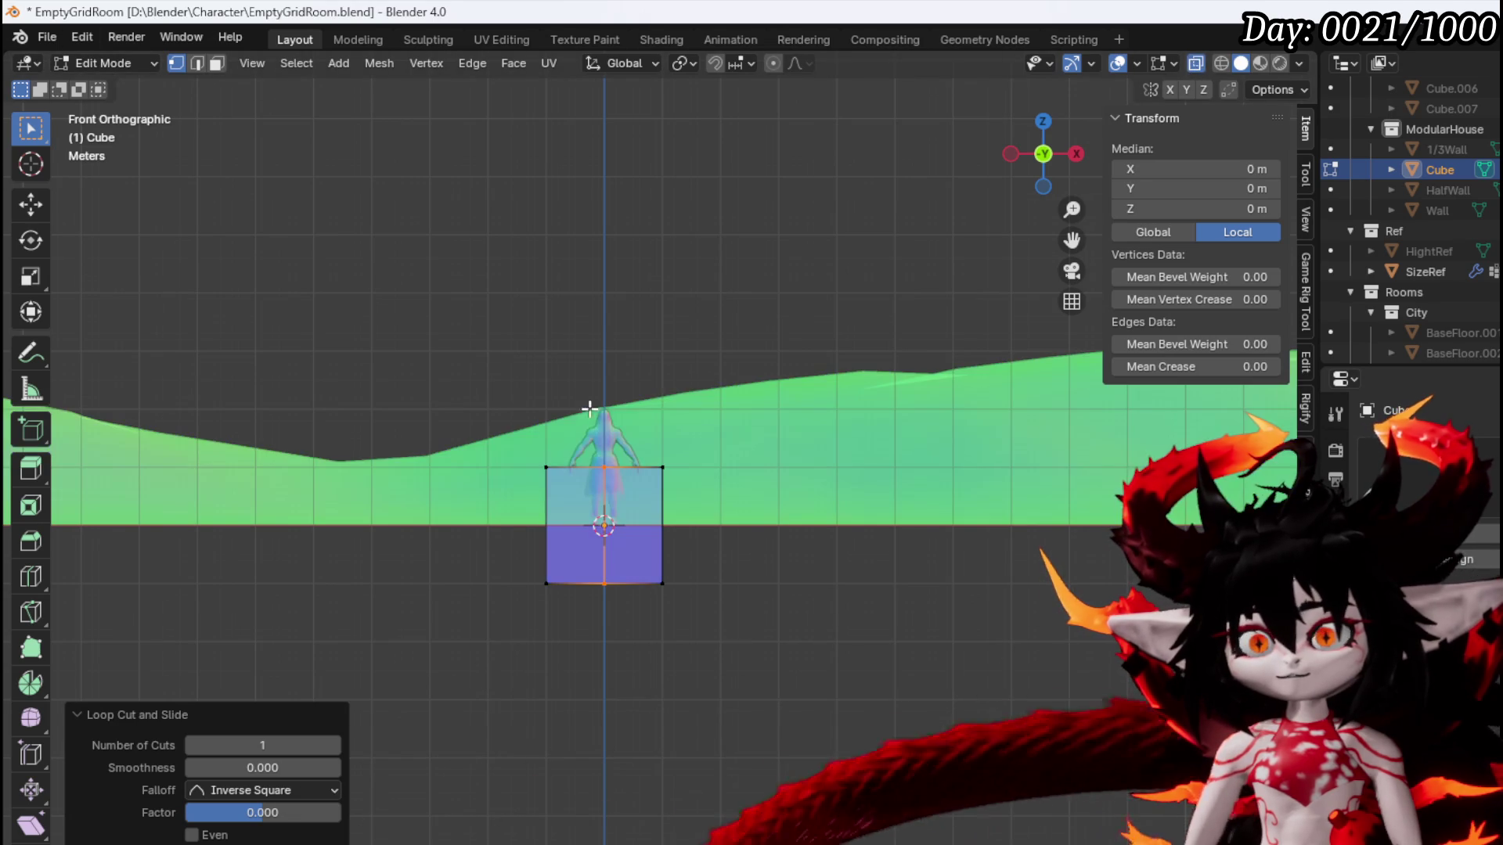
Delete the cube's left-half vertices and add a Mirror modifier
left_click_drag(493, 395, 580, 655)
key("x")
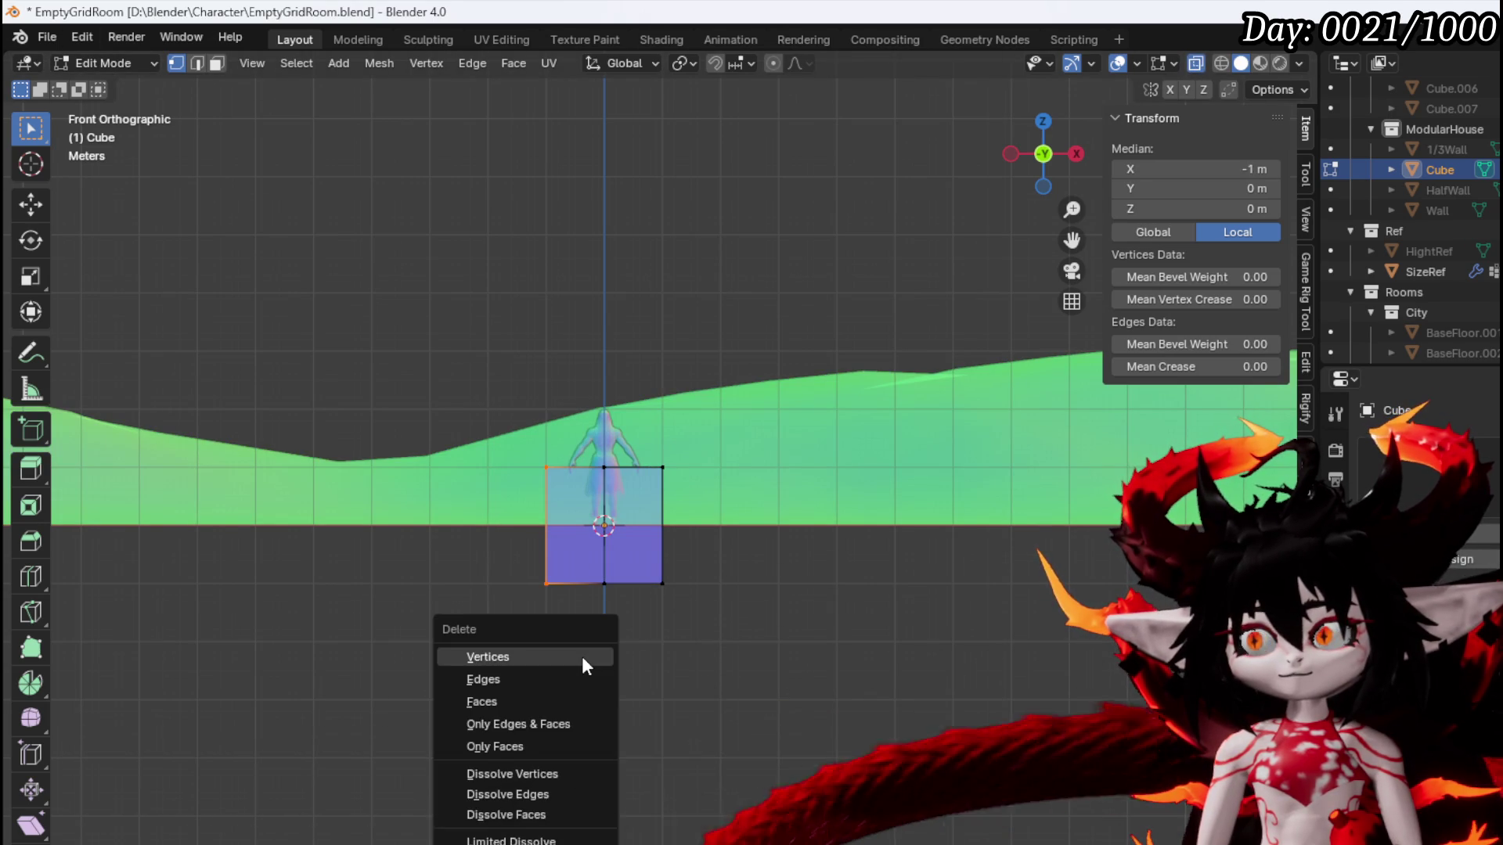
left_click(580, 655)
mouse_move(566, 603)
left_mouse_down()
mouse_move(571, 631)
mouse_move(543, 595)
left_mouse_up()
key("KP_1")
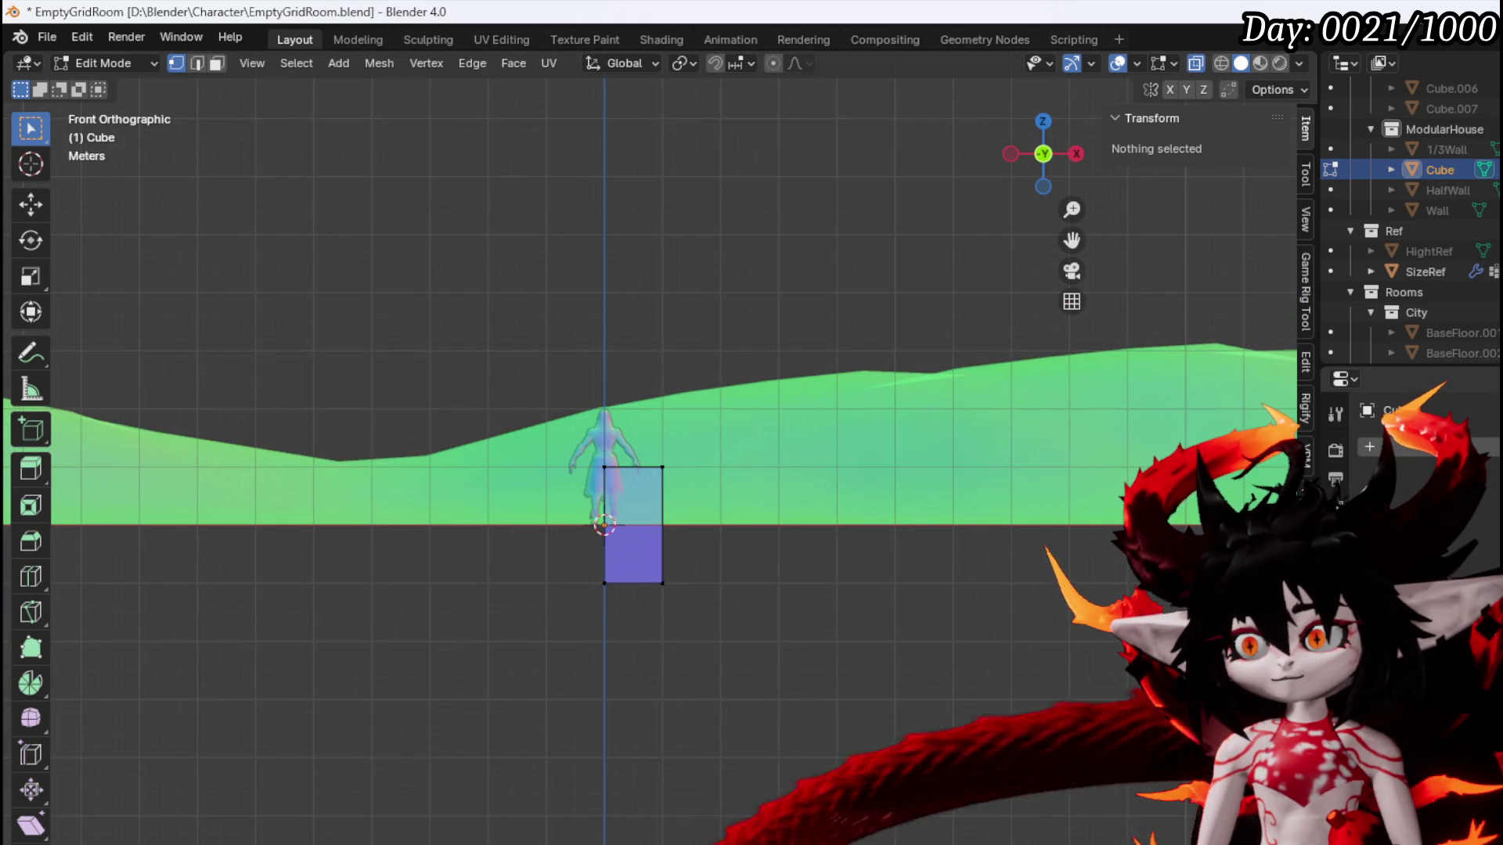
left_click(1377, 434)
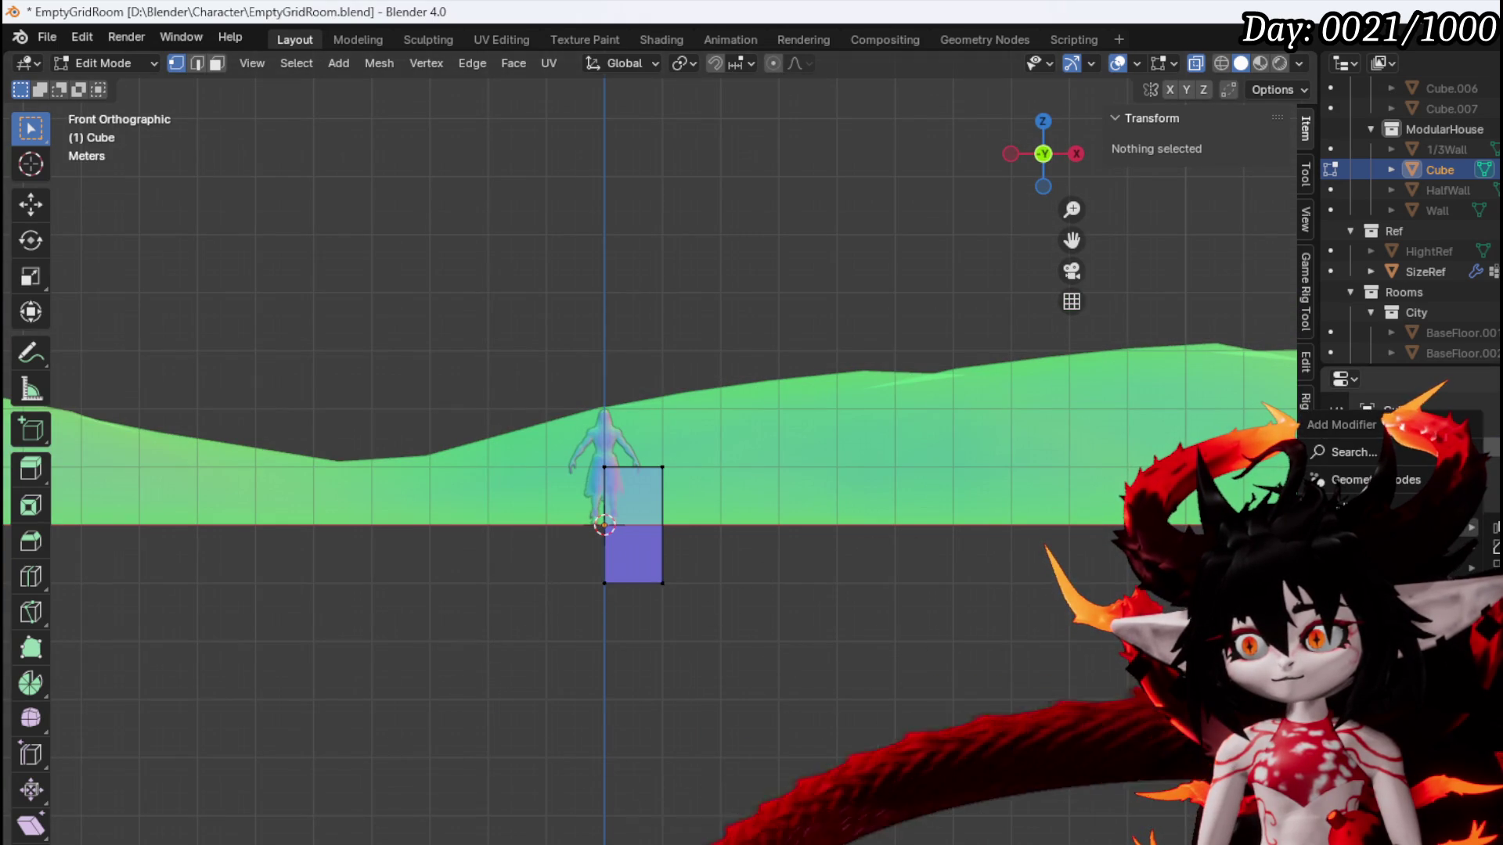
type("mirror")
key("Return")
Delete the bottom vertices so only the cube's top edge remains
left_click_drag(557, 644, 1023, 537)
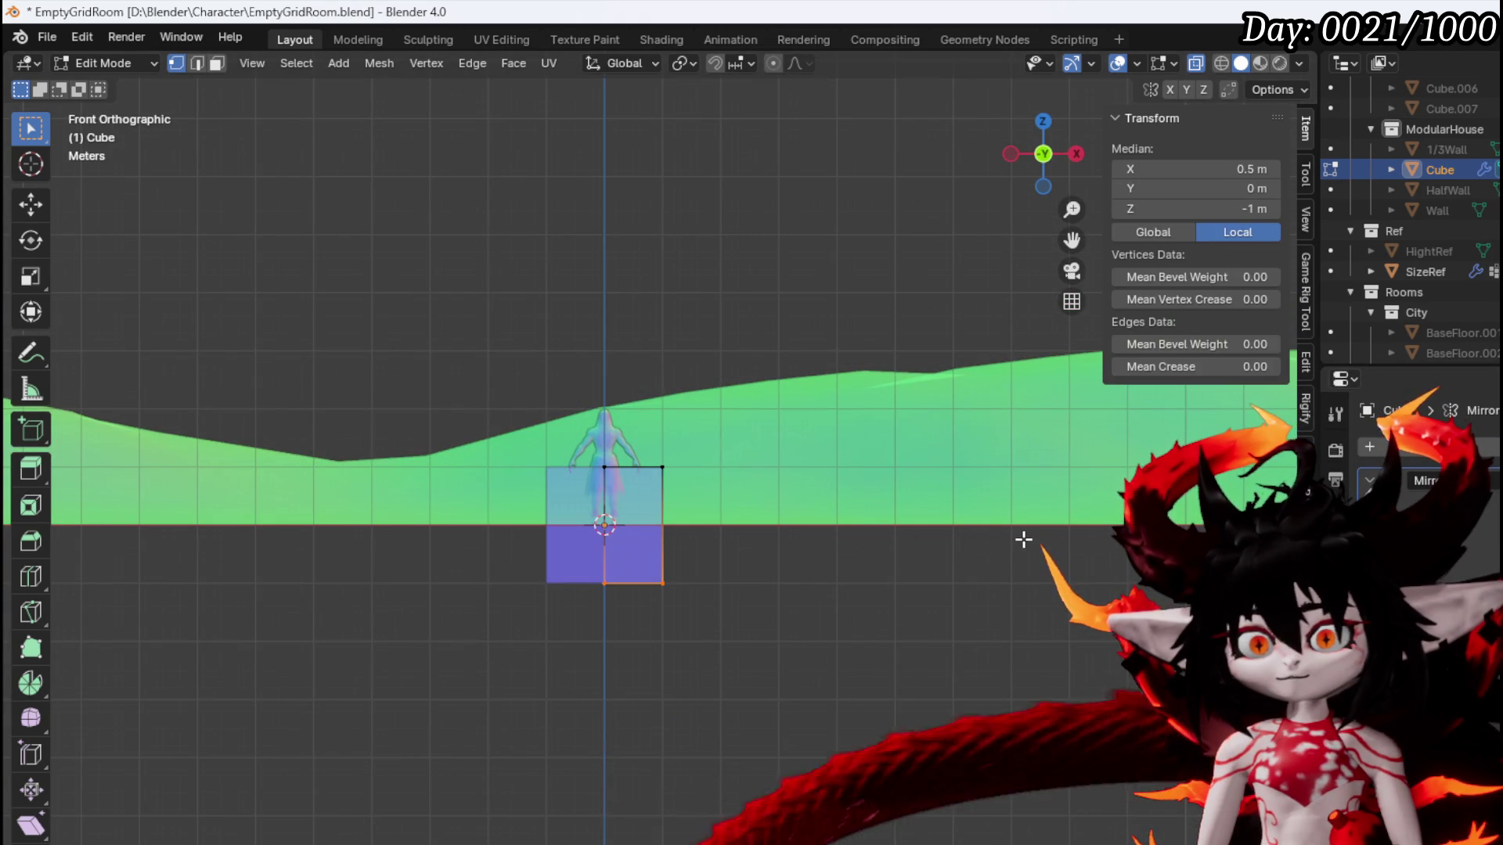
key("x")
left_click(1023, 548)
key("u")
key("Escape")
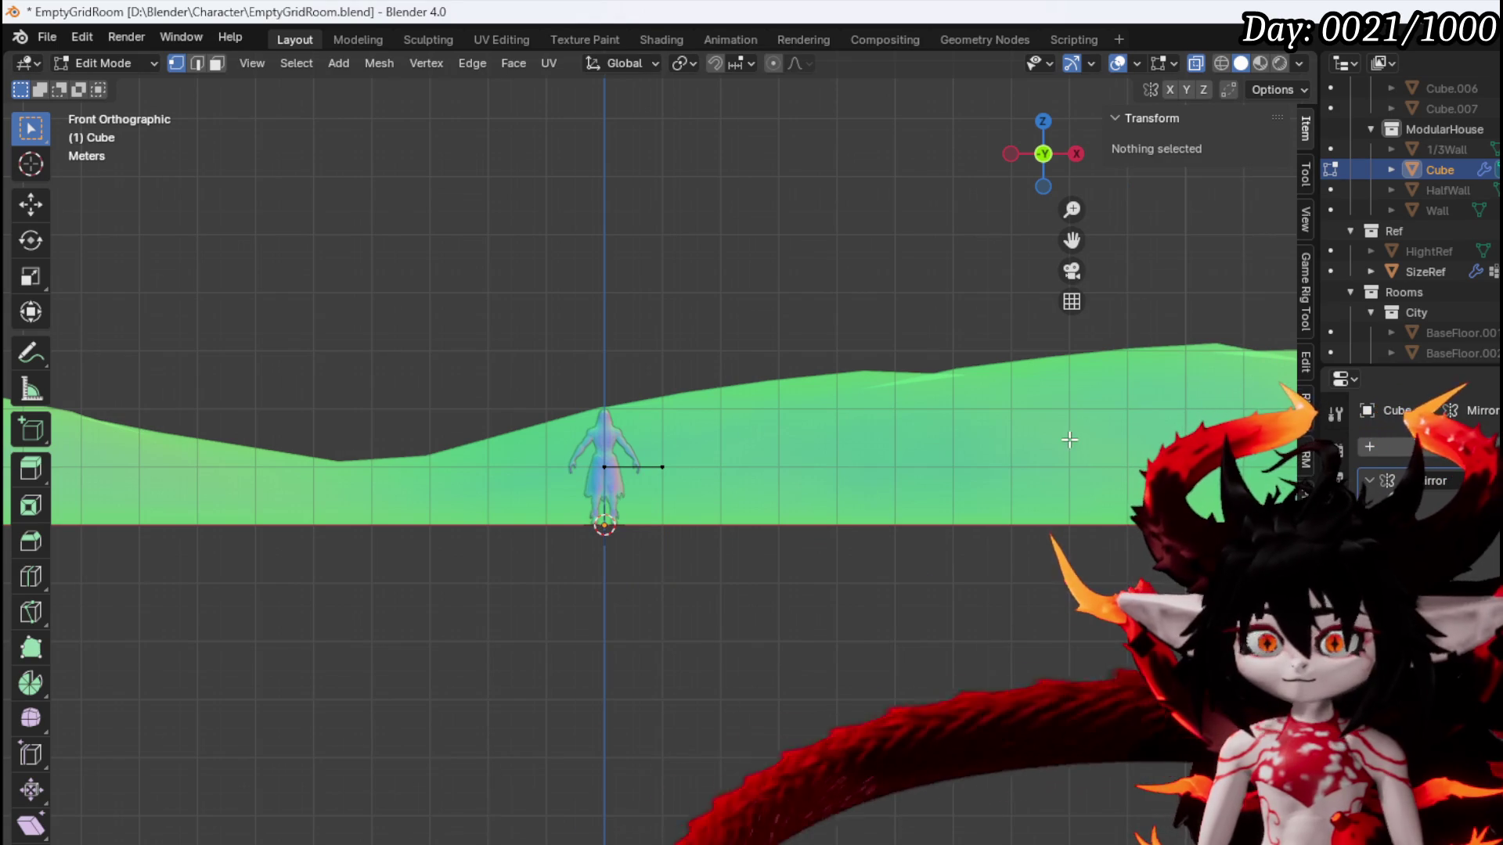
Extrude the top edge 2 m down, set its bottom on the ground and top just over 2 m
type("aez-2")
key("Return")
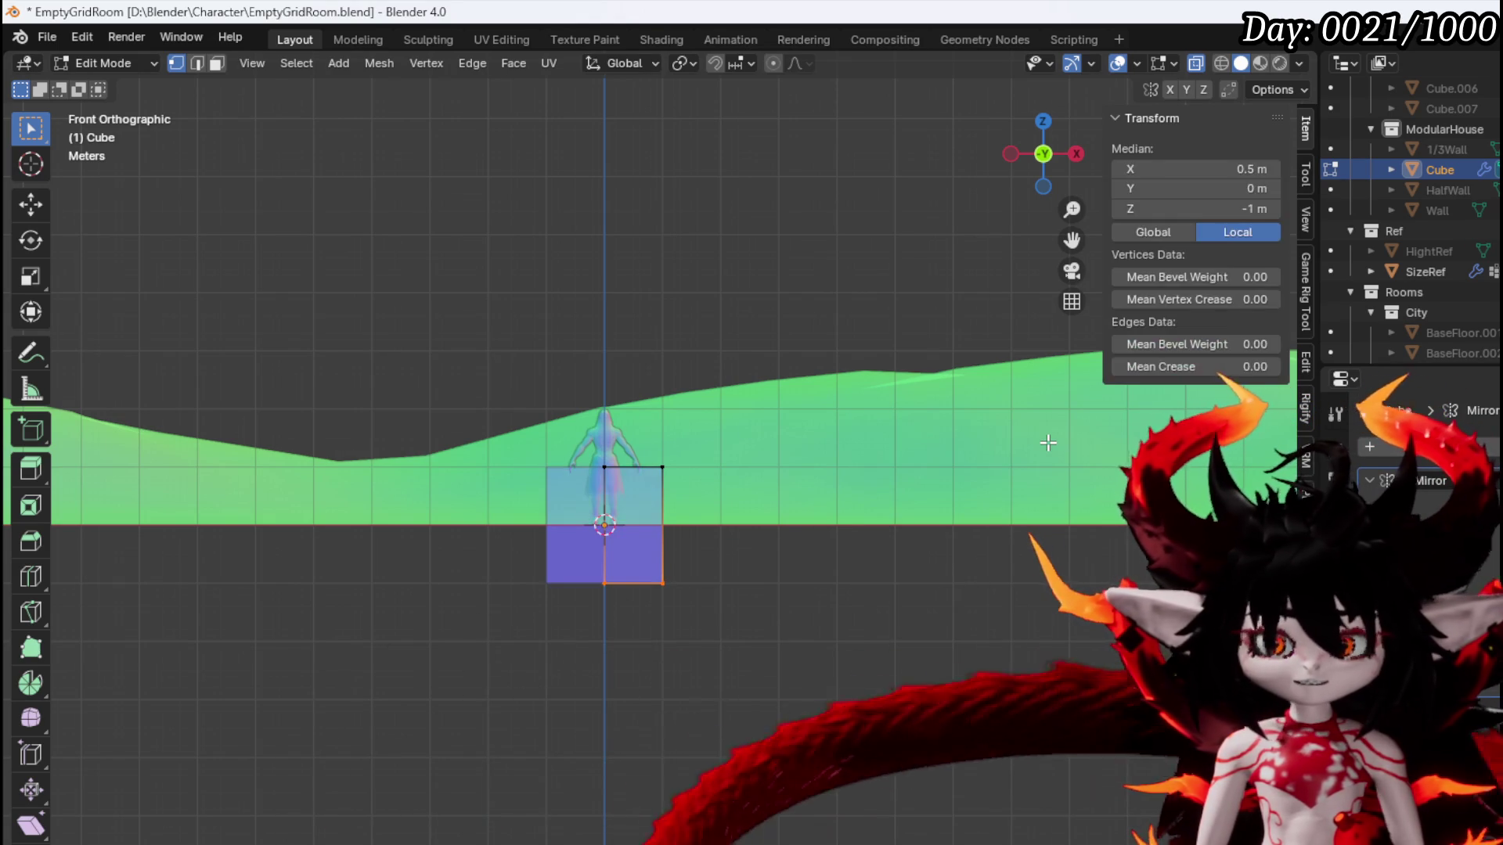
key("g")
key("z")
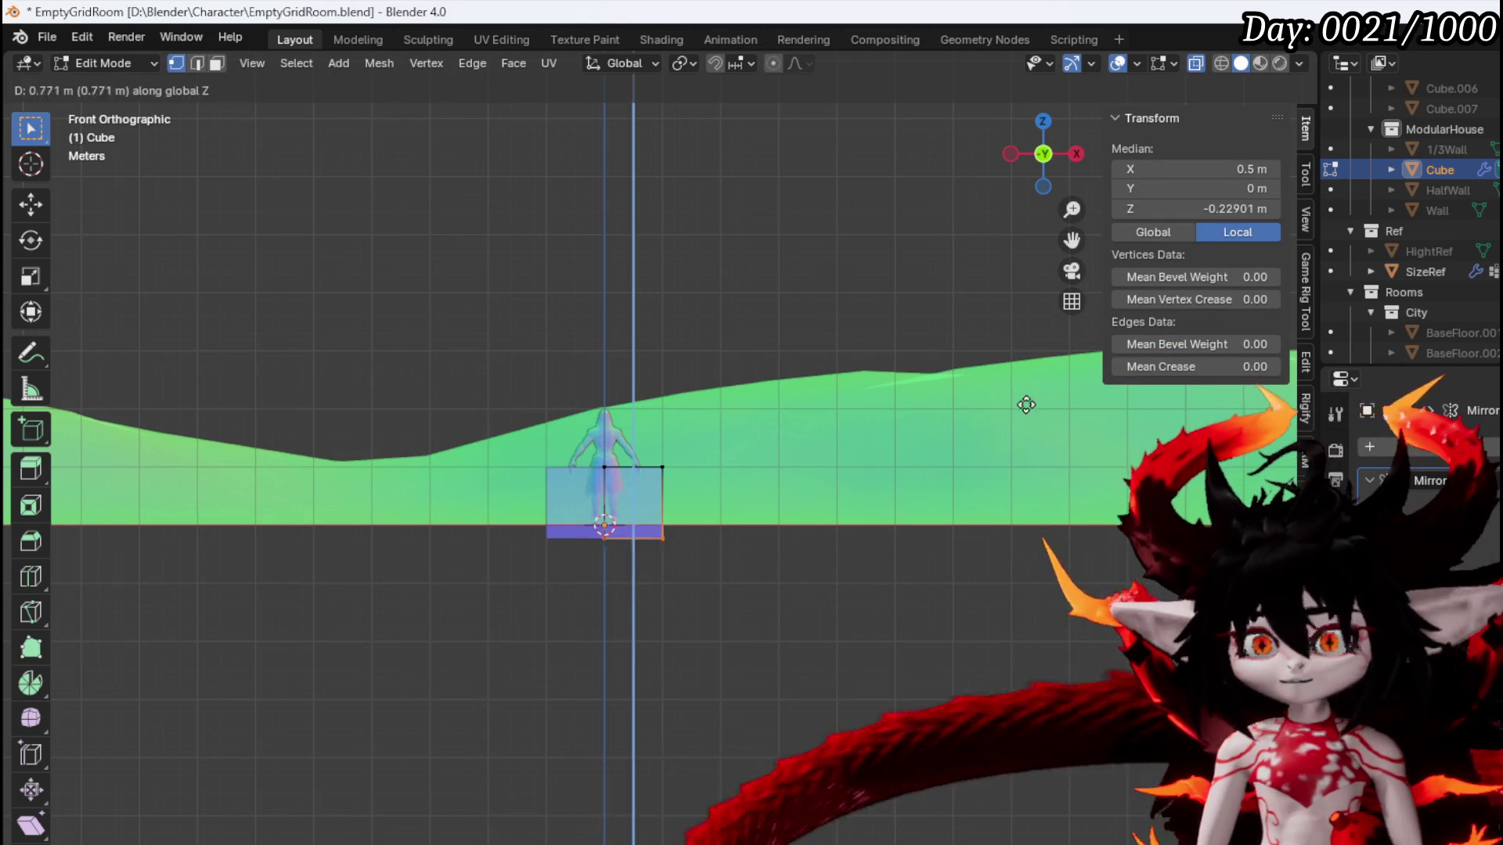
type("215")
key("Return")
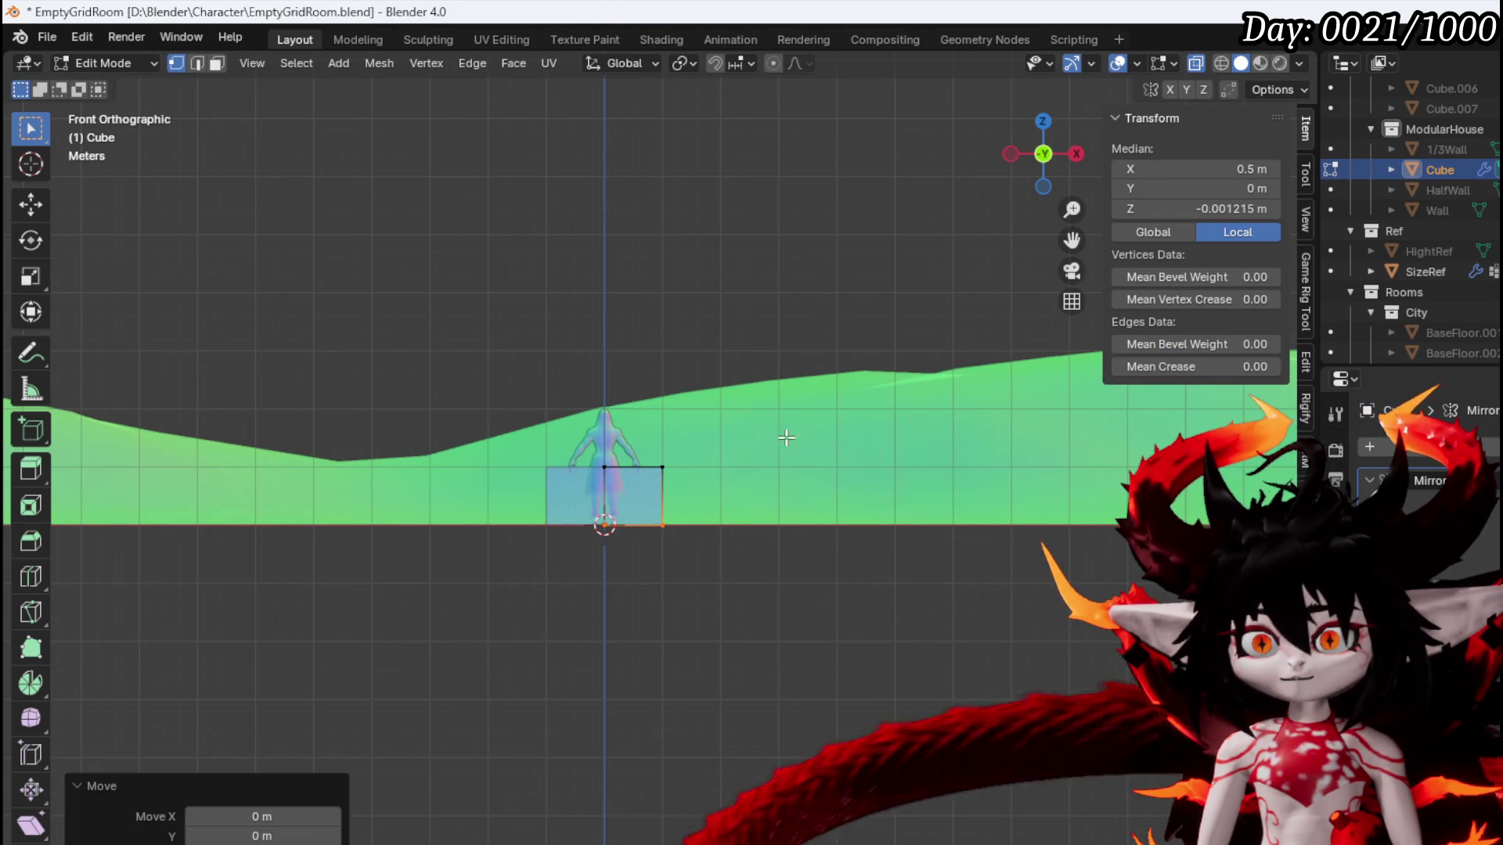
key("g")
key("z")
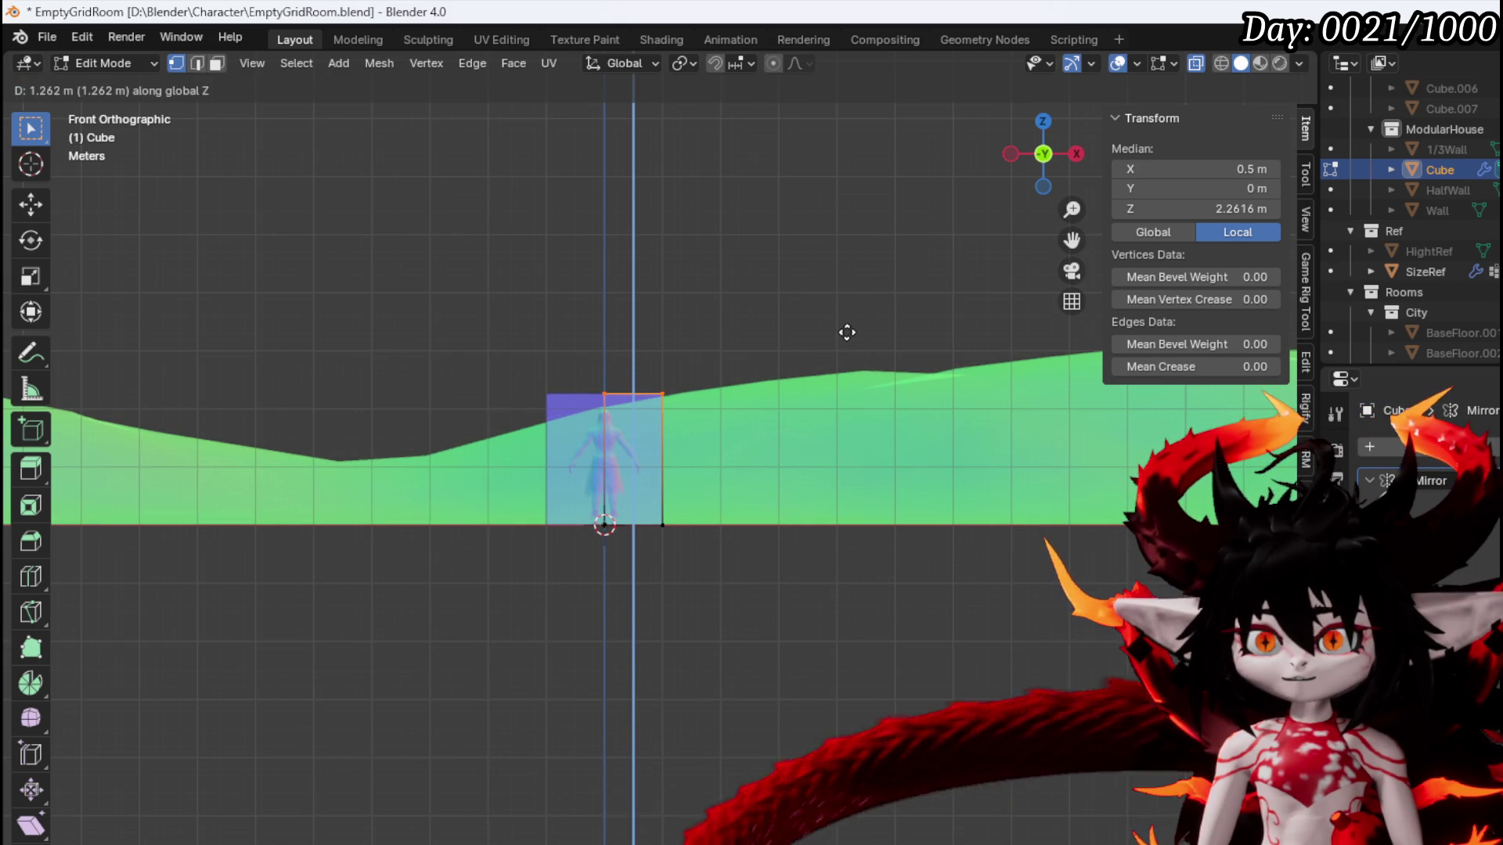
left_click(847, 335)
Widen the box by moving its right edge along X and a side about 1.9 m along Y
mouse_move(624, 578)
left_mouse_down()
mouse_move(710, 380)
mouse_move(725, 436)
mouse_move(772, 477)
mouse_move(620, 337)
mouse_move(618, 530)
mouse_move(474, 359)
left_mouse_up()
key("g")
key("x")
left_click(752, 388)
key("KP_3")
key("g")
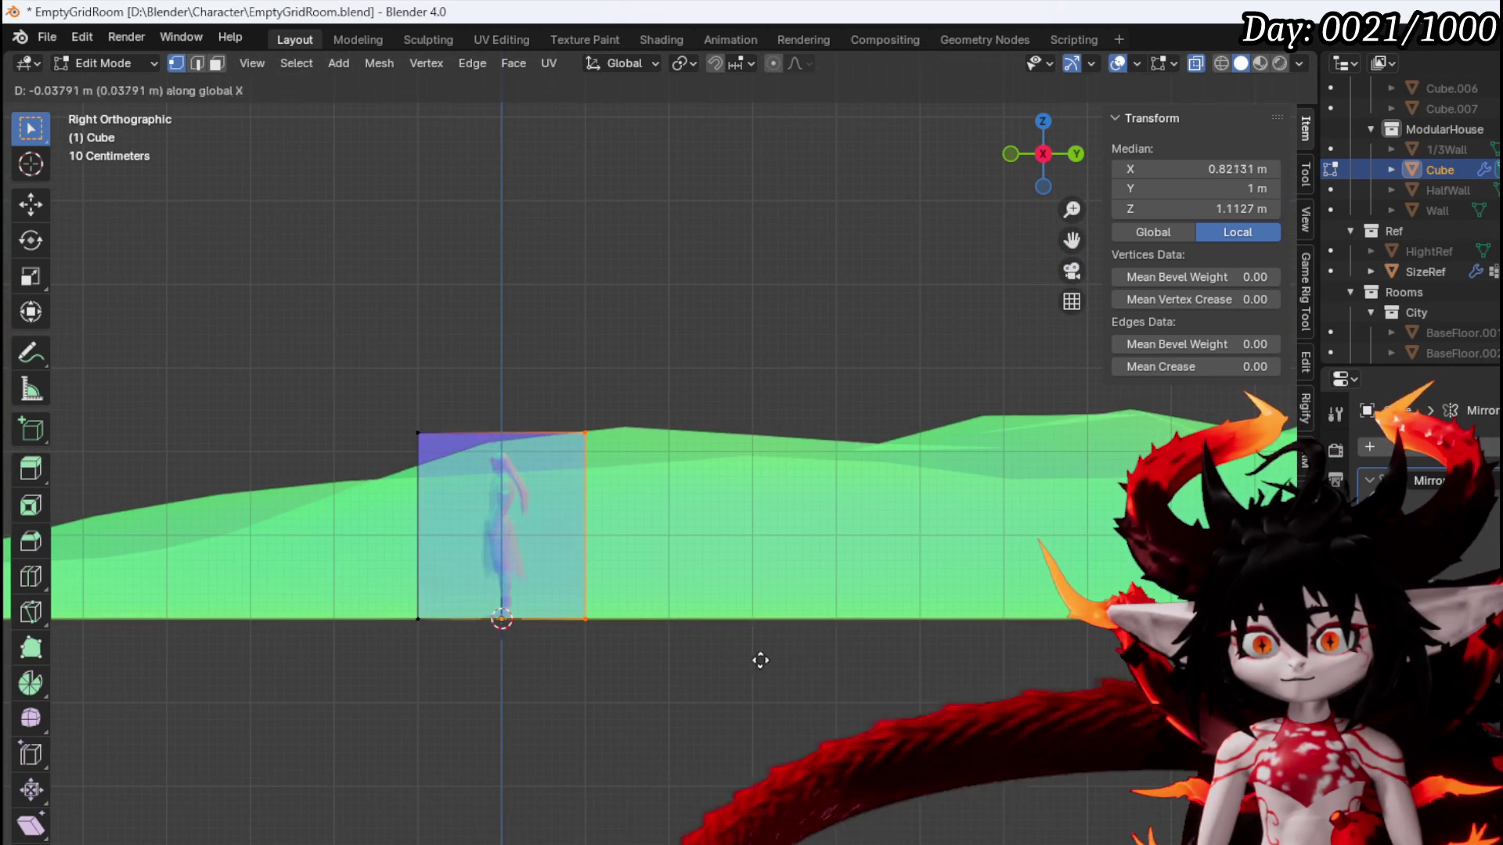
key("Escape")
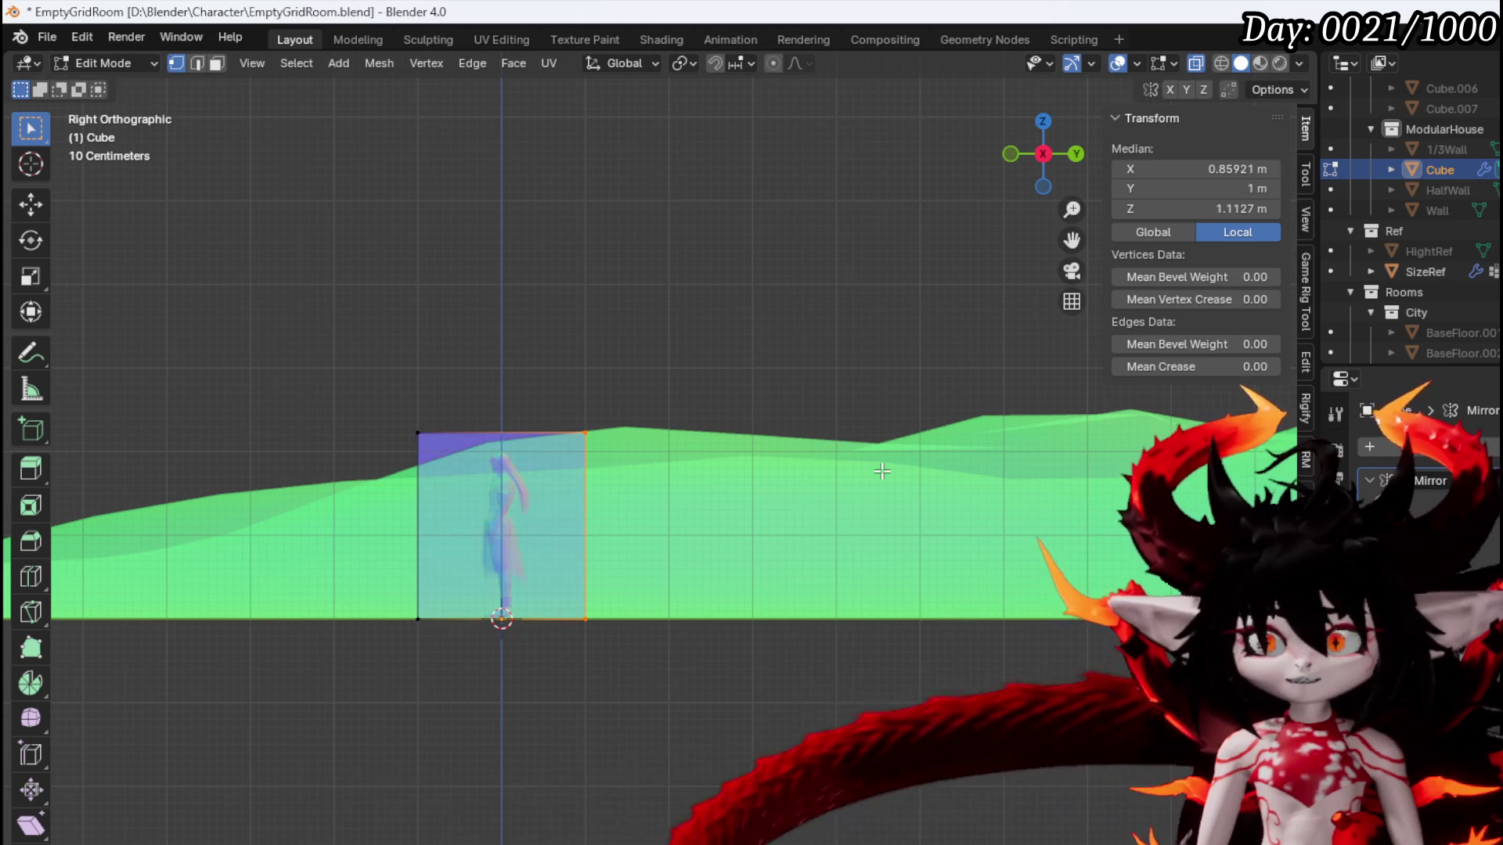
key("g")
key("y")
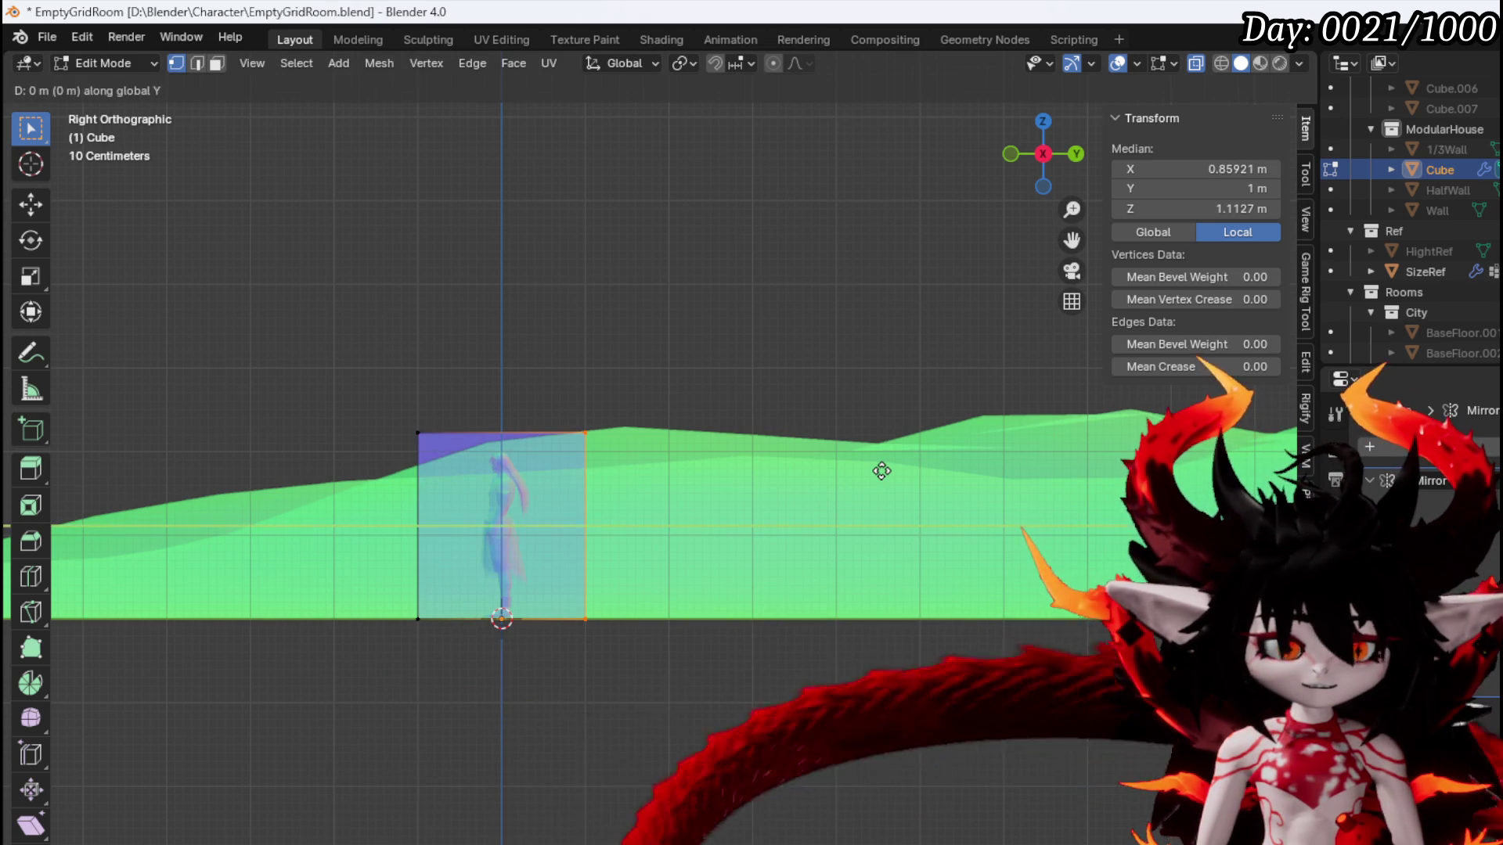
left_click(959, 489)
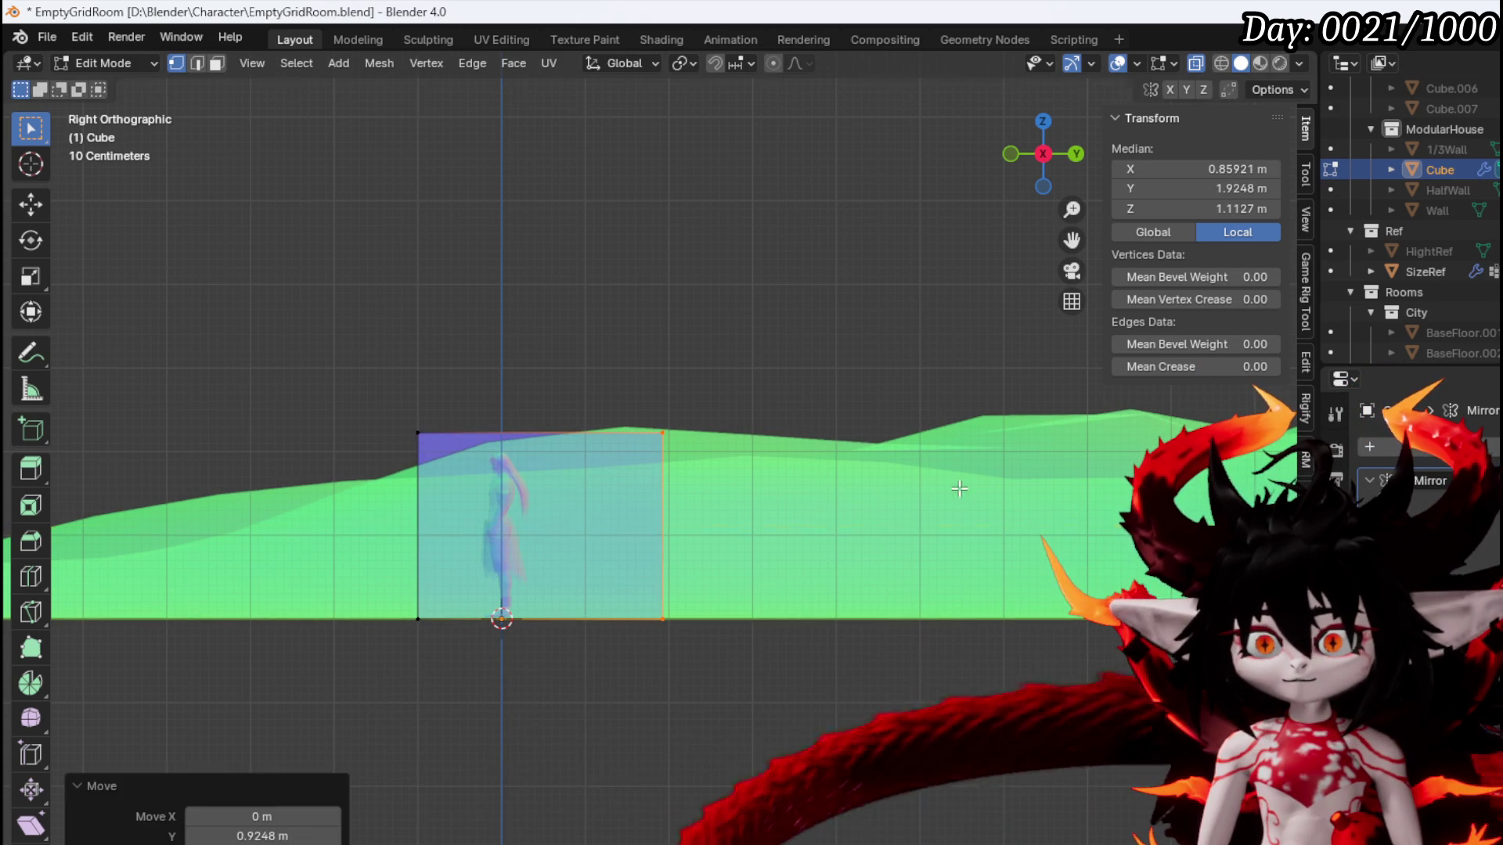
mouse_move(959, 488)
left_mouse_down()
mouse_move(580, 543)
mouse_move(366, 430)
left_mouse_up()
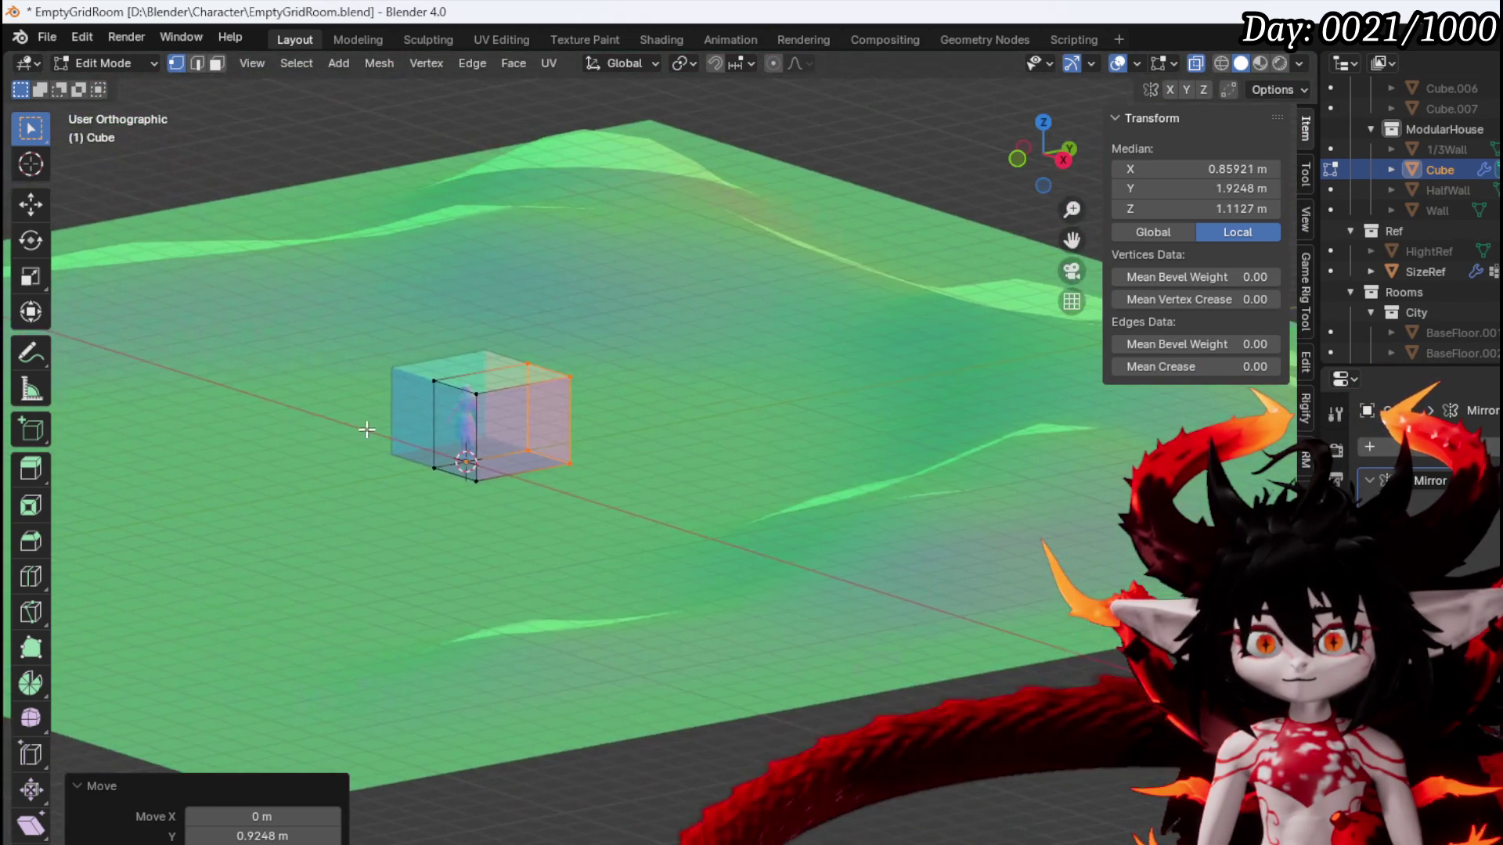
Add a horizontal and a vertical edge loop around the box
scroll(547, 497, "up", 6)
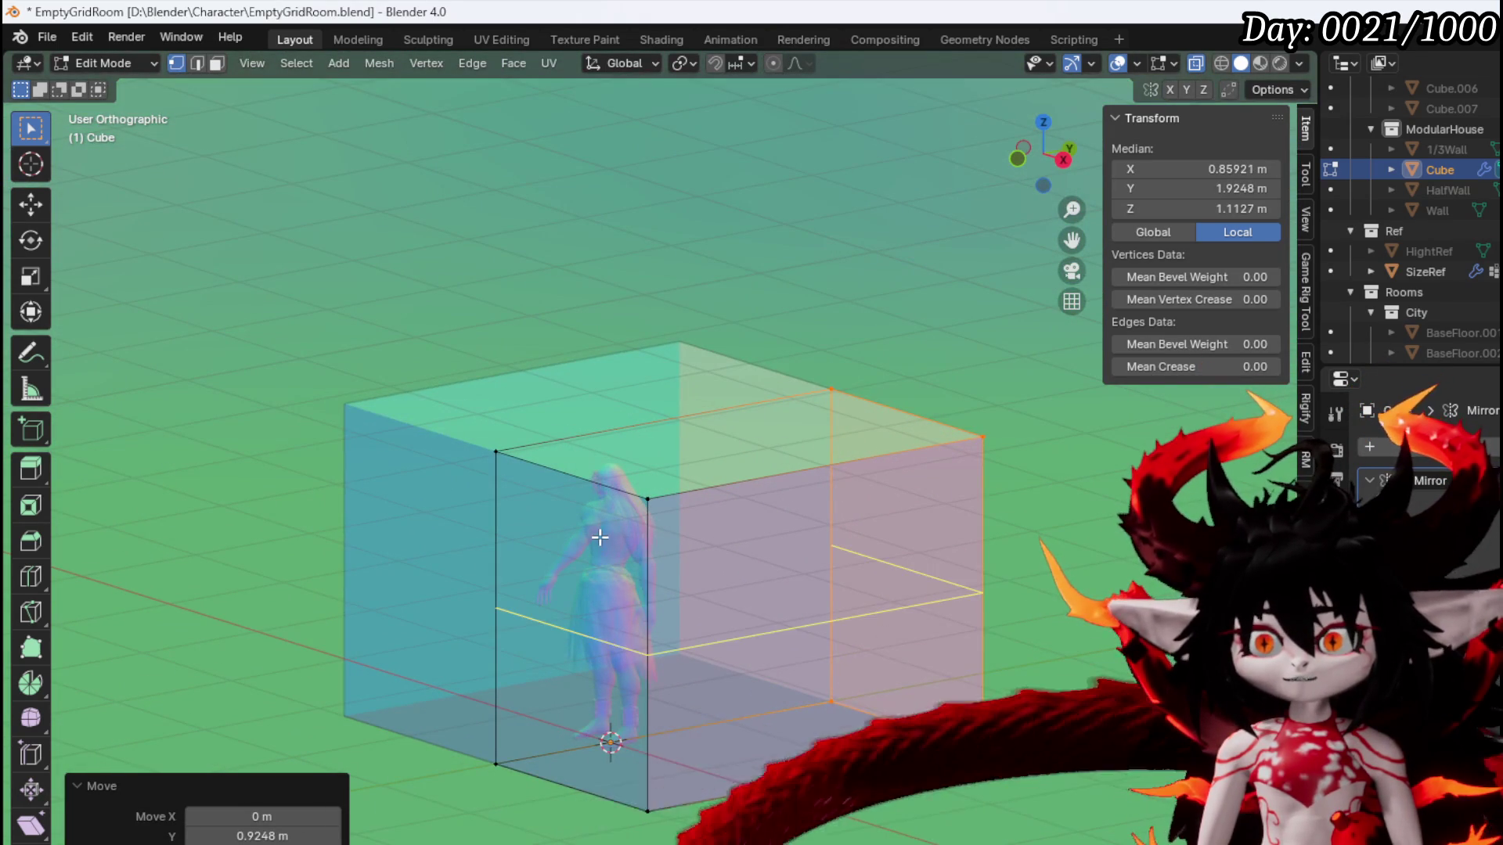
left_click(600, 537)
left_click(588, 468)
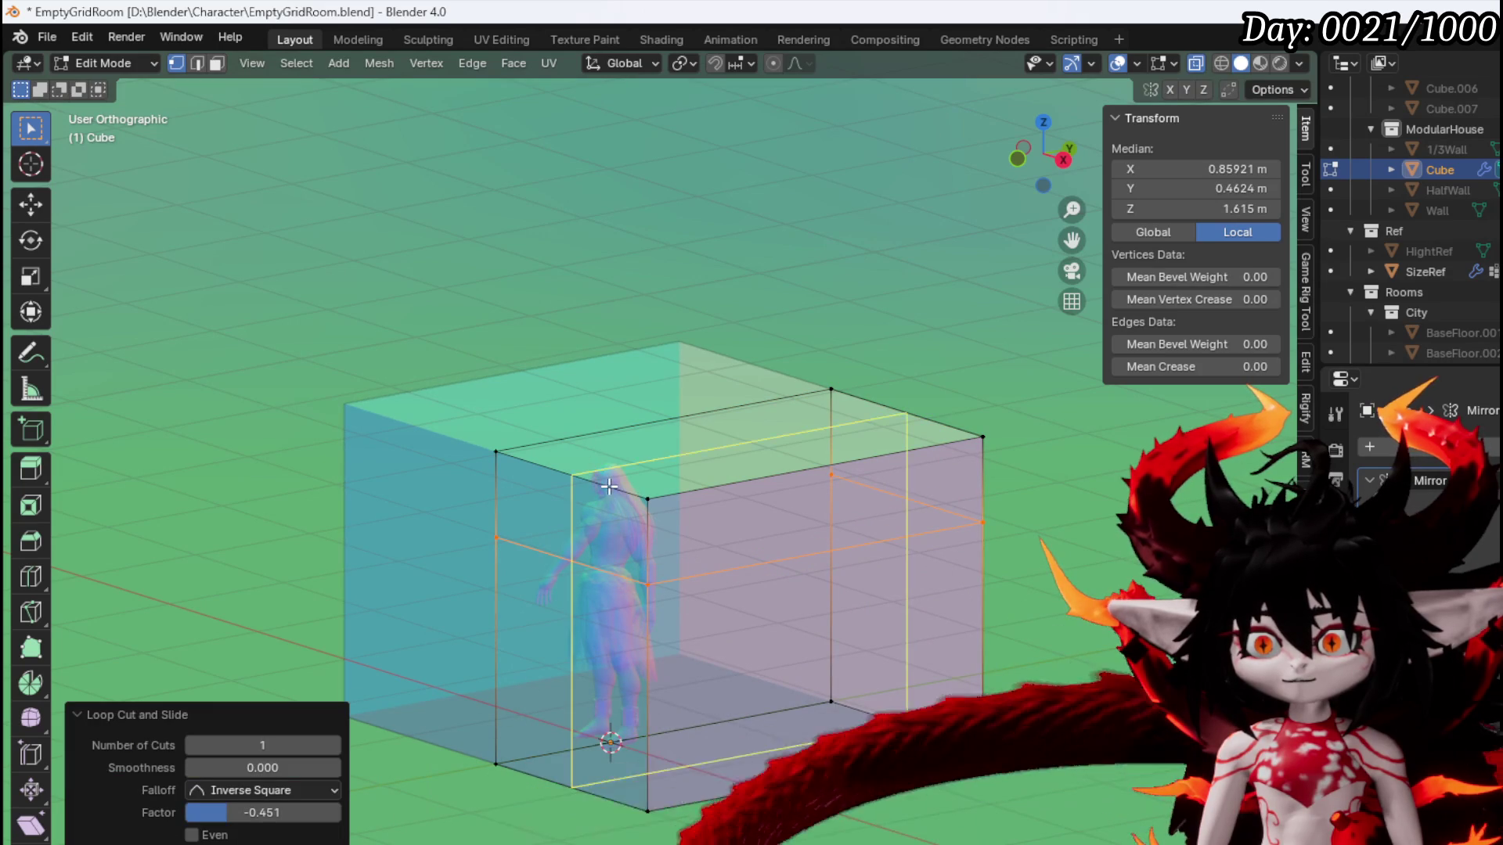
key("ctrl+r")
left_click(633, 499)
left_click(636, 507)
left_click_drag(635, 507, 656, 558)
Pull the top-right corner vertex in about 0.23 m in front view to slope the roof edge
left_click(699, 475)
key("KP_1")
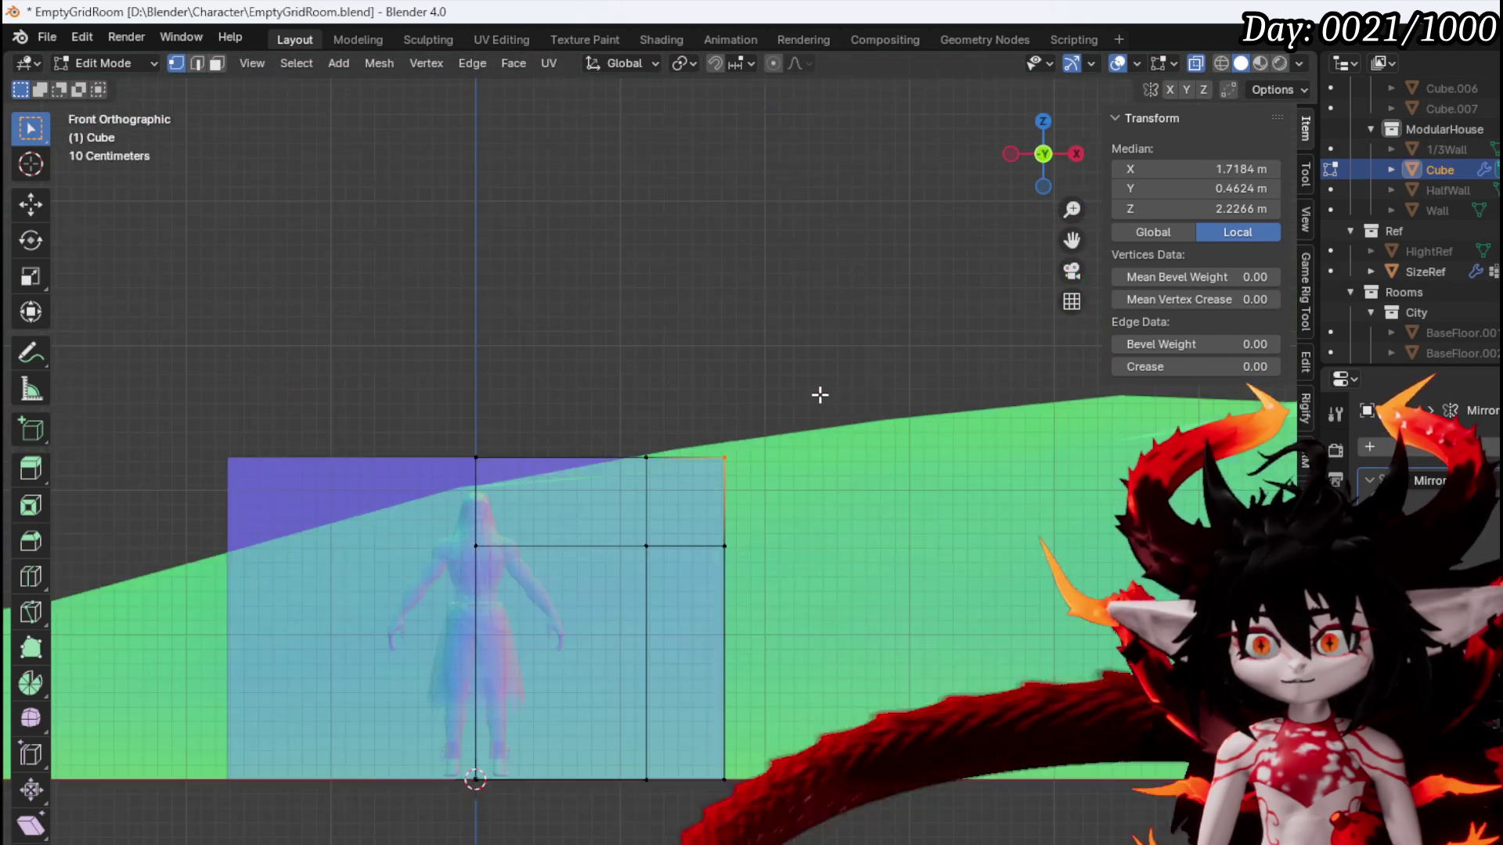
key("g")
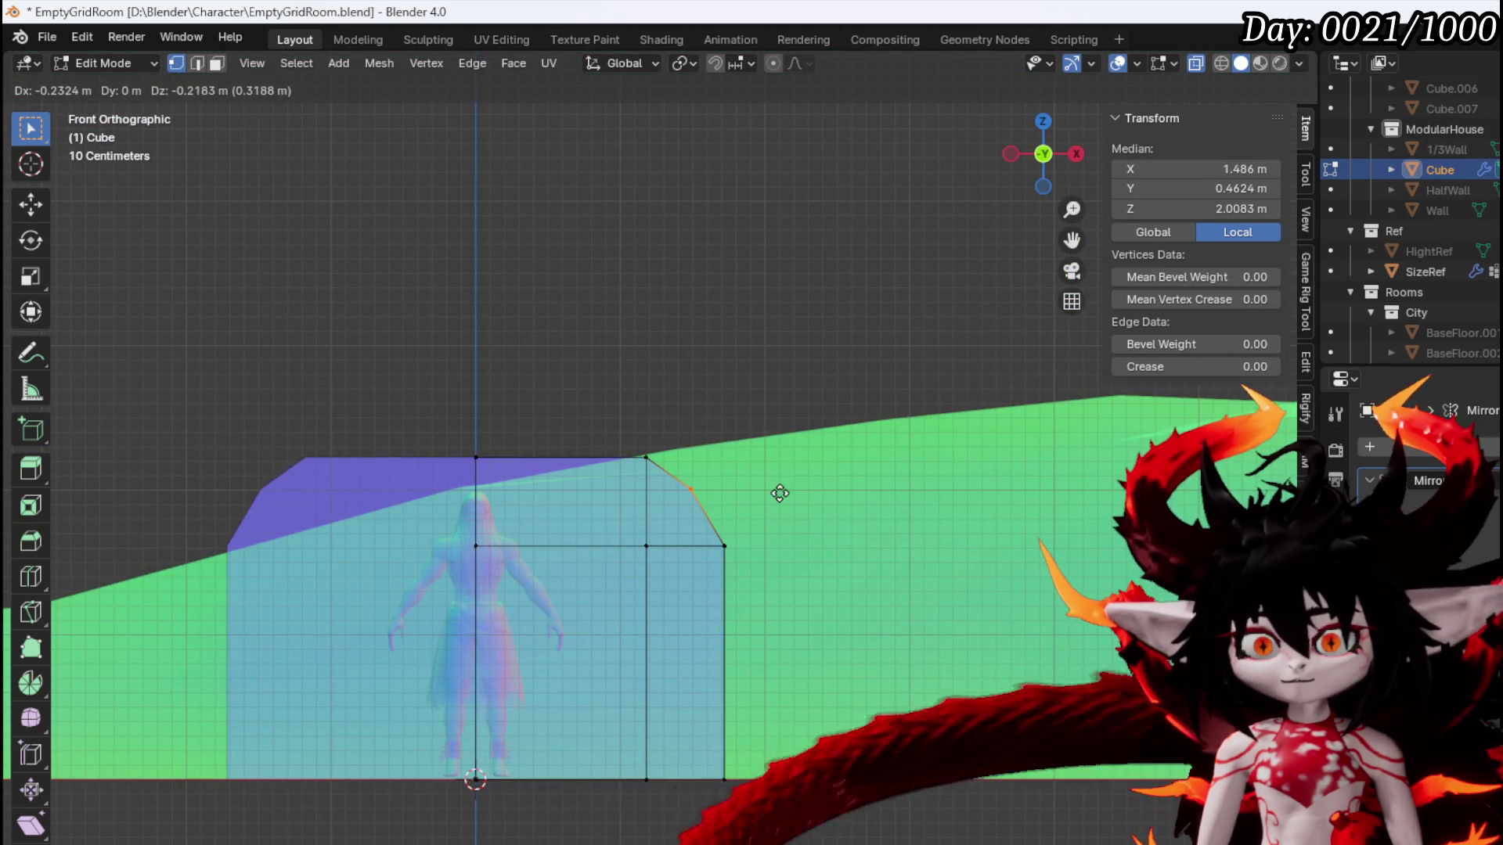
left_click(780, 493)
mouse_move(779, 494)
left_mouse_down()
mouse_move(415, 499)
mouse_move(472, 425)
mouse_move(587, 386)
mouse_move(349, 396)
mouse_move(513, 390)
left_mouse_up()
Add another centred vertical edge loop to the cube
key("ctrl+r")
left_click(592, 360)
right_click(592, 360)
mouse_move(592, 360)
left_mouse_down()
mouse_move(815, 485)
mouse_move(633, 302)
left_mouse_up()
key("KP_7")
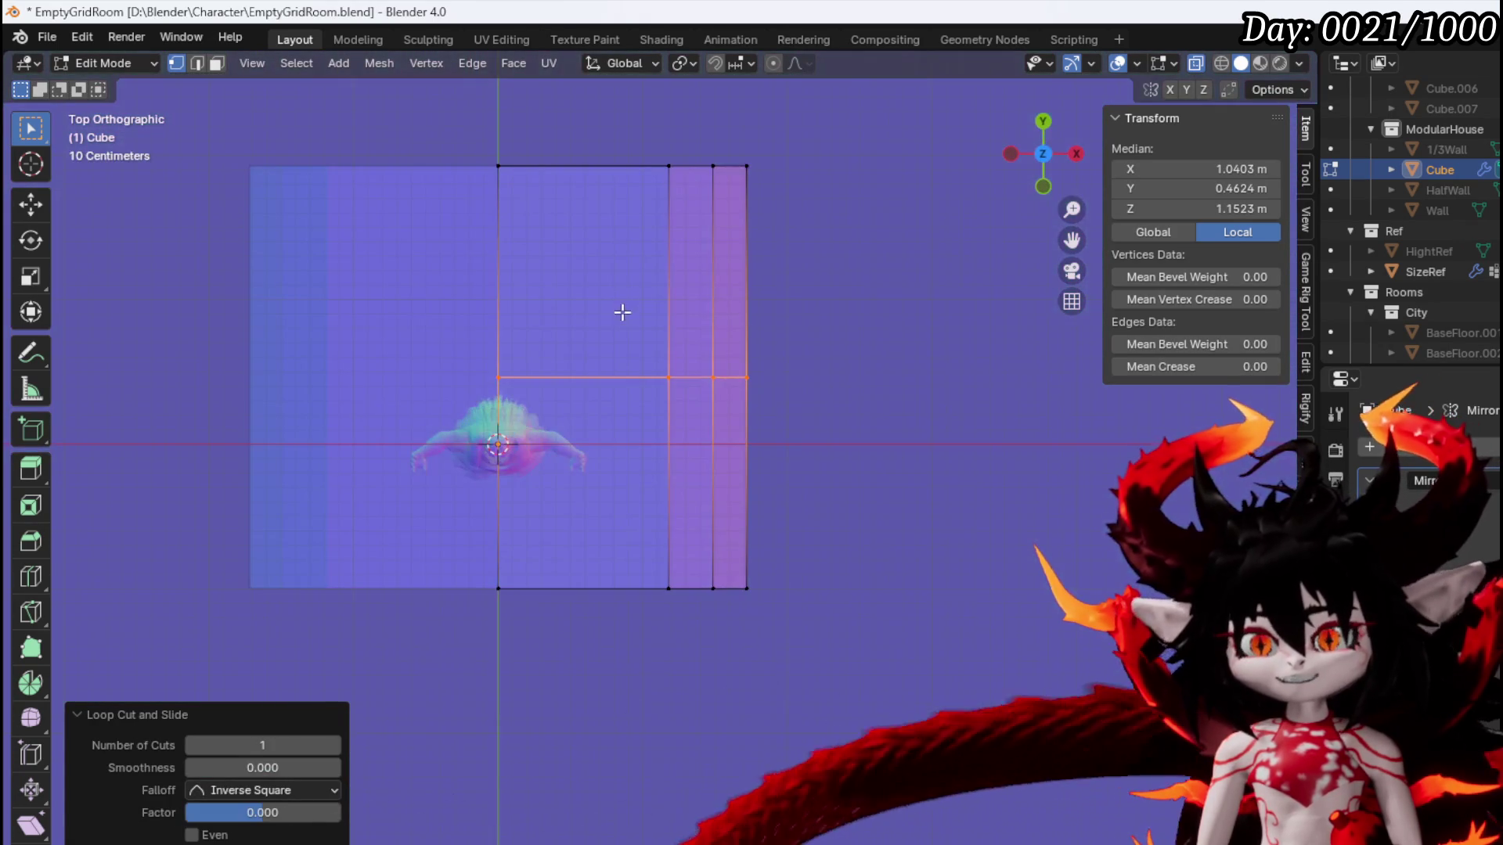
Move and rotate the top edges in top view to angle the hut walls
left_click_drag(558, 203, 647, 376)
left_click(782, 294, "alt")
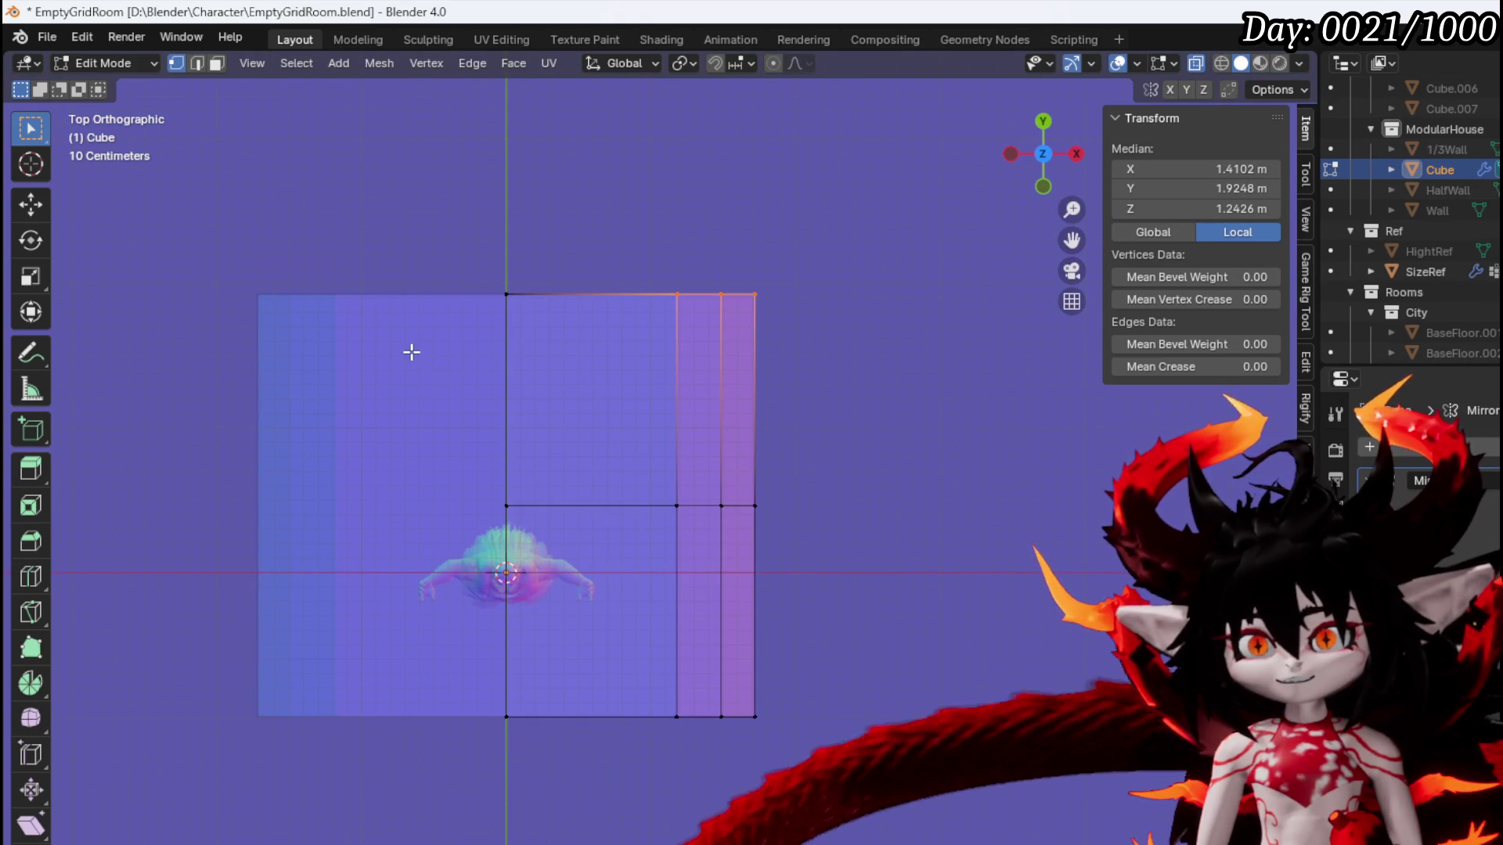
left_click_drag(843, 372, 845, 303)
key("KP_7")
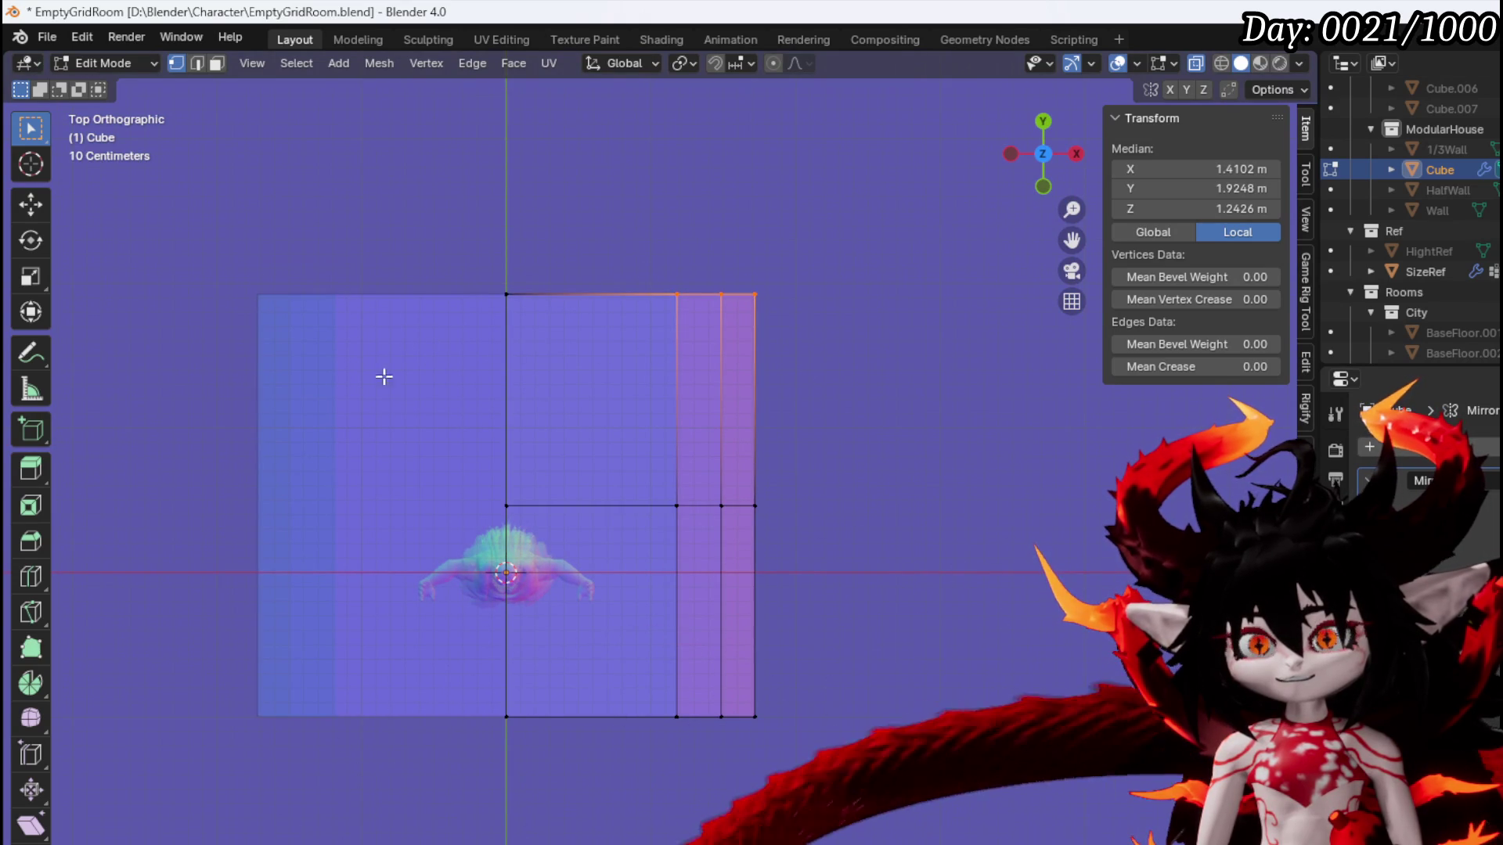
key("g")
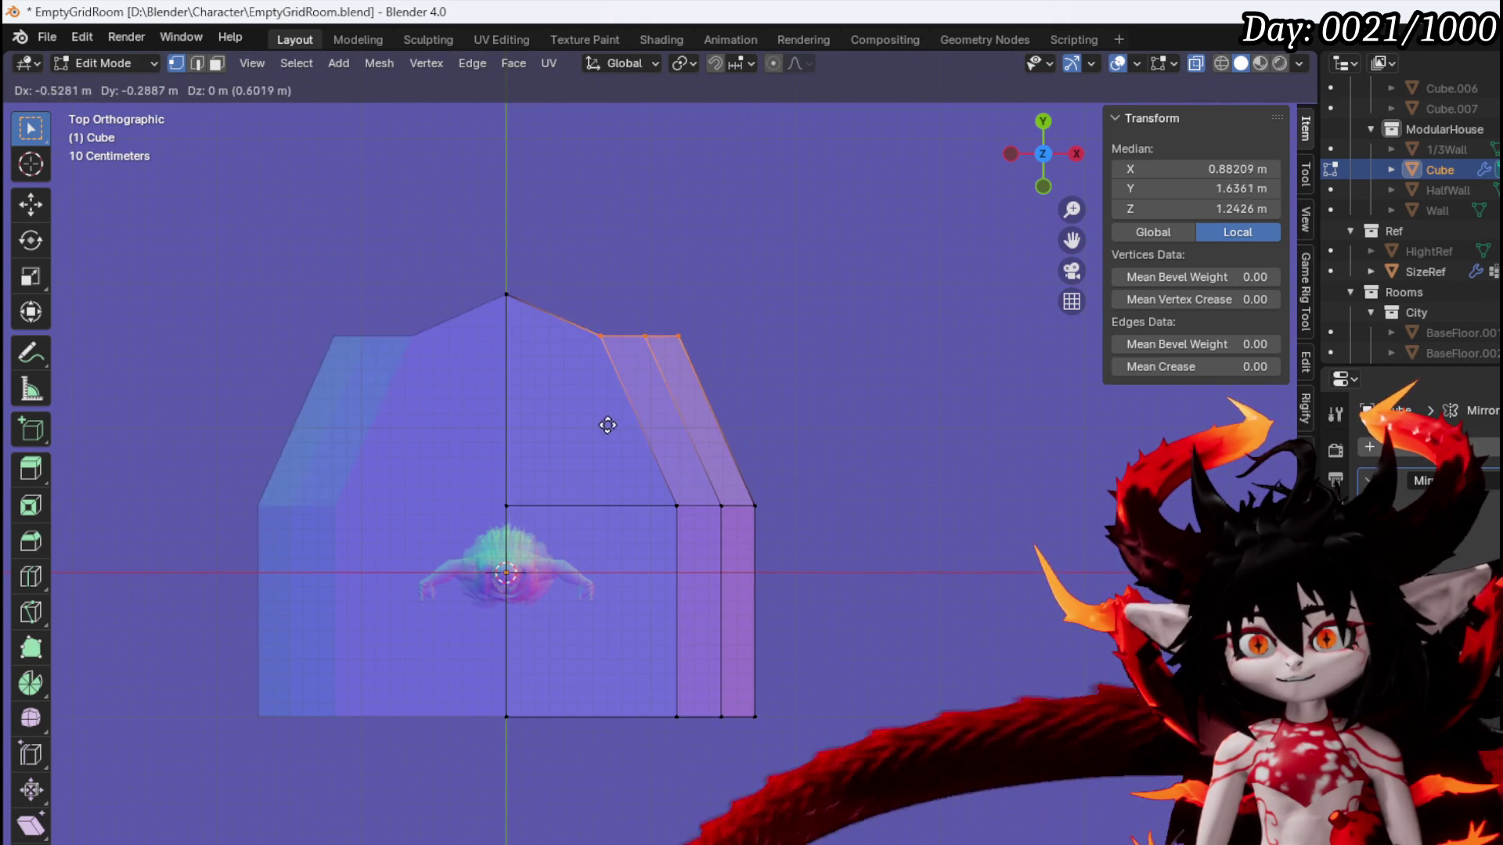
left_click(608, 422)
key("r")
key("g")
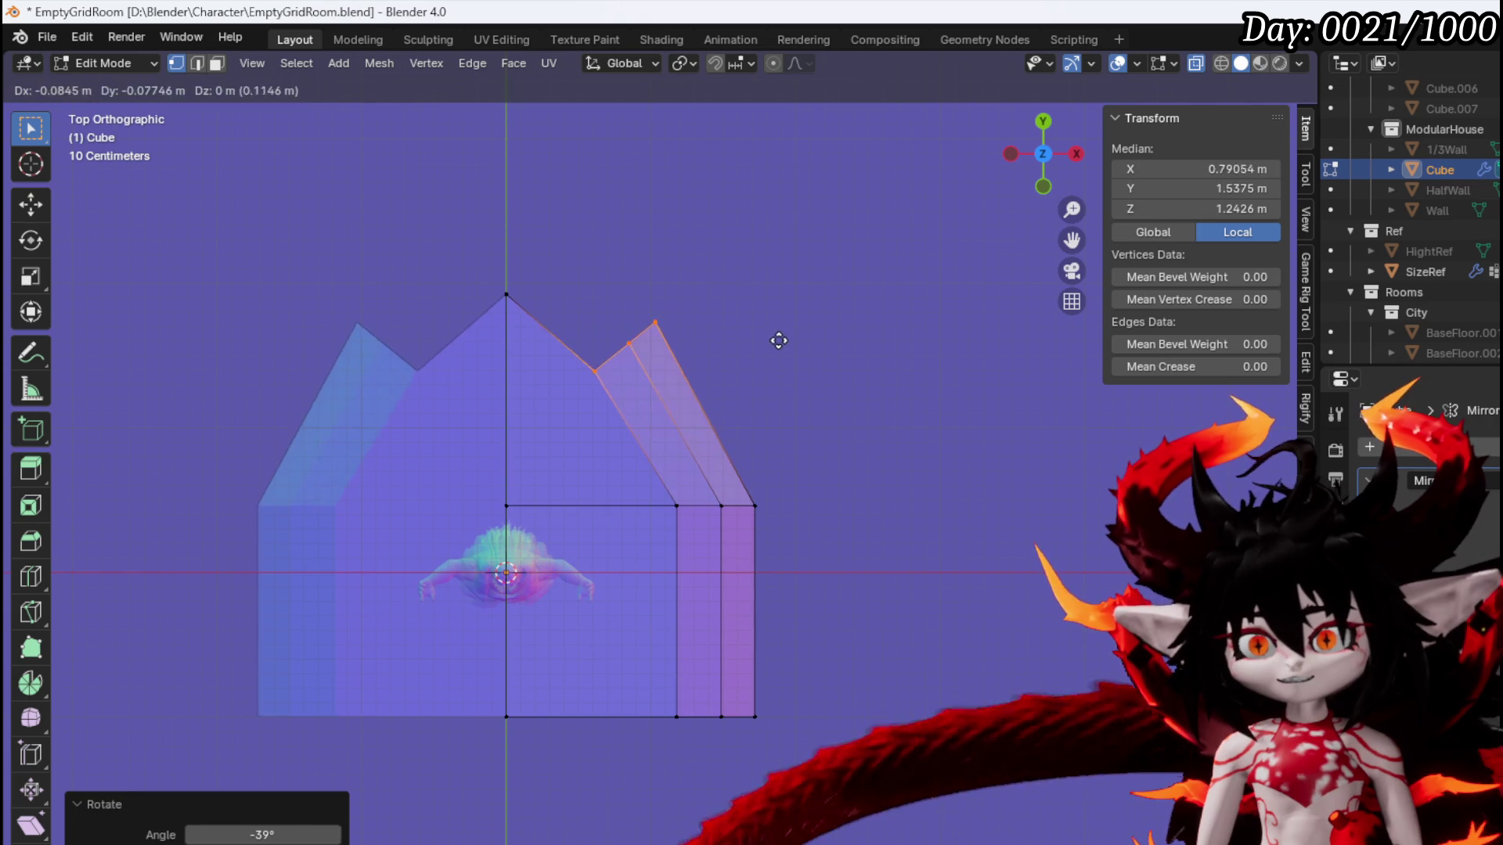
left_click(802, 349)
key("r")
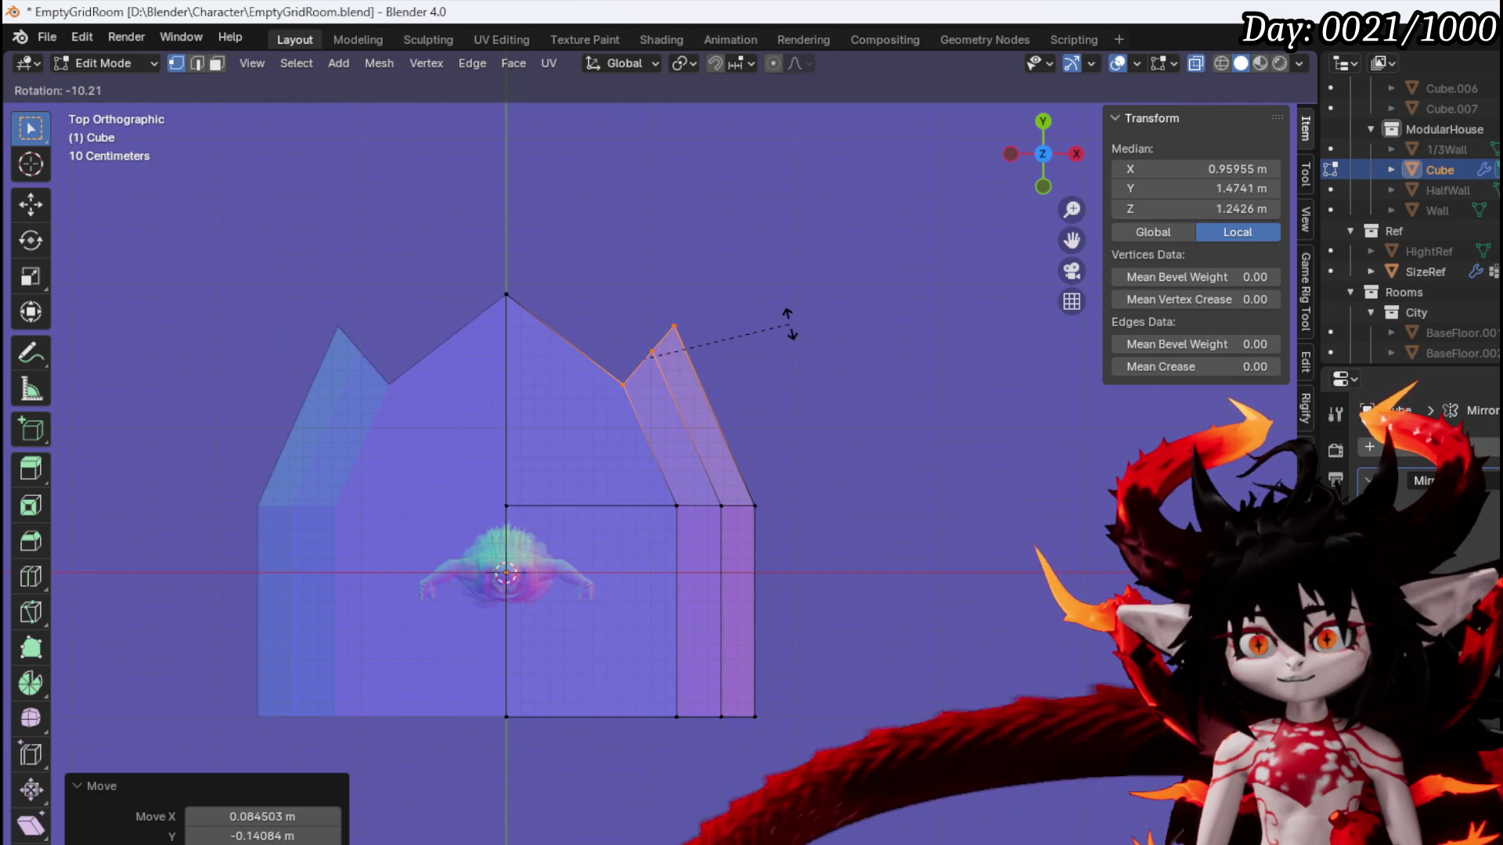
left_click(788, 327)
Push the right wall edges outward and reposition the apex vertex
key("g")
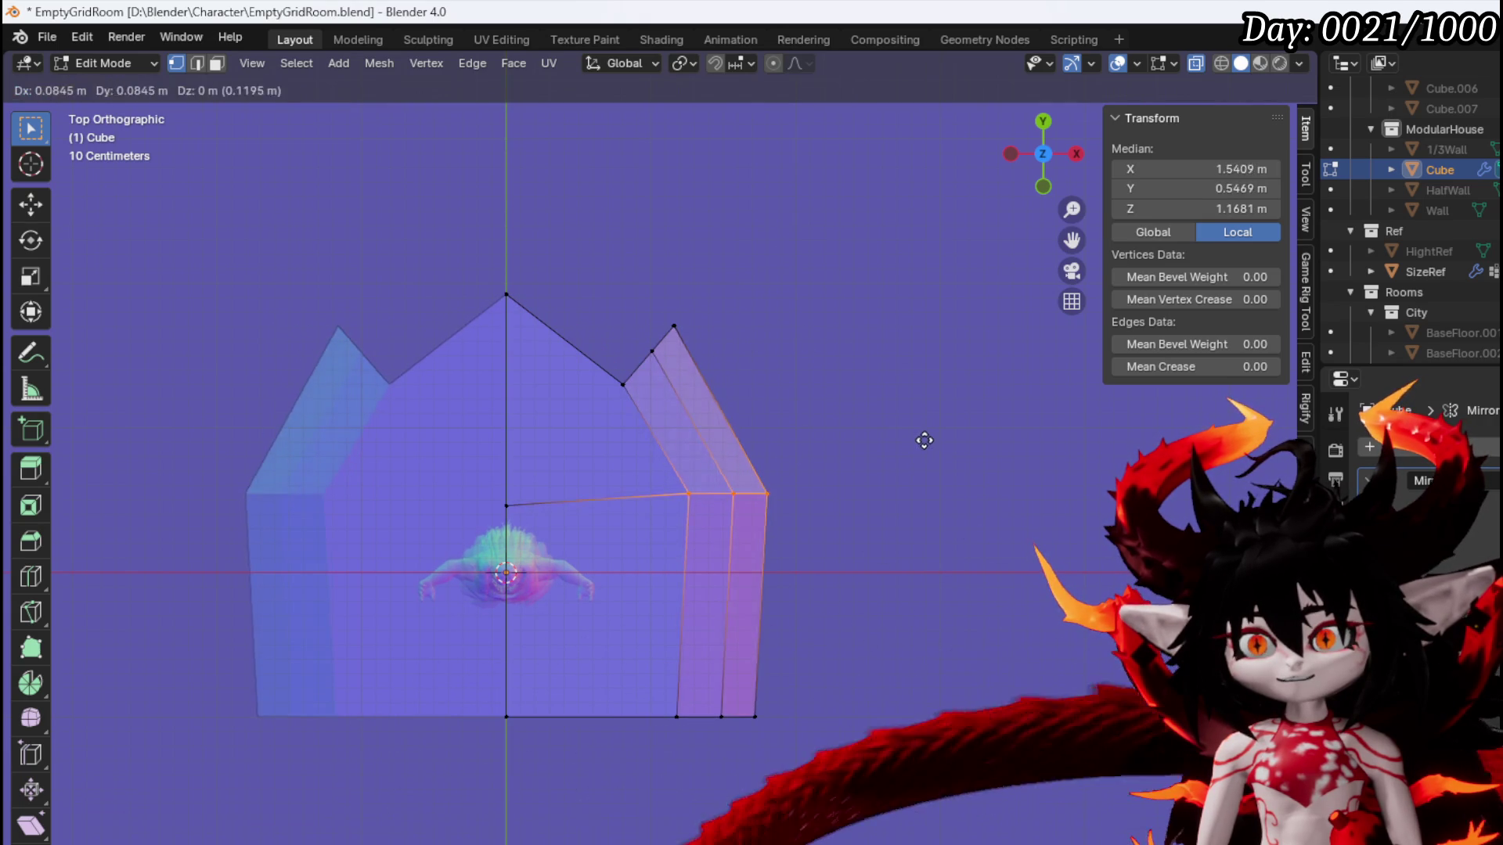
key("g")
right_click(929, 450)
key("g")
left_click(798, 494)
left_click(506, 296)
key("g")
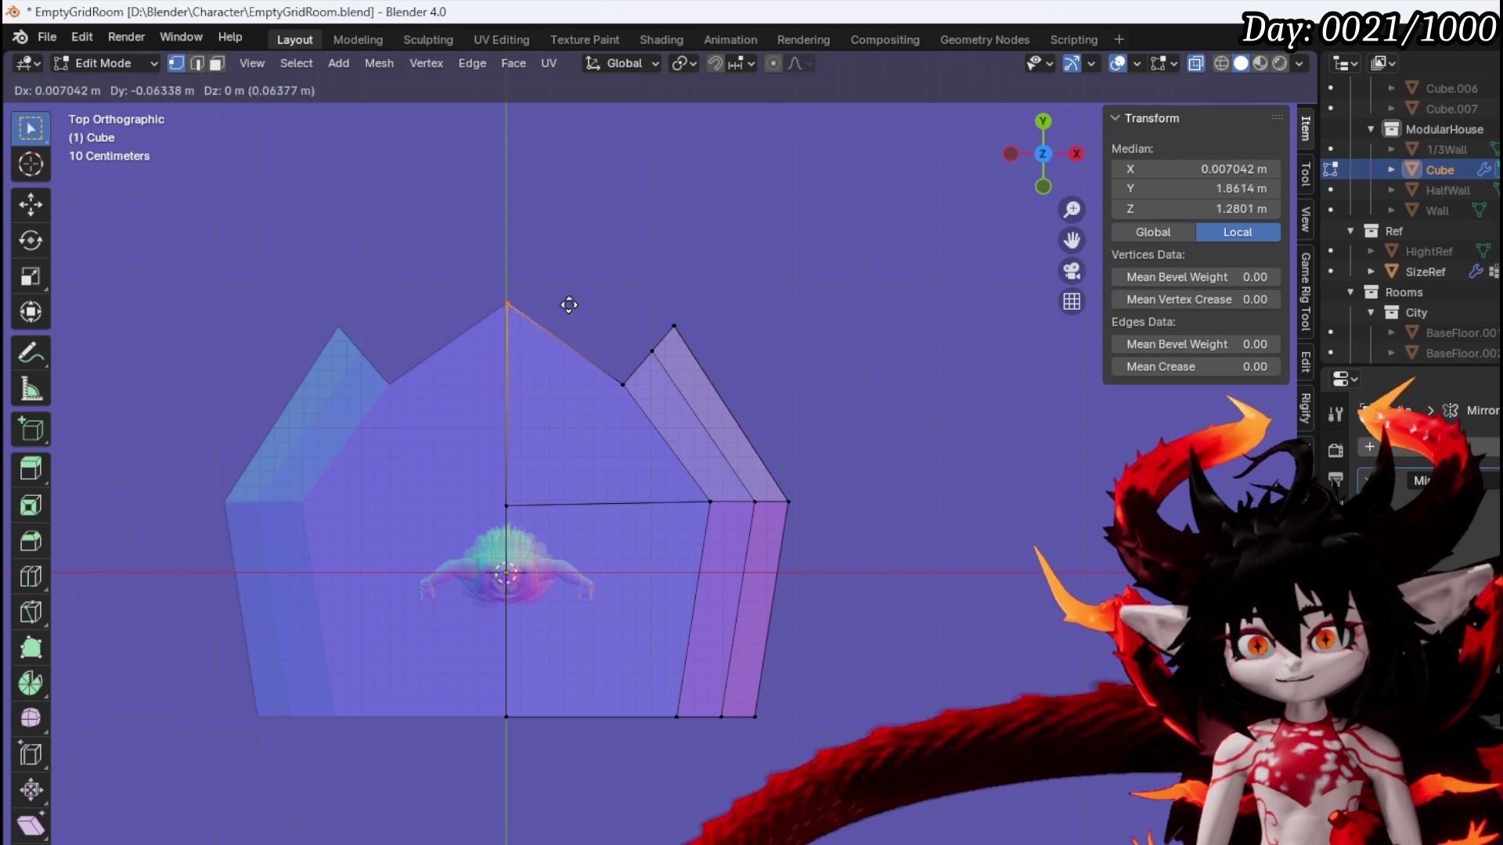
left_click(580, 362)
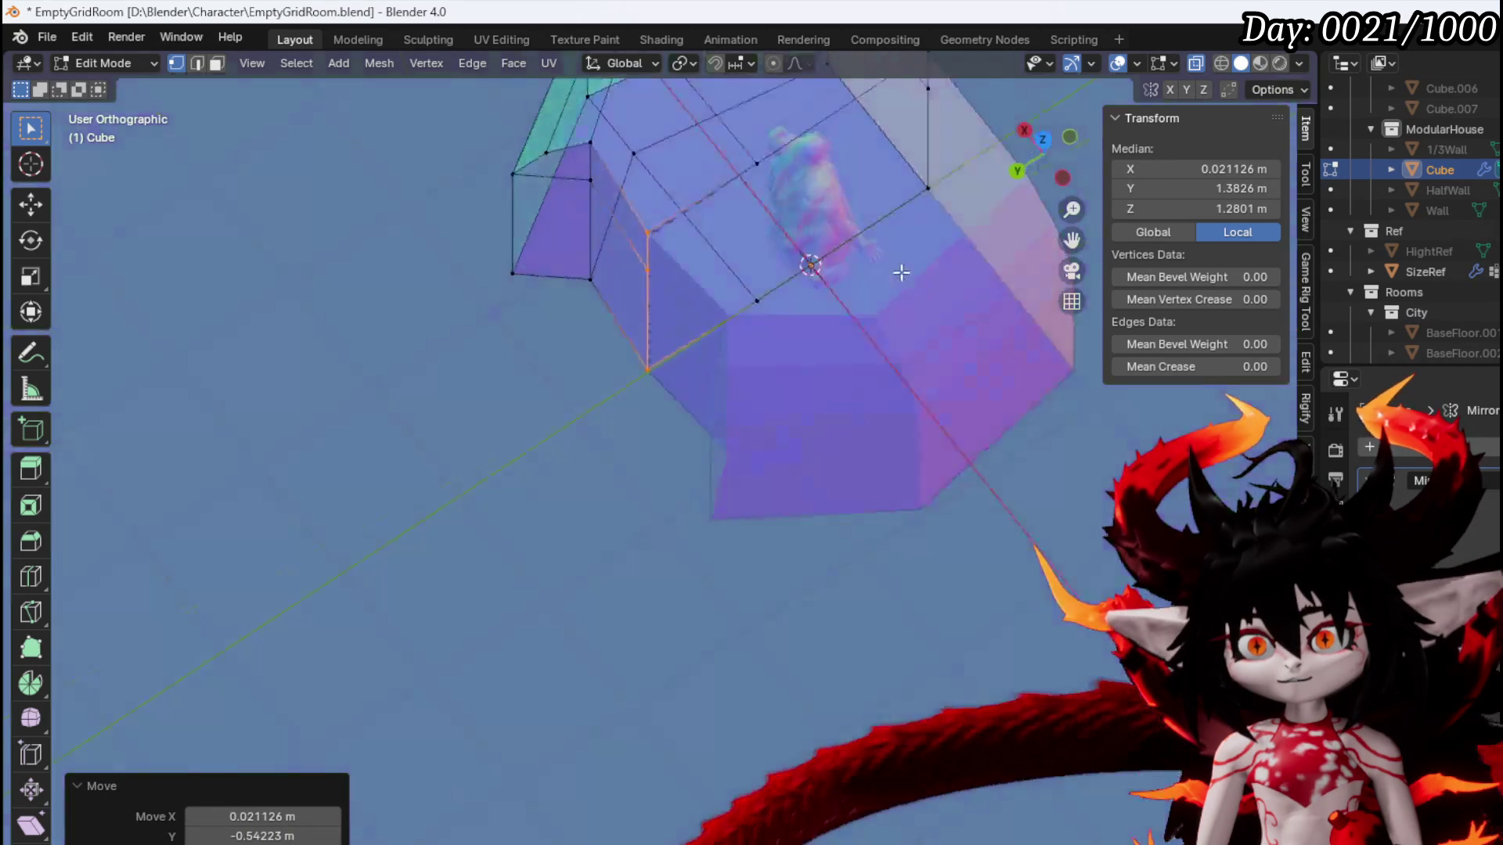
Extrude a left-wall edge into a new wall segment and snap its end vertex to X 0
left_click(493, 287)
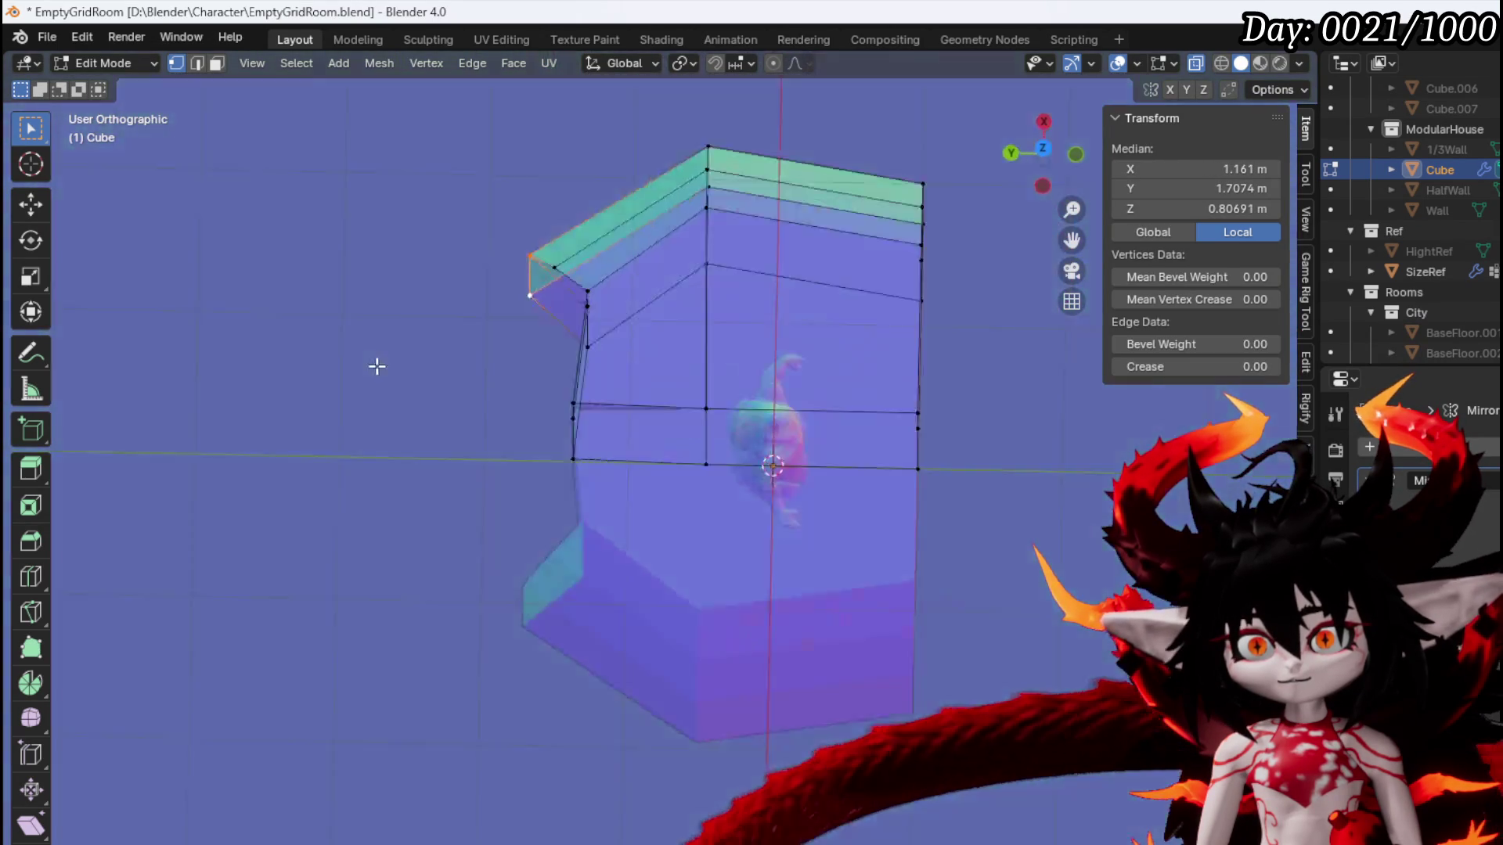
key("KP_1")
key("KP_7")
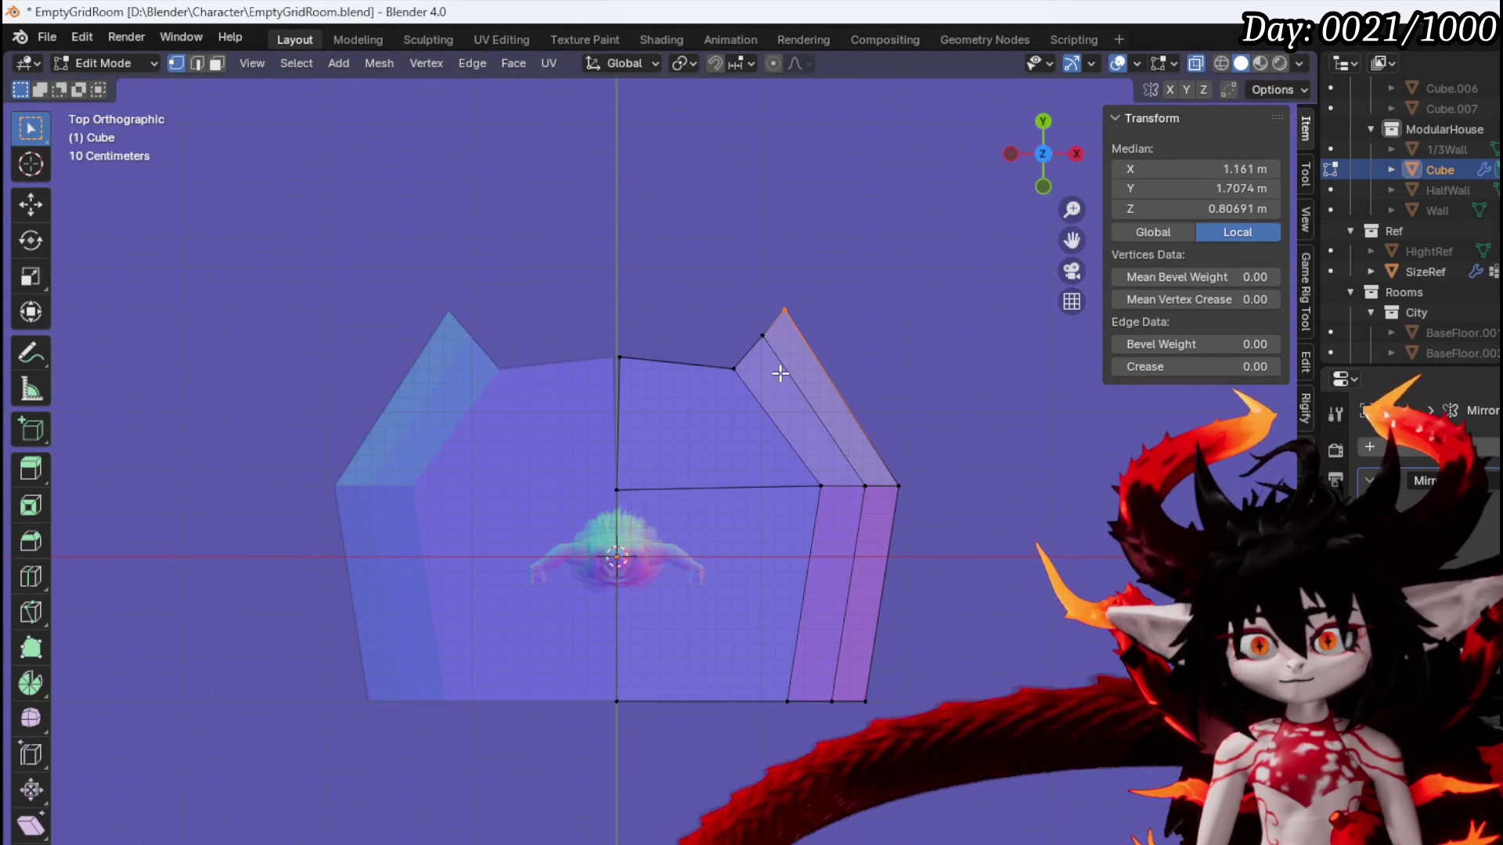
key("e")
left_click(625, 350)
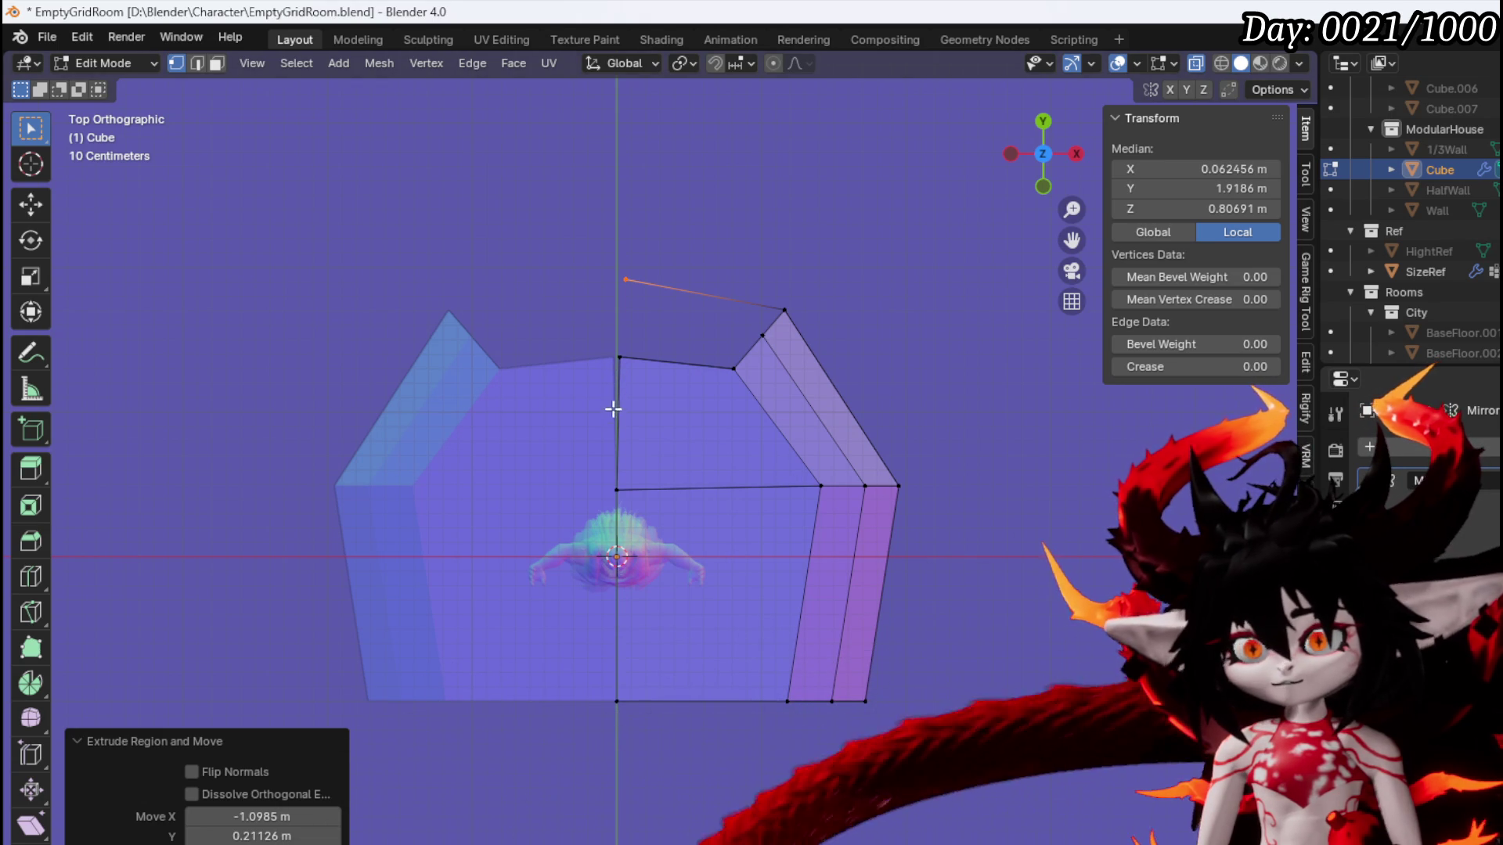
key("g")
left_click(672, 335)
key("ctrl+z")
key("g")
key("x")
left_click(671, 229)
left_click_drag(678, 338, 715, 360)
Delete two left-side faces of the hut
key("3")
left_click(650, 353)
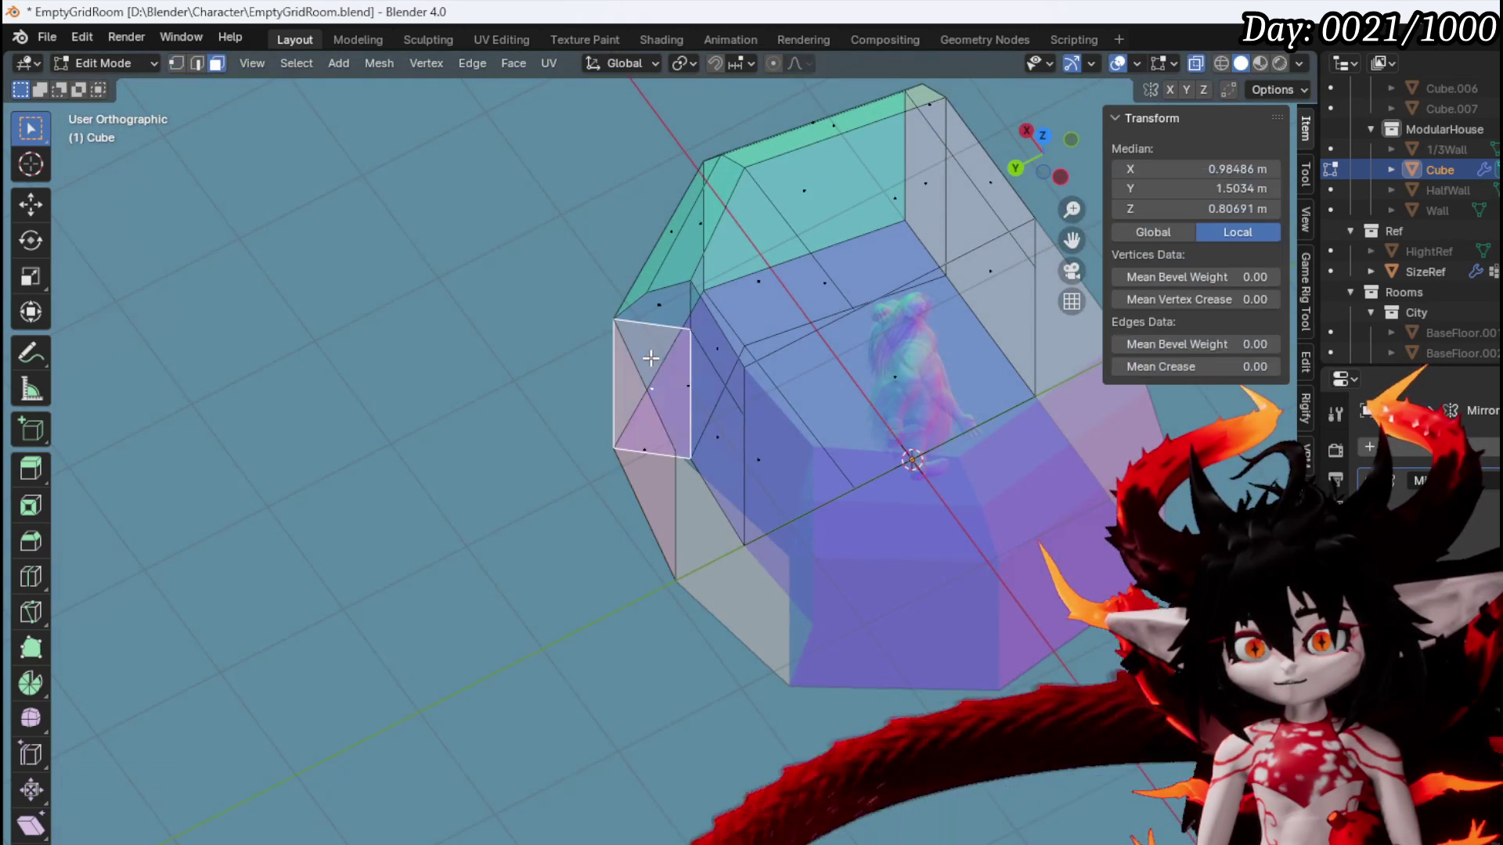
left_click(662, 307, "shift")
key("x")
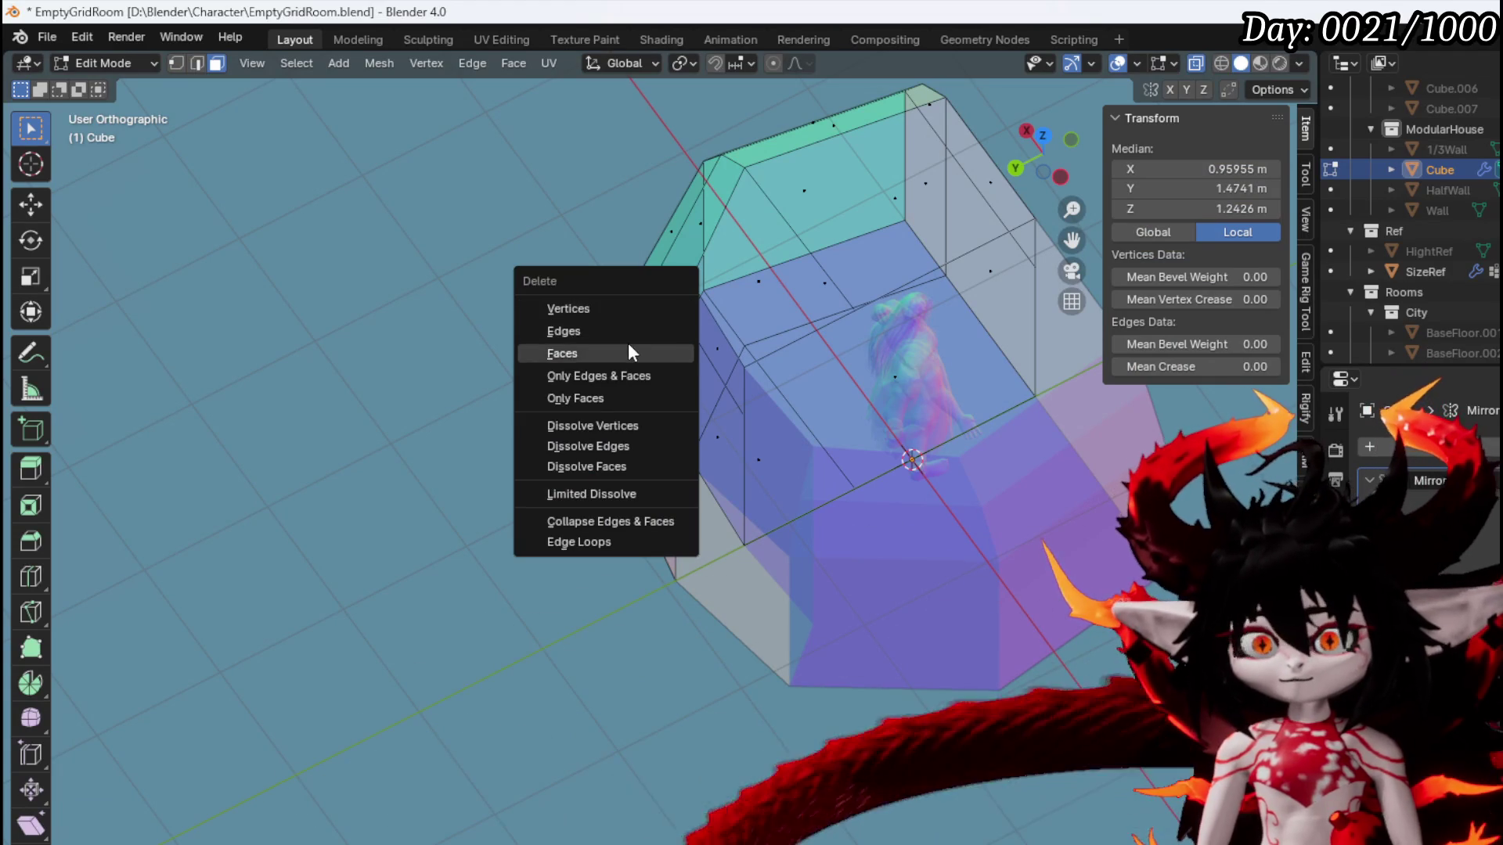
left_click(630, 352)
mouse_move(630, 352)
left_mouse_down()
mouse_move(710, 386)
mouse_move(647, 396)
mouse_move(695, 379)
mouse_move(687, 310)
left_mouse_up()
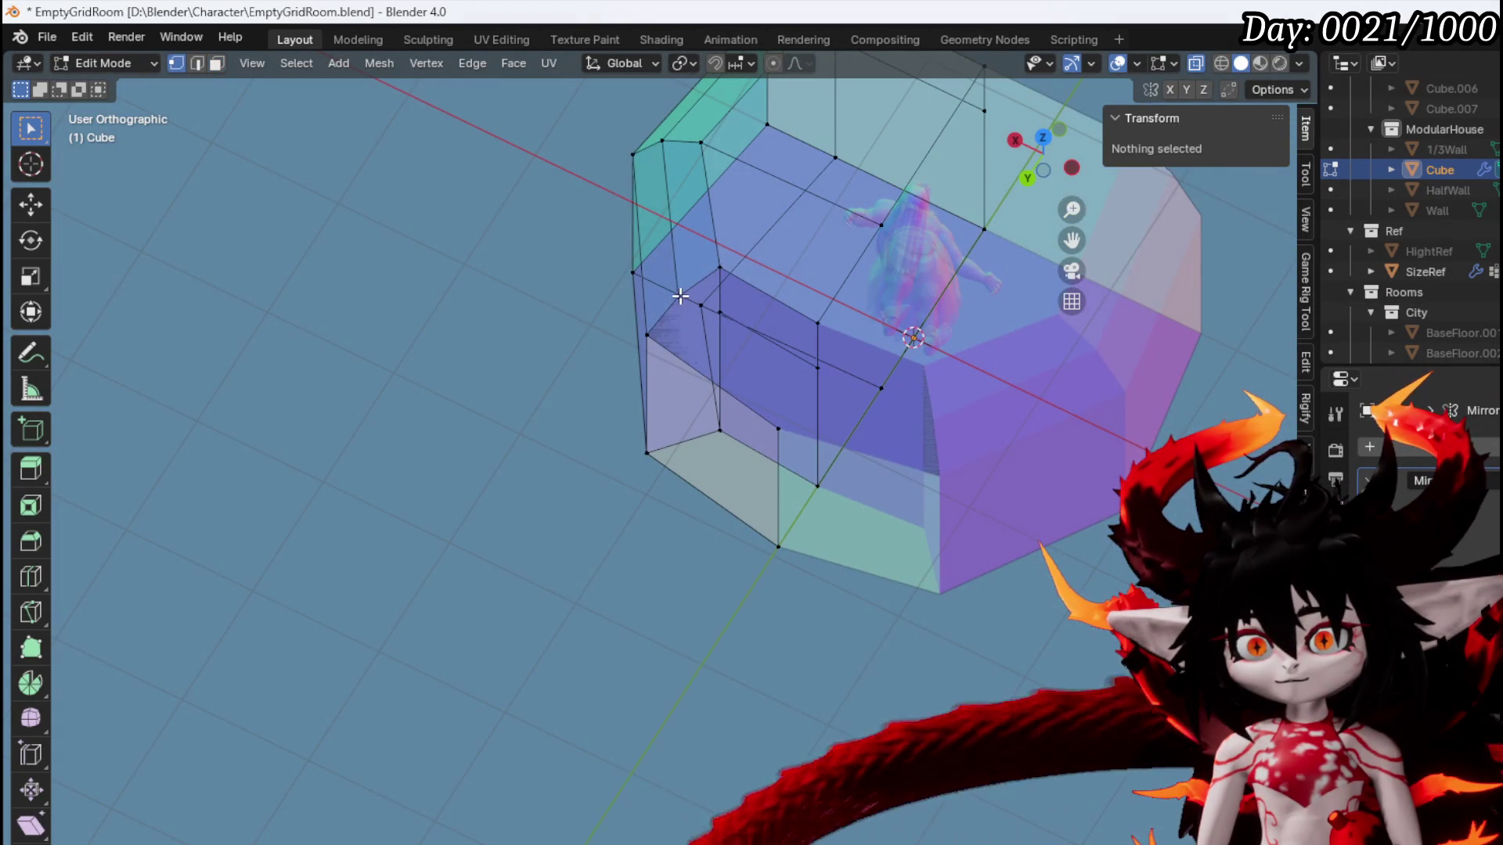
Reposition a roof vertex in top view and select the top strip and outer roof edges
left_click(680, 295)
key("KP_7")
key("g")
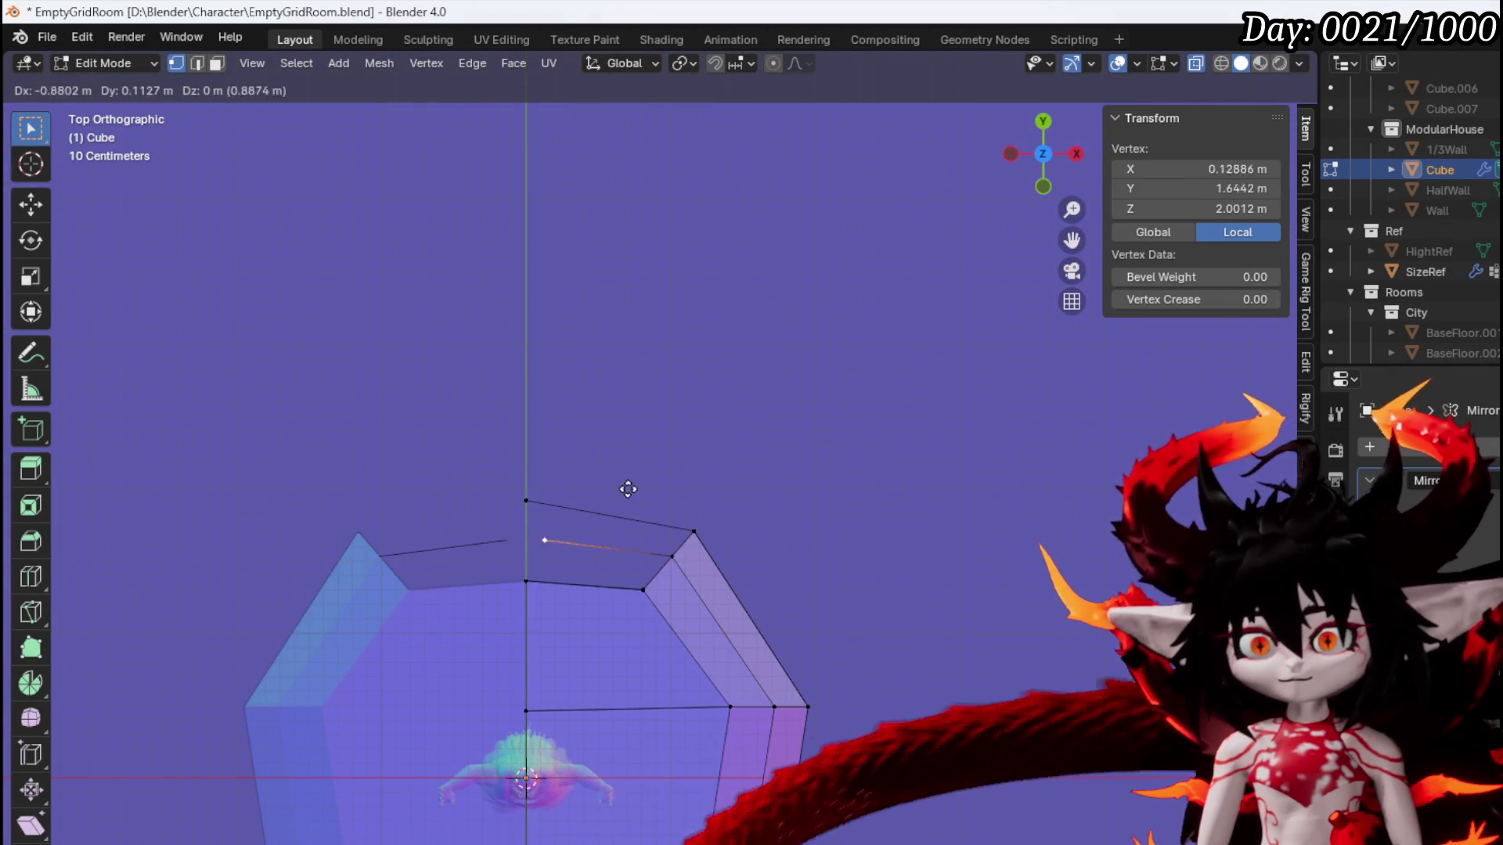
left_click(661, 547)
left_click(685, 543)
key("2")
left_click(670, 588, "alt")
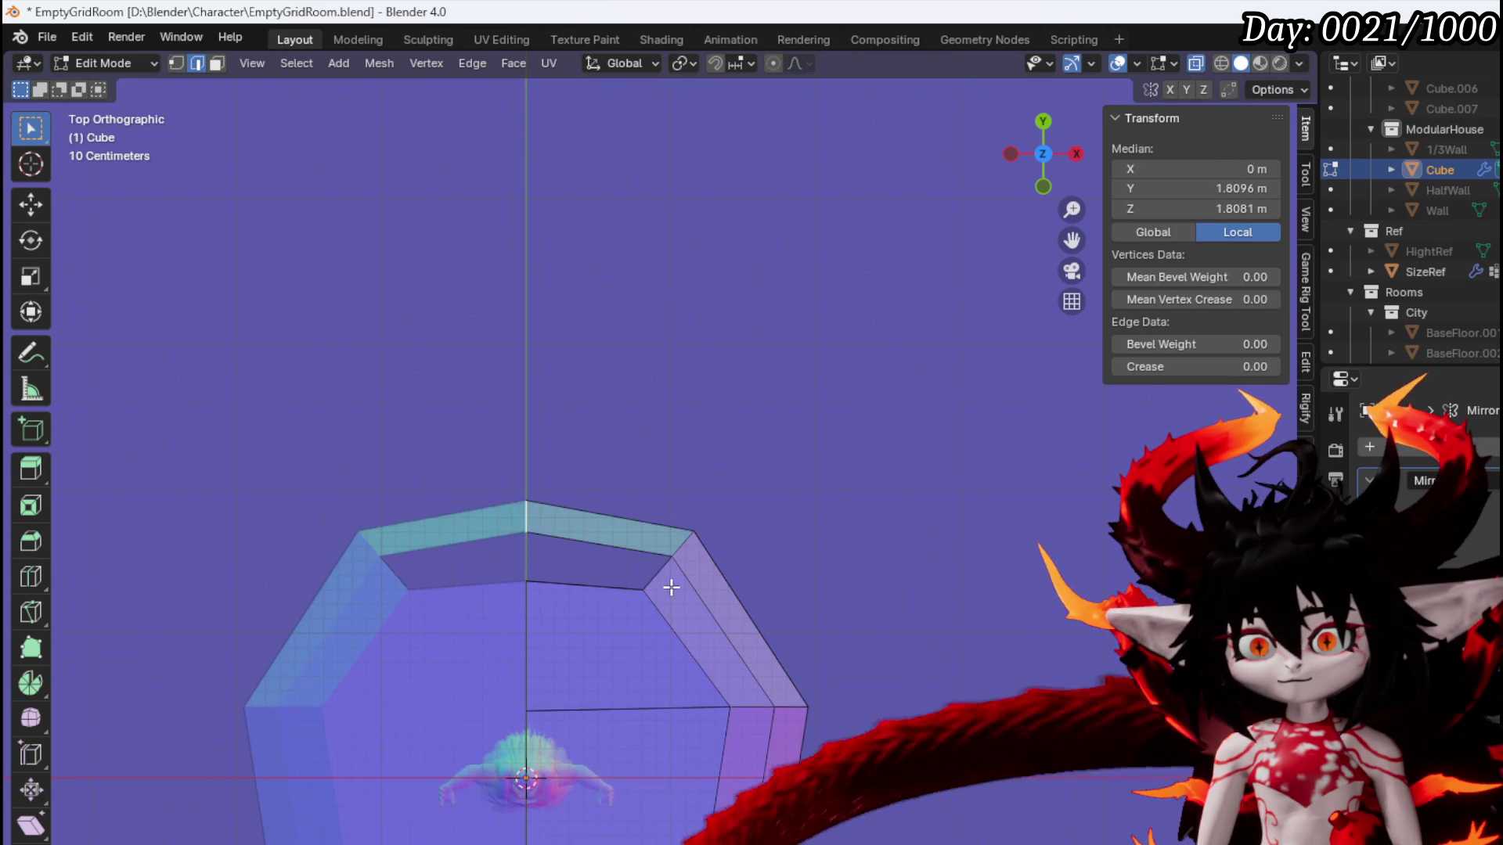
mouse_move(664, 575)
left_mouse_down()
mouse_move(738, 554)
mouse_move(582, 475)
left_mouse_up()
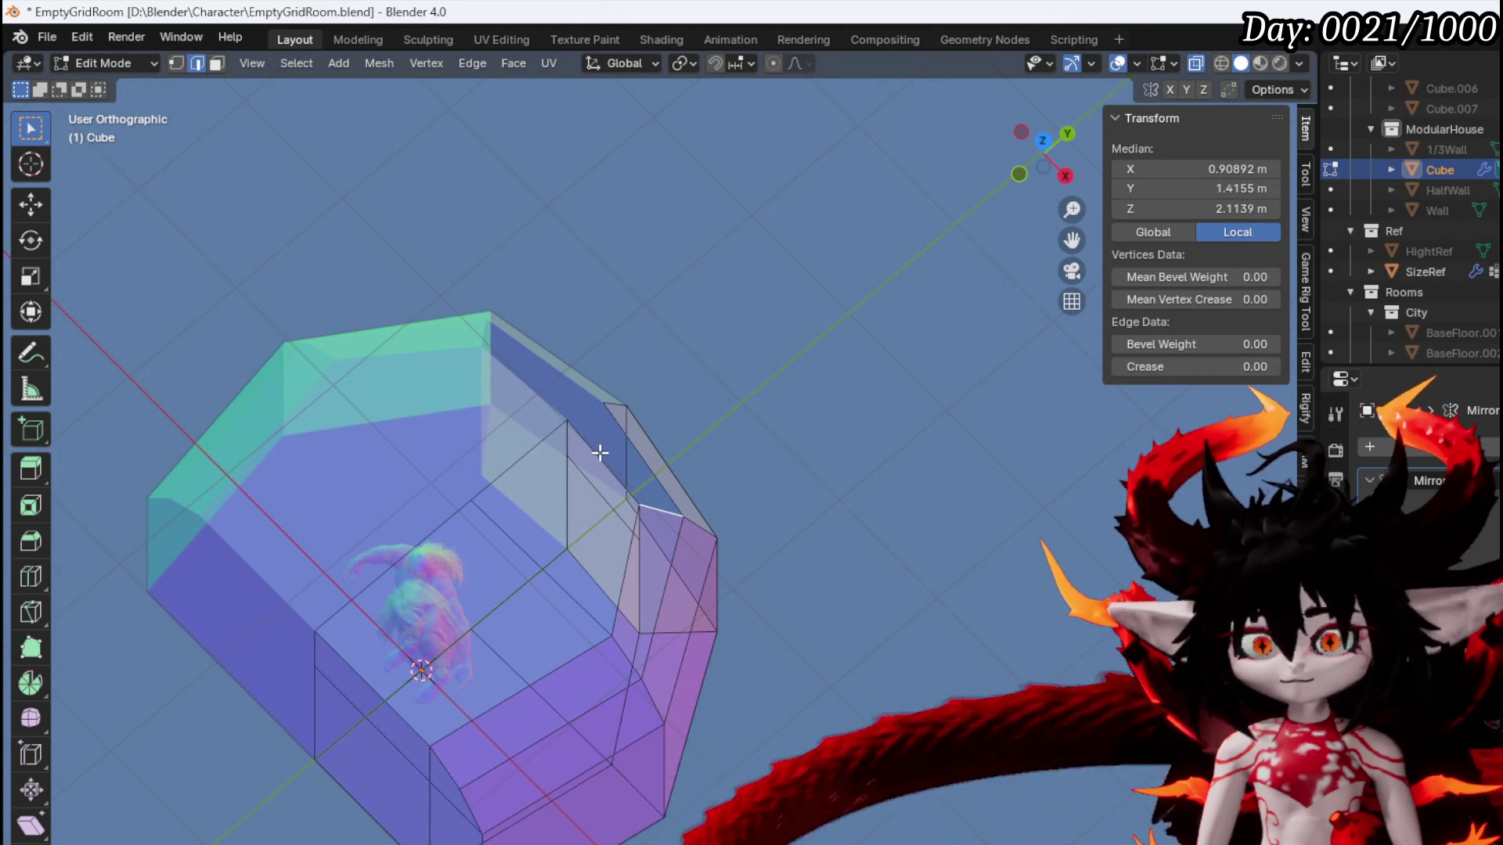
left_click(634, 442)
mouse_move(695, 454)
left_mouse_down()
mouse_move(577, 392)
mouse_move(626, 353)
mouse_move(752, 333)
mouse_move(754, 405)
left_mouse_up()
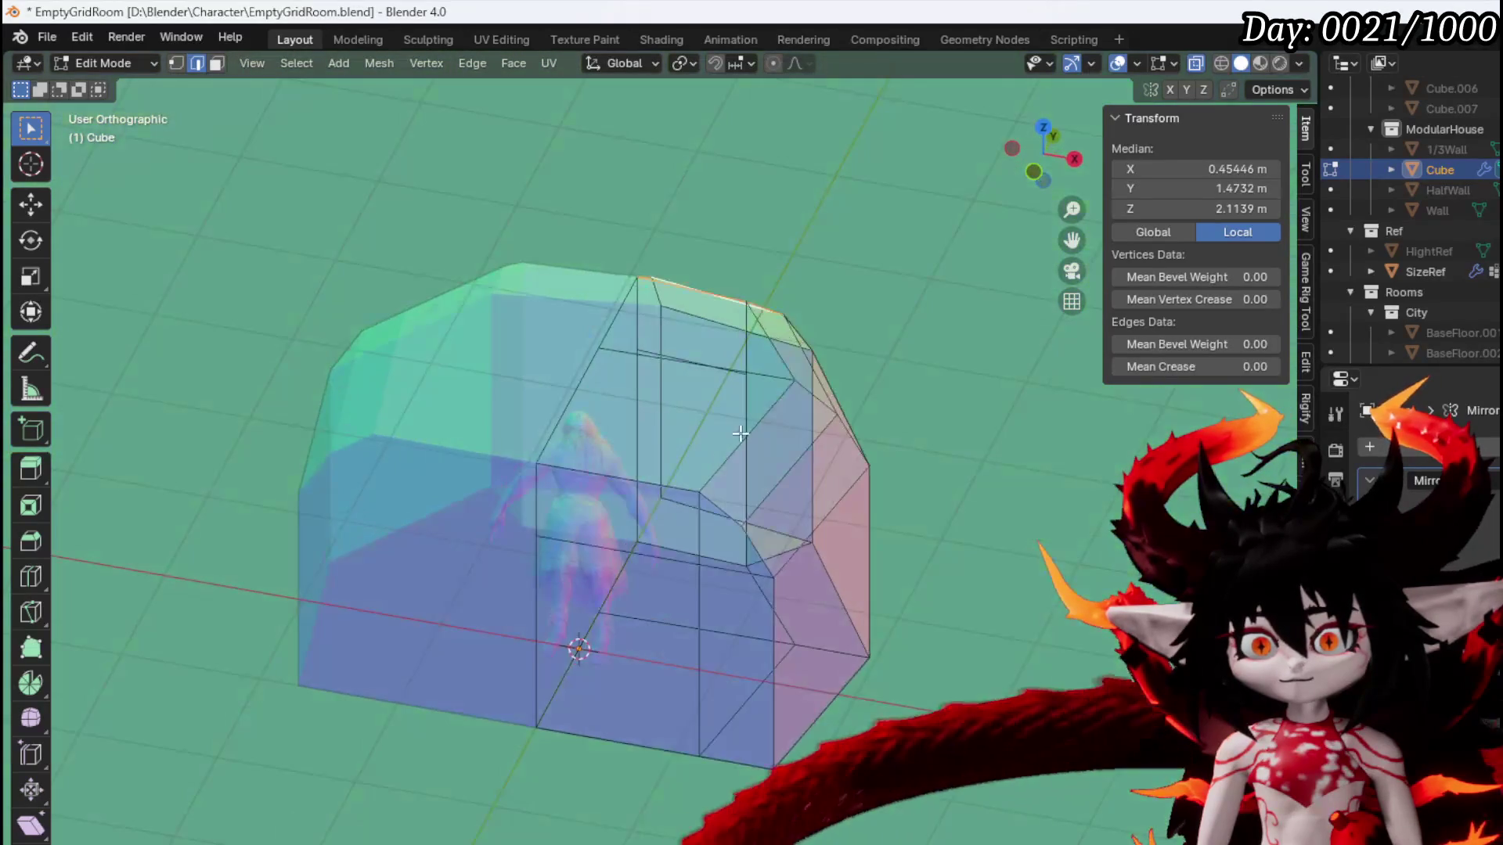
Delete a wall face to open a doorway, then select a vertex beside it
left_click(583, 620)
mouse_move(583, 620)
left_mouse_down()
mouse_move(962, 568)
mouse_move(777, 587)
mouse_move(721, 654)
mouse_move(634, 642)
mouse_move(611, 610)
mouse_move(705, 657)
mouse_move(825, 684)
mouse_move(657, 641)
mouse_move(876, 576)
left_mouse_up()
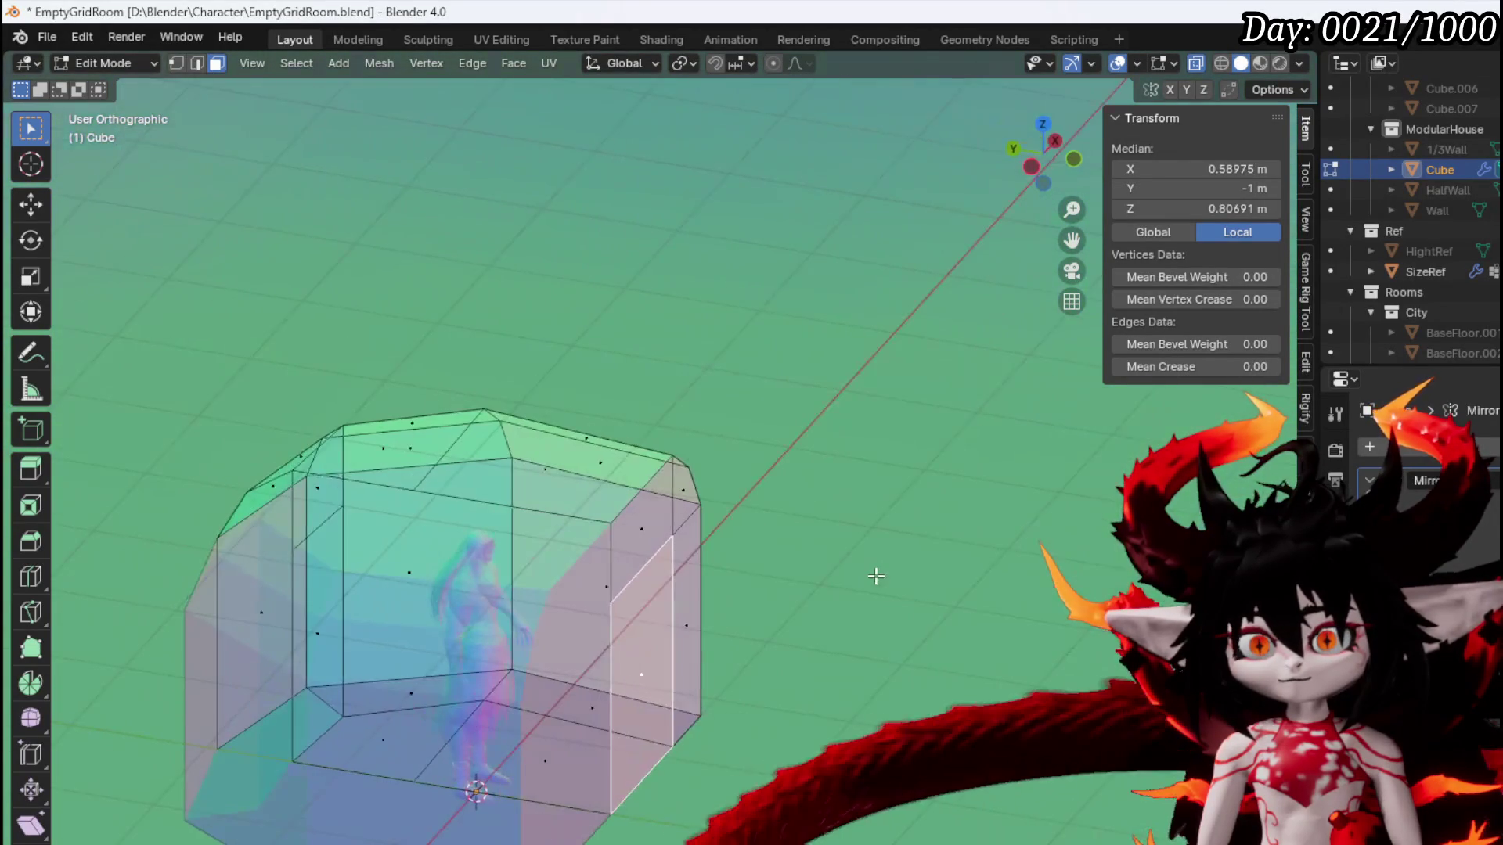
key("x")
left_click(871, 576)
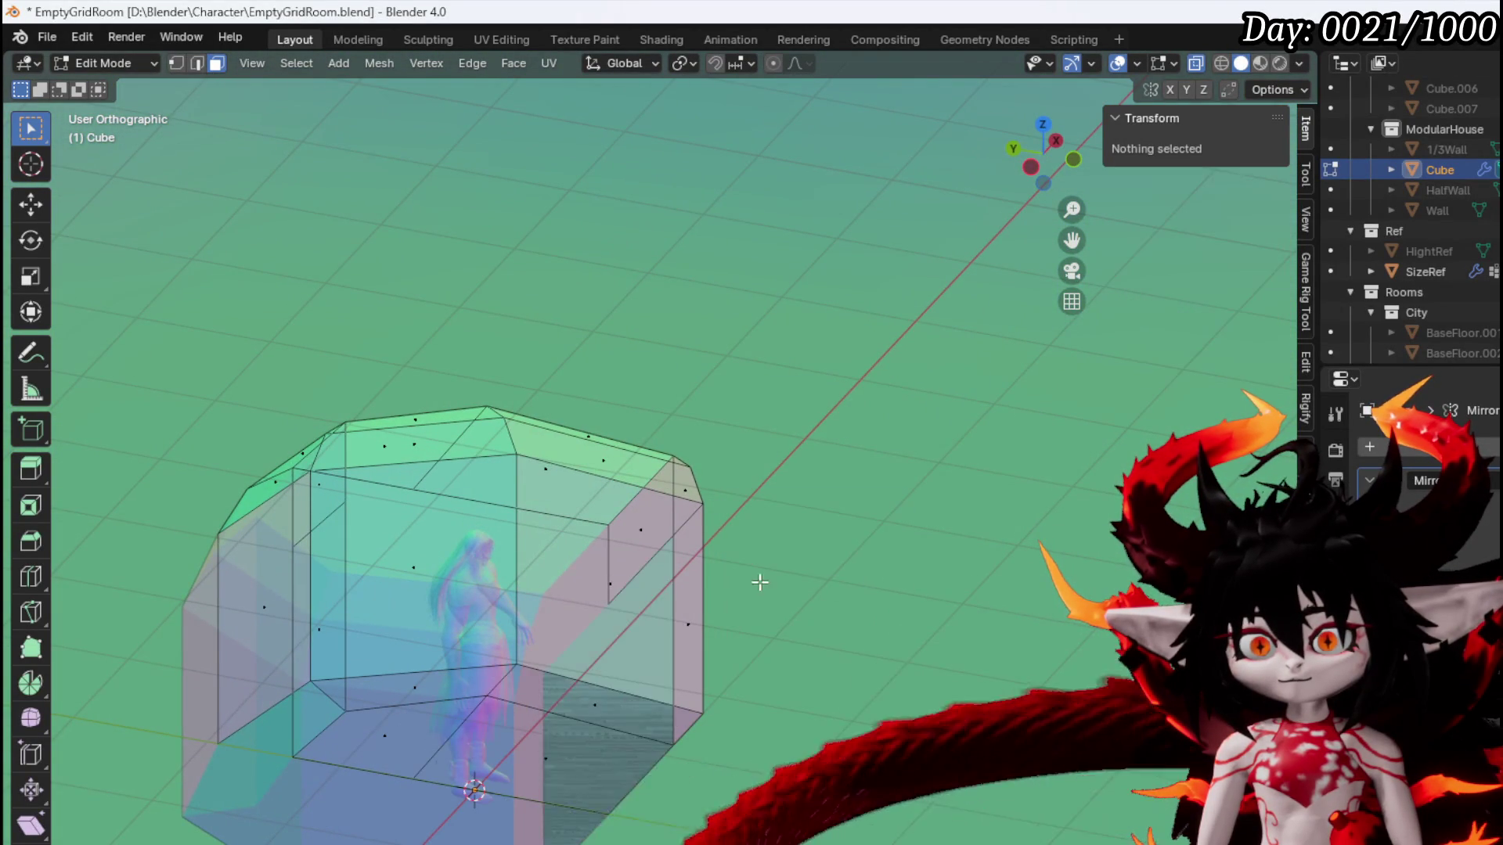
left_click_drag(773, 583, 623, 558)
left_click_drag(413, 522, 669, 642)
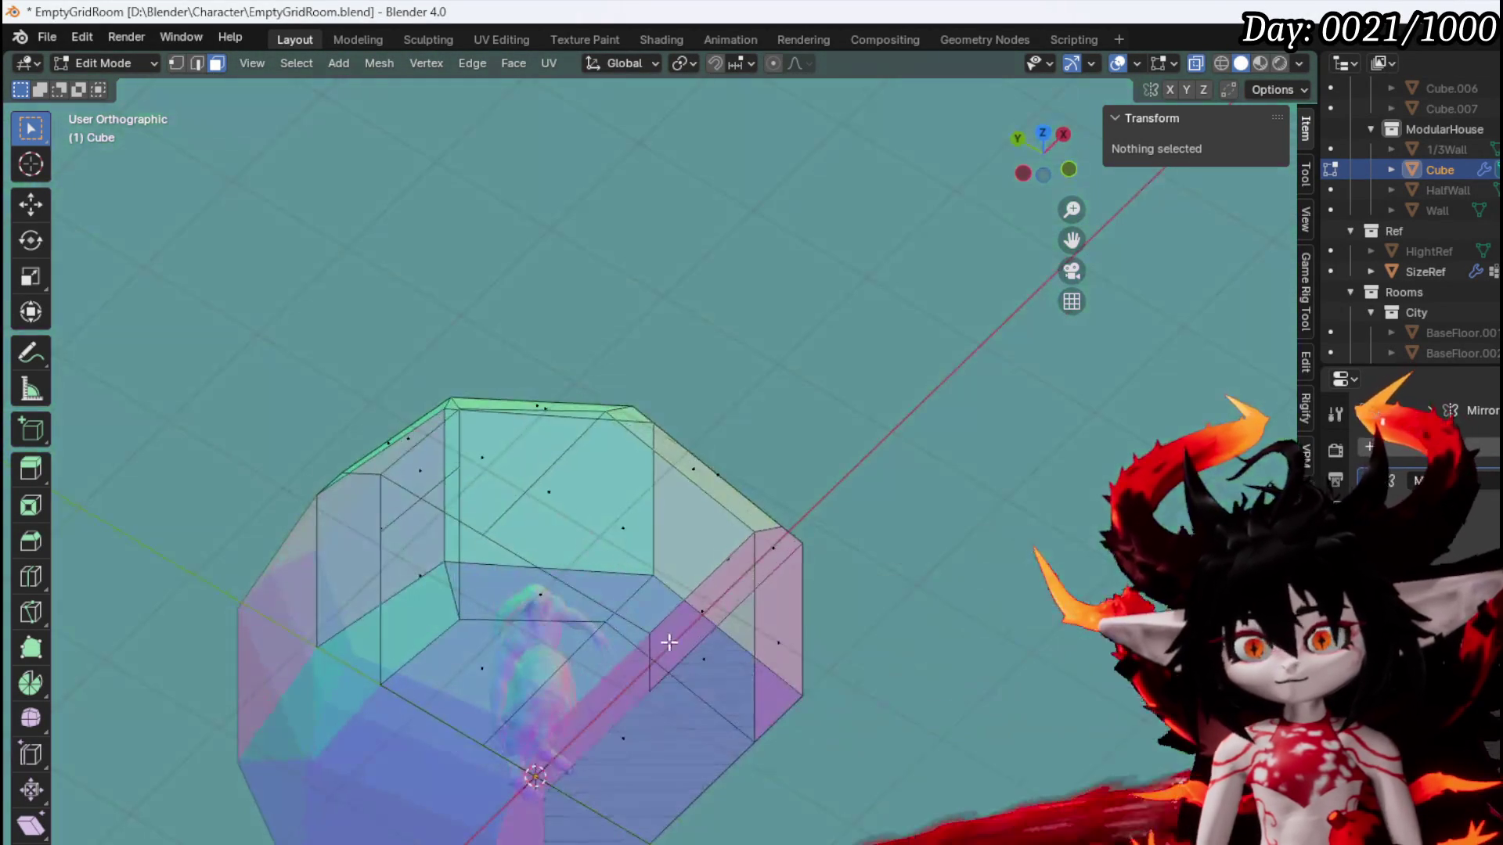
left_click(810, 539)
key("KP_7")
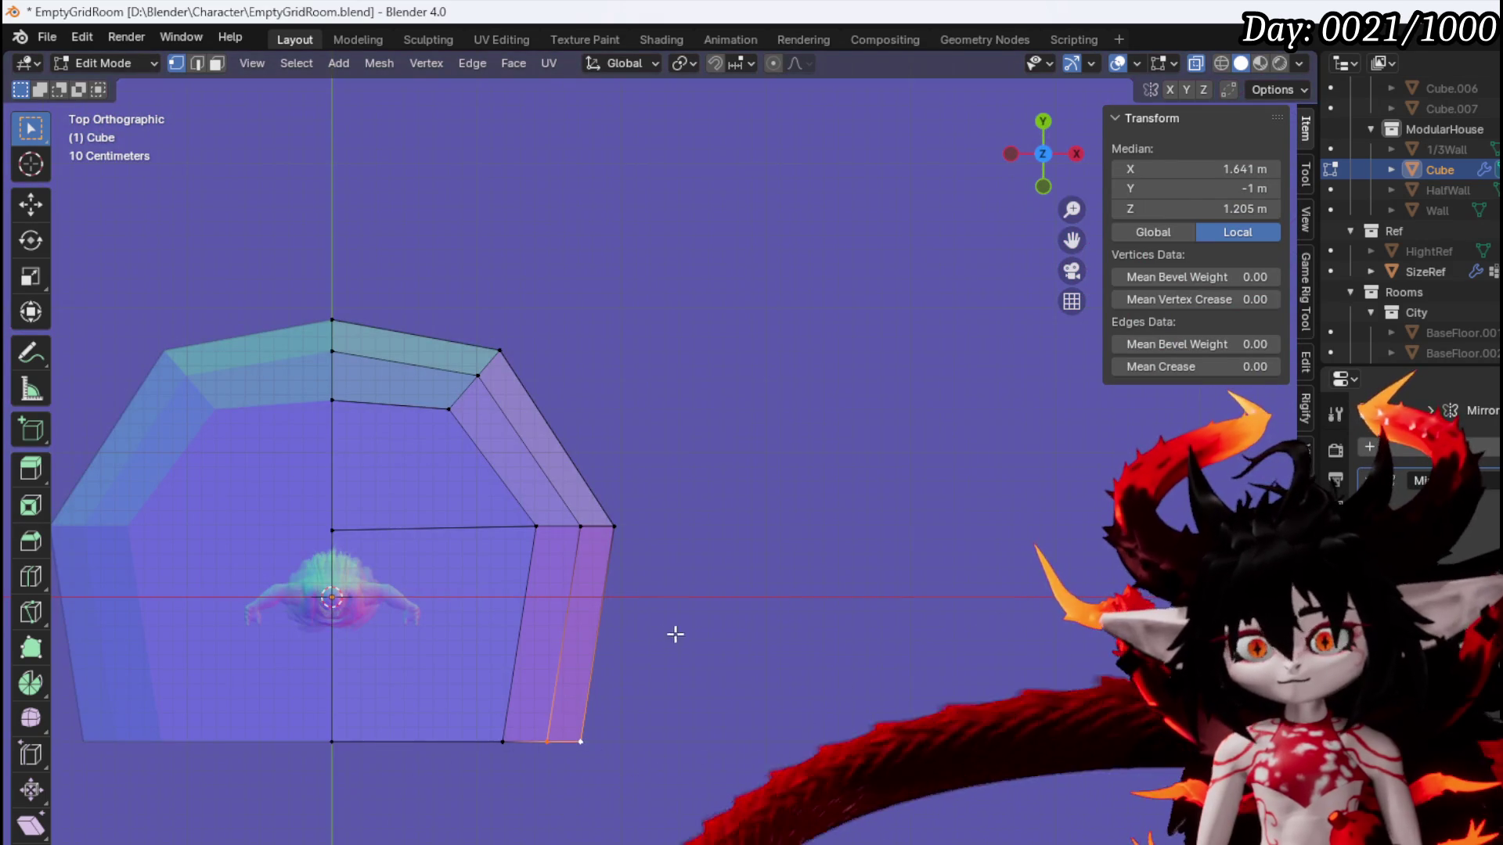
Move and rotate the vertex beside the doorway
key("g")
left_click(673, 607)
key("r")
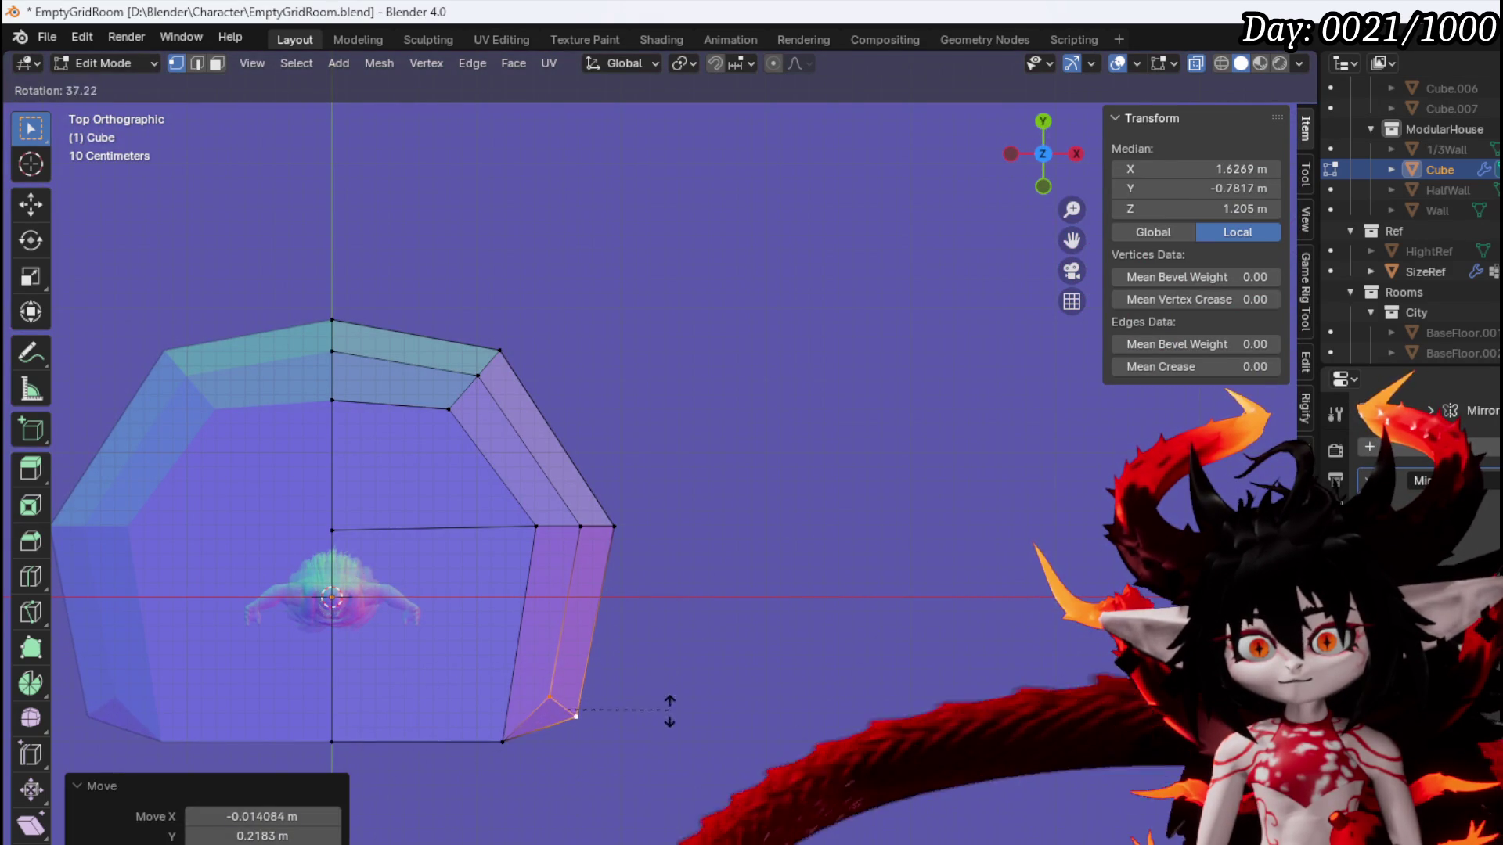
left_click(669, 708)
mouse_move(547, 654)
left_mouse_down()
mouse_move(479, 670)
mouse_move(654, 626)
mouse_move(480, 684)
mouse_move(523, 634)
mouse_move(630, 574)
mouse_move(595, 618)
left_mouse_up()
Select the floor face at the doorway and shift it vertically
key("3")
left_click(470, 681)
key("g")
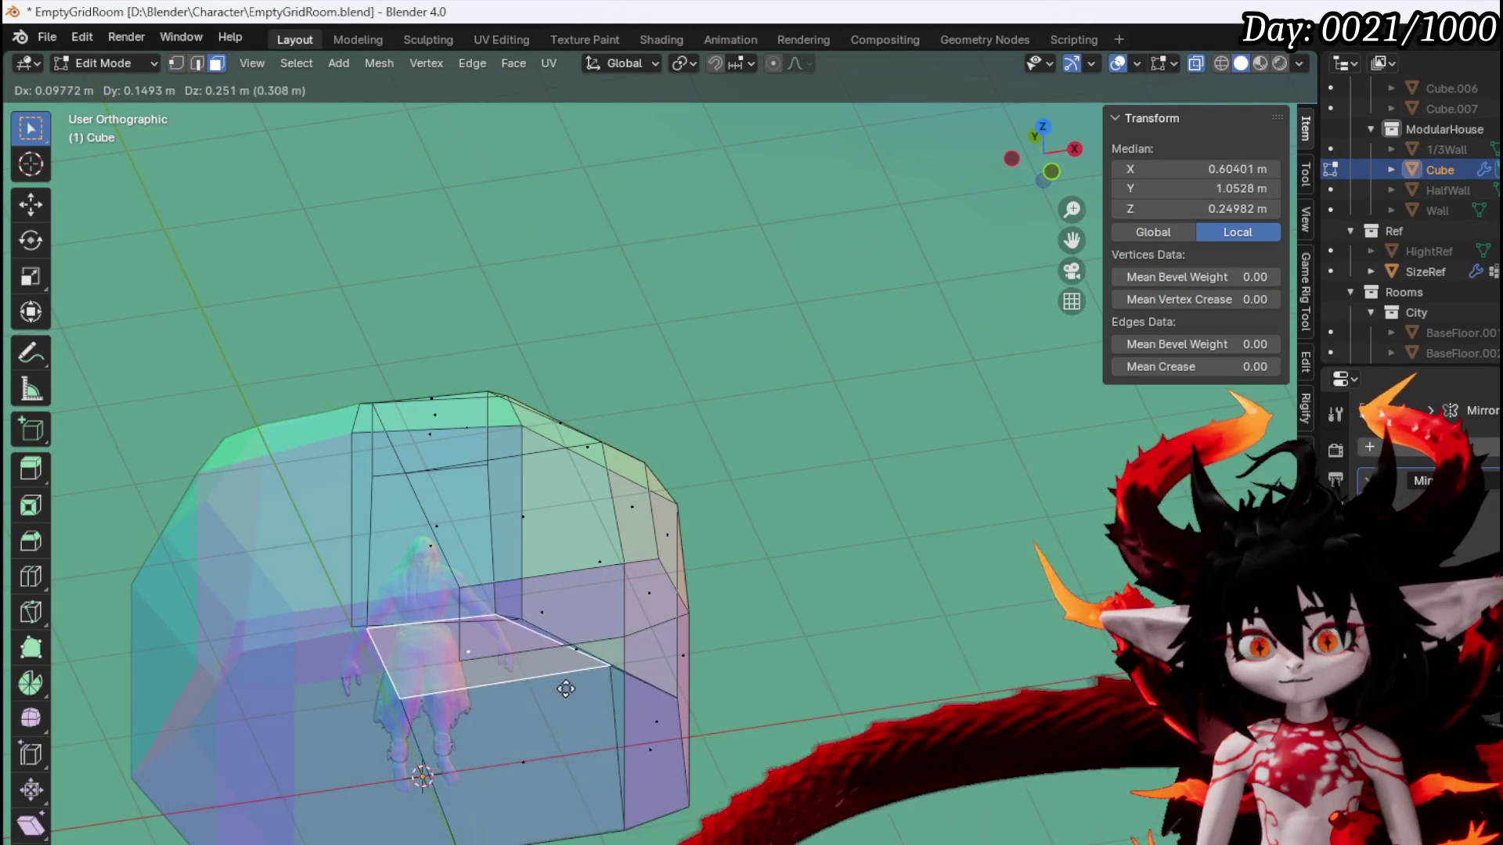
right_click(604, 755)
mouse_move(594, 735)
left_mouse_down()
mouse_move(551, 595)
mouse_move(455, 730)
left_mouse_up()
key("g")
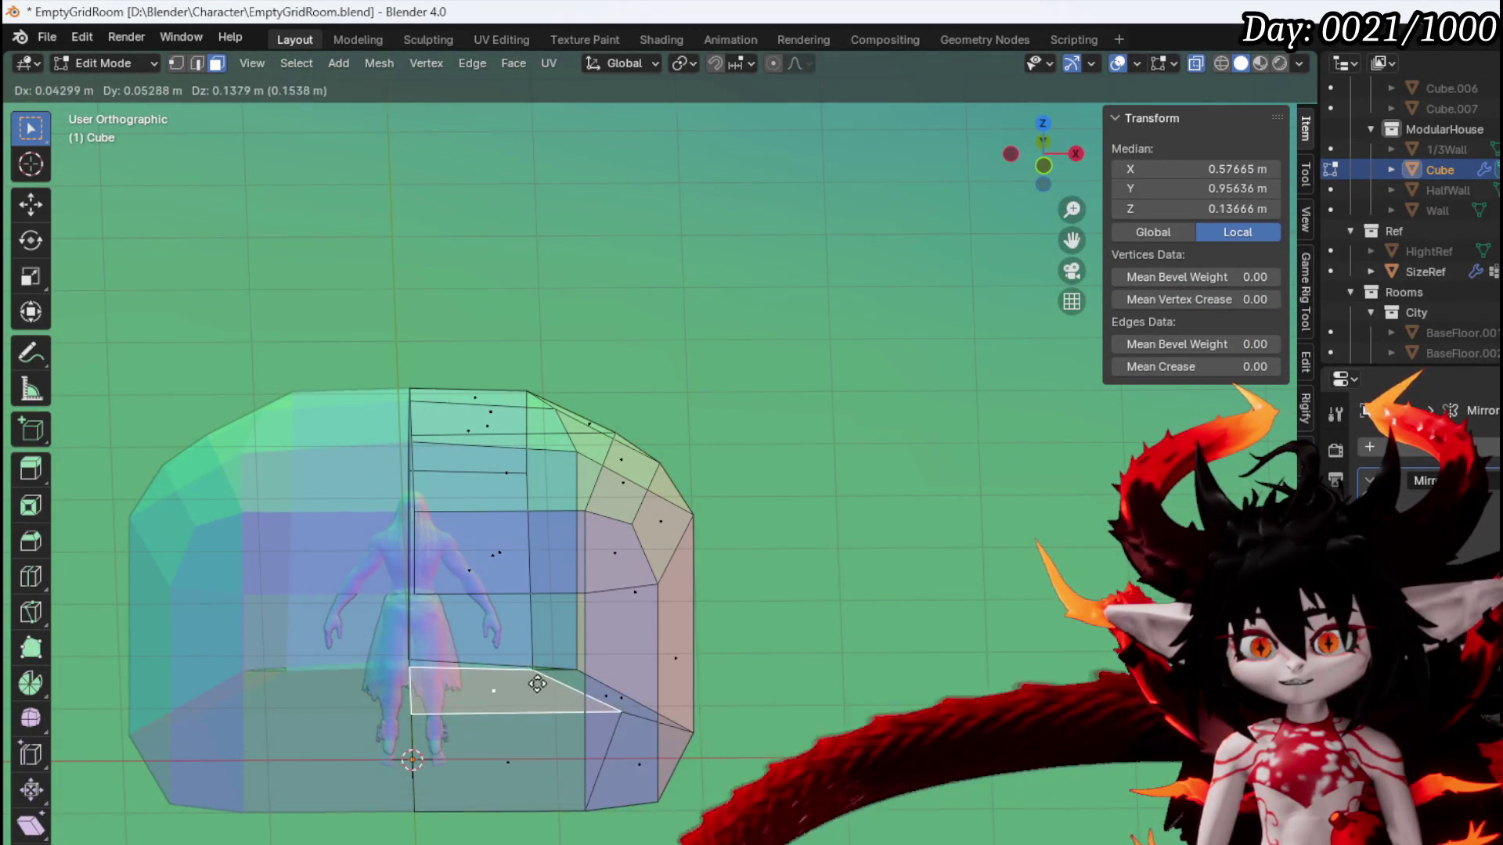
right_click(537, 676)
key("g")
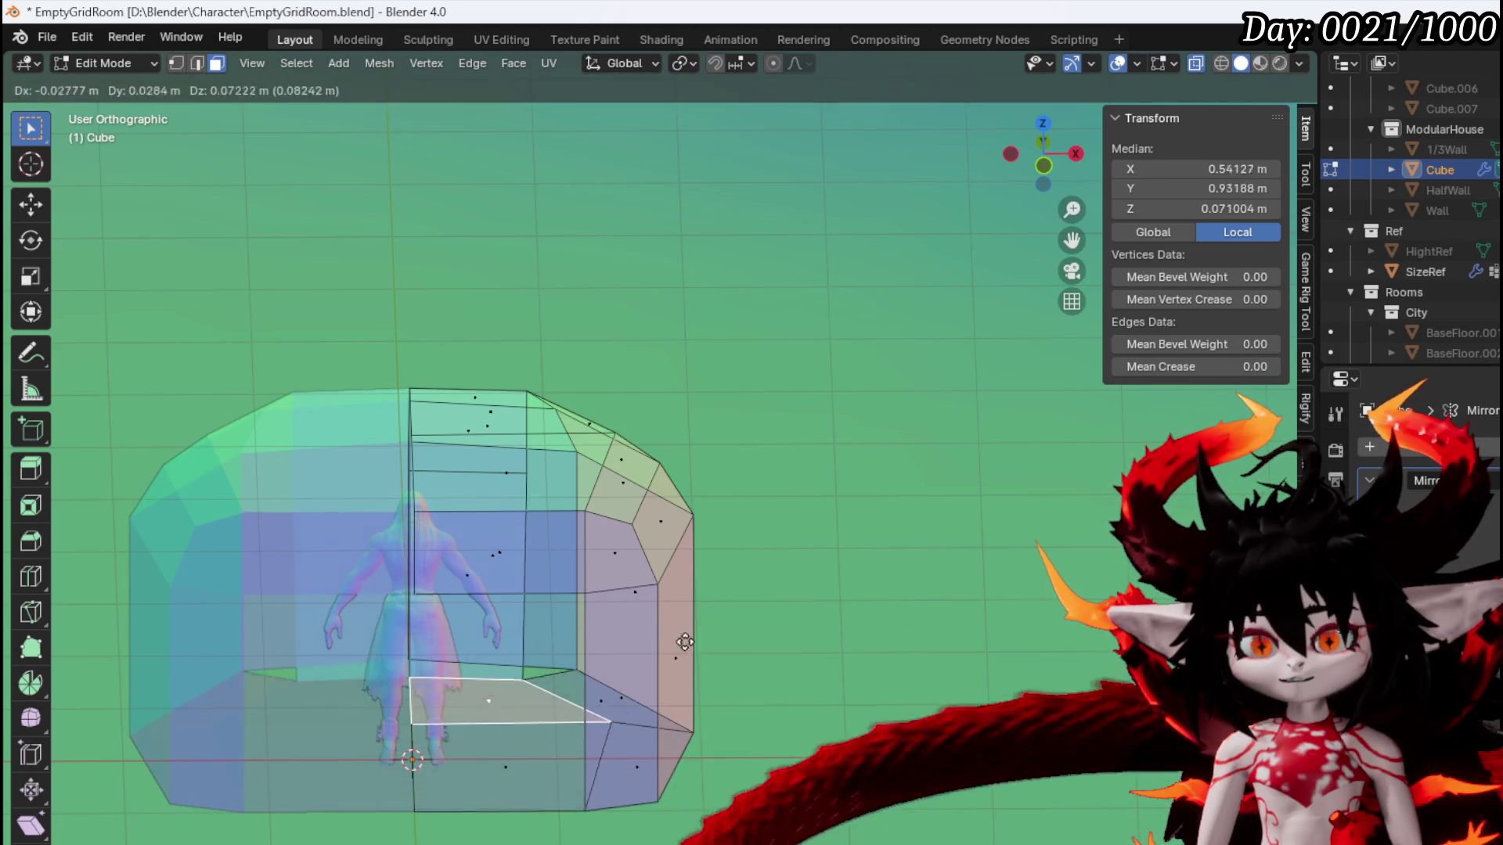
right_click(576, 742)
scroll(681, 710, "down", 3)
mouse_move(842, 634)
left_mouse_down()
mouse_move(1006, 339)
mouse_move(791, 271)
left_mouse_up()
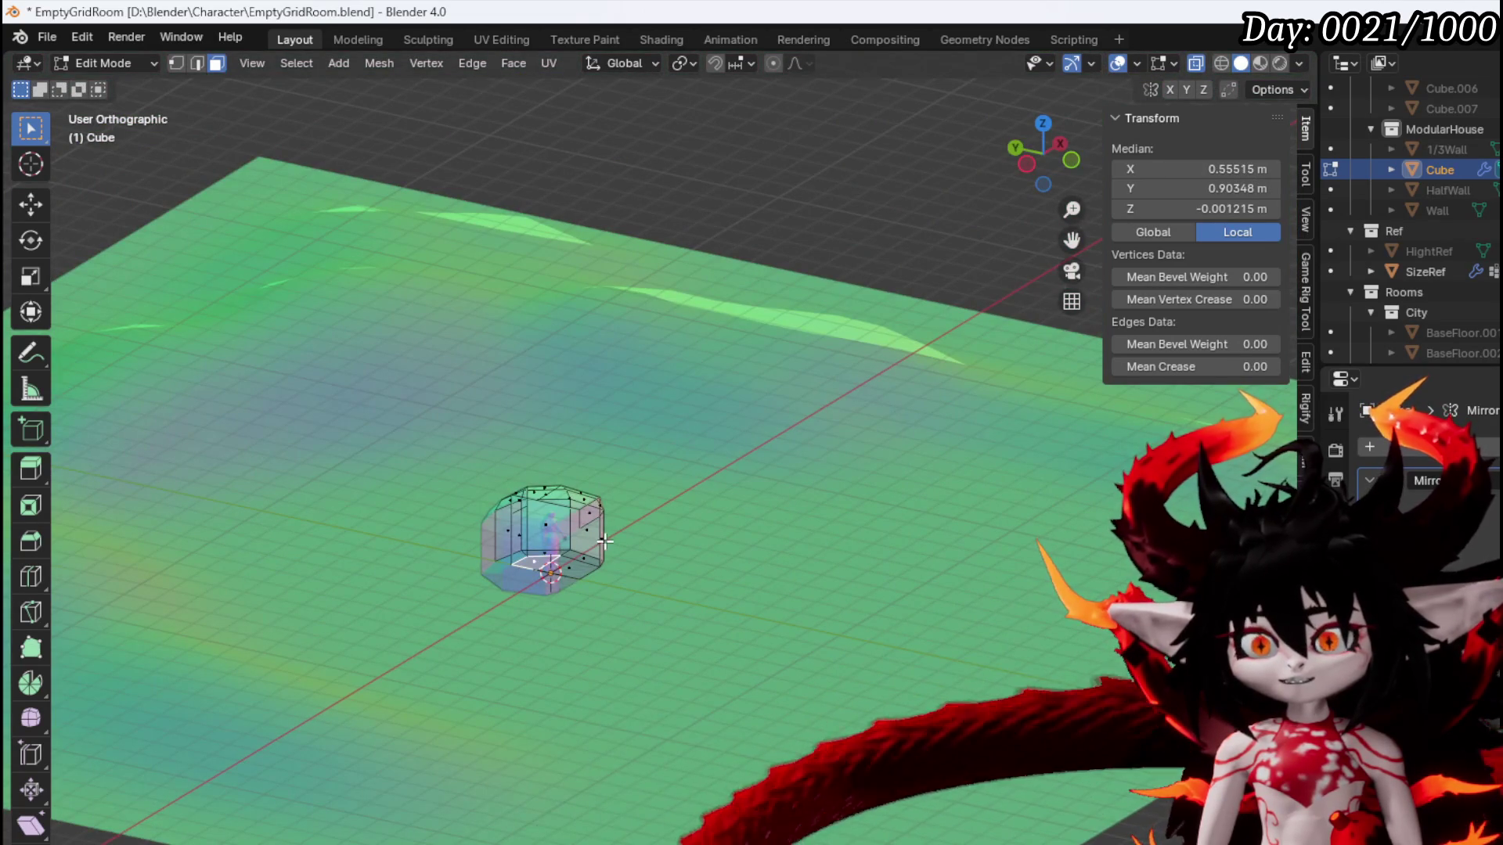
scroll(548, 517, "up", 10)
mouse_move(500, 486)
left_mouse_down()
mouse_move(688, 496)
mouse_move(553, 507)
left_mouse_up()
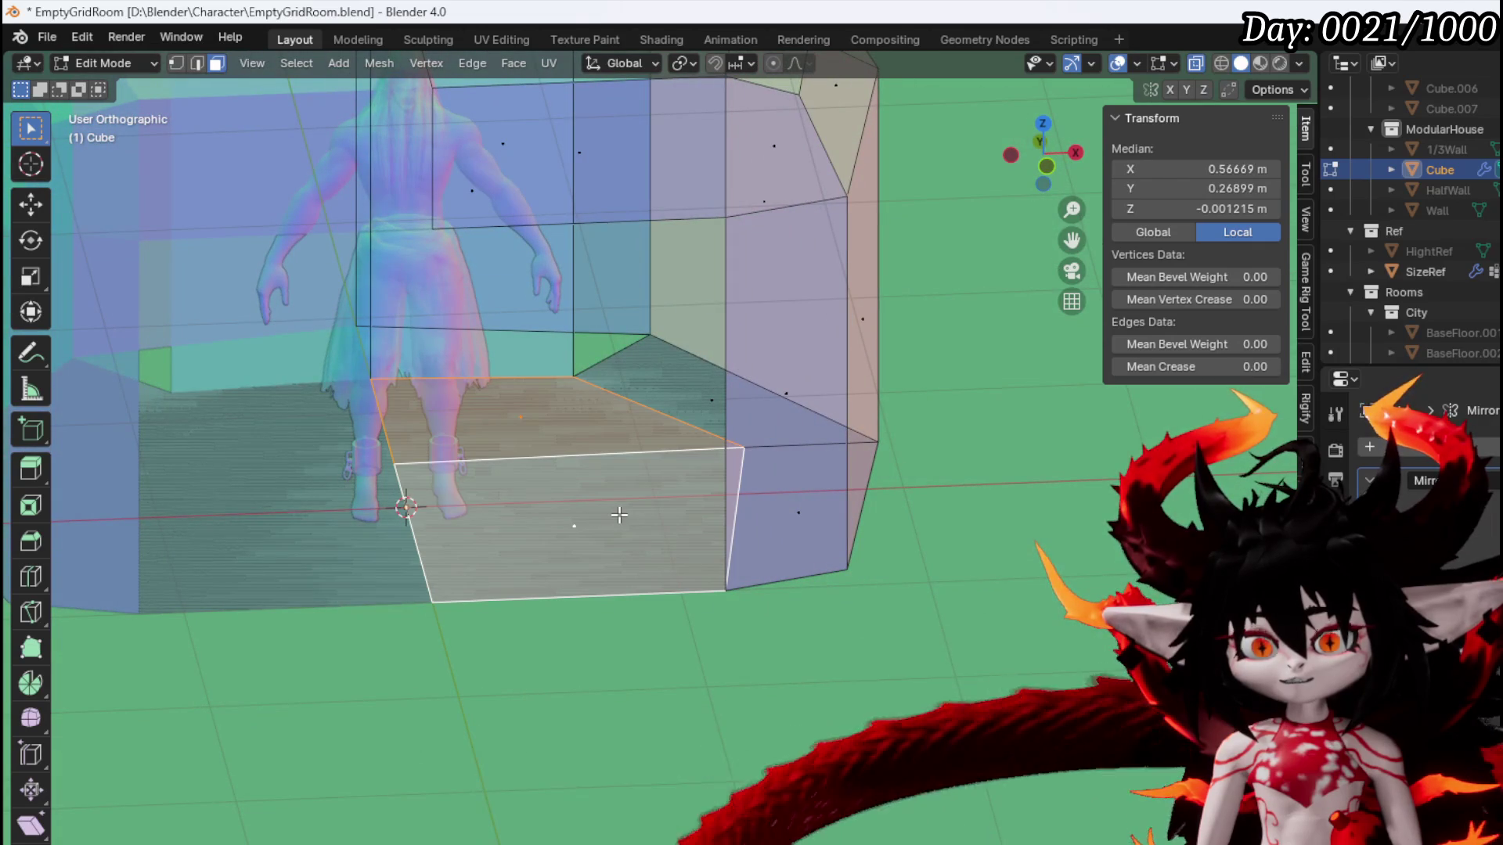
key("g")
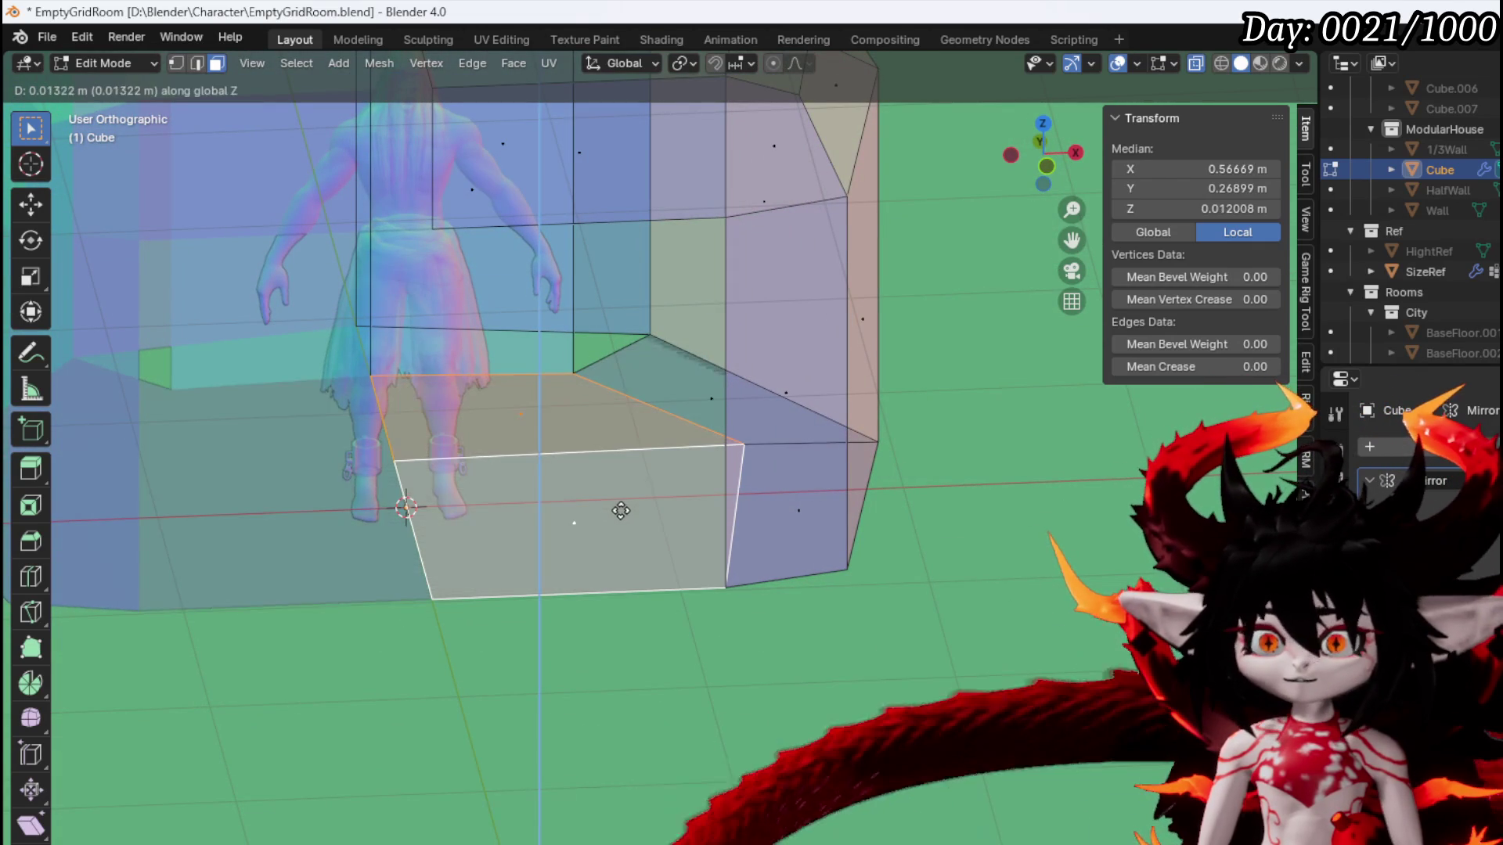
left_click(621, 509)
Move the hut's bottom front edge vertically along Z
key("2")
left_click(537, 590)
left_click_drag(537, 590, 775, 558)
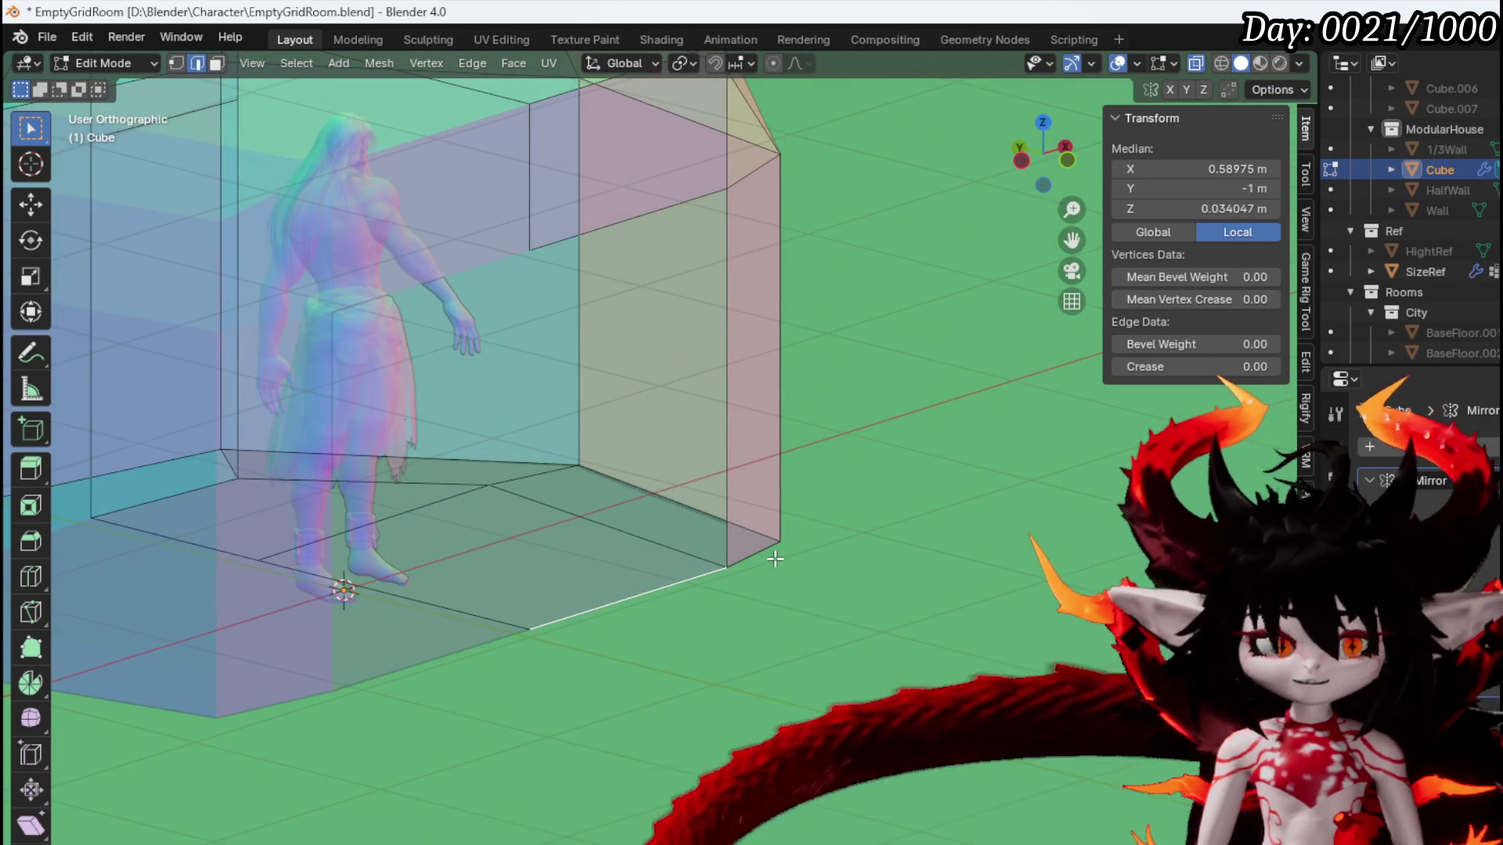
key("g")
key("z")
left_click(775, 561)
mouse_move(775, 561)
left_mouse_down()
mouse_move(530, 526)
mouse_move(463, 537)
mouse_move(687, 547)
mouse_move(597, 541)
left_mouse_up()
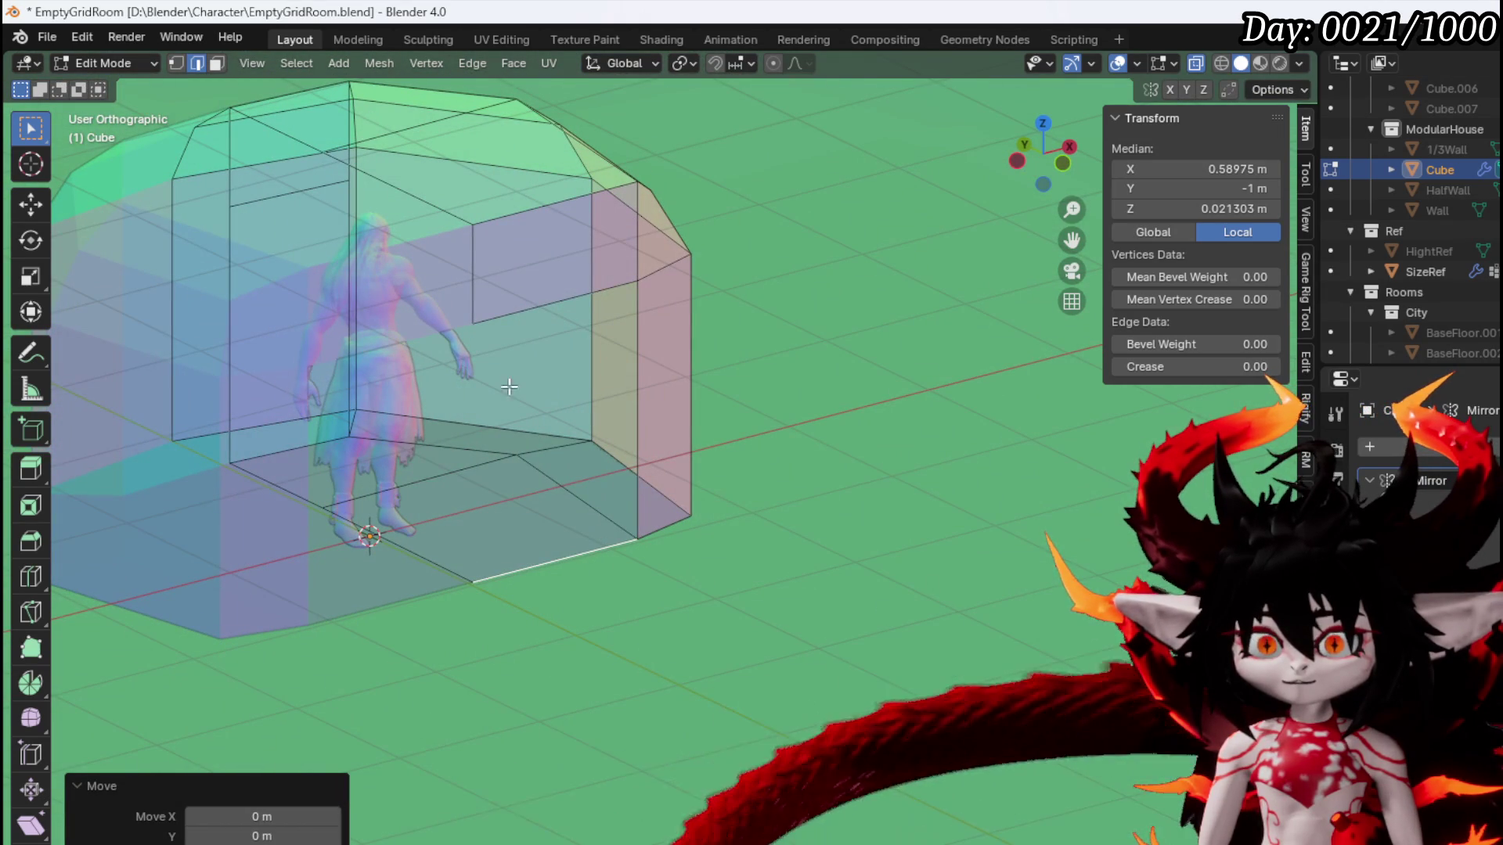
Move the roof corner vertices, one onto the centre line at Y -0.87095 m, Z 2.2291 m
key("1")
left_click_drag(453, 396, 617, 376)
scroll(617, 376, "up", 3)
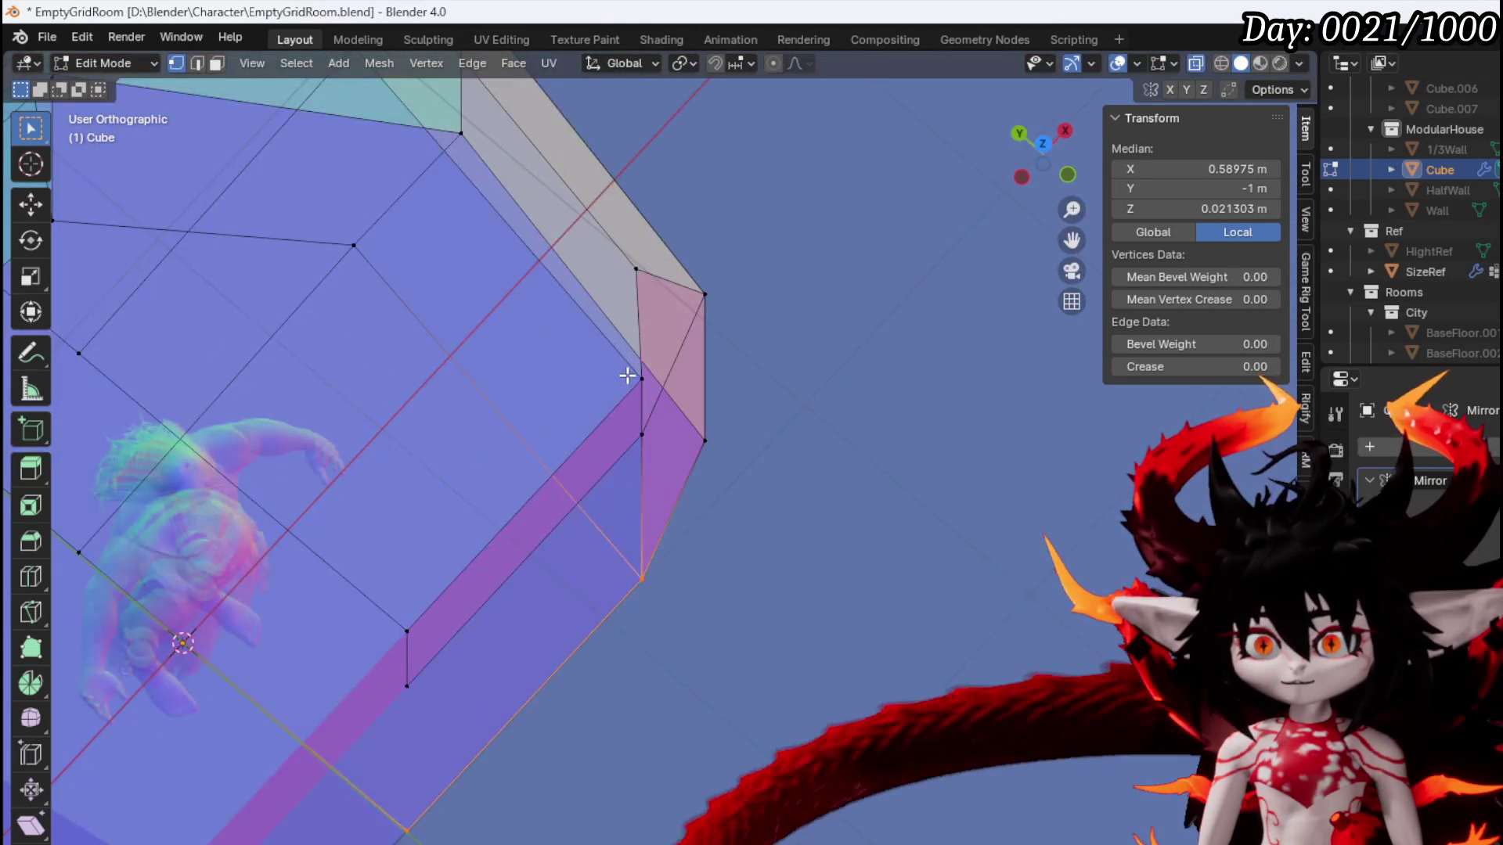
key("g")
left_click(577, 358)
key("g")
left_click(425, 587)
key("g")
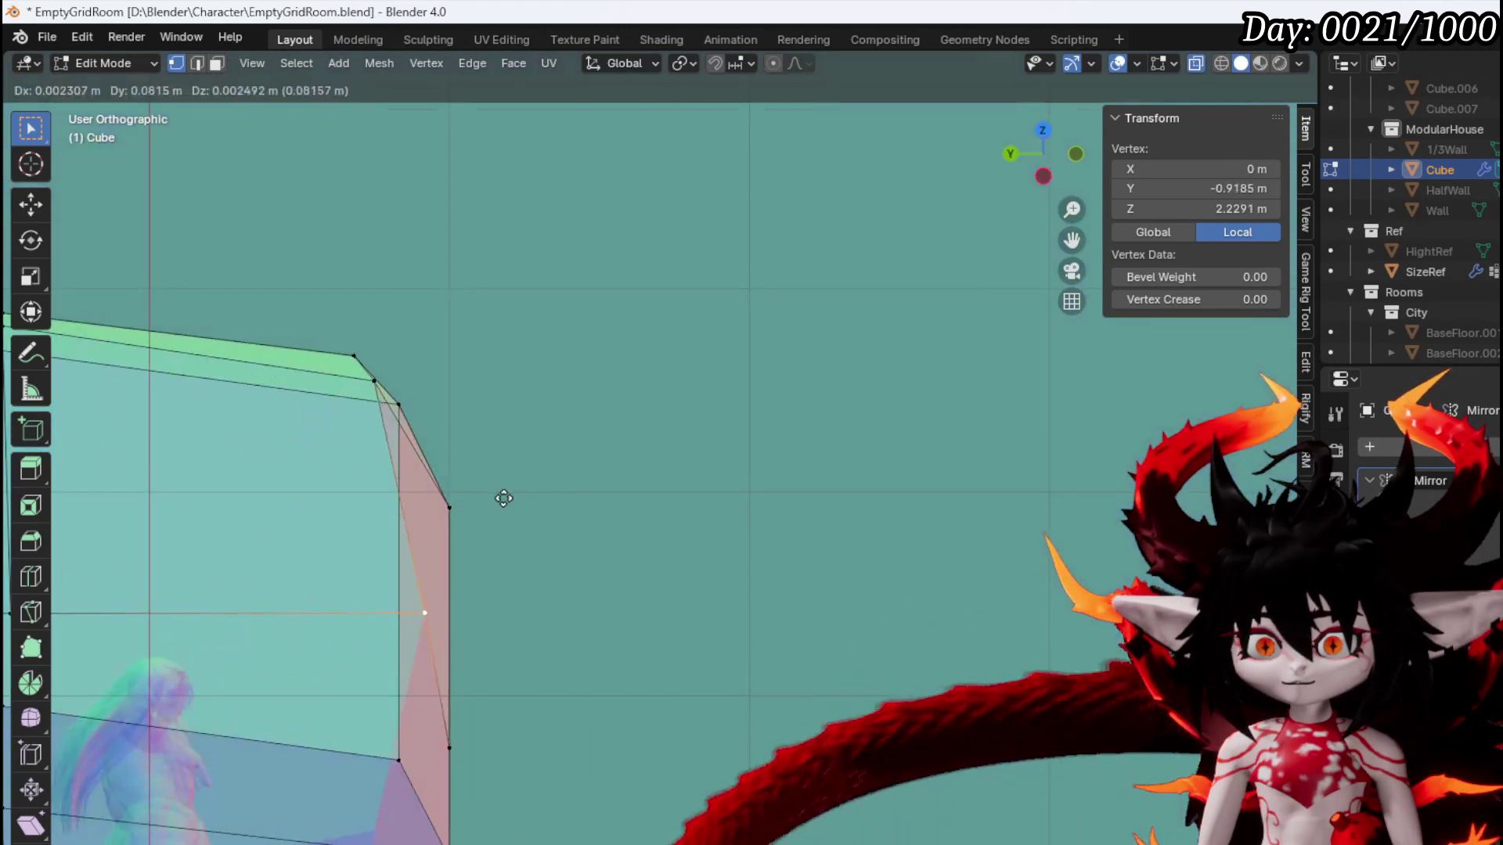
left_click(481, 497)
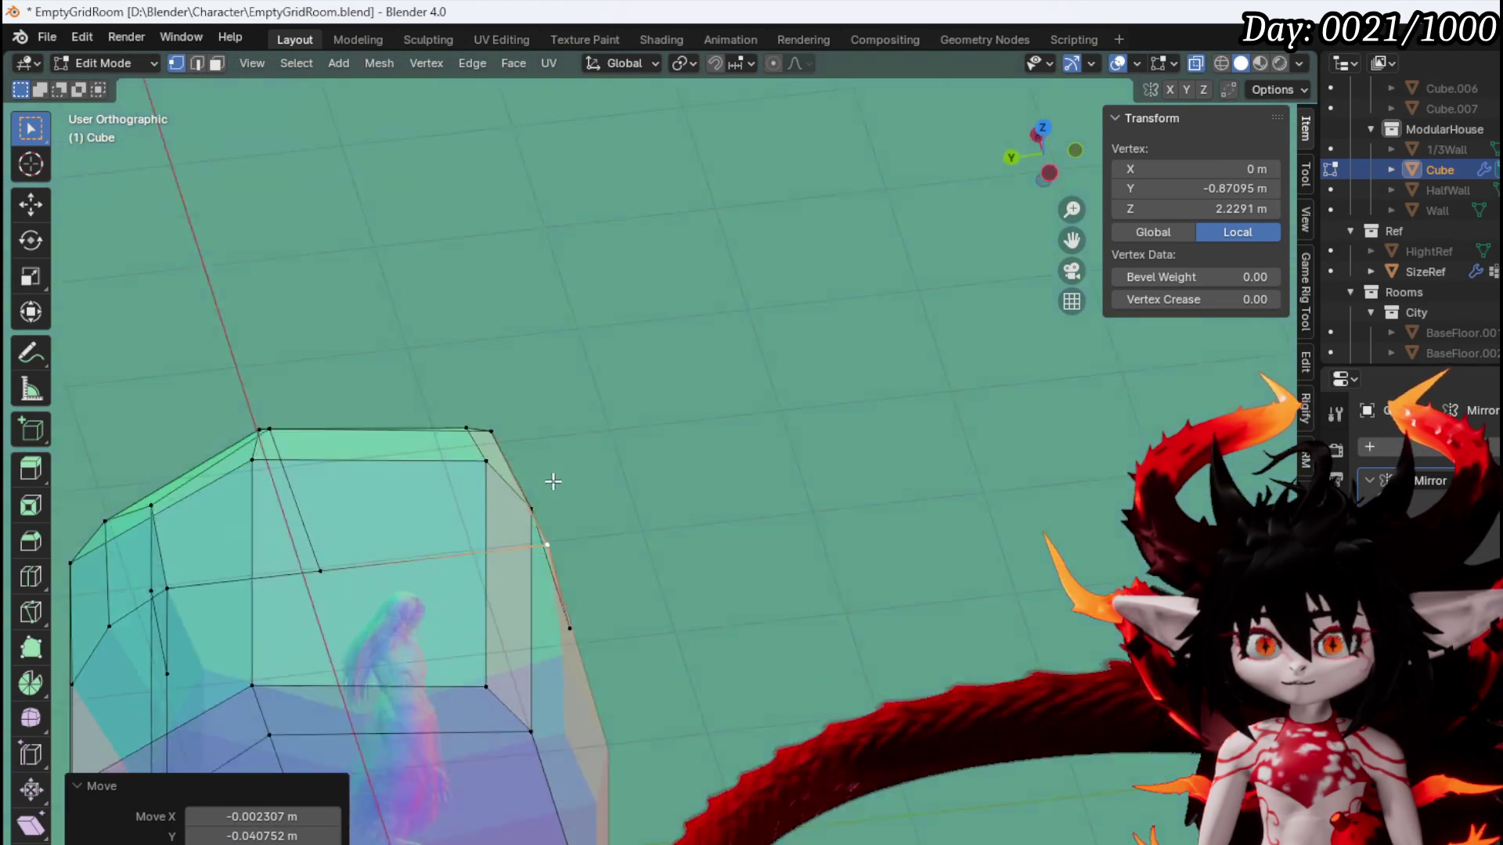
left_click_drag(396, 496, 370, 490)
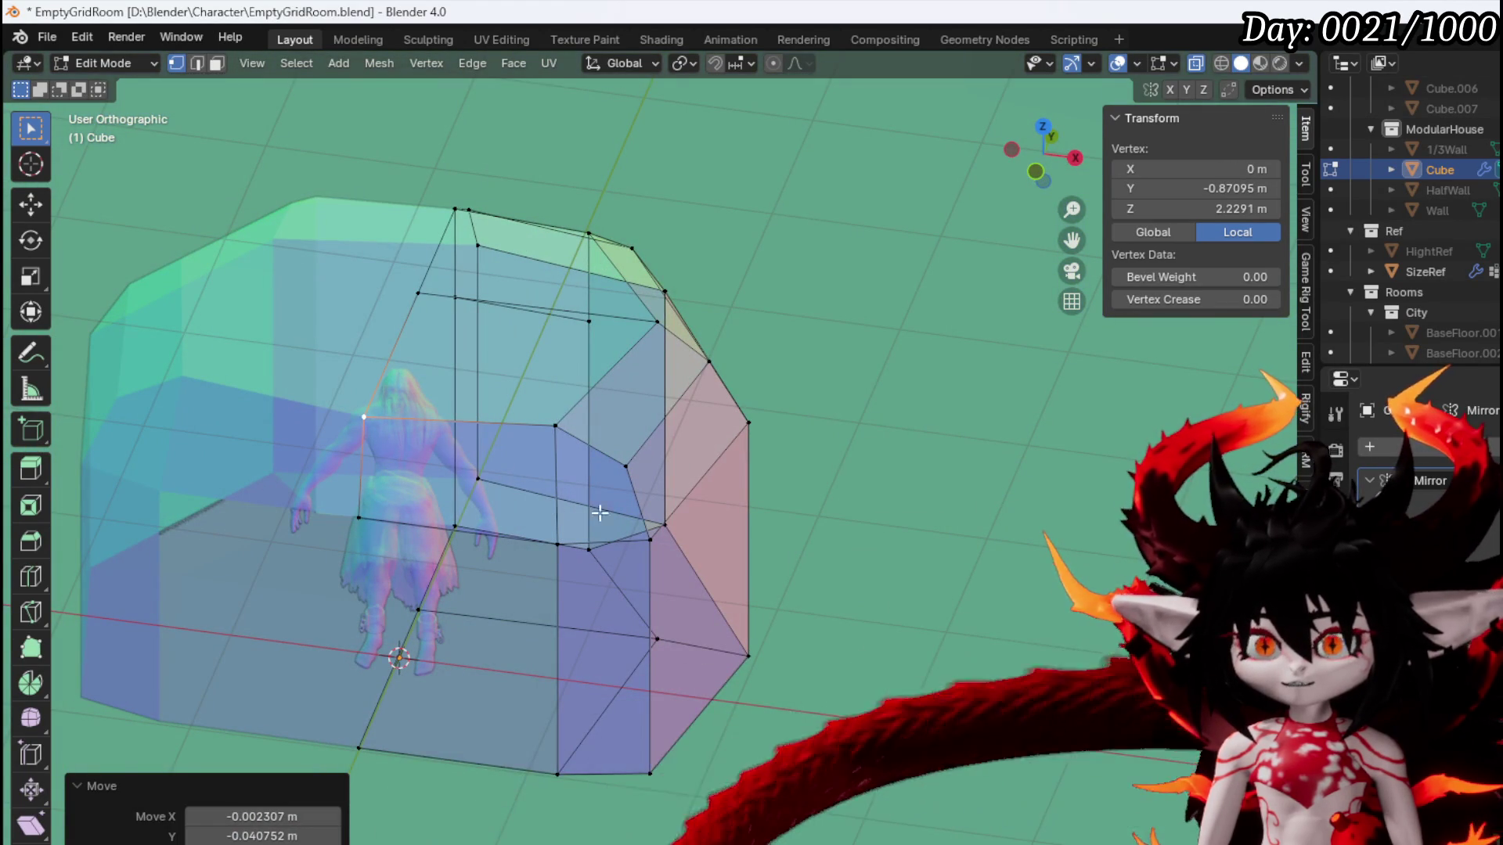
left_click_drag(543, 377, 500, 446)
key("KP_1")
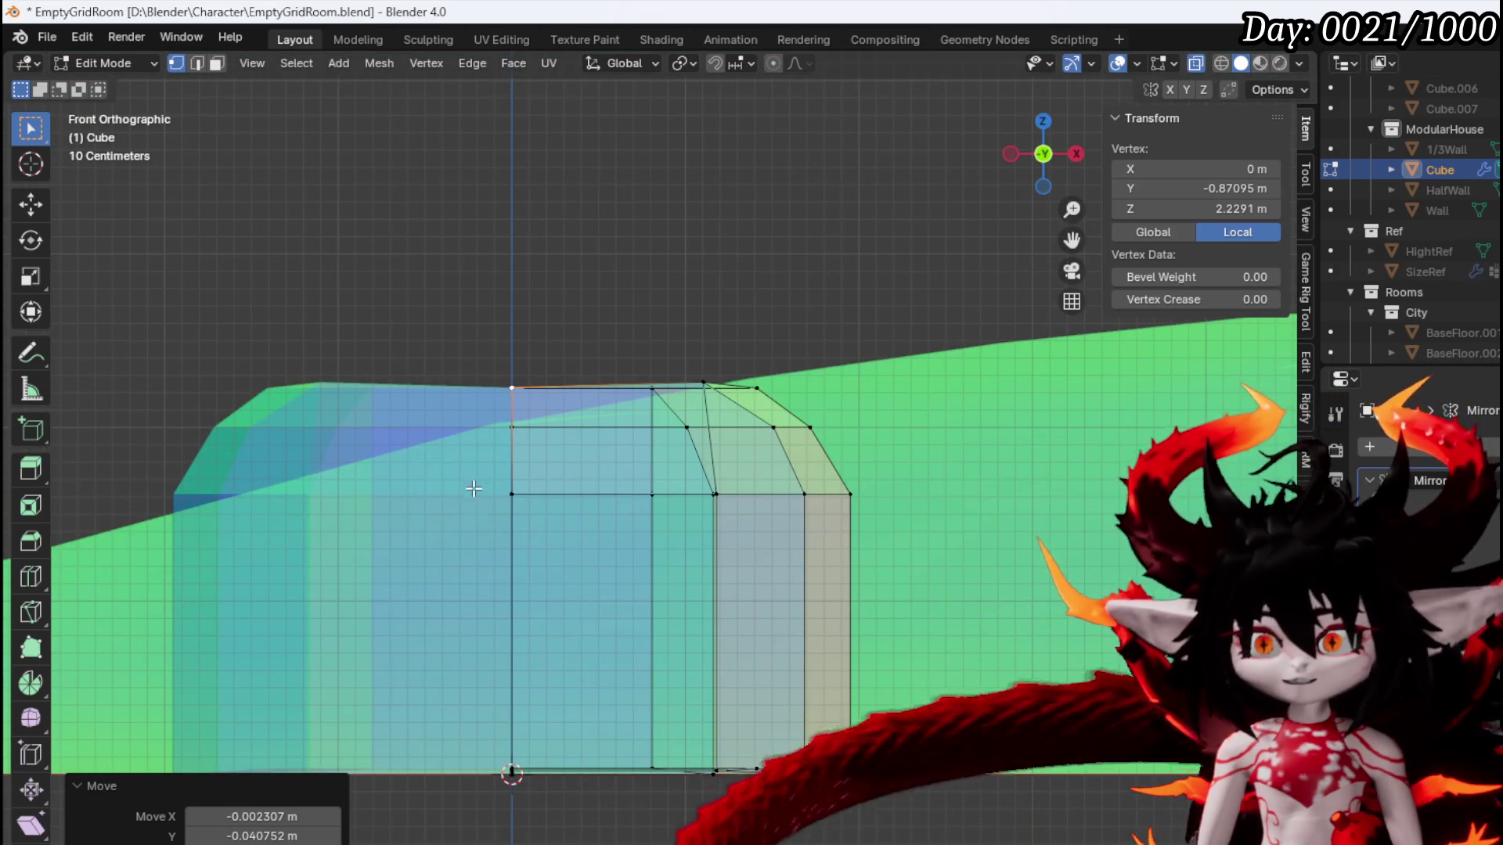
left_click(106, 59)
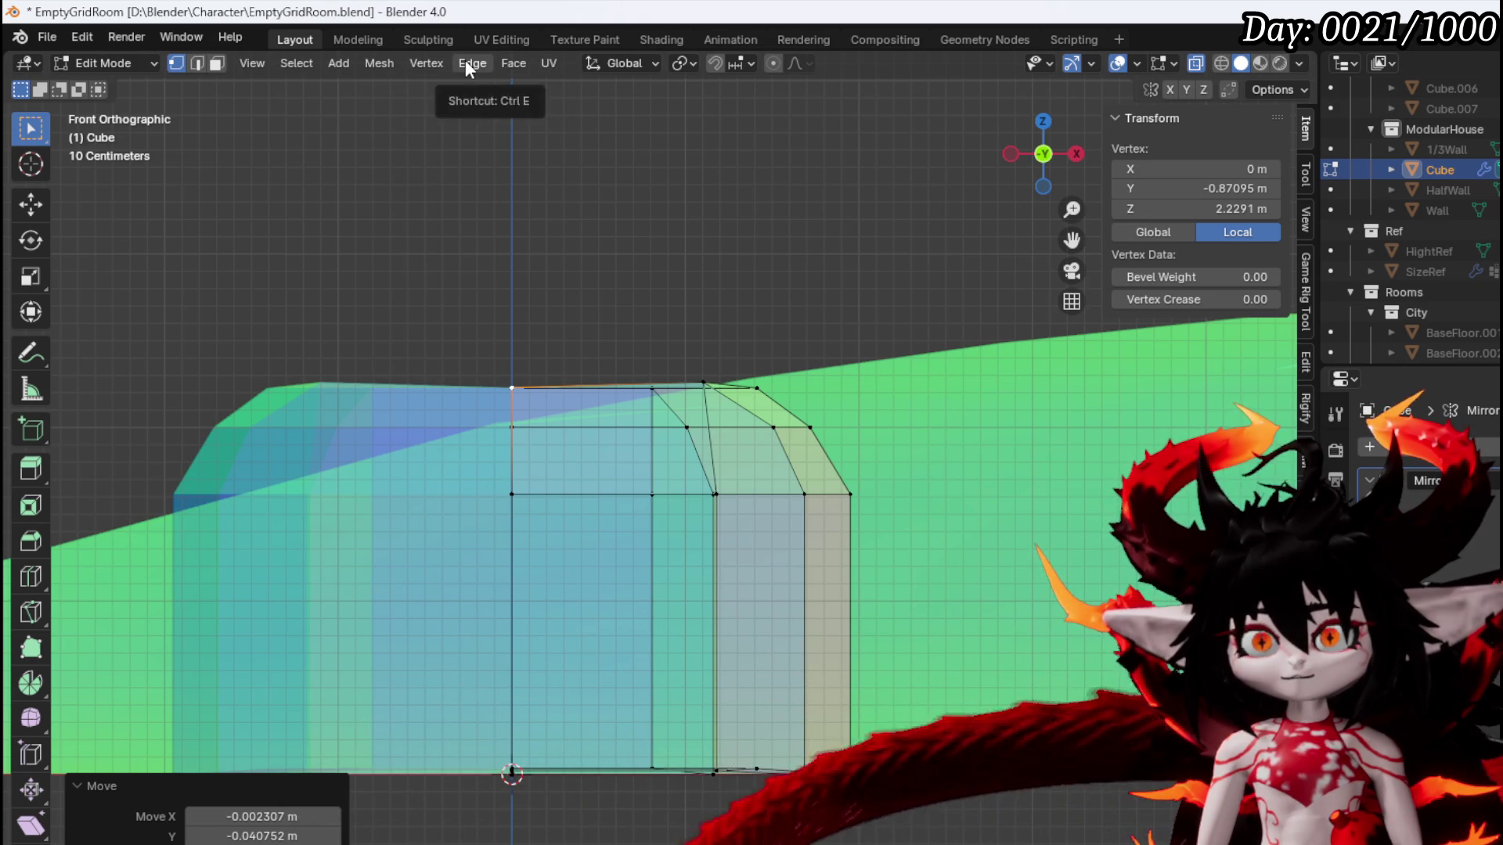
Add a plane, stand it upright by rotating it 90°, and move it toward the front wall
left_click(375, 63)
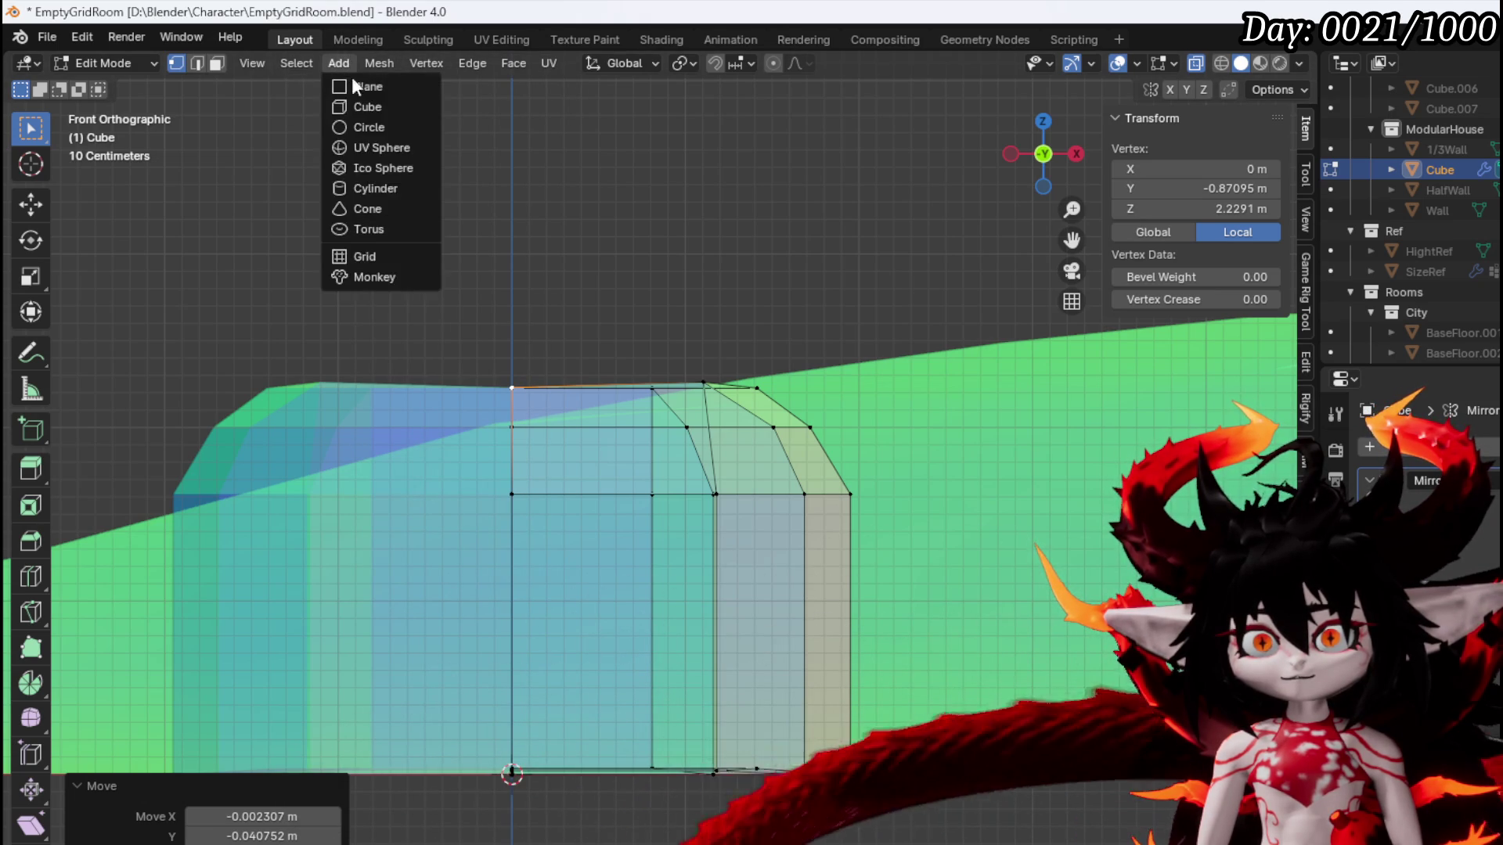
left_click(368, 89)
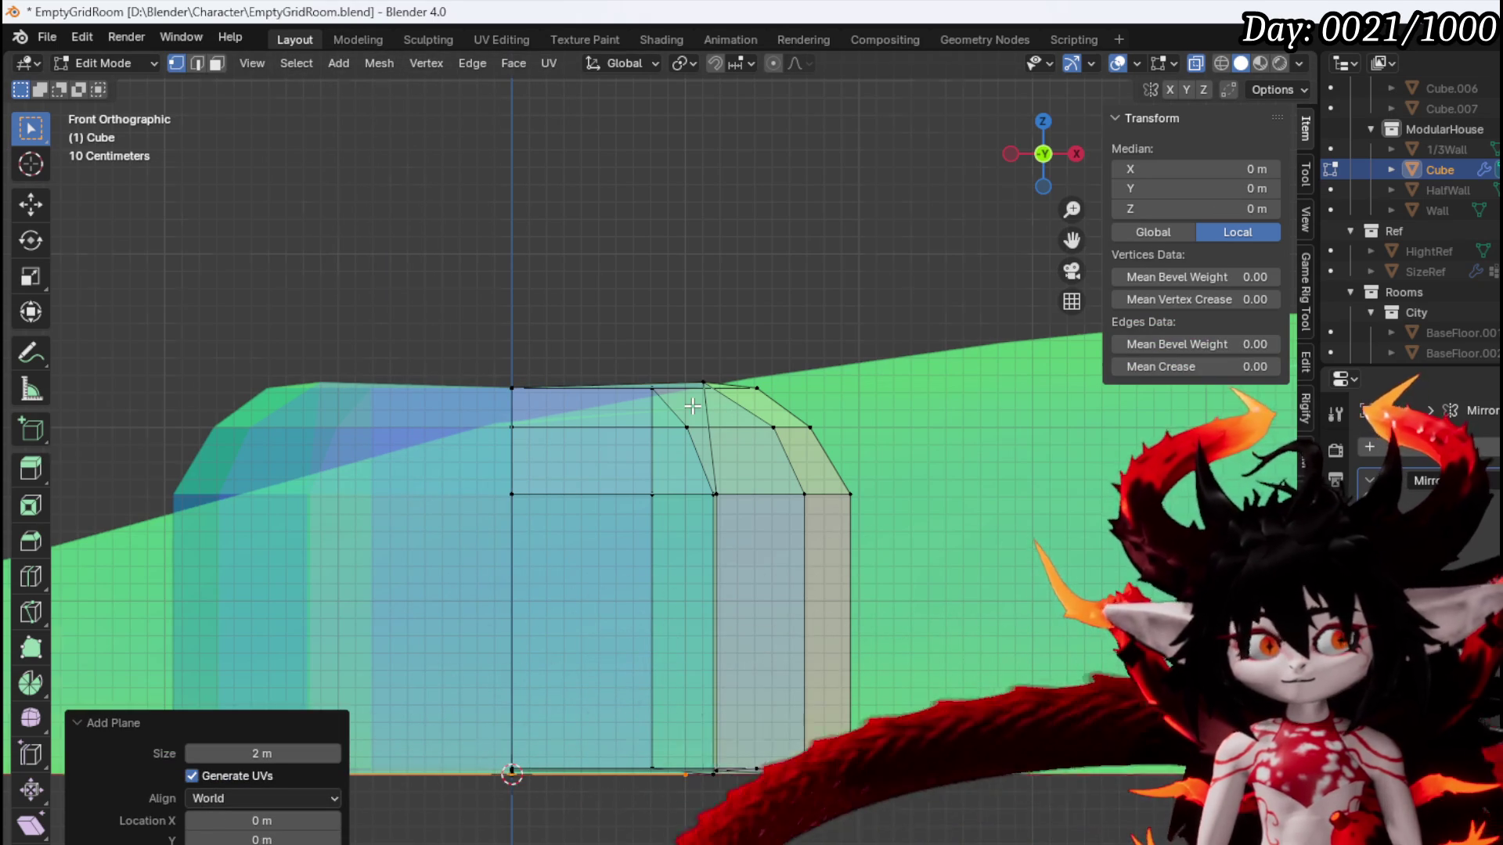
key("KP_3")
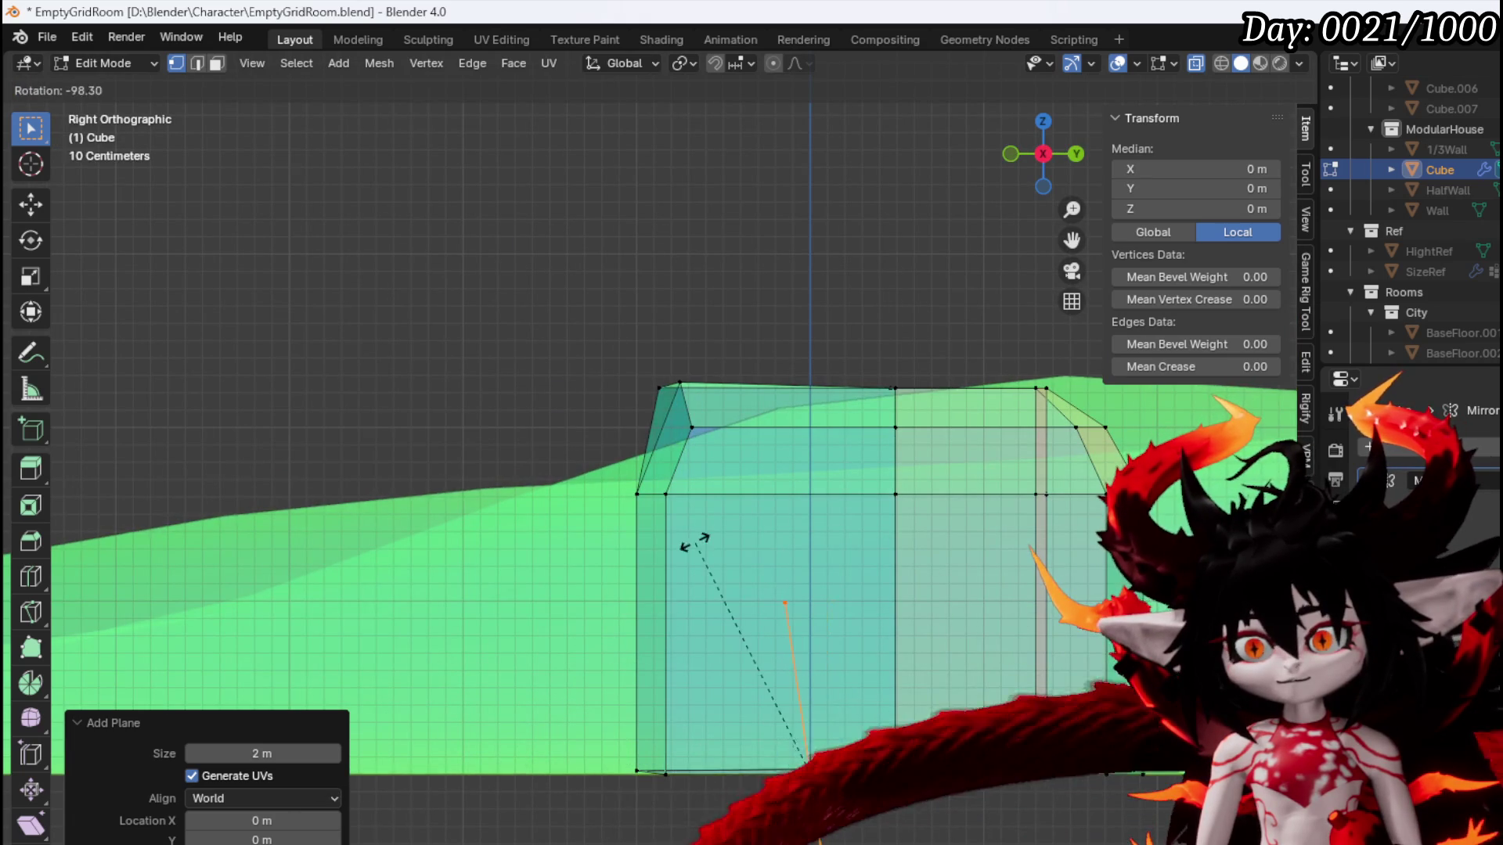
left_click(744, 566)
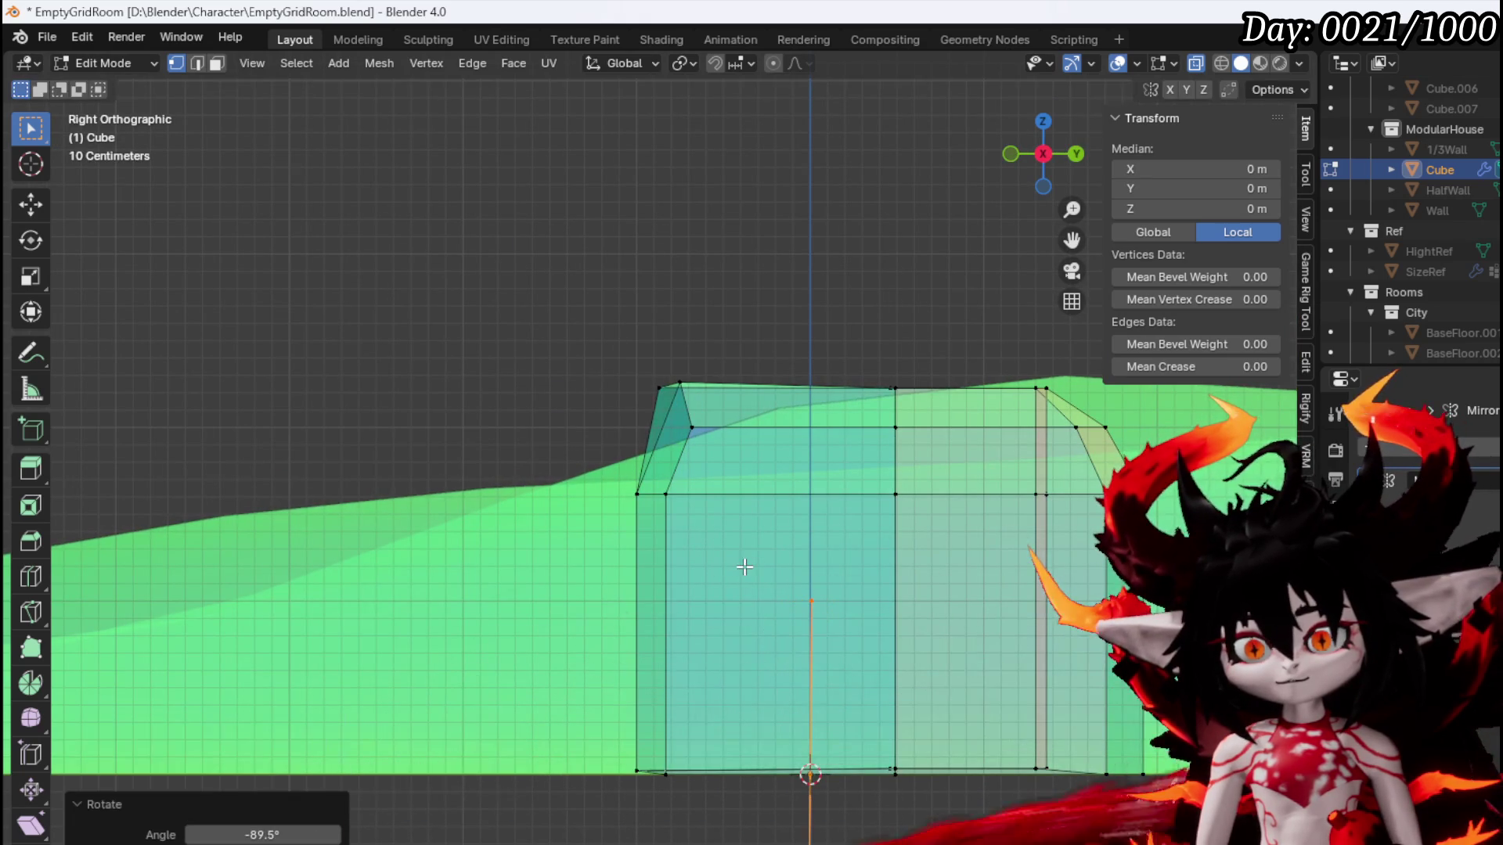
left_click(789, 433)
key("KP_1")
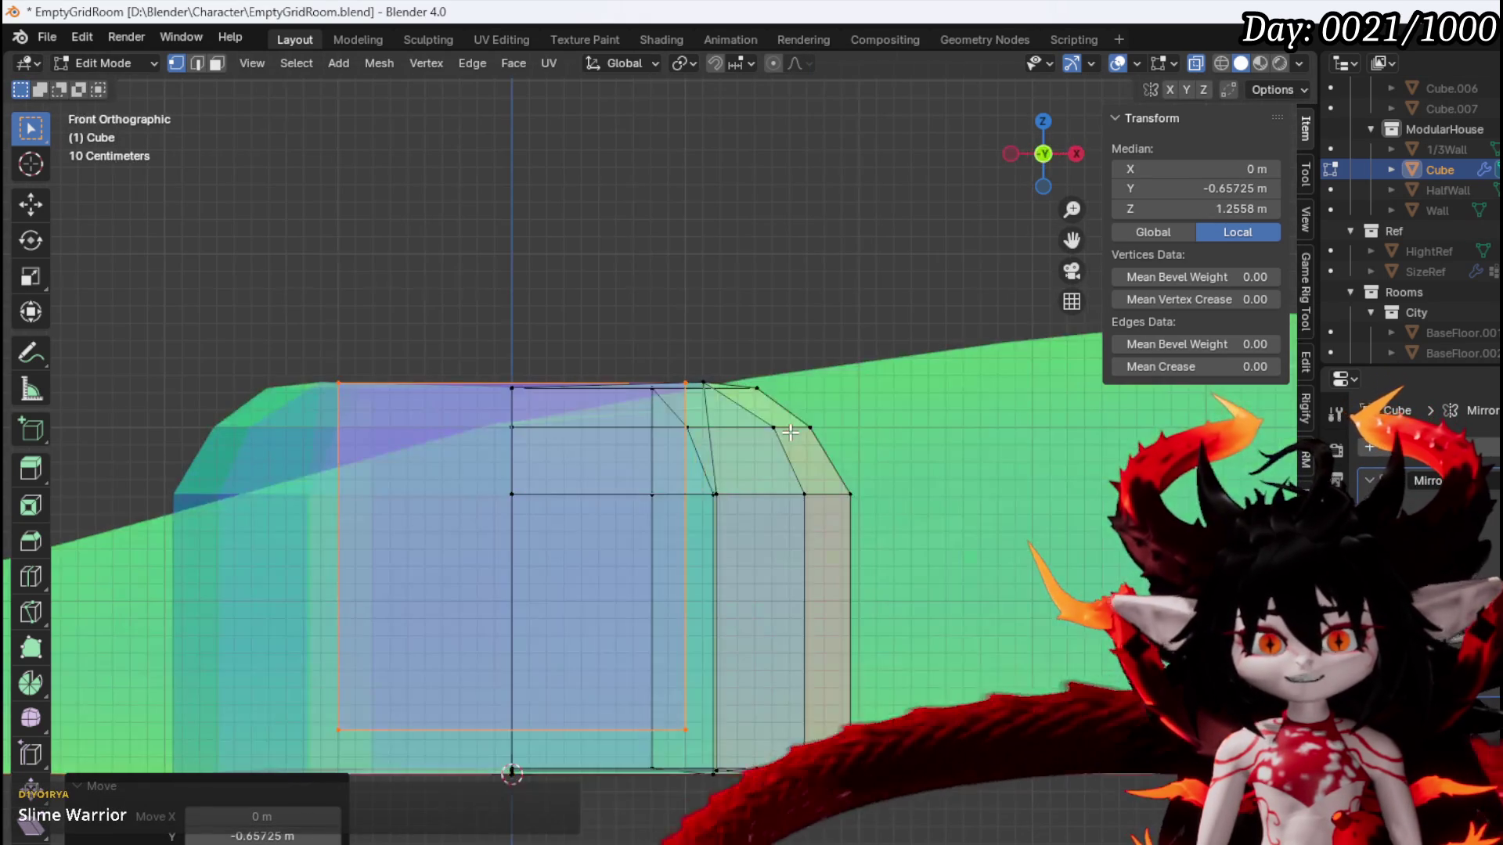
Slide the plane right and up into place on the hut's front wall, with a slight tilt
key("g")
scroll(682, 517, "up", 3)
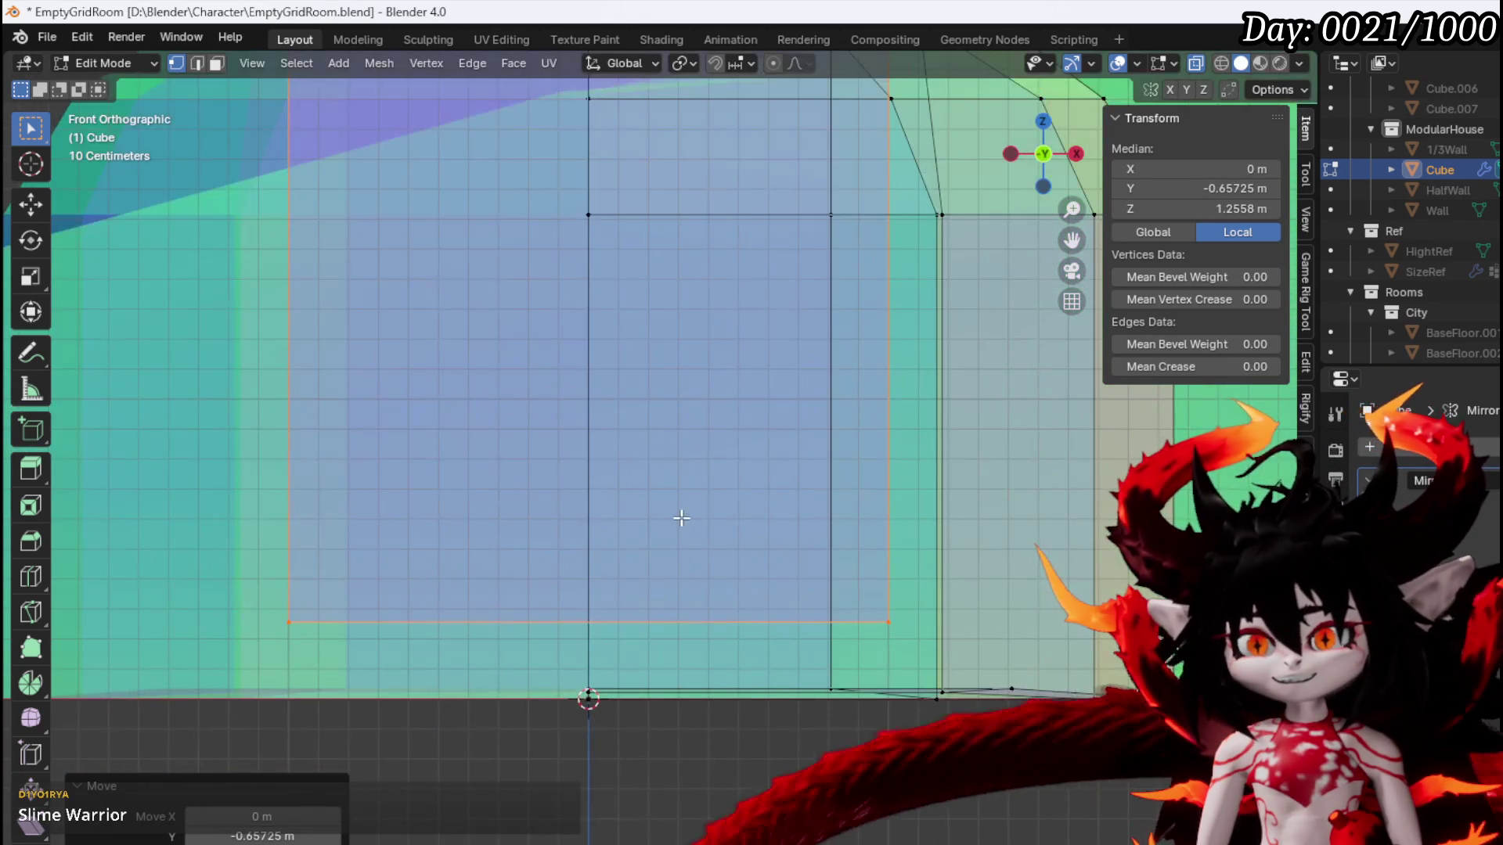
left_click(967, 511)
key("g")
left_click(1093, 531)
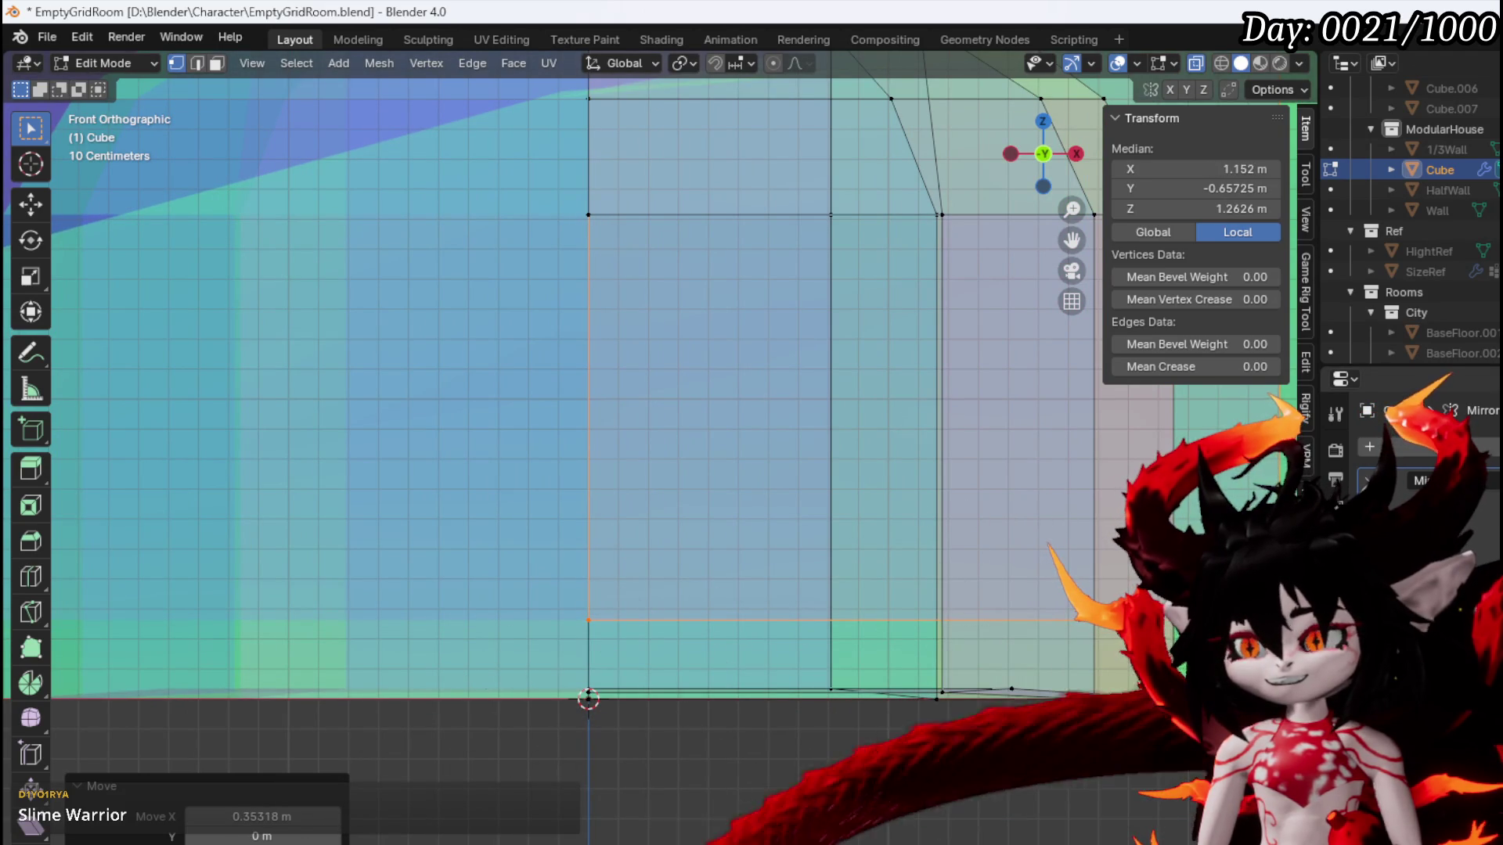
scroll(705, 469, "down", 4)
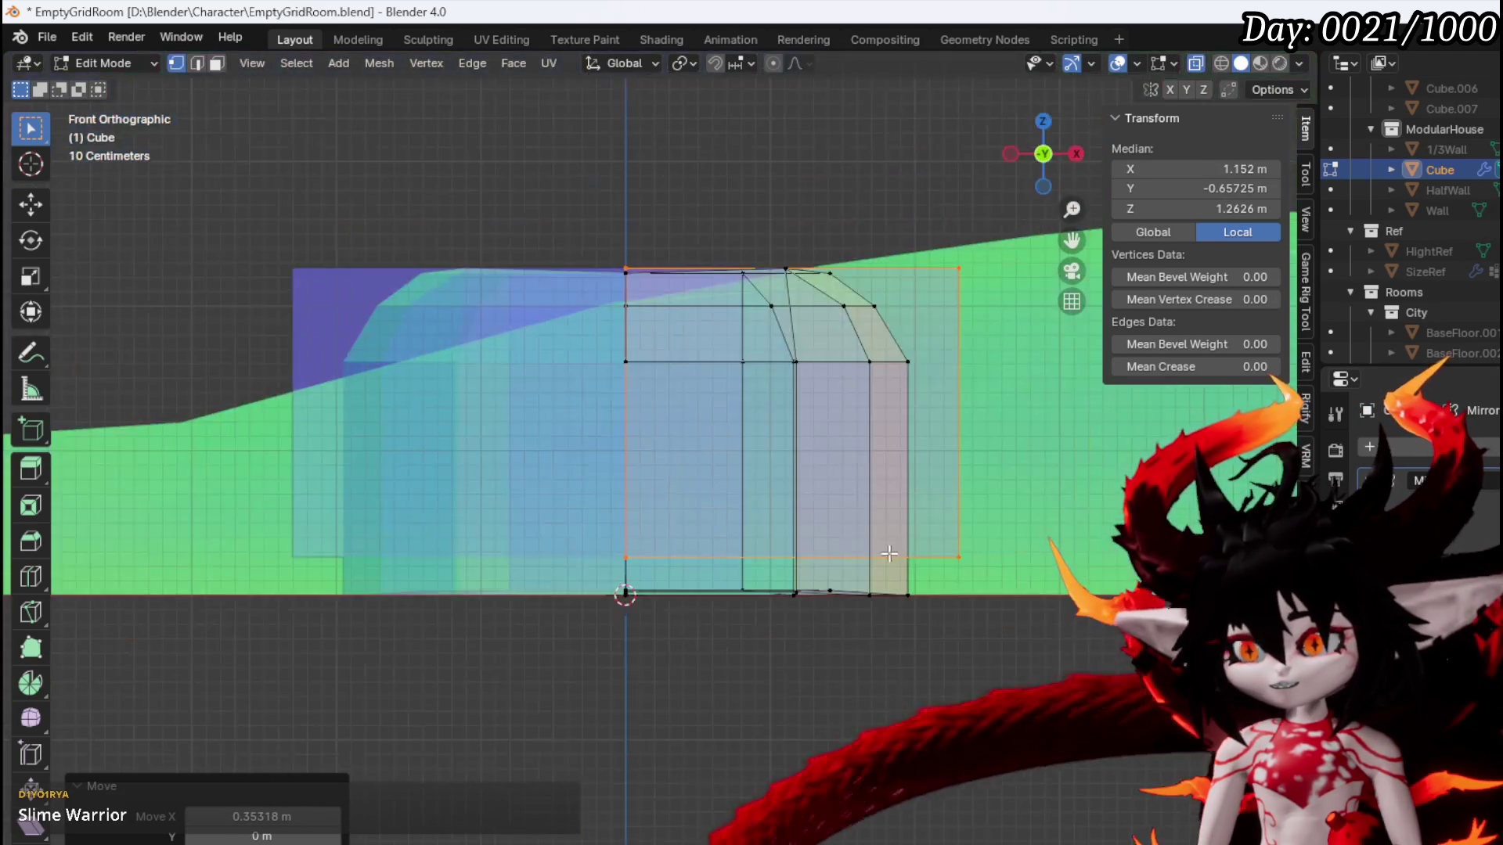
key("g")
left_click(853, 618)
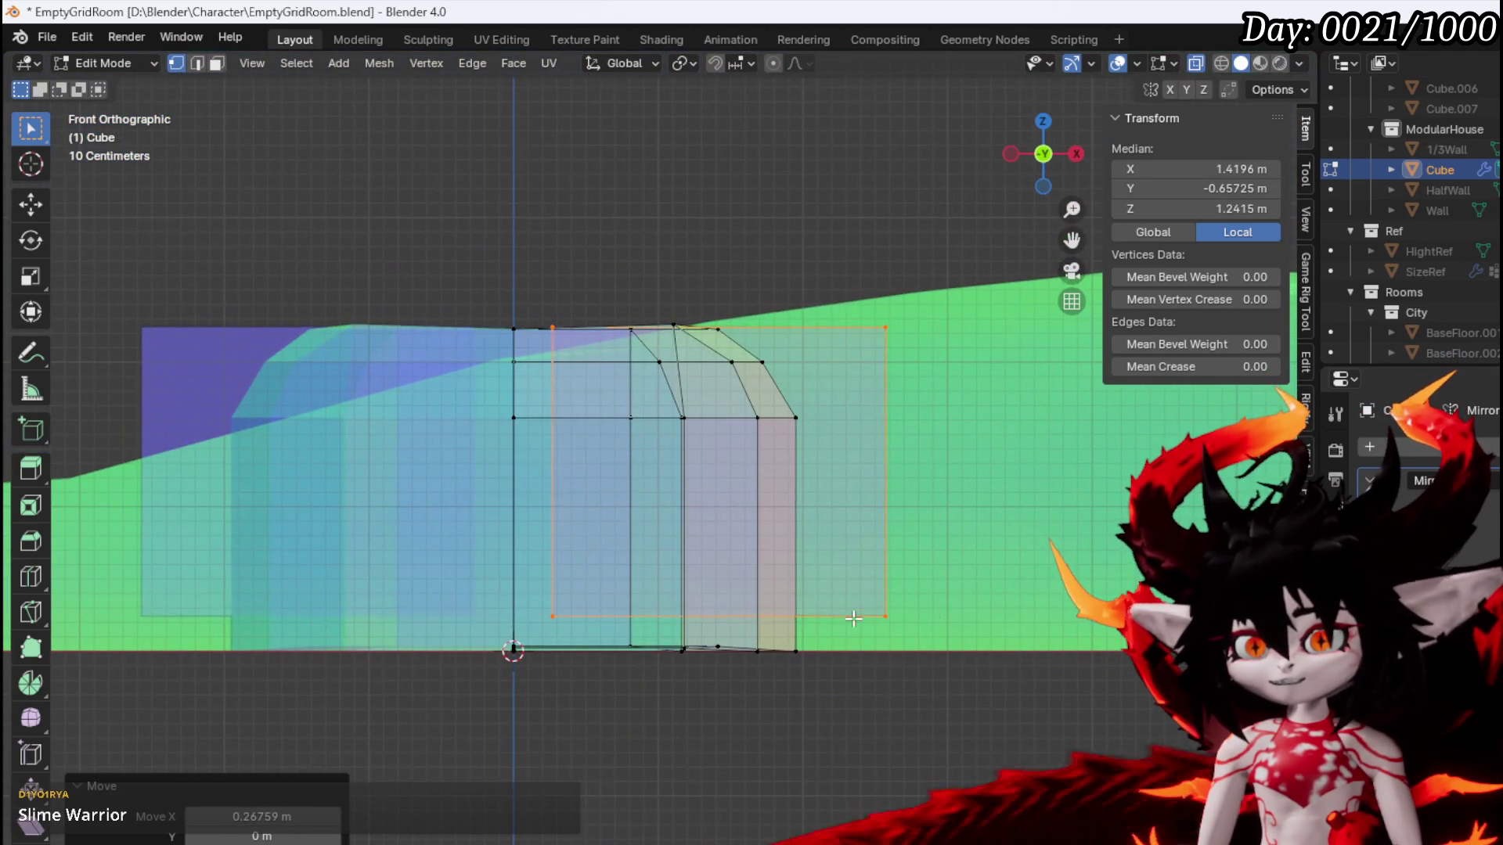
left_click(956, 602)
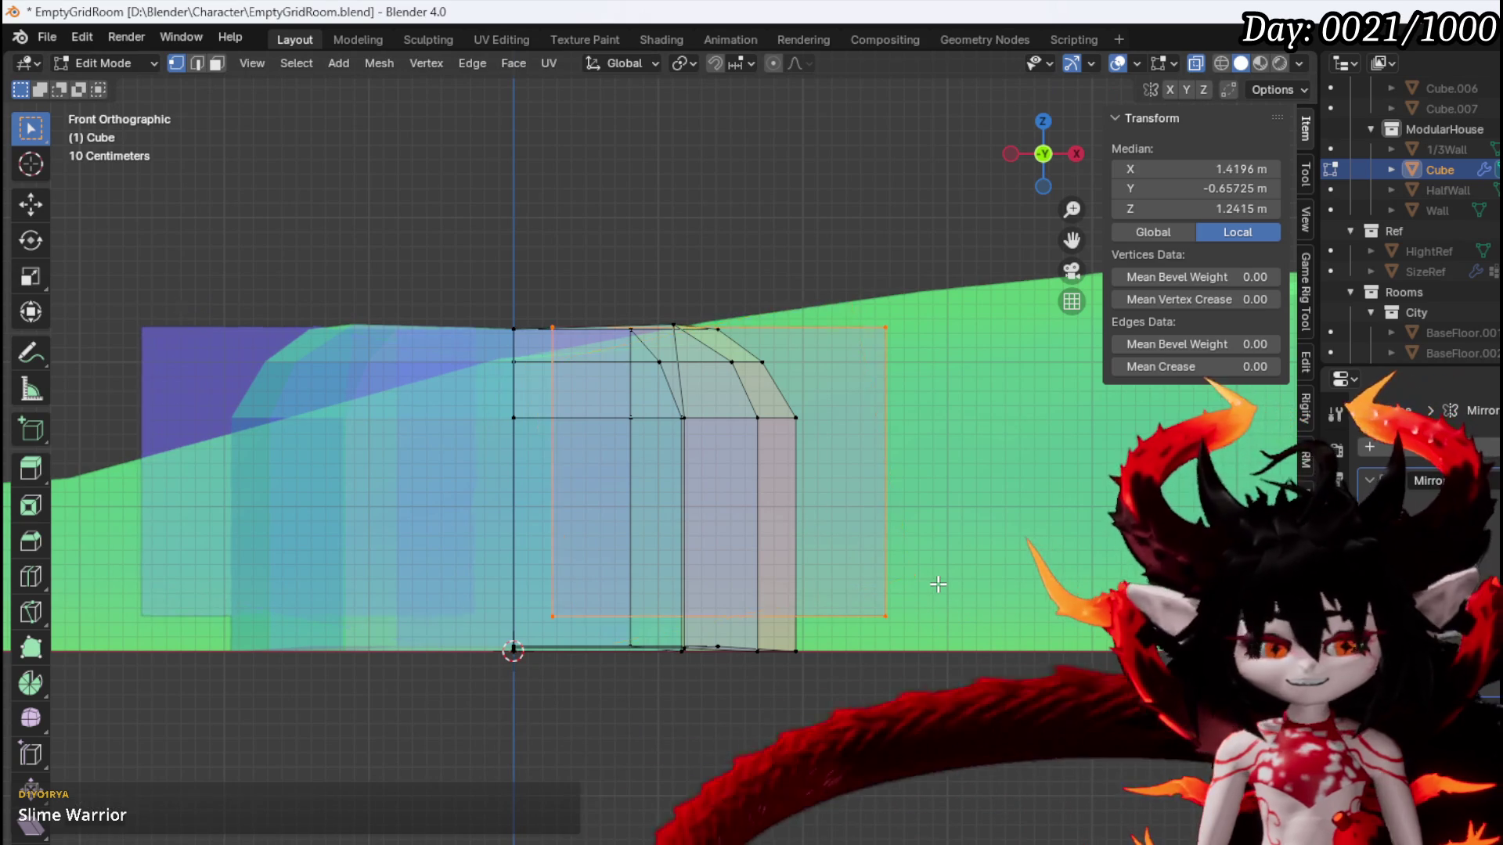
key("g")
left_click(931, 569)
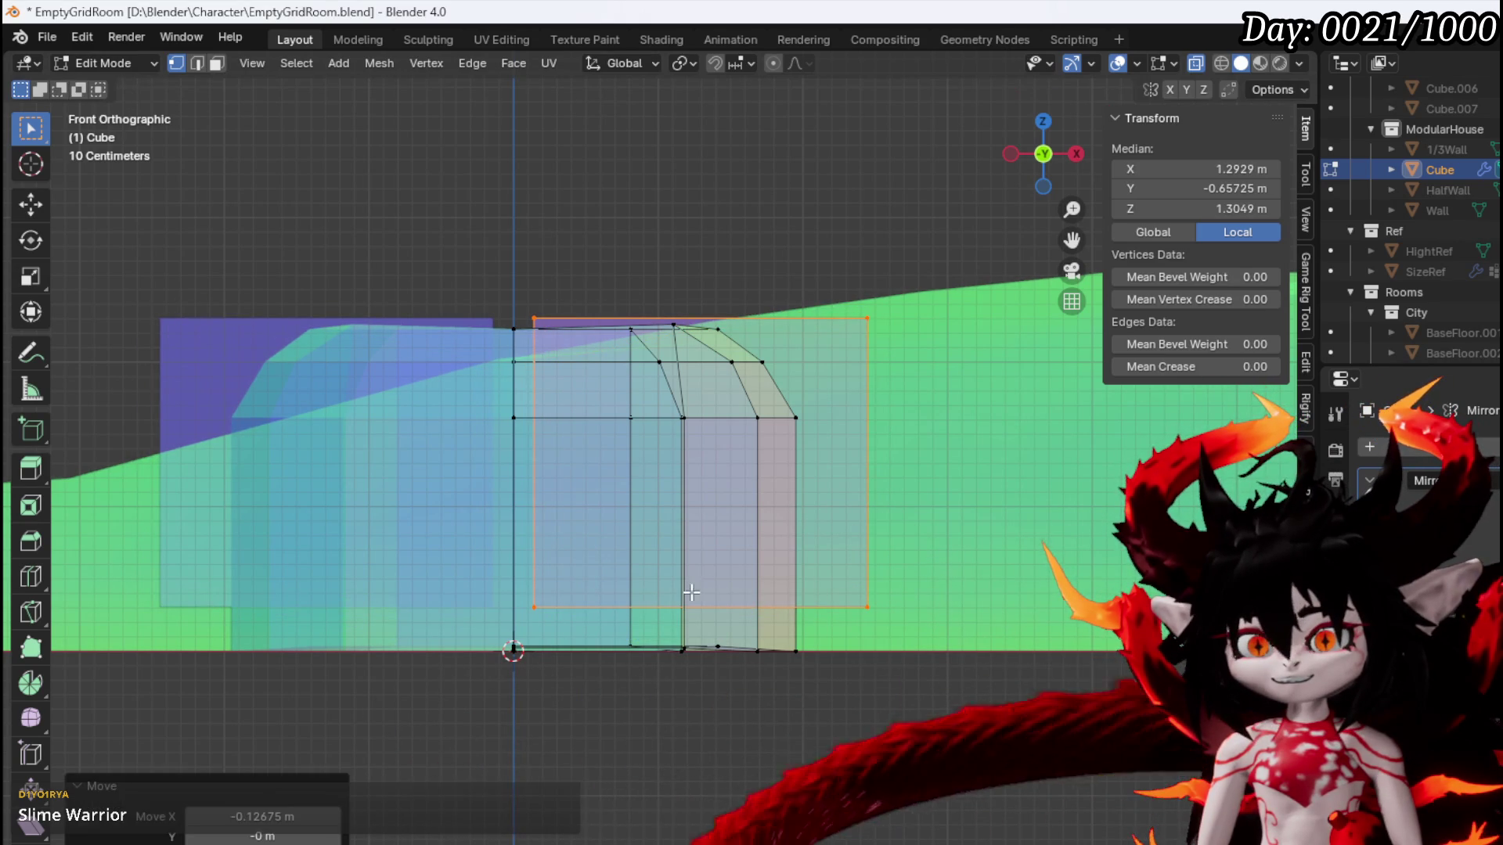
Drag the plane's four corners inward to form a skewed quad
left_click(556, 605)
left_click_drag(593, 578, 618, 455)
mouse_move(852, 599)
left_mouse_down()
mouse_move(815, 604)
mouse_move(688, 564)
left_mouse_up()
key("g")
mouse_move(866, 319)
left_mouse_down()
mouse_move(731, 443)
mouse_move(741, 408)
left_mouse_up()
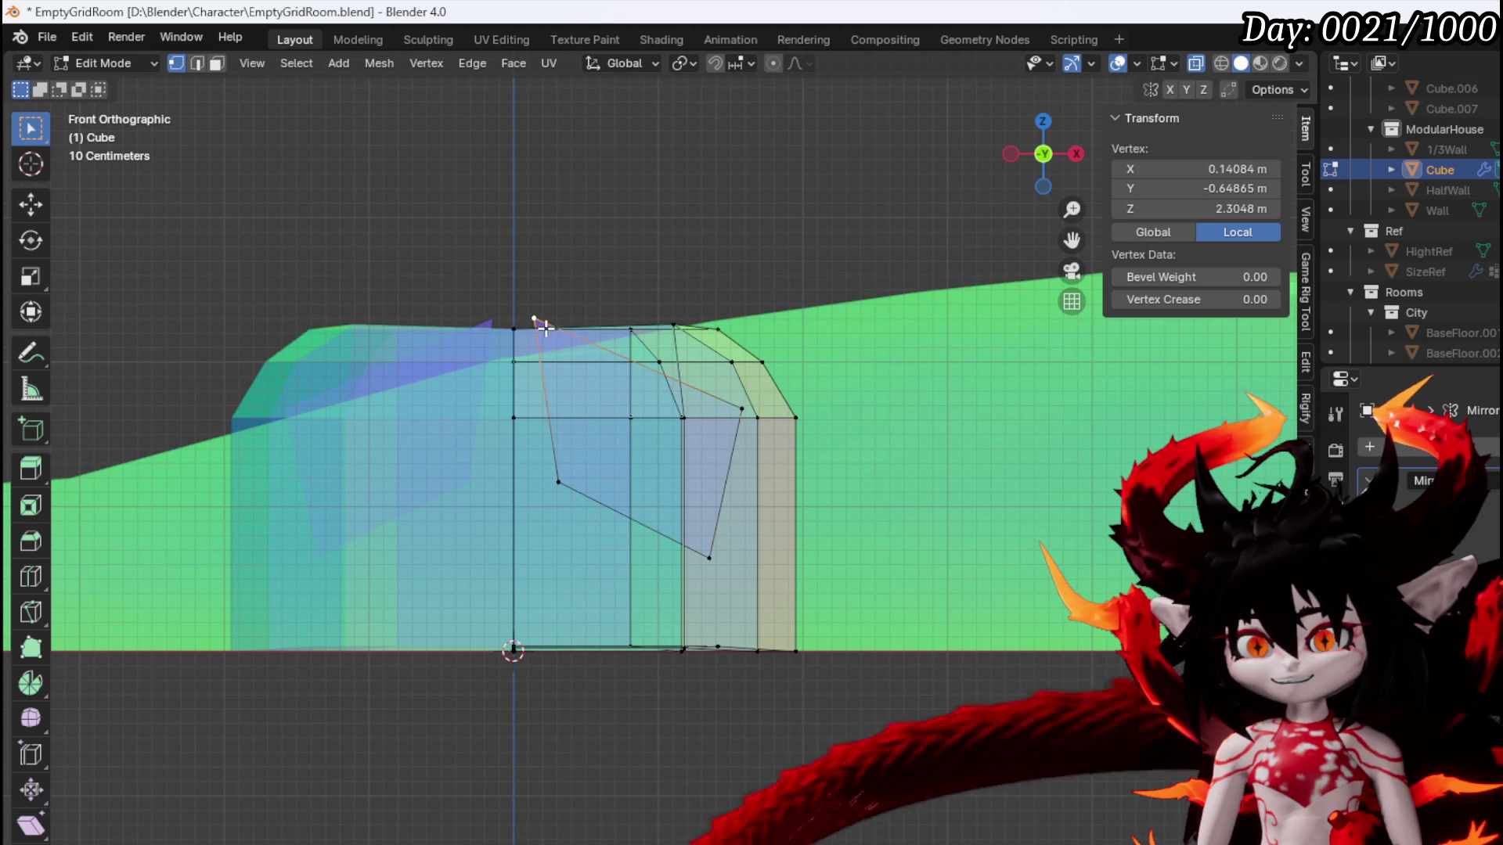
left_click_drag(593, 455, 582, 478)
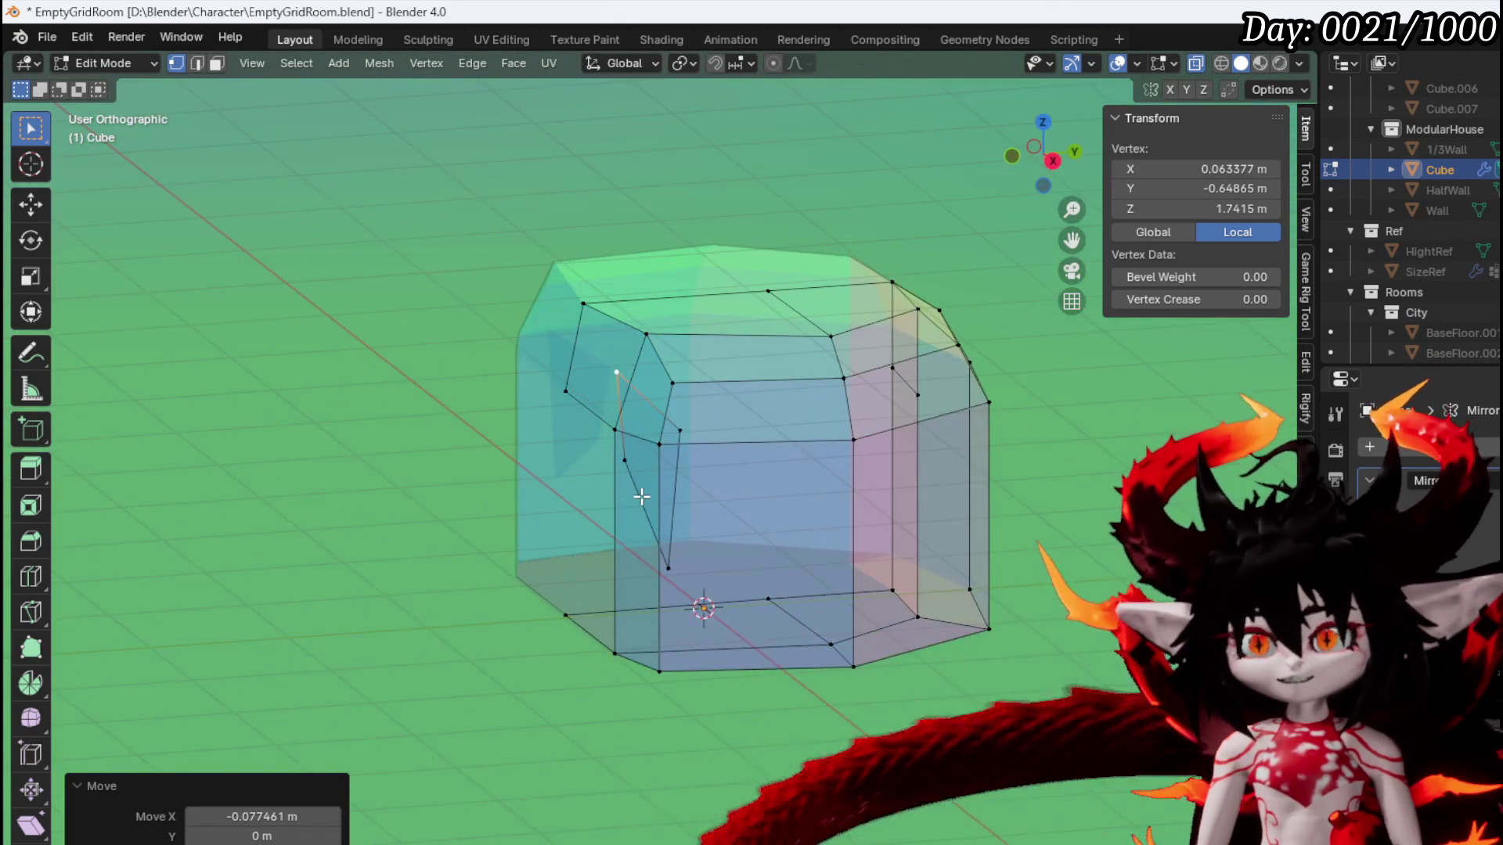
Select the four-sided panel face and push it onto the front wall
key("KP_1")
key("3")
left_click(629, 482)
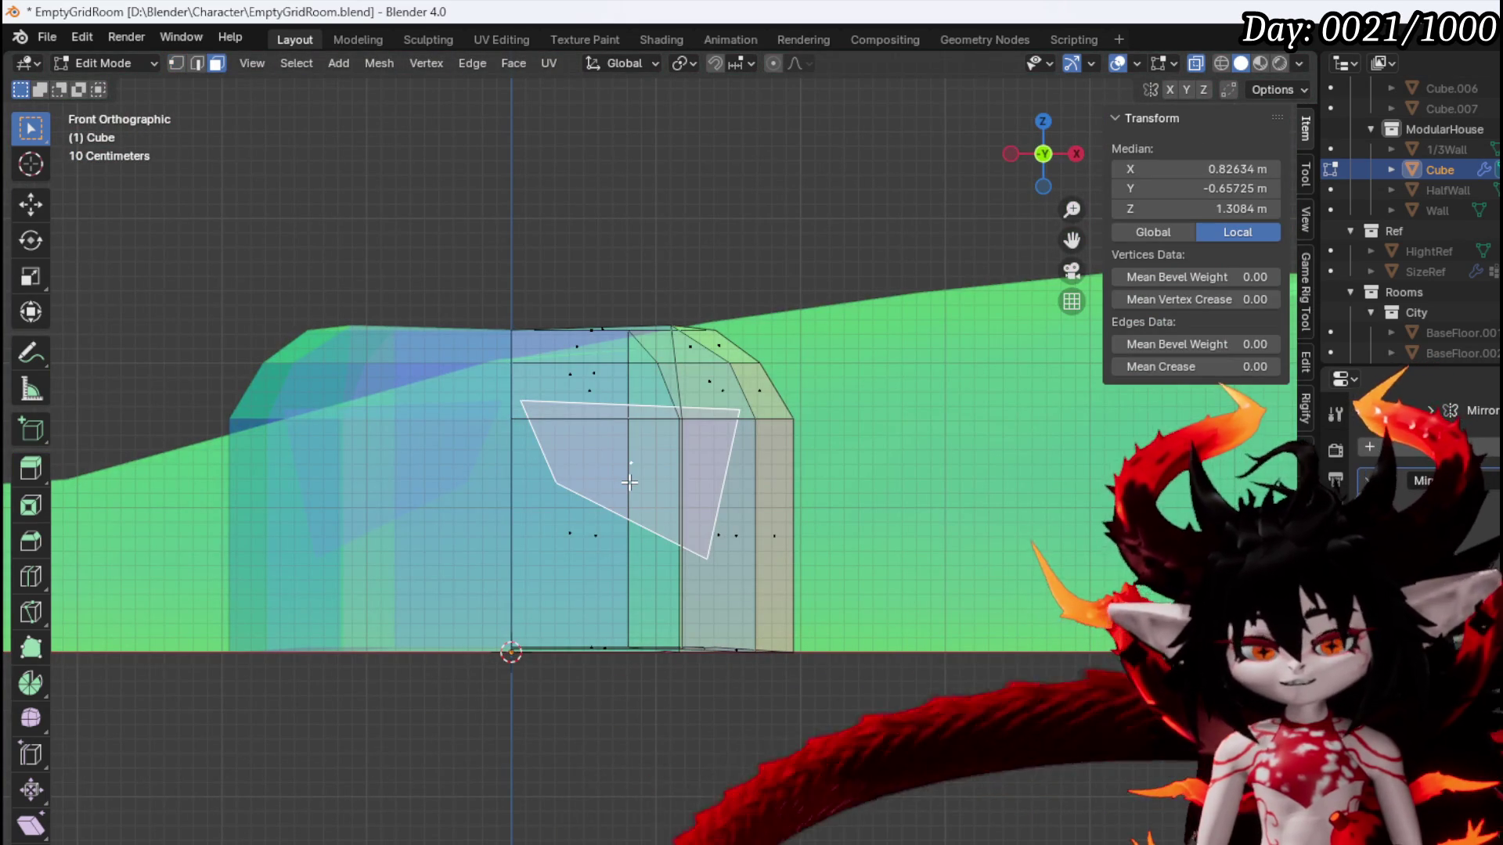
key("KP_3")
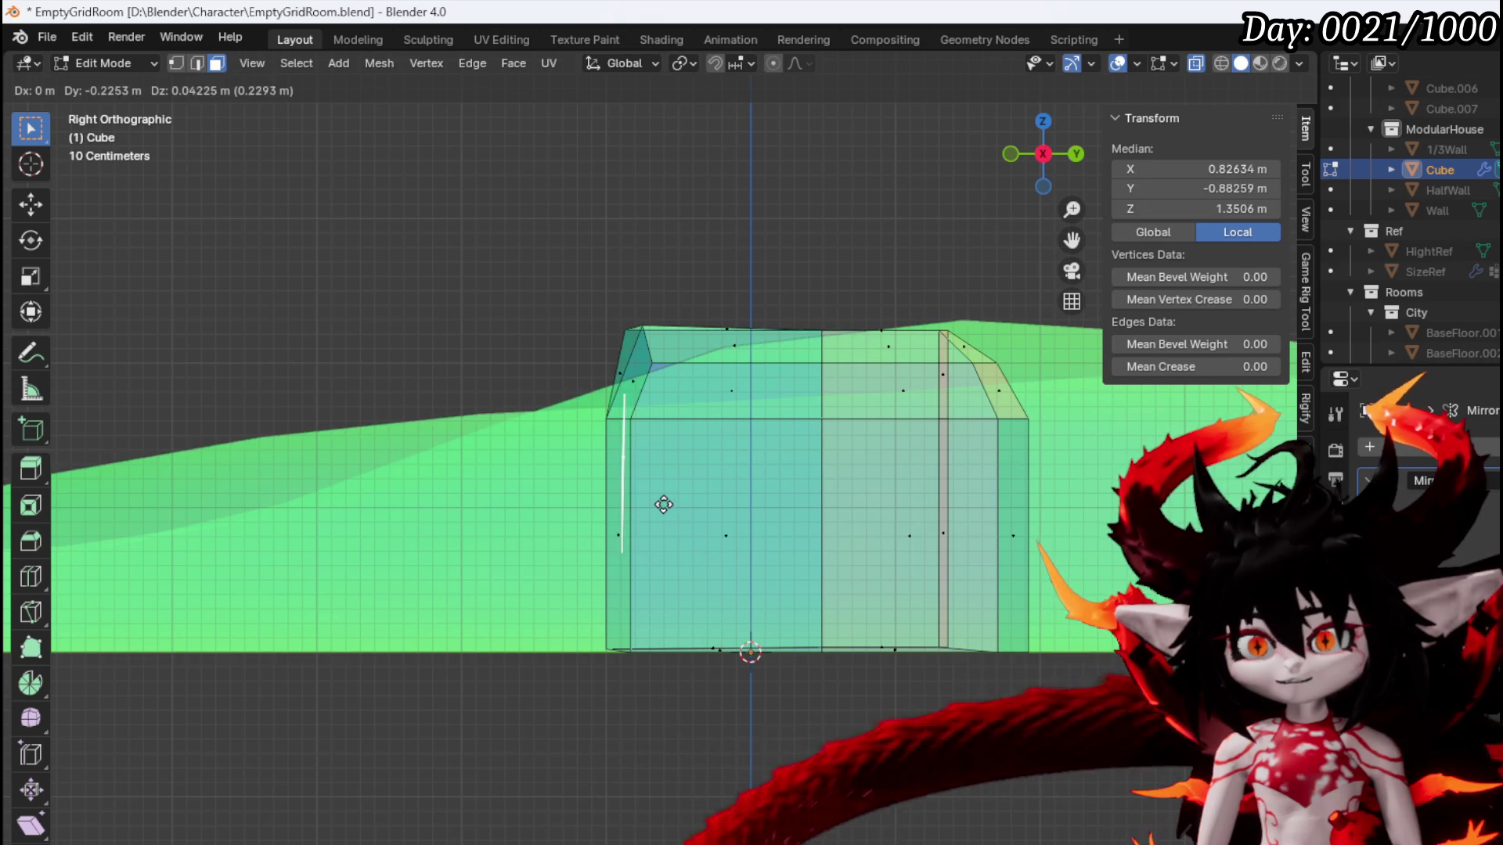
left_click(658, 496)
scroll(688, 480, "down", 5)
key("KP_1")
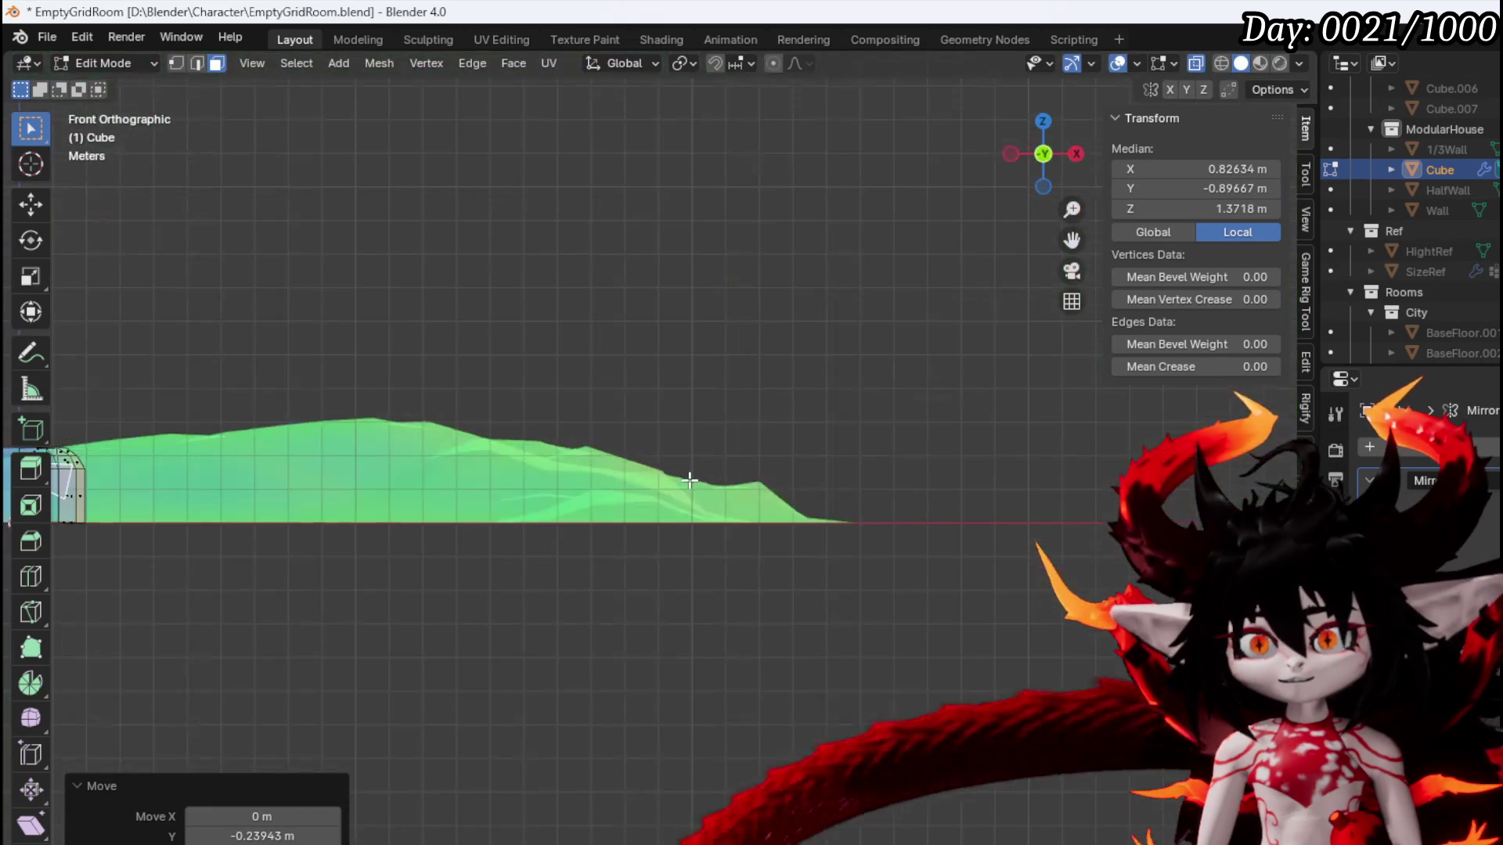
scroll(745, 450, "up", 5)
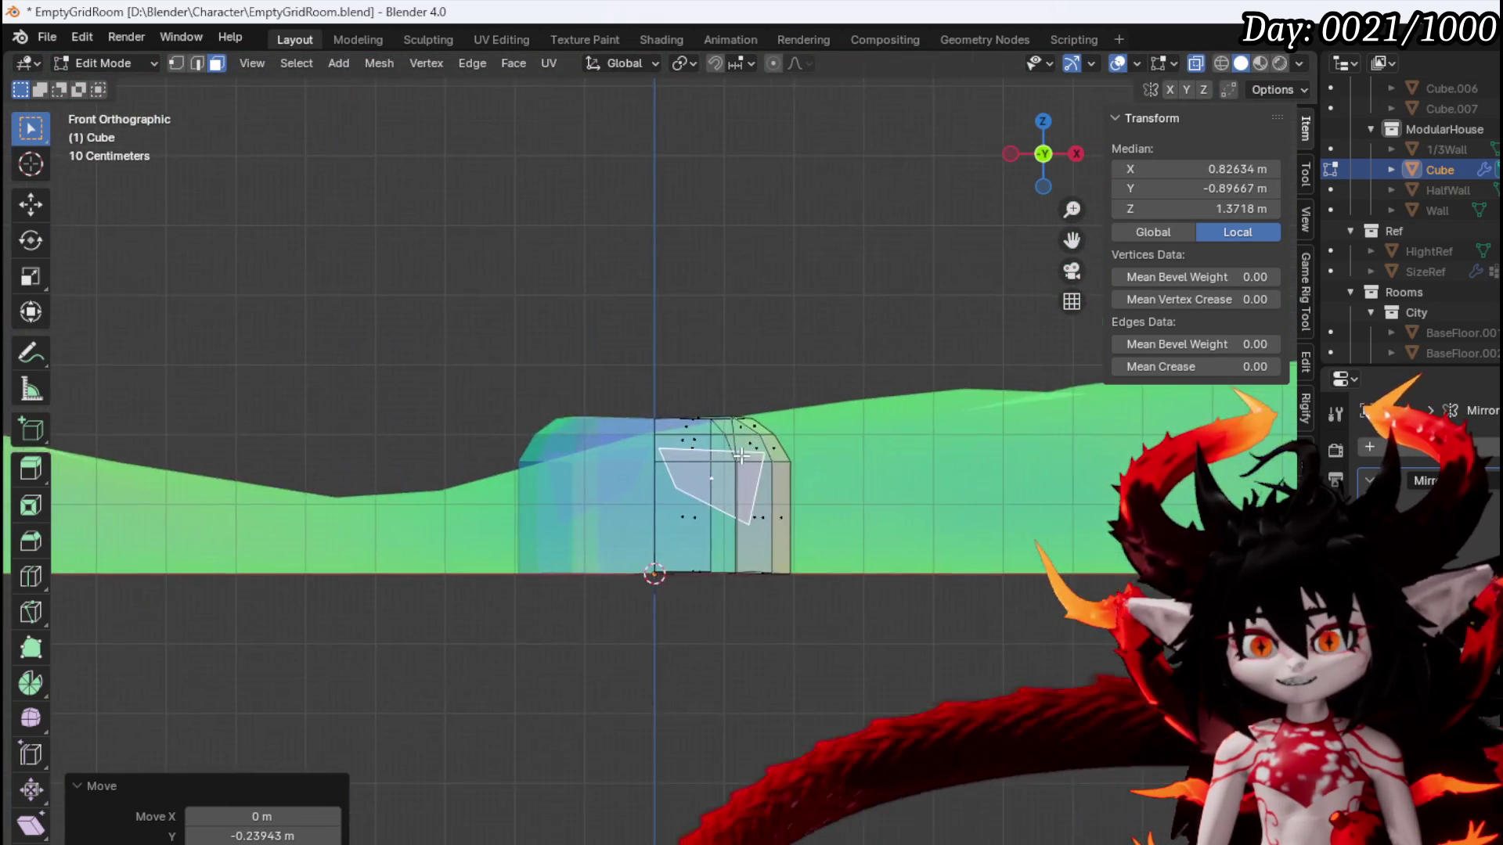
scroll(745, 450, "up", 4)
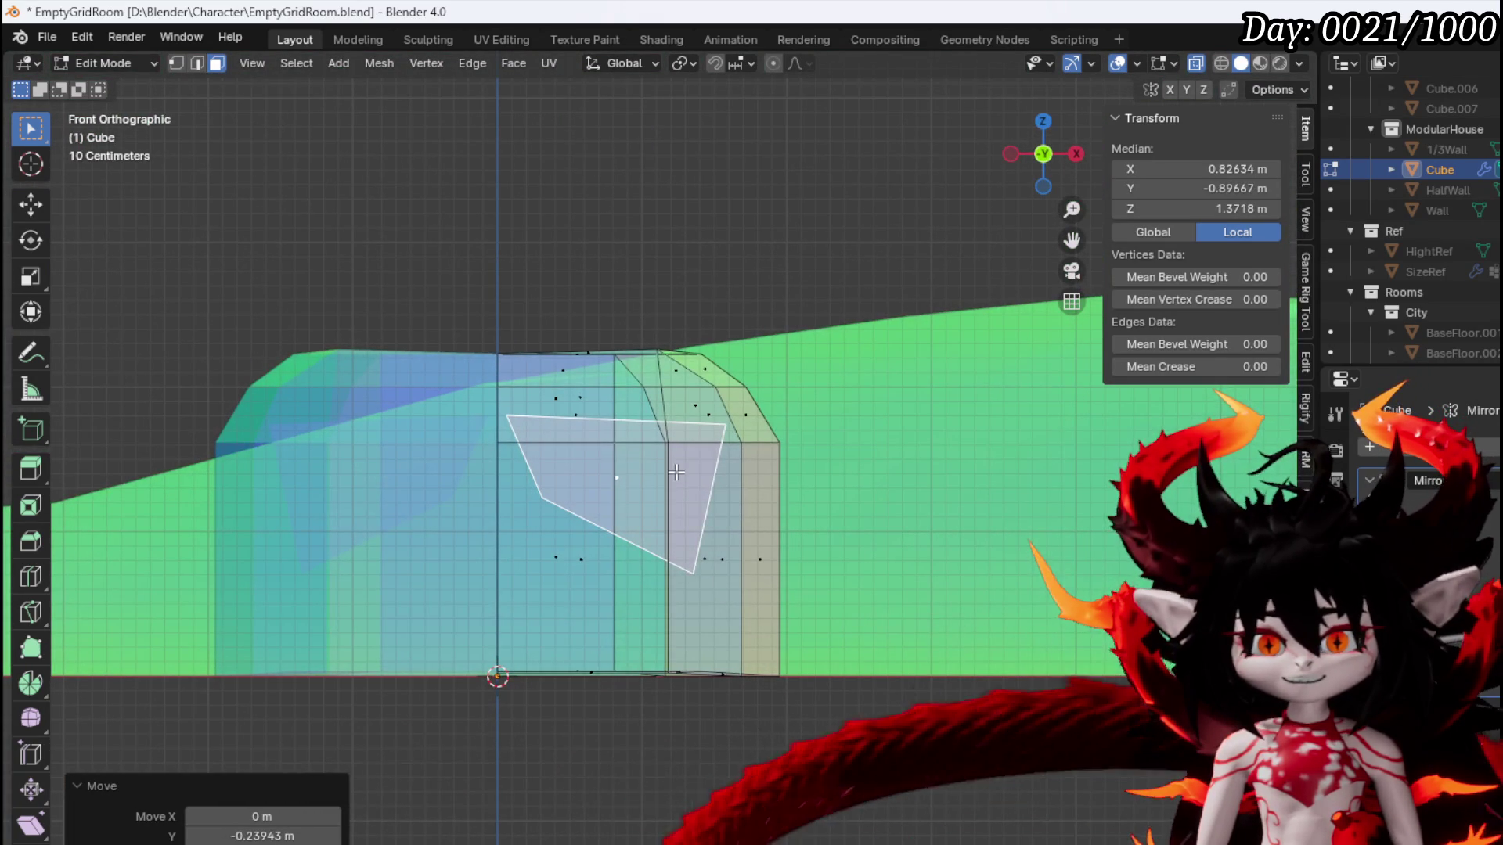
scroll(676, 472, "up", 4)
Pull the panel's right corner left and angle its right edge outward about -1.22°
key("1")
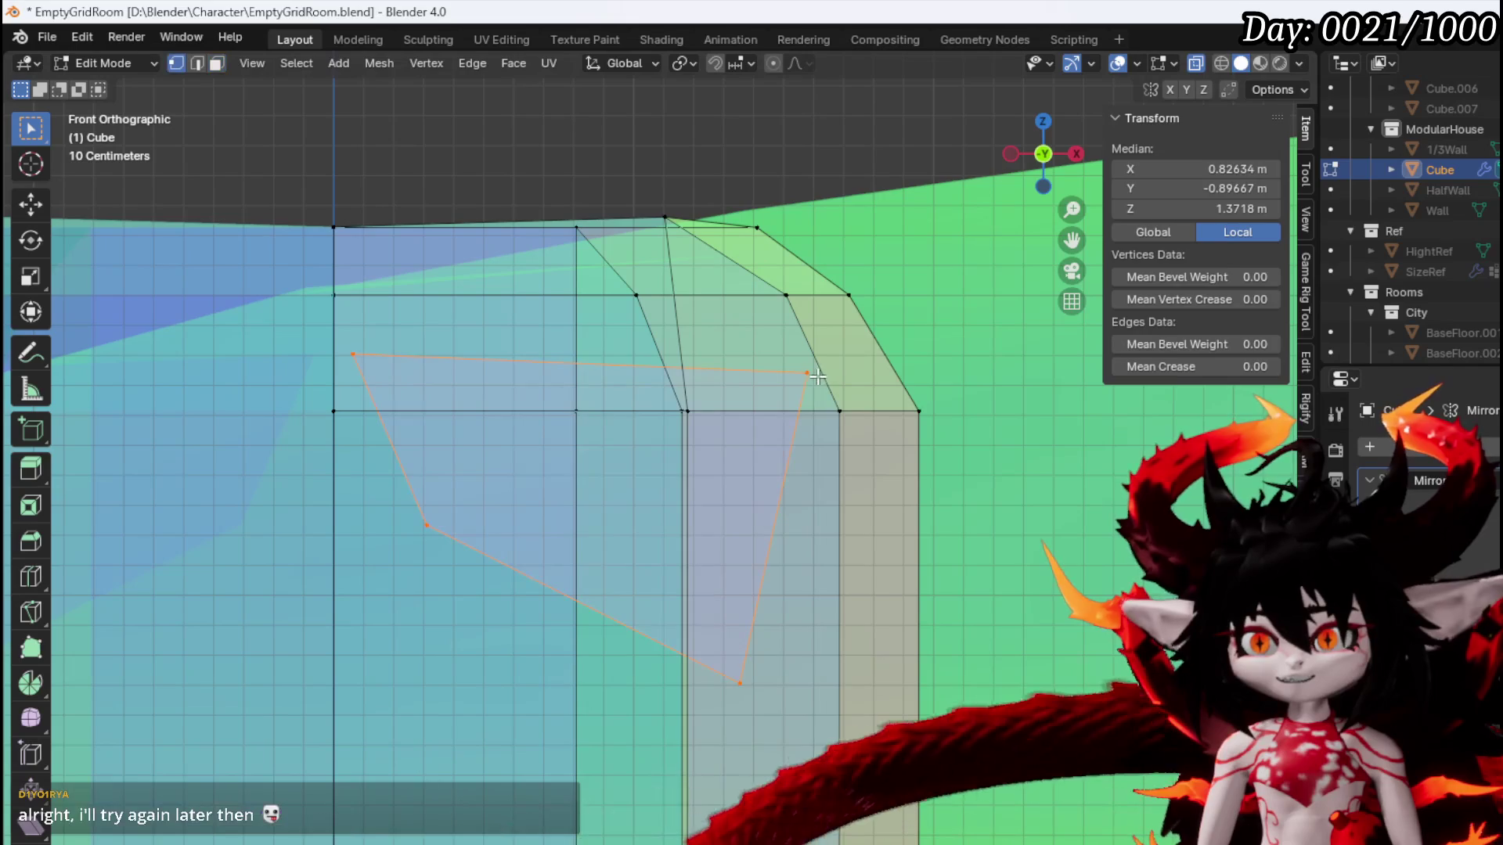
mouse_move(813, 375)
left_mouse_down()
mouse_move(735, 399)
mouse_move(744, 372)
left_mouse_up()
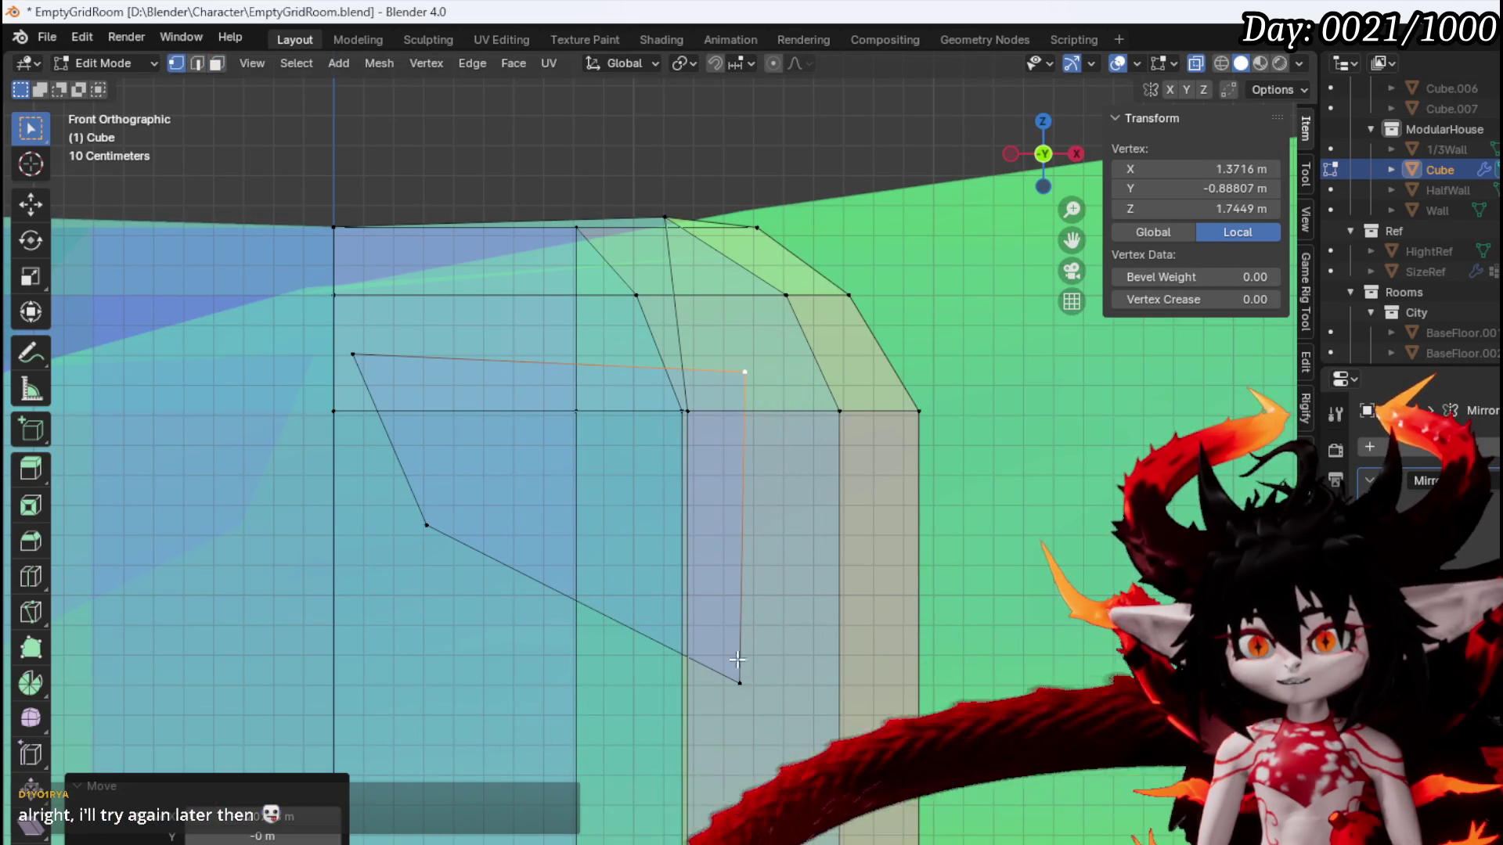
key("2")
left_click(781, 604)
left_click_drag(781, 603, 824, 601)
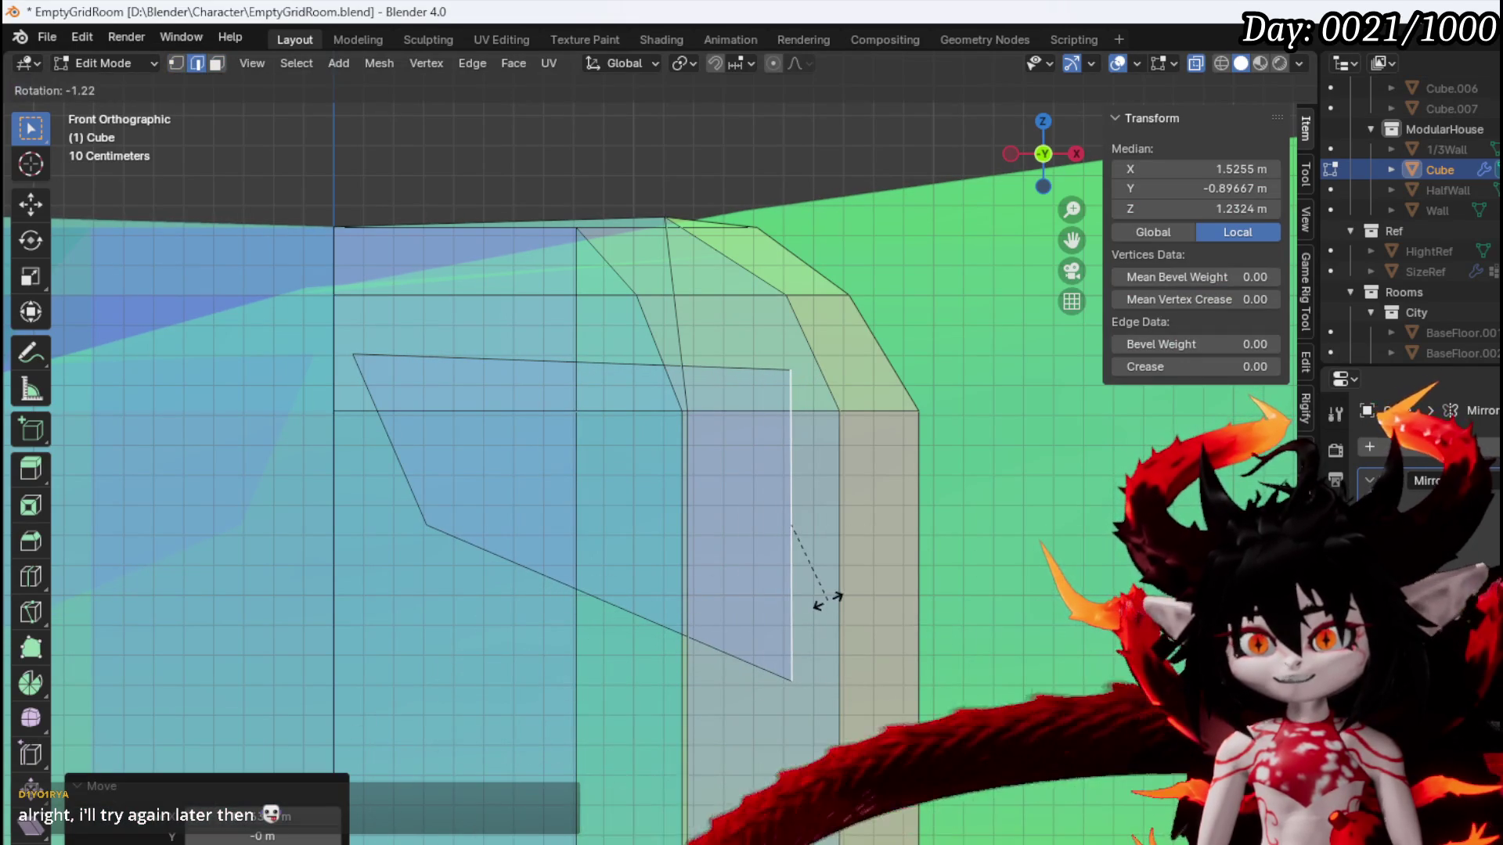
mouse_move(430, 514)
left_mouse_down()
mouse_move(626, 543)
mouse_move(401, 602)
left_mouse_up()
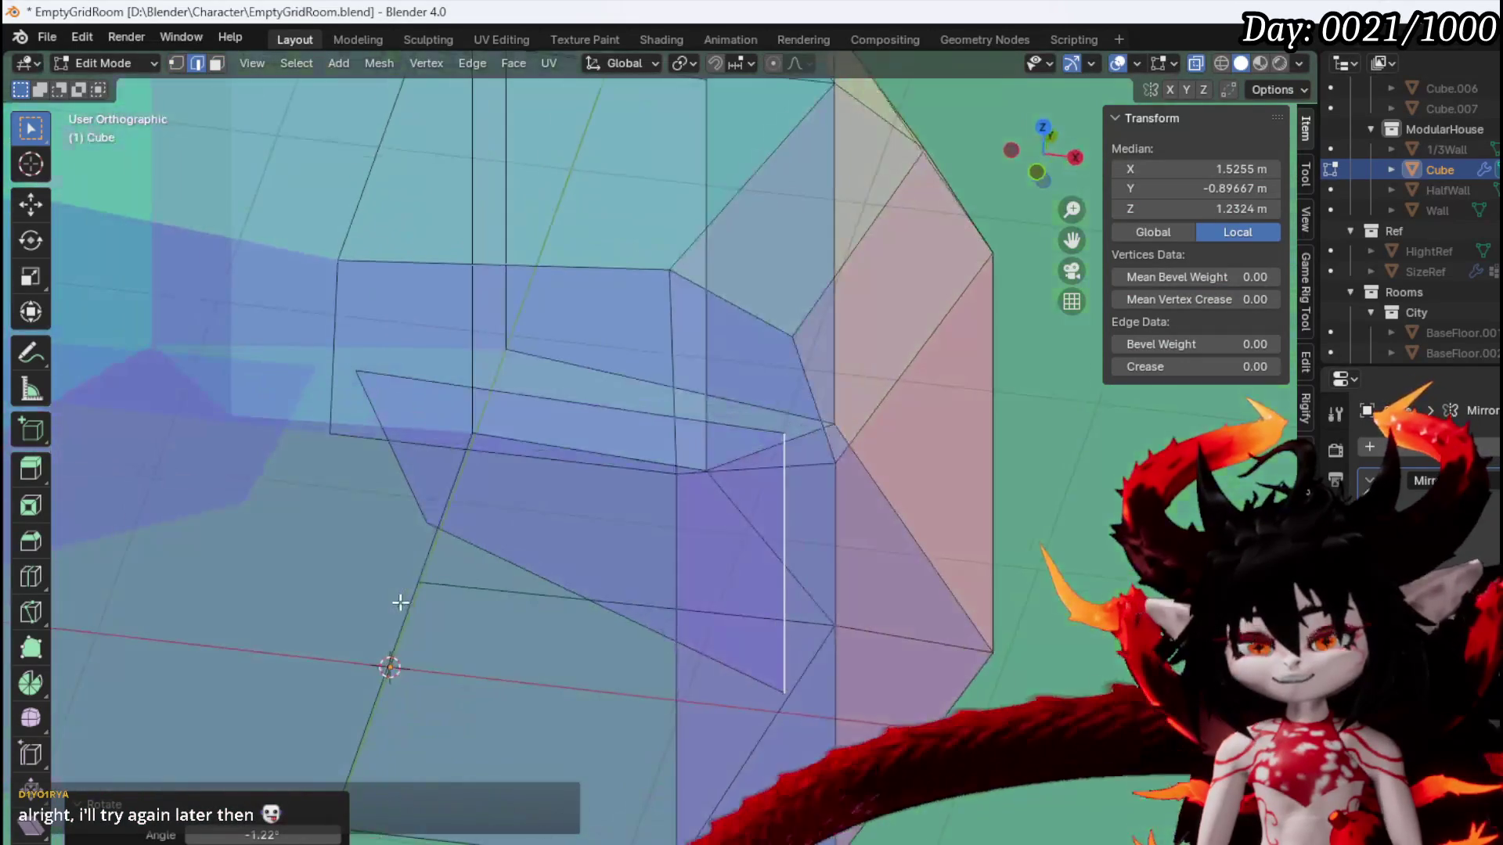
key("KP_7")
Reposition the selected edge and add vertical loop cuts across the doorway face
key("g")
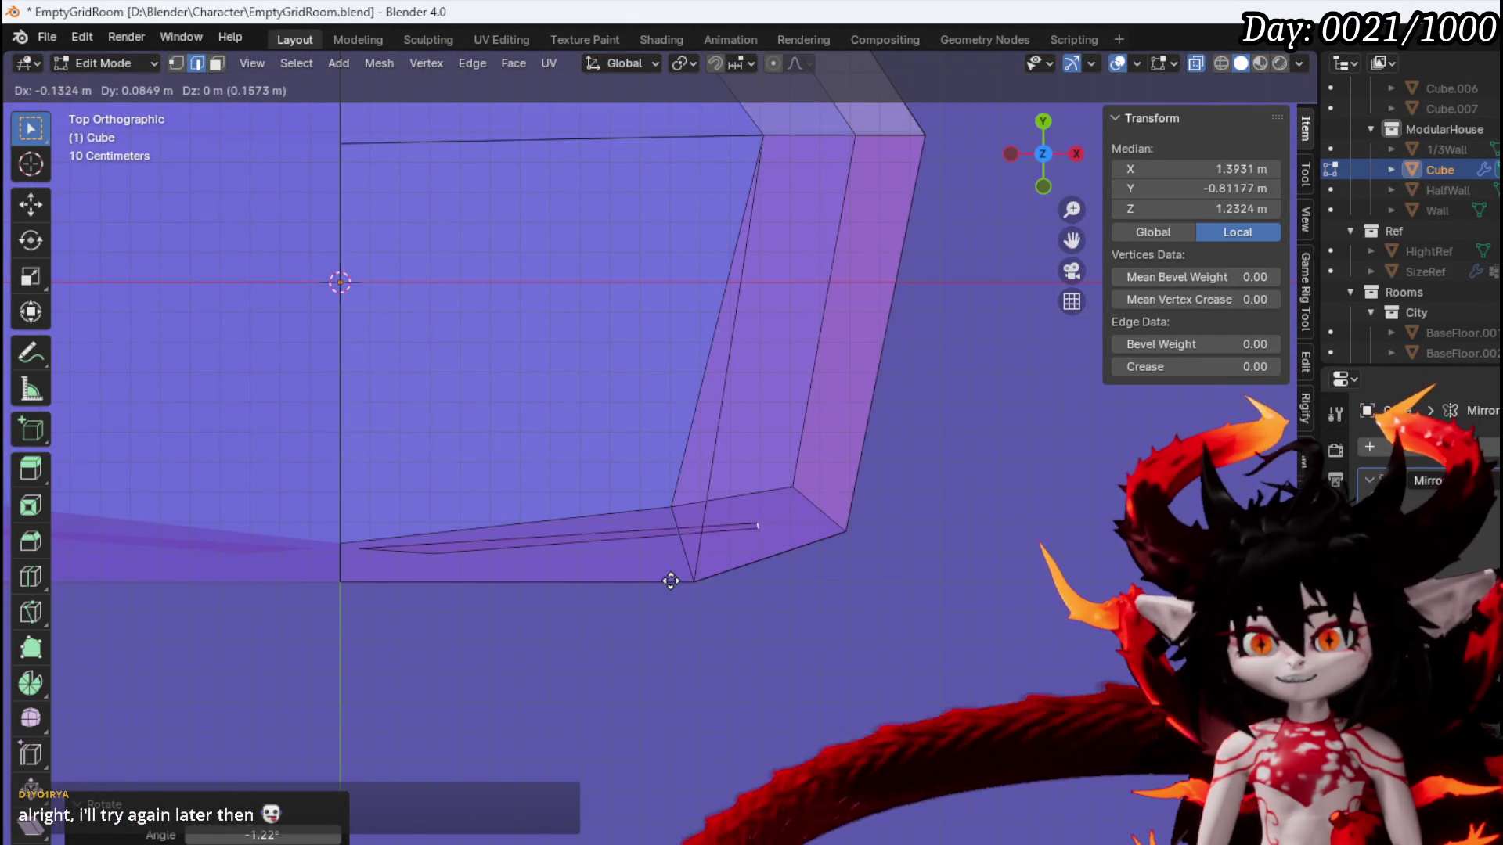
left_click(671, 577)
mouse_move(442, 568)
left_mouse_down()
mouse_move(456, 446)
mouse_move(503, 587)
left_mouse_up()
key("g")
key("g")
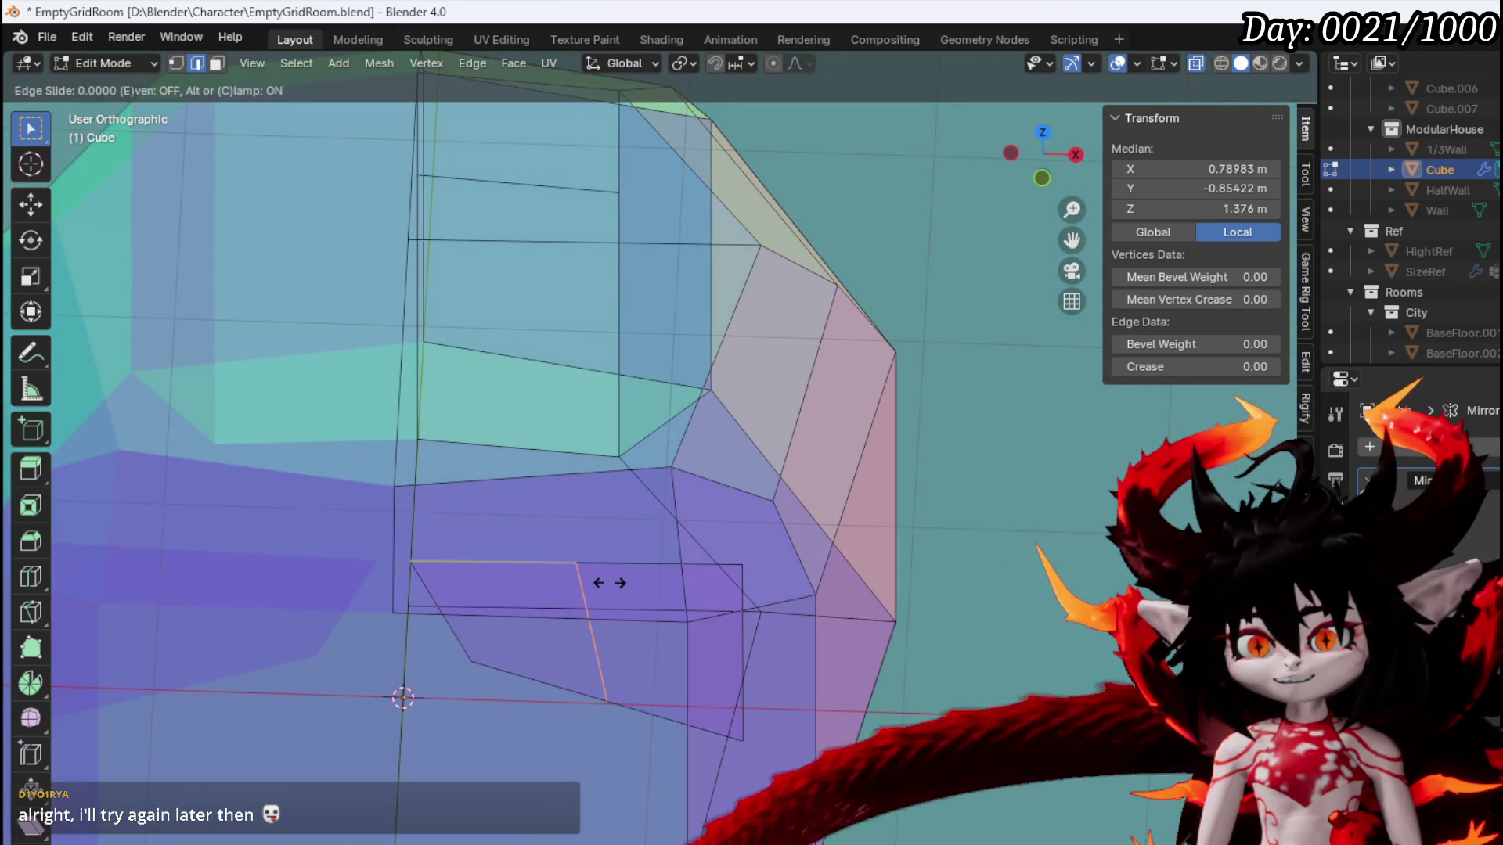
left_click(587, 586)
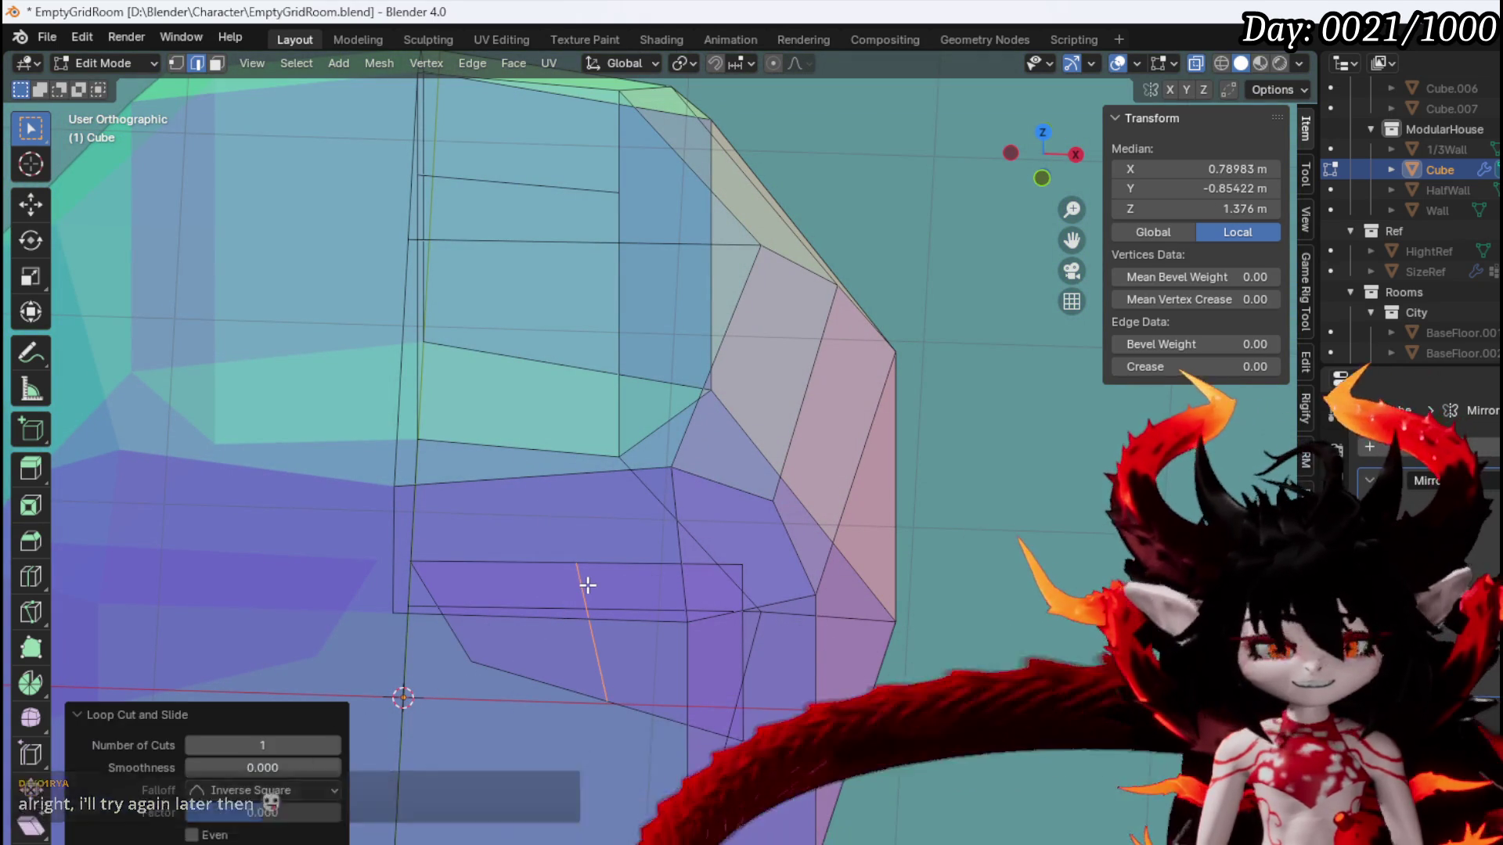
left_click(591, 581, "shift")
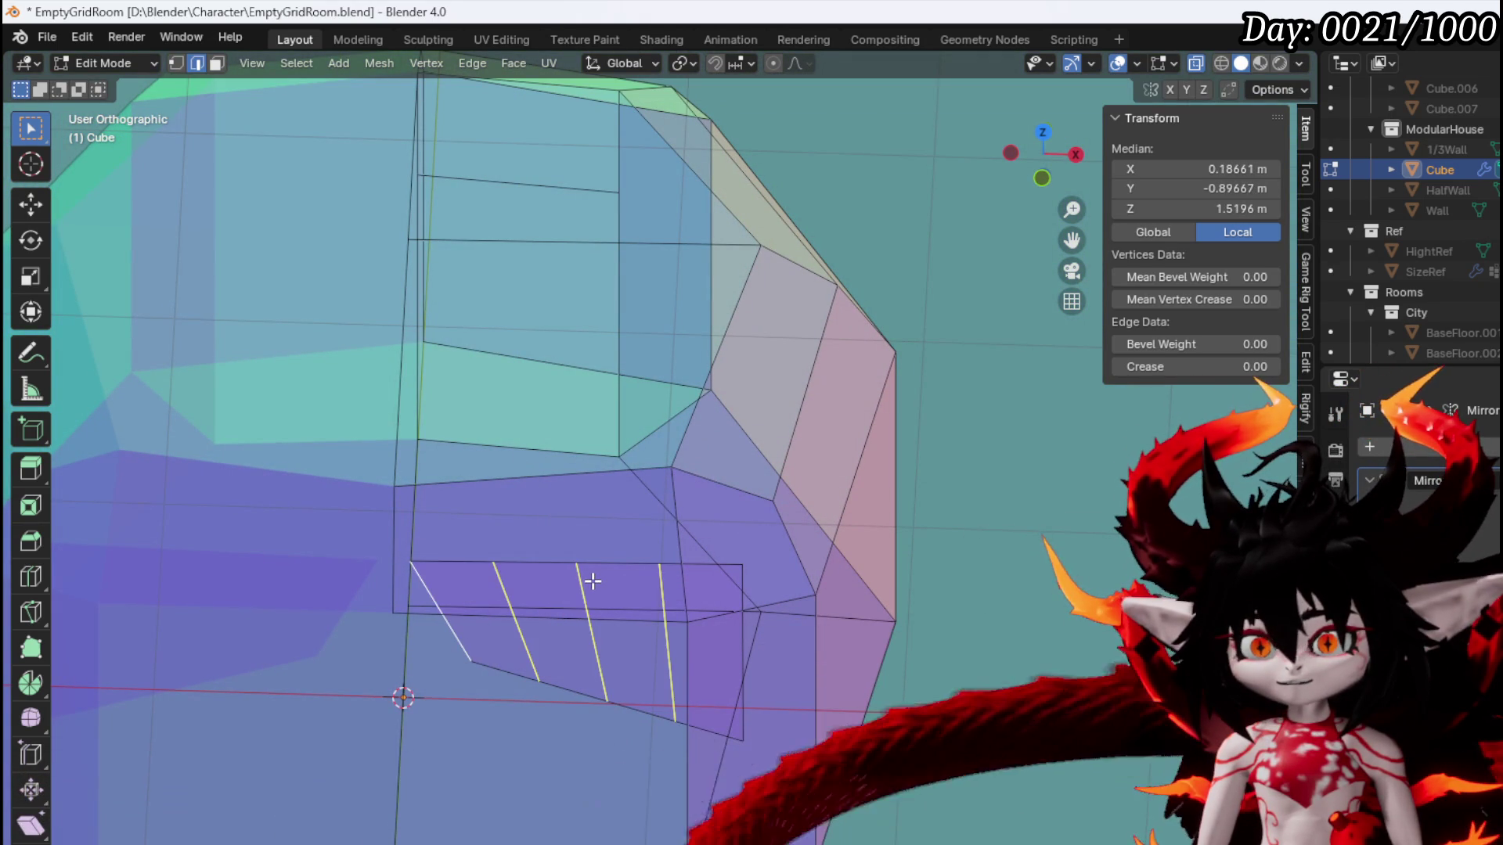
left_click(591, 580)
Add another cut and shift its edges and the slanted edge along the Y axis
key("ctrl+r")
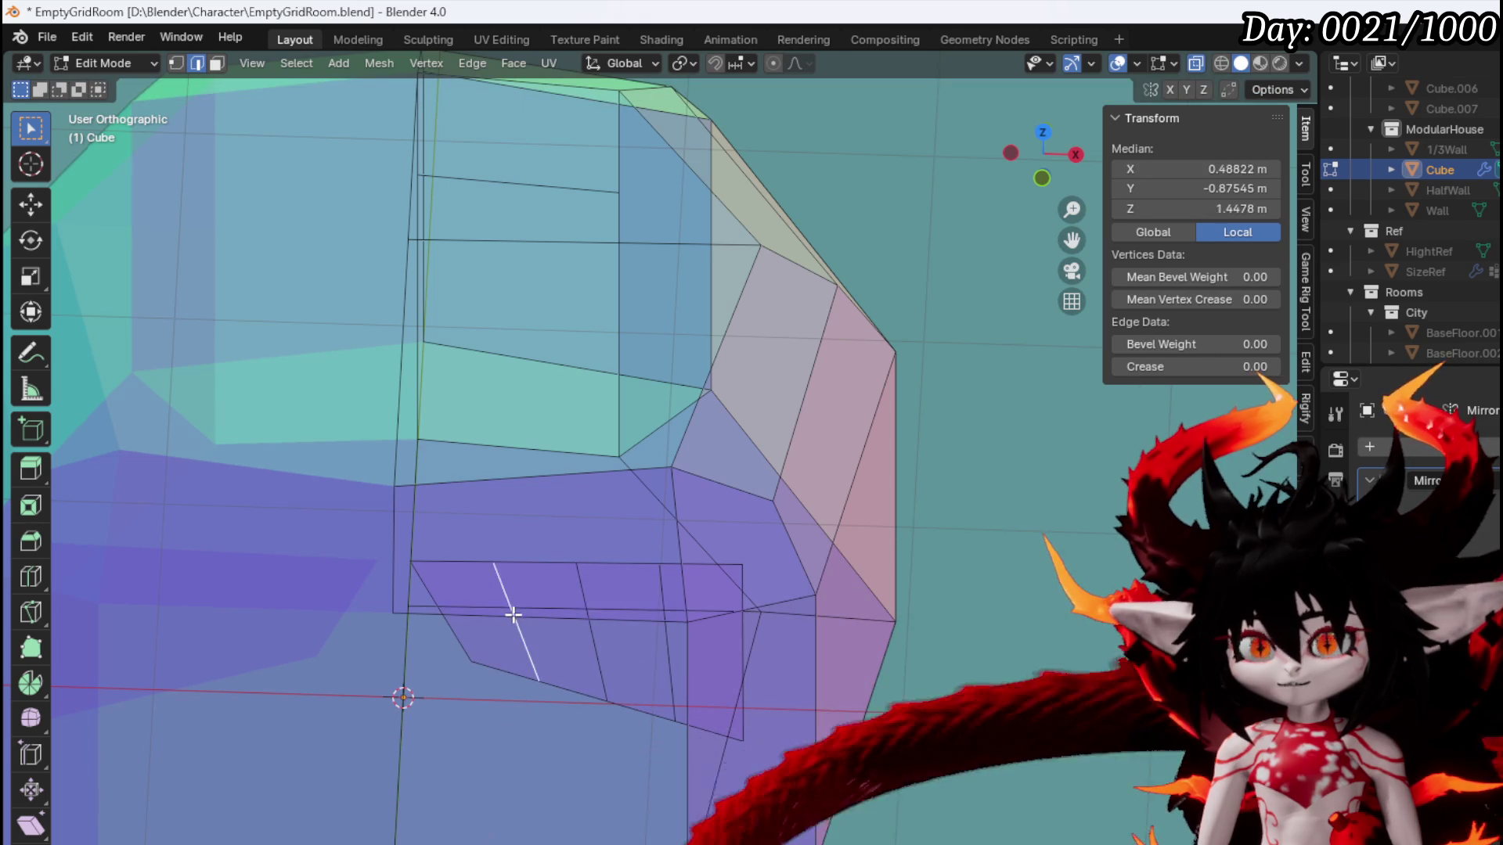
key("g")
key("y")
left_click(515, 626)
left_click(594, 619)
left_click(587, 600)
key("g")
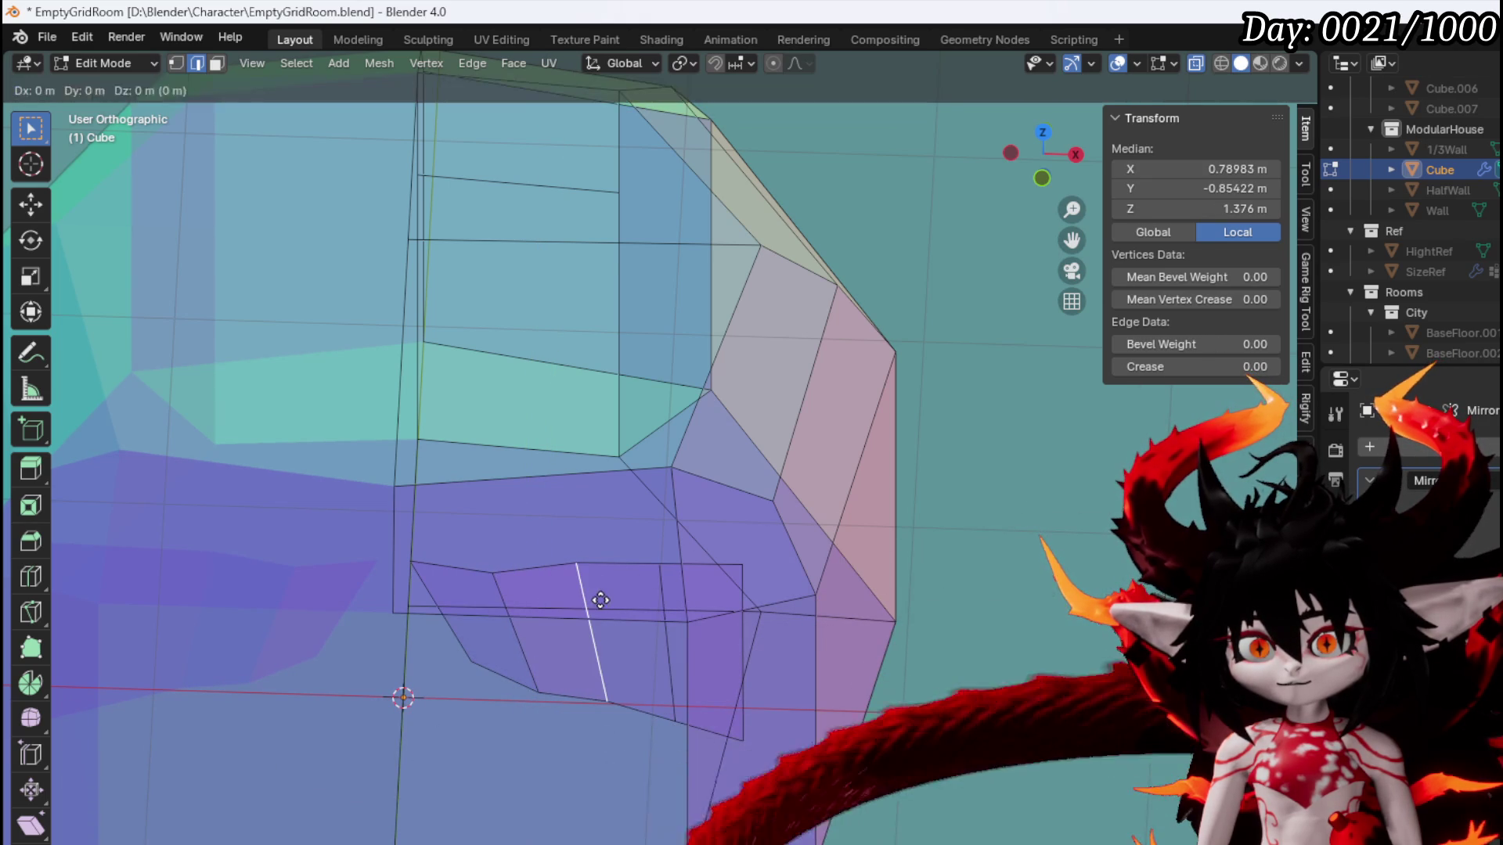
left_click(664, 591)
Push the vertical edge and the rightmost edge to new depths along Y
key("g")
key("y")
left_click(680, 593)
left_click(740, 591)
key("g")
key("y")
left_click(650, 619)
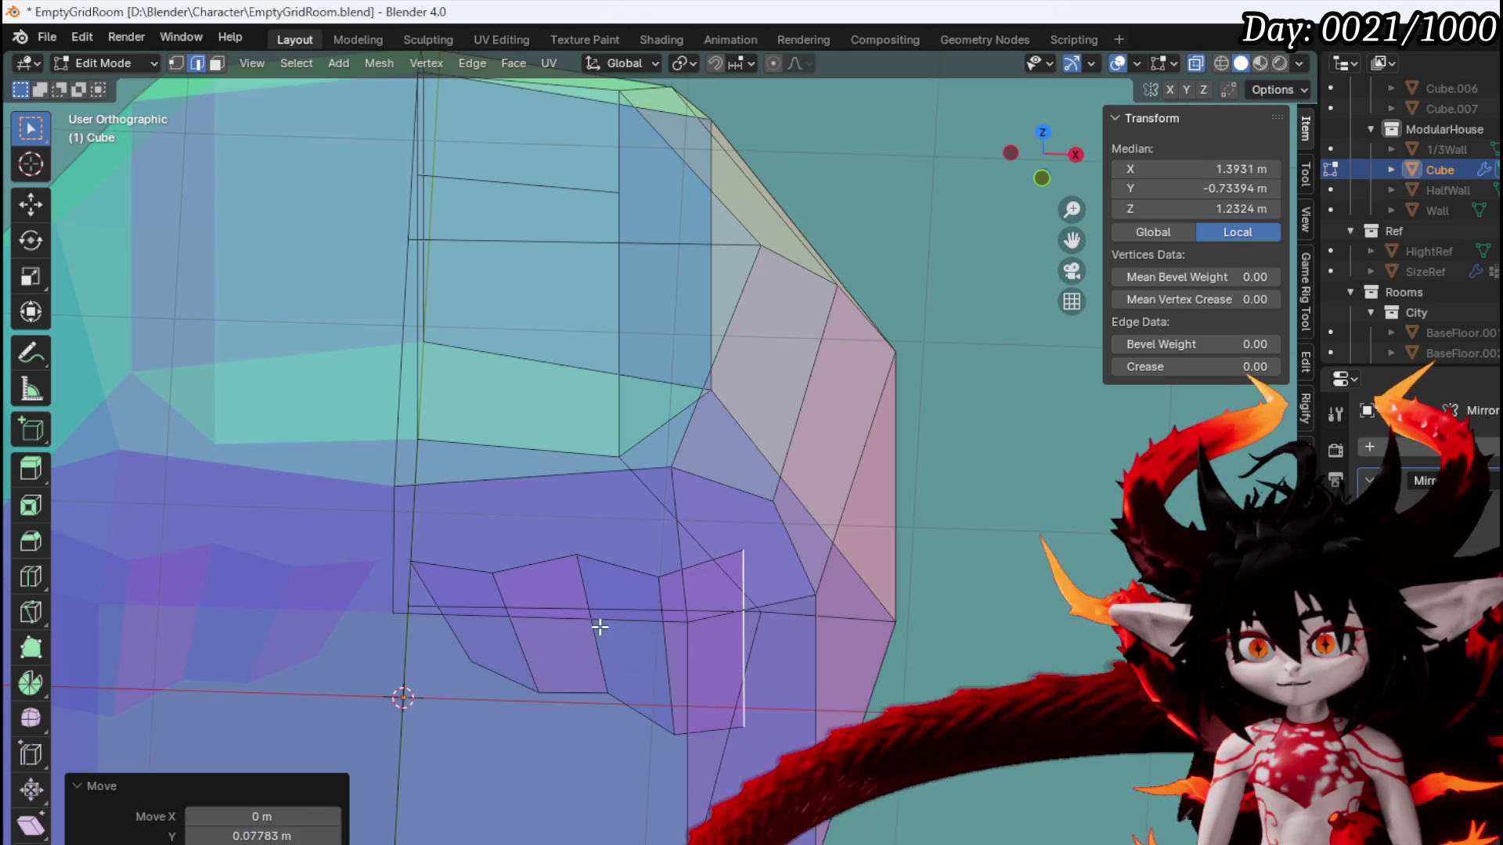
In front view, lower the bottom vertices into a curving, sloped outline and turn off X-ray
key("KP_1")
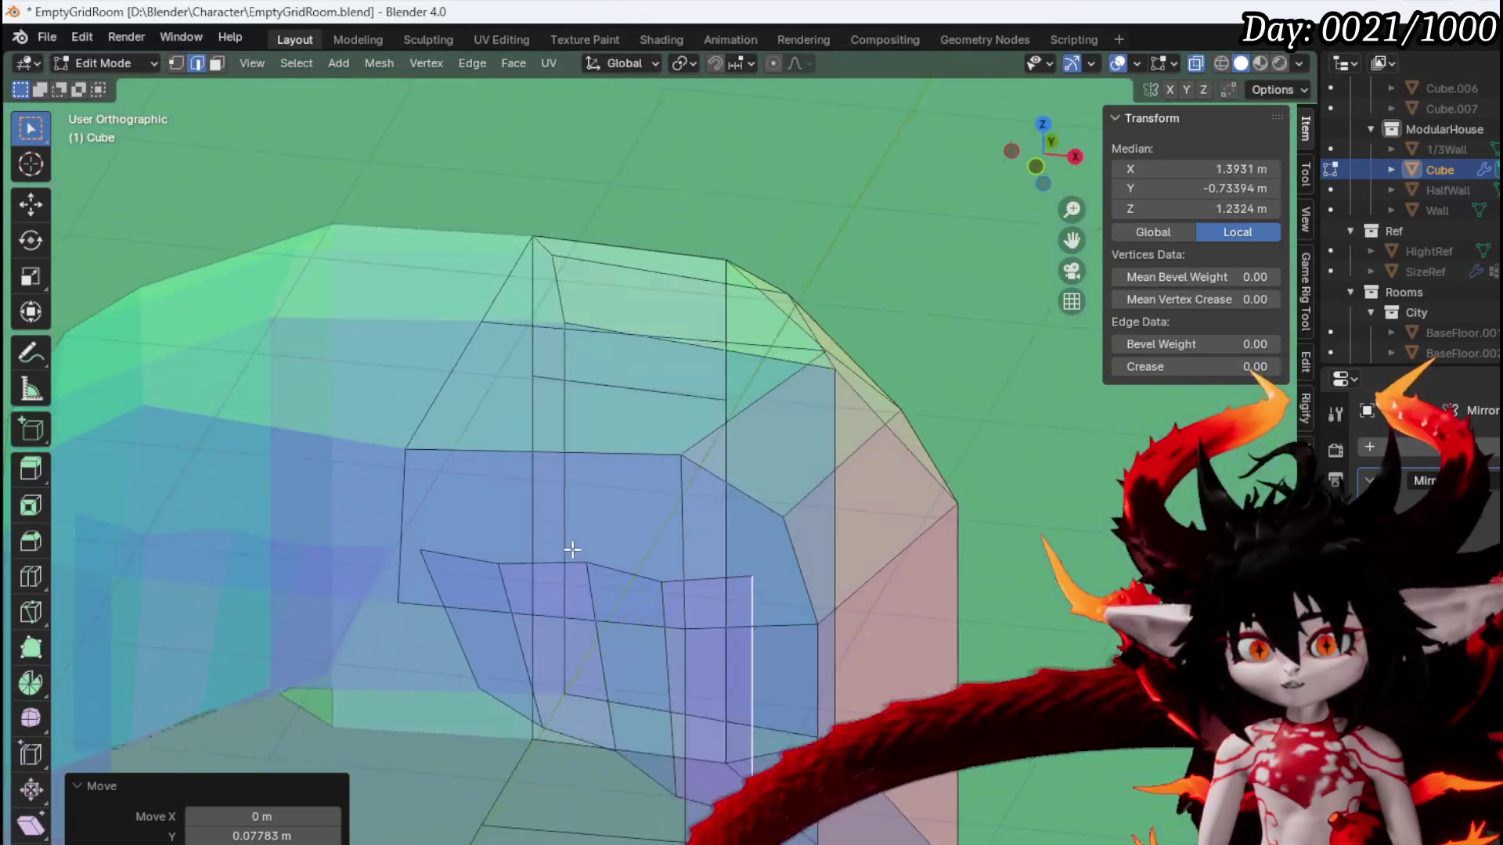
scroll(735, 462, "up", 3)
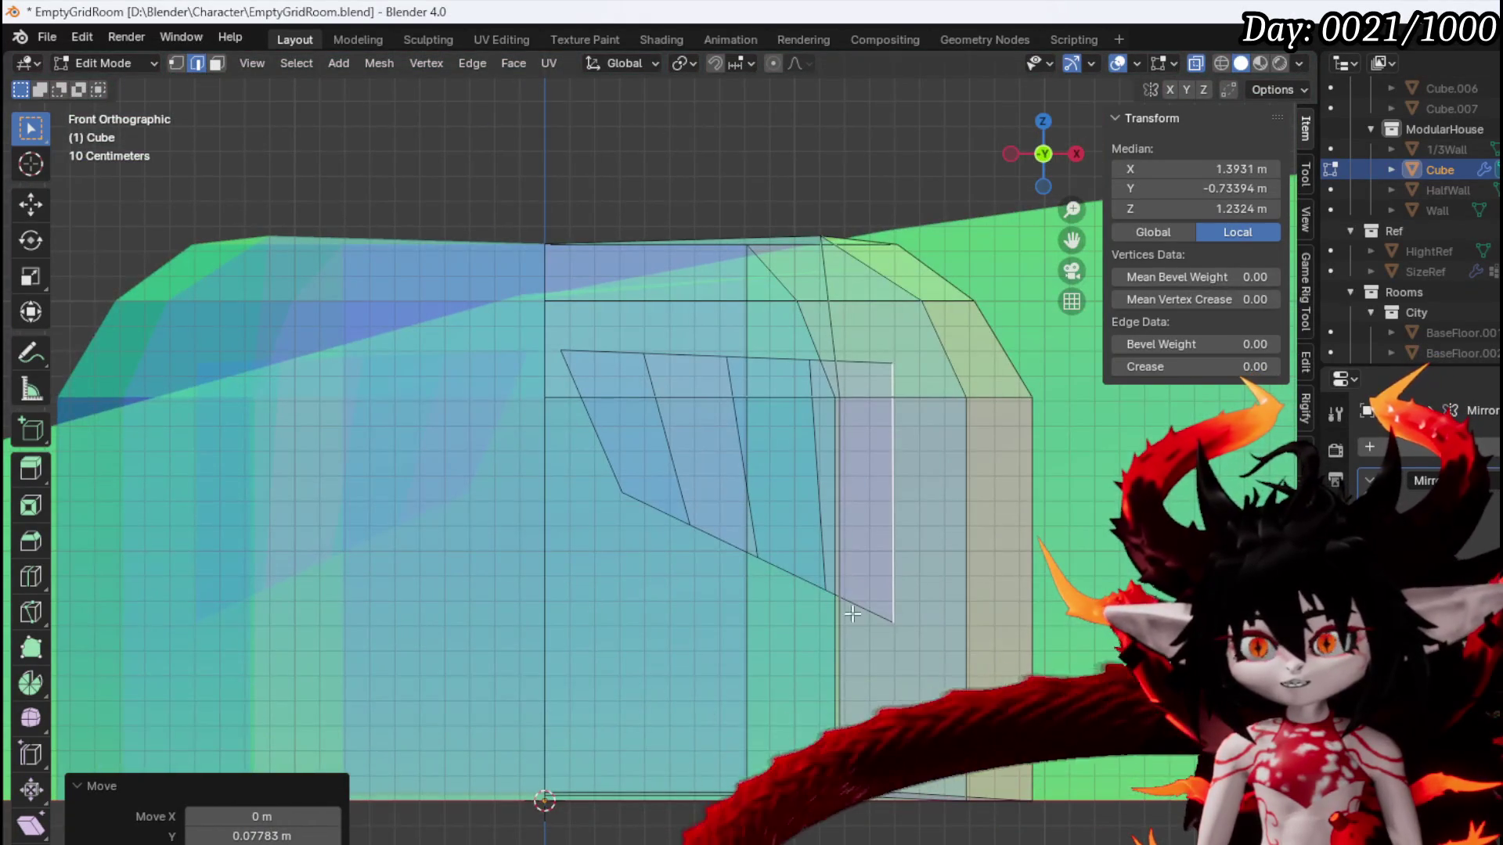
left_click(900, 619)
key("g")
left_click(908, 759)
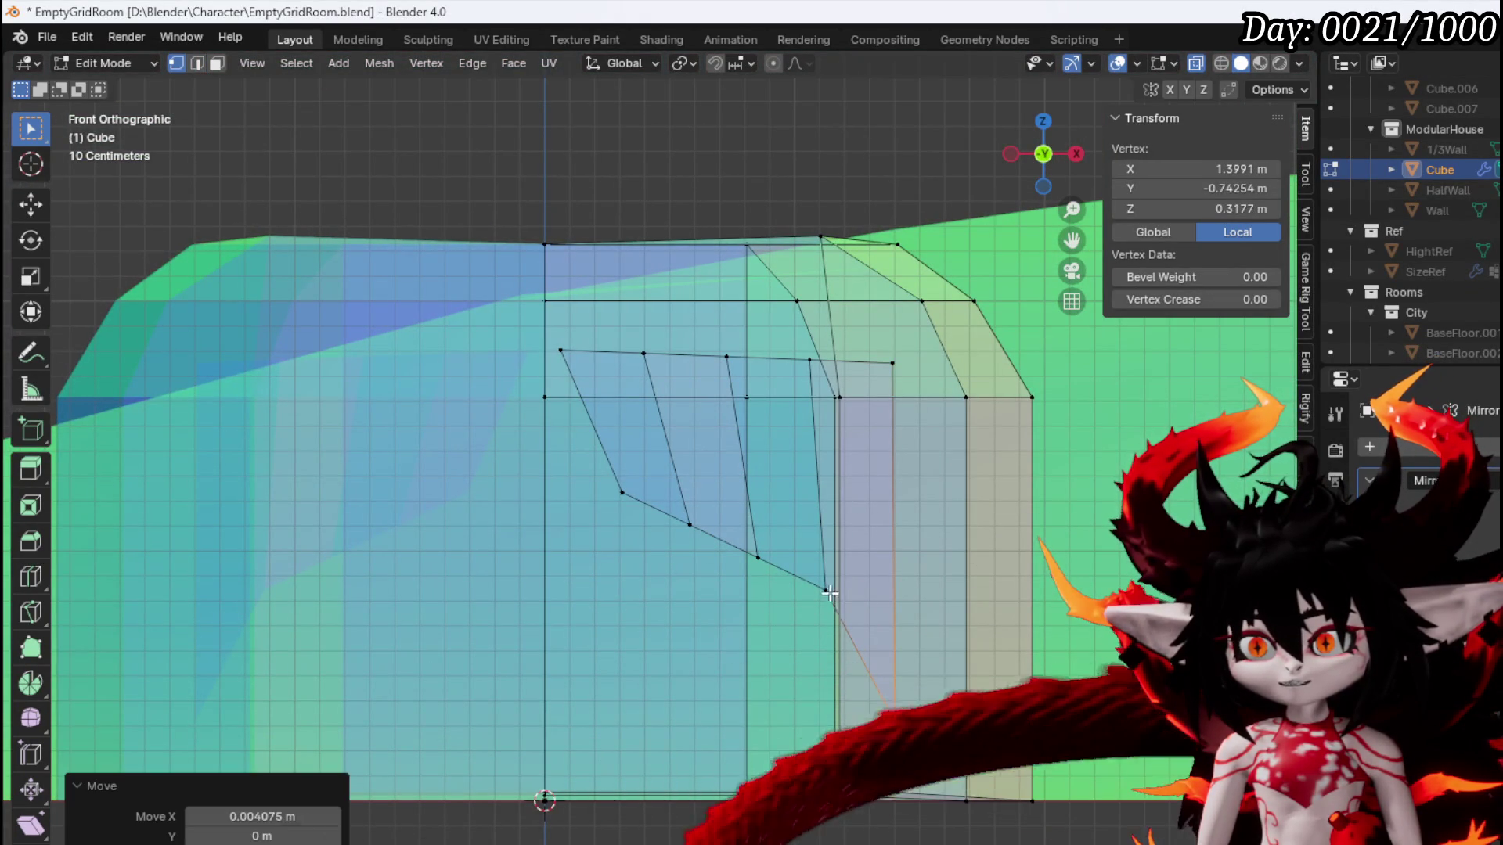
left_click(820, 620)
left_click_drag(758, 551, 740, 570)
left_click_drag(690, 524, 671, 537)
left_click(622, 494)
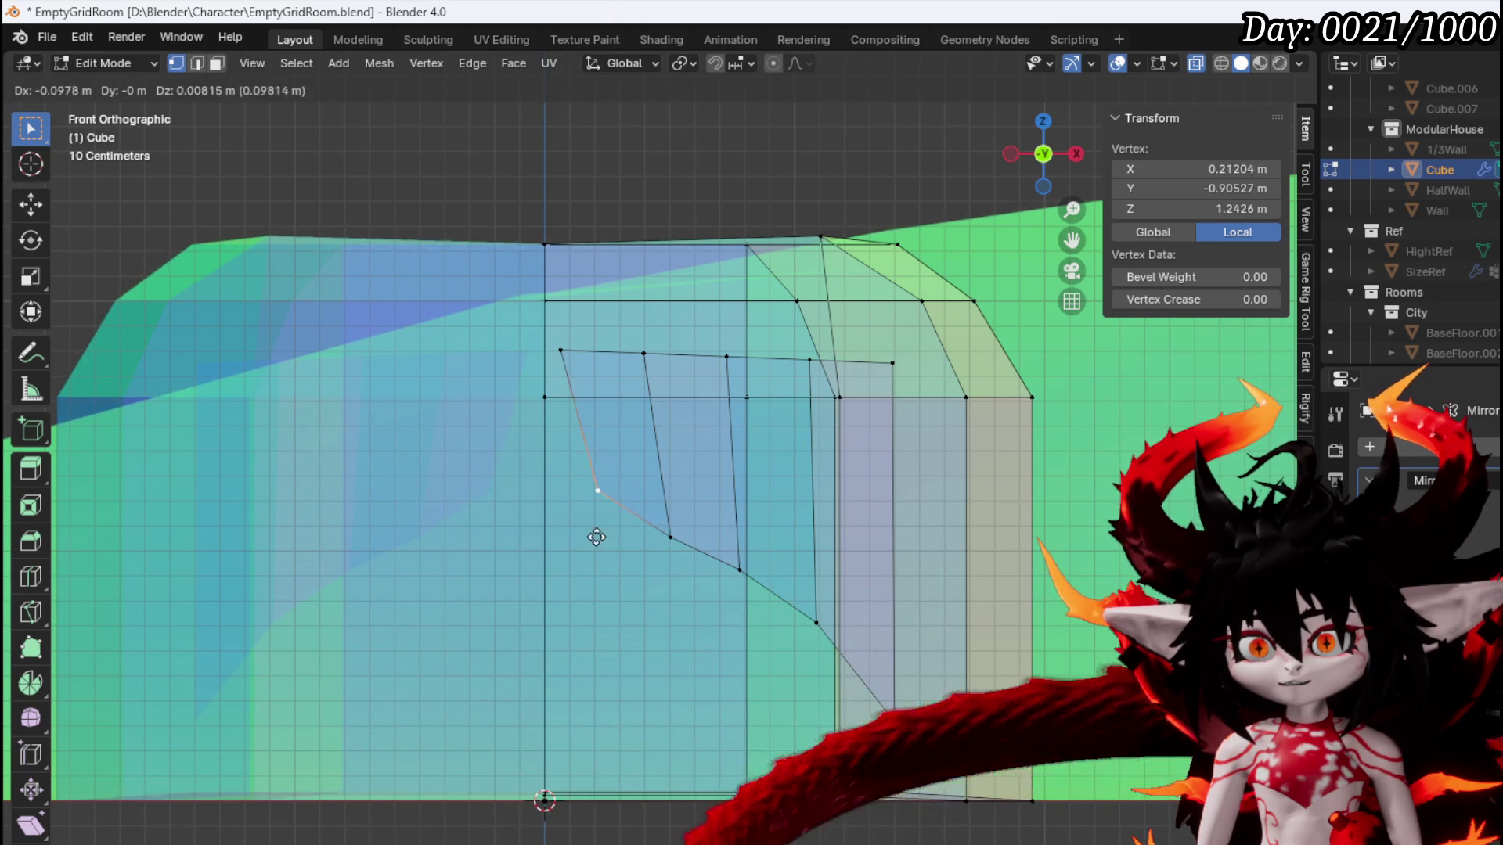
left_click(593, 537)
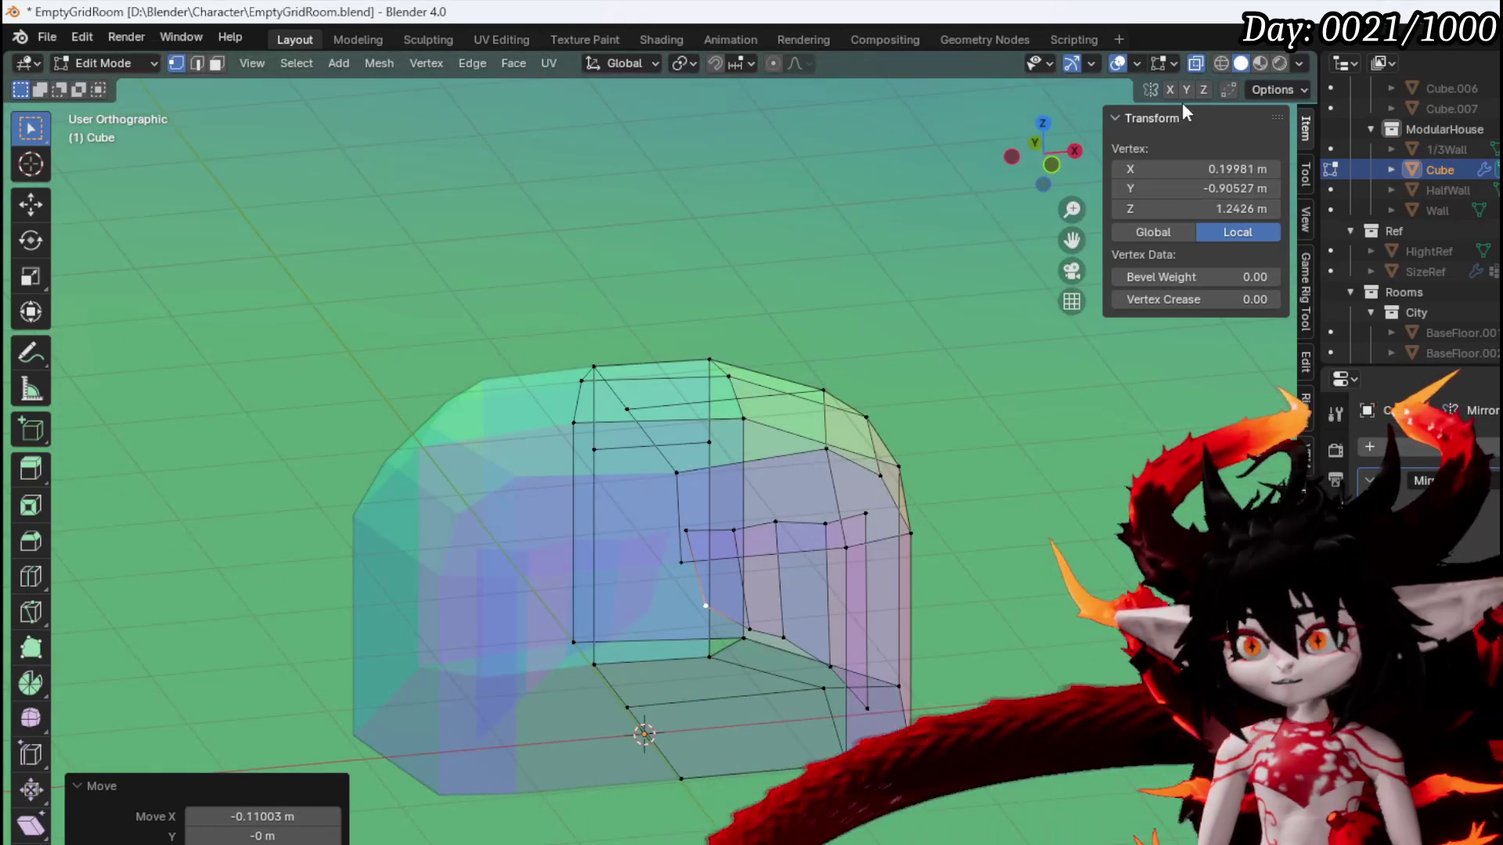
left_click(1195, 63)
Delete the pink face inside the doorway to open it up
mouse_move(861, 427)
left_mouse_down()
mouse_move(745, 393)
mouse_move(990, 463)
mouse_move(770, 403)
mouse_move(902, 412)
left_mouse_up()
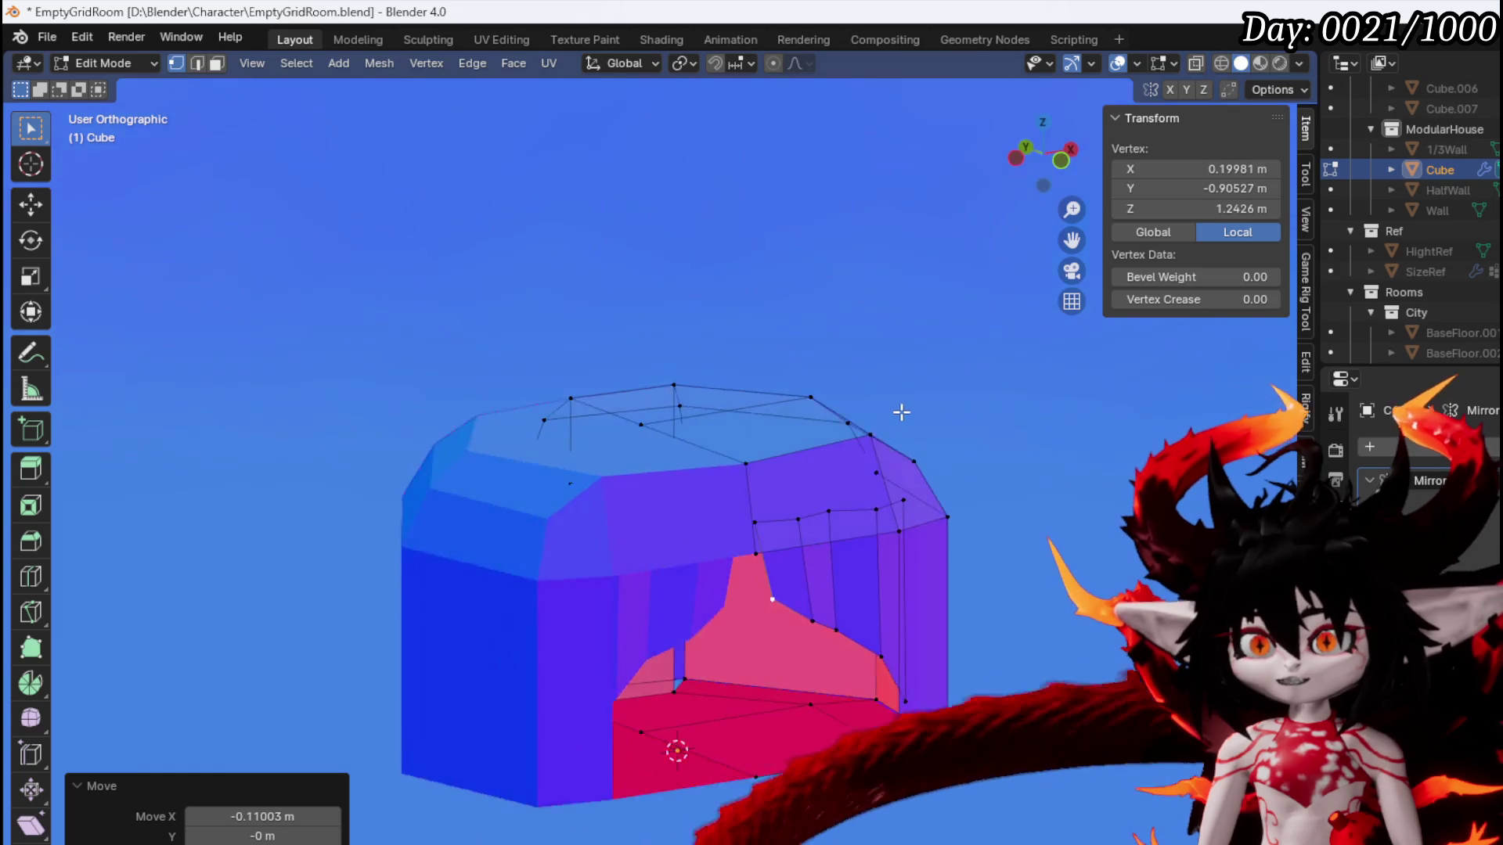
scroll(814, 576, "up", 6)
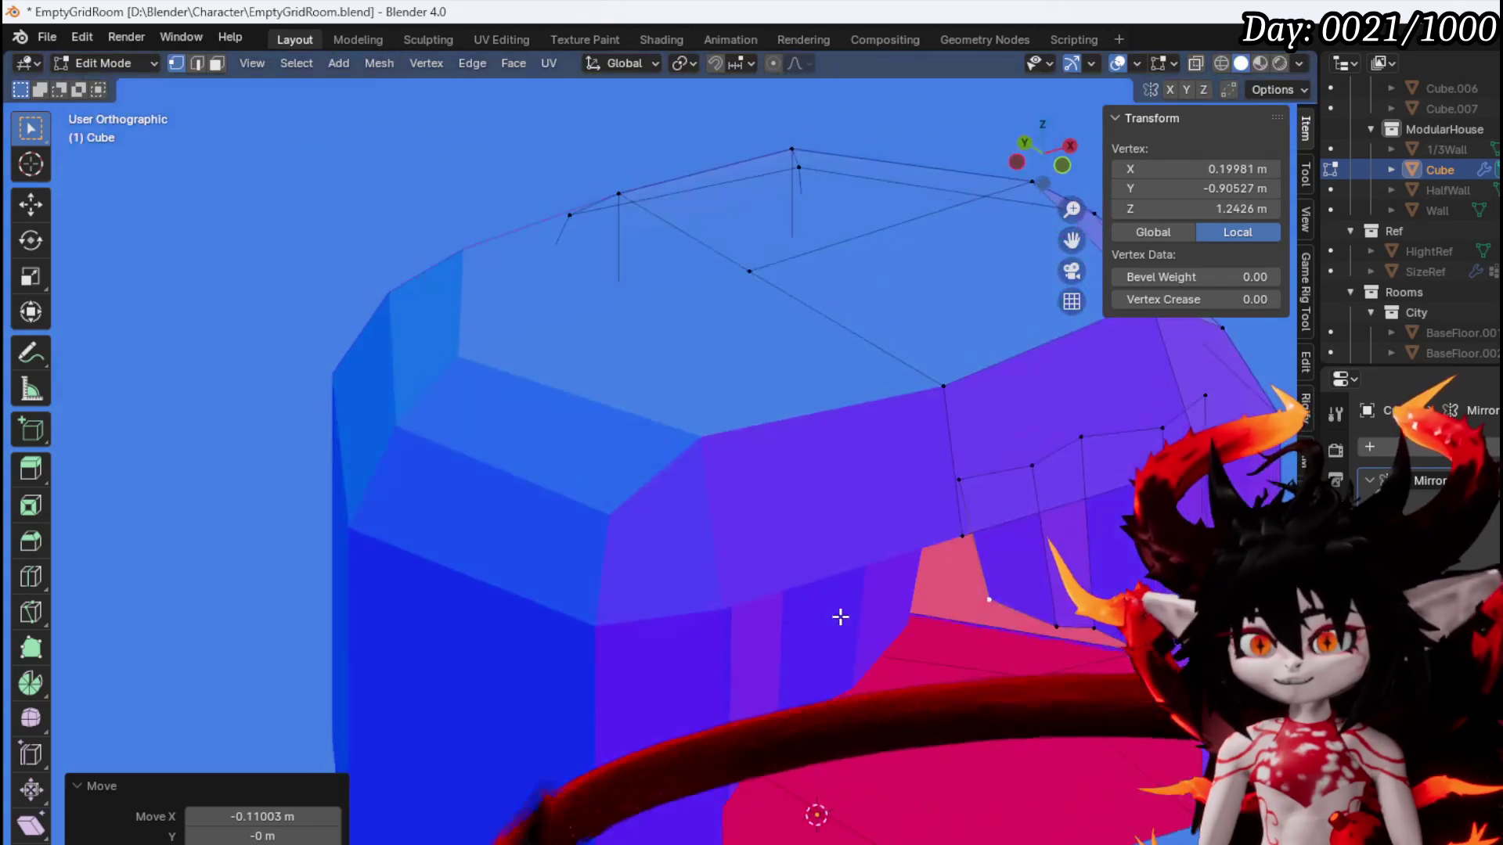
mouse_move(840, 618)
left_mouse_down()
mouse_move(768, 597)
mouse_move(806, 571)
mouse_move(808, 610)
mouse_move(701, 670)
mouse_move(828, 614)
mouse_move(785, 587)
mouse_move(782, 555)
mouse_move(836, 584)
left_mouse_up()
key("2")
left_click(815, 514)
scroll(819, 529, "down", 4)
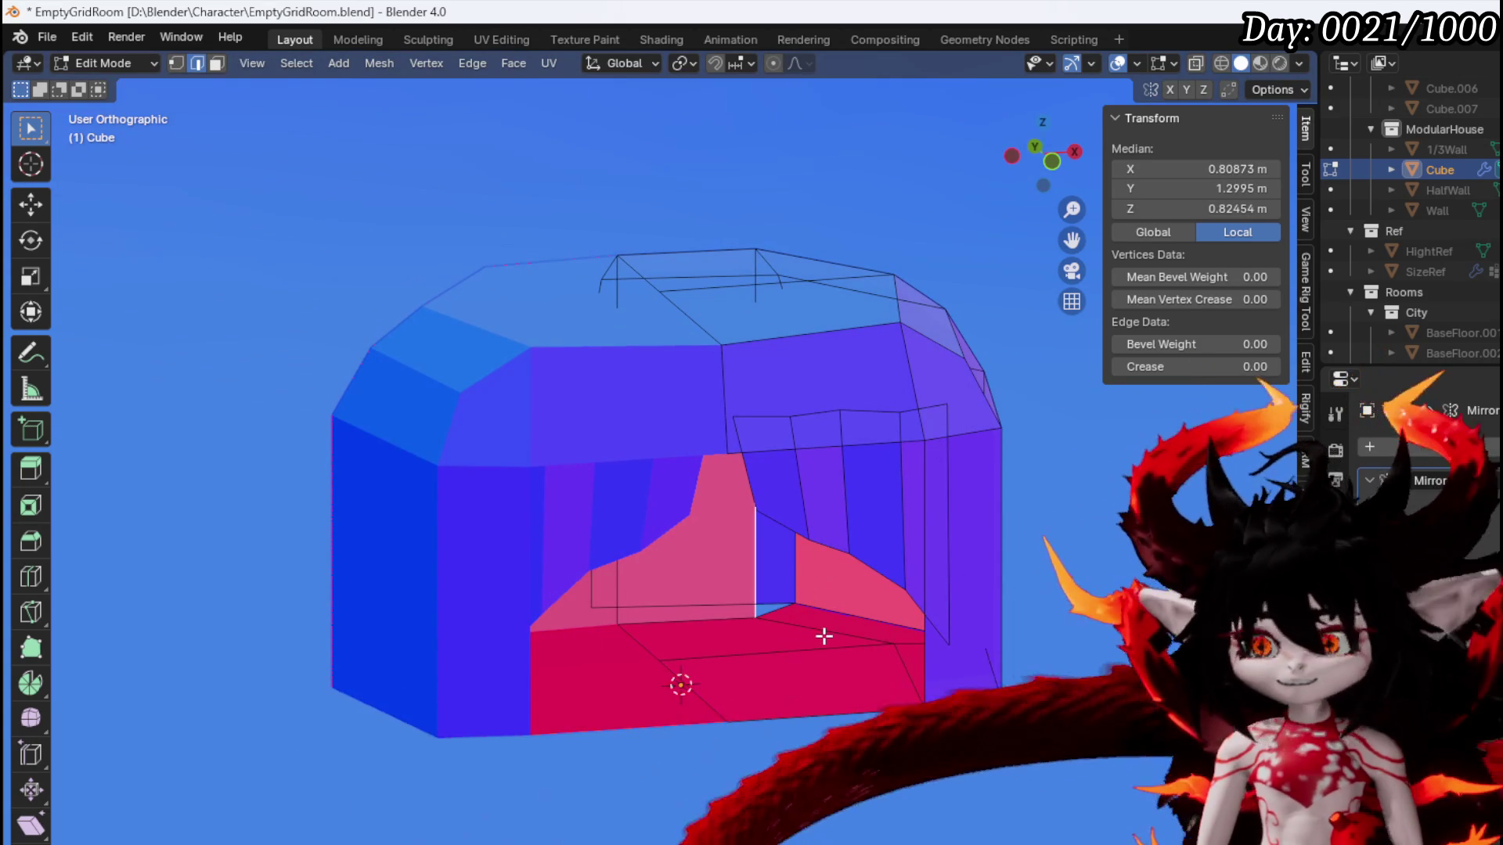
left_click(825, 634, "shift")
mouse_move(822, 631)
left_mouse_down()
mouse_move(764, 674)
mouse_move(576, 694)
mouse_move(525, 666)
mouse_move(476, 607)
mouse_move(433, 611)
mouse_move(563, 634)
mouse_move(722, 596)
mouse_move(832, 608)
mouse_move(799, 614)
mouse_move(722, 587)
left_mouse_up()
key("3")
left_click(682, 571)
key("x")
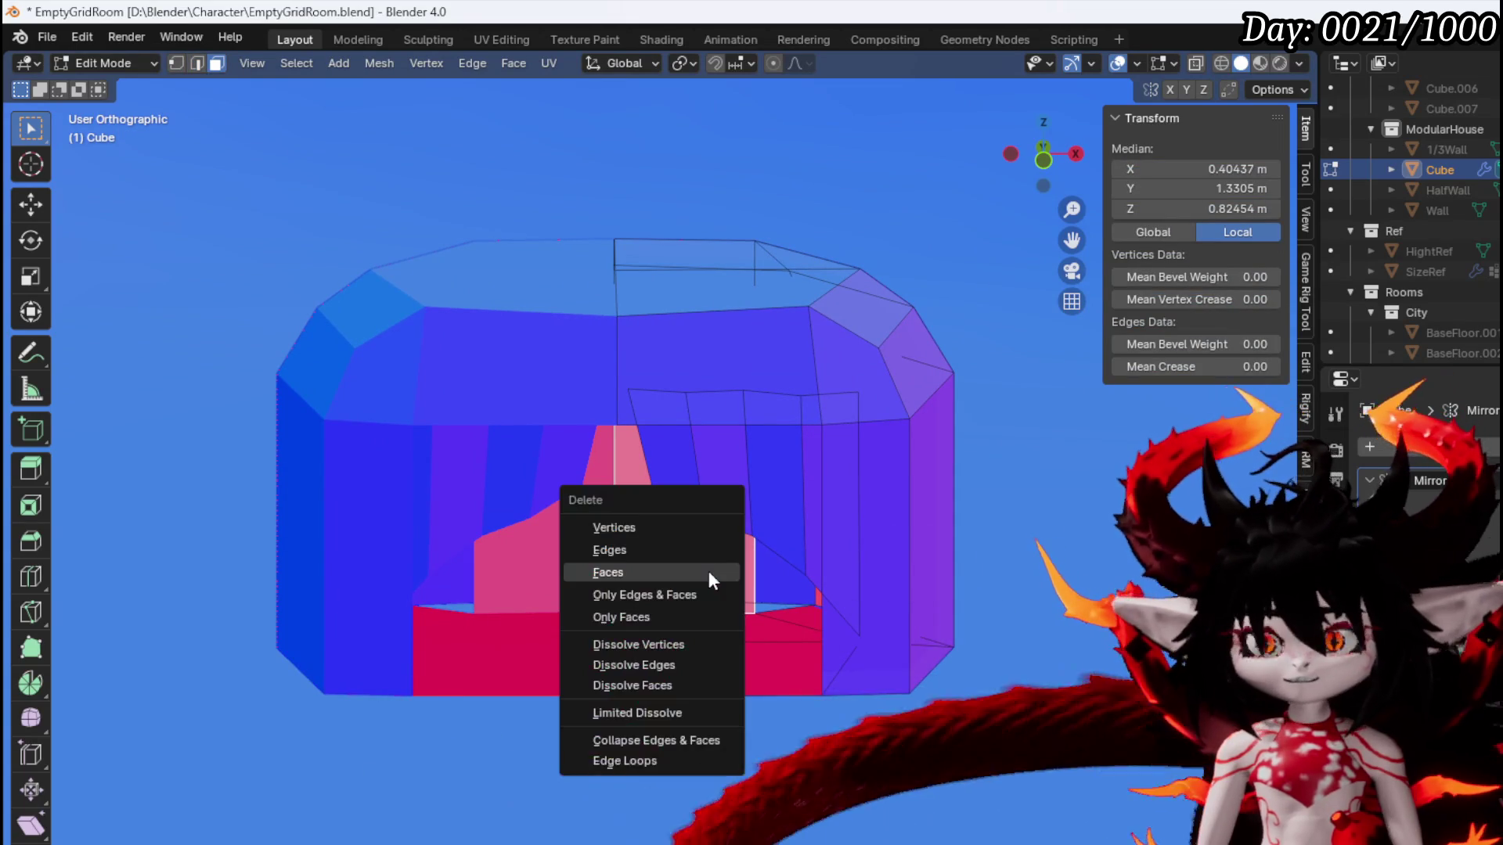
left_click(707, 570)
mouse_move(707, 570)
left_mouse_down()
mouse_move(702, 634)
mouse_move(751, 587)
left_mouse_up()
Select the remaining pink doorway faces, cancelling an accidental new-file prompt
key("2")
left_click(720, 621)
scroll(792, 608, "up", 3)
scroll(792, 608, "up", 2)
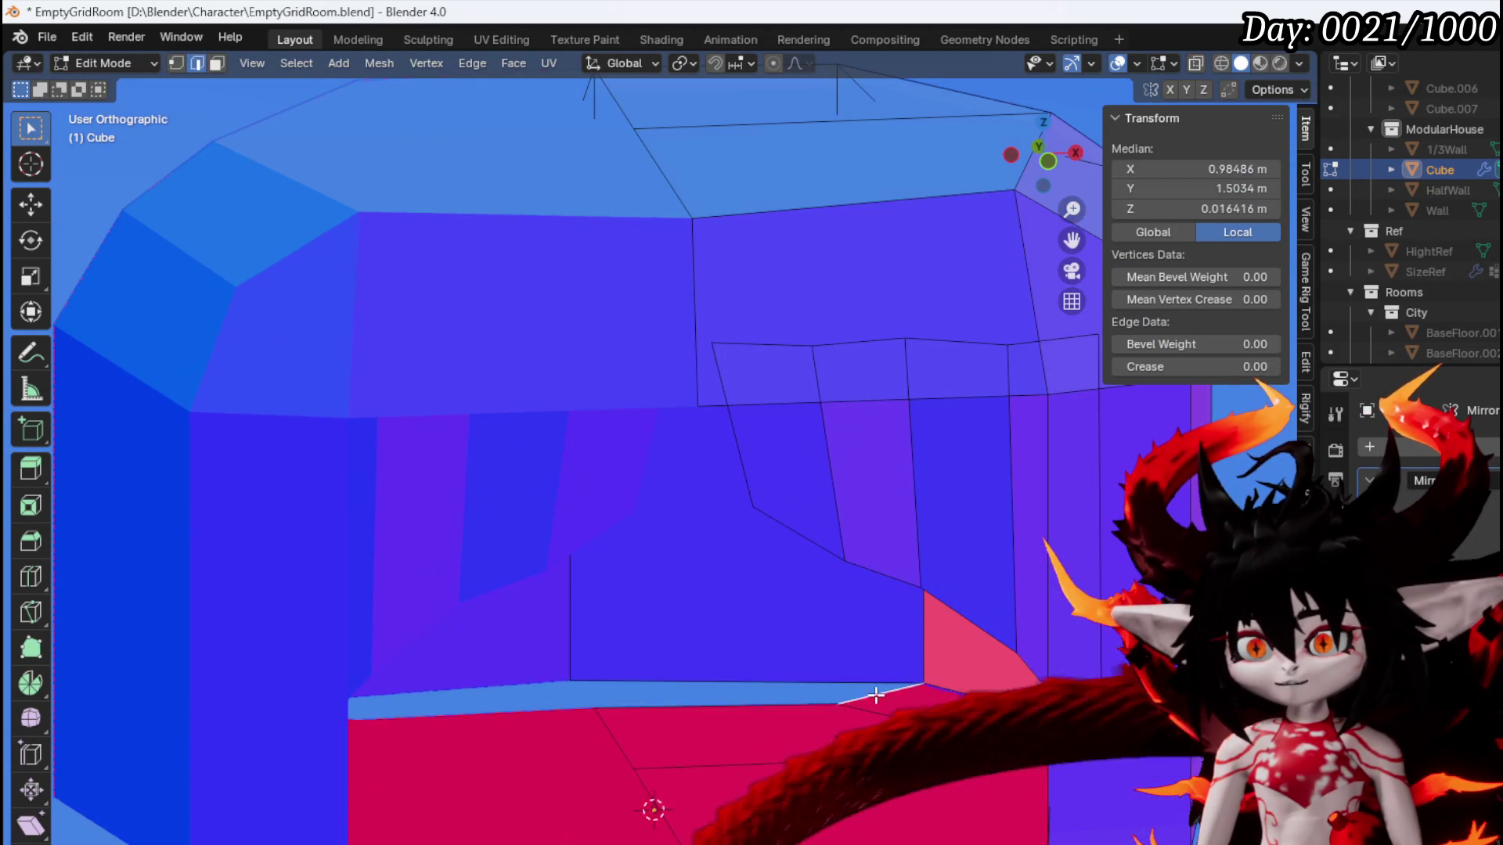
scroll(741, 697, "down", 5)
mouse_move(597, 624)
left_mouse_down()
mouse_move(1011, 560)
mouse_move(604, 577)
mouse_move(681, 620)
left_mouse_up()
scroll(603, 576, "down", 3)
key("3")
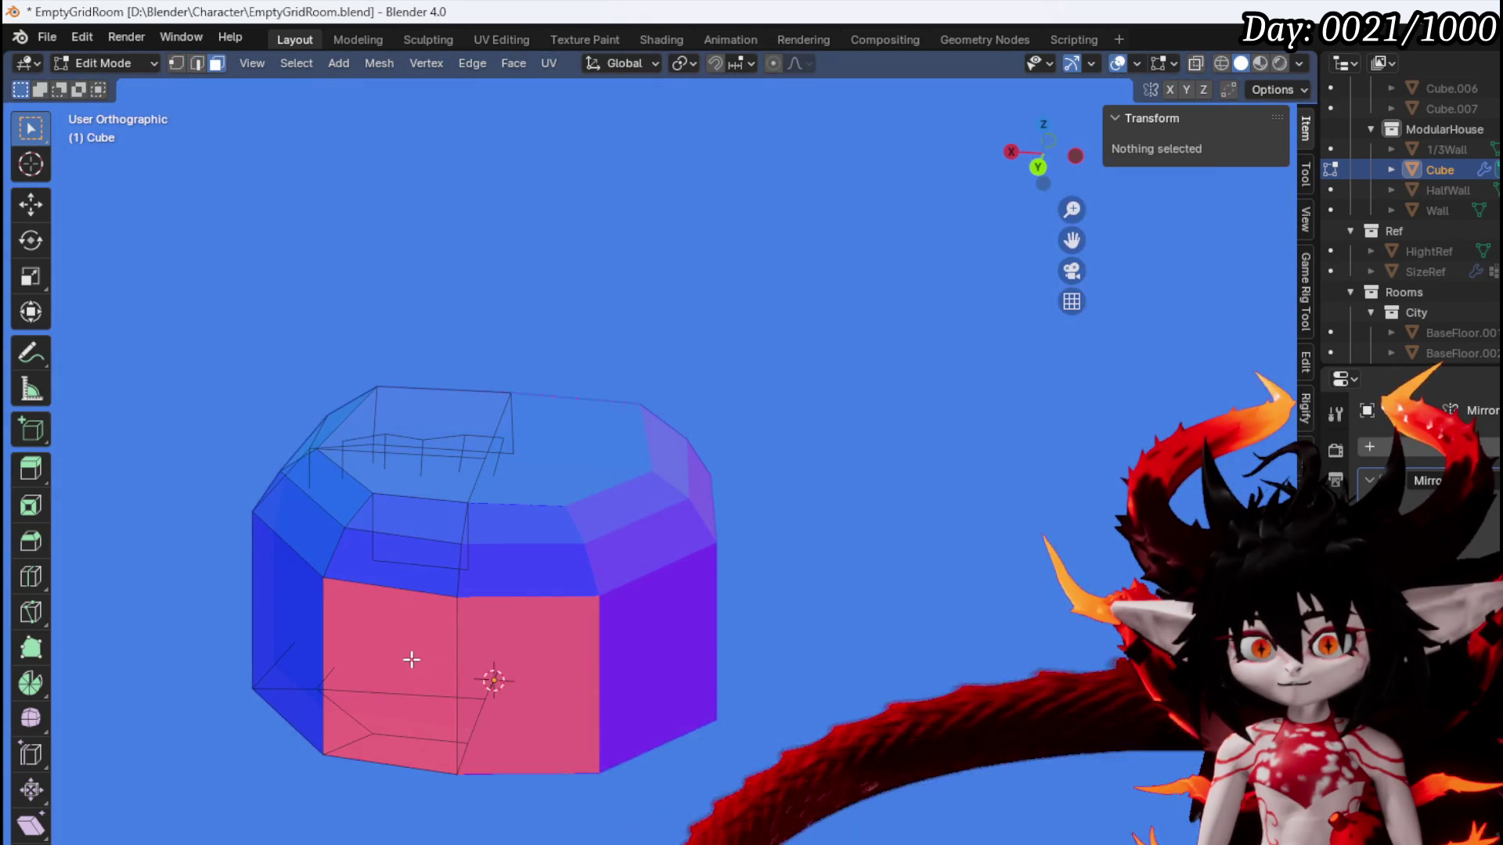
left_click(426, 657)
key("ctrl+n")
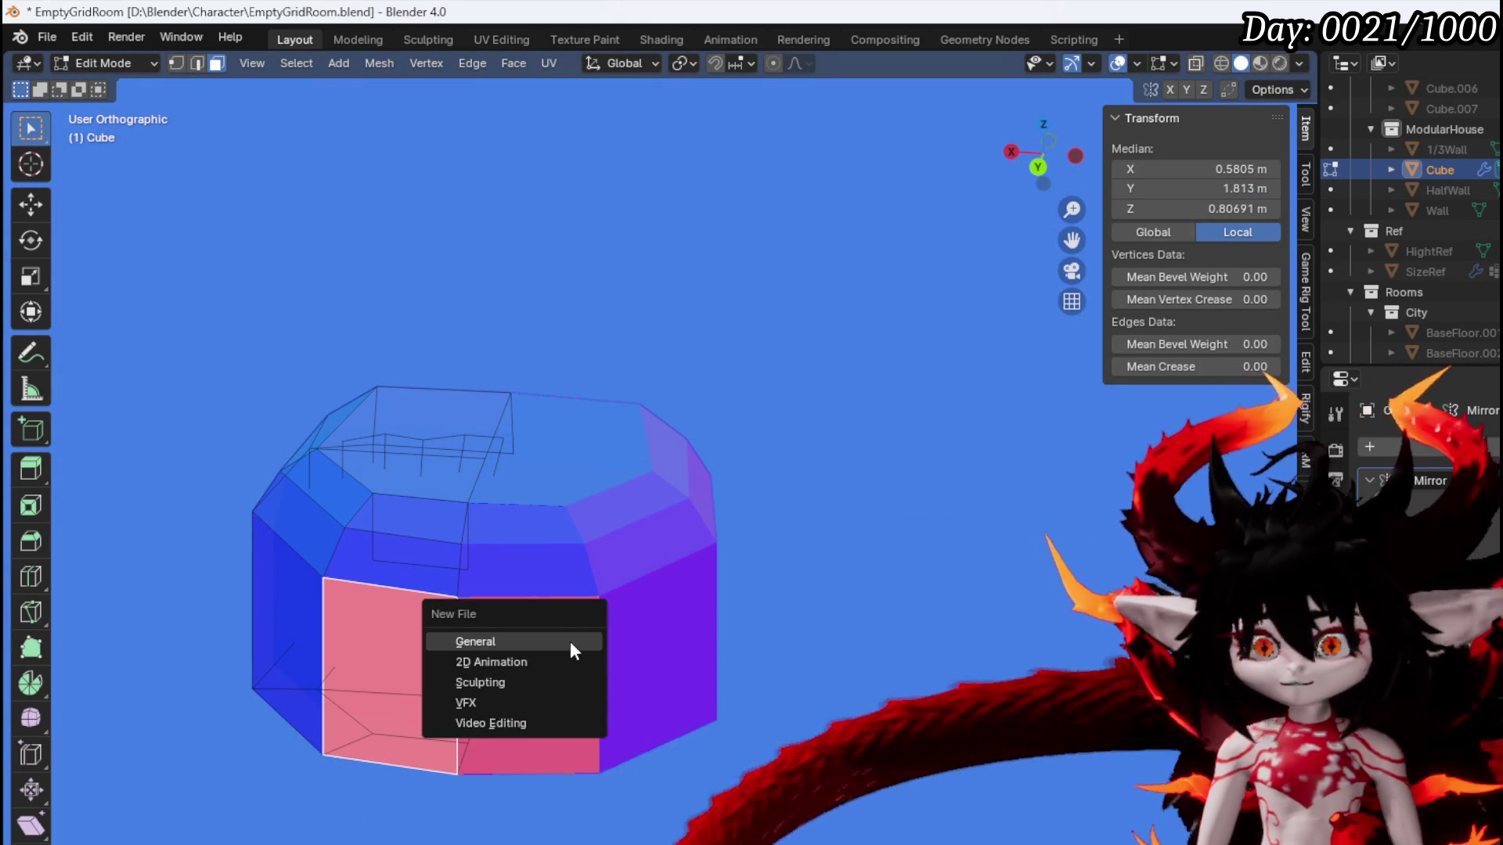
key("Escape")
In front view, raise the roof's peak vertex straight up along Z
mouse_move(500, 634)
left_mouse_down()
mouse_move(443, 617)
mouse_move(952, 657)
mouse_move(586, 535)
mouse_move(575, 565)
left_mouse_up()
scroll(657, 584, "up", 5)
key("1")
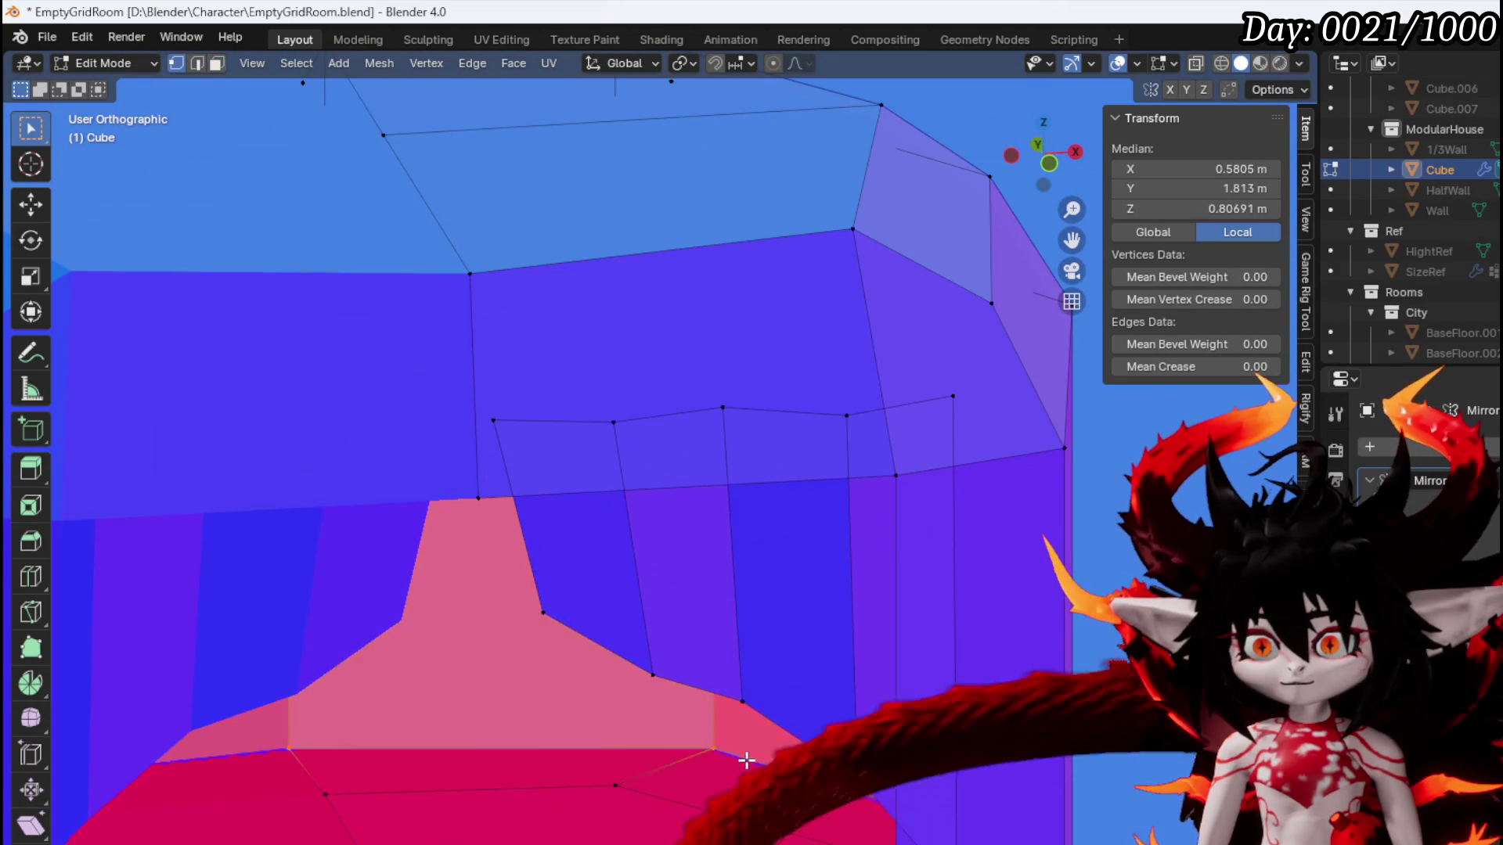
left_click_drag(705, 610, 812, 678)
scroll(835, 647, "up", 2)
scroll(733, 673, "down", 6)
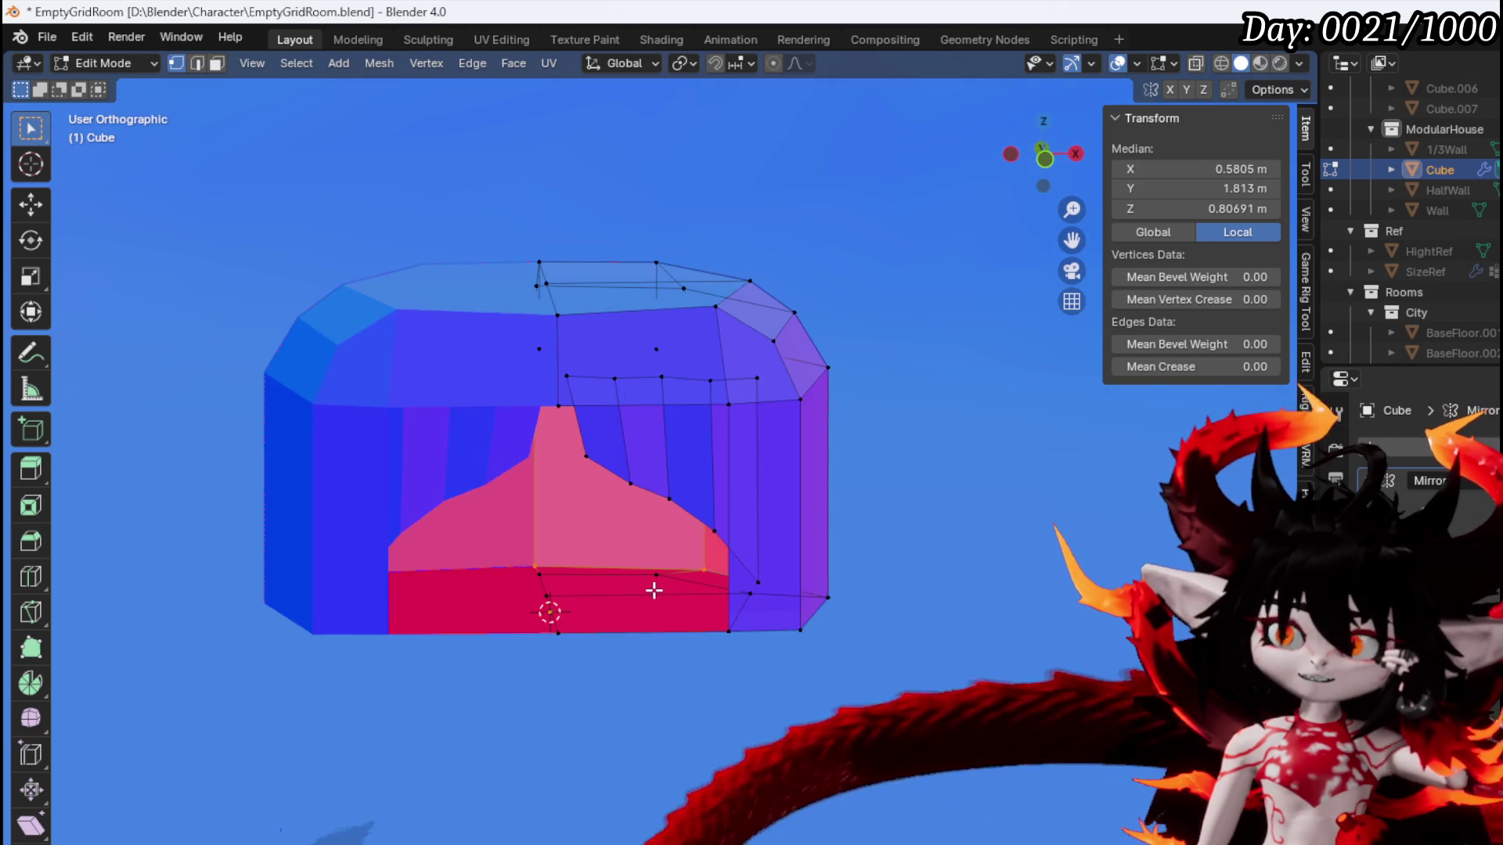
mouse_move(654, 594)
left_mouse_down()
mouse_move(509, 590)
mouse_move(477, 618)
mouse_move(525, 357)
left_mouse_up()
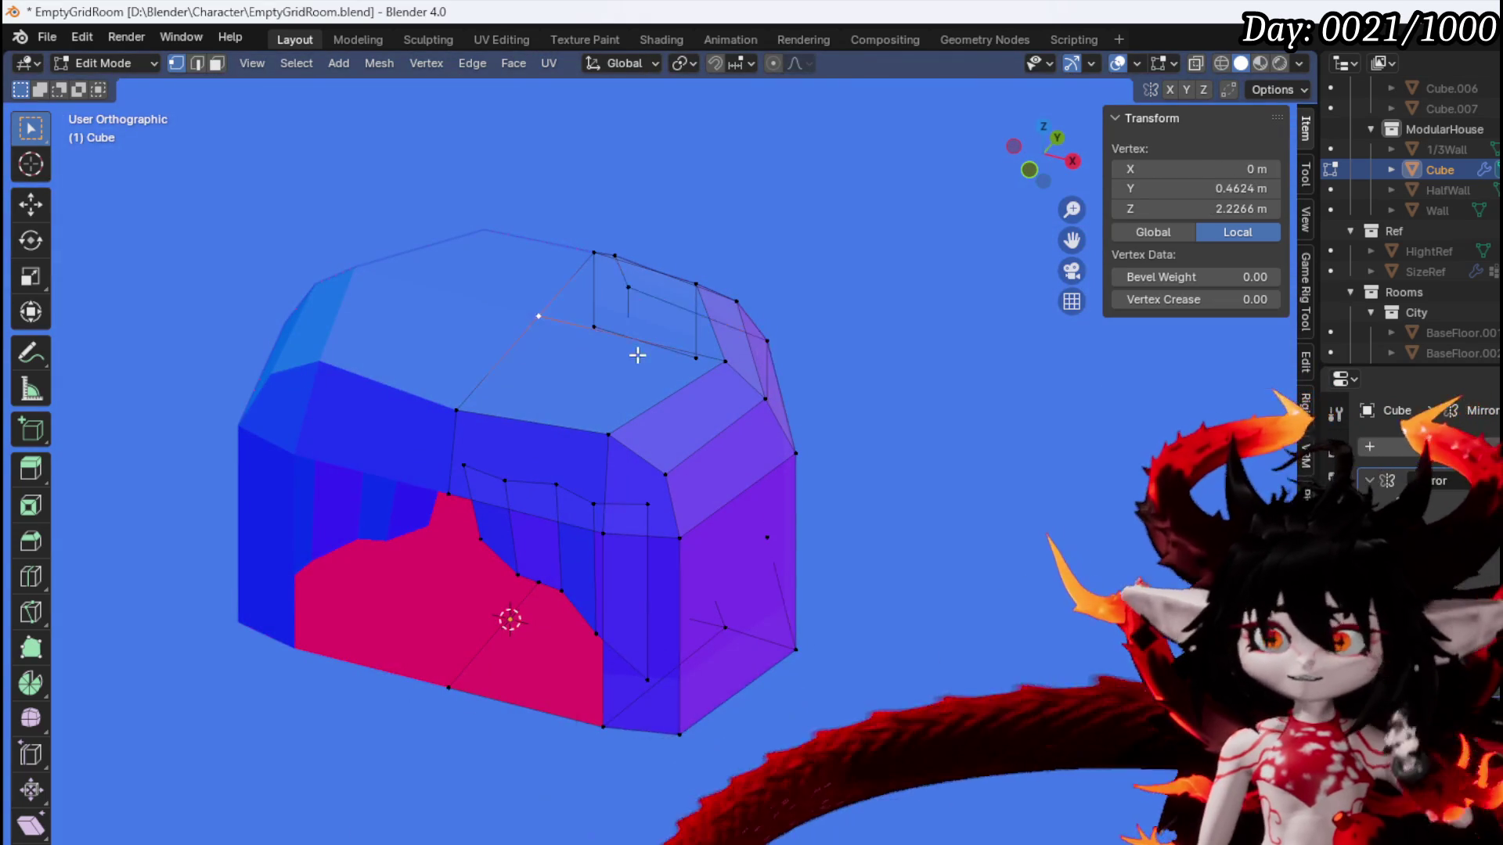
key("KP_1")
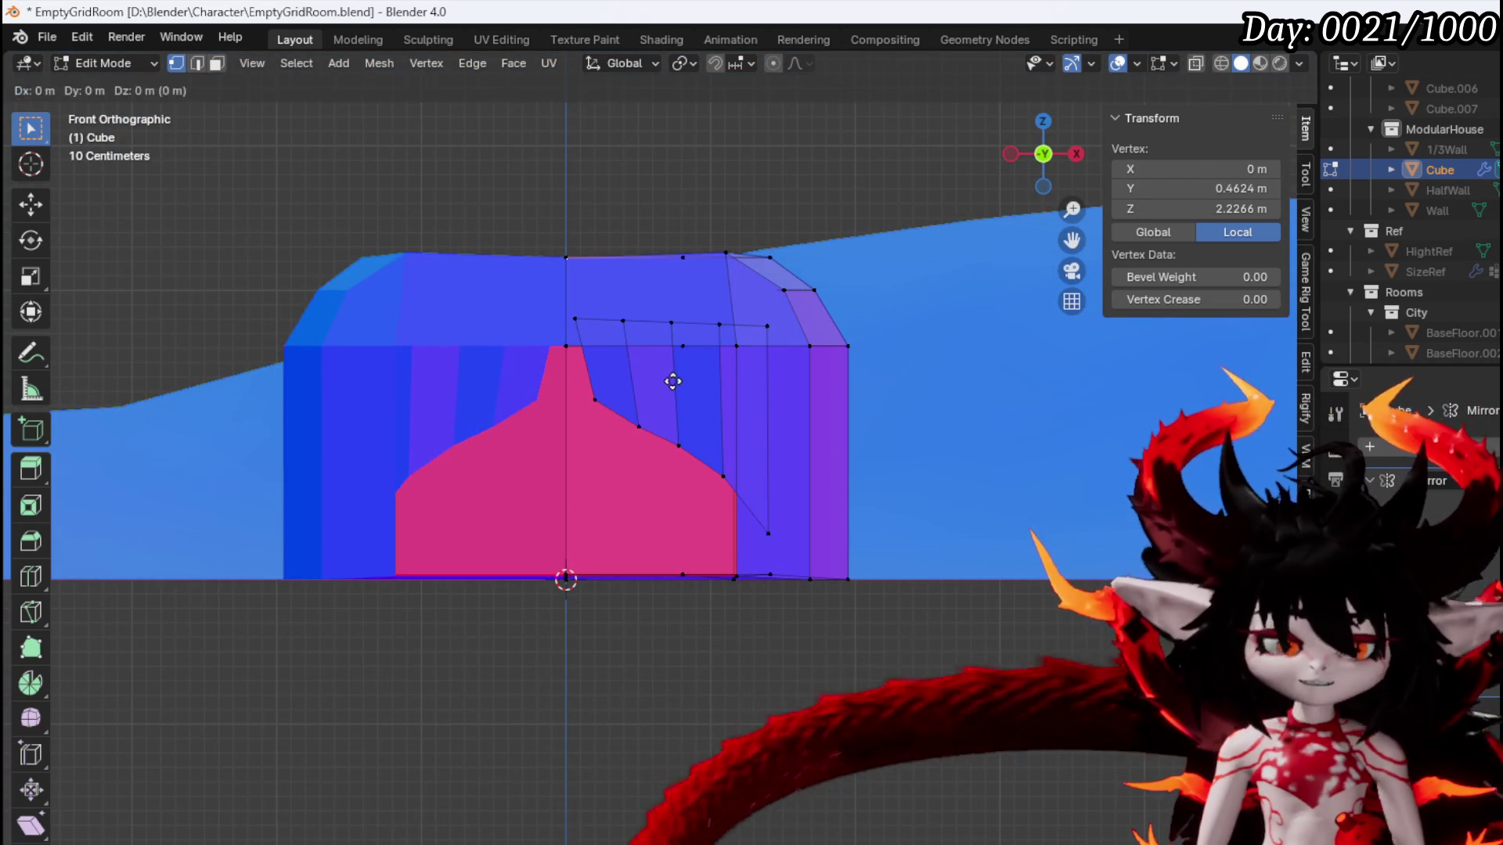
key("z")
left_click(670, 333)
mouse_move(670, 335)
left_mouse_down()
mouse_move(579, 416)
mouse_move(389, 405)
mouse_move(480, 379)
mouse_move(634, 400)
mouse_move(637, 449)
mouse_move(516, 470)
mouse_move(571, 486)
mouse_move(398, 480)
left_mouse_up()
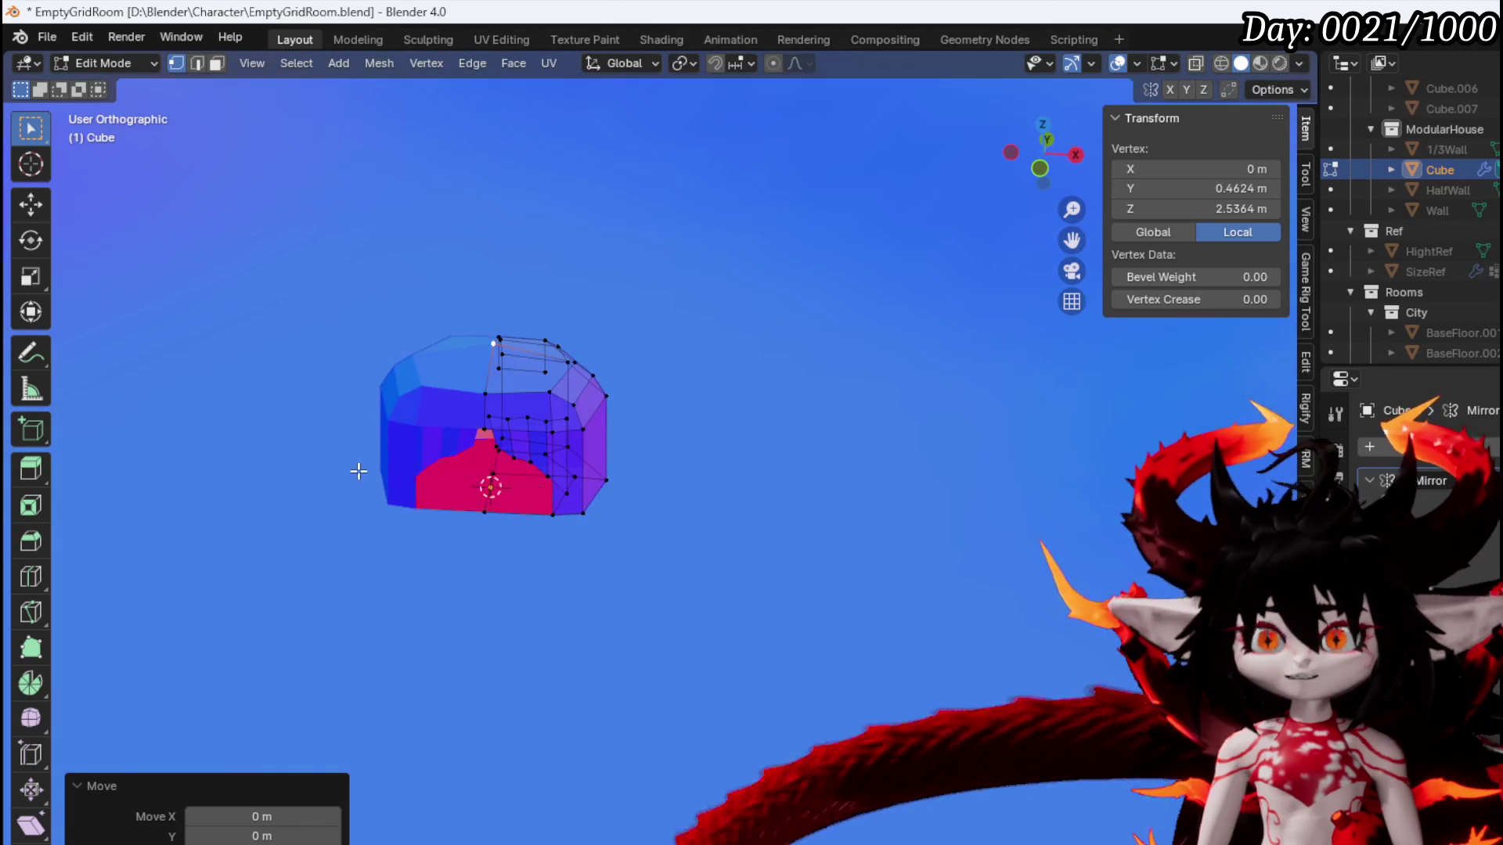
scroll(397, 480, "up", 6)
mouse_move(515, 510)
left_mouse_down()
mouse_move(561, 493)
mouse_move(546, 485)
left_mouse_up()
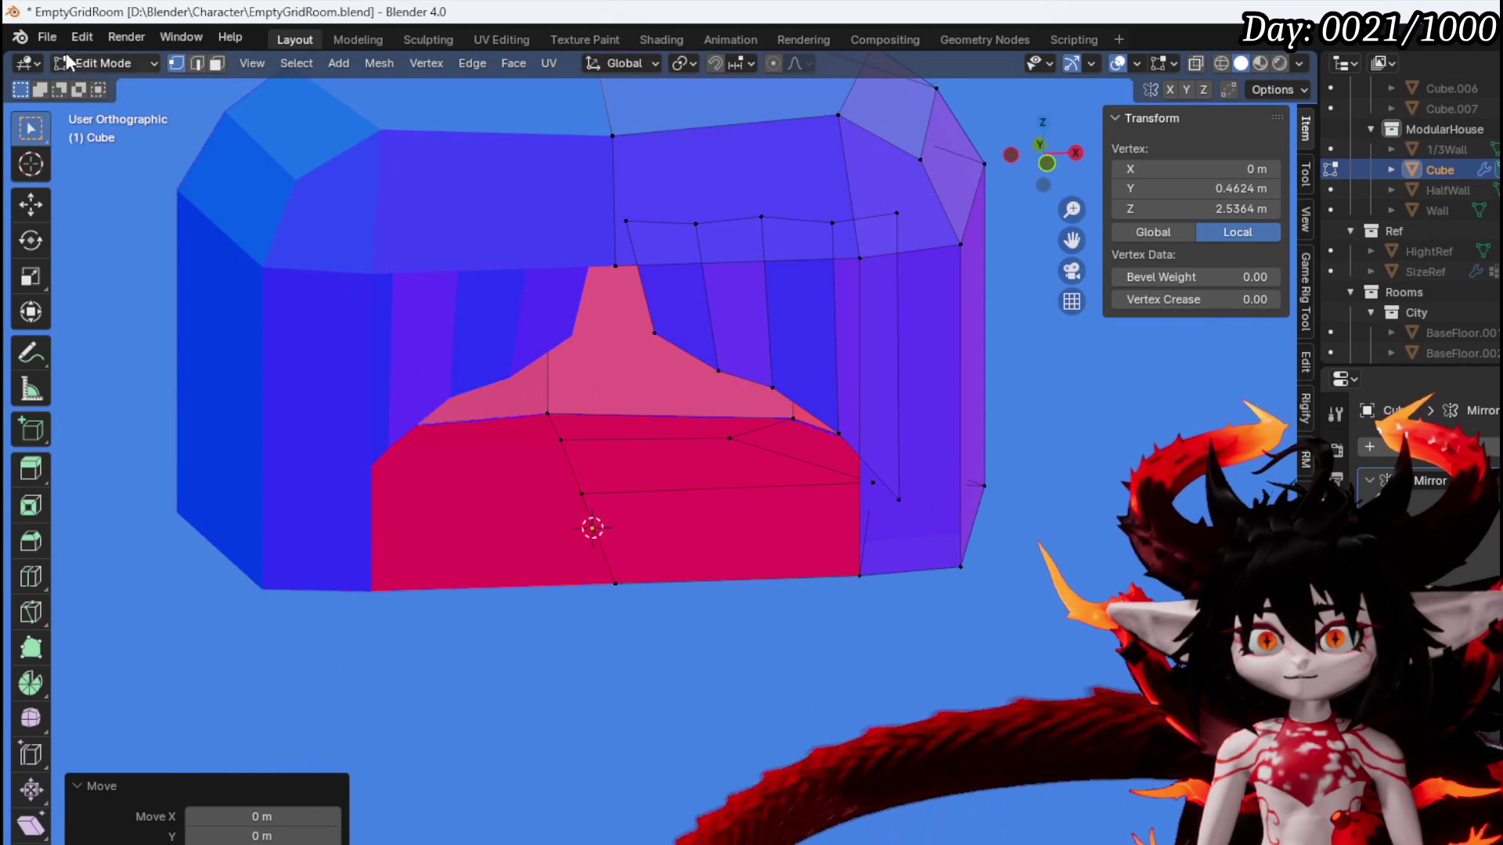
Save the Blender file
left_click(37, 39)
left_click(97, 165)
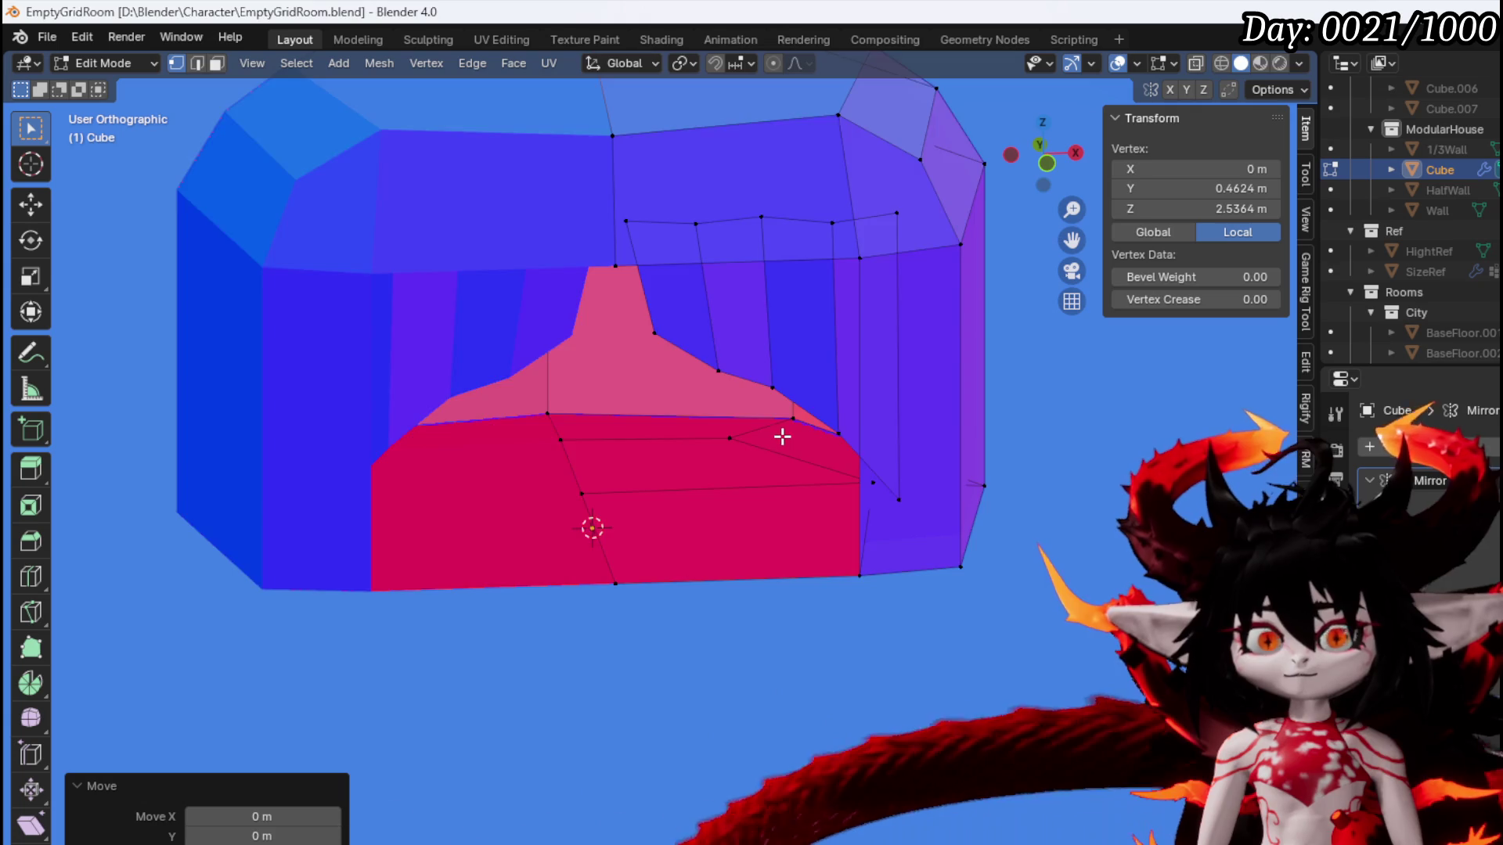
scroll(784, 438, "down", 3)
Return to Object Mode and apply smooth shading to the hut
mouse_move(772, 432)
left_mouse_down()
mouse_move(623, 457)
mouse_move(621, 516)
left_mouse_up()
left_click(109, 63)
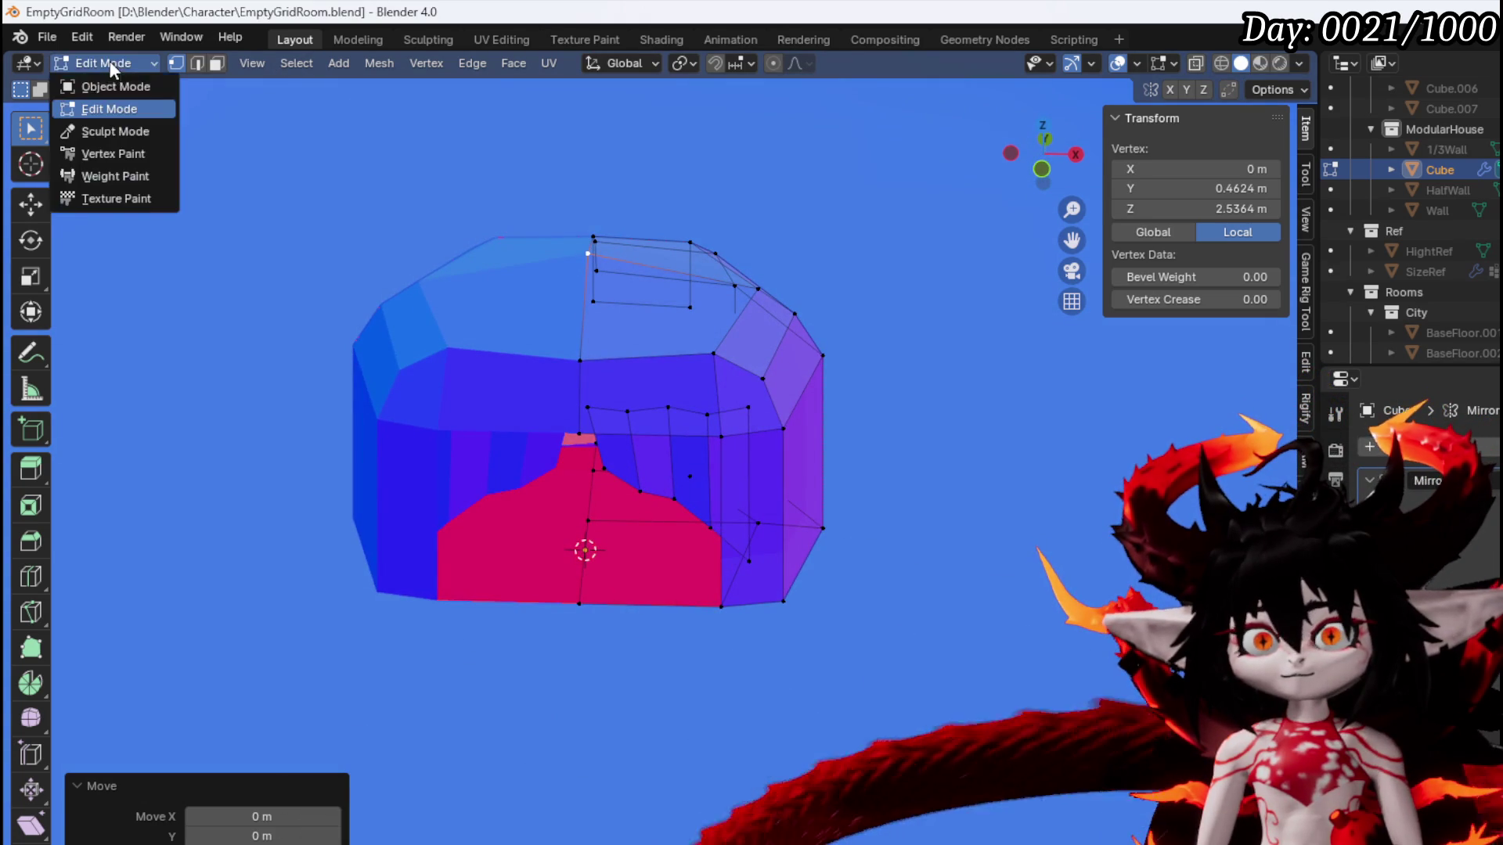
left_click(129, 84)
right_click(589, 307)
left_click(588, 307)
Add a new cube mesh to the scene
mouse_move(701, 371)
left_mouse_down()
mouse_move(634, 321)
mouse_move(515, 324)
mouse_move(812, 339)
mouse_move(725, 356)
mouse_move(727, 339)
mouse_move(953, 394)
mouse_move(657, 355)
mouse_move(870, 387)
mouse_move(675, 393)
left_mouse_up()
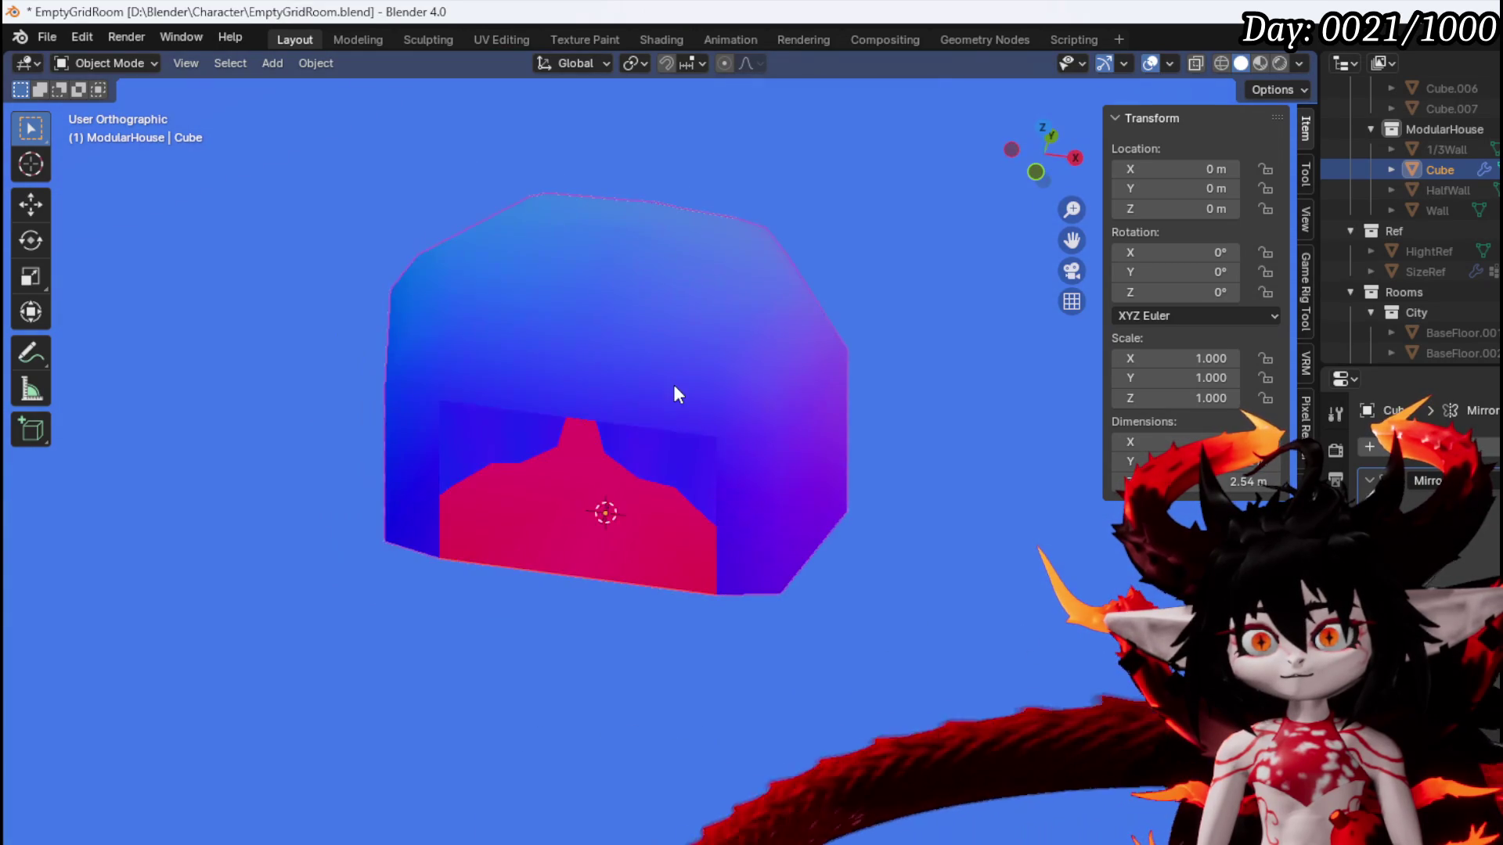
scroll(675, 393, "down", 4)
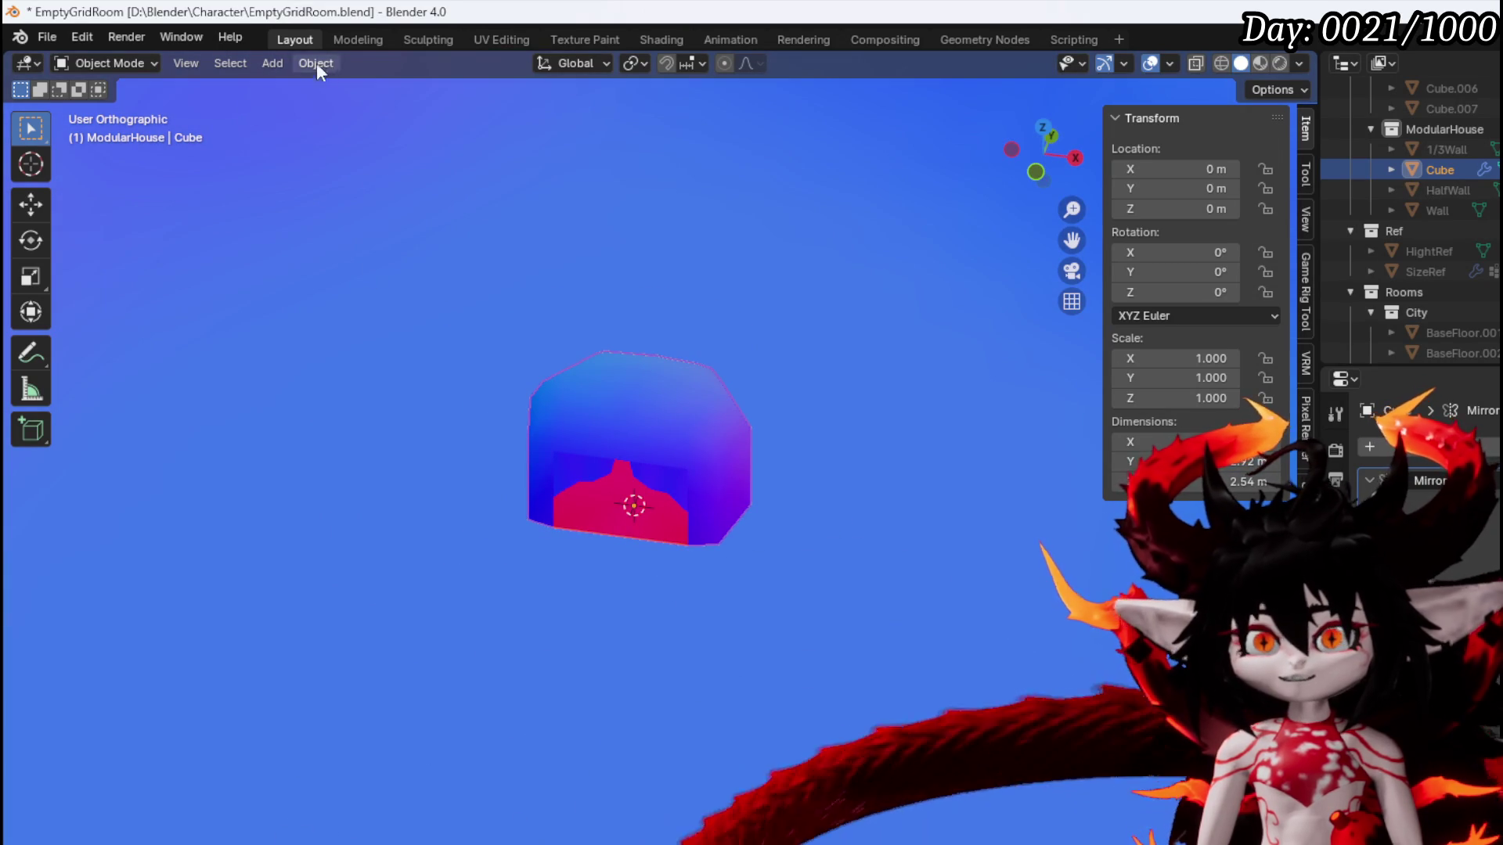
left_click(277, 60)
mouse_move(317, 88)
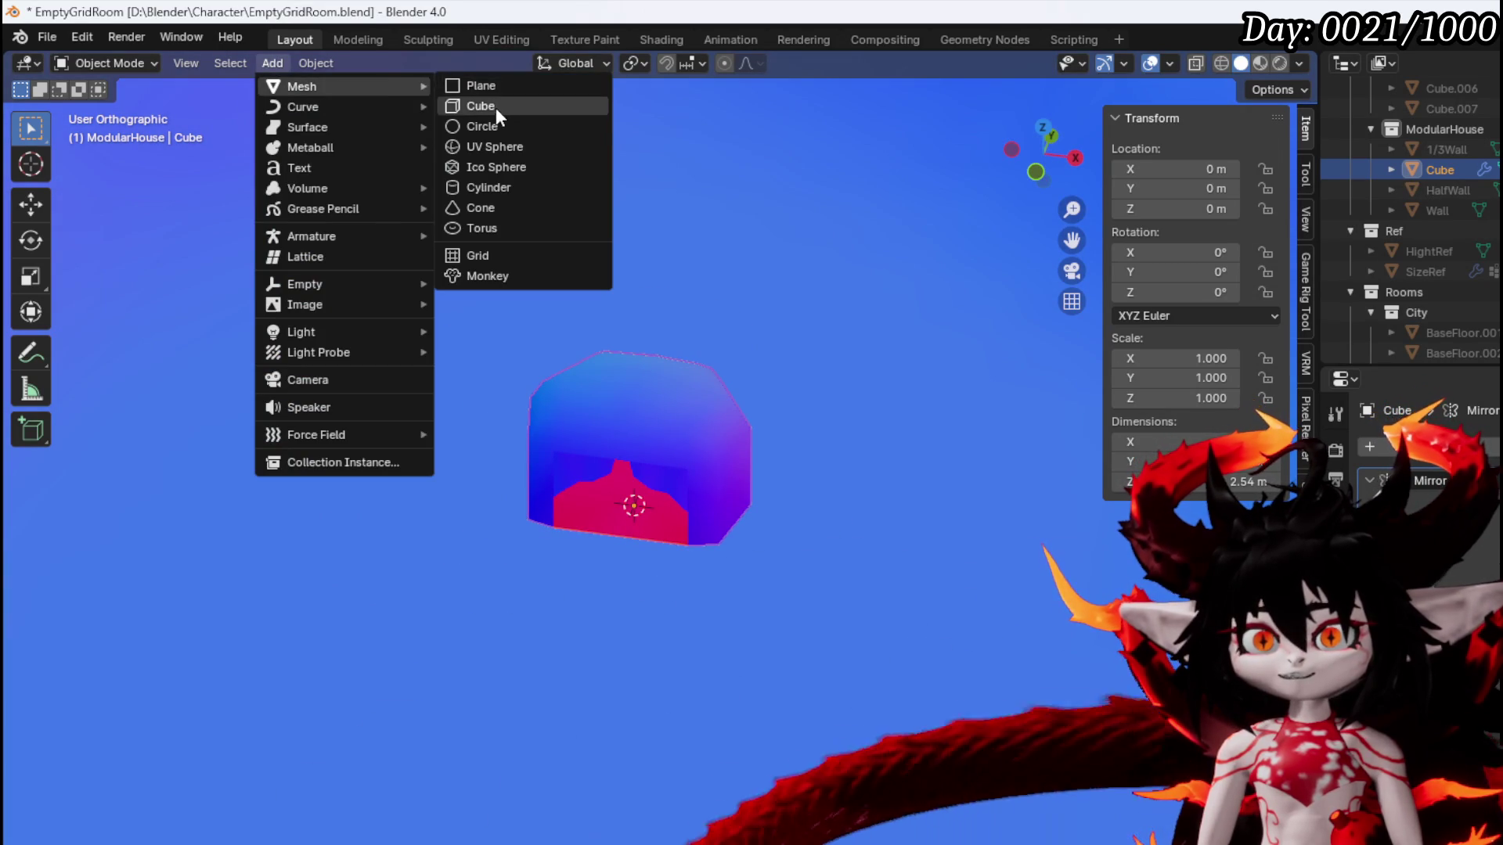
left_click(496, 107)
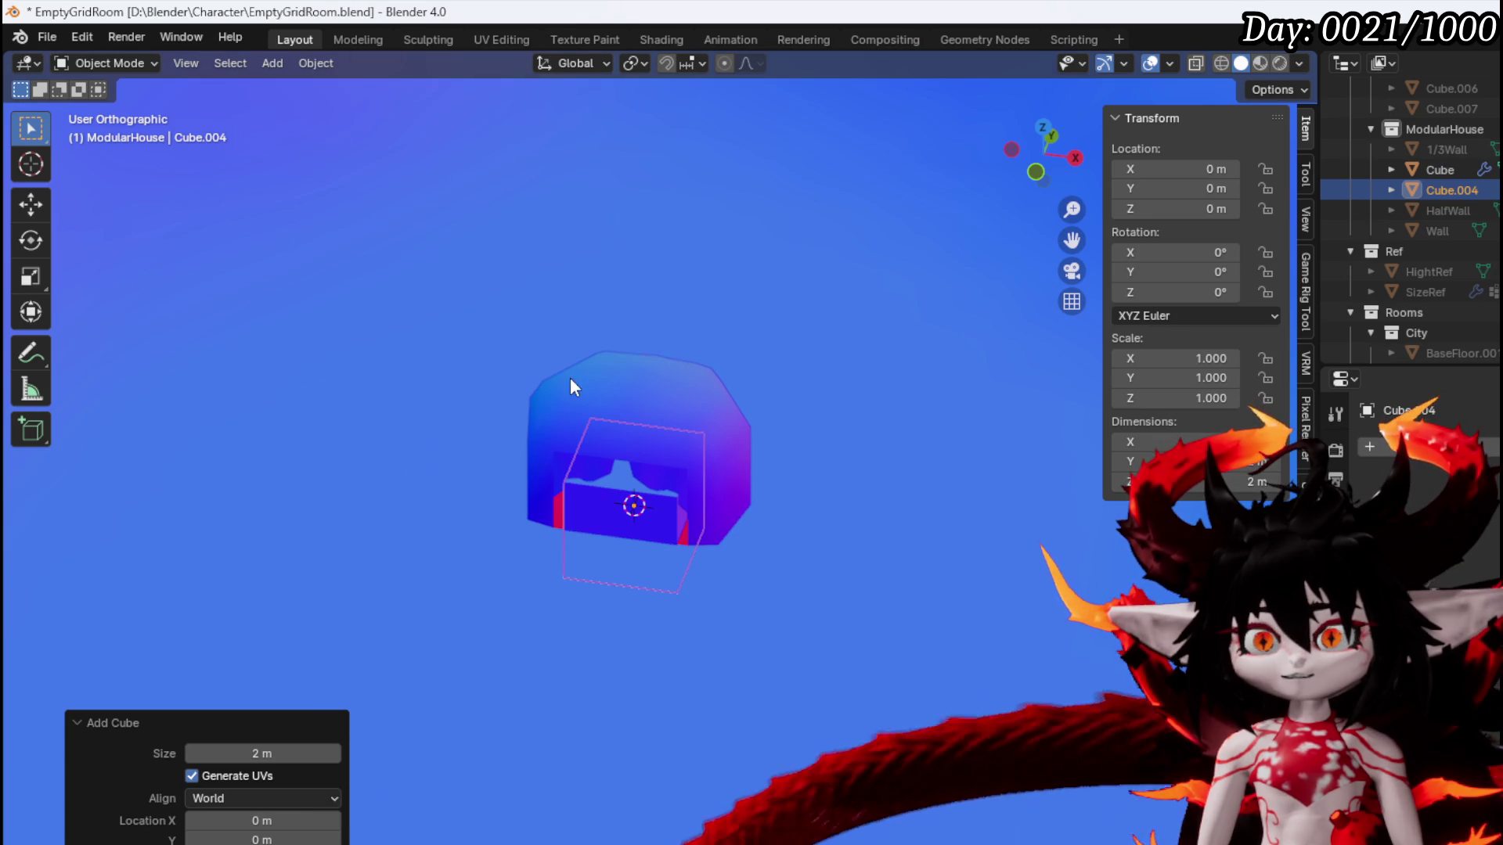
Rename the hut object to Tent
left_click(571, 378)
double_click(1440, 170)
scroll(1458, 169, "up", 2)
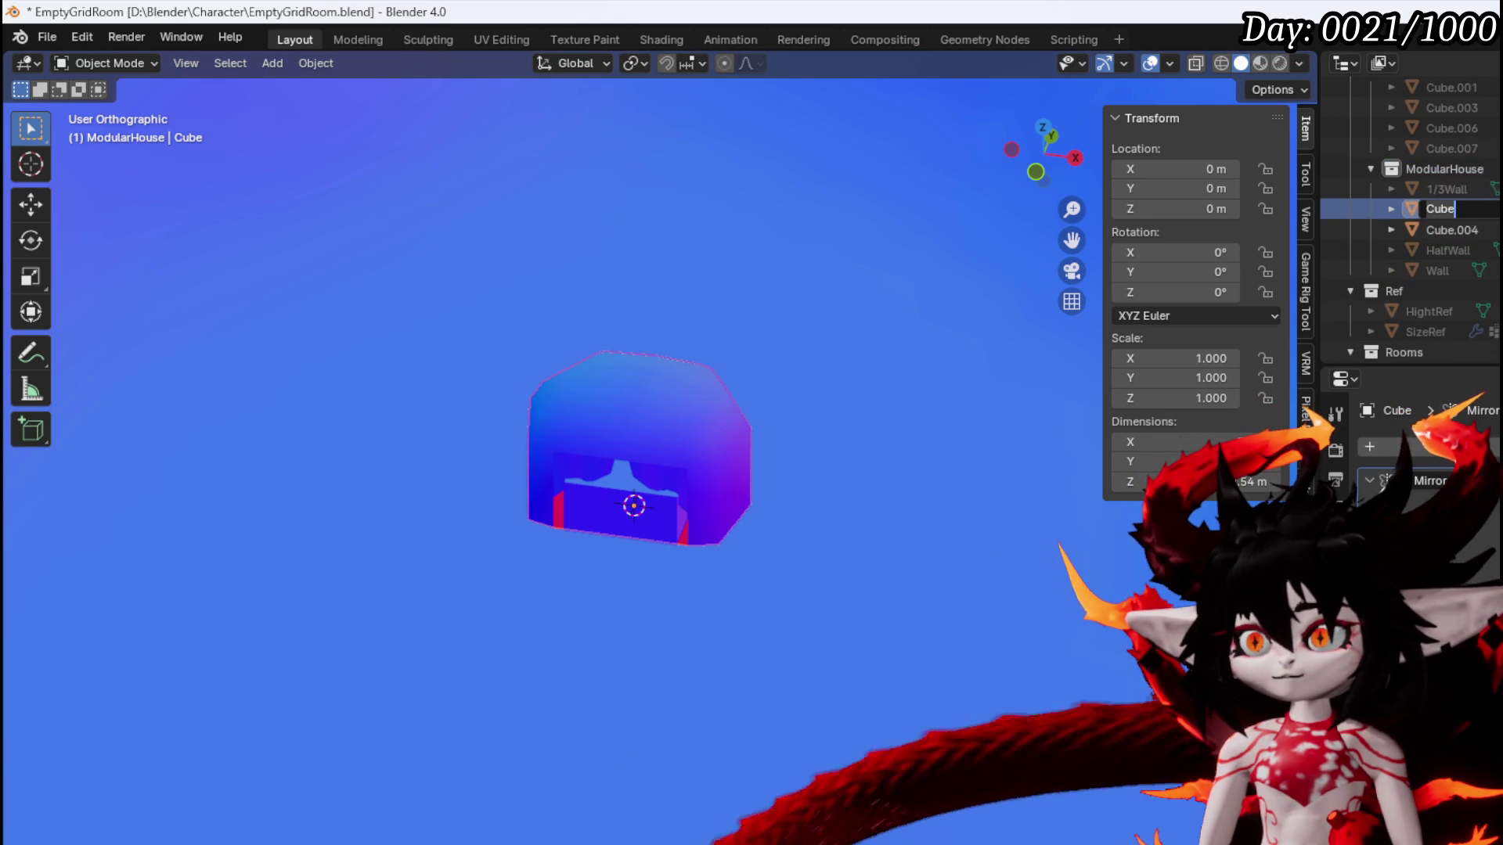
type("Tent")
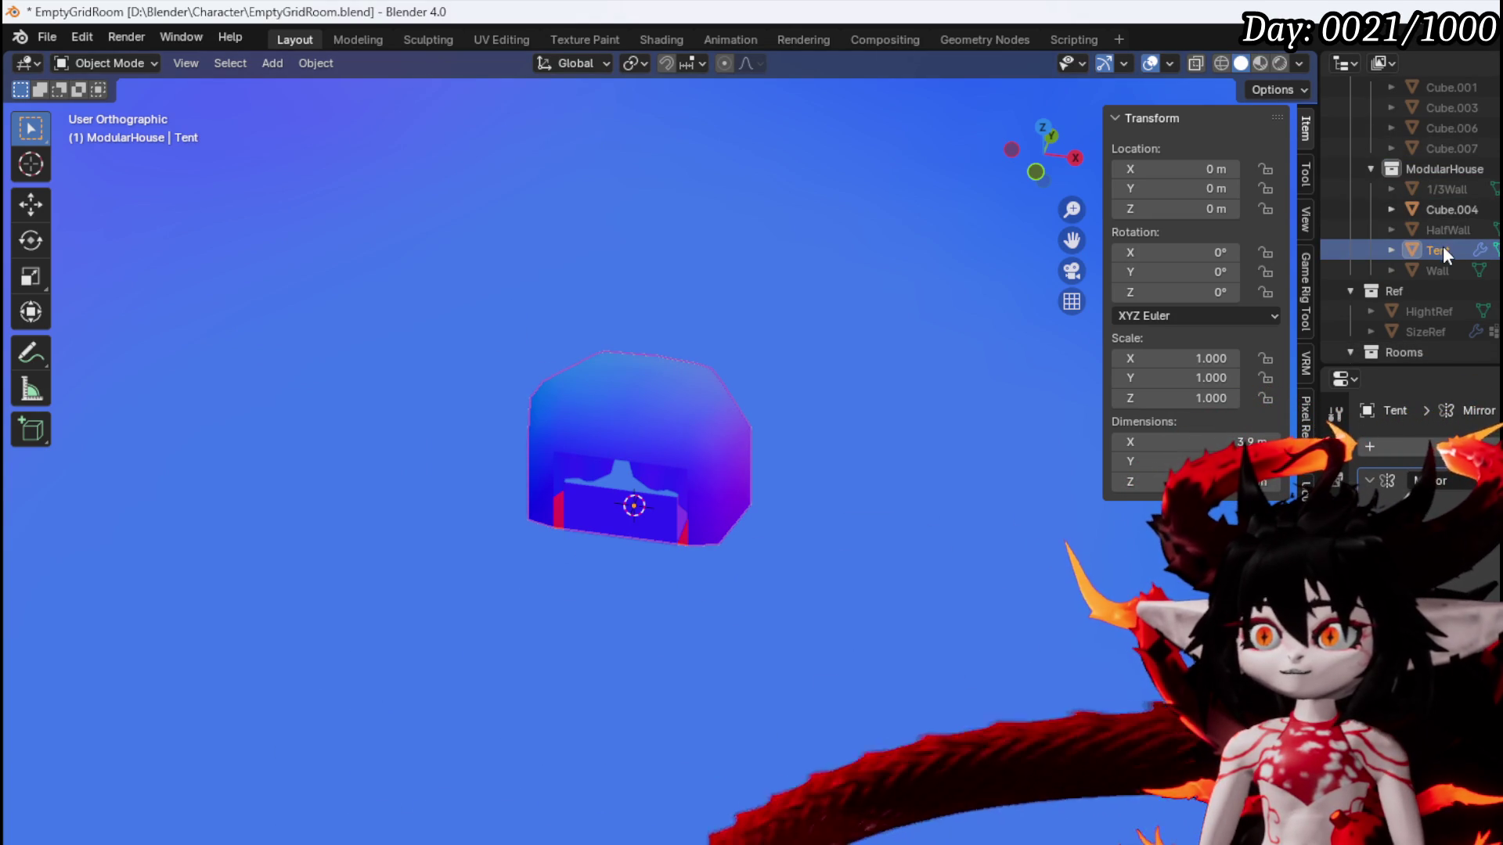
scroll(1443, 246, "down", 10)
Drag Tent and Cube.004 into the Dungeon collection in the Outliner
left_click_drag(1456, 356, 1444, 225)
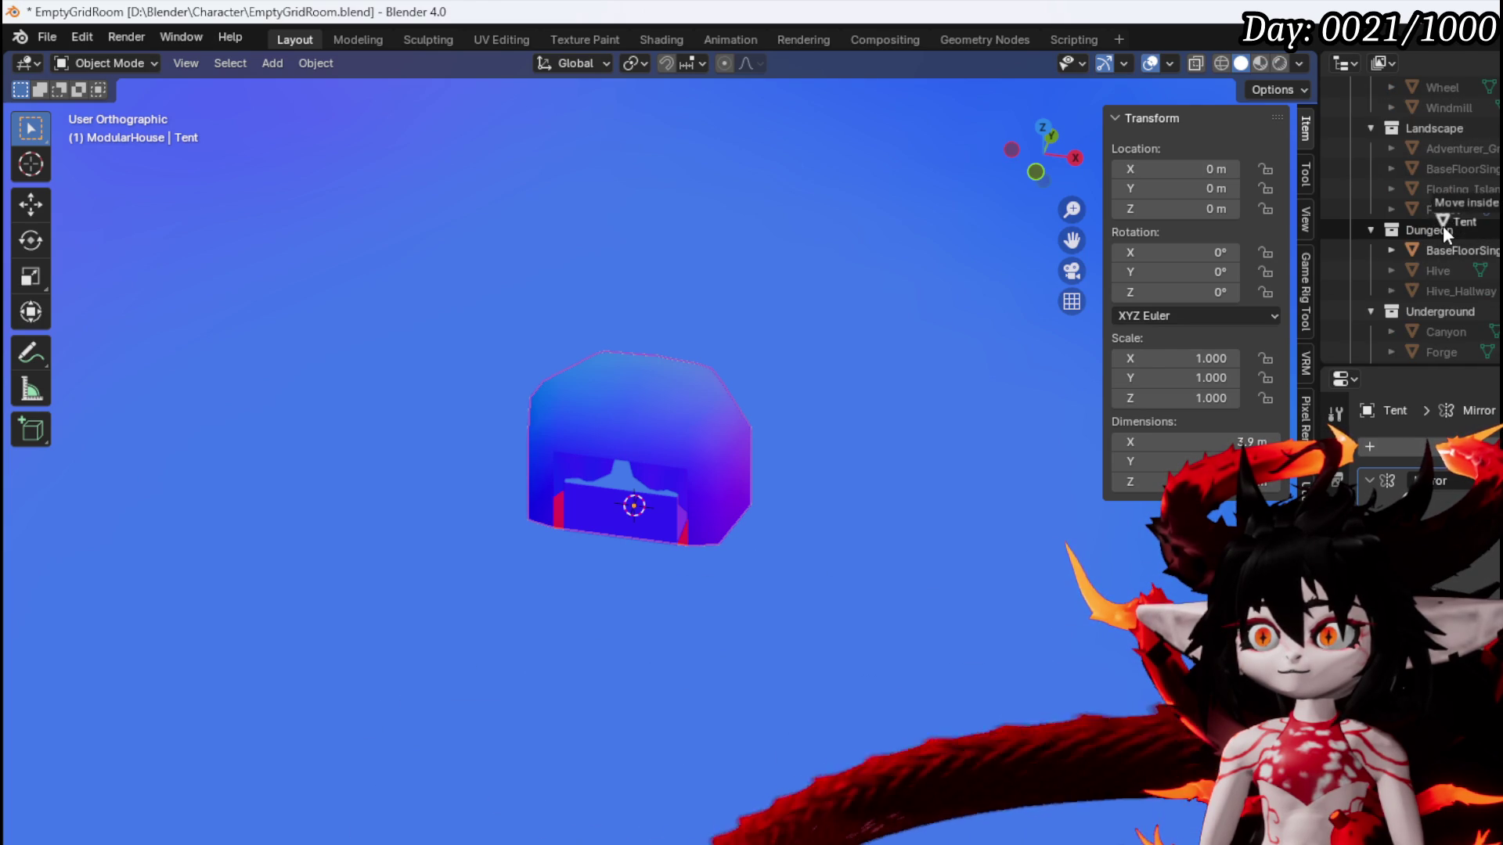
scroll(1471, 227, "up", 8)
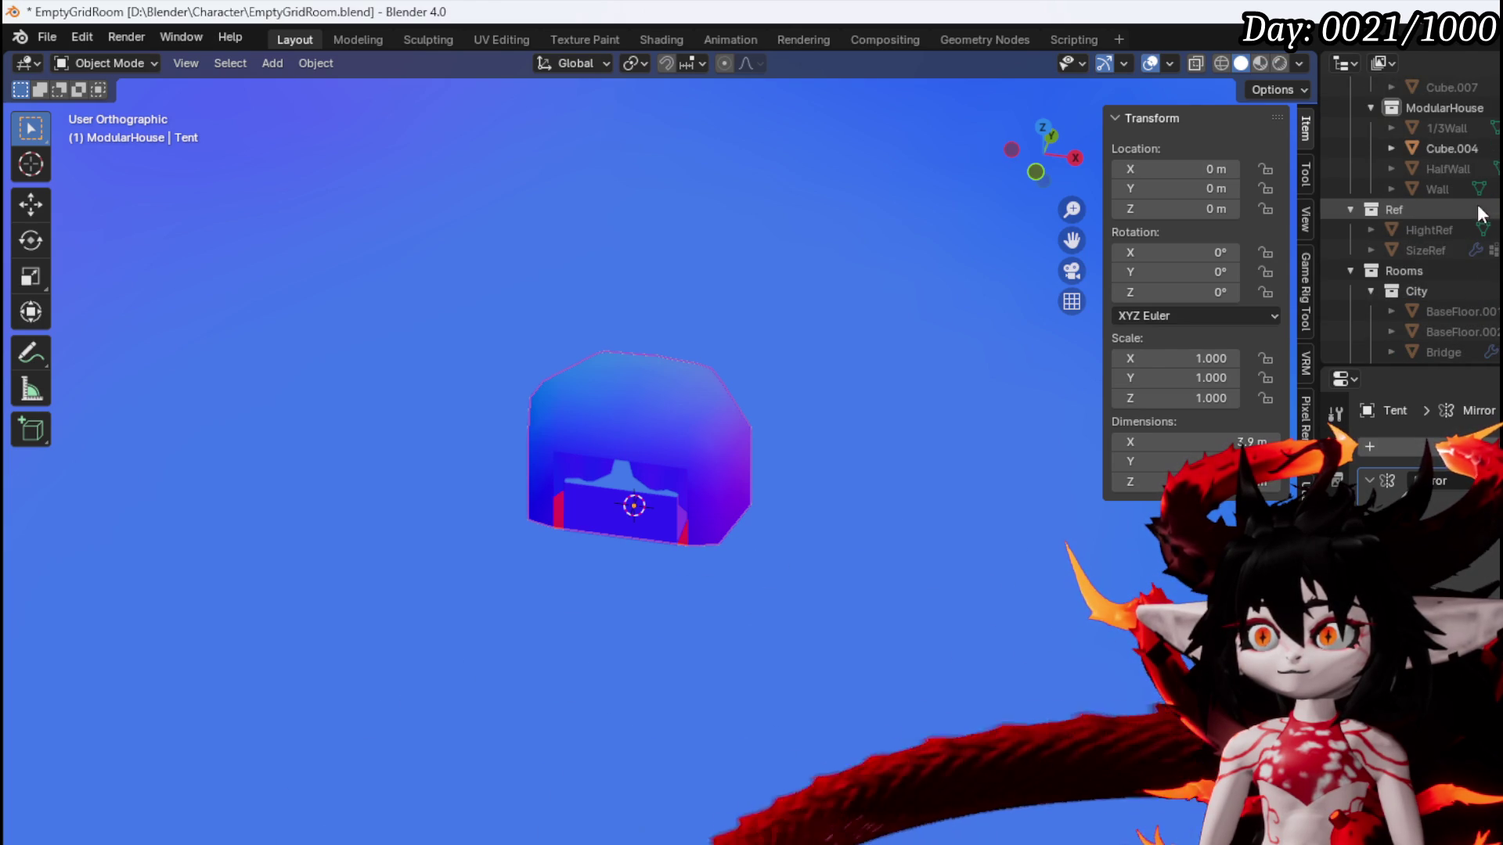
mouse_move(1434, 147)
left_mouse_down()
mouse_move(1438, 251)
mouse_move(1460, 227)
mouse_move(1441, 230)
left_mouse_up()
scroll(1438, 235, "down", 4)
scroll(1435, 246, "down", 3)
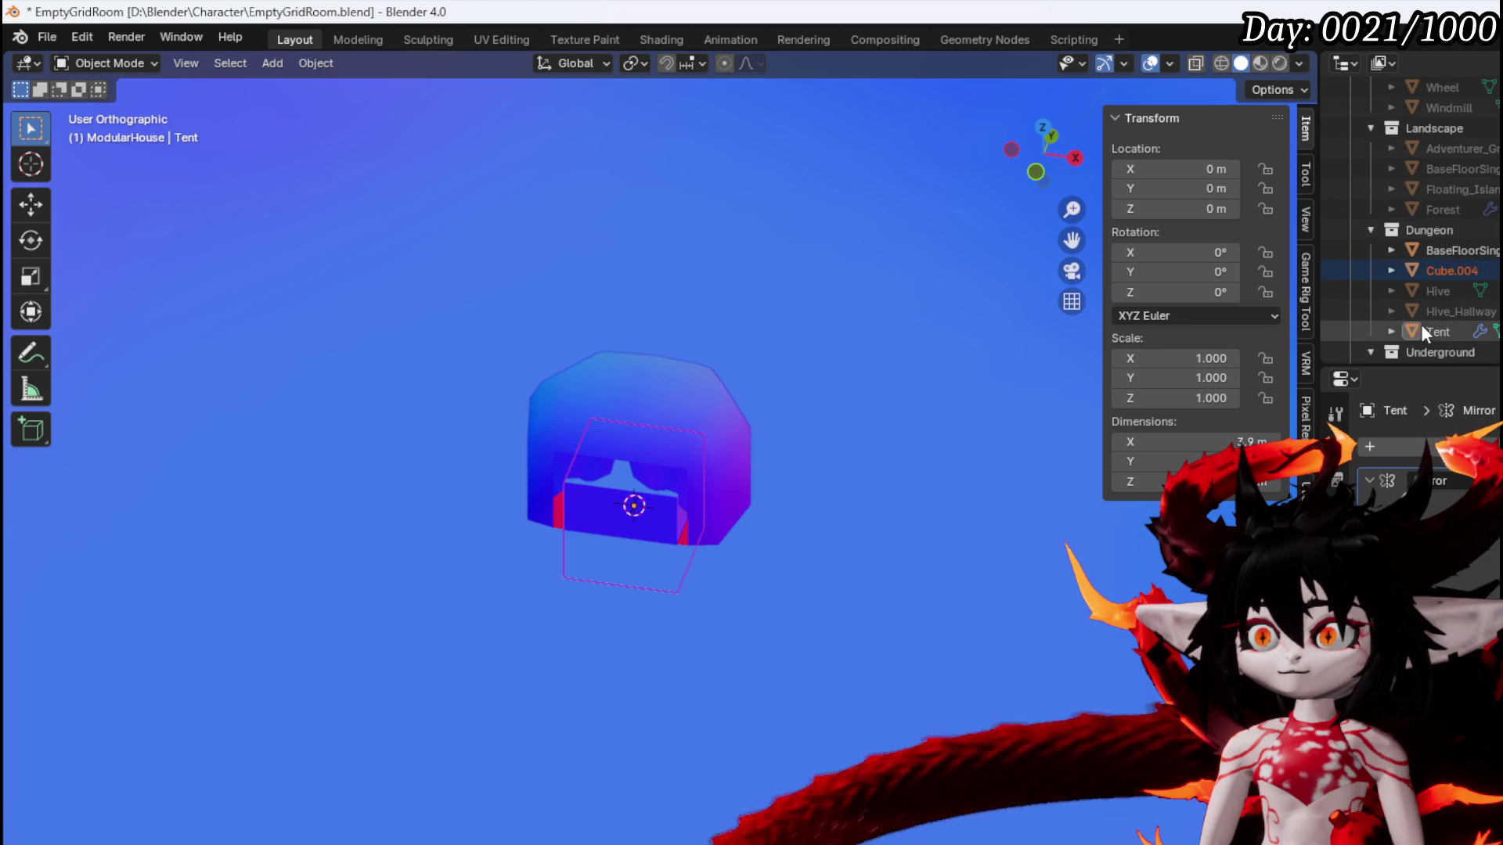
Rename Cube.004 to CampFire
double_click(1444, 273)
scroll(1441, 282, "down", 3)
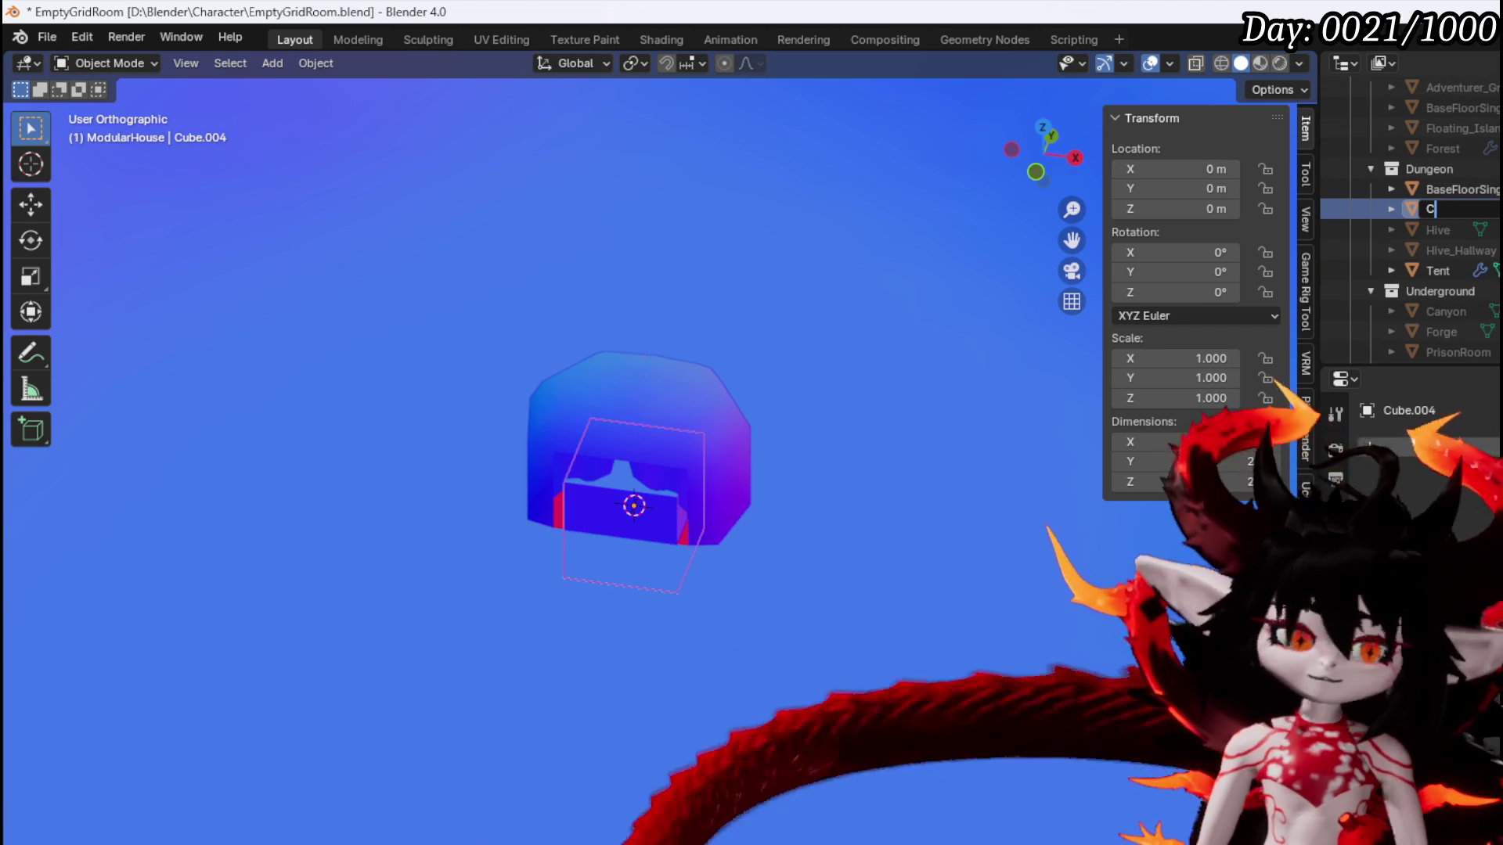
type("ampFire")
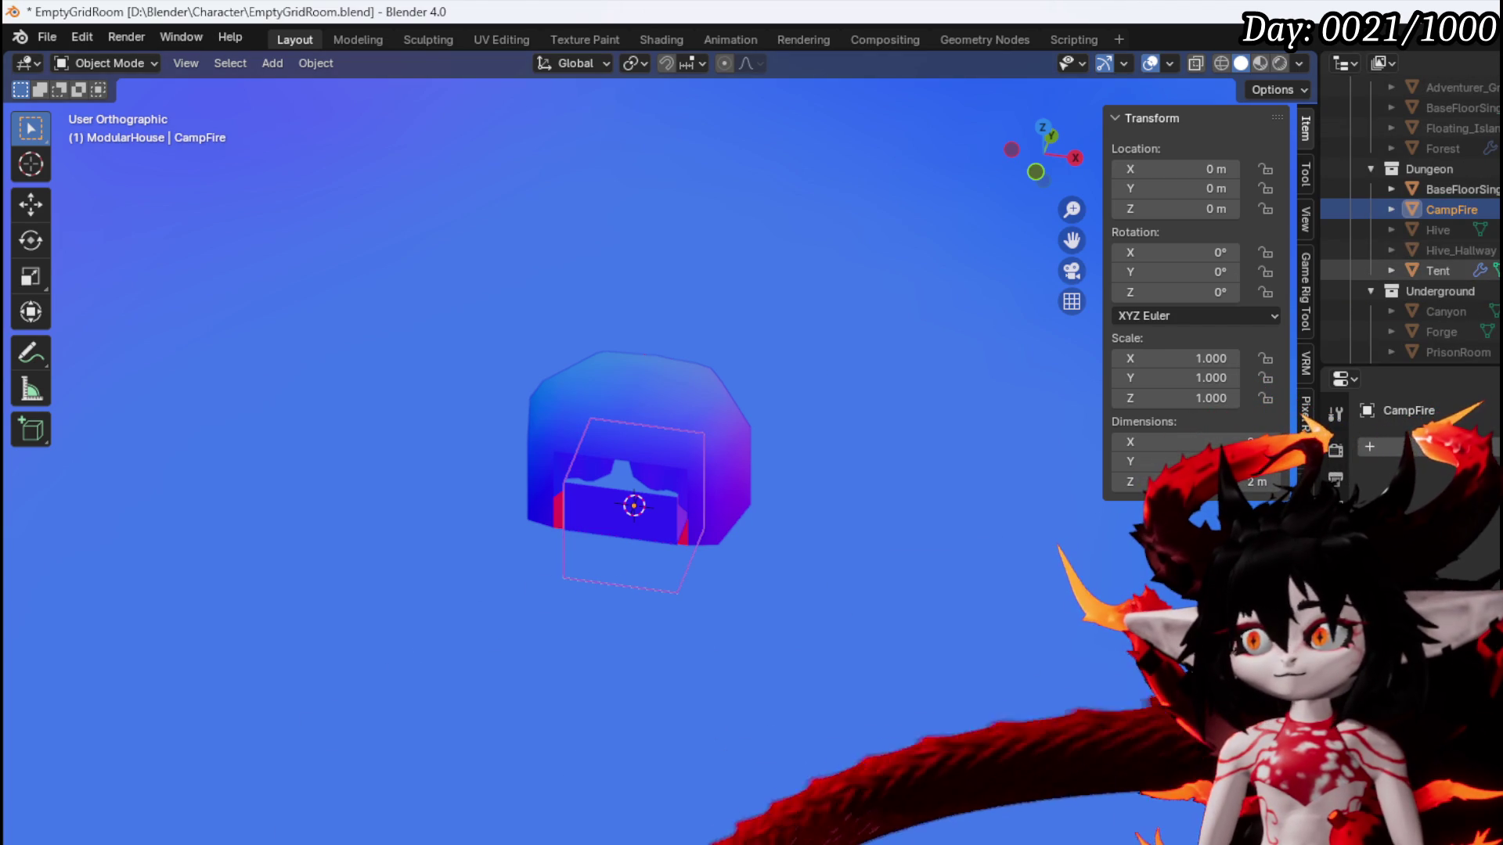
left_click(101, 64)
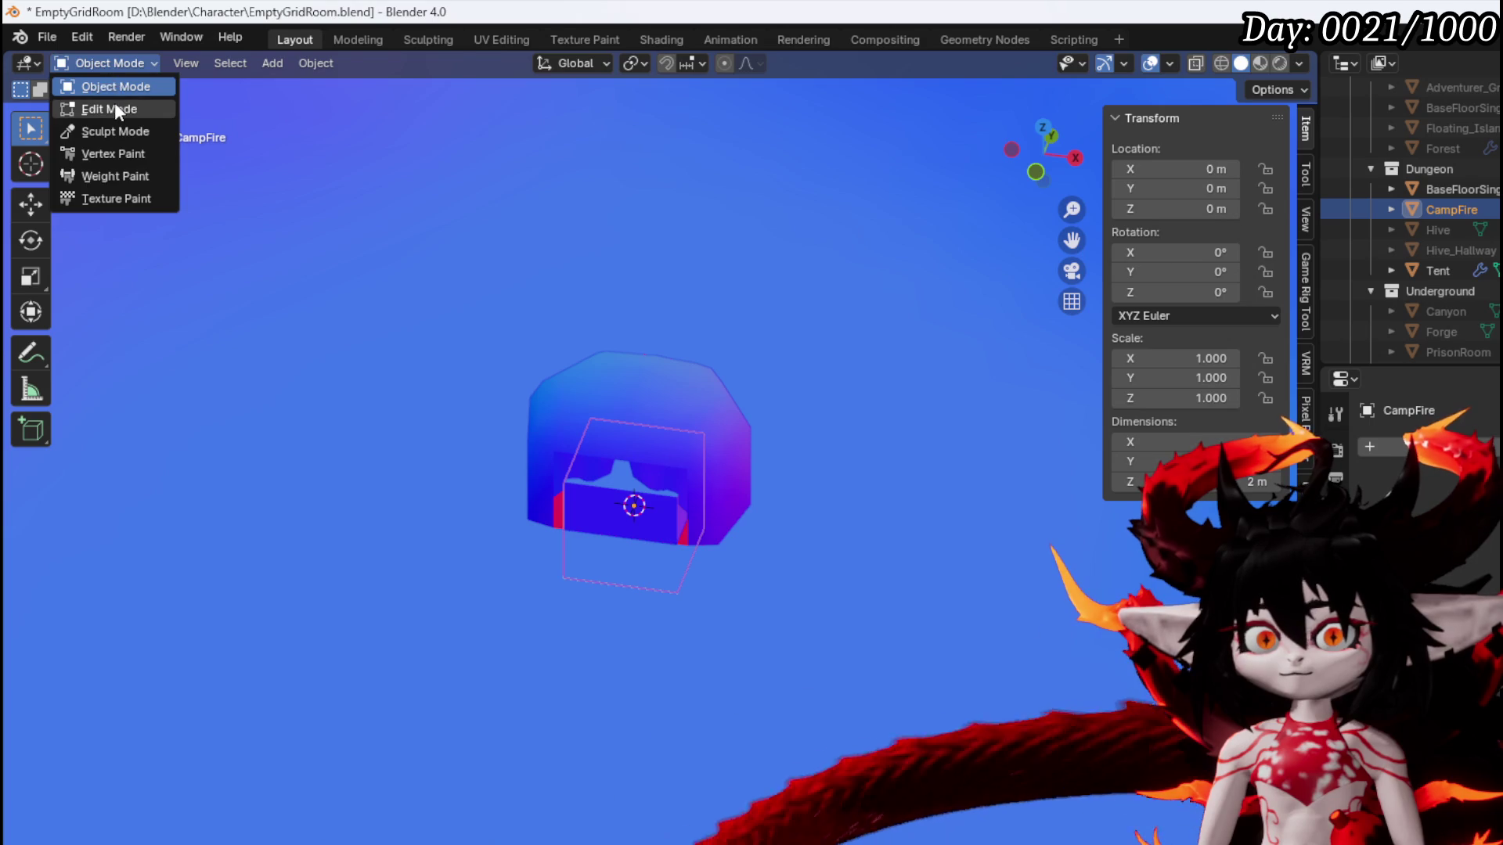
In Edit Mode on CampFire, shrink the face and raise it straight up along Z
left_click(114, 103)
key("KP_Decimal")
key("KP_1")
key("s")
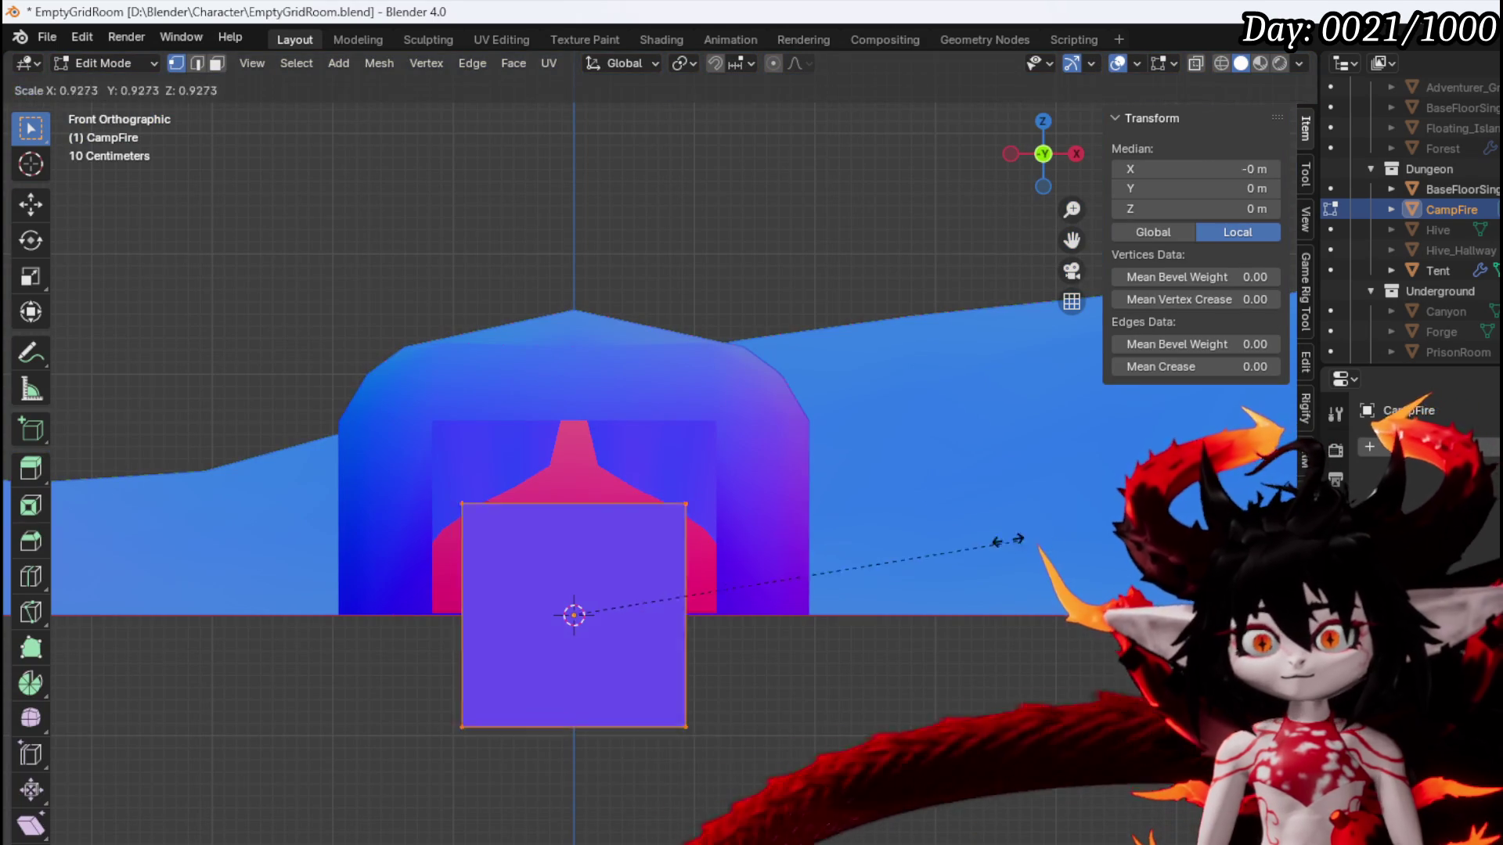
left_click(720, 540)
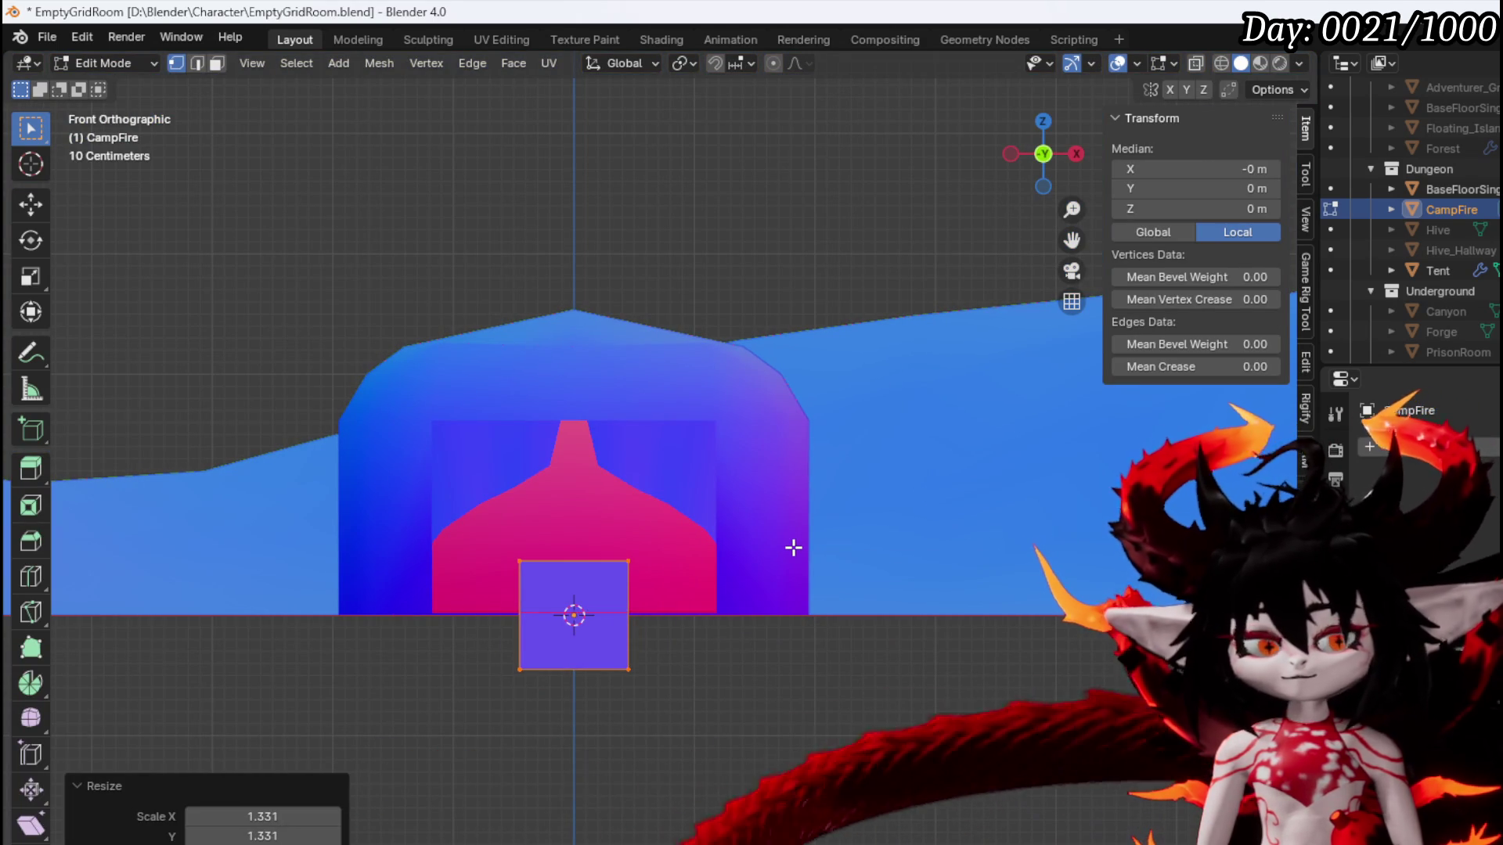
key("g")
key("z")
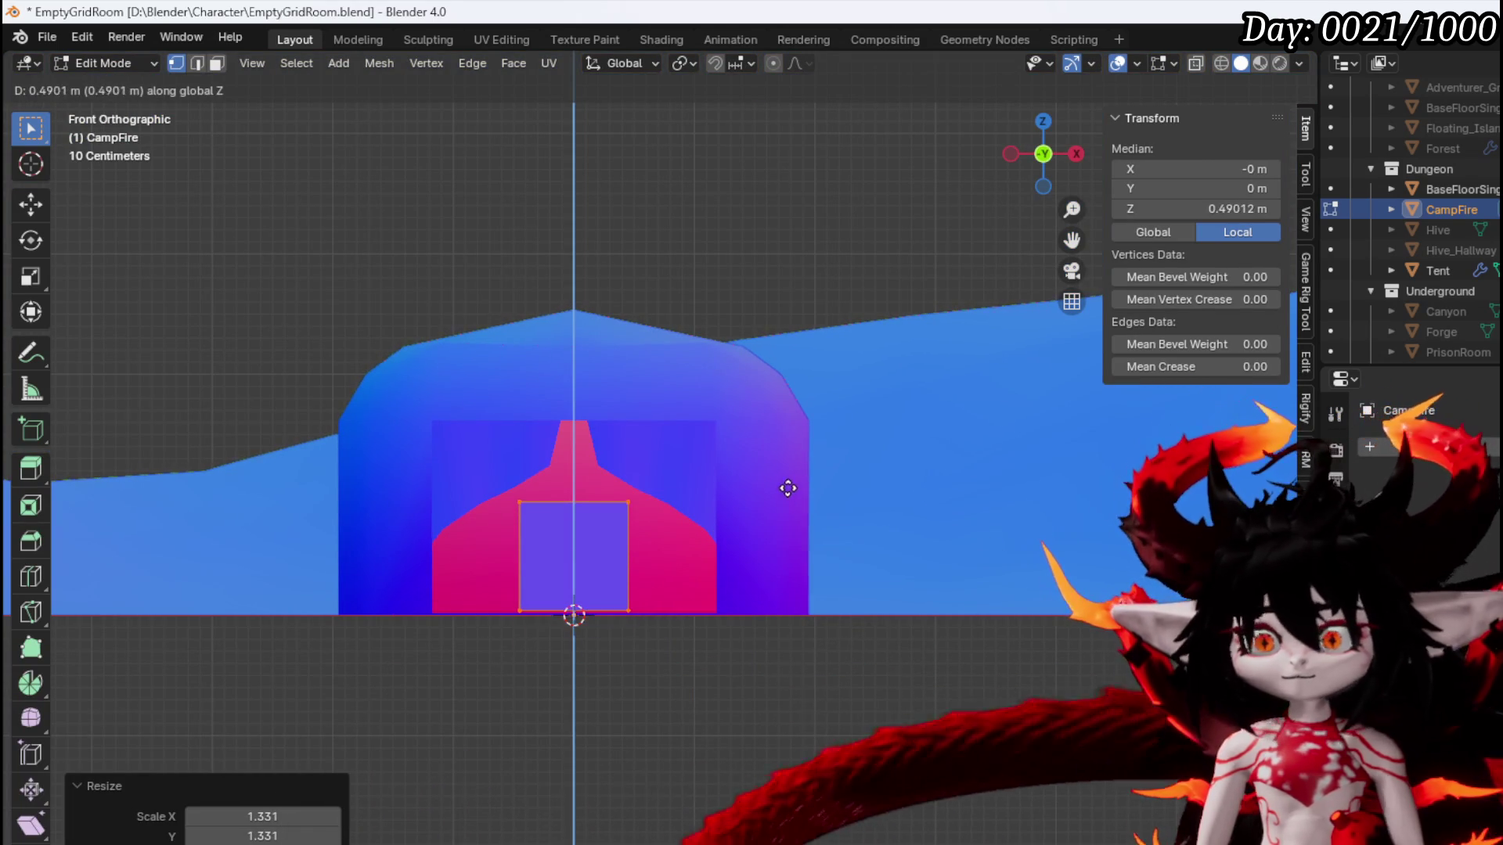
left_click(788, 491)
Lower the block's top edge vertically to make a low, flat block
scroll(626, 509, "up", 3)
mouse_move(385, 559)
left_mouse_down()
mouse_move(647, 483)
mouse_move(636, 443)
left_mouse_up()
key("KP_8")
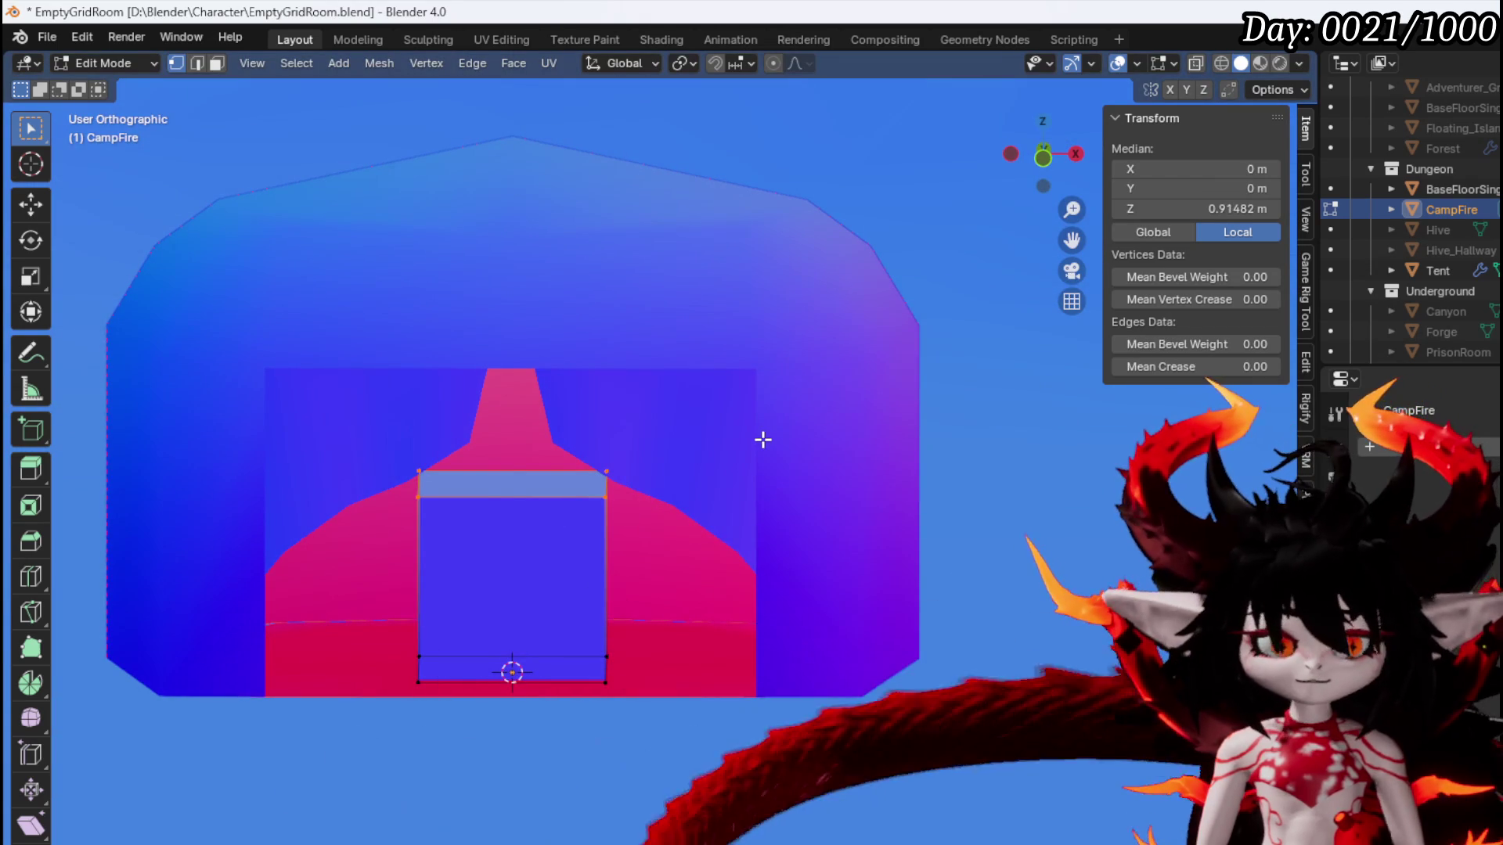
key("g")
key("z")
left_click(755, 587)
Cut a centred vertical edge loop and a horizontal edge loop across the block
key("KP_8")
key("KP_8")
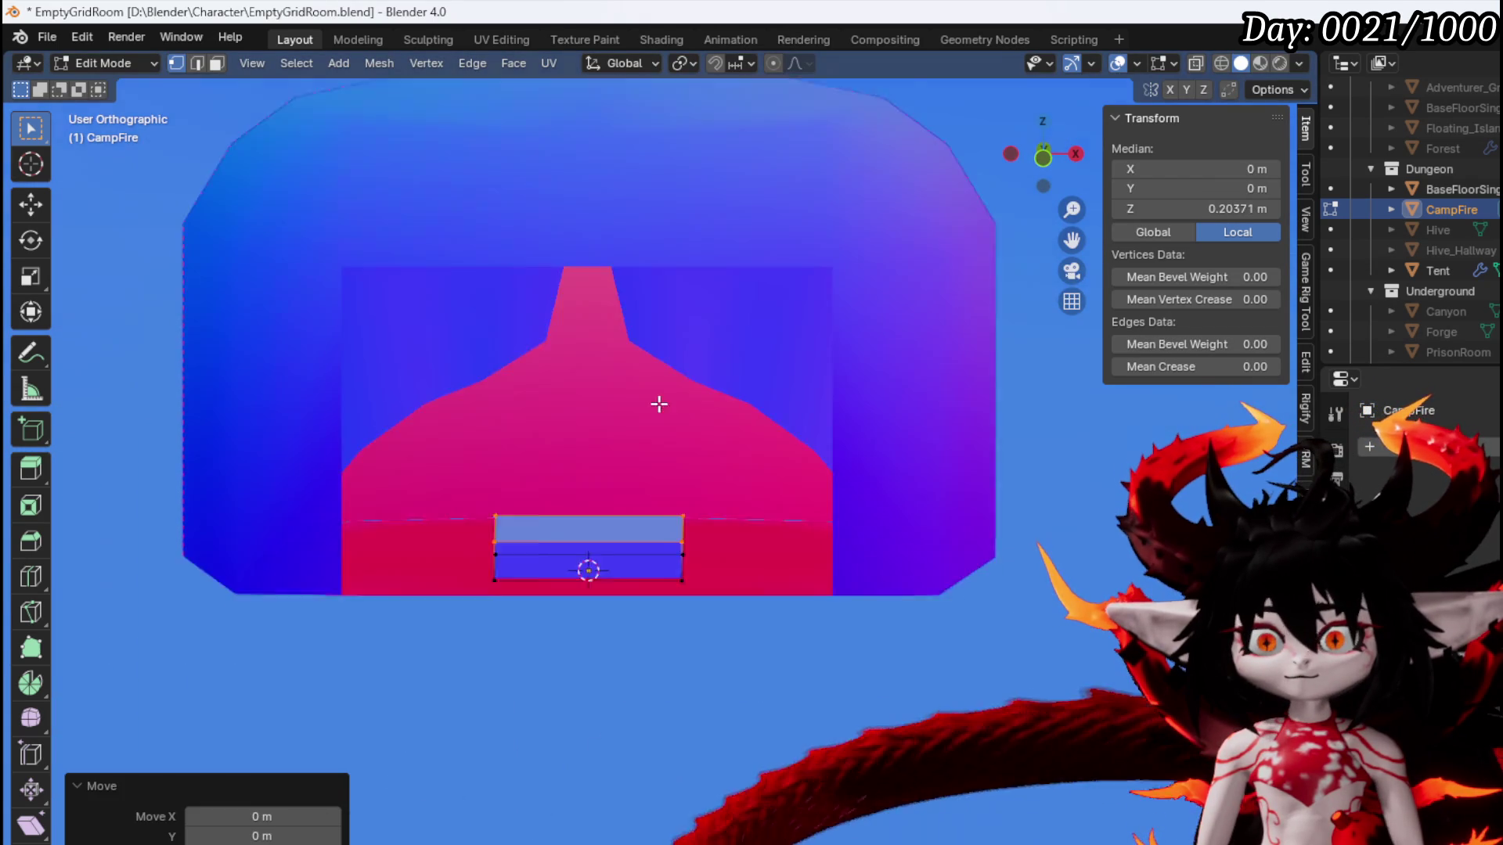
scroll(718, 396, "up", 4)
key("ctrl+r")
left_click(759, 446)
right_click(761, 438)
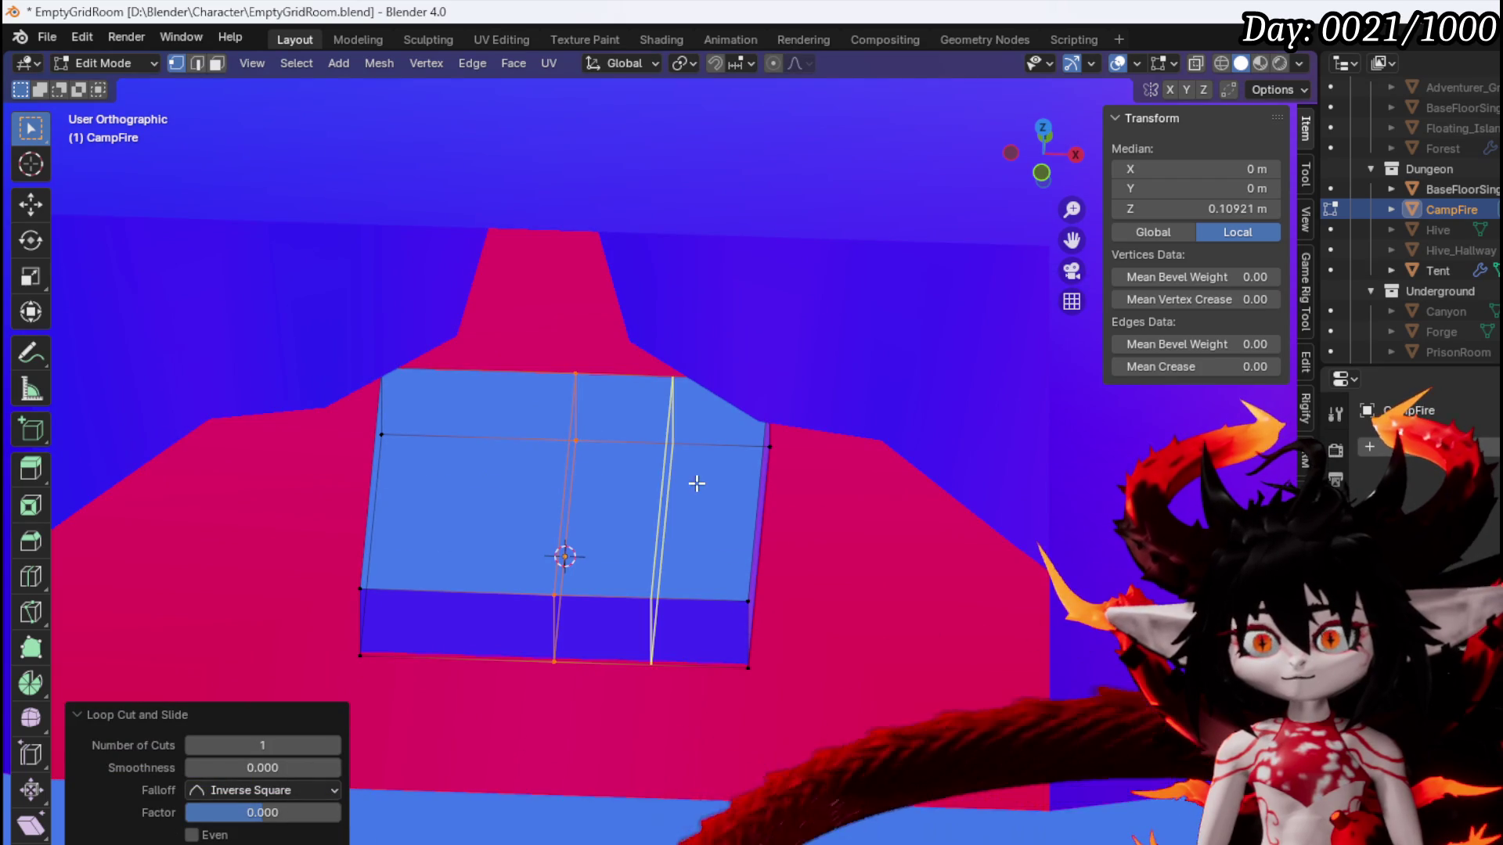
left_click(728, 489)
Delete the vertices of the block's left half
left_click_drag(315, 663, 431, 336)
key("x")
left_click(405, 301)
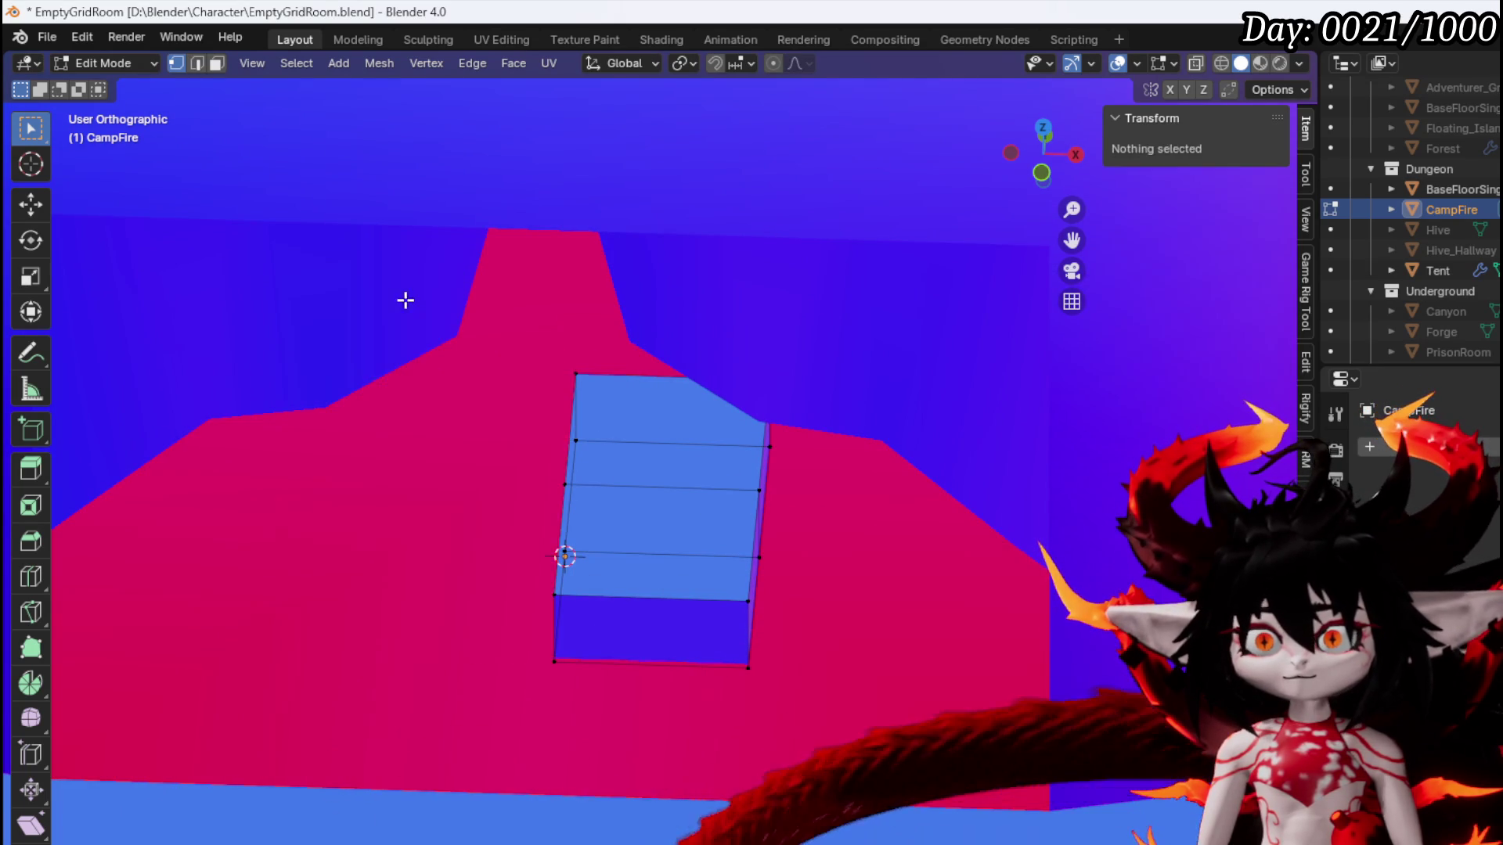
left_click_drag(560, 560, 566, 528)
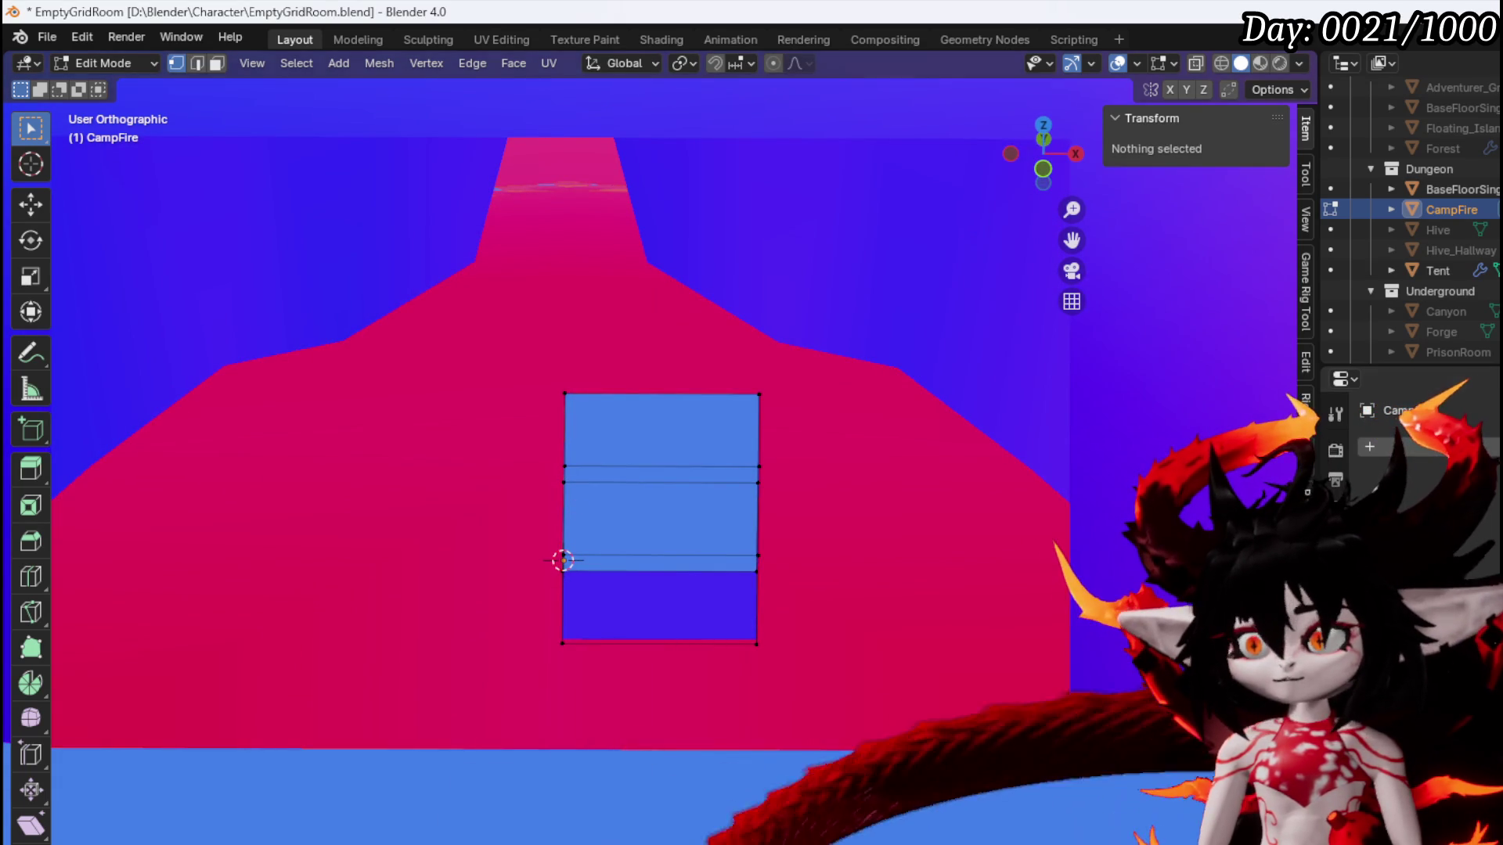
left_click(1435, 451)
Add a Mirror modifier to CampFire
mouse_move(1377, 440)
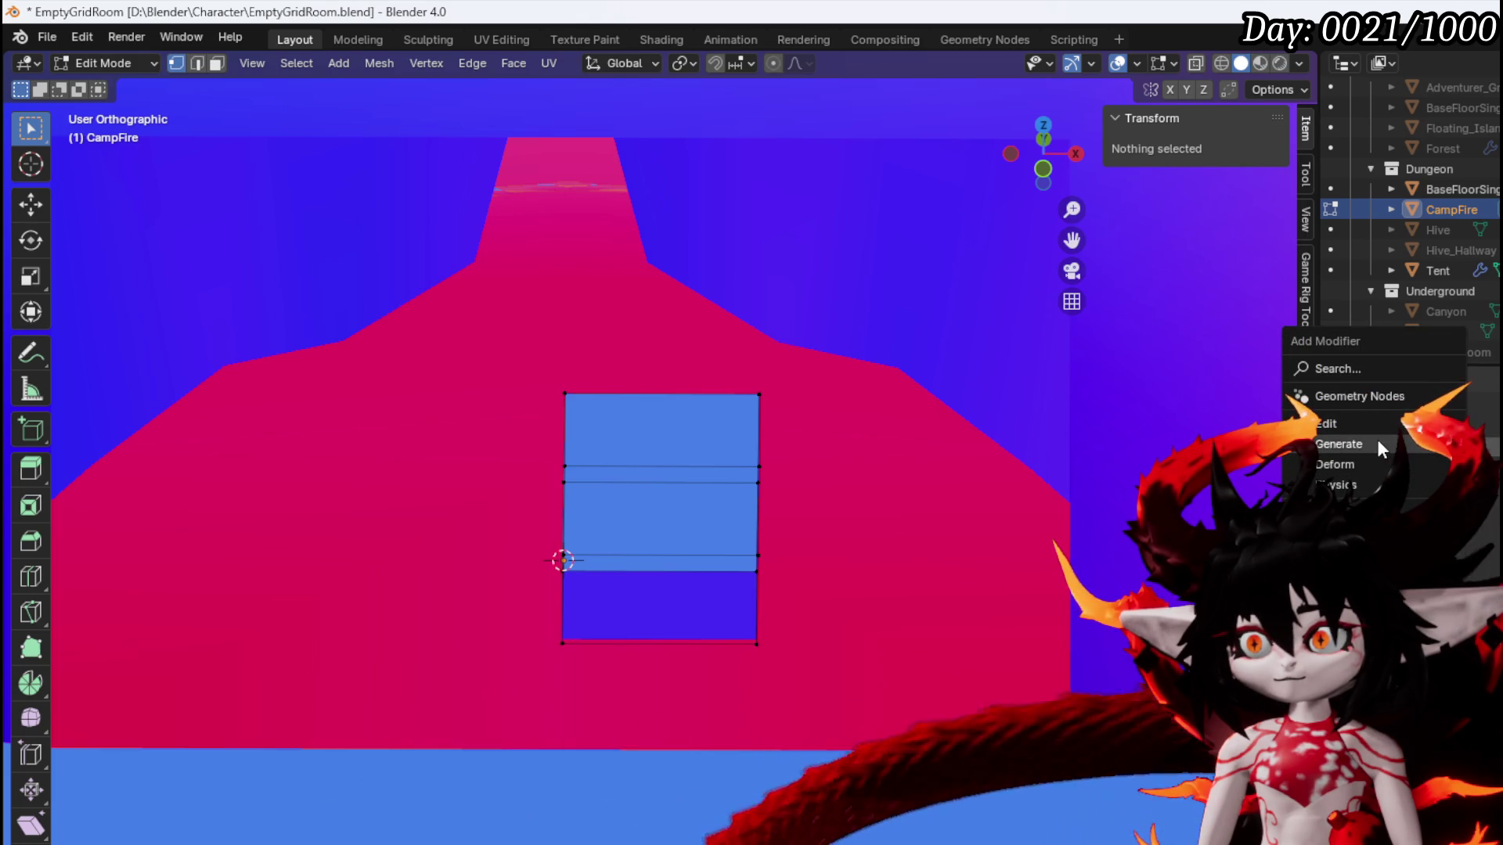
left_click(1205, 607)
mouse_move(661, 466)
left_mouse_down()
mouse_move(688, 486)
mouse_move(675, 491)
left_mouse_up()
Pull the right-edge vertices inward along X to form a hexagon, then select the top face
left_click_drag(805, 353, 805, 355)
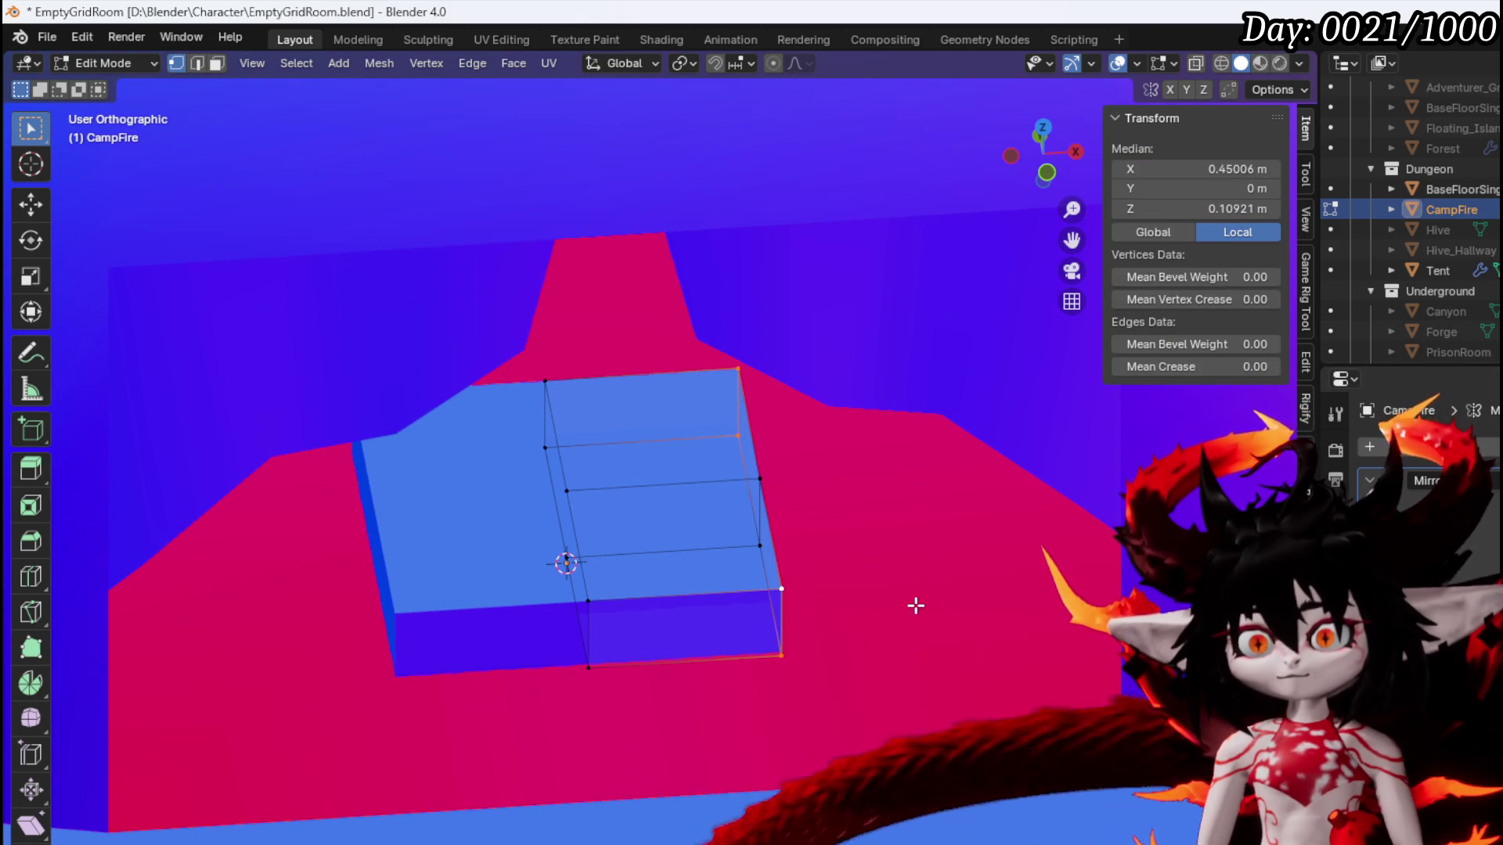
key("g")
key("z")
key("Escape")
key("g")
key("x")
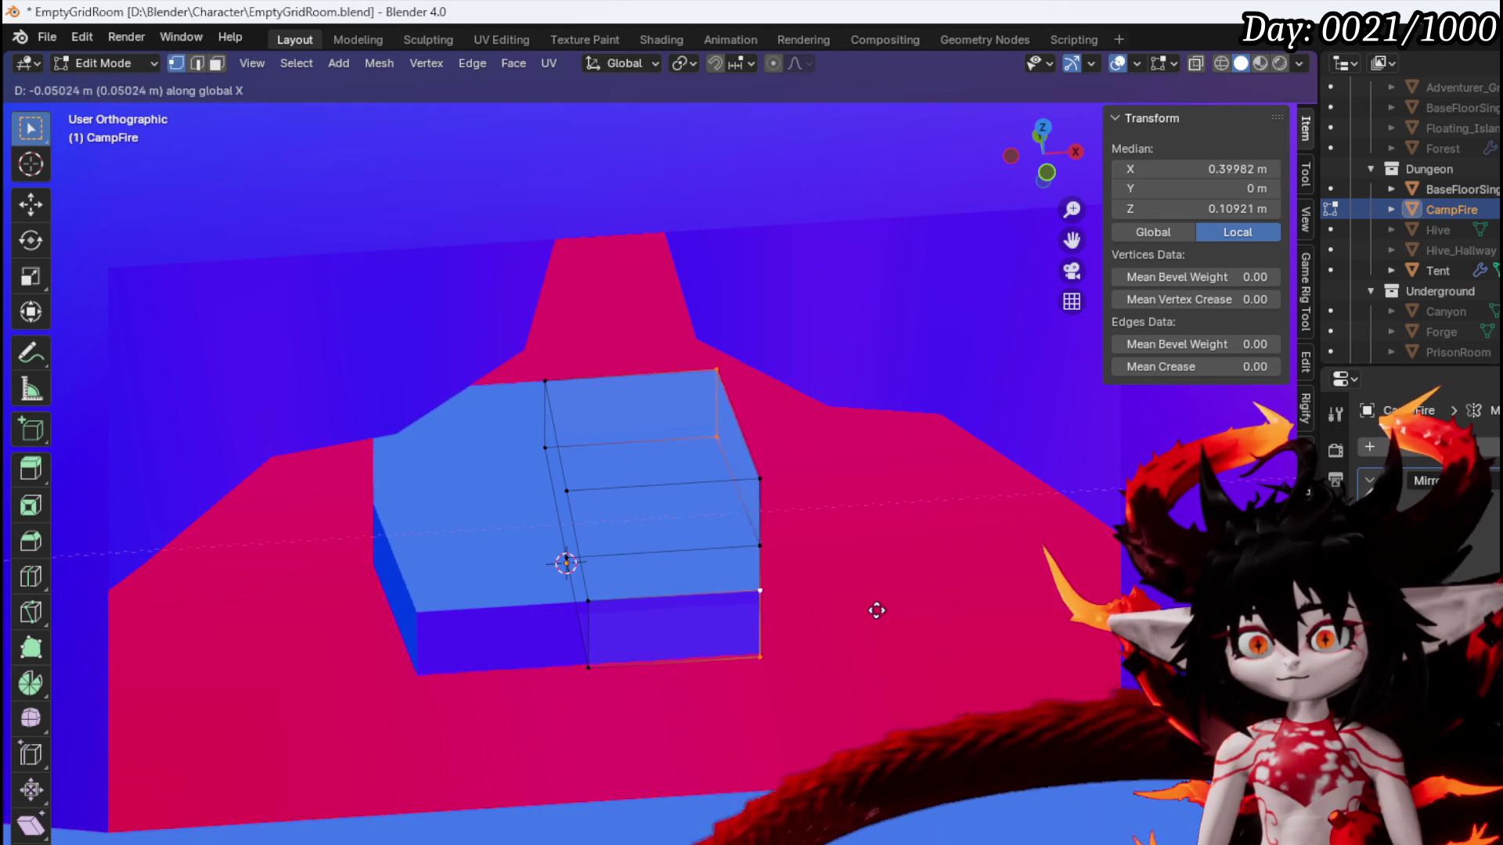
left_click(803, 614)
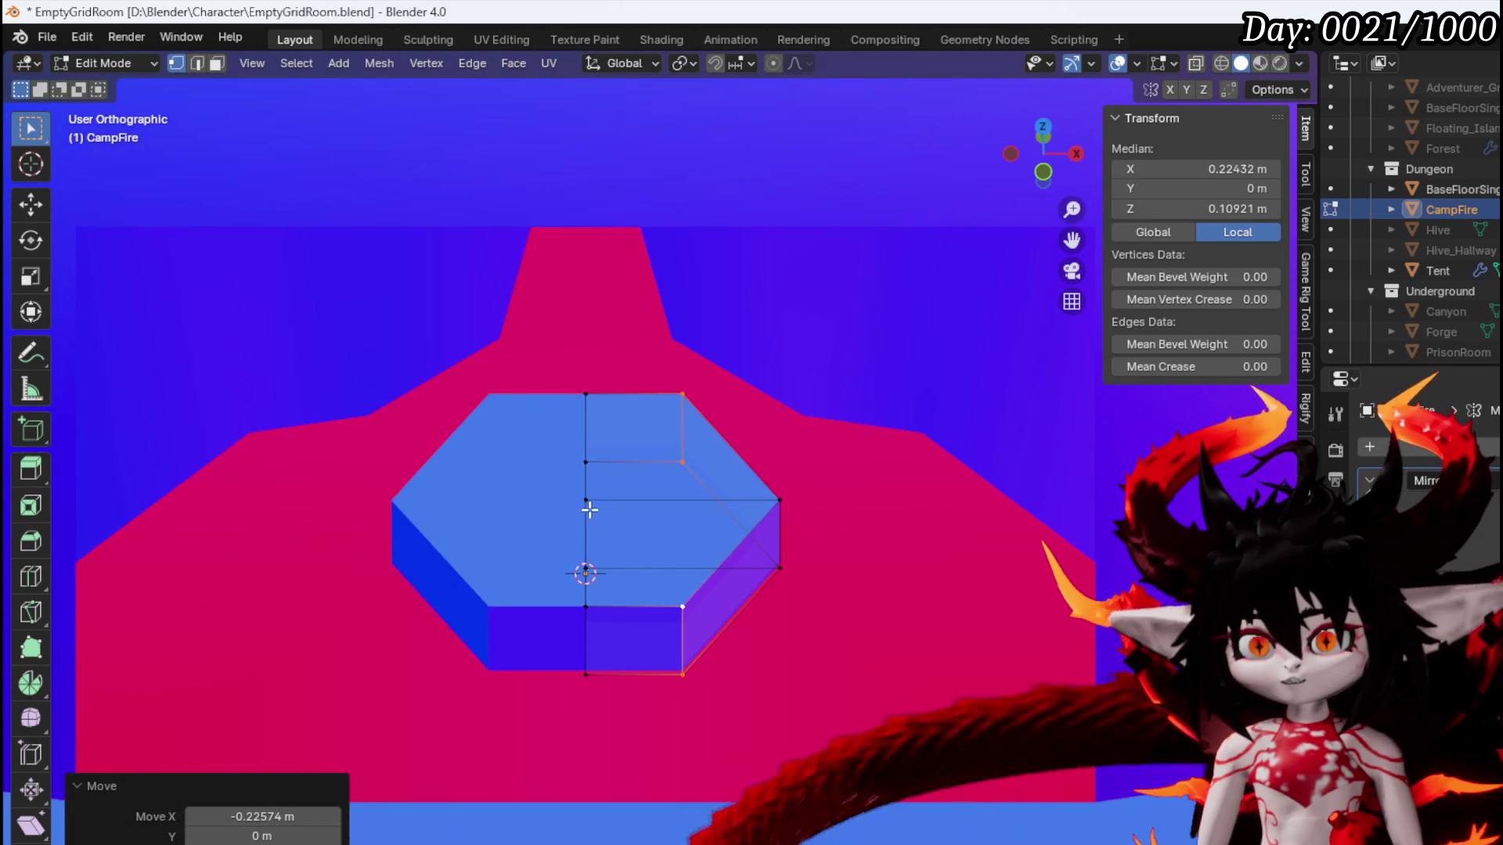
left_click(675, 510)
Delete the hexagon's top face and inset the rim loop inward with extrude and scale
key("x")
key("f")
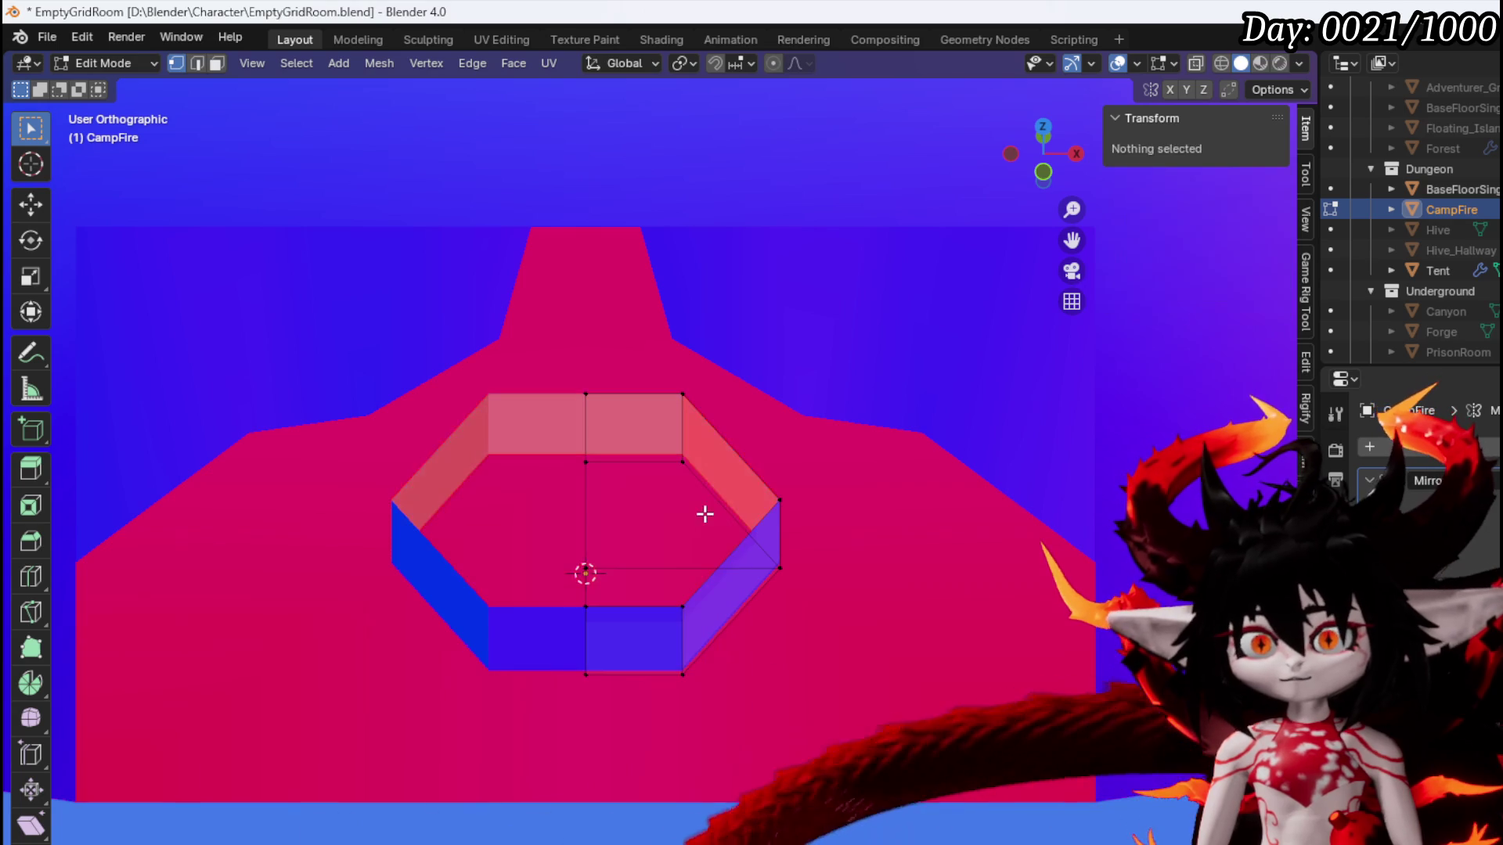
left_click(749, 539, "alt")
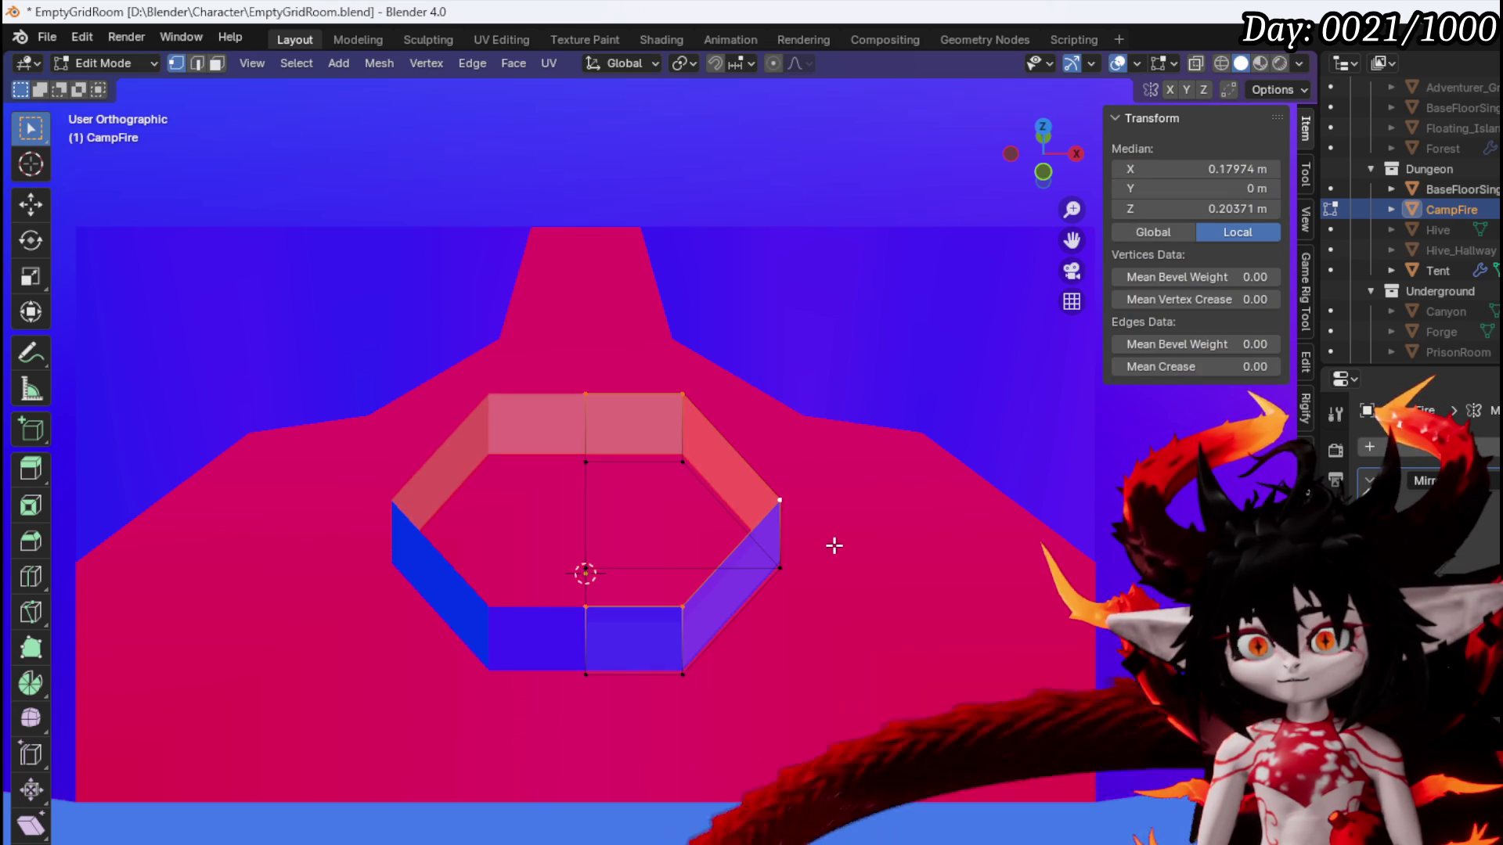
key("e")
key("s")
left_click(771, 539)
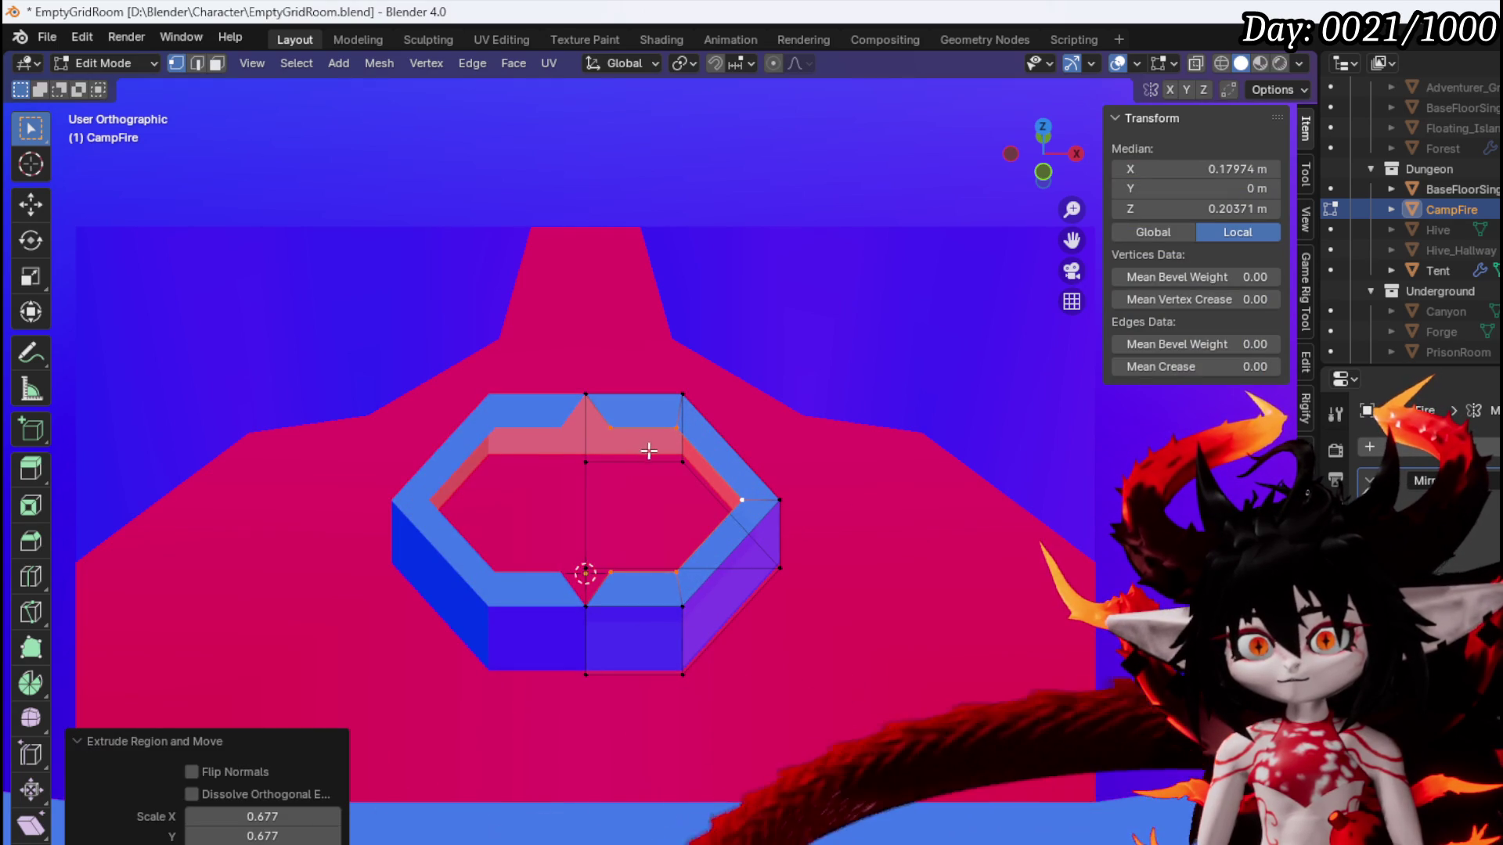
Move the inner rim's front vertex onto the centre line at X 0
left_click(609, 427)
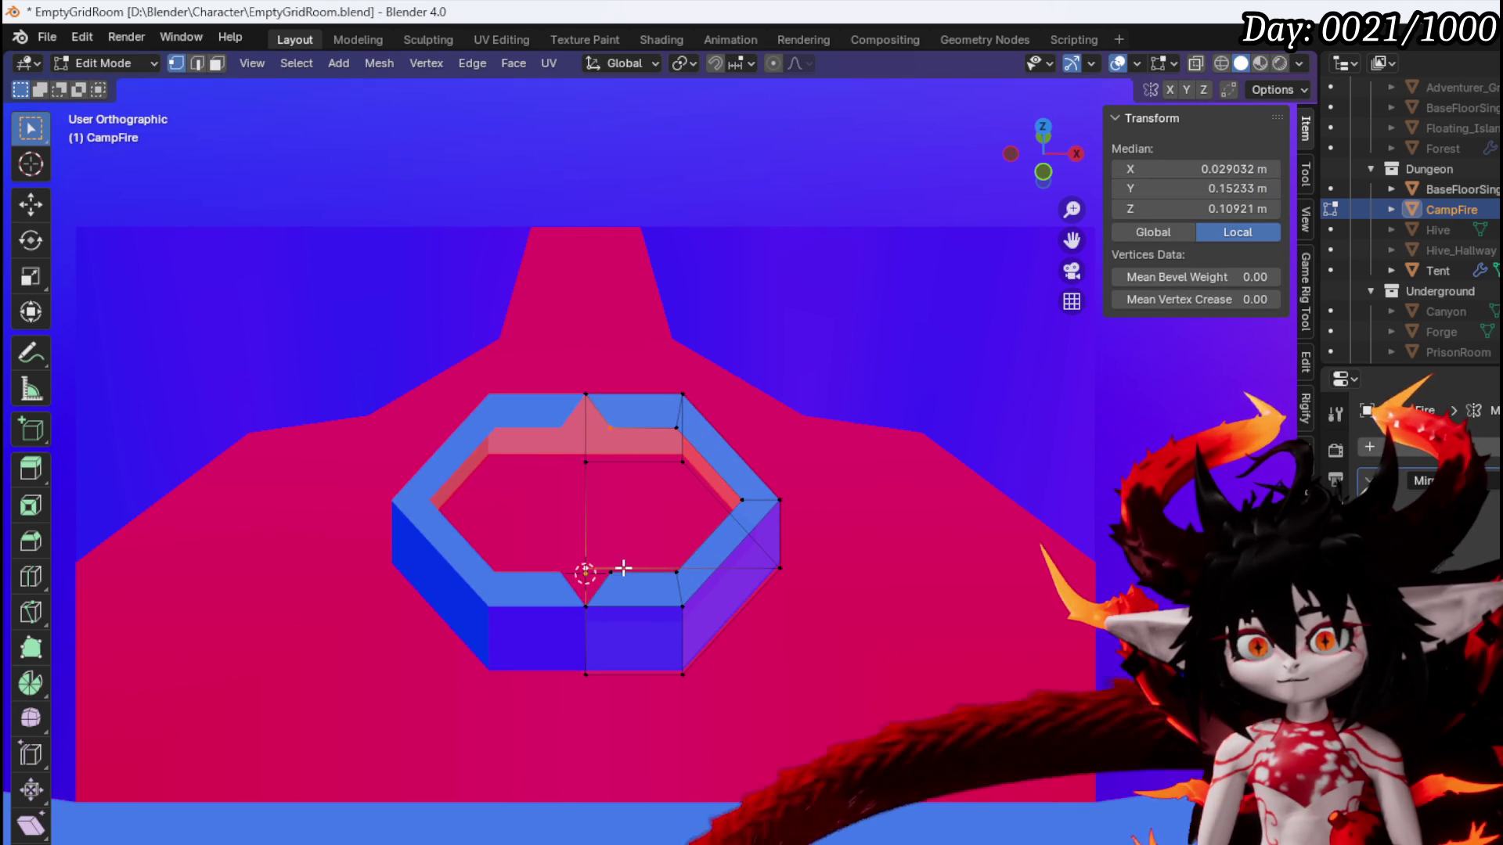
key("x")
left_click(701, 480)
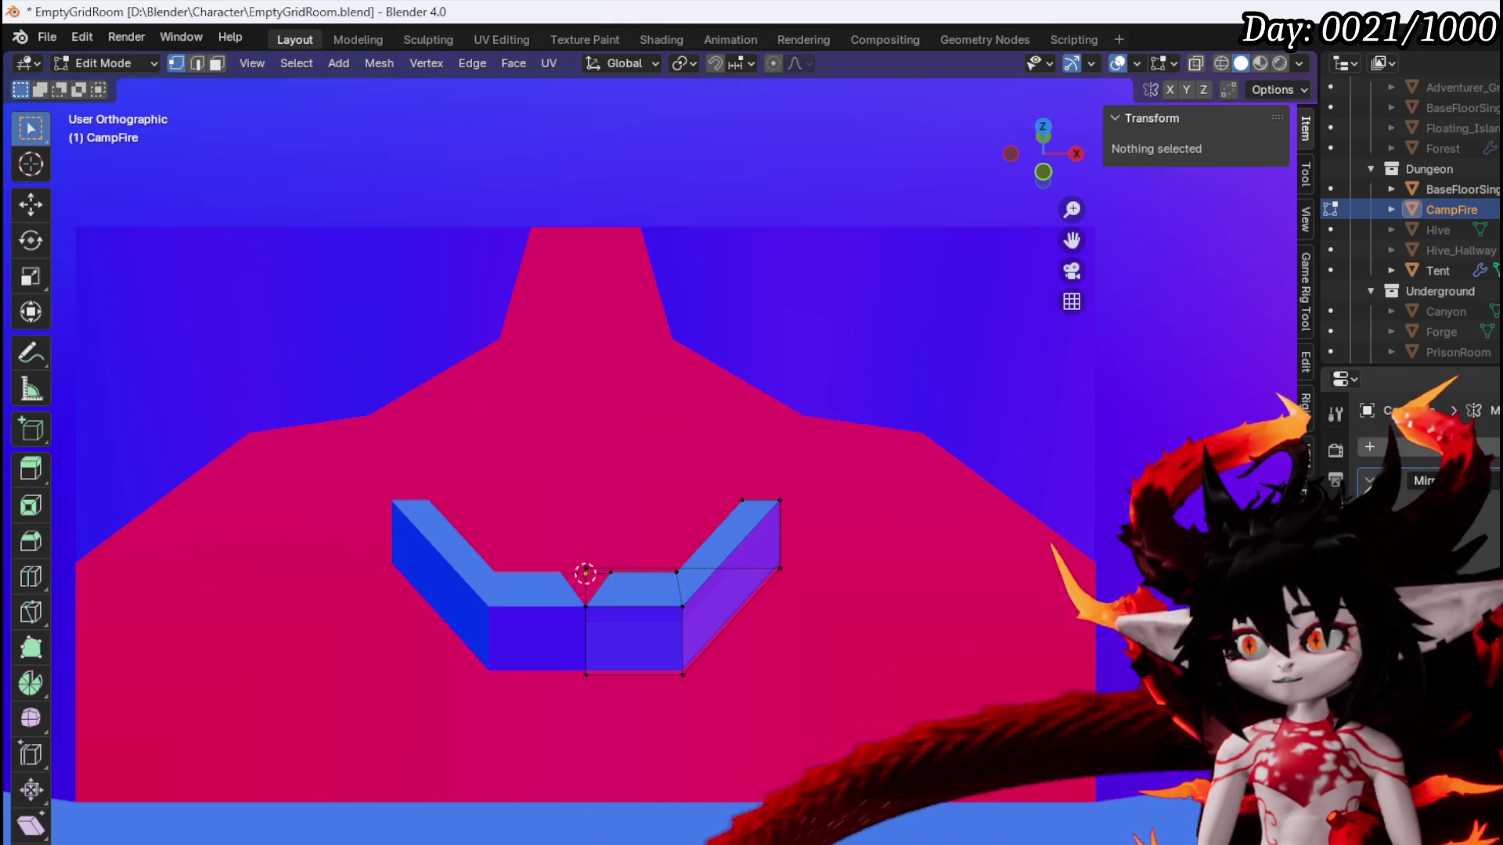
key("ctrl+z")
left_click(611, 574)
key("g")
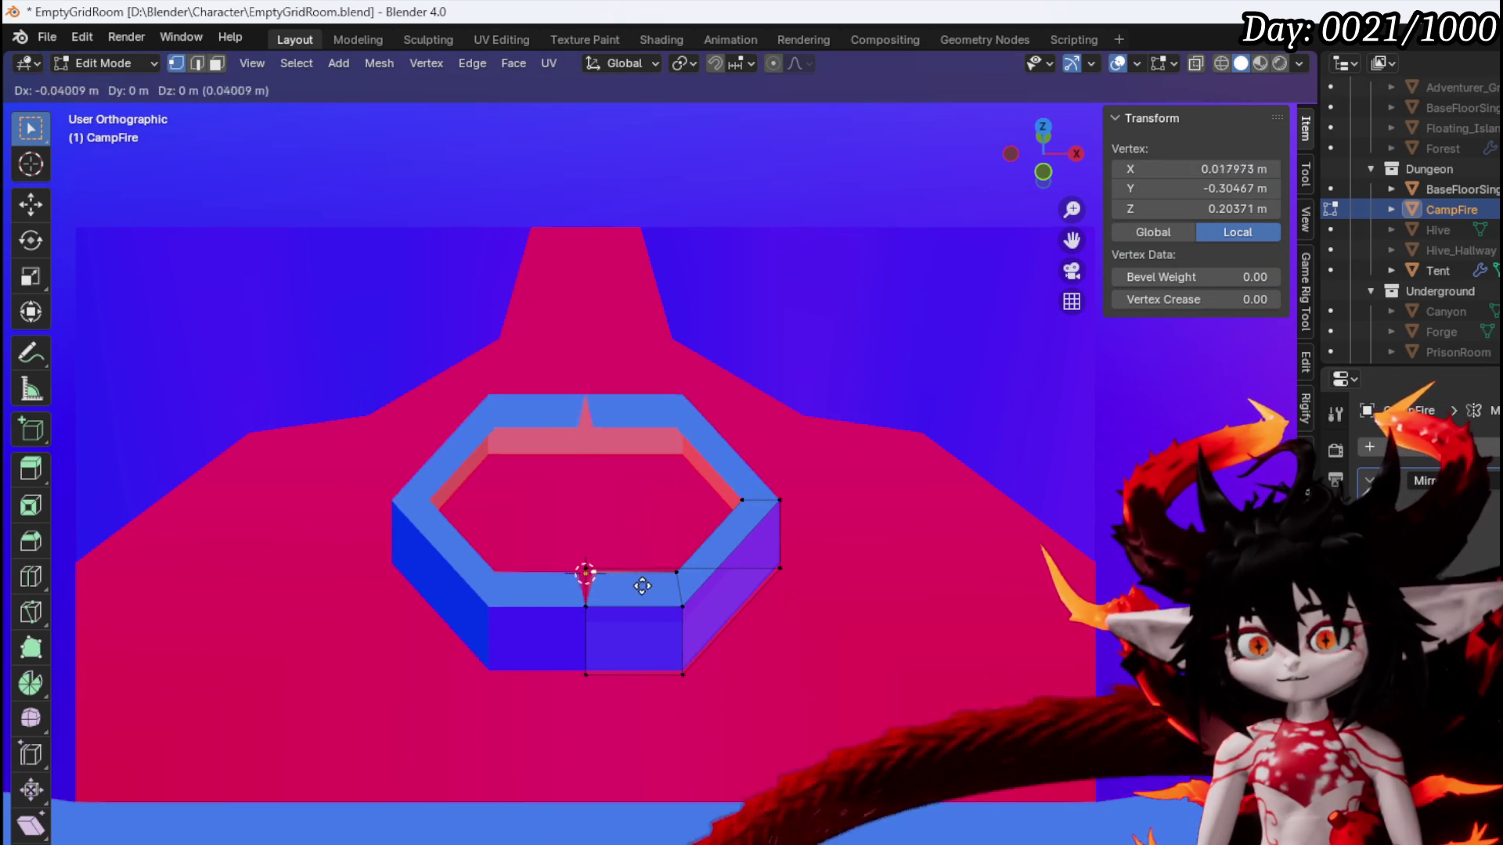
key("Escape")
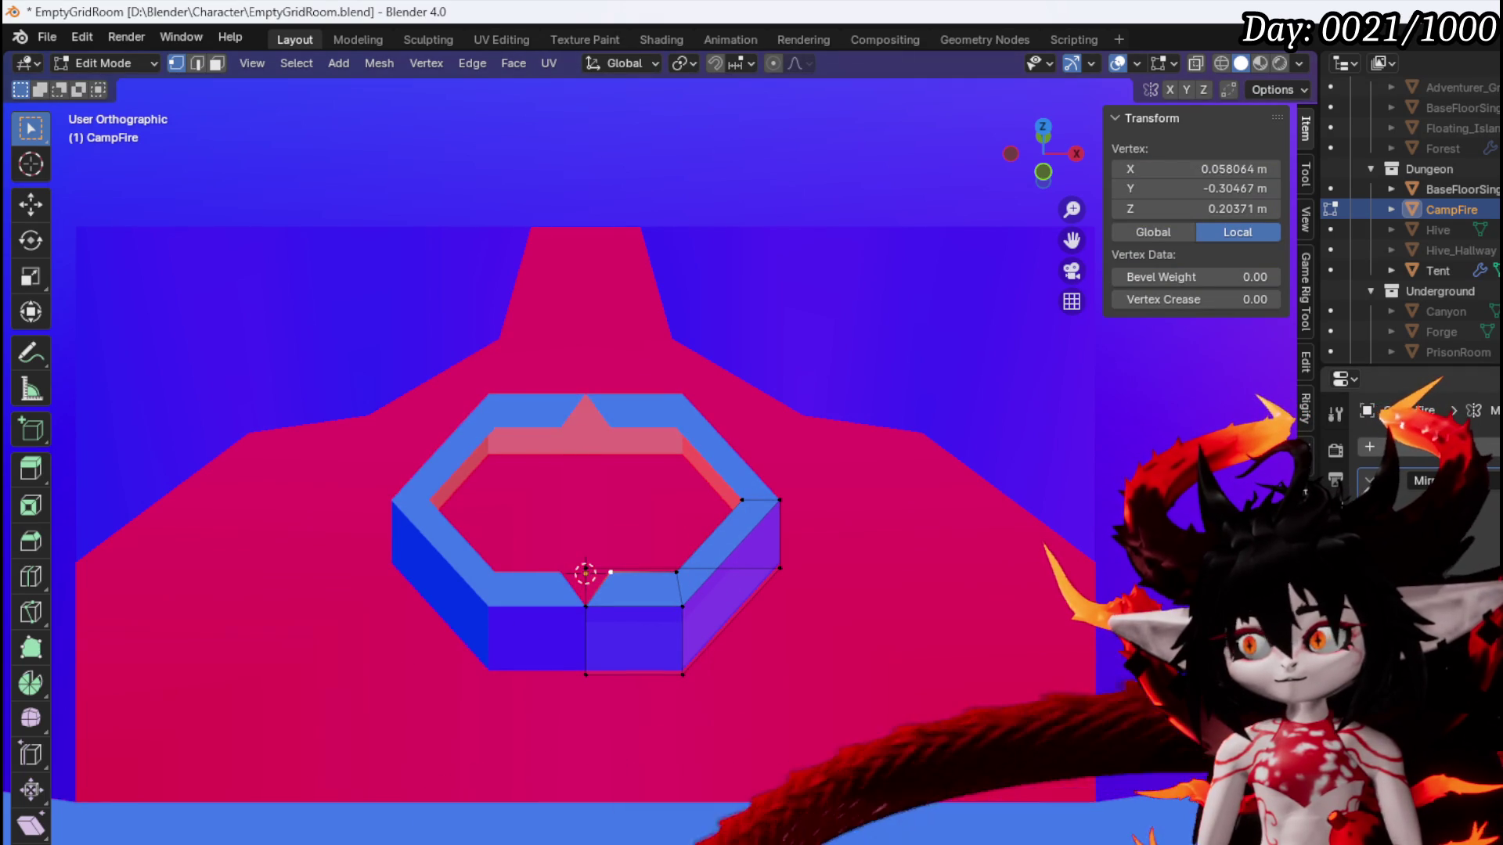
key("g")
key("x")
left_click(784, 571)
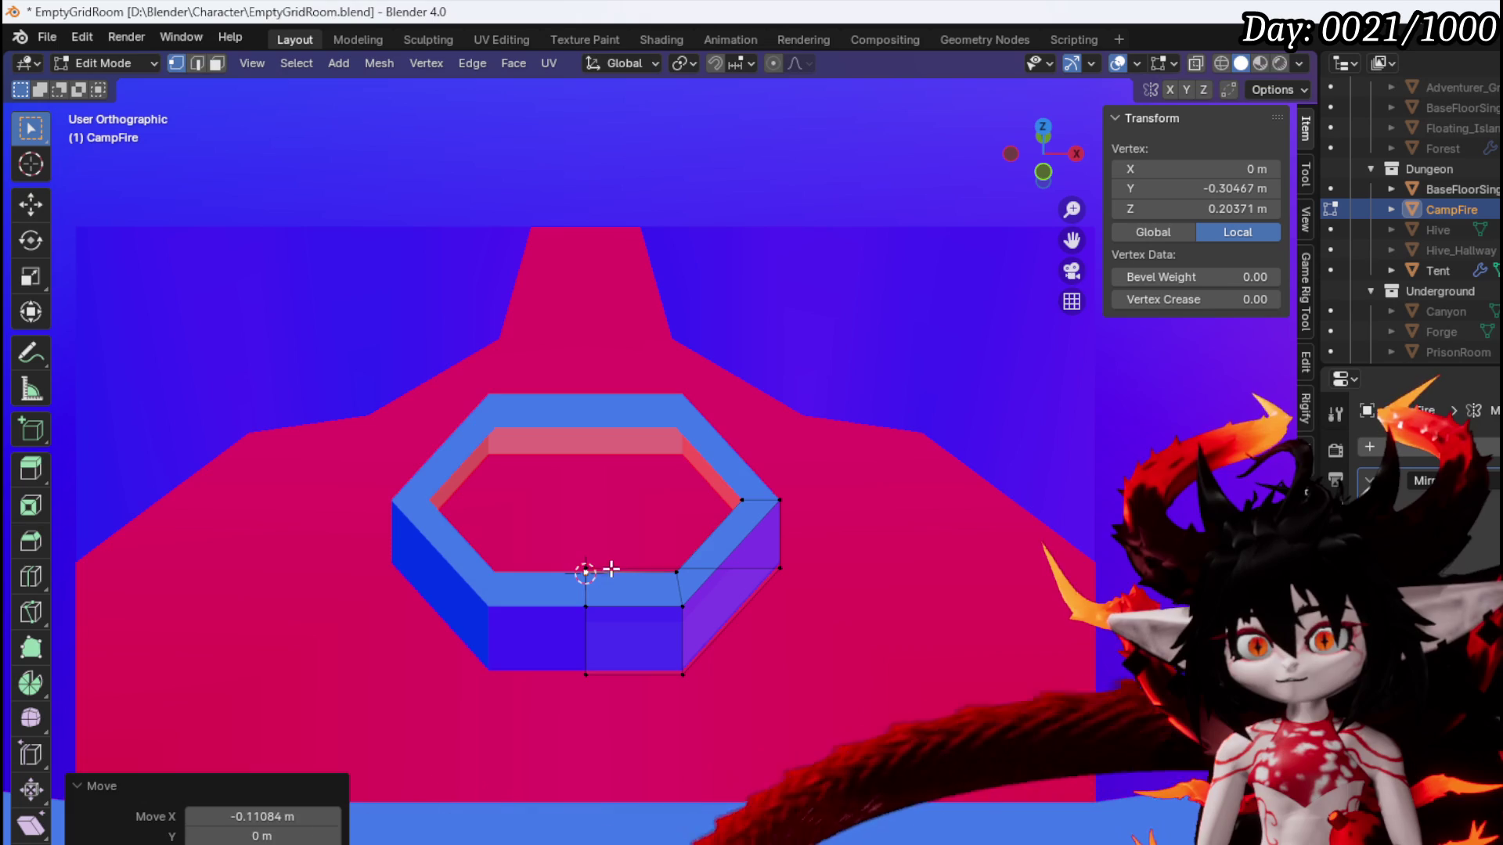
Extrude the inner rim vertices about 0.09 m down along Z to form the inner wall
left_click(780, 566, "shift")
key("g")
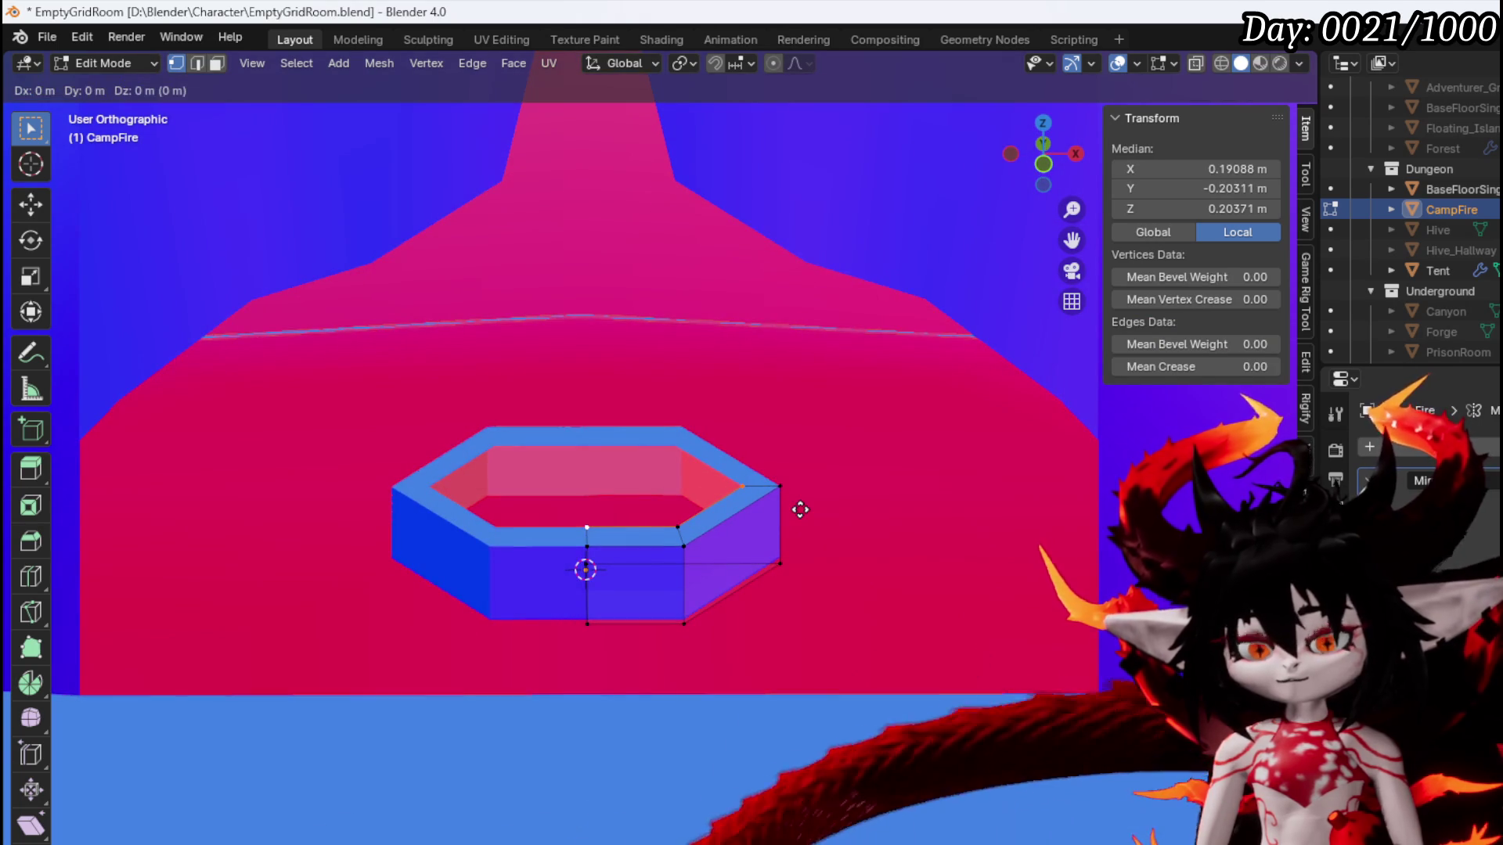
key("z")
left_click(794, 547)
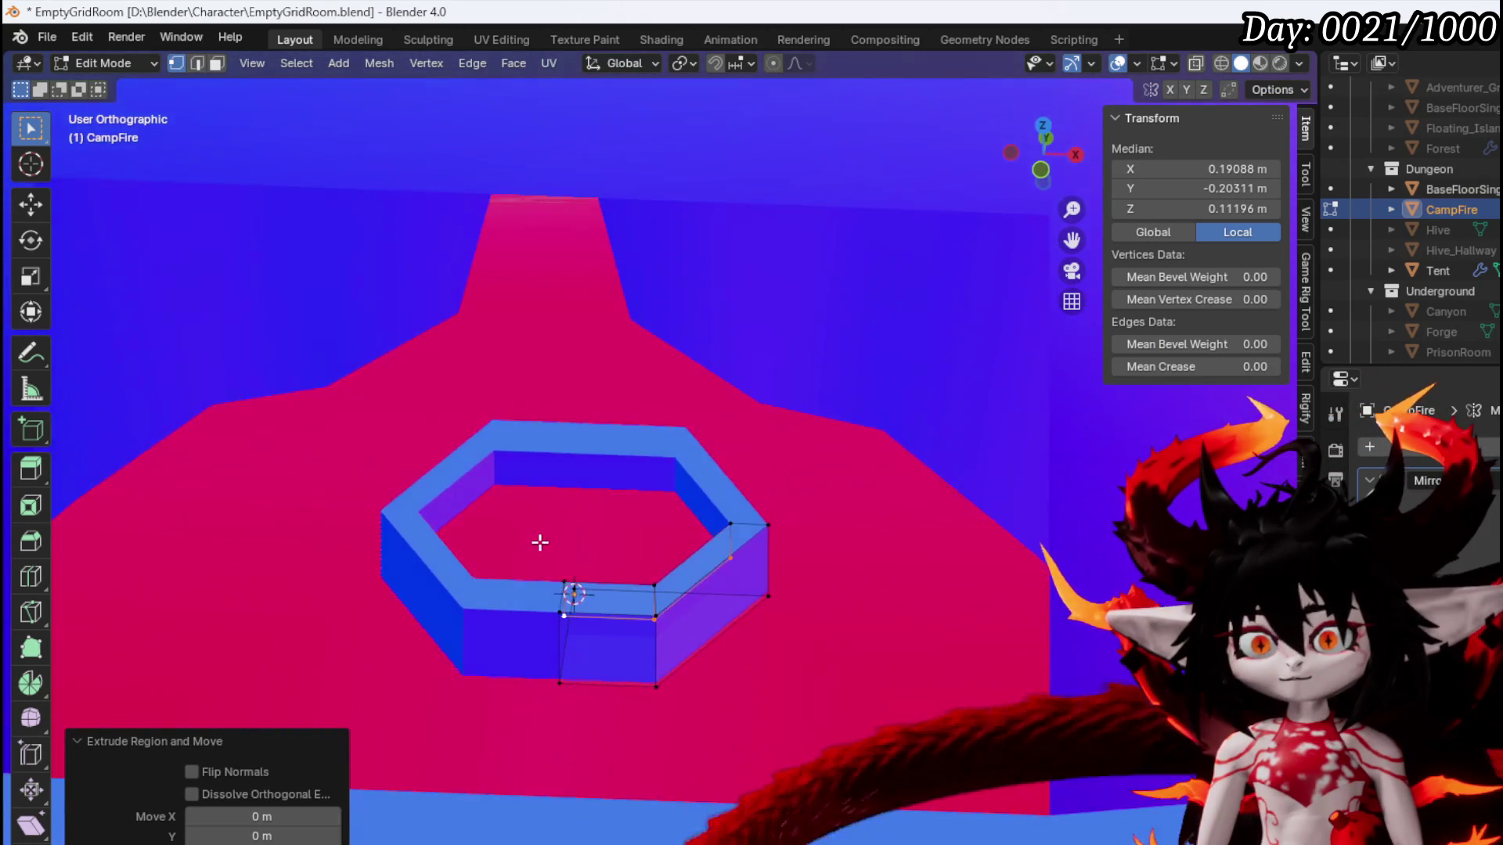
scroll(571, 580, "up", 3)
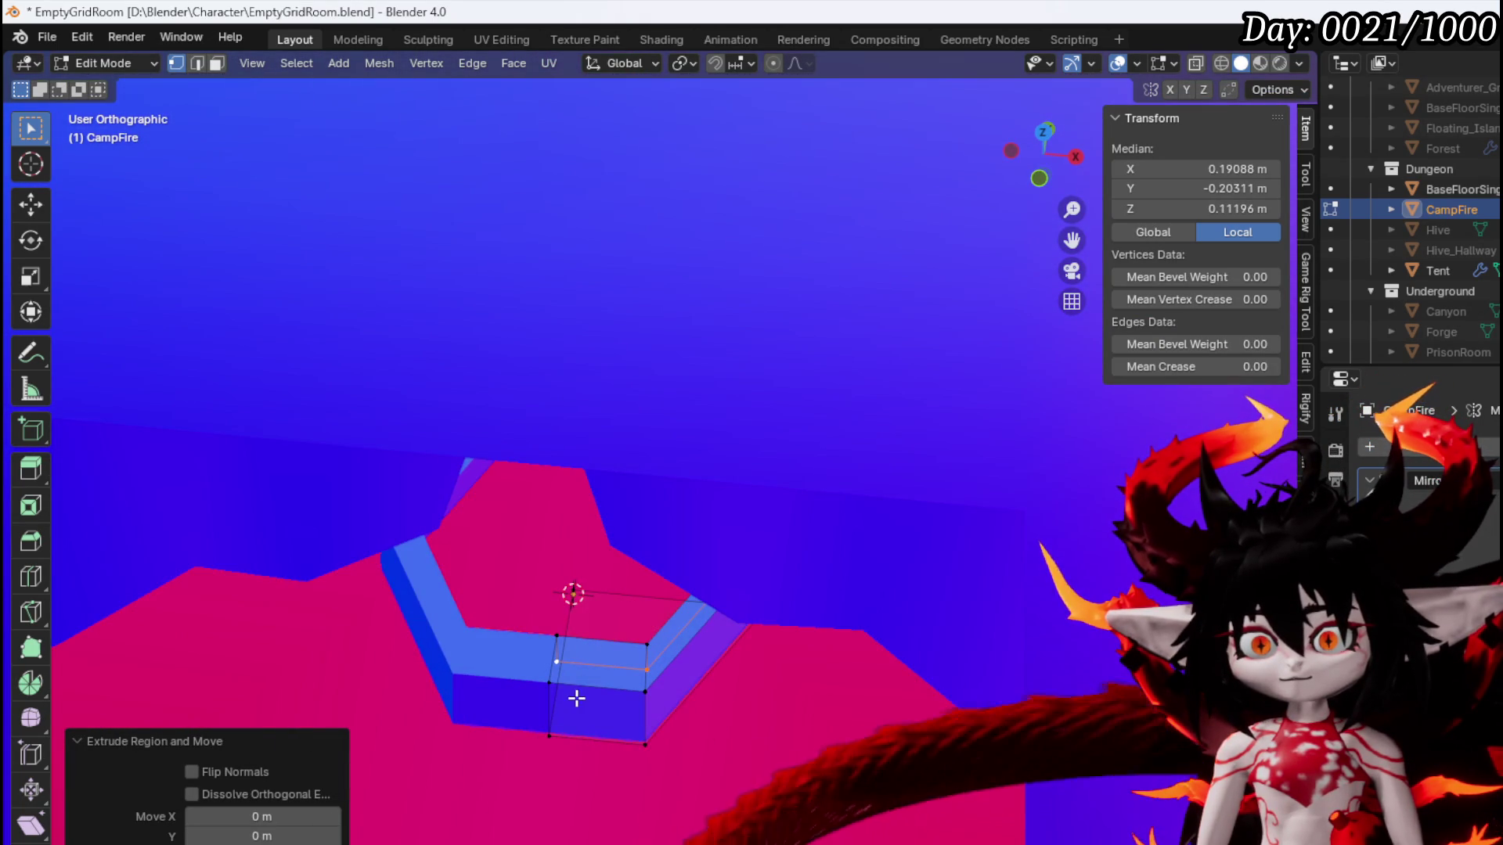
key("2")
left_click(578, 688)
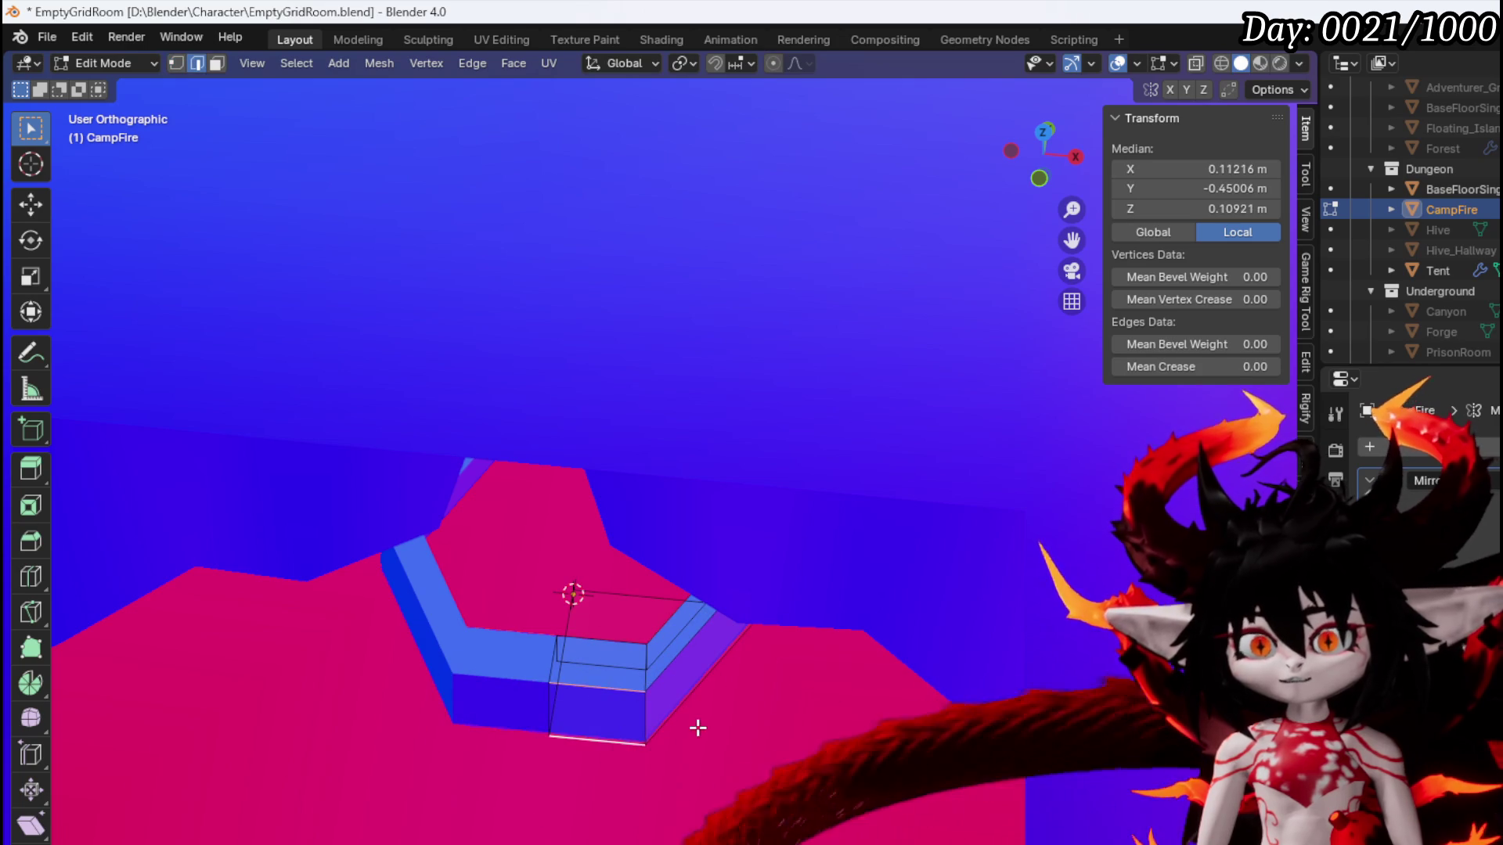
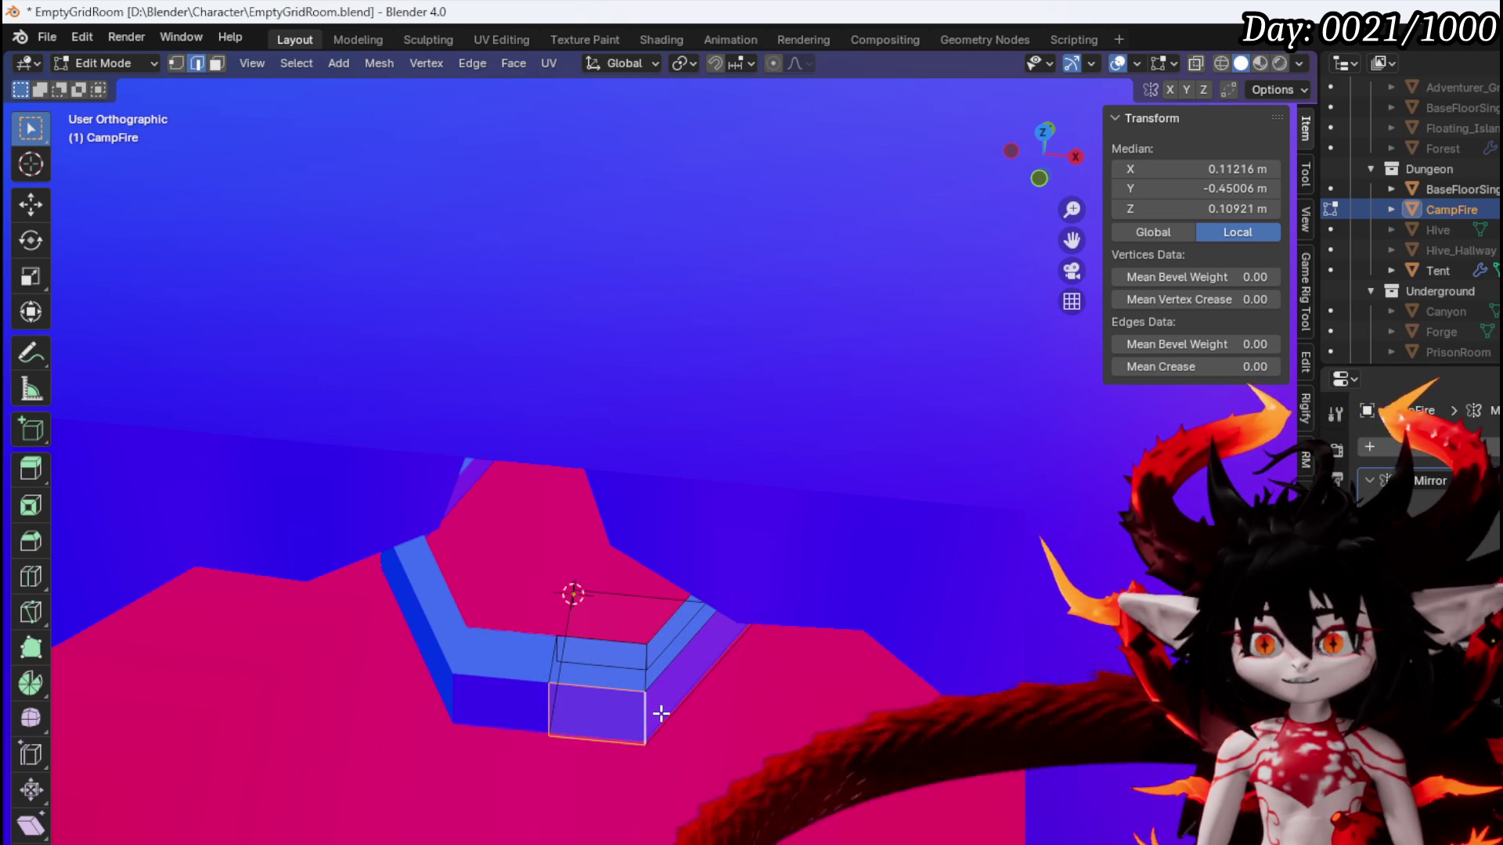
Shift the selected ring wall section 0.0723 m along the global Y axis
key("g")
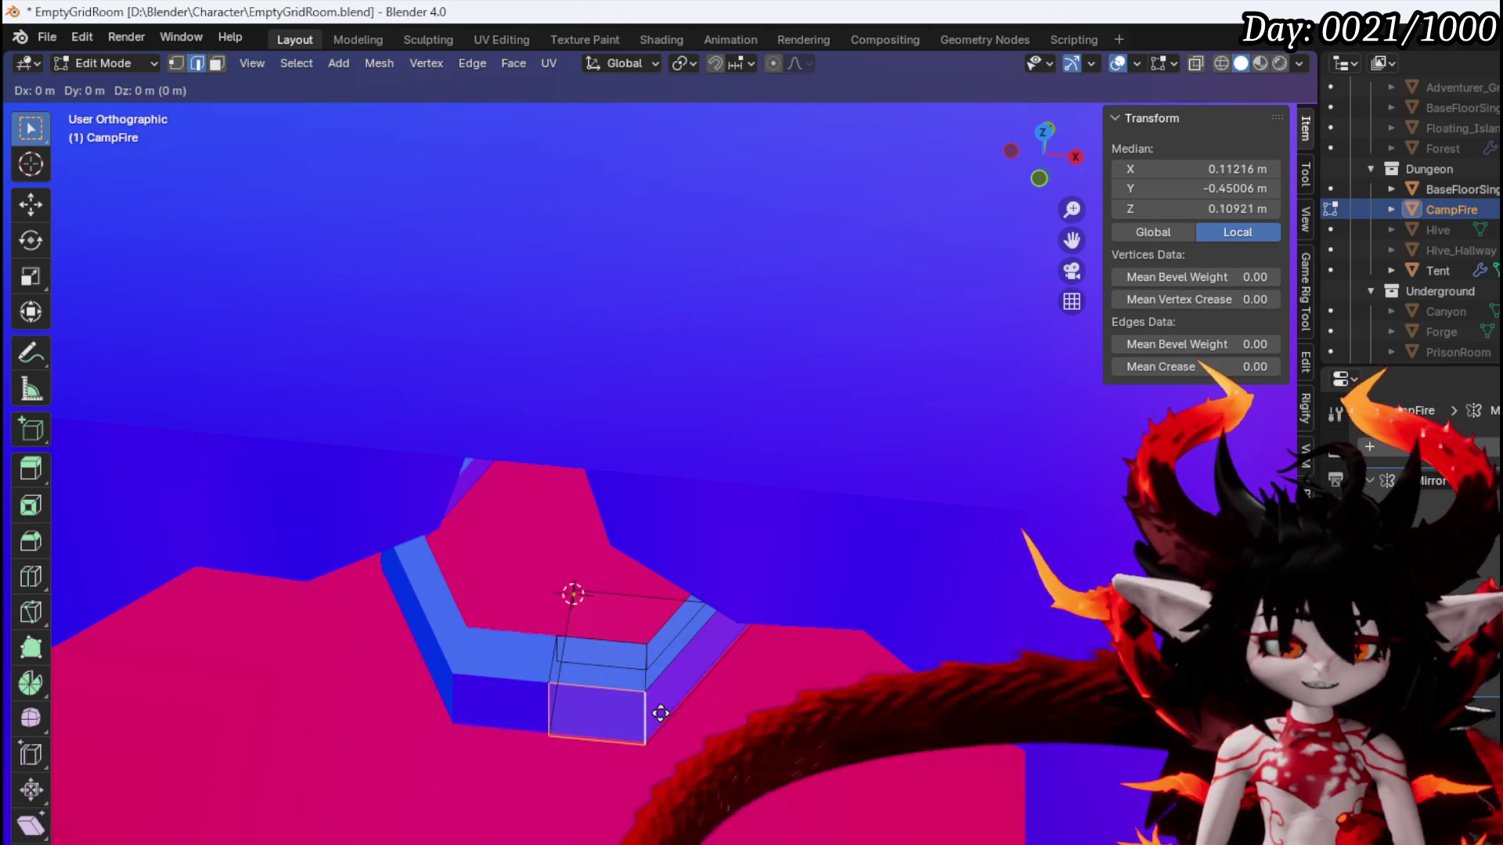
key("y")
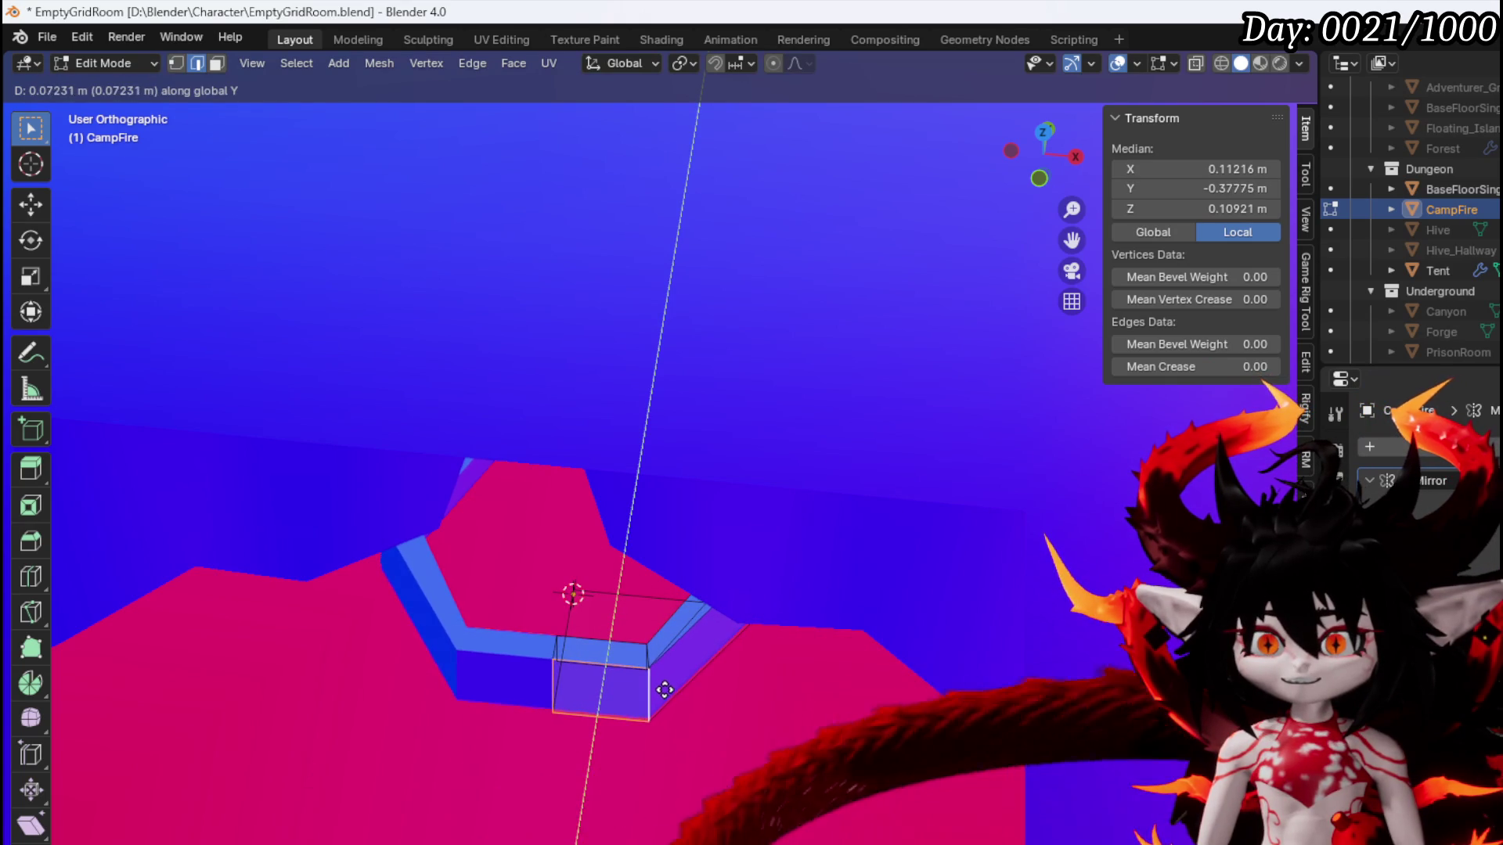
left_click(664, 689)
Switch to vertex select mode and check the ring from the front and in perspective
key("KP_1")
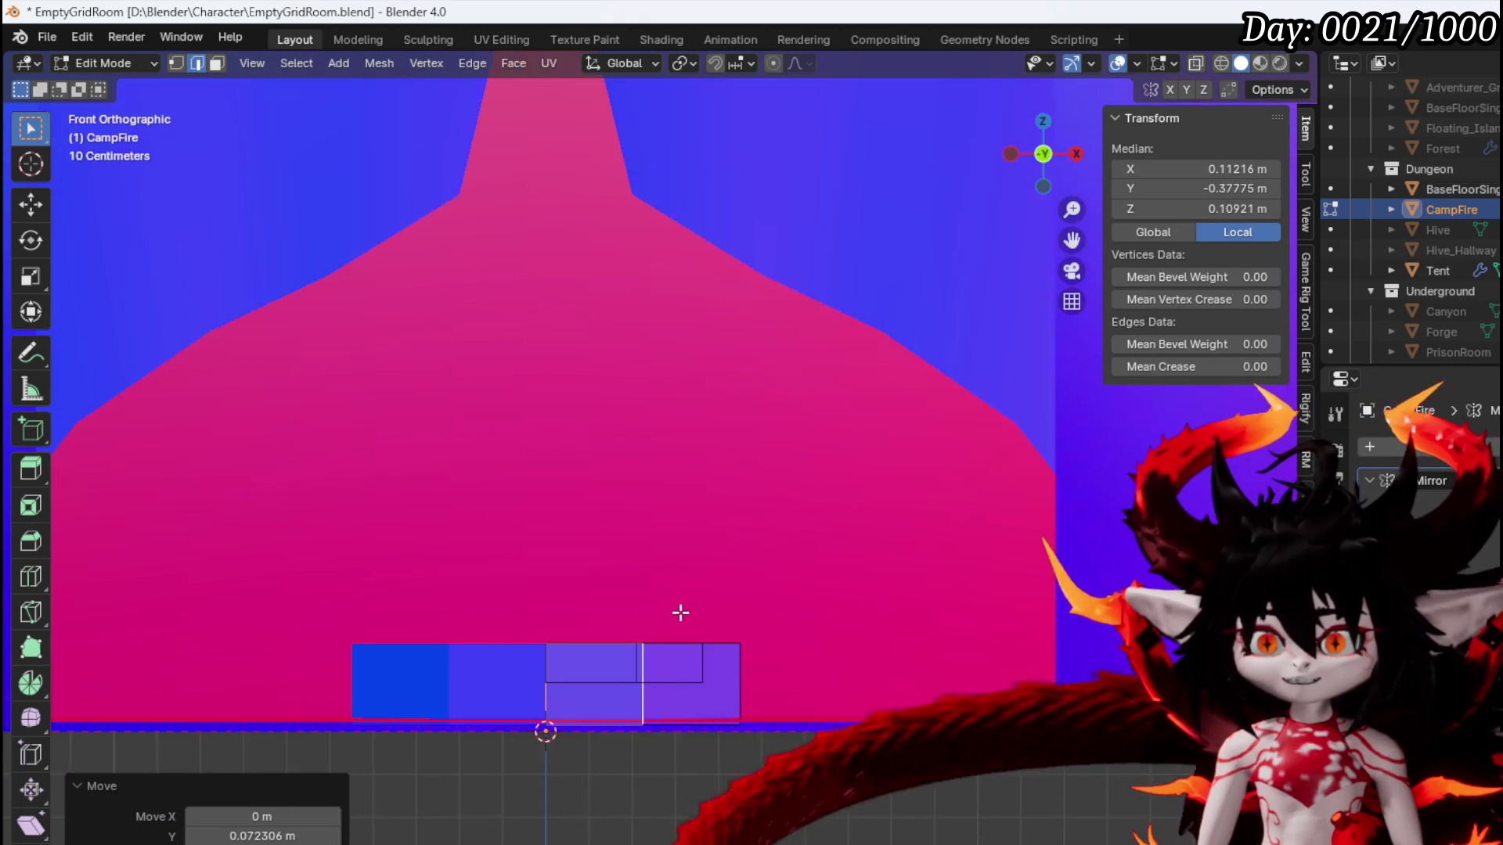
key("1")
mouse_move(734, 695)
left_mouse_down()
mouse_move(743, 720)
mouse_move(838, 772)
mouse_move(714, 756)
left_mouse_up()
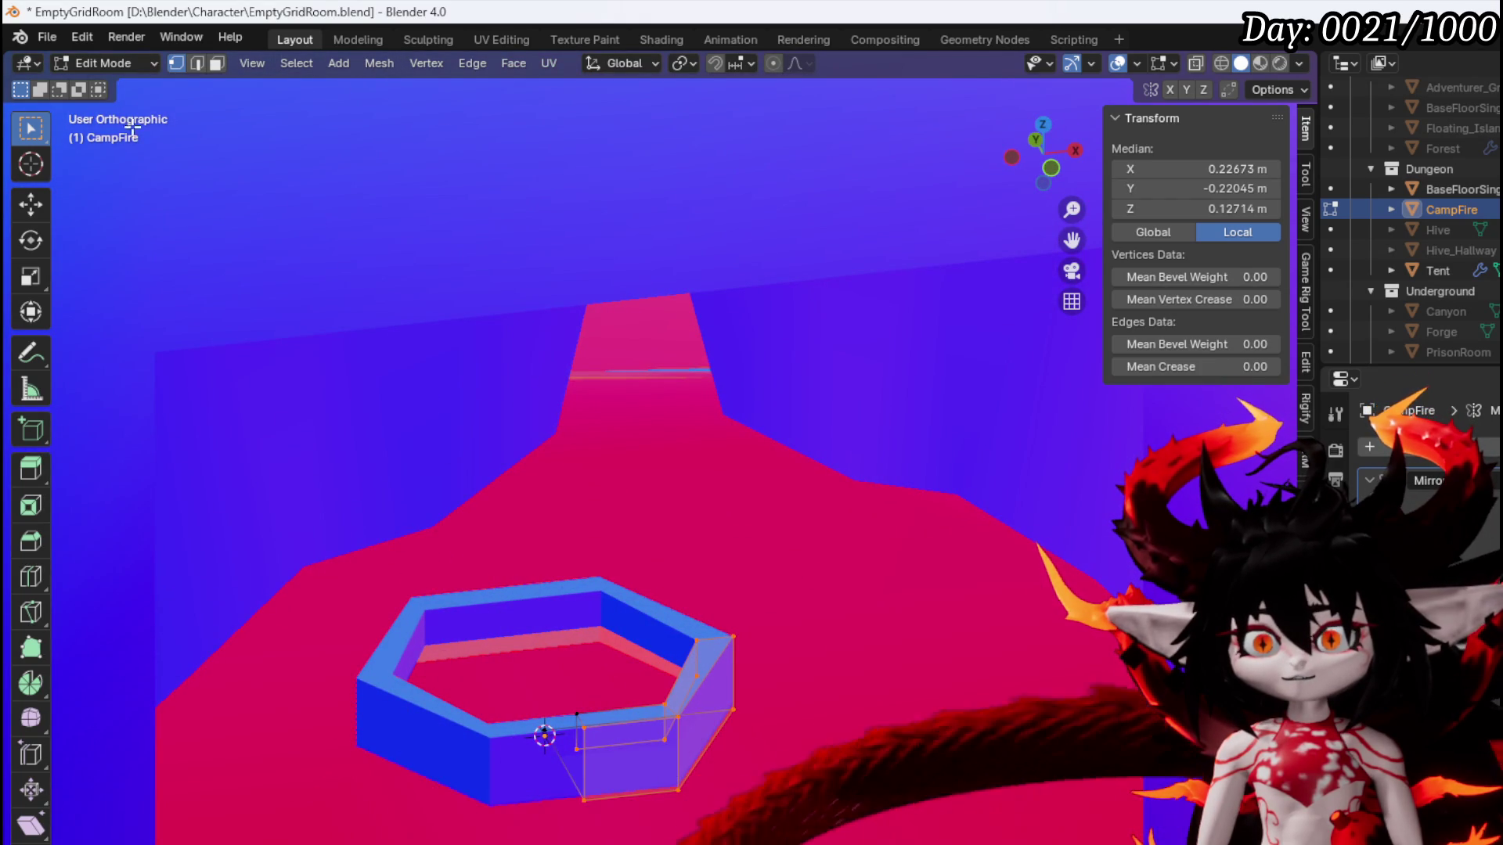
left_click(377, 66)
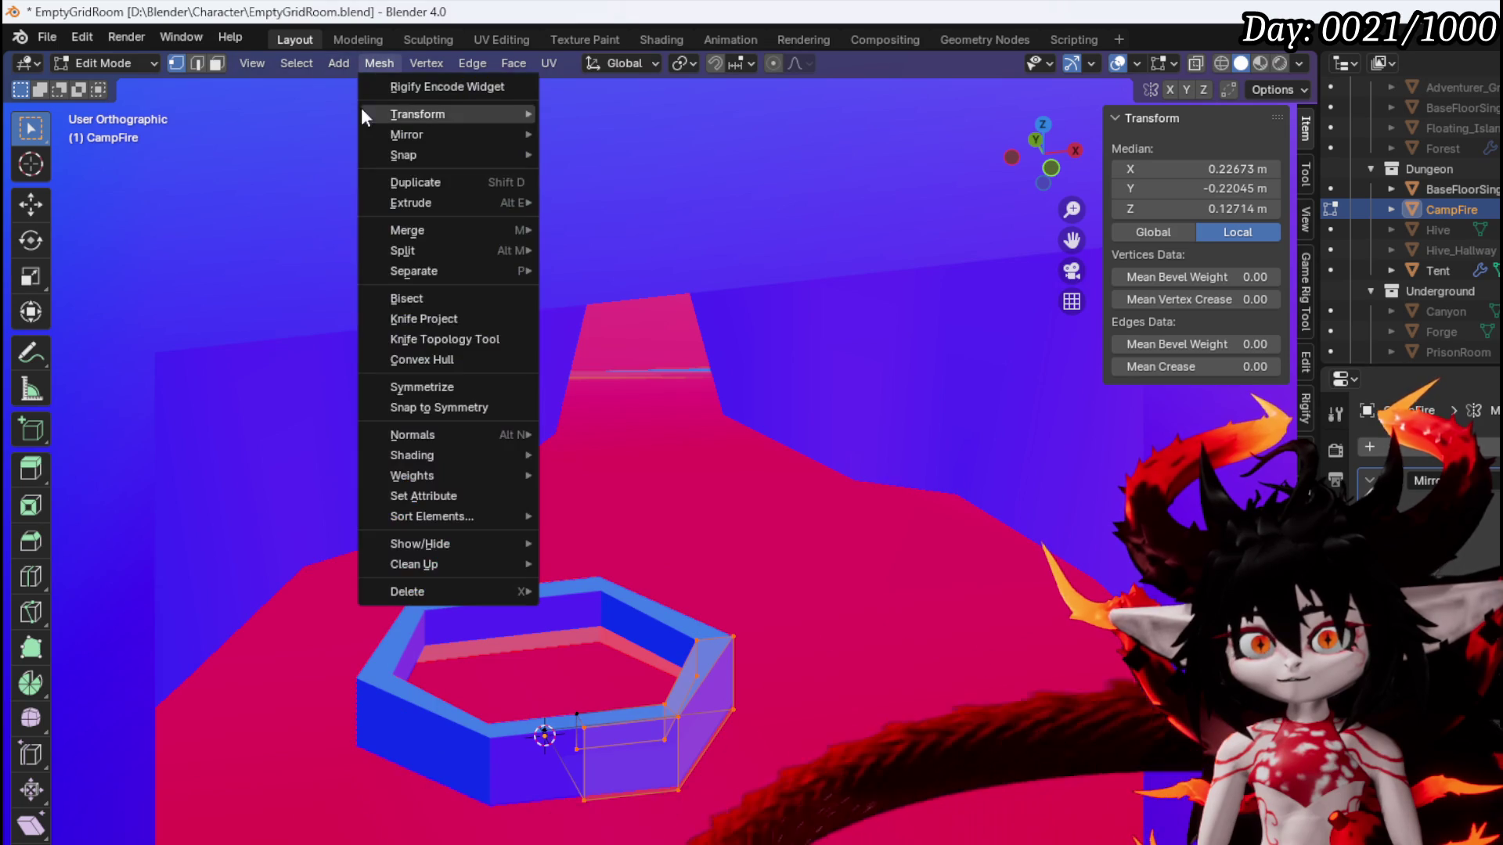
Add a cube to the campfire mesh and scale it down to a small 0.06 block
left_click(337, 63)
left_click(337, 64)
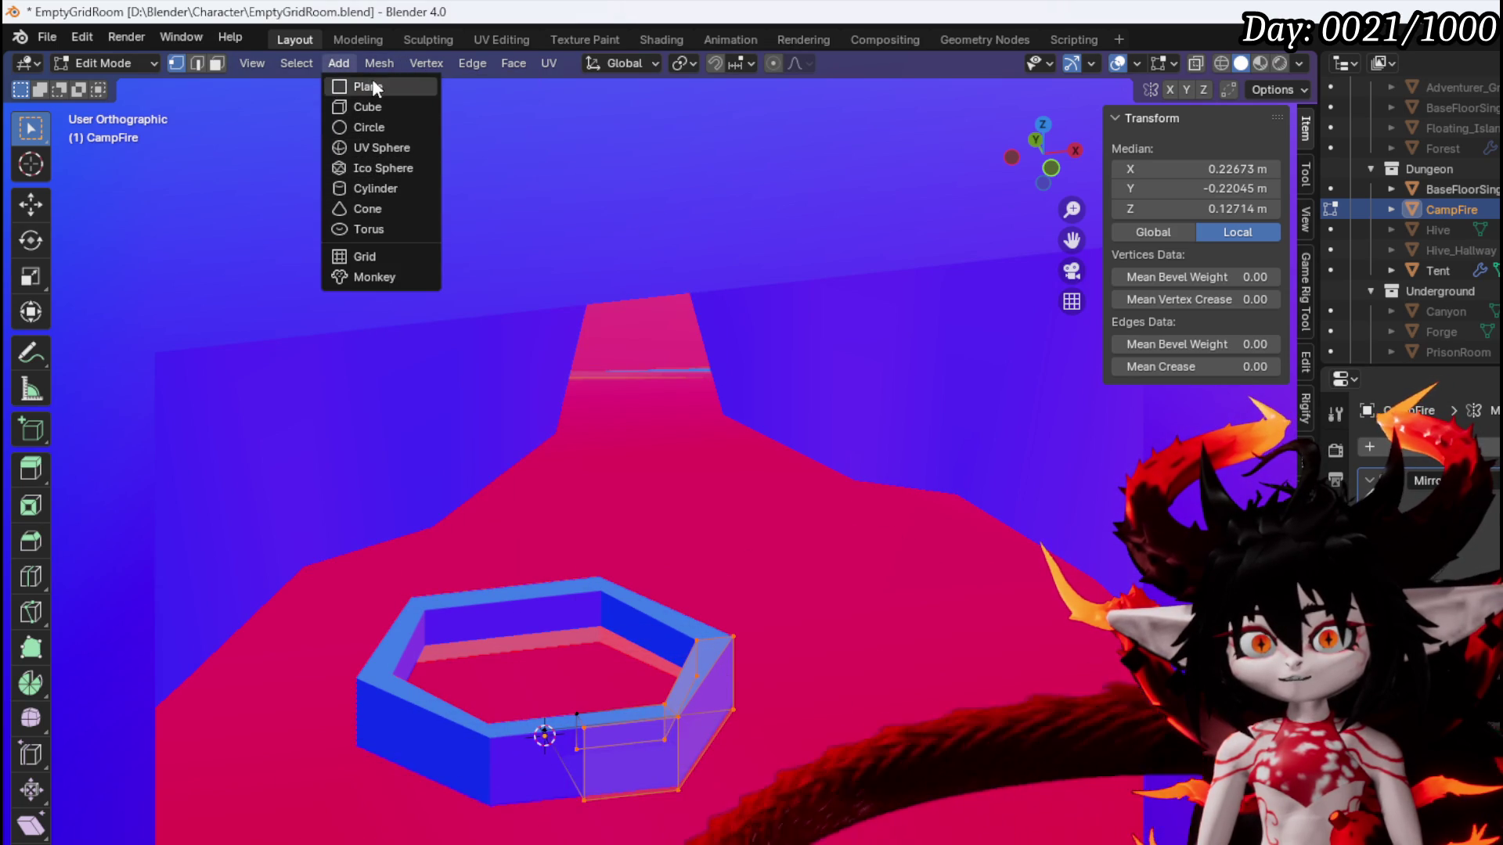
left_click(372, 106)
scroll(547, 467, "down", 3)
key("s")
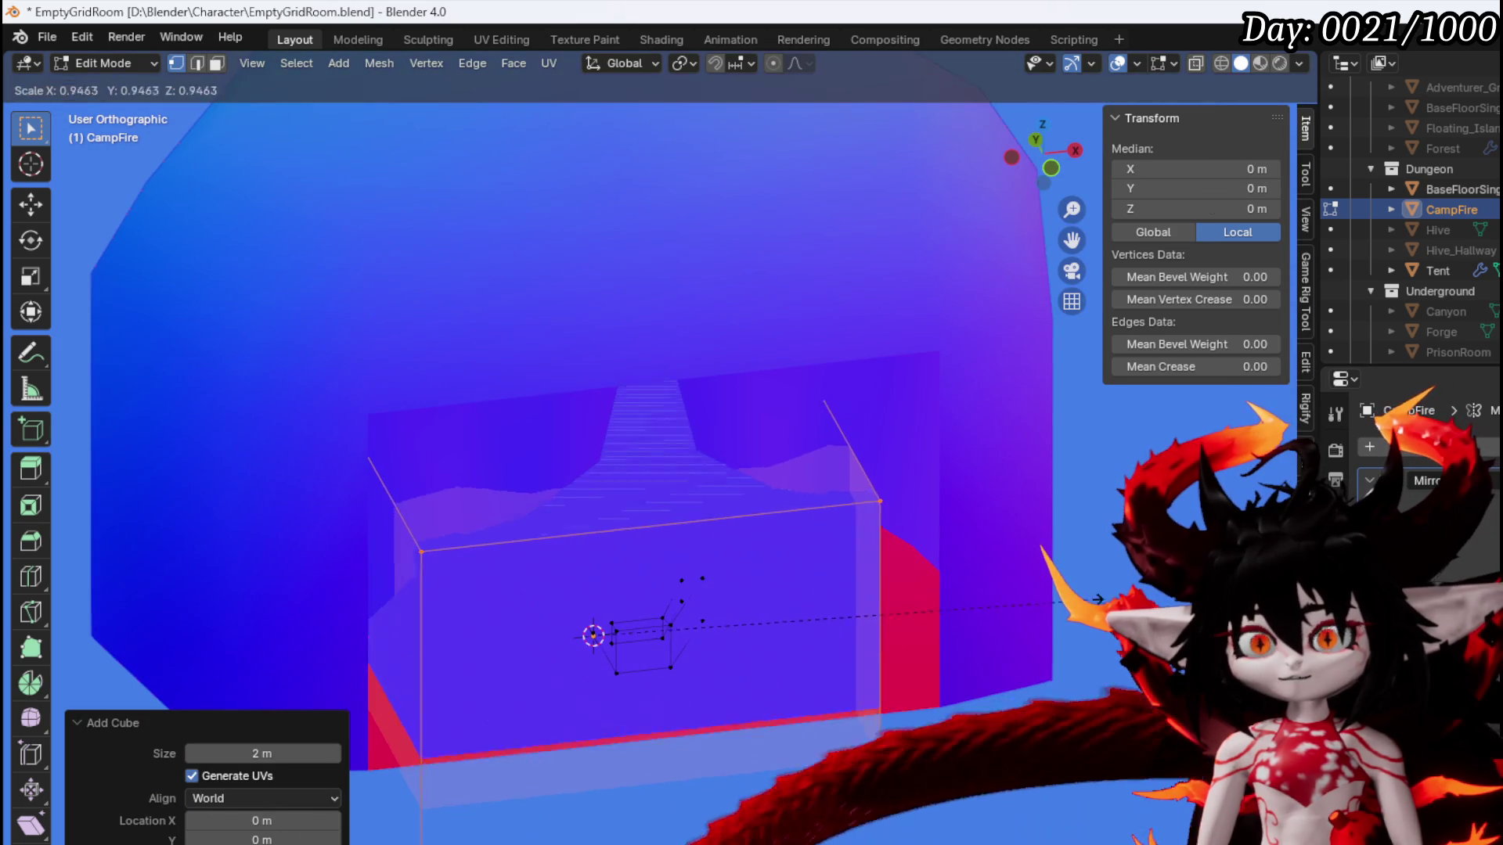
left_click(606, 609)
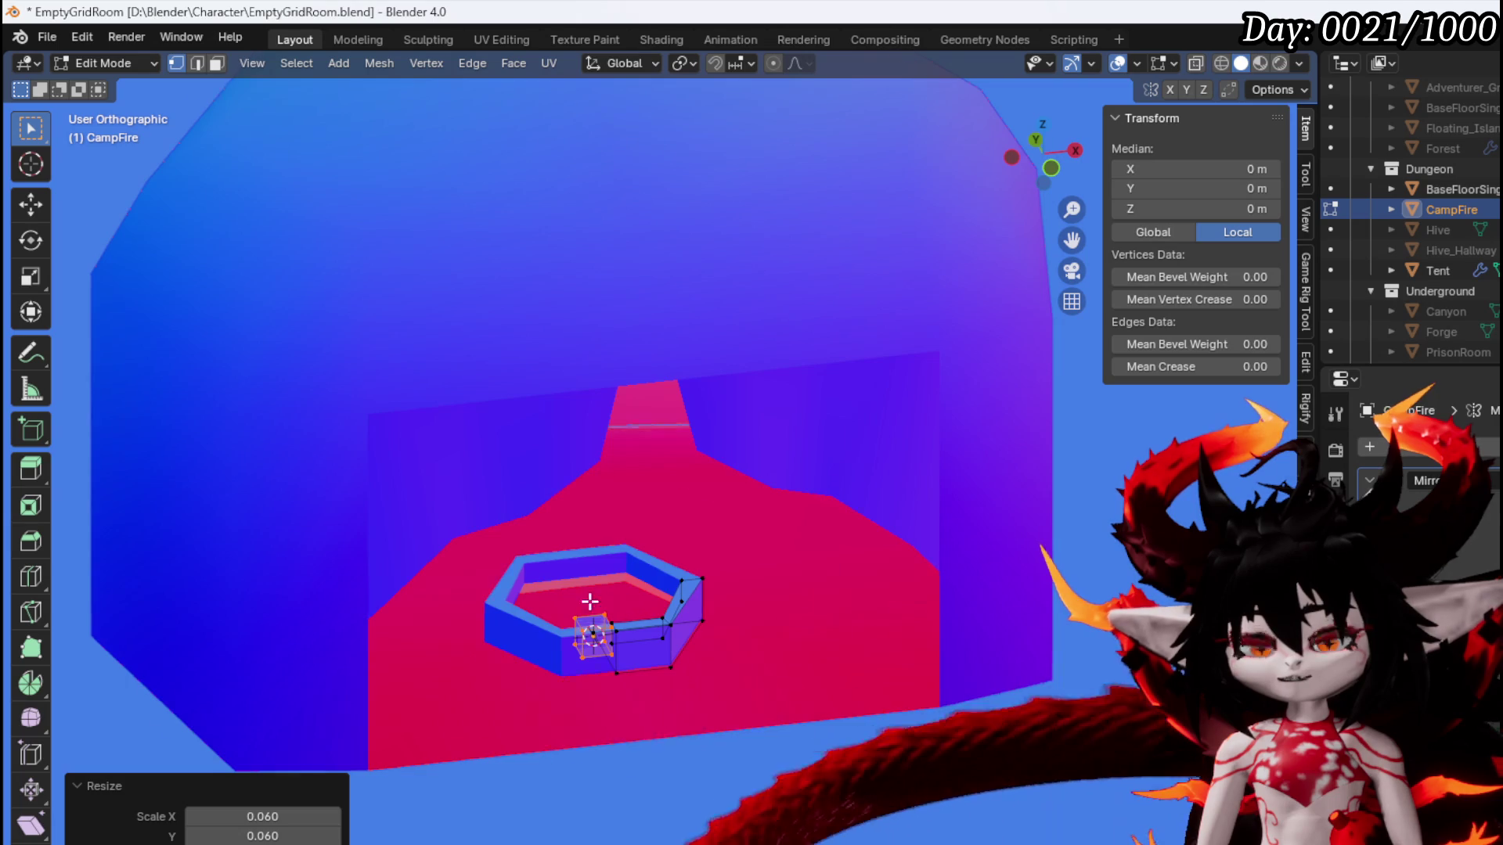
Move the small cube up and right, tilt it about 59.5°, and shrink it further
key("KP_3")
key("KP_1")
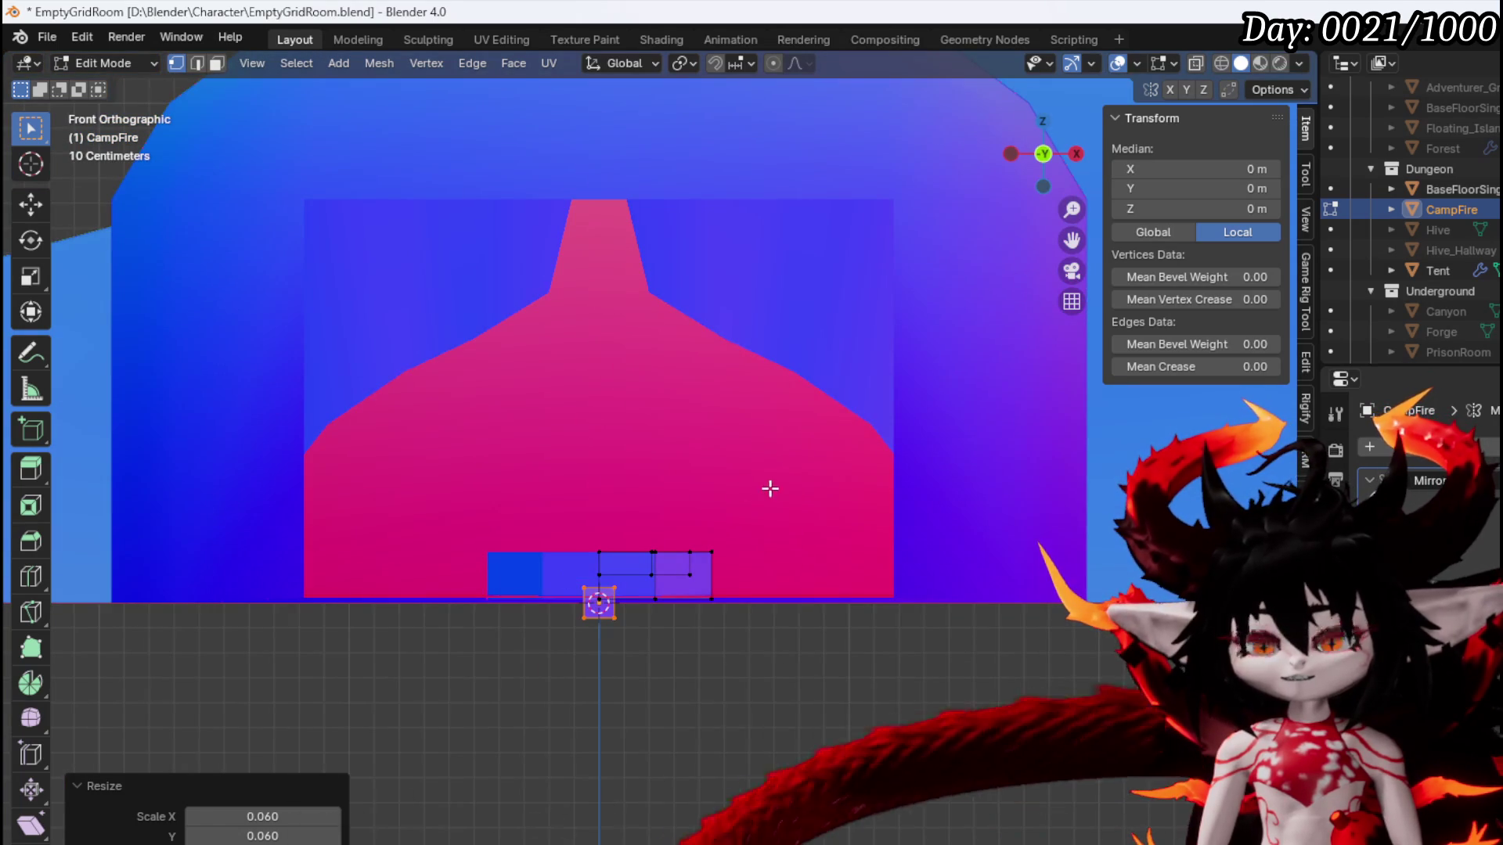
key("g")
left_click(693, 590)
key("r")
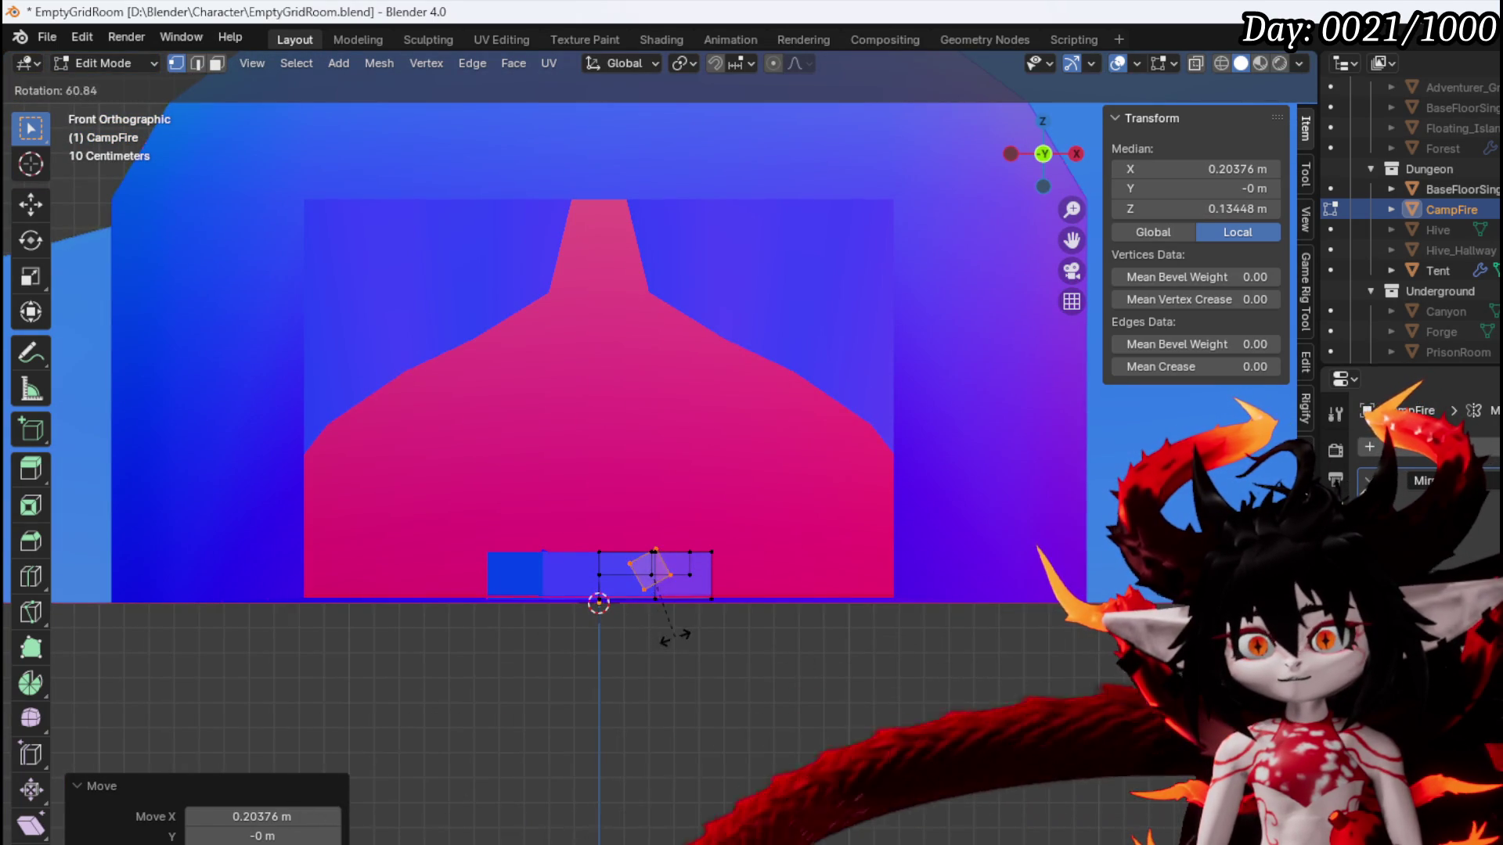
left_click(674, 635)
scroll(782, 684, "up", 4)
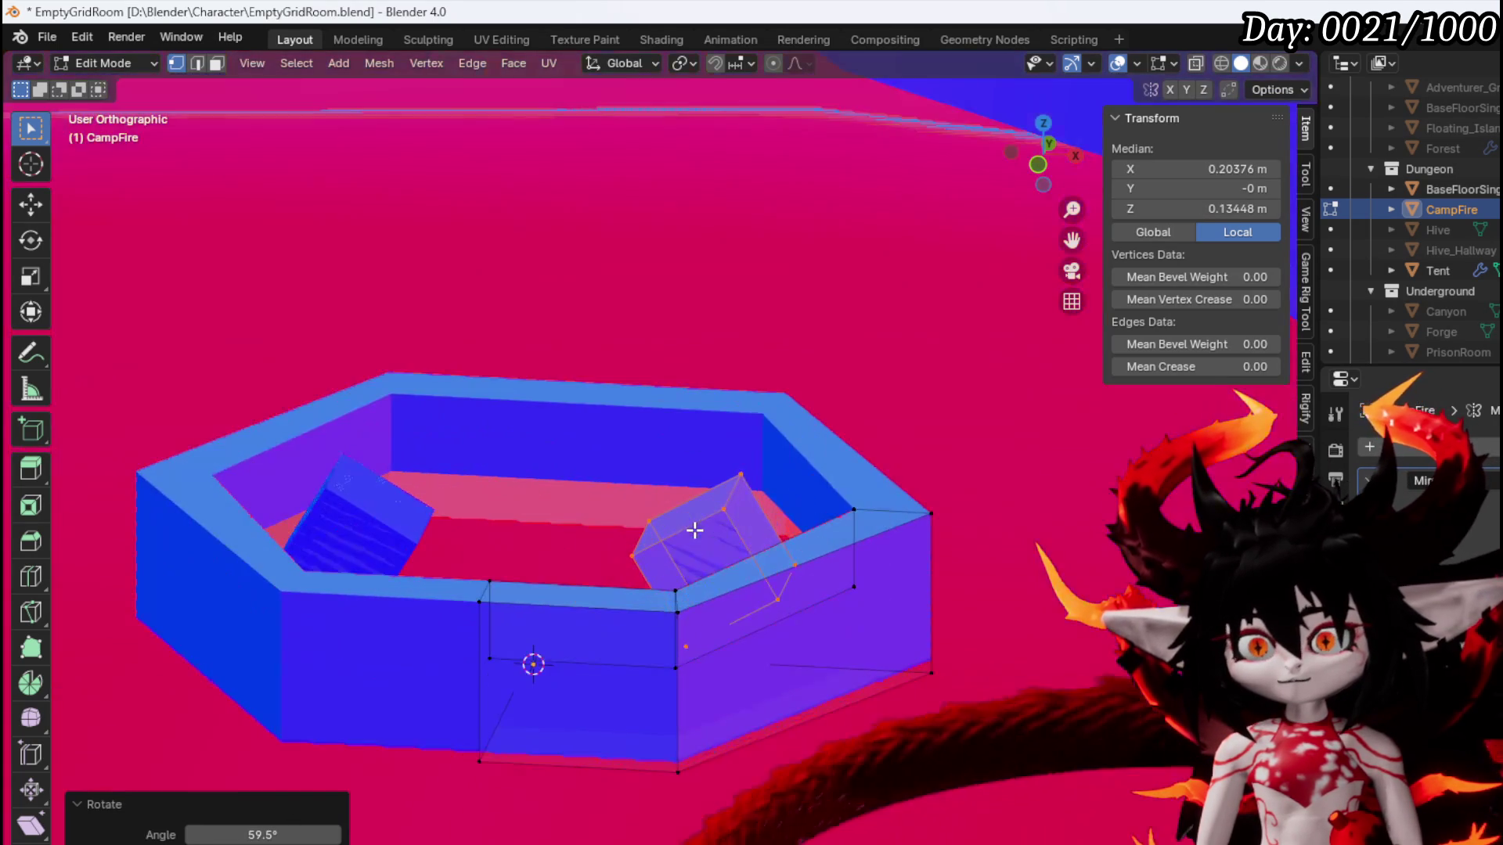
key("s")
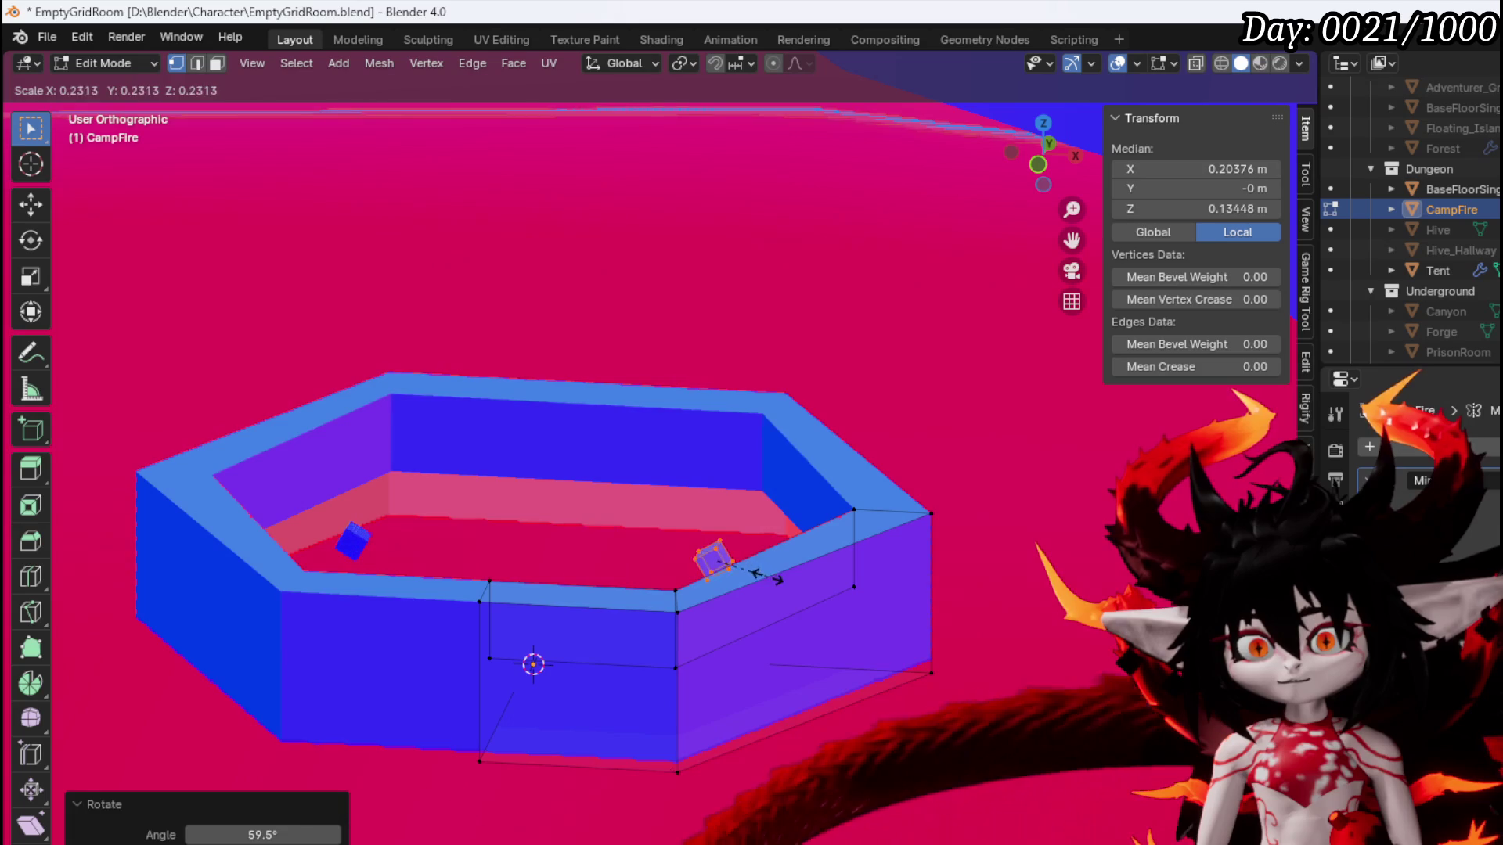
left_click(766, 577)
Extrude the cube's end face into a long stick, then select the whole connected stick
key("3")
left_click(747, 561)
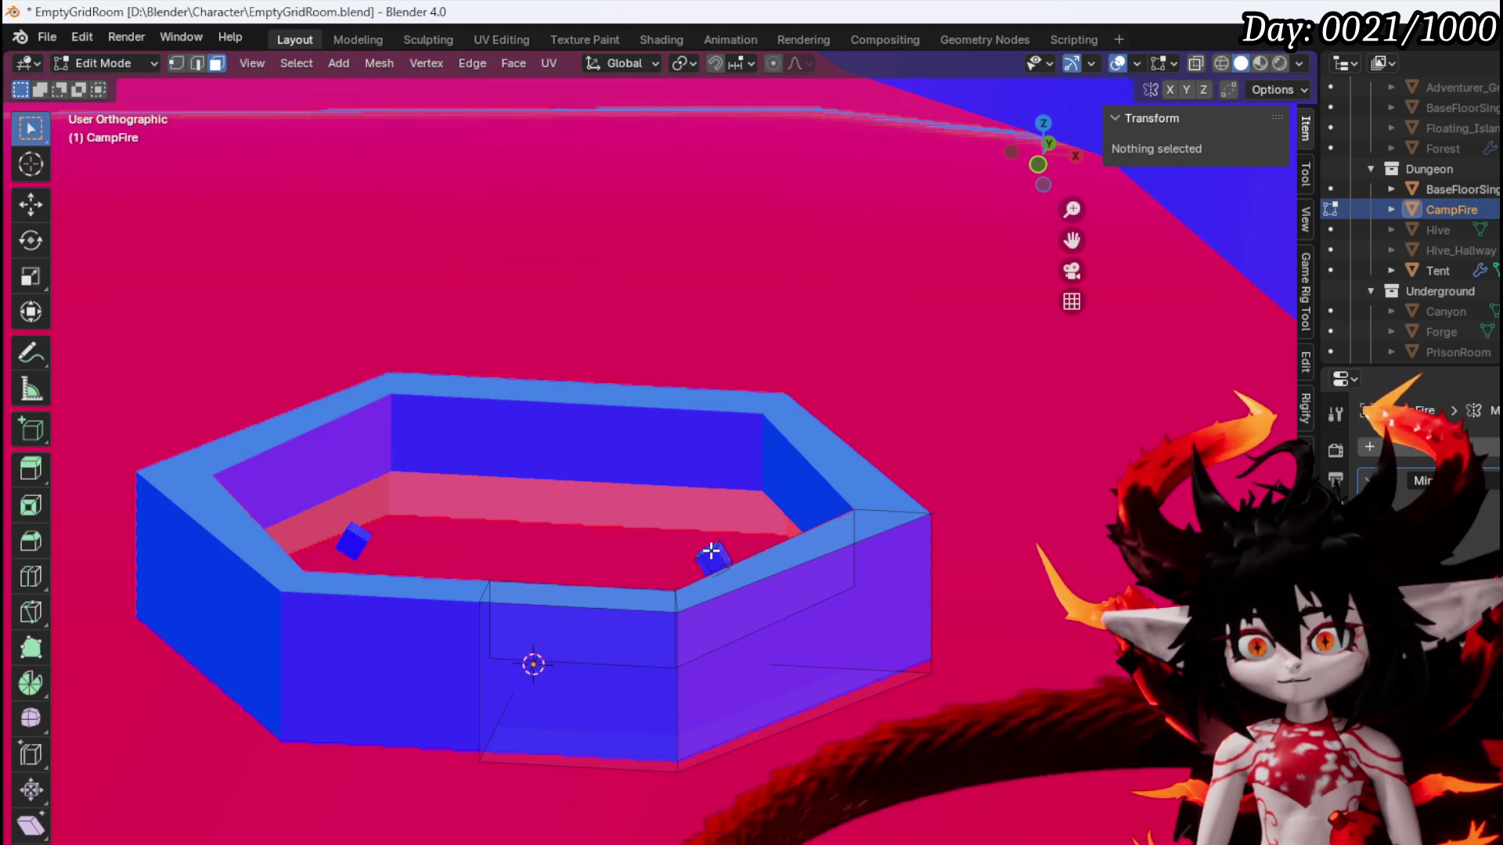
left_click(711, 551)
key("e")
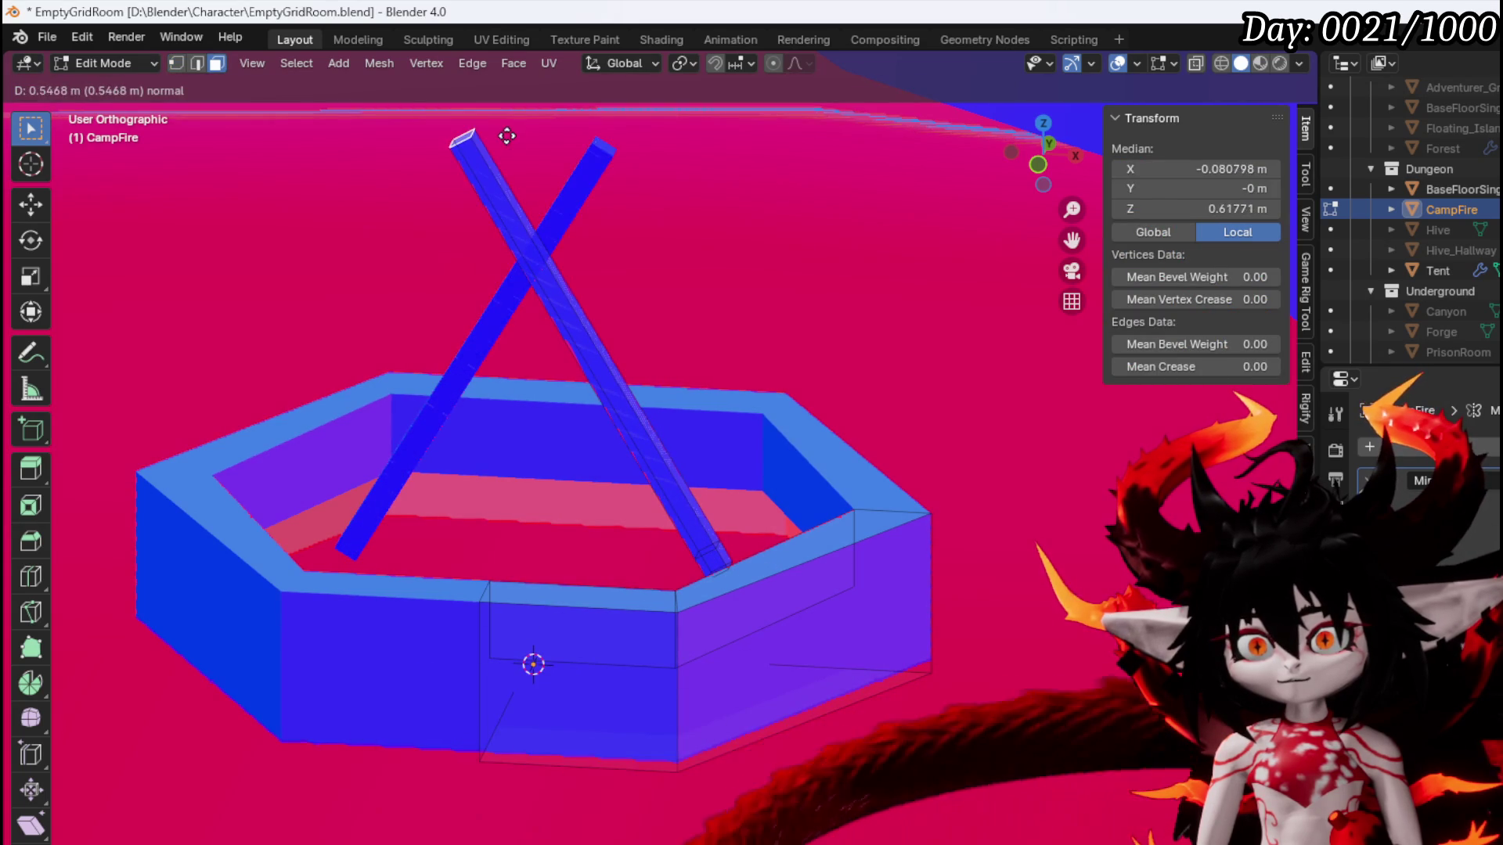
left_click(507, 136)
key("1")
key("alt+a")
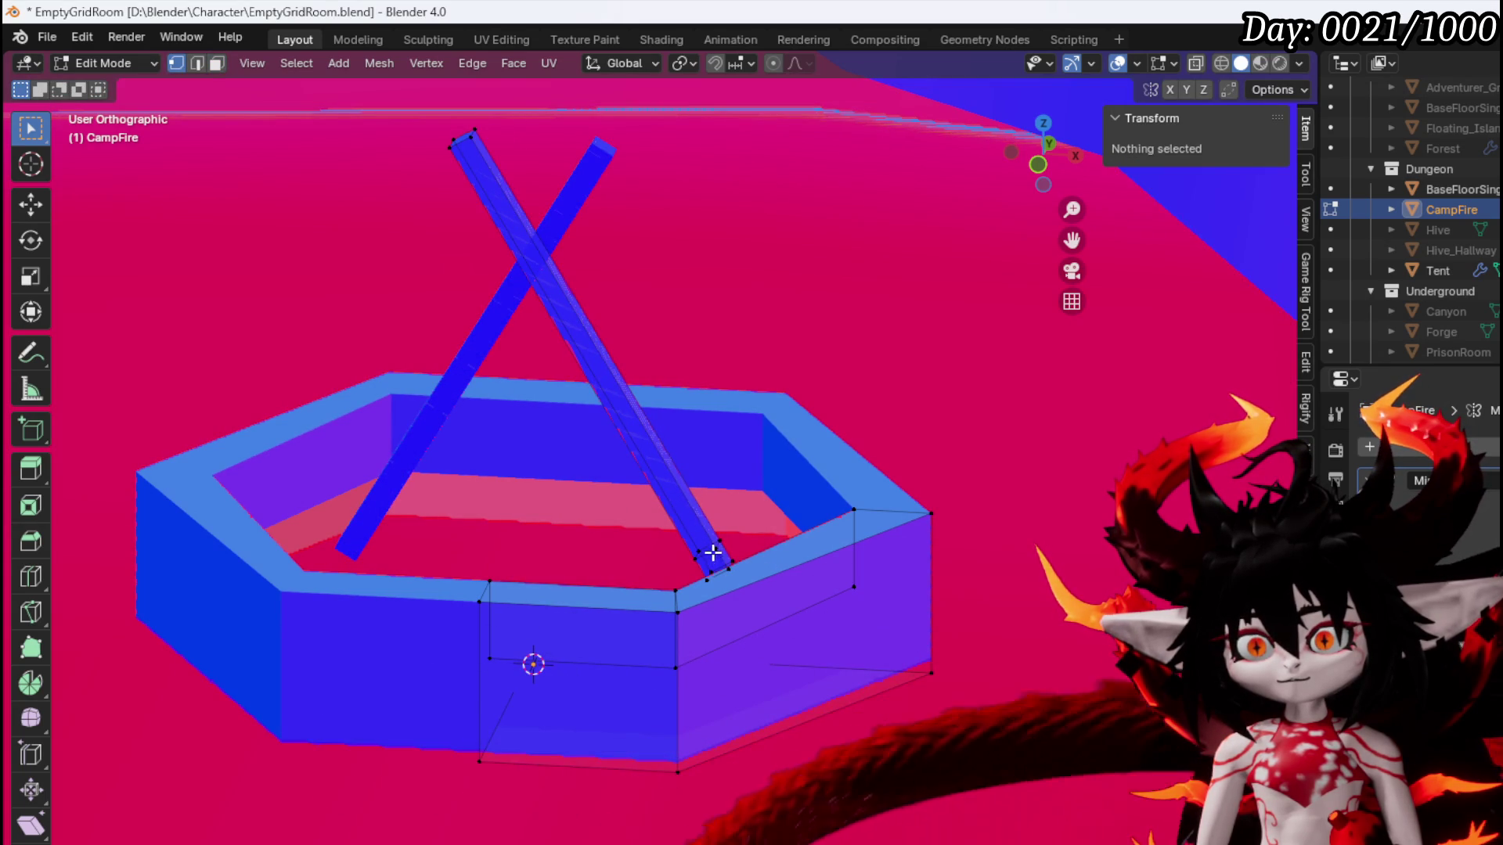
left_click(714, 551)
key("ctrl+l")
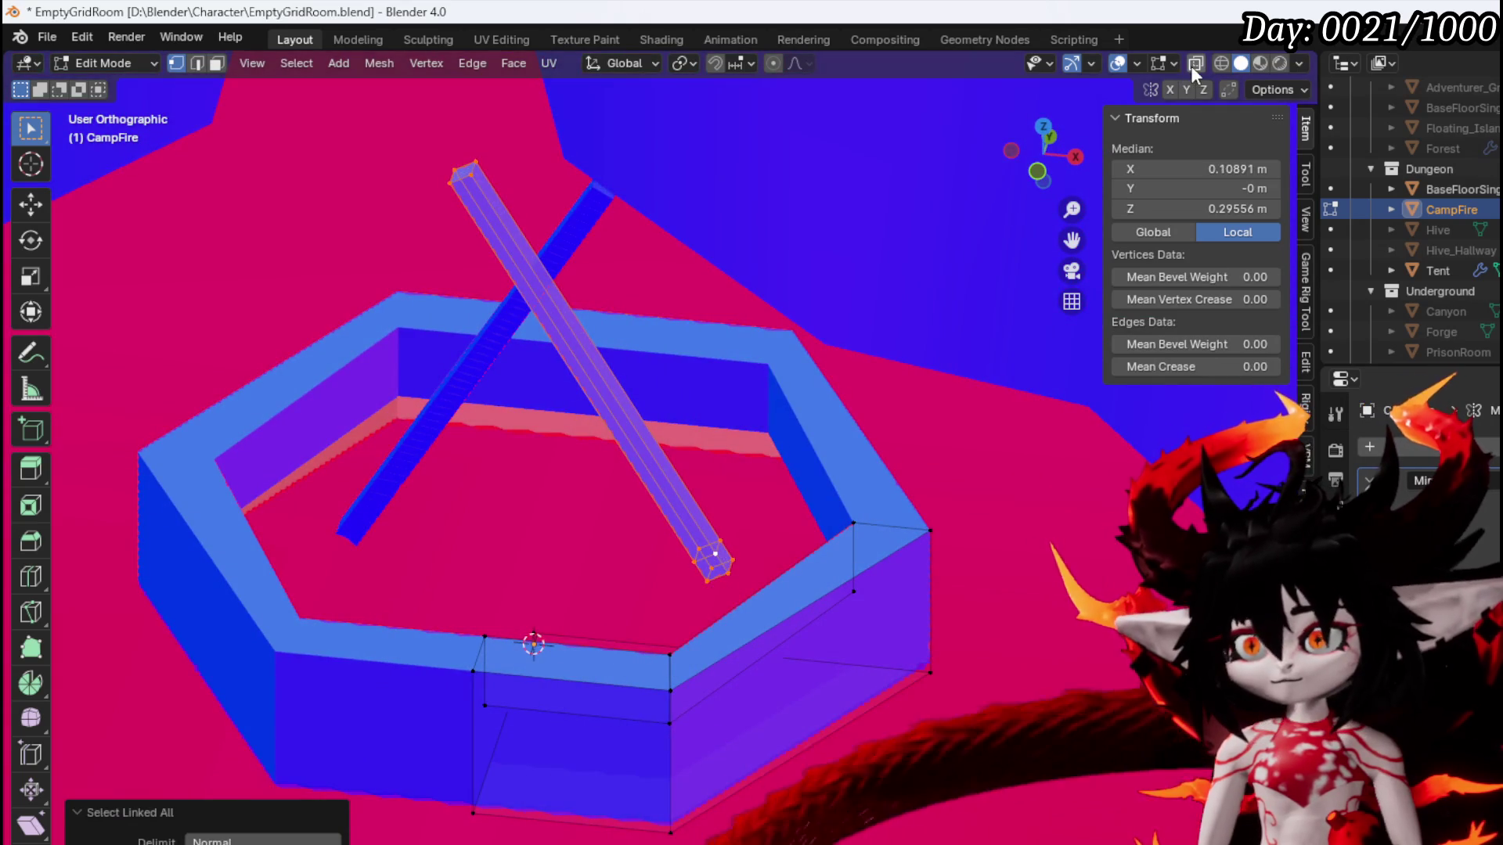
In X-ray top view, rotate the stick 49.7° and move it down-right
left_click(1195, 63)
right_click(767, 505)
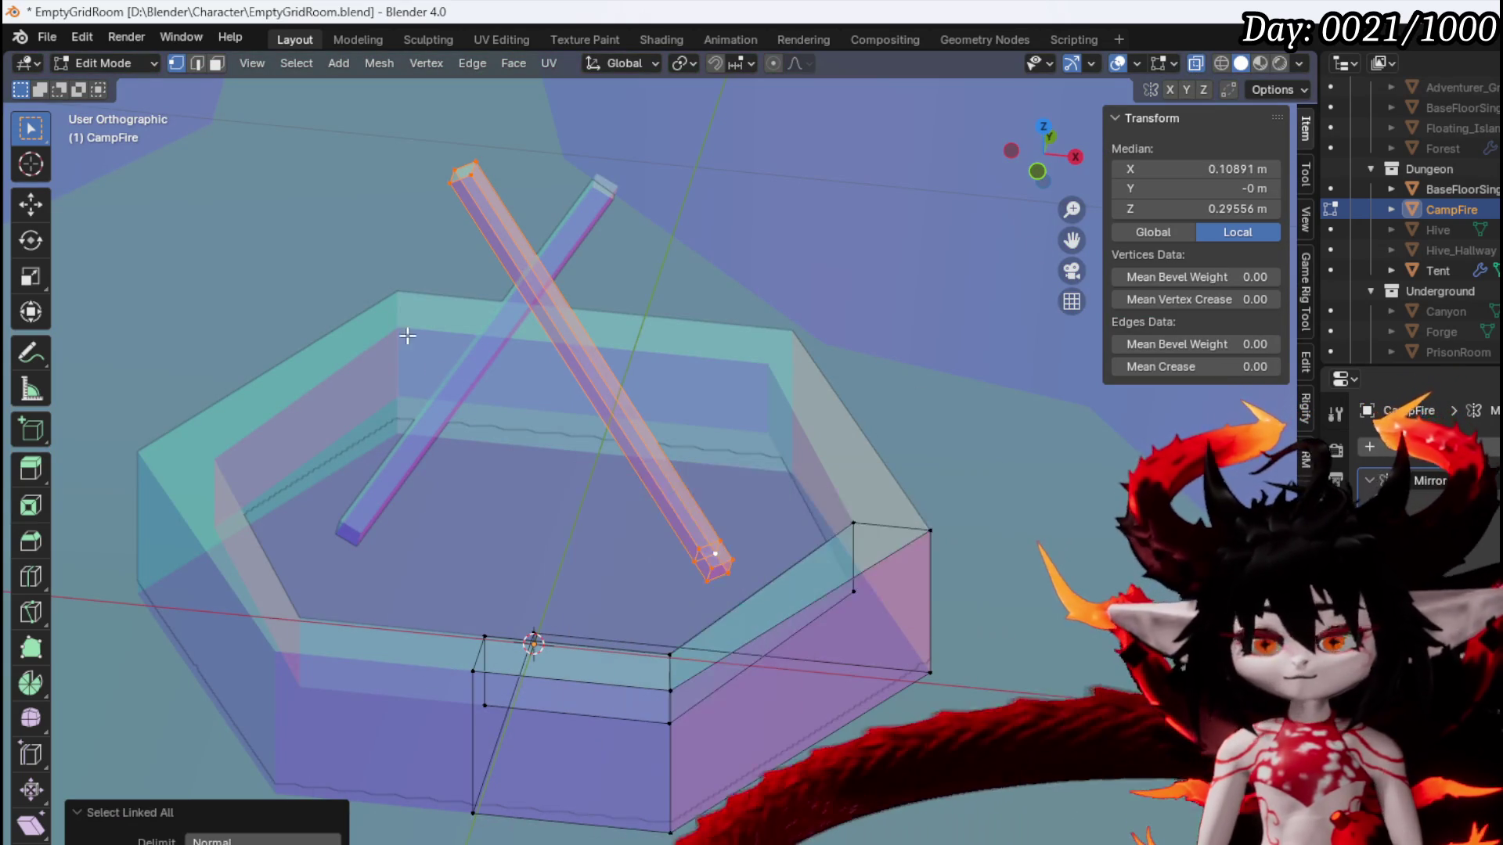
key("KP_7")
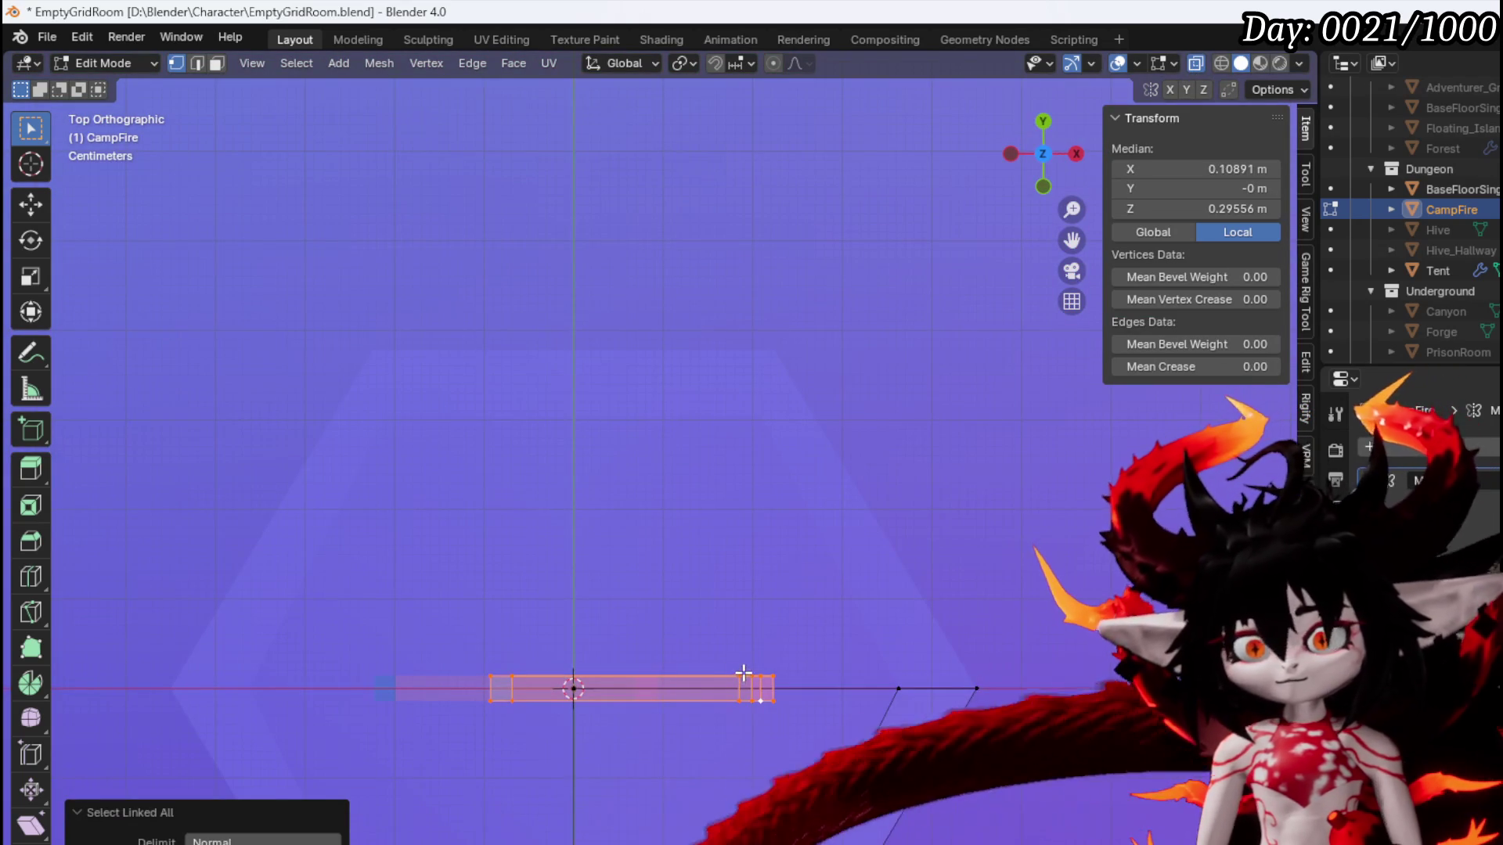
scroll(743, 673, "down", 3)
key("r")
left_click(730, 654)
key("g")
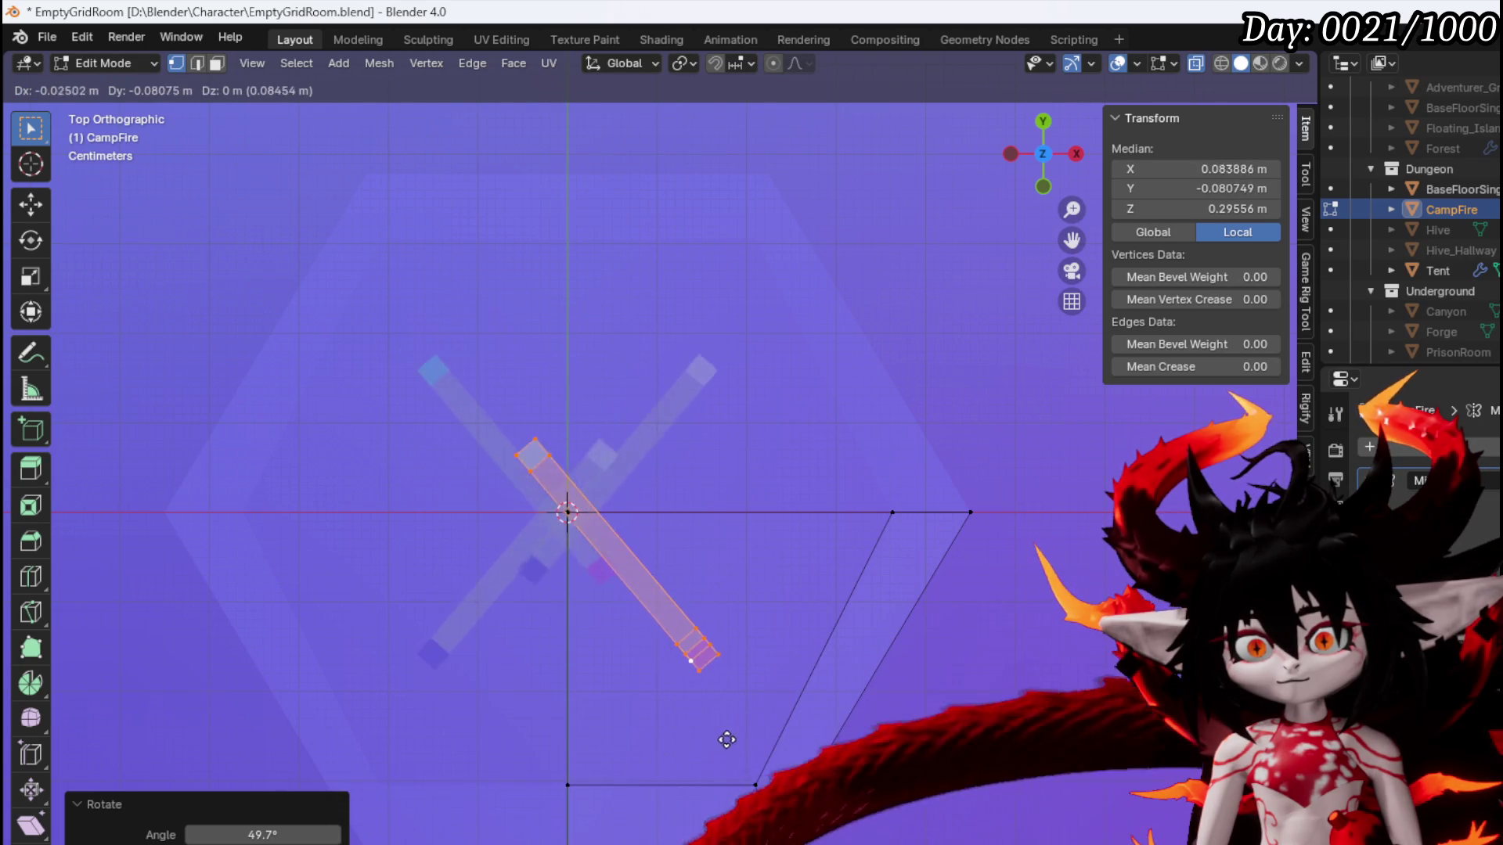
left_click(761, 762)
Separate the stick as CampFire.001, switch to Object Mode, and select it
mouse_move(801, 551)
left_mouse_down()
mouse_move(785, 526)
mouse_move(767, 560)
mouse_move(1029, 552)
left_mouse_up()
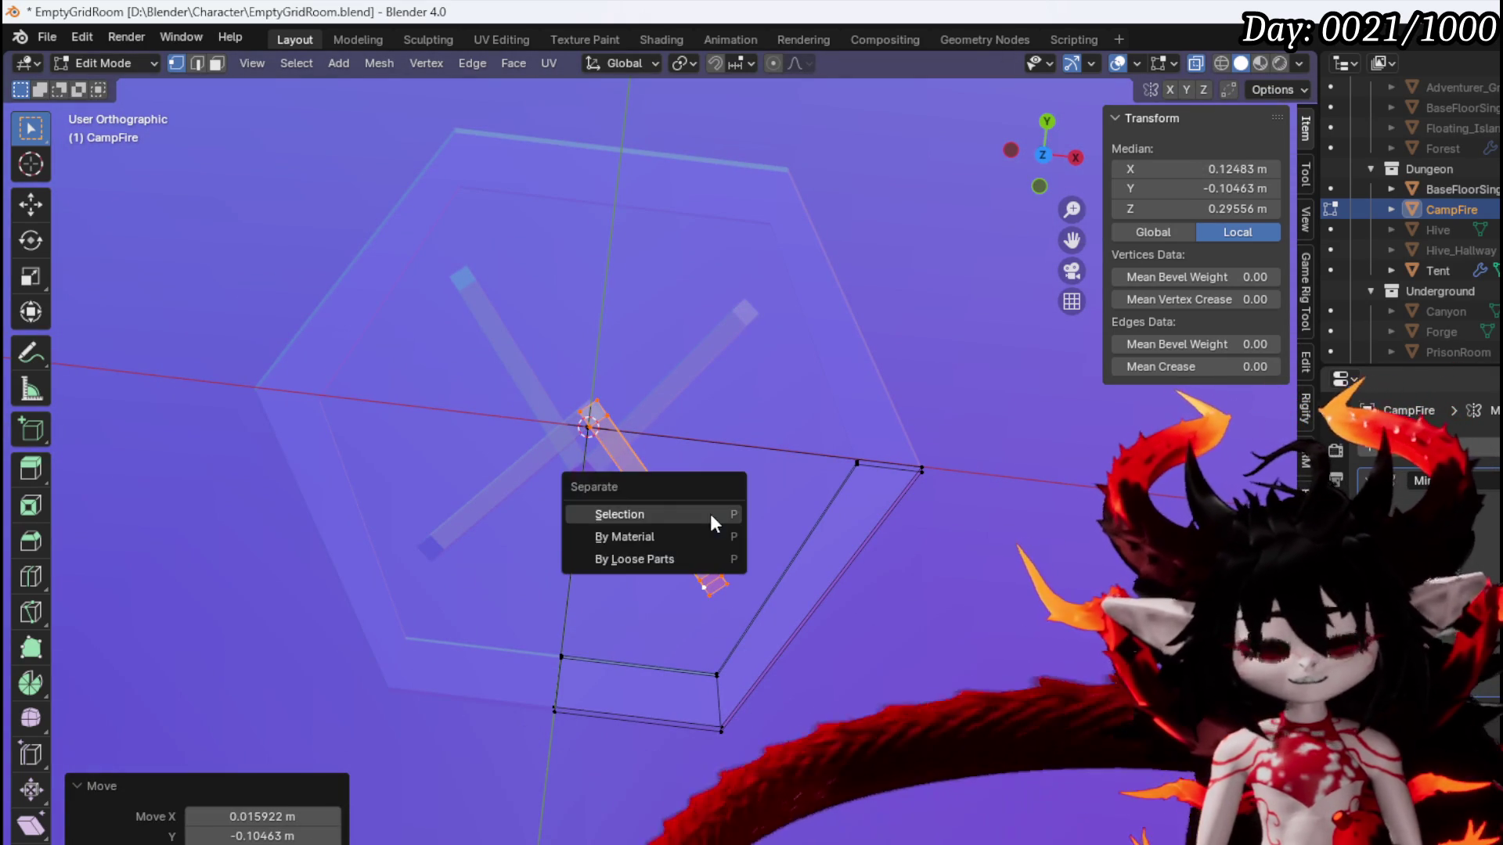
left_click(711, 513)
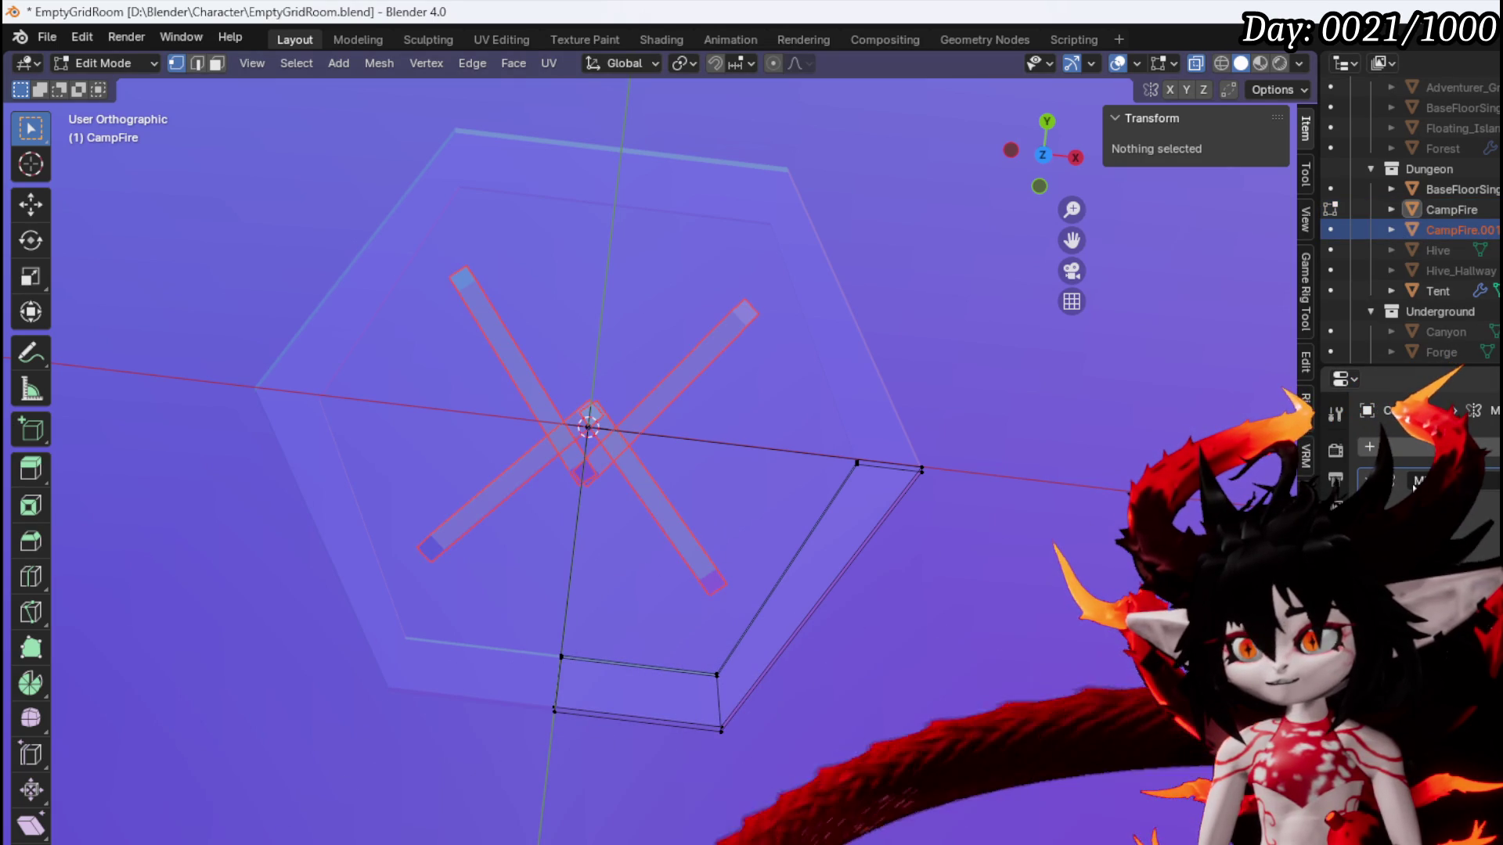
left_click(105, 63)
left_click(110, 62)
left_click(109, 83)
left_click(548, 422)
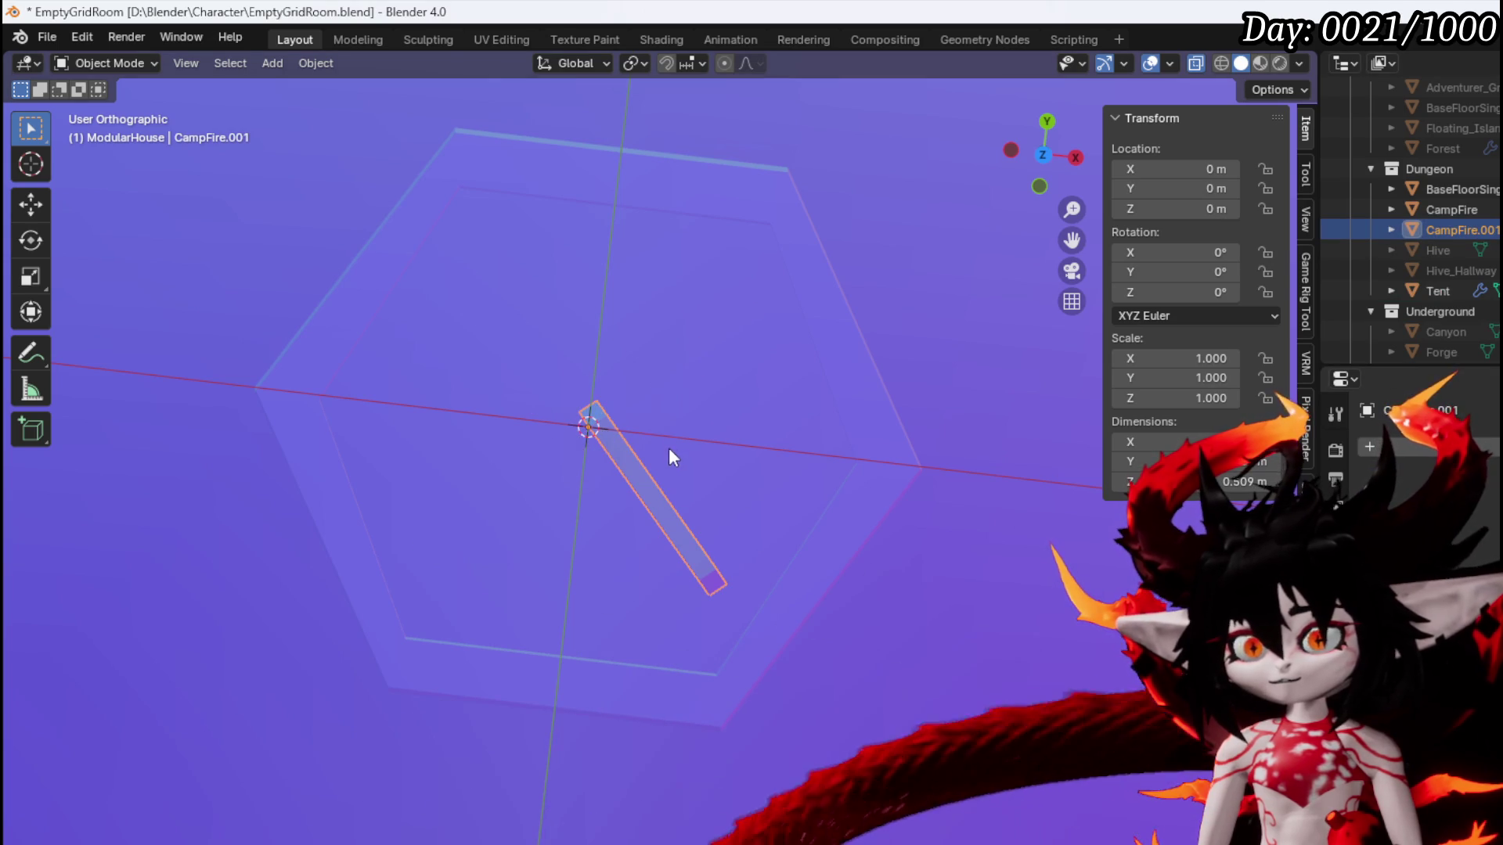
scroll(670, 444, "up", 3)
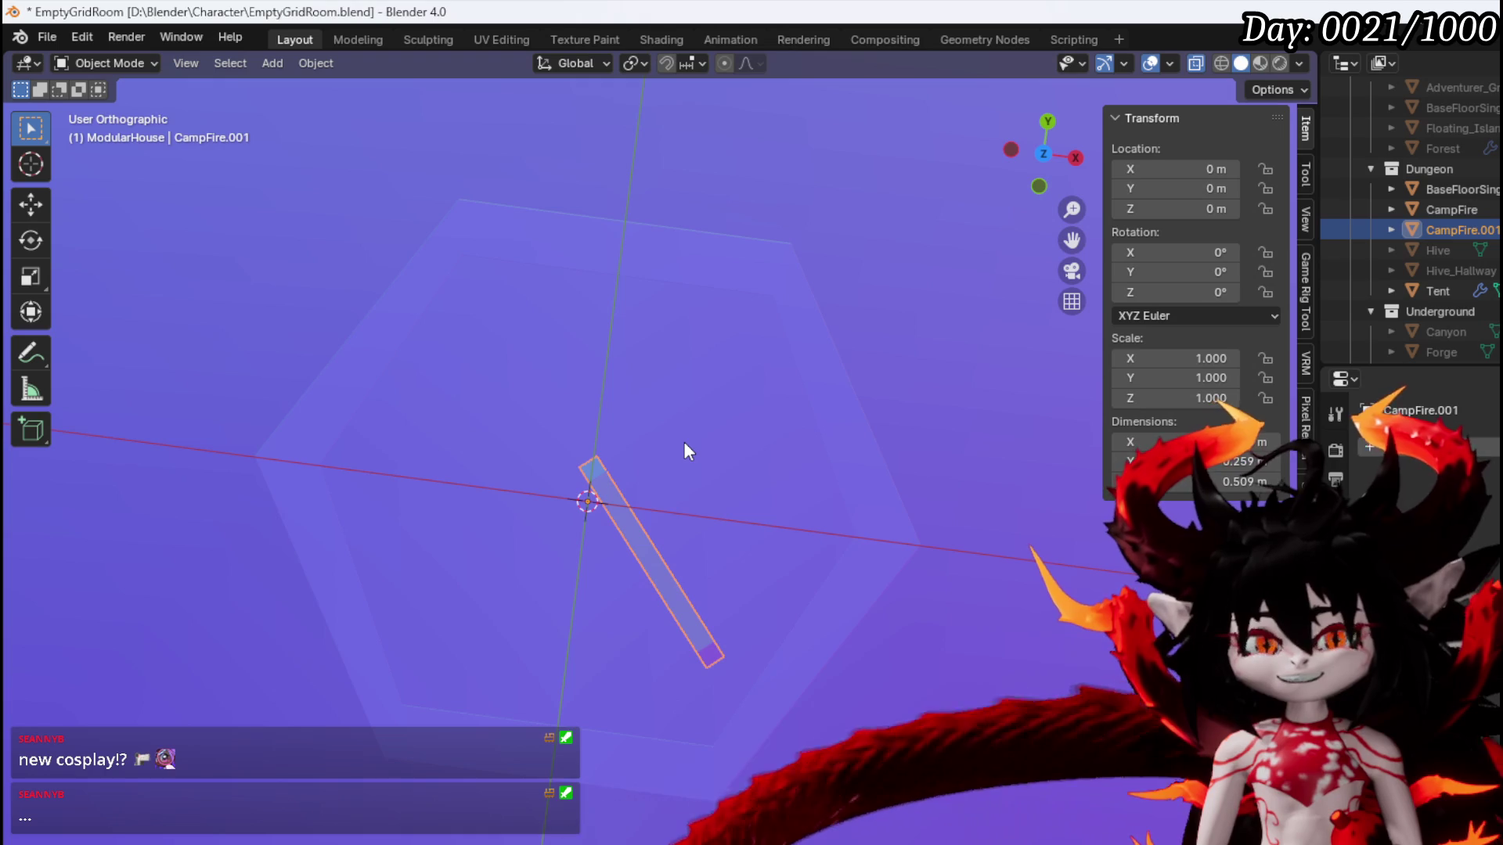
key("KP_7")
Duplicate the log into CampFire.002 and .003, rotating and placing each around the fire
key("shift+d")
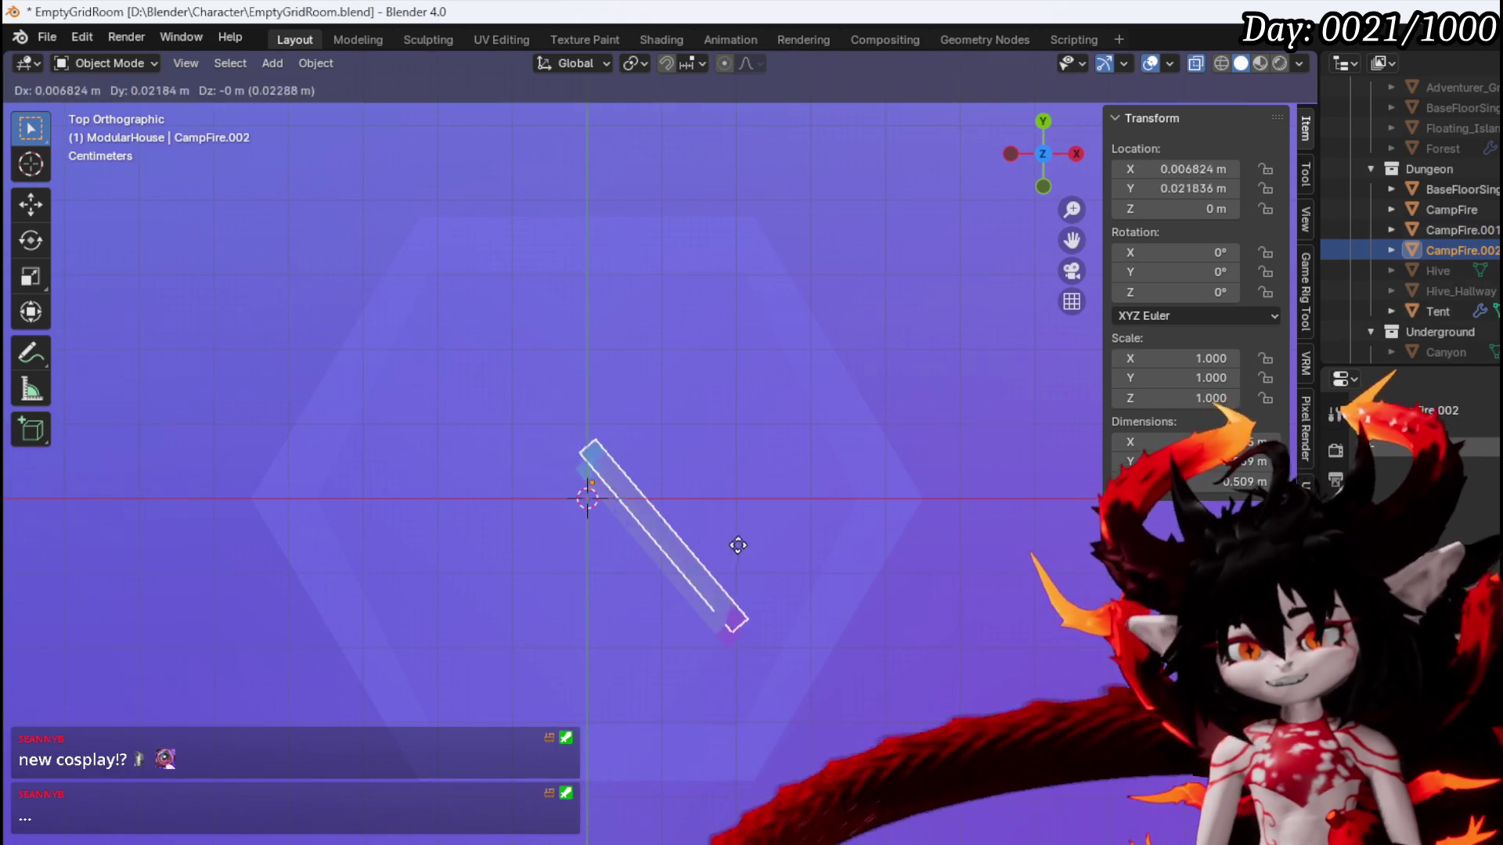
left_click(762, 493)
key("r")
left_click(739, 268)
key("g")
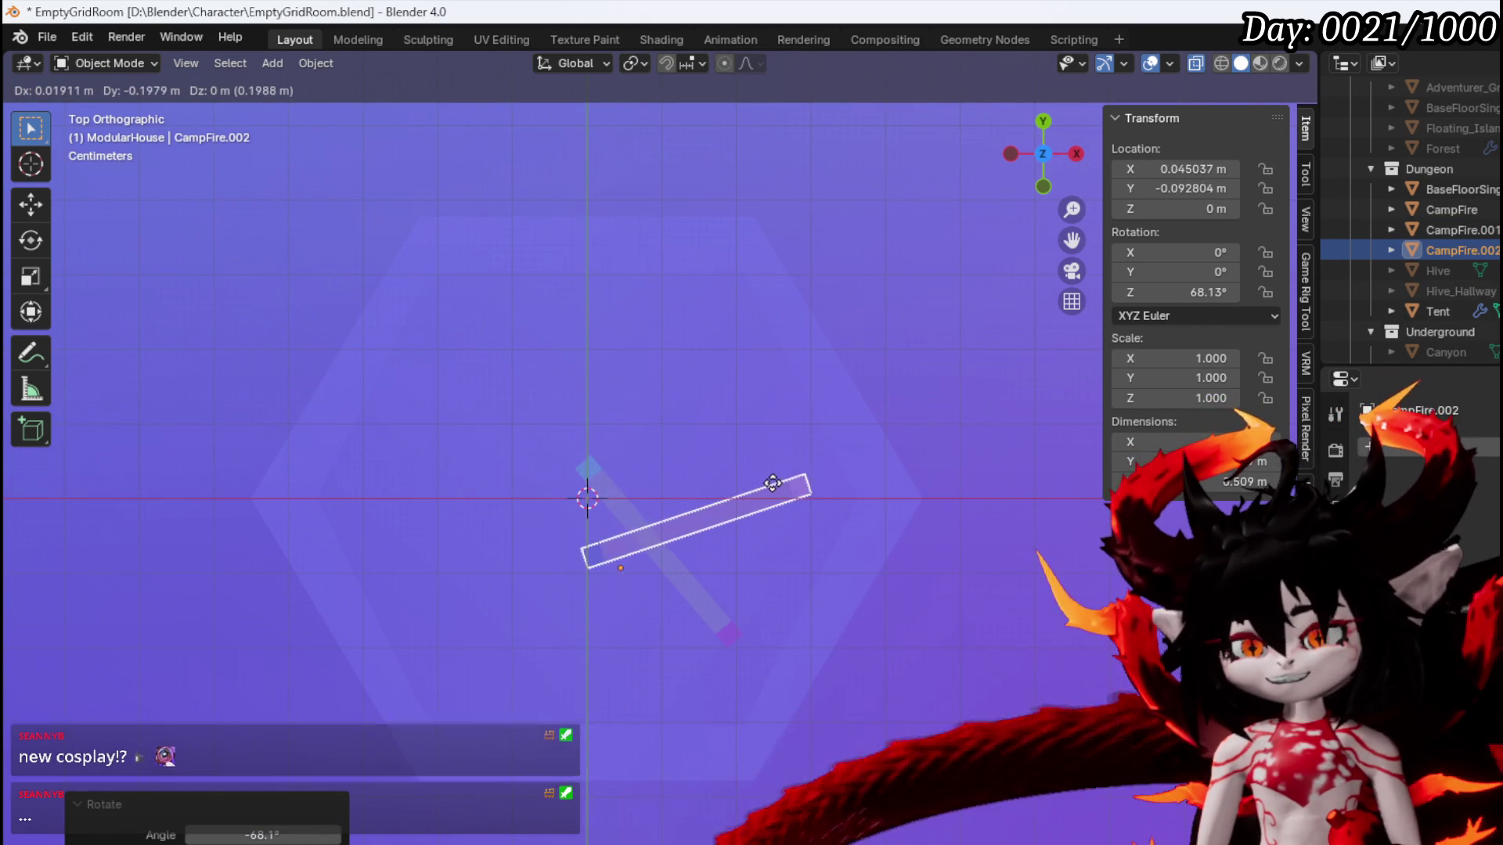
left_click(768, 478)
key("shift+d")
left_click(651, 314)
key("r")
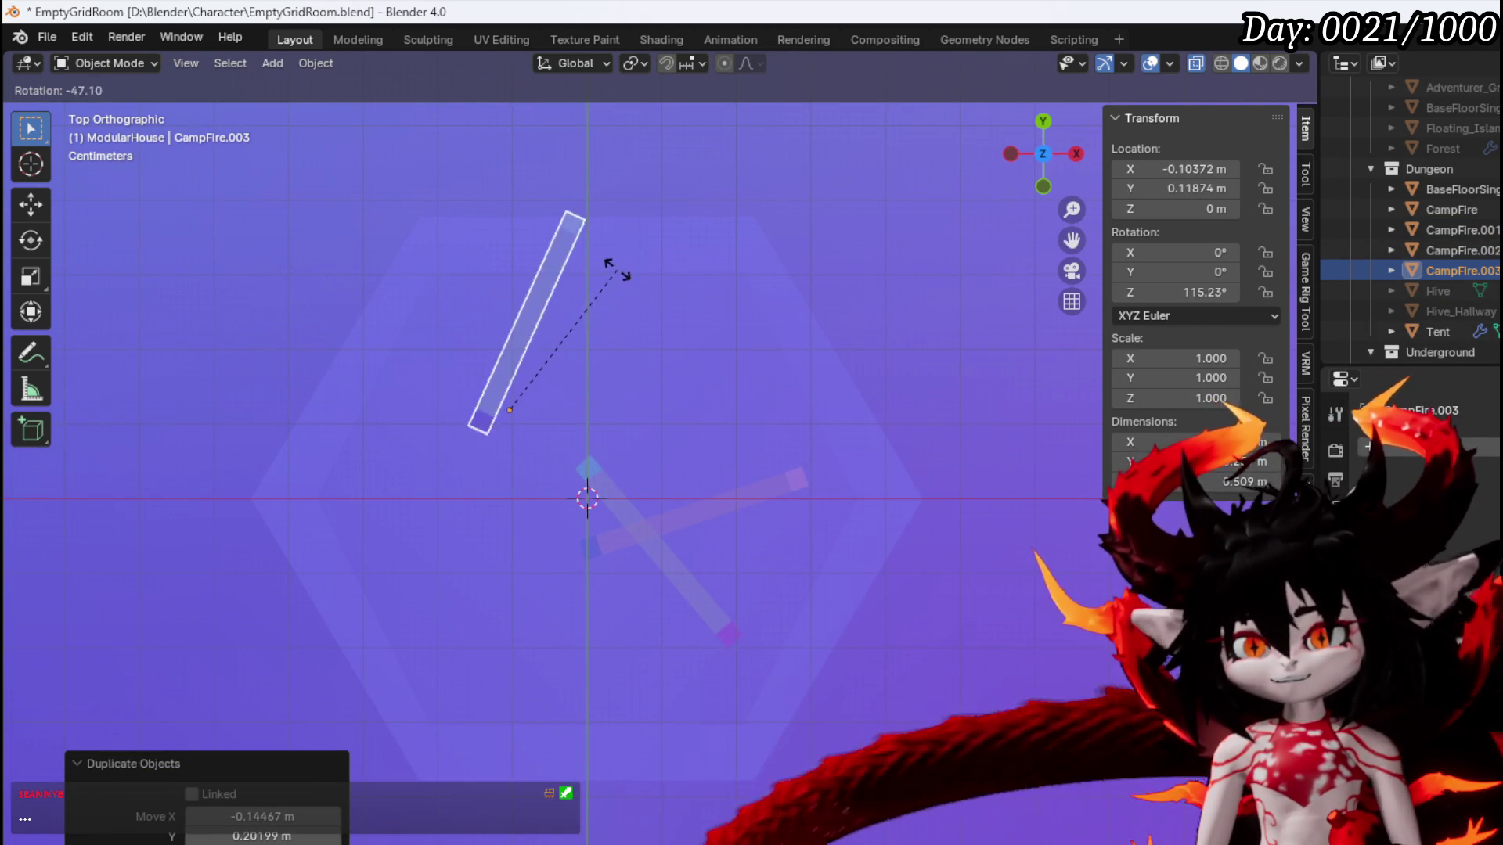
left_click(516, 309)
key("g")
left_click(523, 341)
Add CampFire.004 to .006, turning each copy and placing it left, down-right and around the centre
key("shift+d")
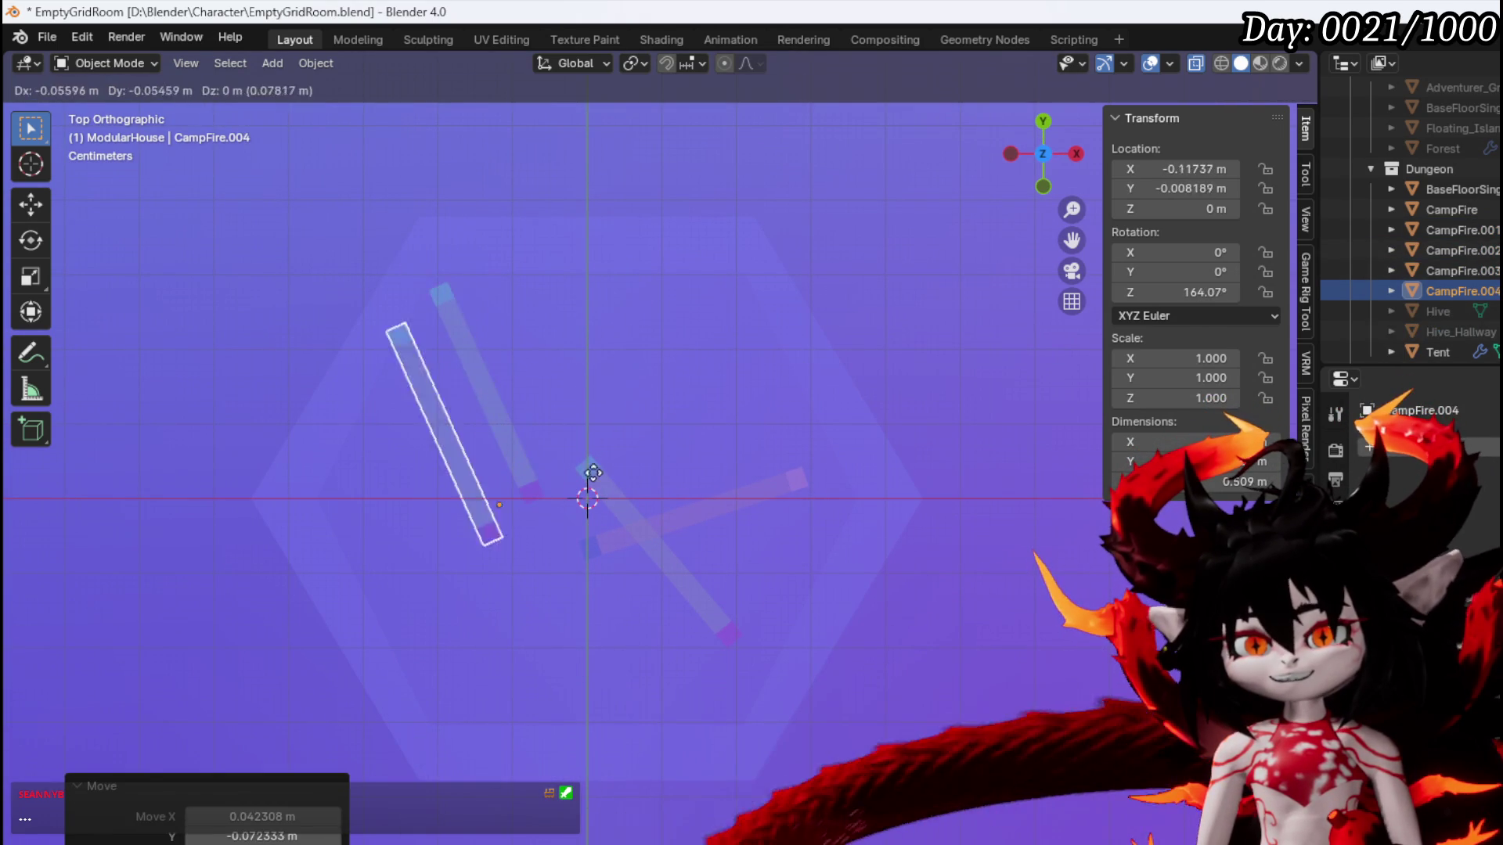
left_click(638, 478)
key("r")
left_click(378, 268)
key("g")
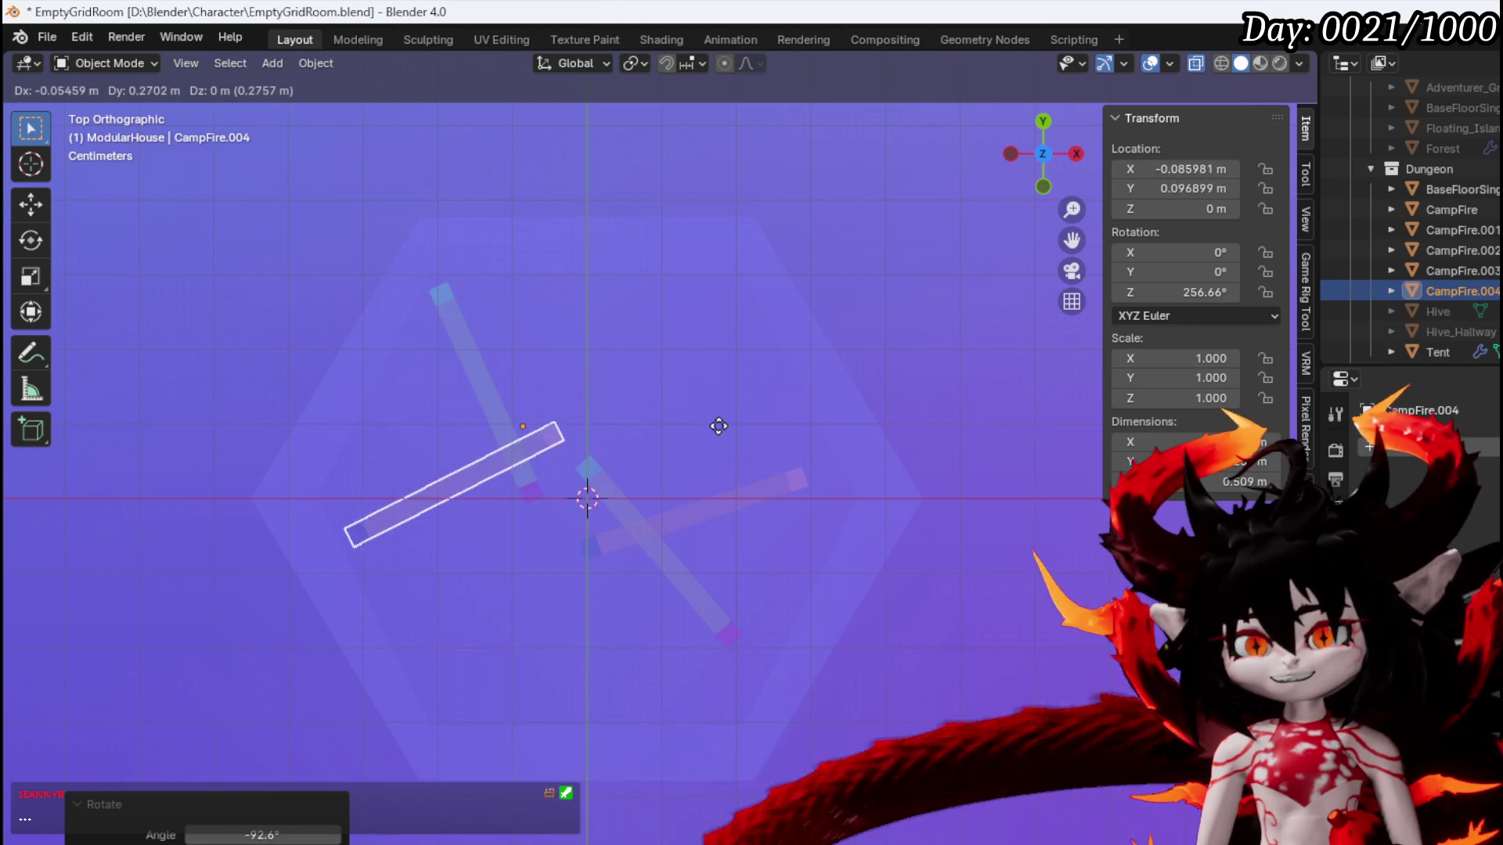
left_click(718, 426)
key("shift+d")
left_click(797, 571)
key("r")
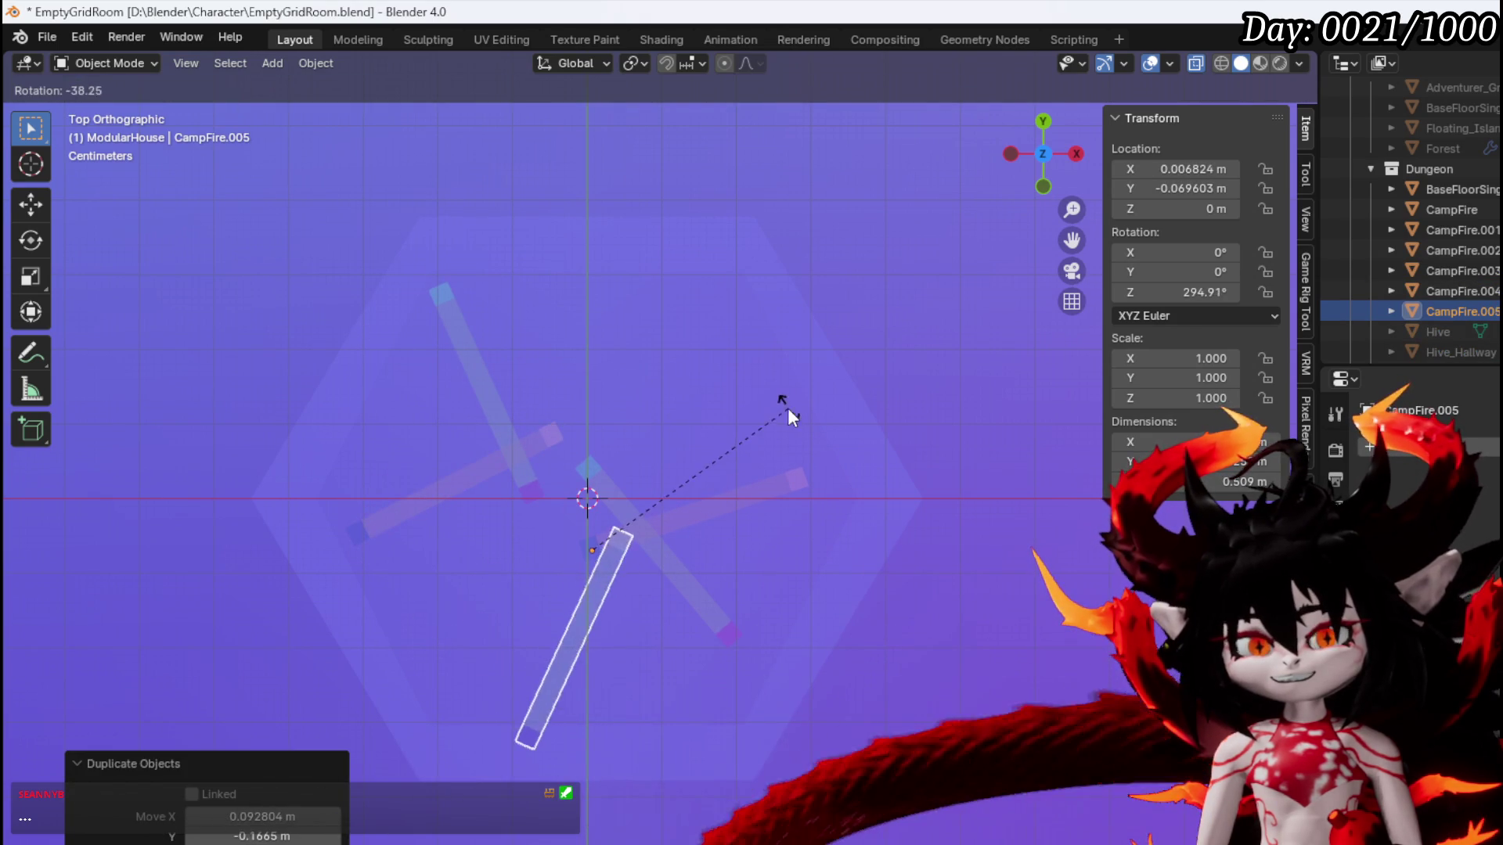
left_click(731, 368)
key("shift+d")
left_click(825, 412)
key("r")
left_click(707, 355)
Add CampFire.007 turned toward the centre and CampFire.008 rotated and moved near the centre
key("shift+d")
left_click(767, 277)
key("r")
left_click(618, 338)
key("shift+d")
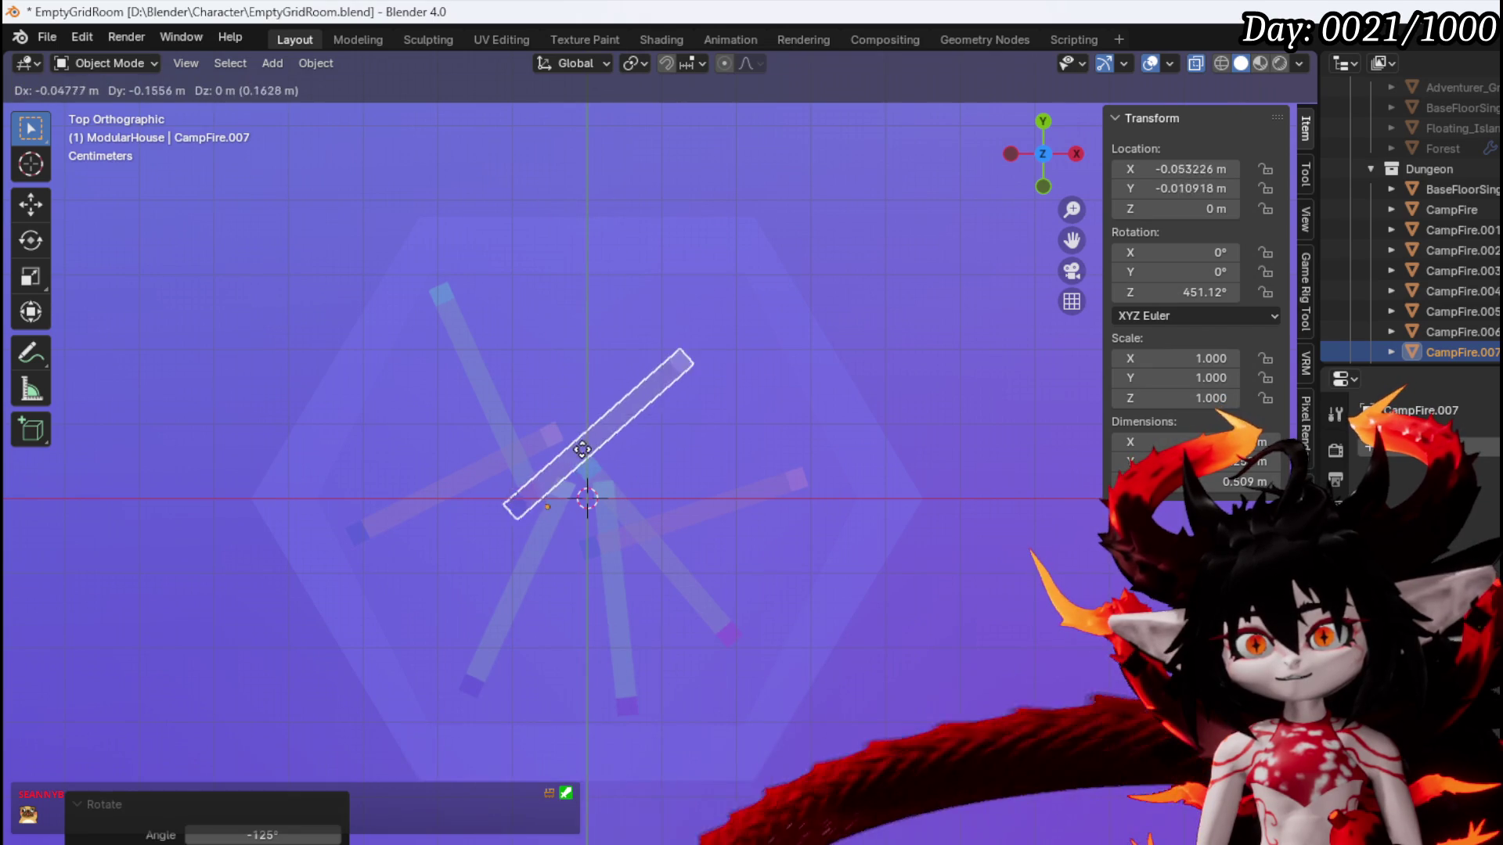
left_click(794, 538)
key("r")
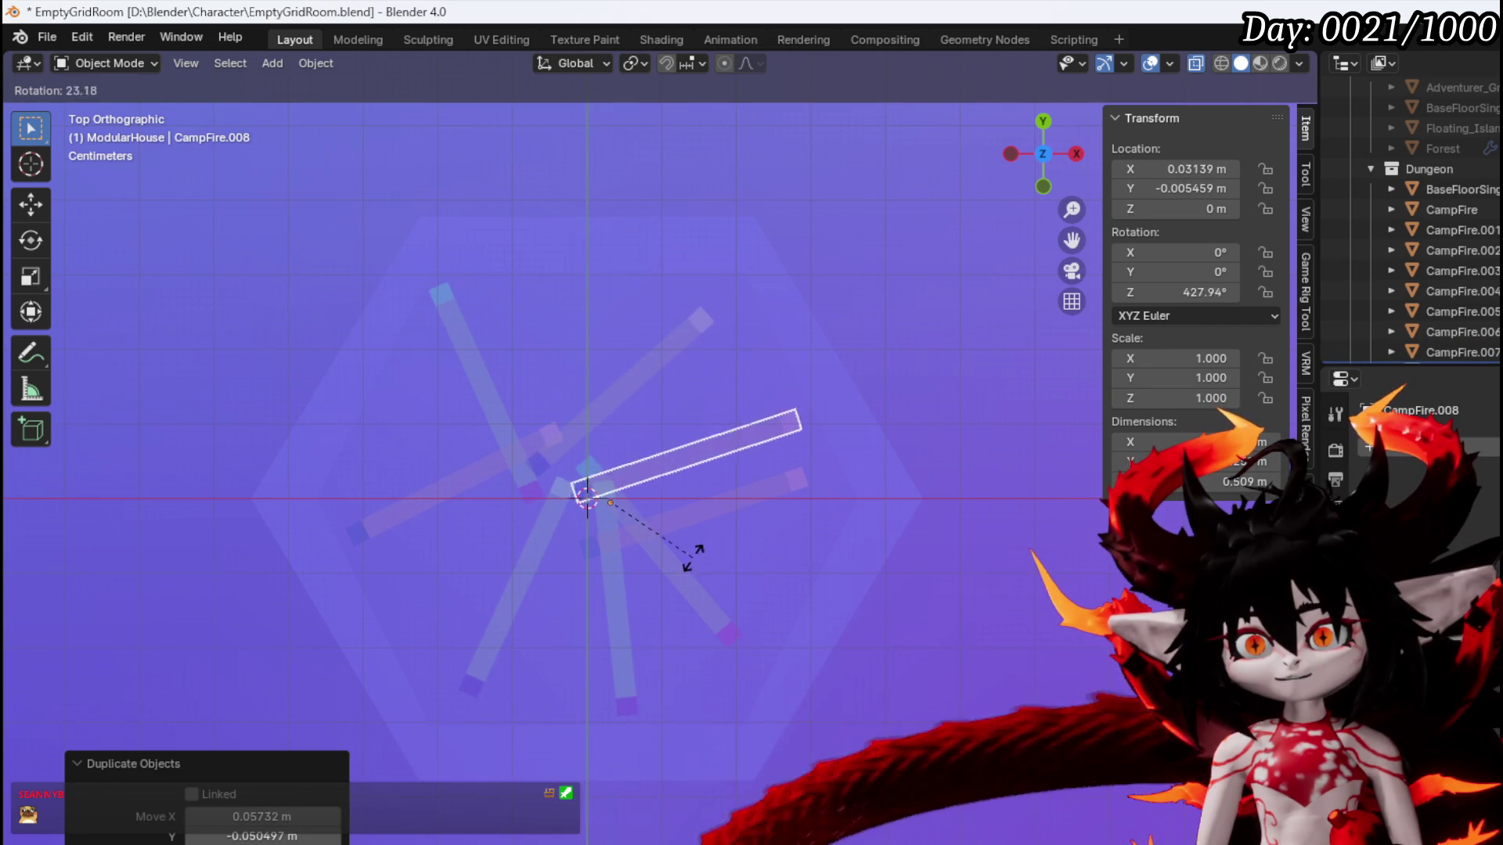
left_click(640, 552)
key("g")
left_click(617, 482)
Add CampFire.009, adjusting its rotation and position until it sits near the centre
key("shift+d")
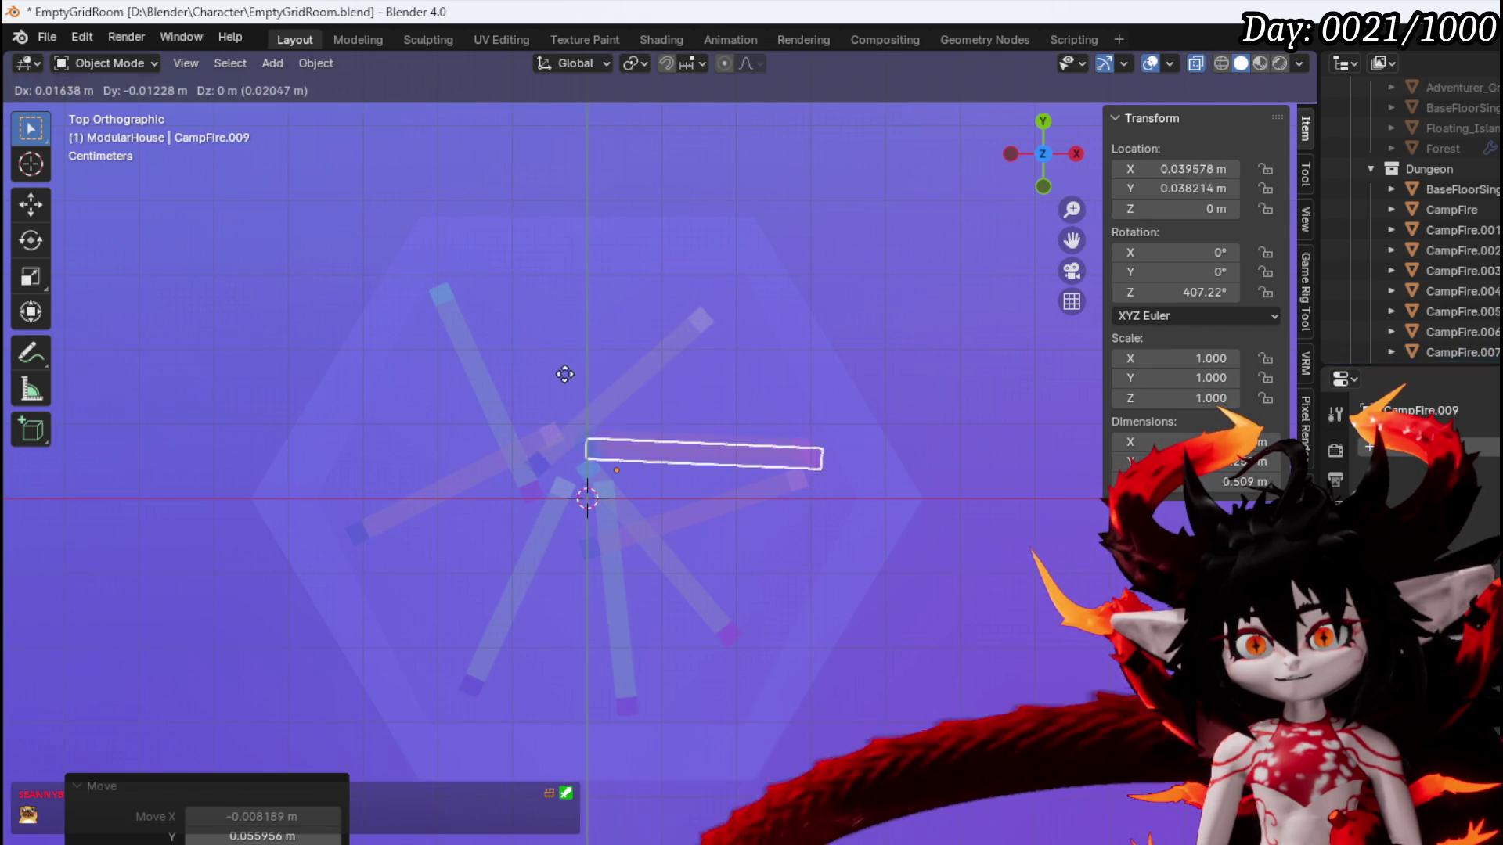
left_click(423, 420)
key("r")
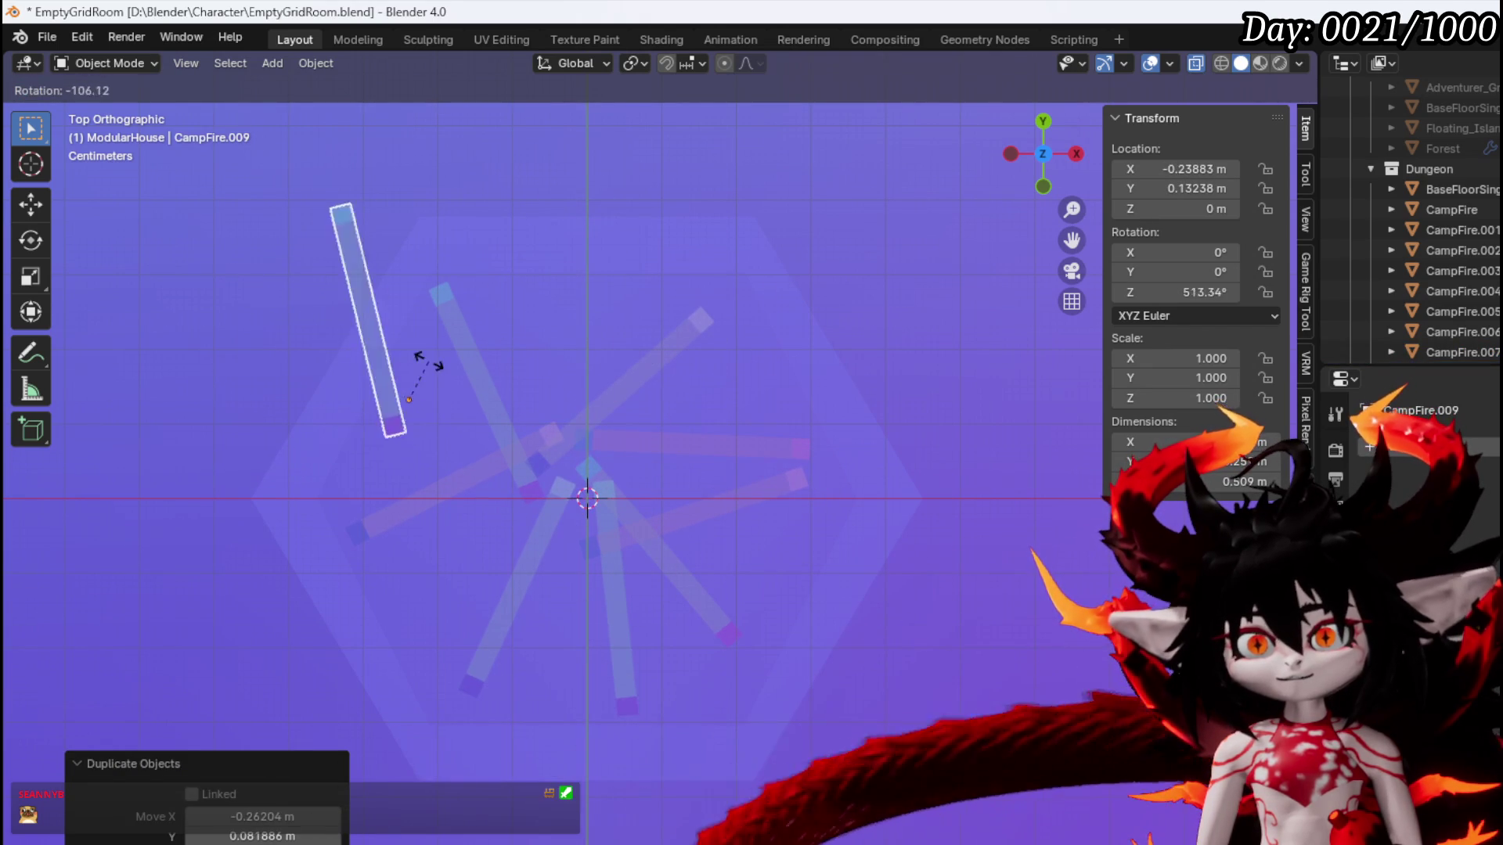
left_click(393, 359)
key("g")
left_click(745, 396)
key("r")
left_click(746, 514)
key("g")
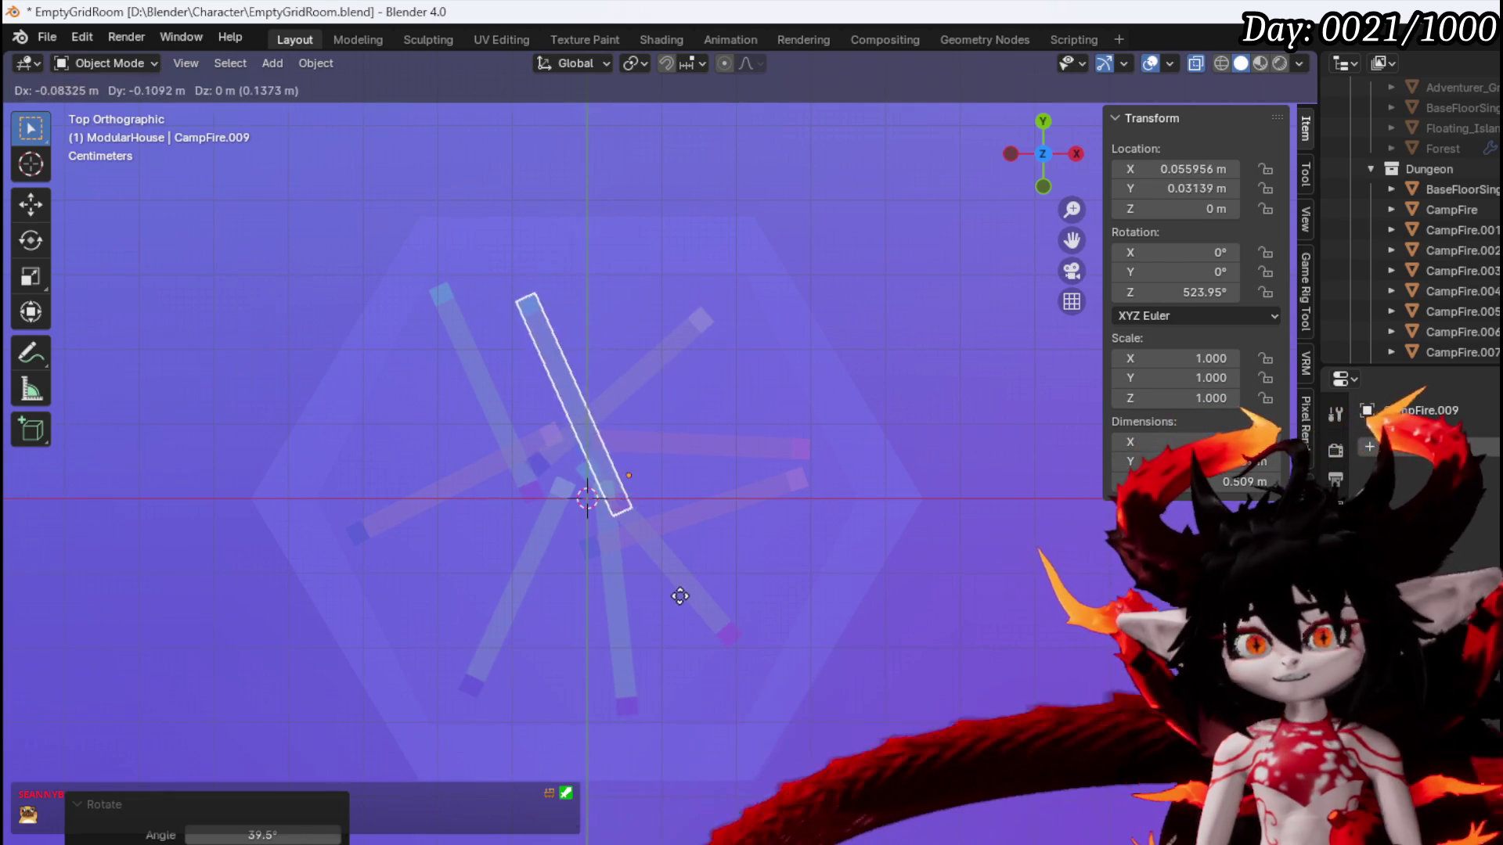
left_click(675, 592)
key("r")
left_click(684, 579)
Add CampFire.010, rotate it, and move it into the centre of the ring
key("shift+d")
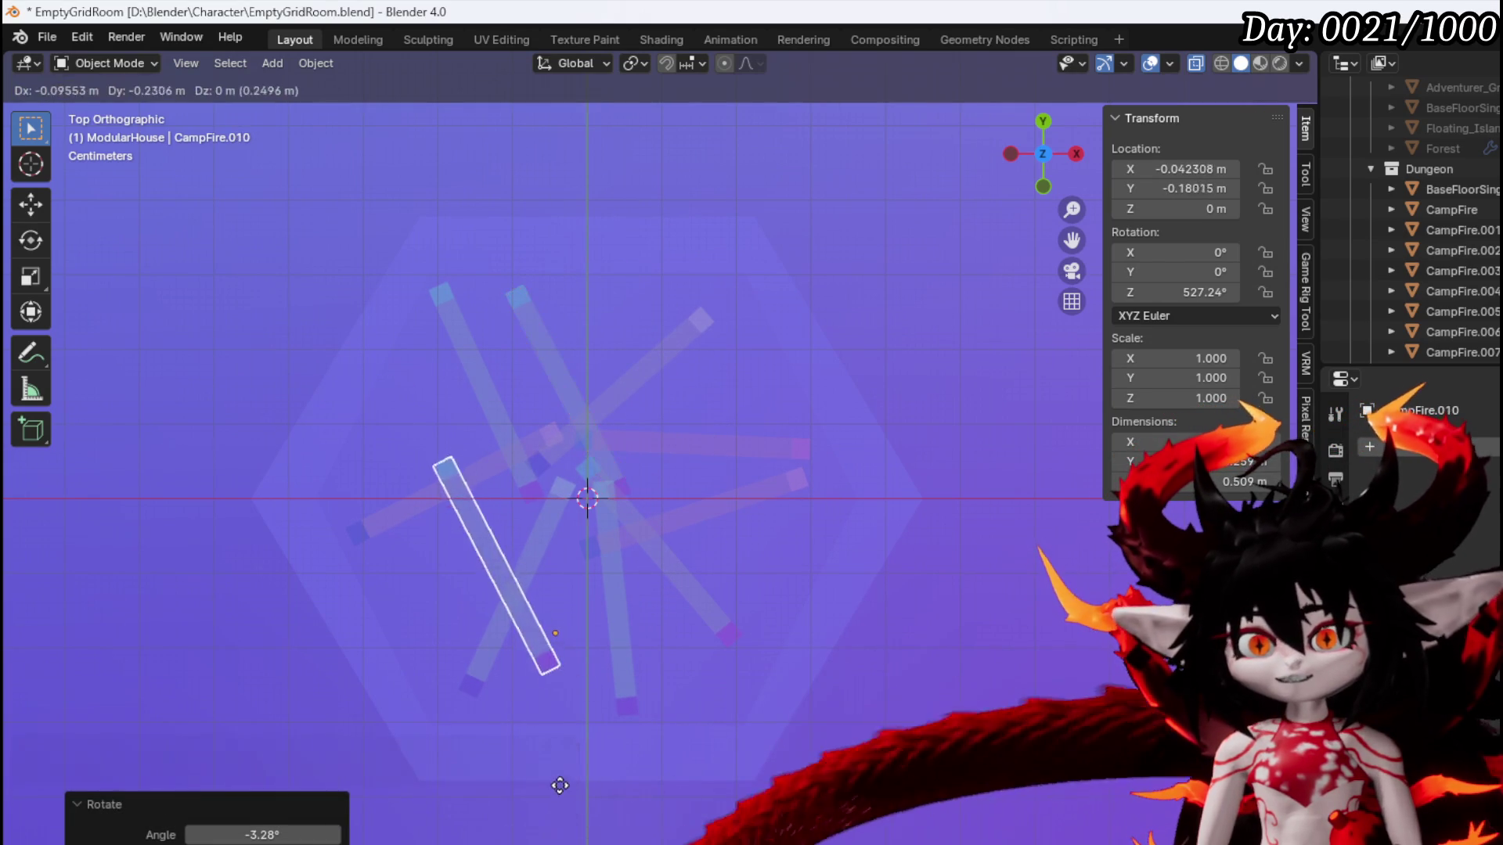
left_click(609, 757)
key("r")
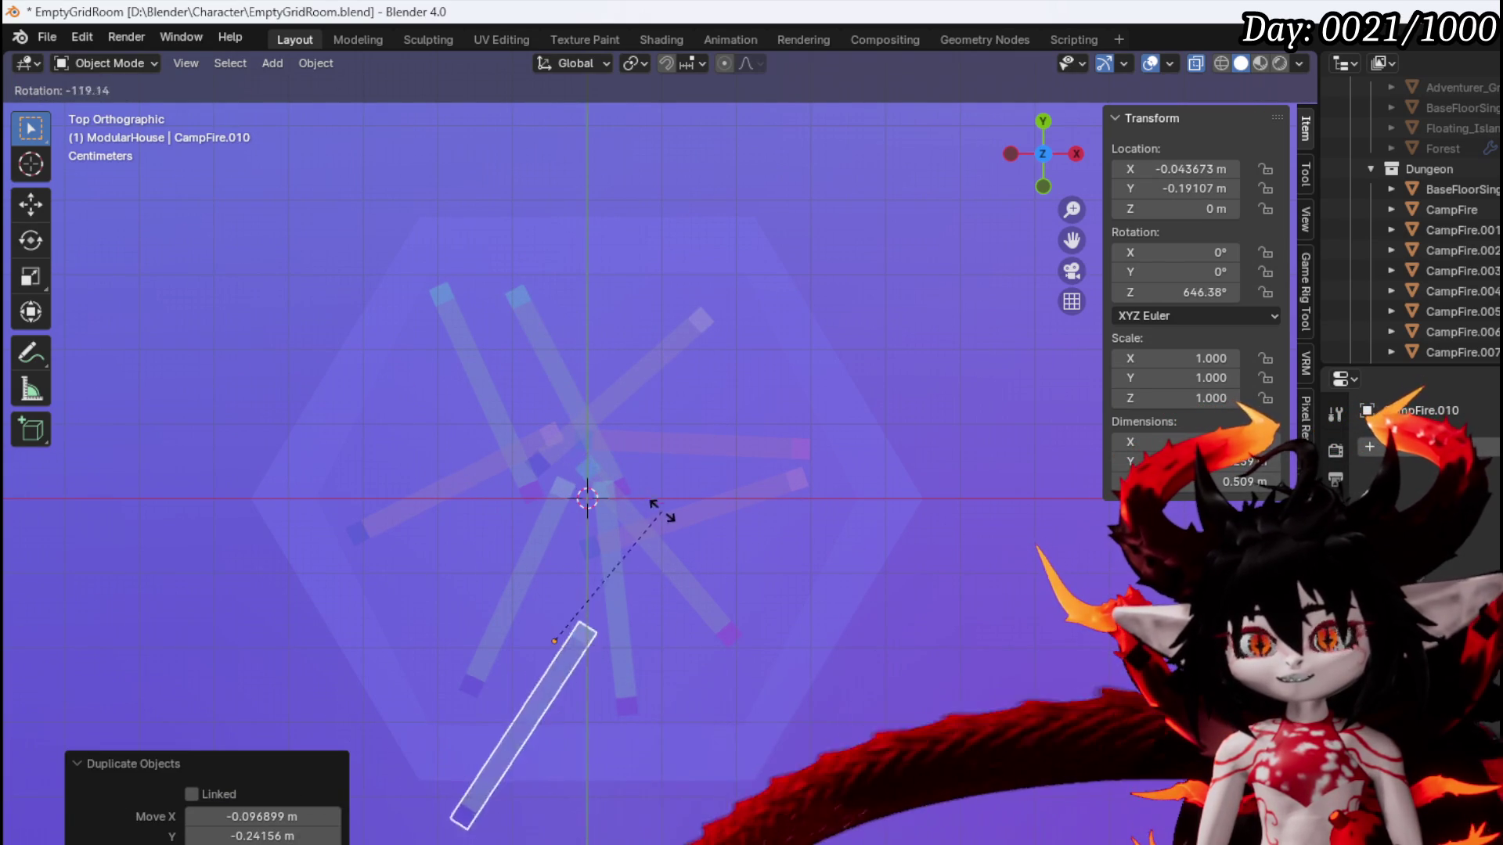
left_click(688, 565)
key("g")
left_click(655, 464)
From a low side view of the fire ring, try tilting CampFire.010, then undo it
mouse_move(595, 619)
left_mouse_down()
mouse_move(567, 537)
mouse_move(597, 590)
left_mouse_up()
scroll(597, 590, "down", 5)
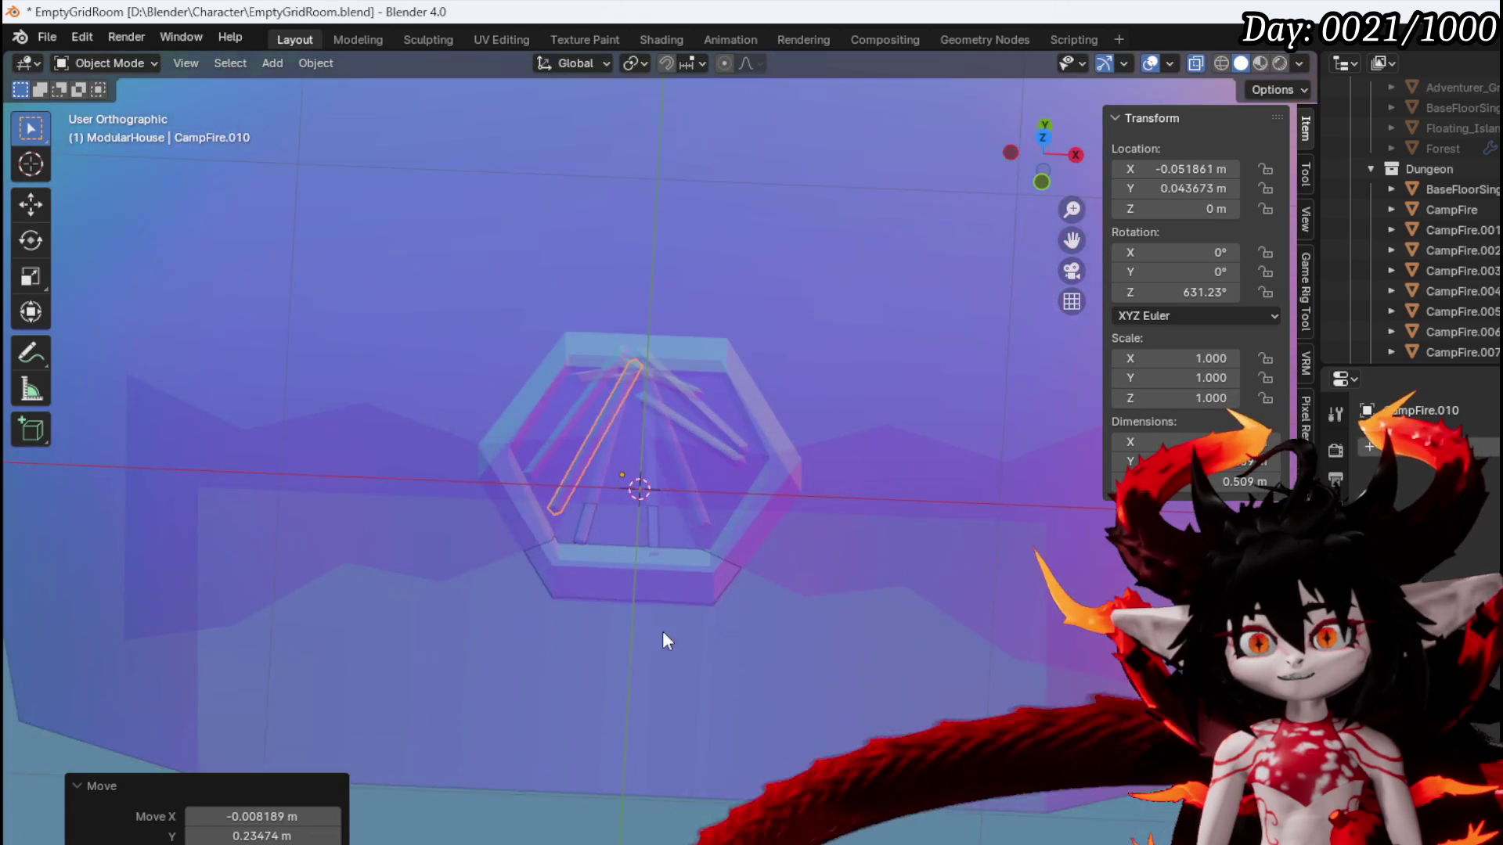
scroll(664, 625, "up", 3)
mouse_move(627, 468)
left_mouse_down()
mouse_move(639, 543)
mouse_move(627, 458)
mouse_move(575, 405)
mouse_move(473, 357)
left_mouse_up()
scroll(574, 405, "up", 3)
scroll(473, 357, "down", 3)
left_click_drag(553, 385, 593, 380)
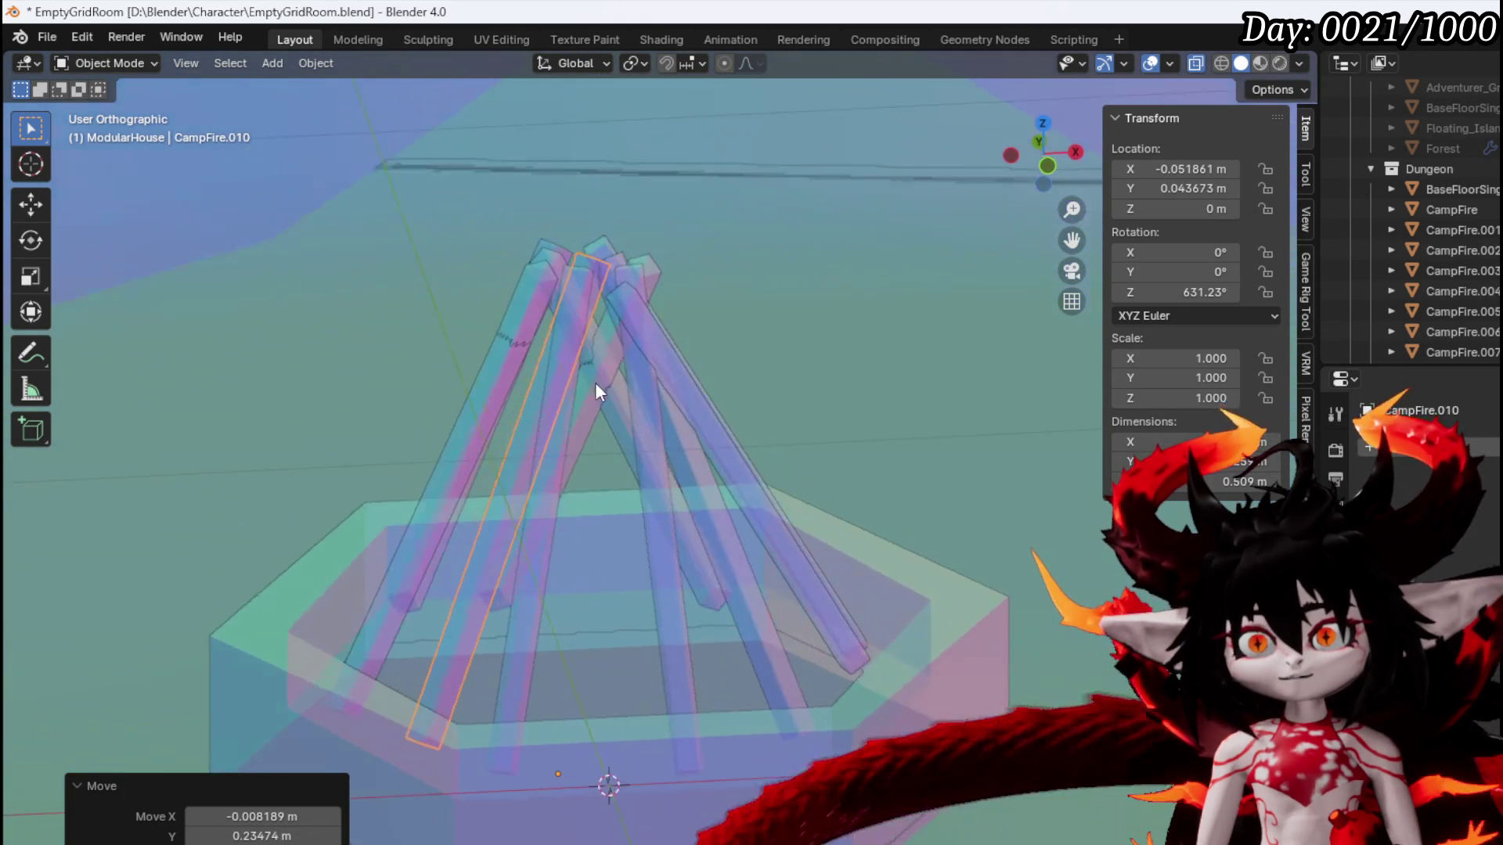
mouse_move(748, 434)
left_mouse_down()
mouse_move(706, 412)
mouse_move(433, 412)
left_mouse_up()
key("r")
left_click(527, 447)
key("ctrl+z")
Try tilting CampFire.004 and undo it, then tilt and nudge CampFire.002
left_click(412, 429)
key("r")
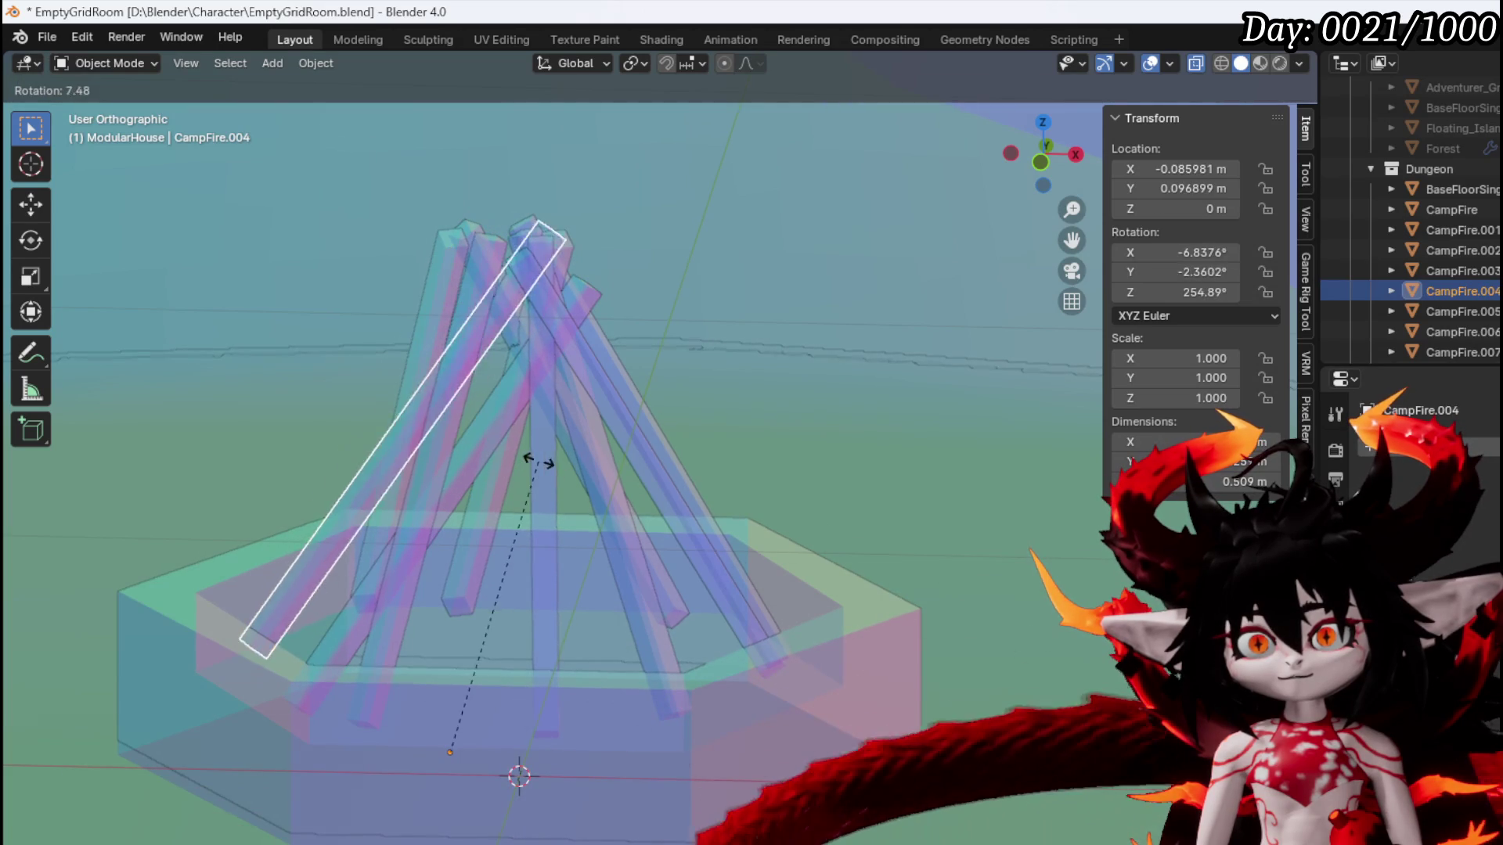
left_click(539, 462)
key("ctrl+z")
left_click(634, 450)
key("r")
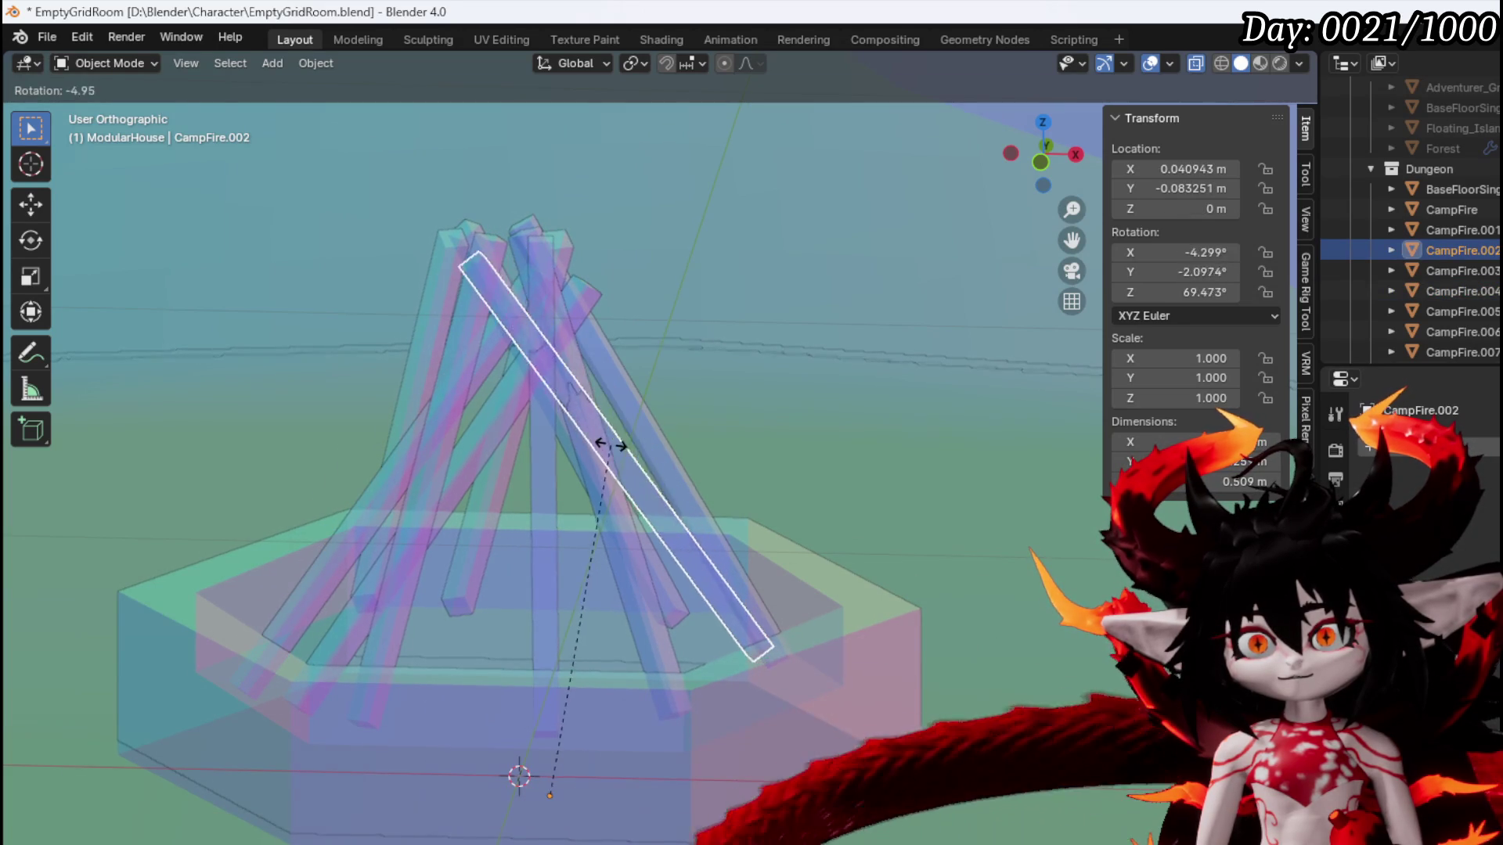
left_click(610, 447)
key("g")
left_click(613, 407)
Tilt, move and re-rotate the CampFire.007 log
left_click(552, 415)
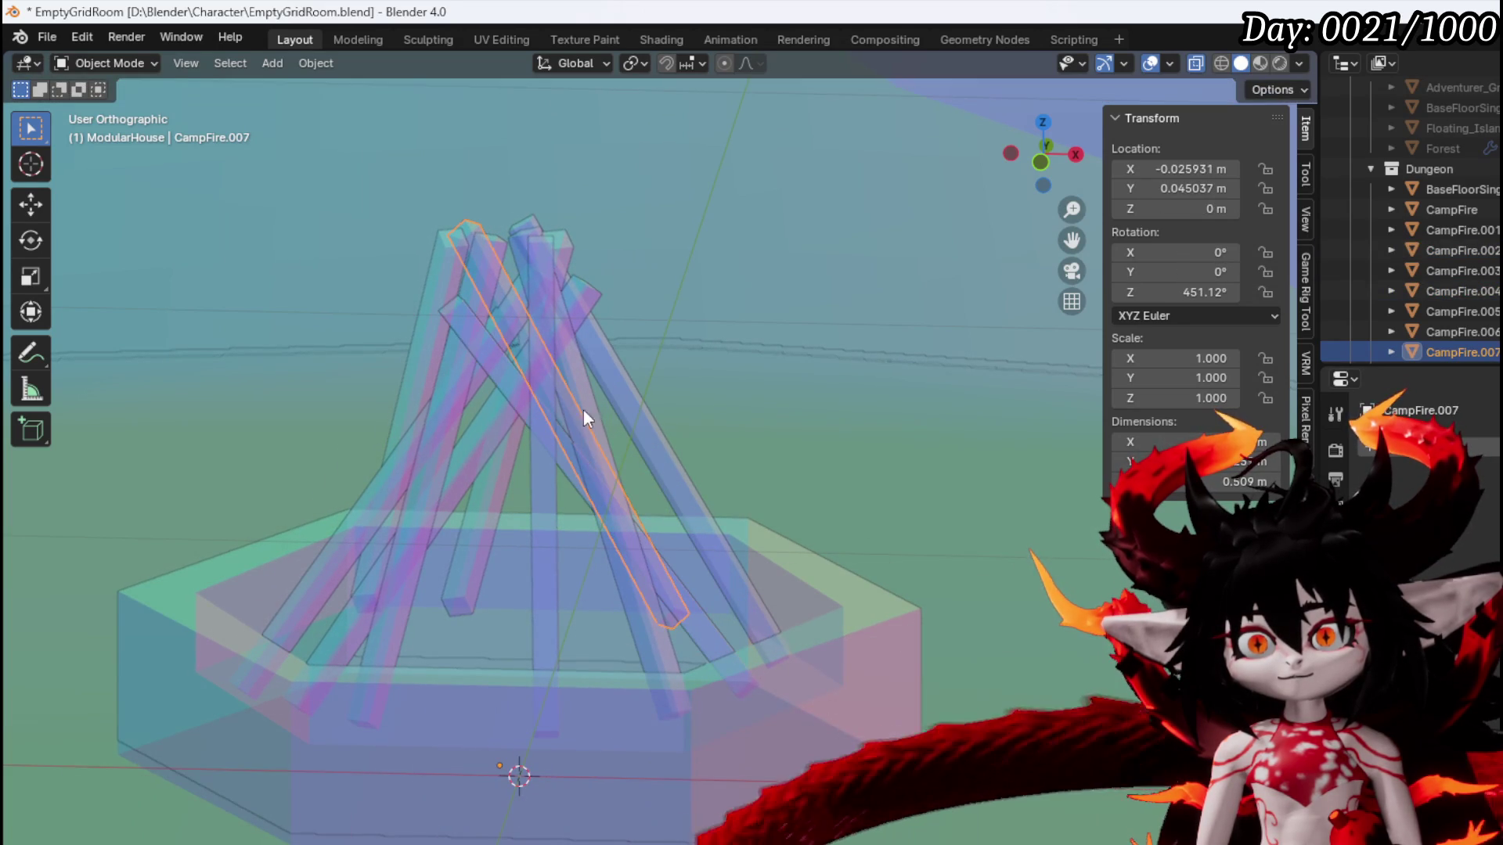
key("r")
left_click(538, 454)
key("g")
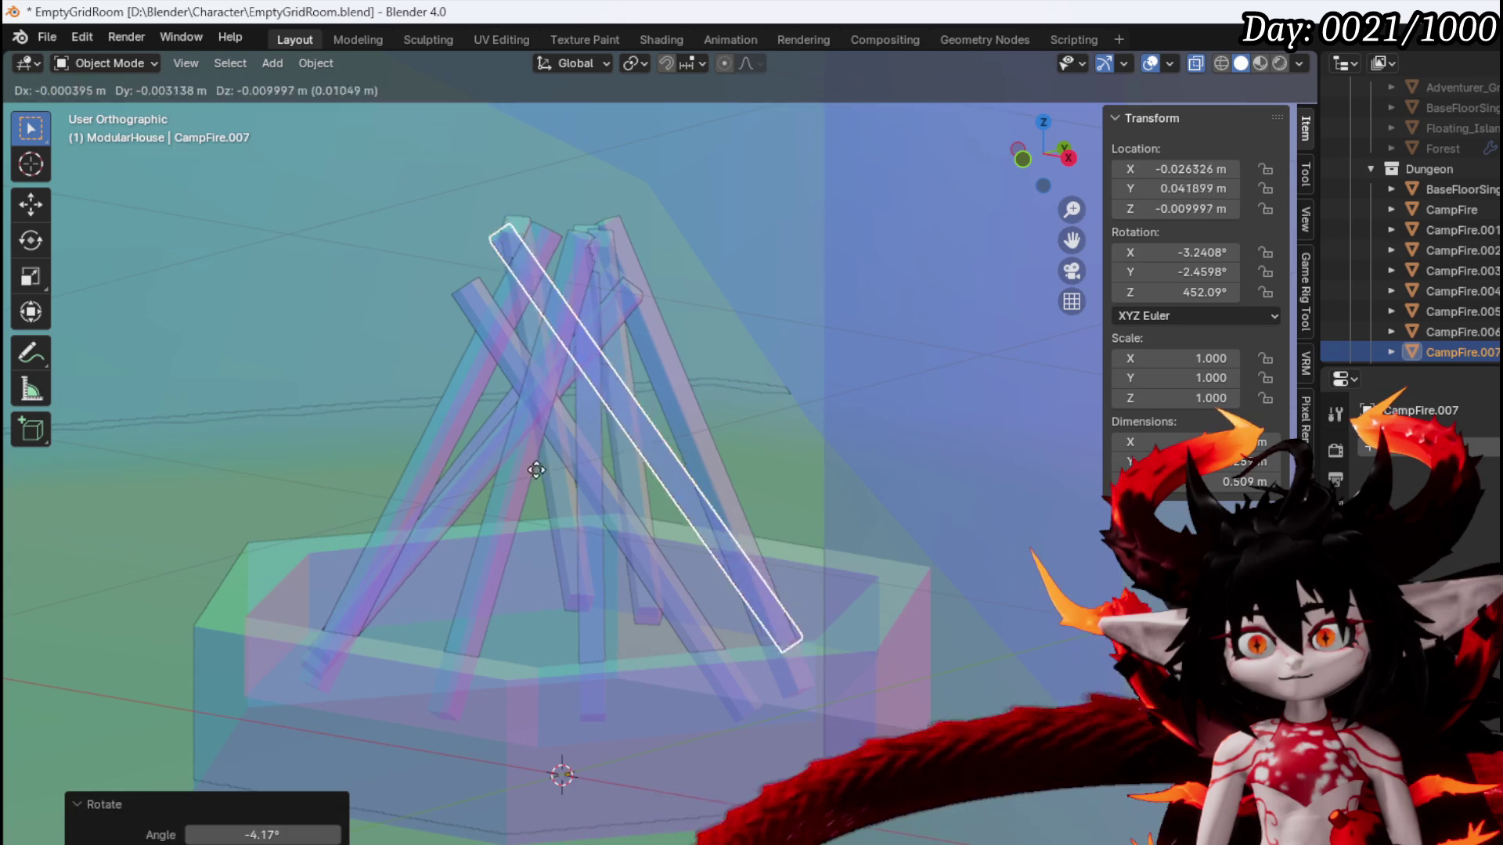
left_click(540, 489)
key("r")
left_click(580, 443)
Reposition and tilt the CampFire.008 log, then select CampFire.001
key("shift+d")
left_click(607, 478)
key("r")
left_click(631, 338)
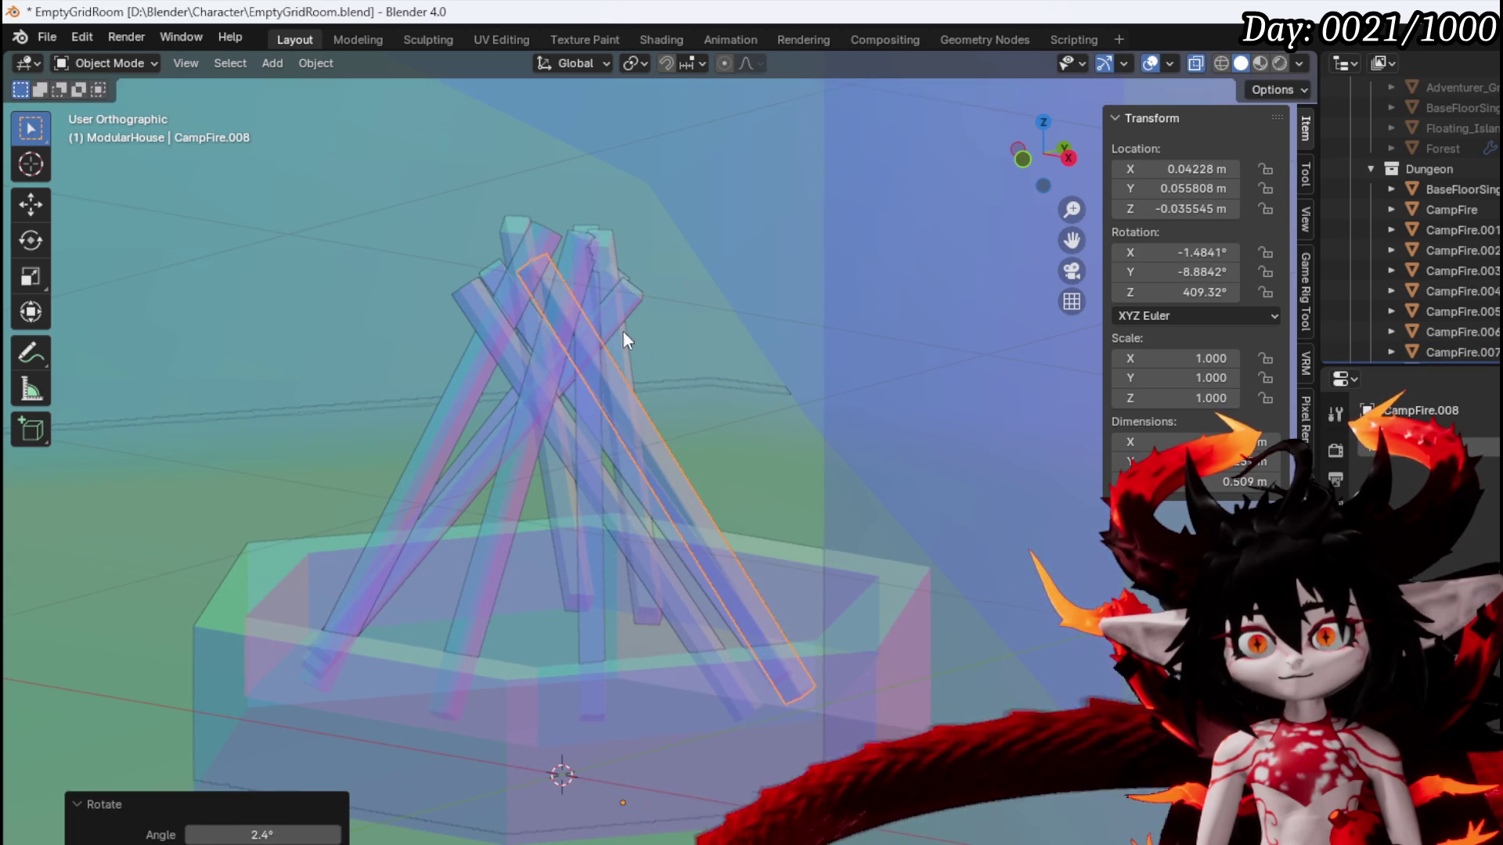
left_click(630, 334)
scroll(658, 344, "up", 3)
scroll(626, 384, "down", 3)
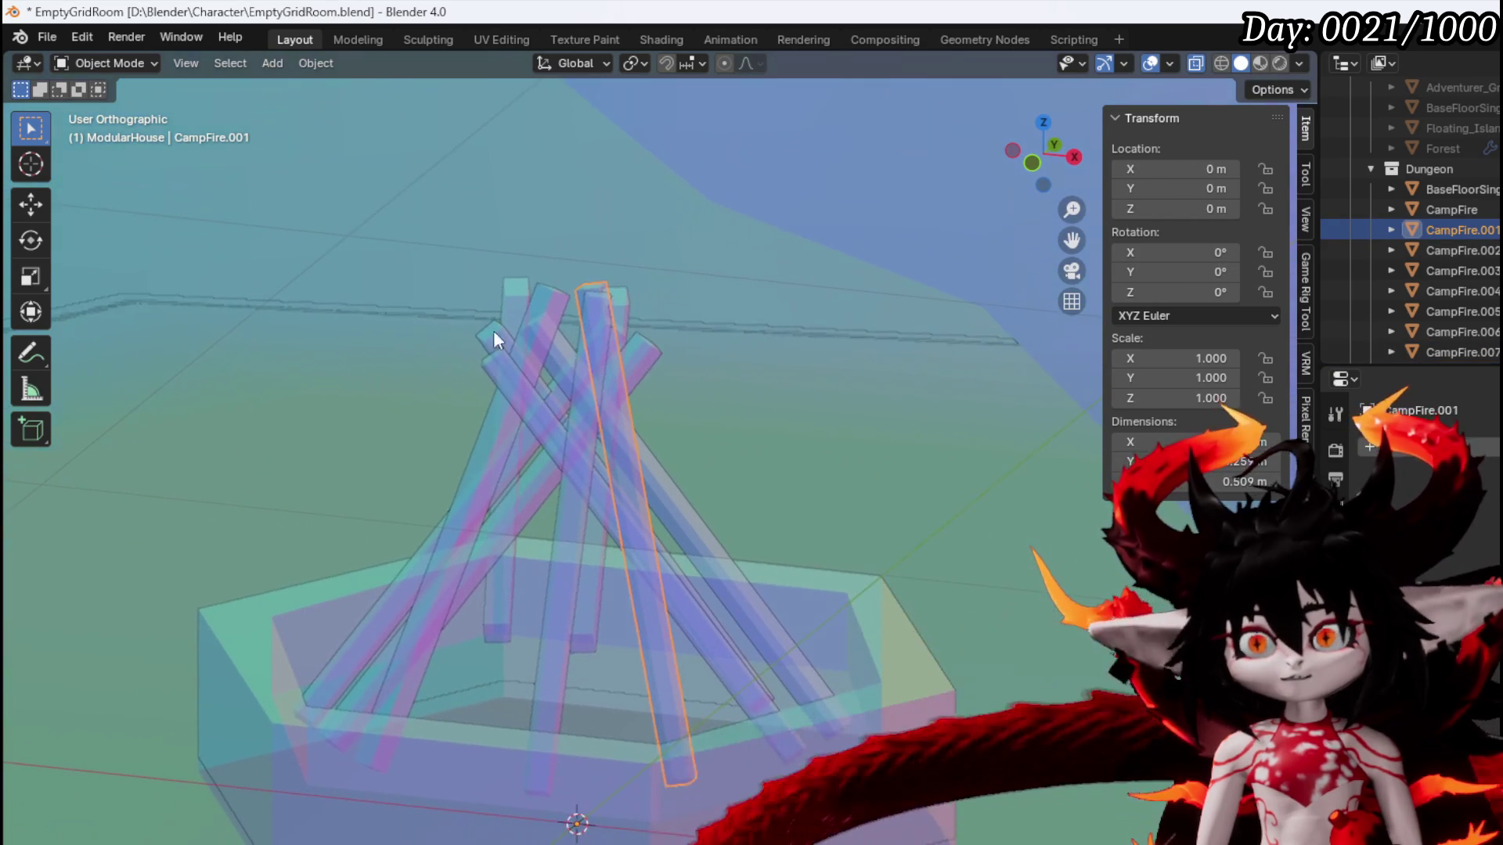
Tilt the CampFire.005 log, then tilt CampFire.009 and move it slightly lower
left_click(526, 326)
key("r")
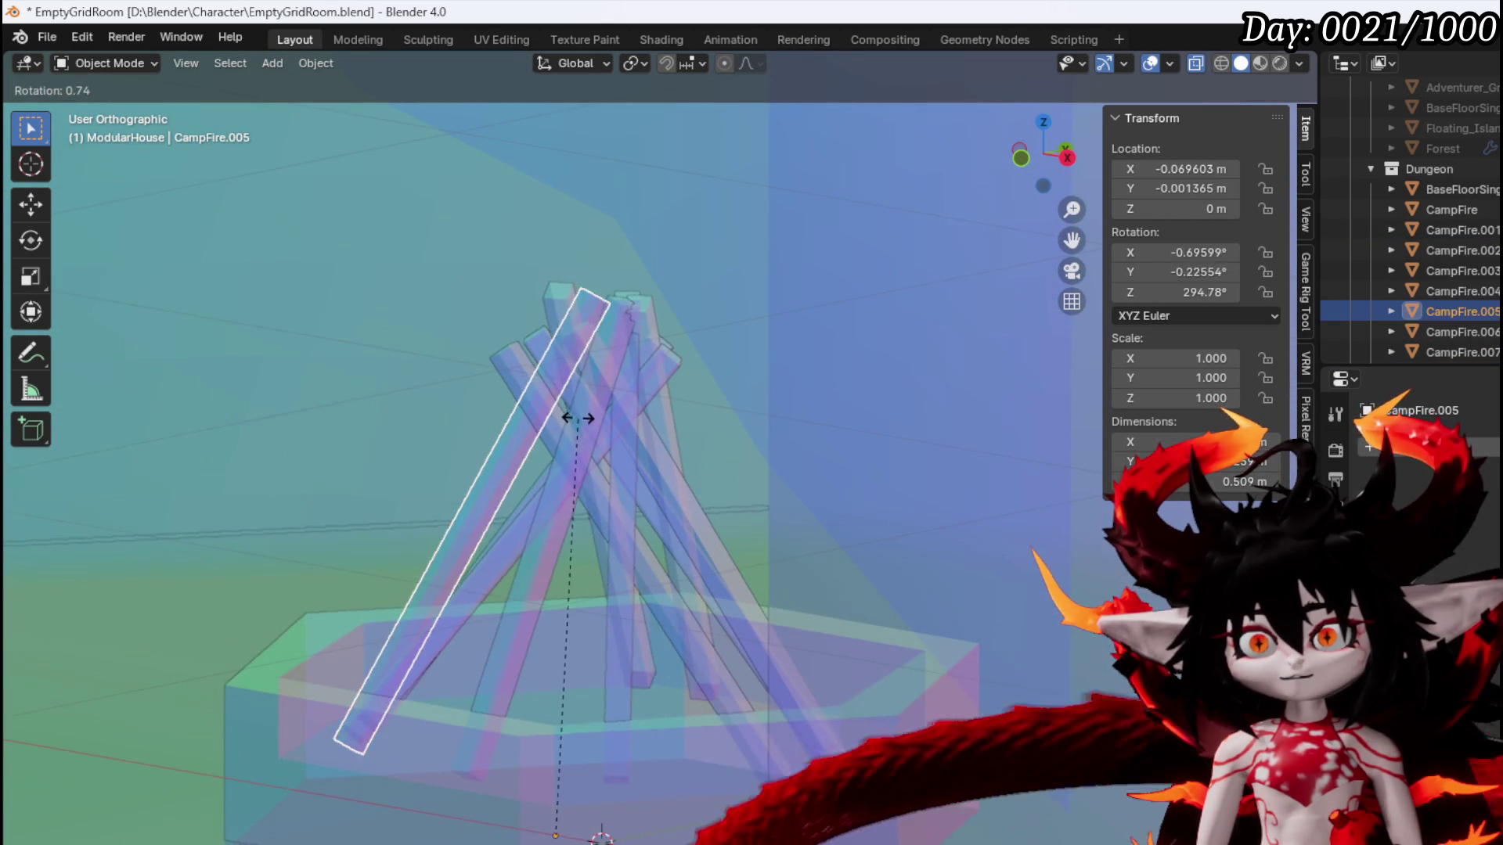
left_click(590, 427)
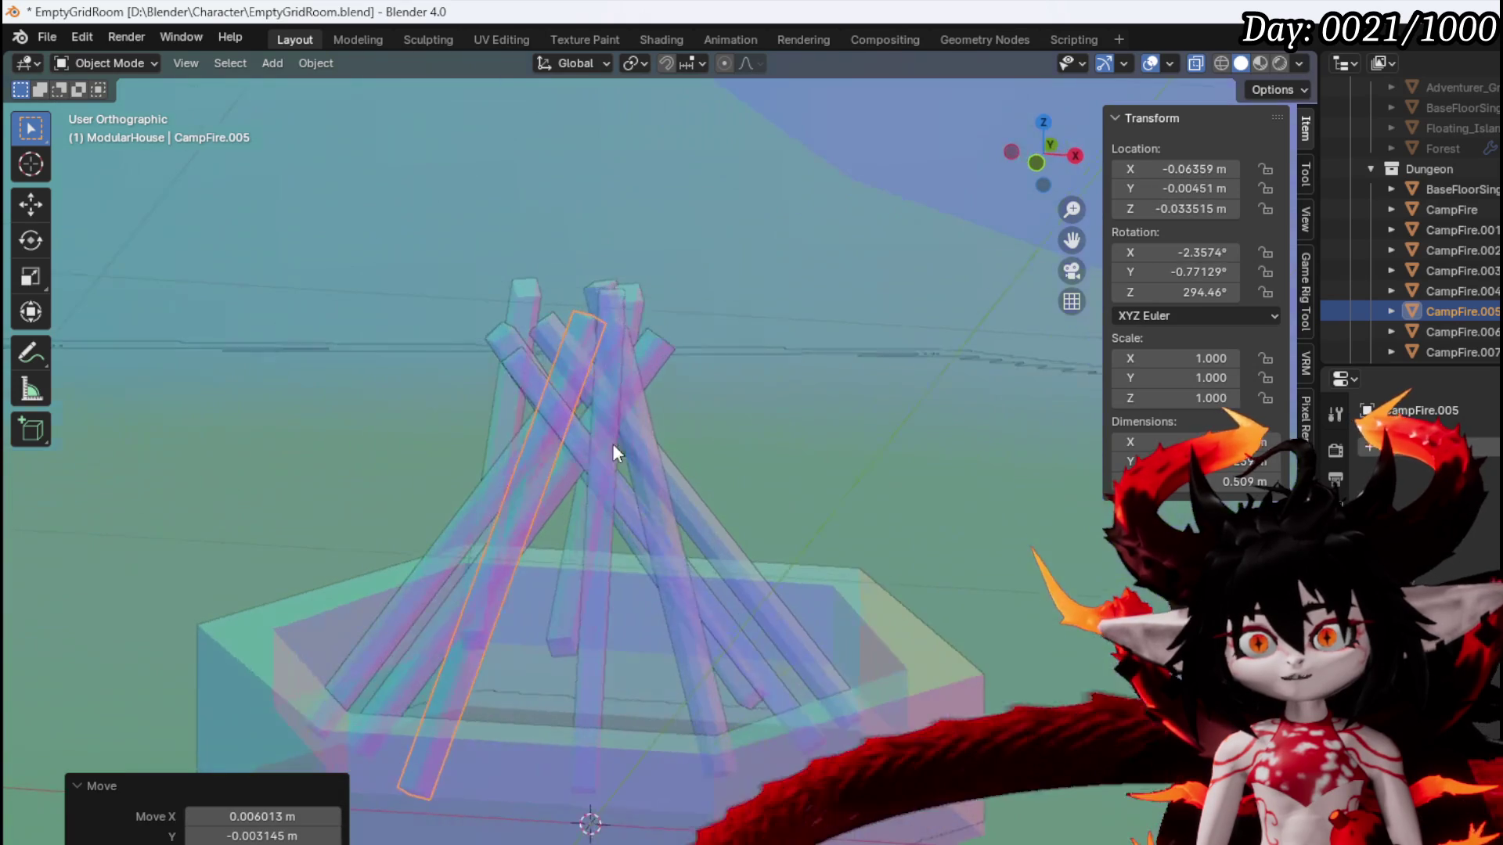
left_click(636, 332)
scroll(722, 317, "up", 3)
scroll(634, 314, "down", 3)
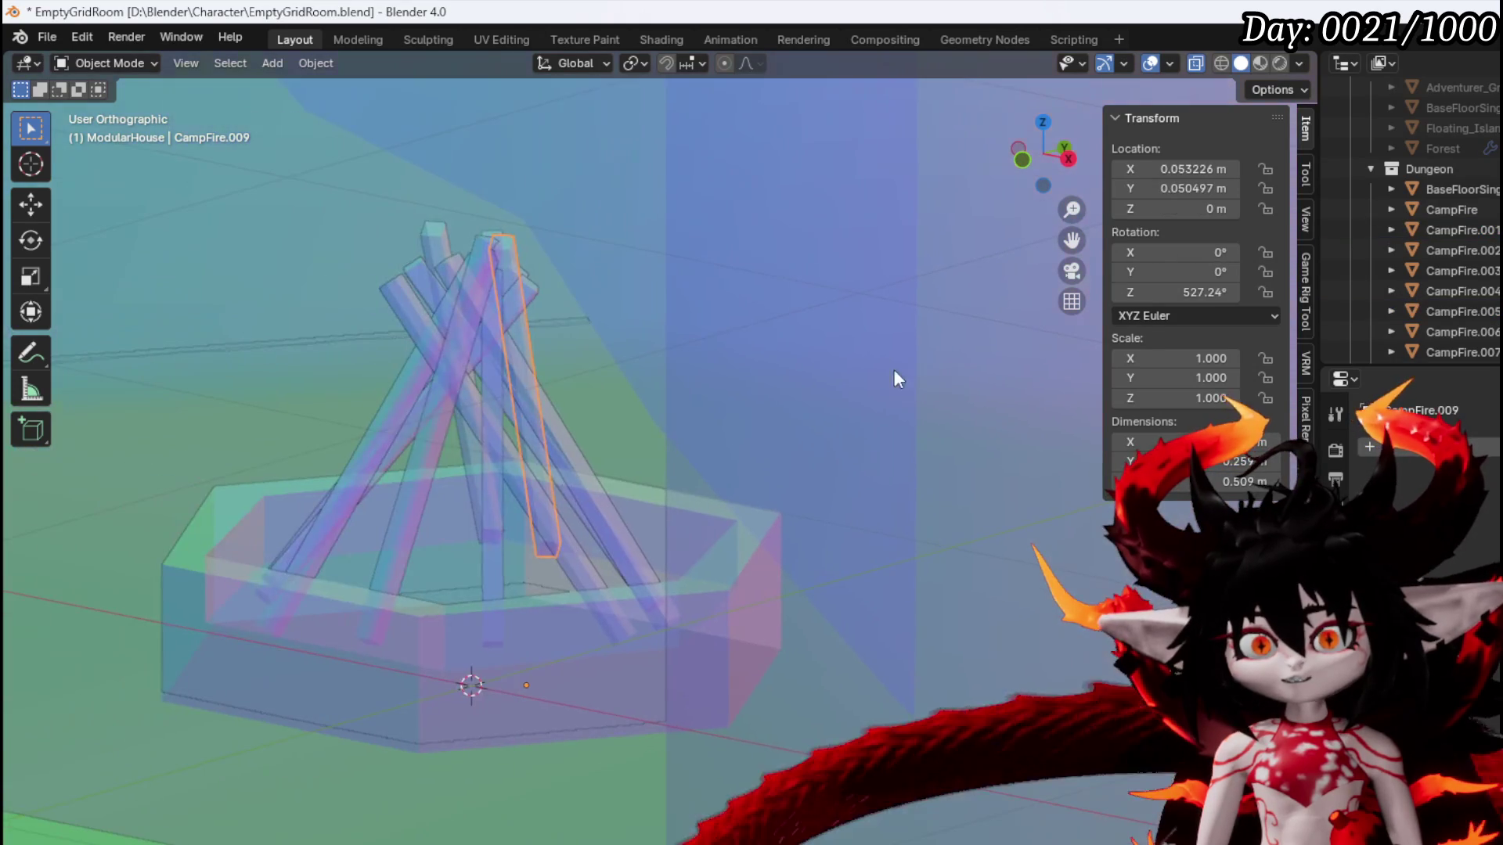
key("shift+d")
key("r")
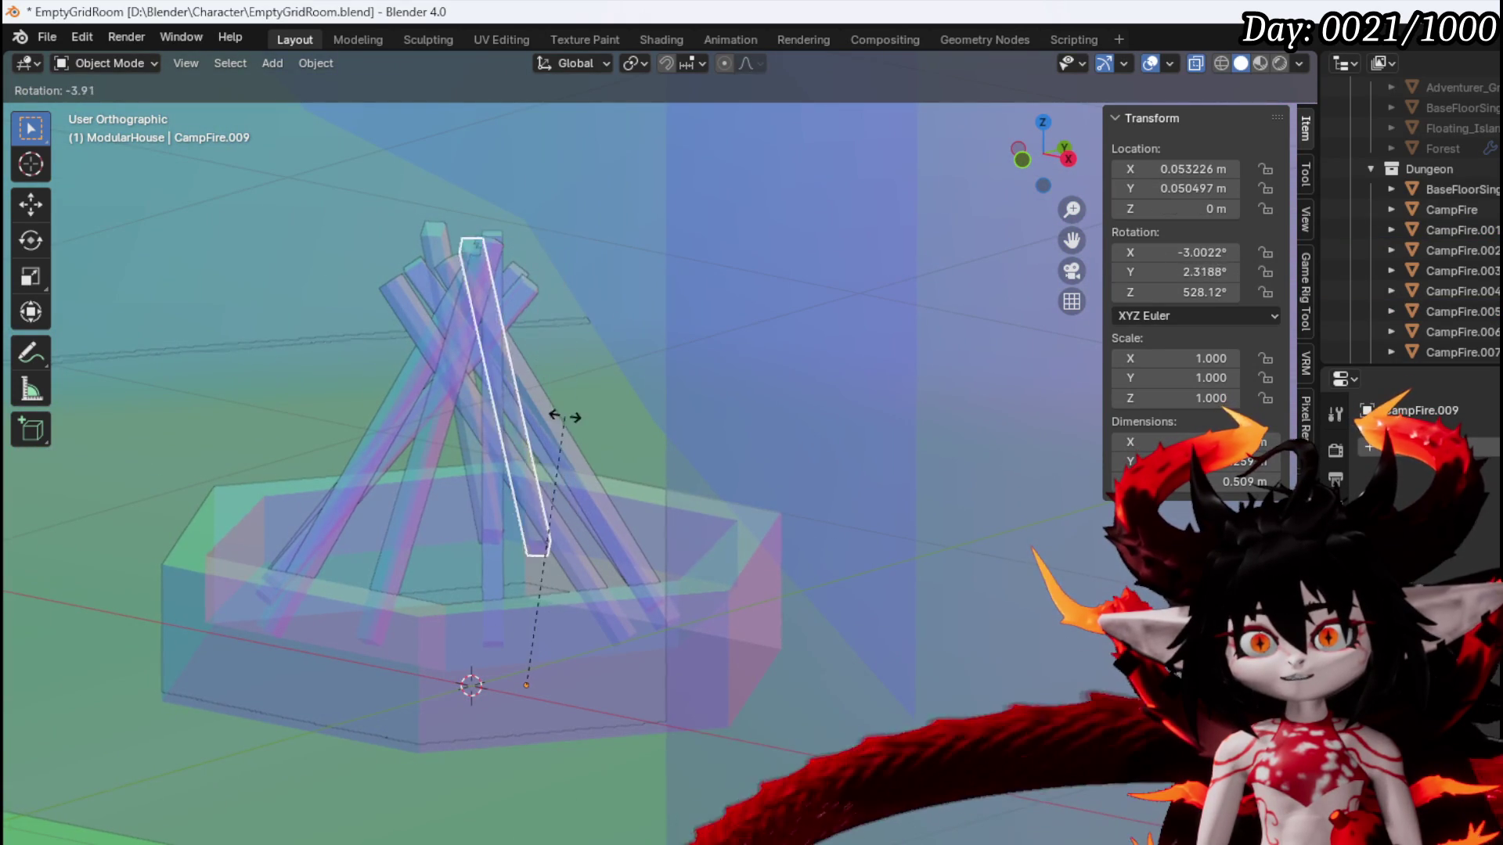
left_click(549, 413)
key("g")
left_click(526, 439)
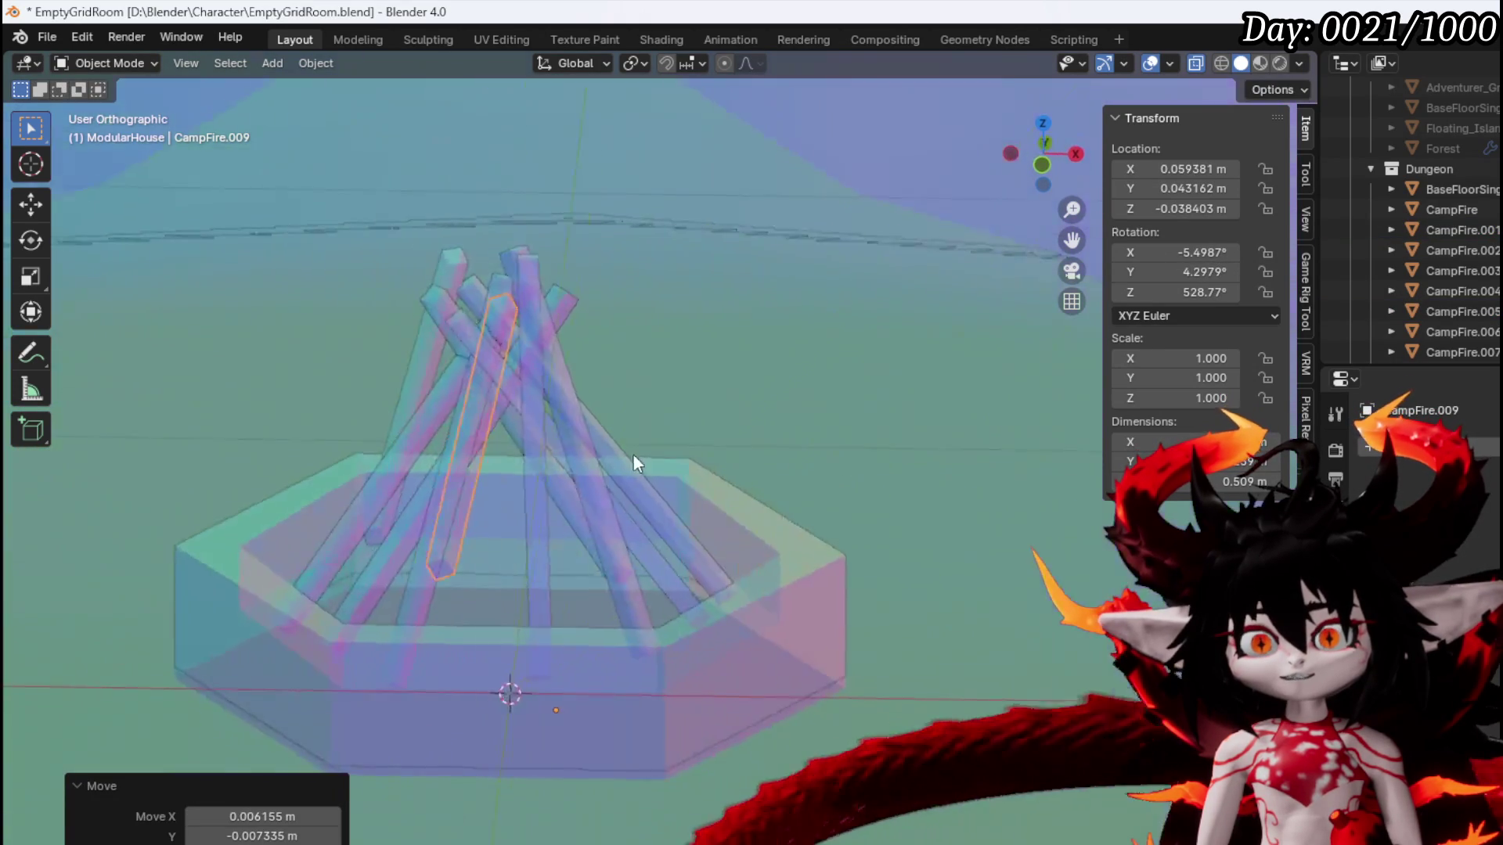
Move, tilt and reposition the CampFire.003 log into its final place
left_click(384, 446)
key("g")
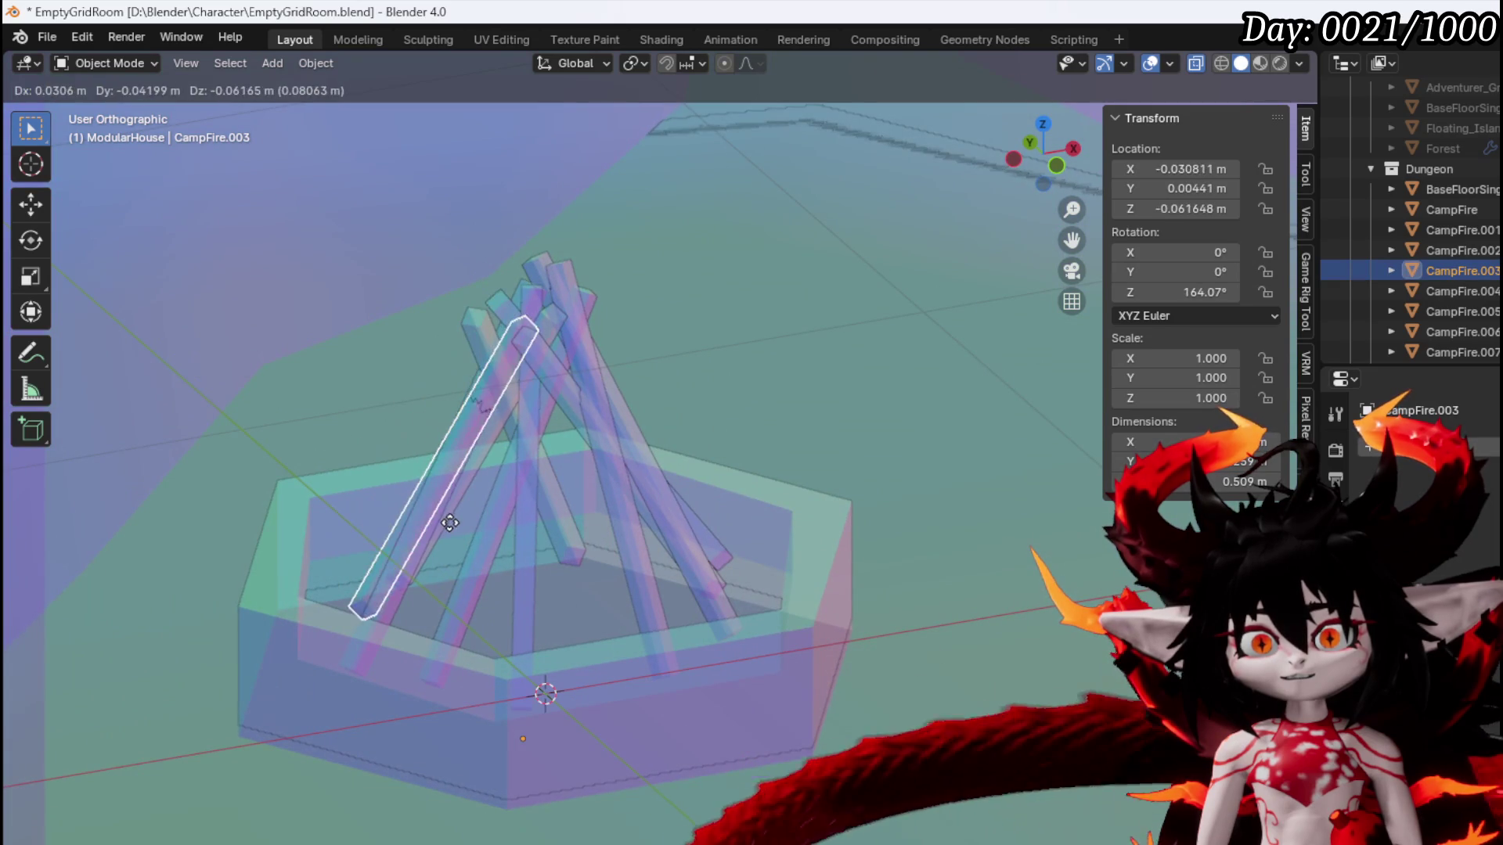
left_click(464, 515)
key("r")
left_click(527, 537)
key("g")
left_click(485, 560)
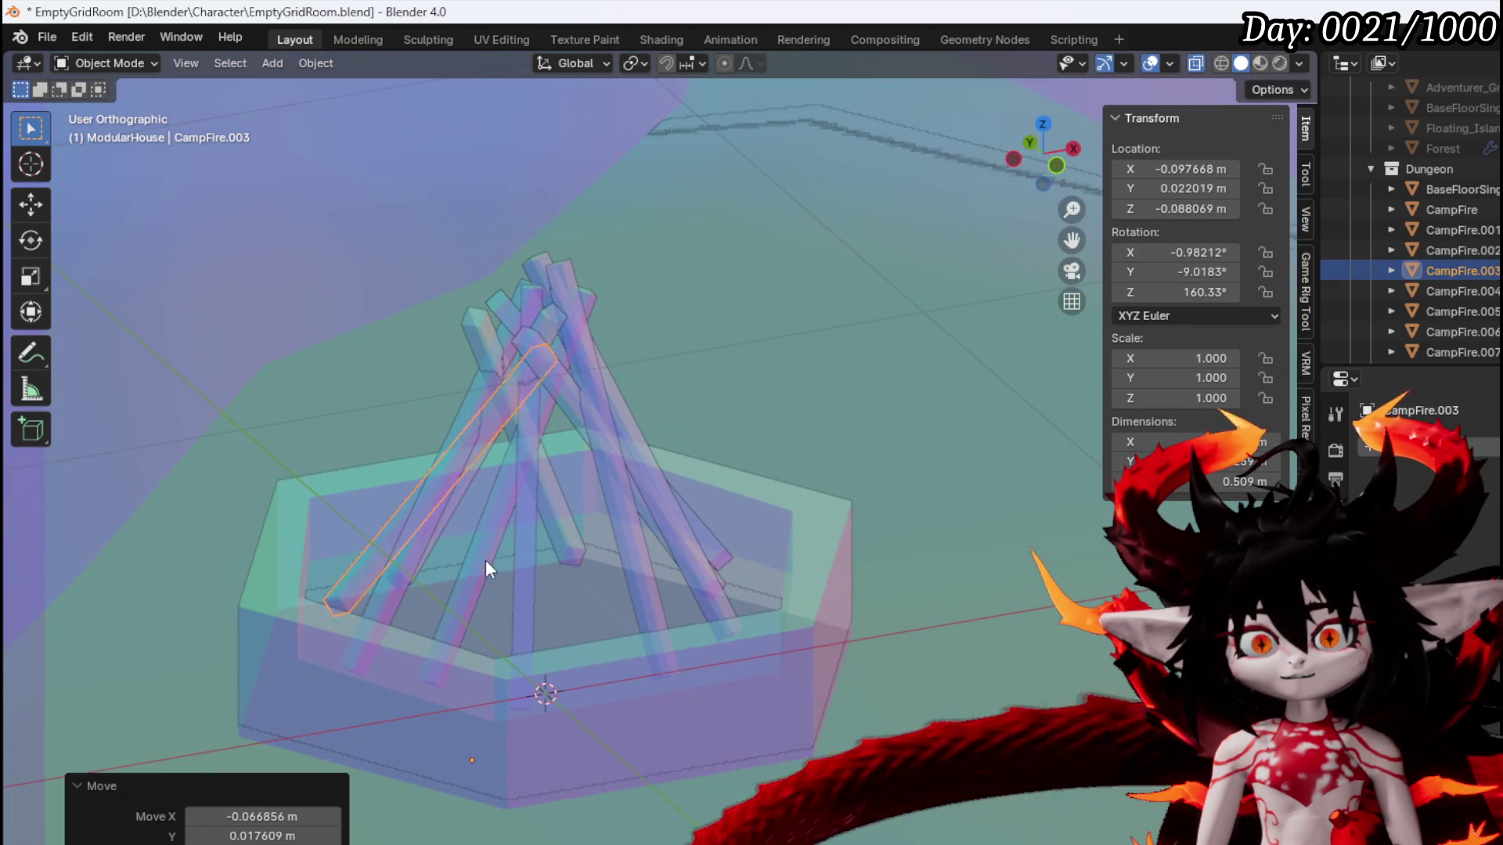
scroll(534, 490, "down", 2)
scroll(534, 490, "down", 2)
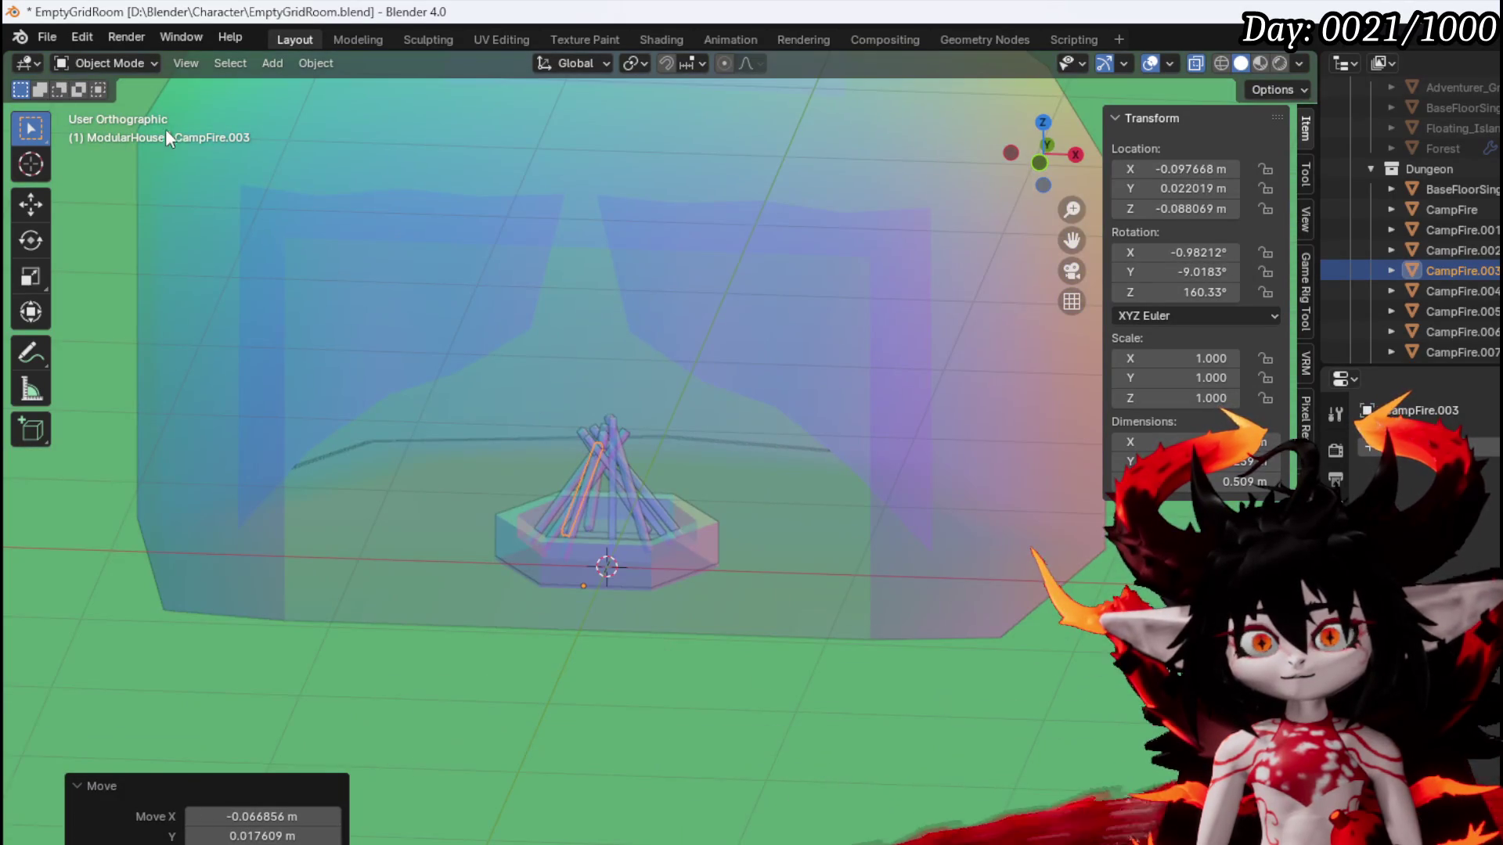
left_click(102, 63)
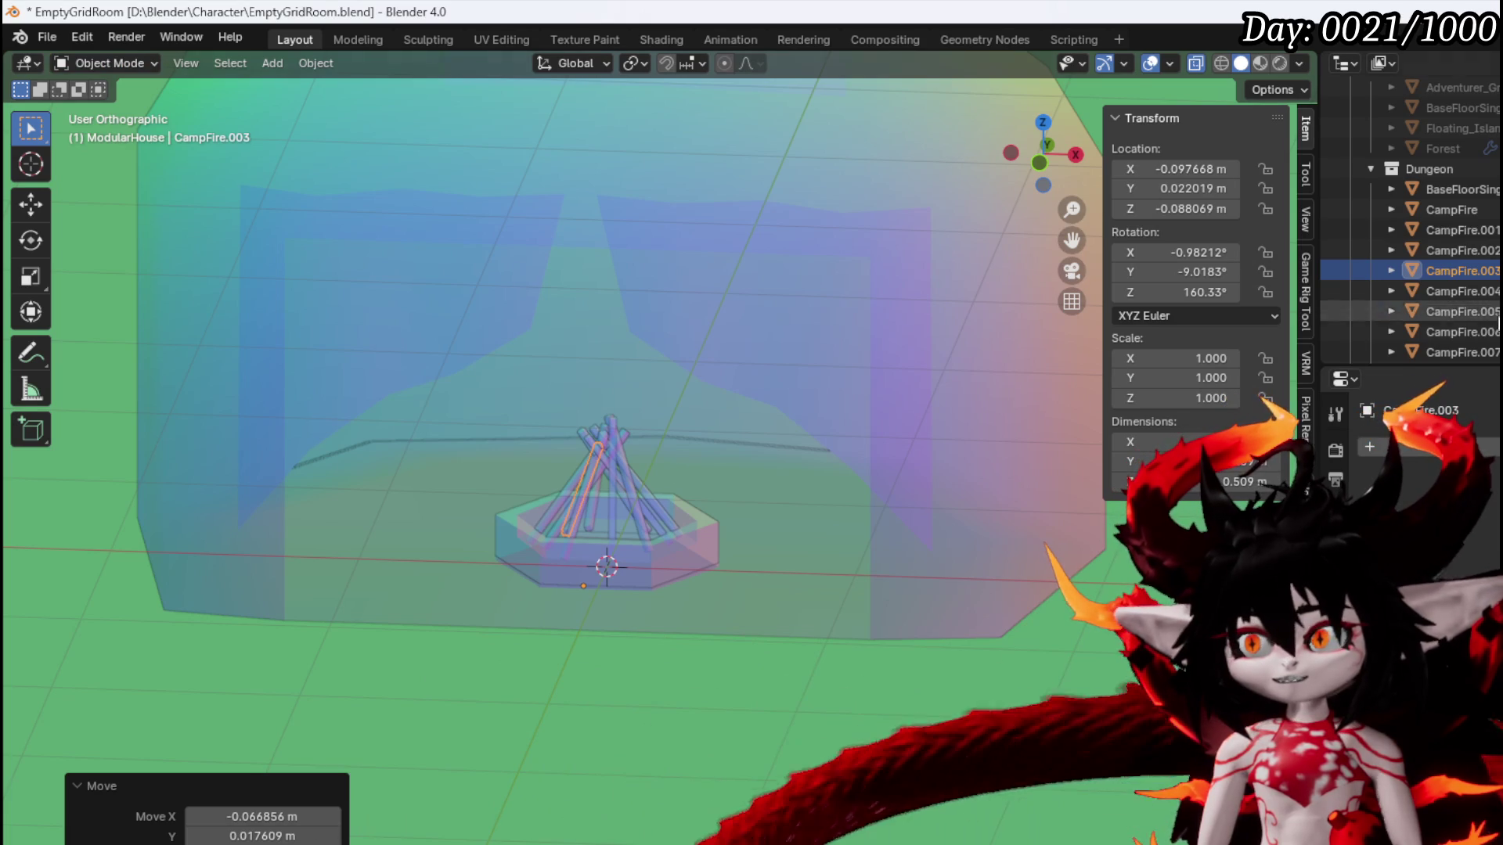
Join the separated logs CampFire.001 through CampFire.010 into CampFire.001
scroll(1477, 273, "down", 3)
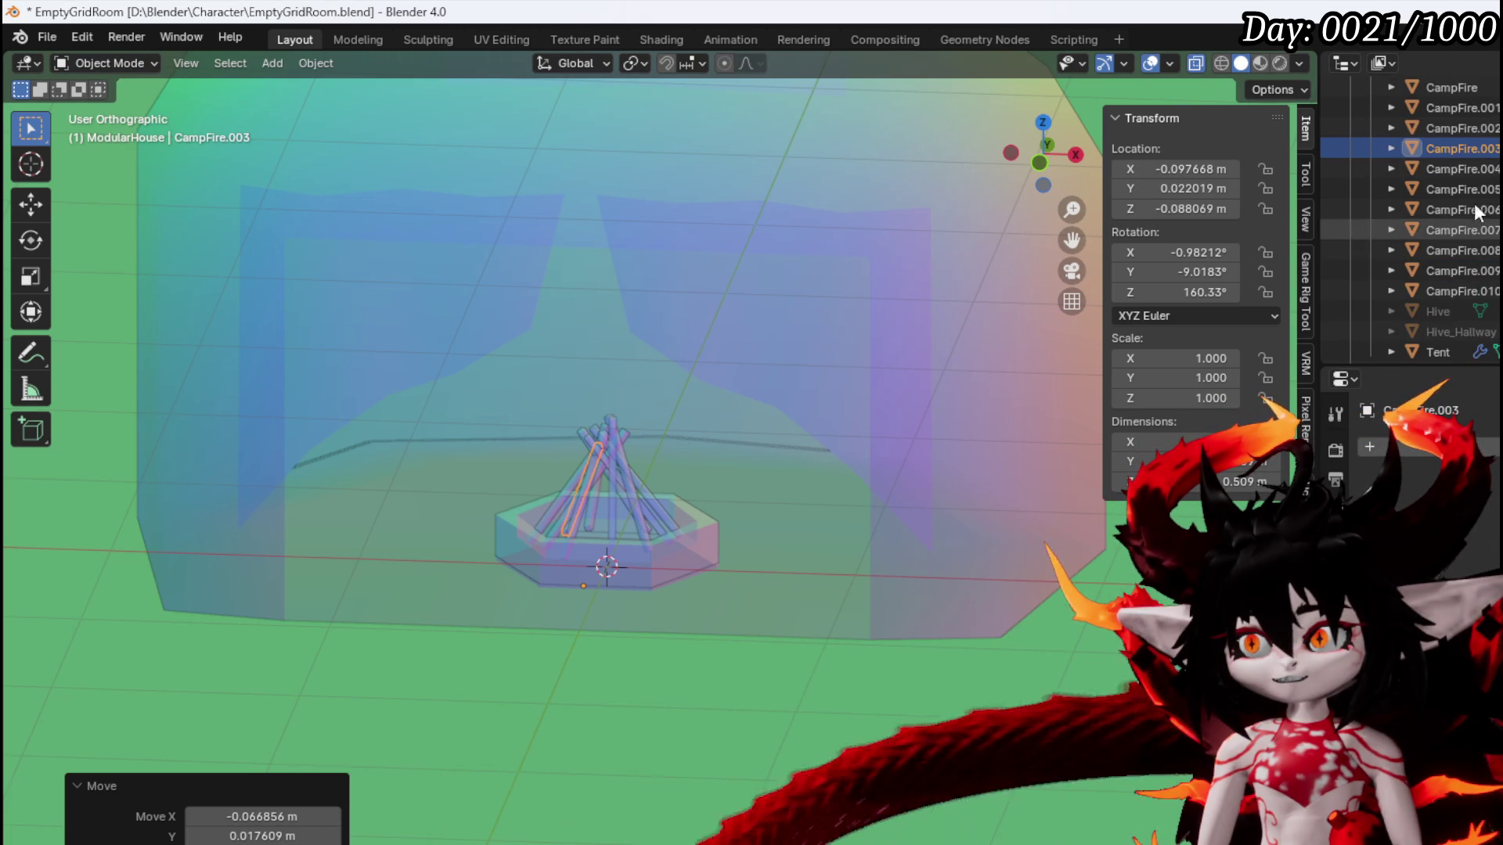
left_click(1462, 109)
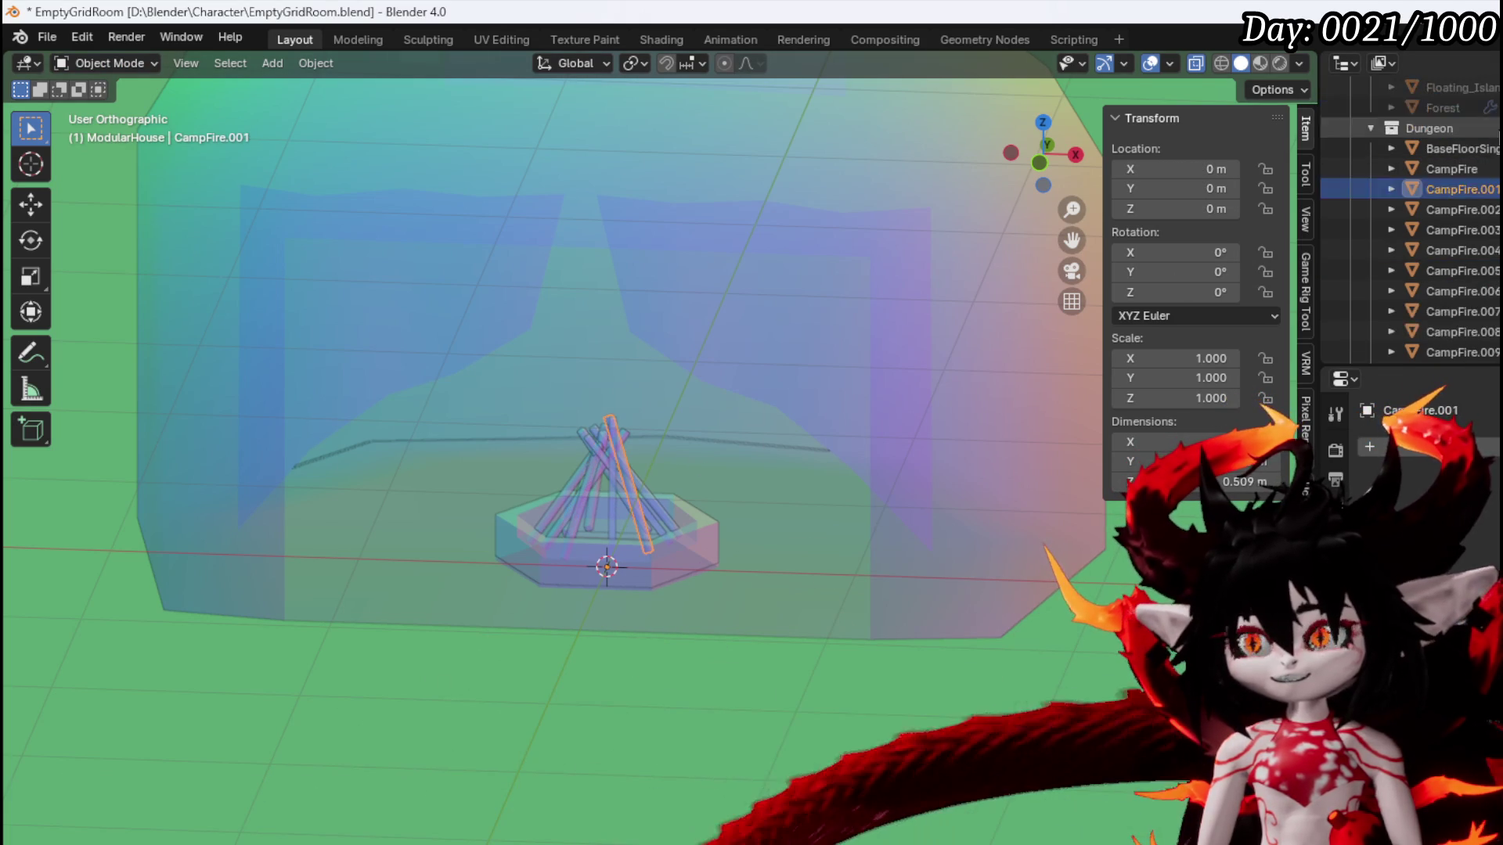
left_click(1469, 230, "shift")
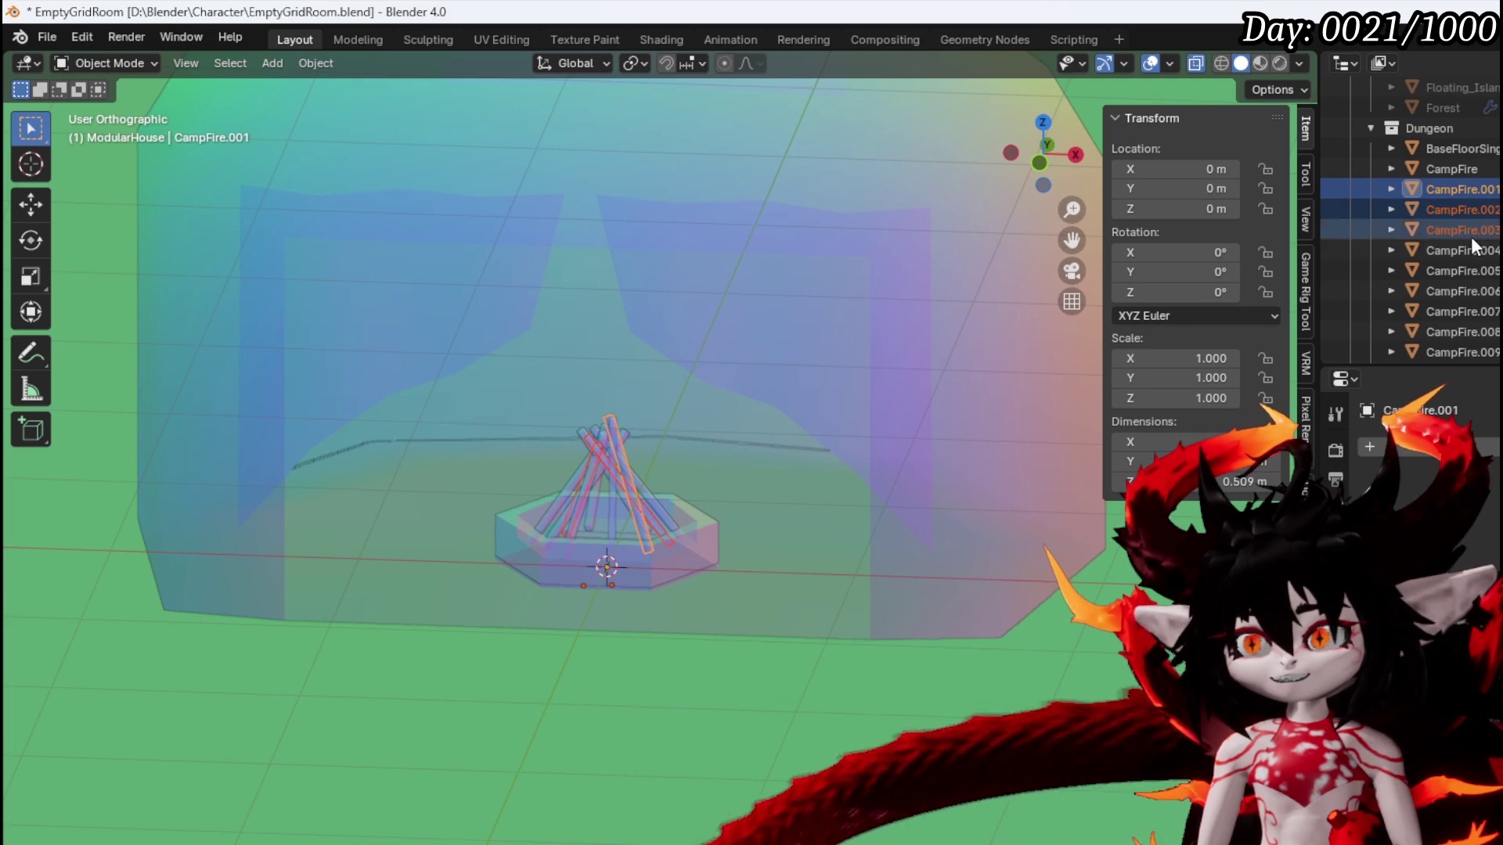
left_click(1465, 311, "shift")
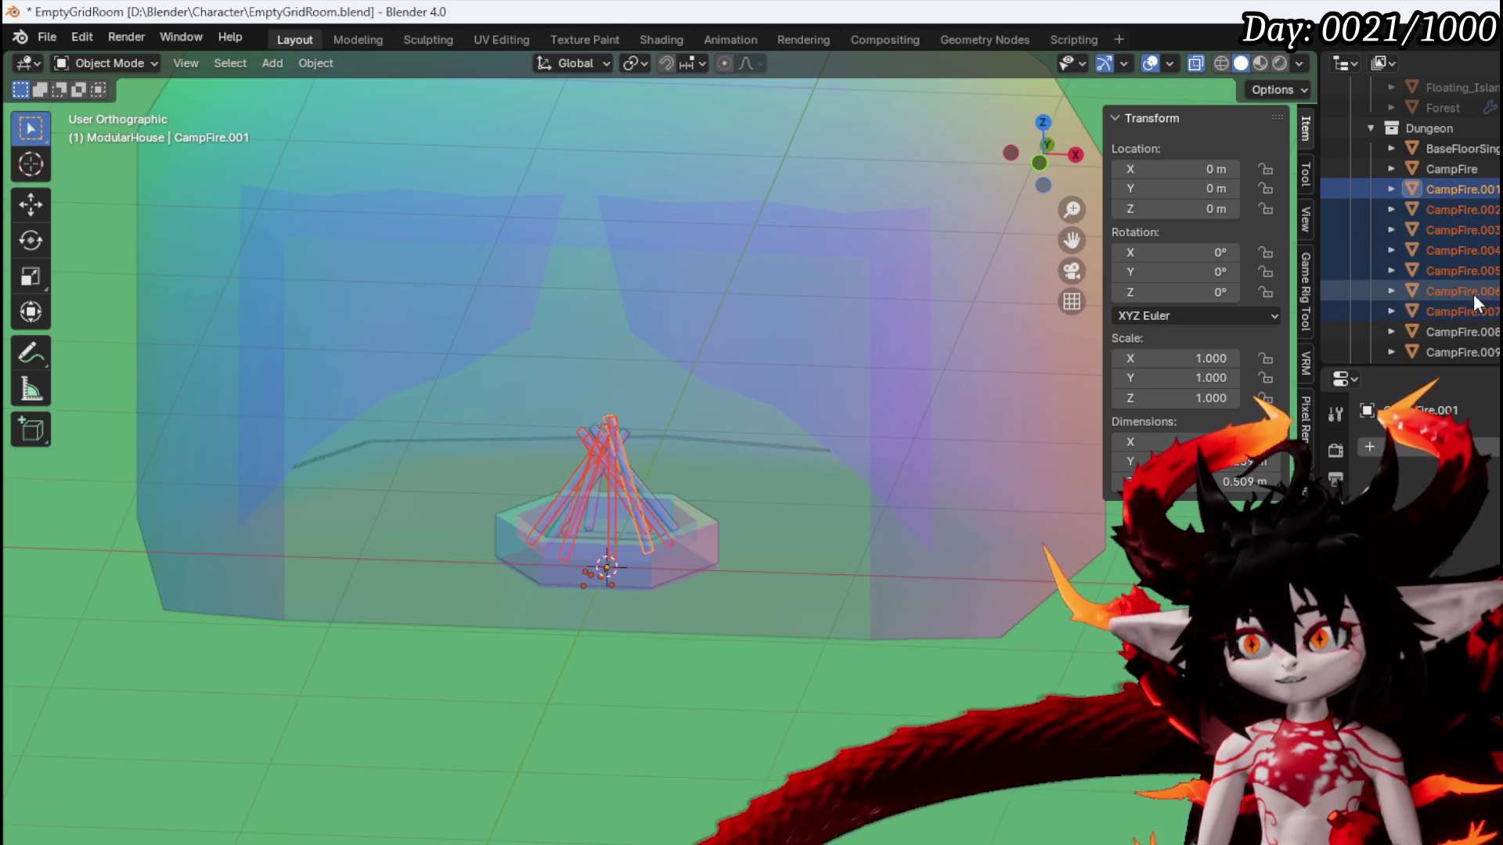
scroll(1473, 296, "down", 2)
left_click(1473, 305, "shift")
left_click(1469, 330, "shift")
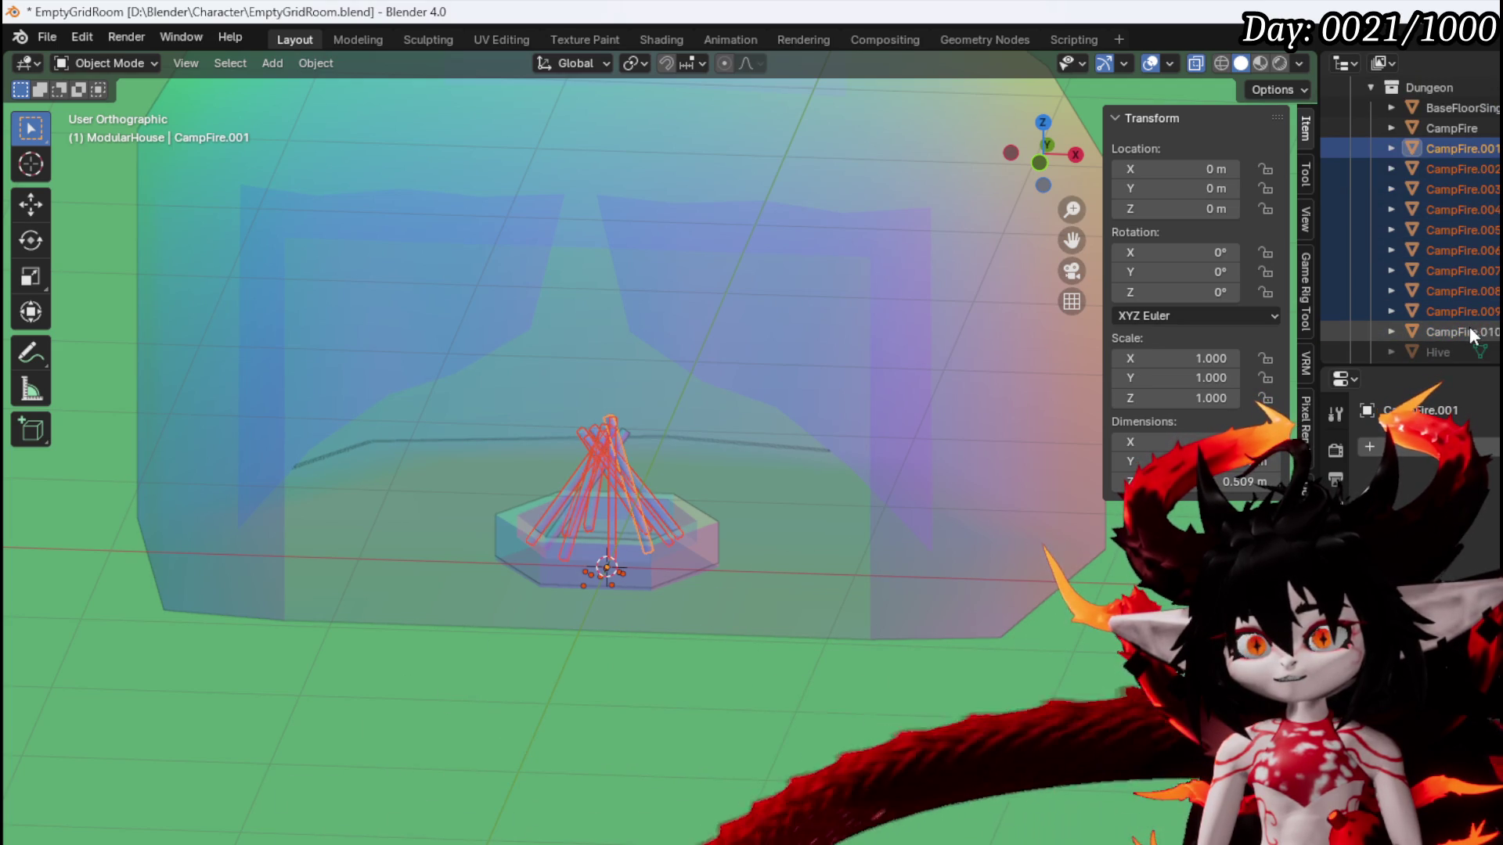
key("ctrl+j")
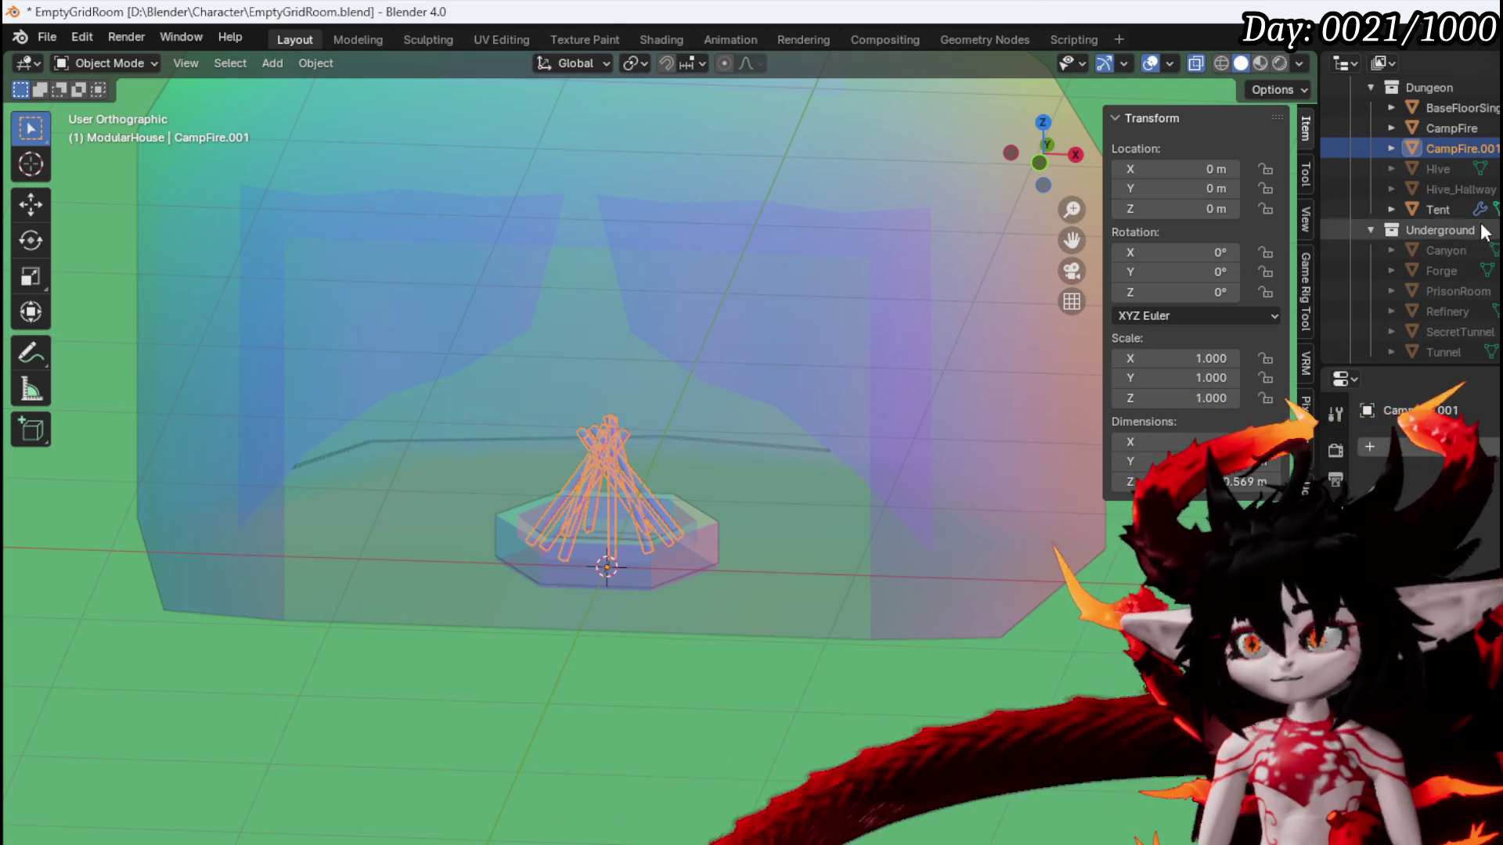
Join the teepee into the CampFire base object
left_click(1467, 130)
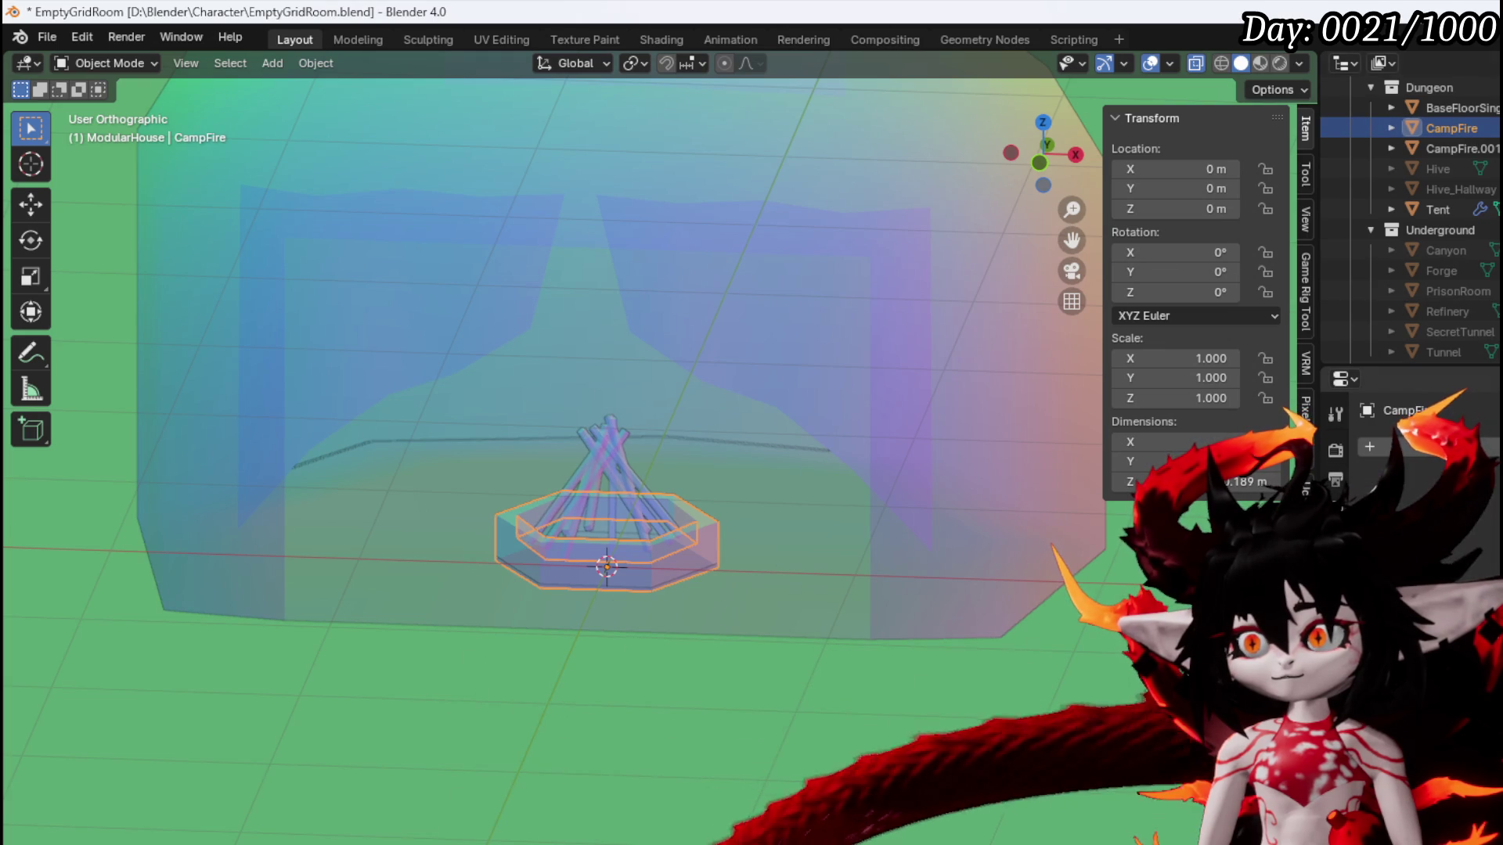
left_click(1462, 147, "shift")
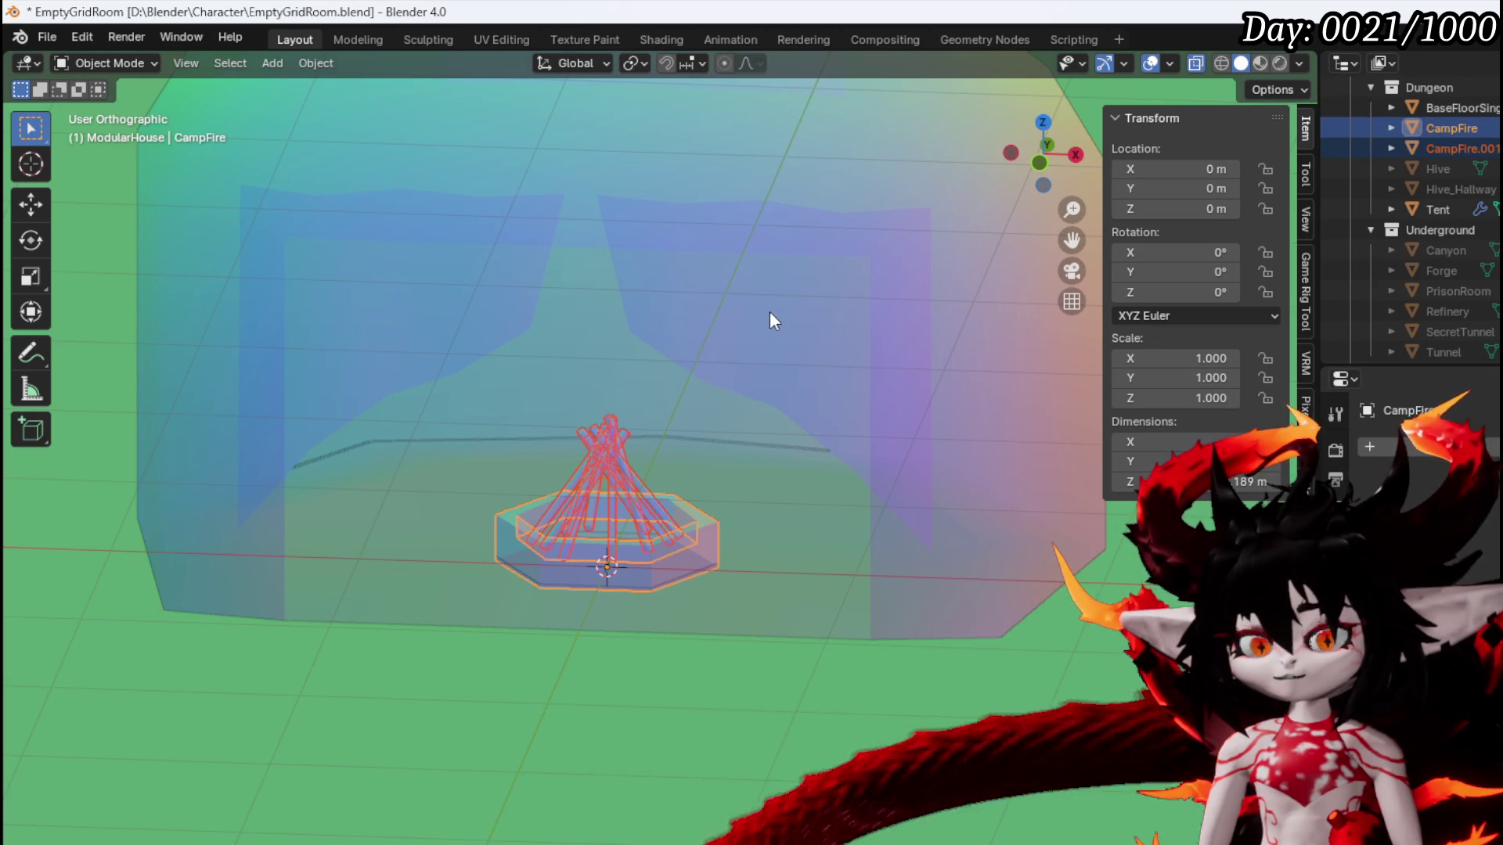
key("ctrl+j")
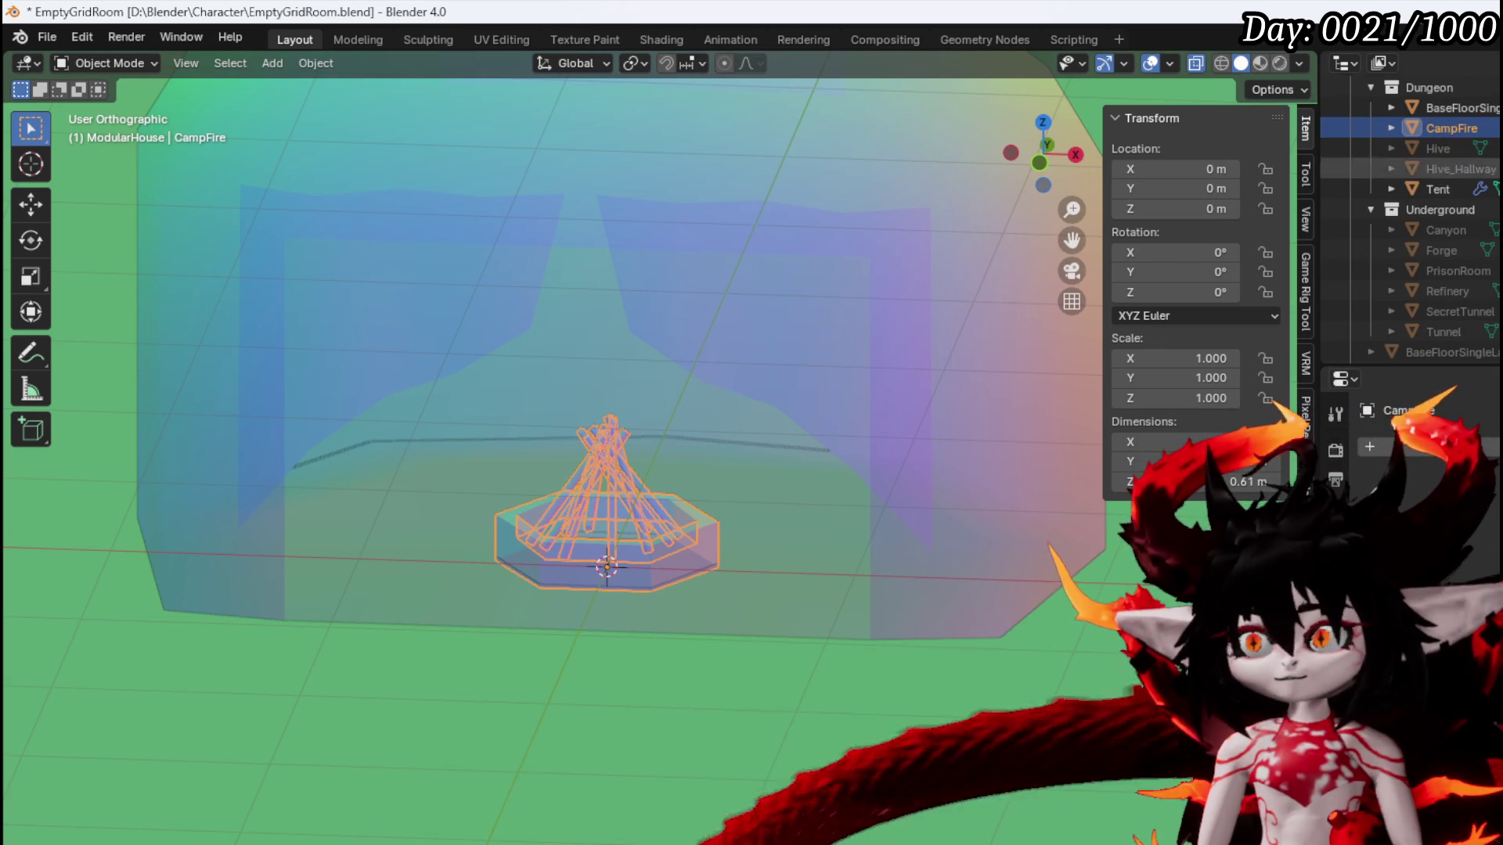
scroll(720, 211, "down", 3)
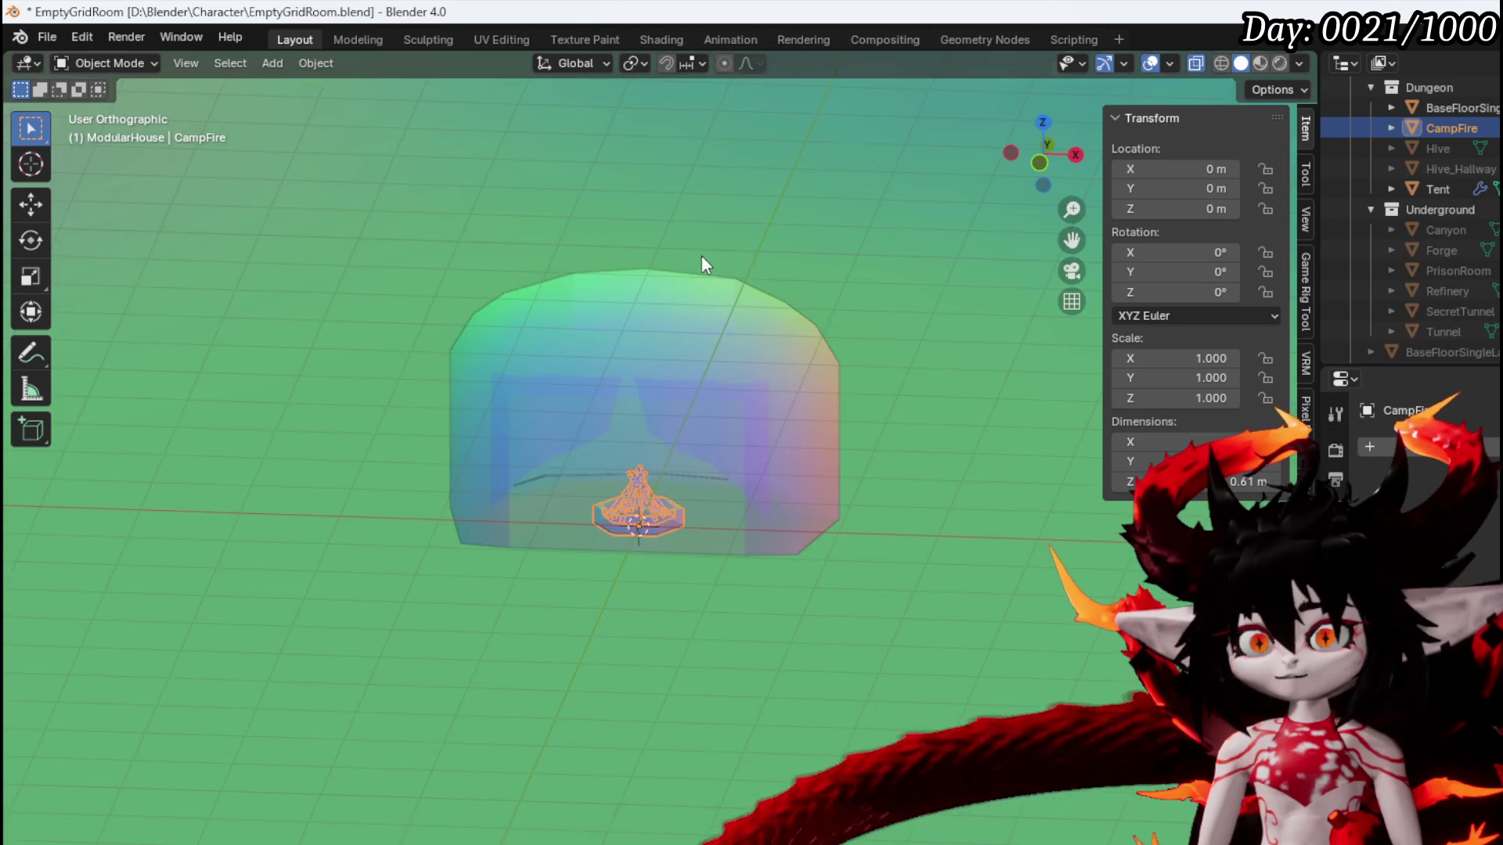
Look down on the terrain and save the blend file
scroll(701, 259, "down", 3)
mouse_move(677, 396)
left_mouse_down()
mouse_move(731, 463)
mouse_move(674, 469)
mouse_move(630, 664)
mouse_move(712, 373)
left_mouse_up()
scroll(712, 373, "up", 4)
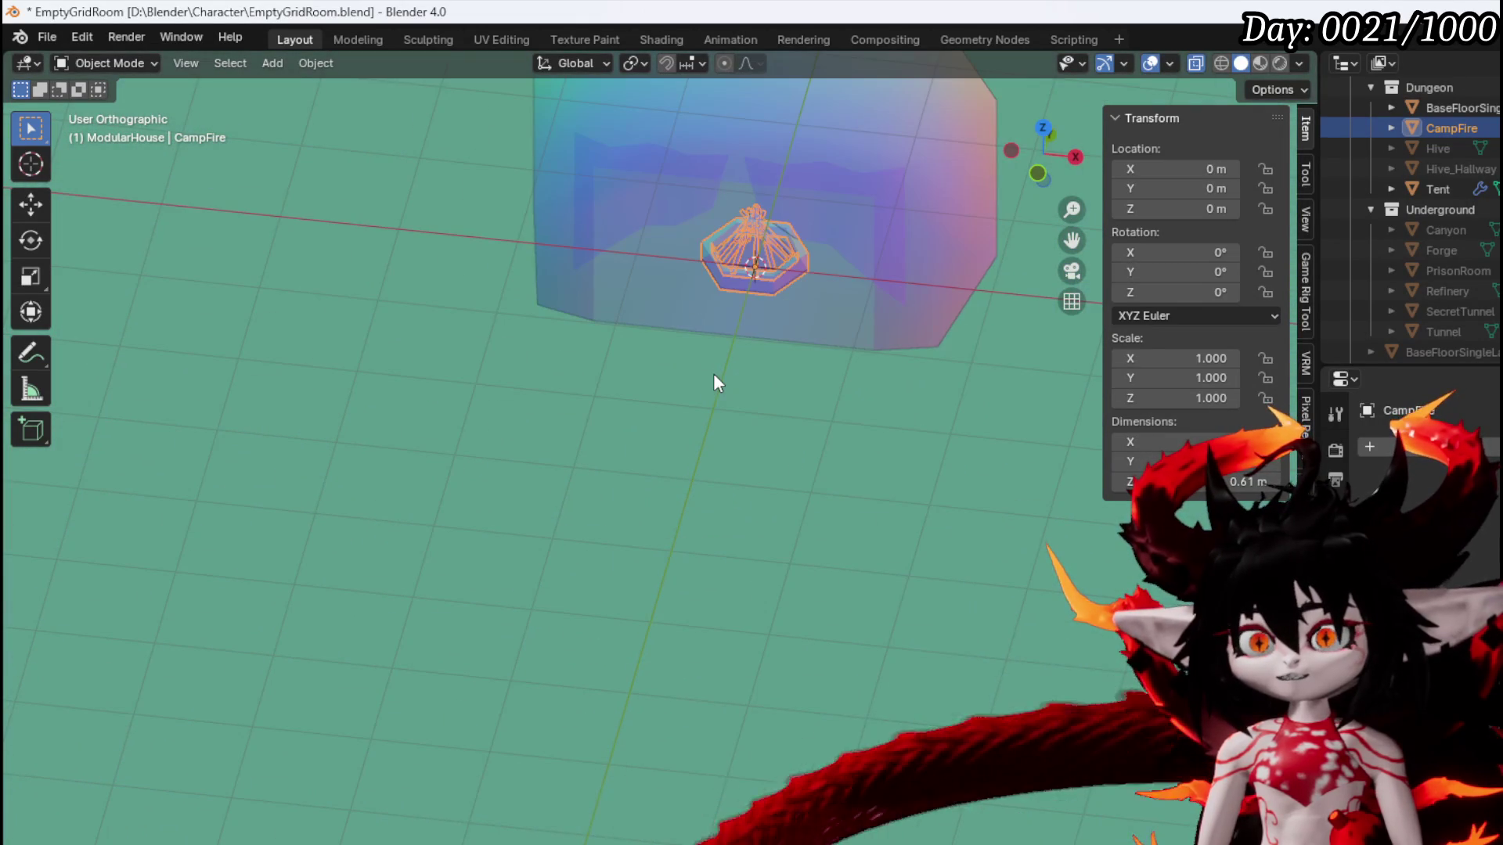
scroll(697, 367, "down", 3)
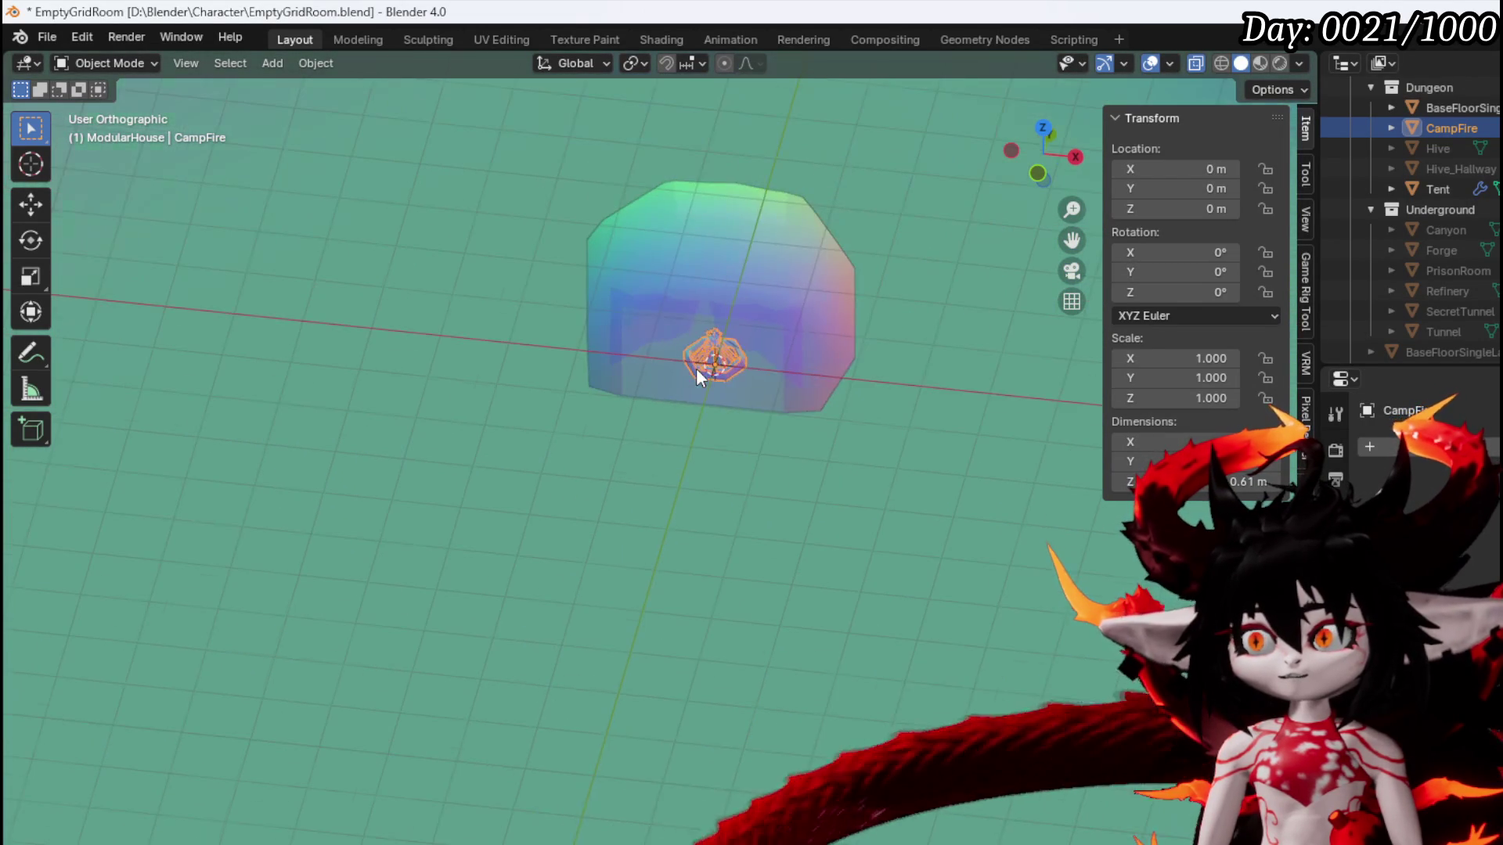
scroll(903, 487, "down", 1)
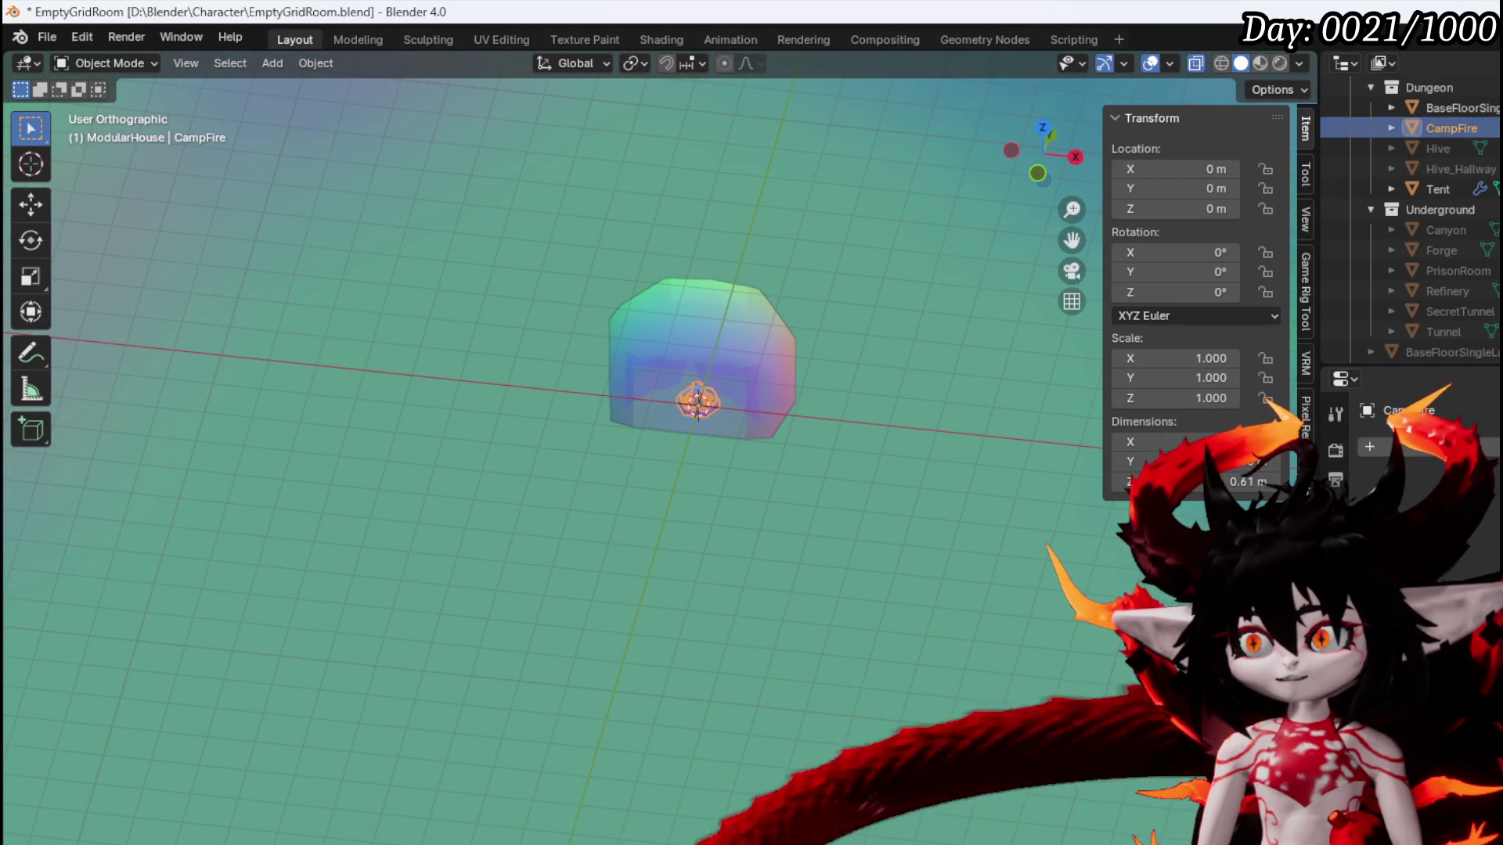
scroll(729, 422, "down", 2)
scroll(729, 430, "down", 1)
scroll(729, 431, "up", 1)
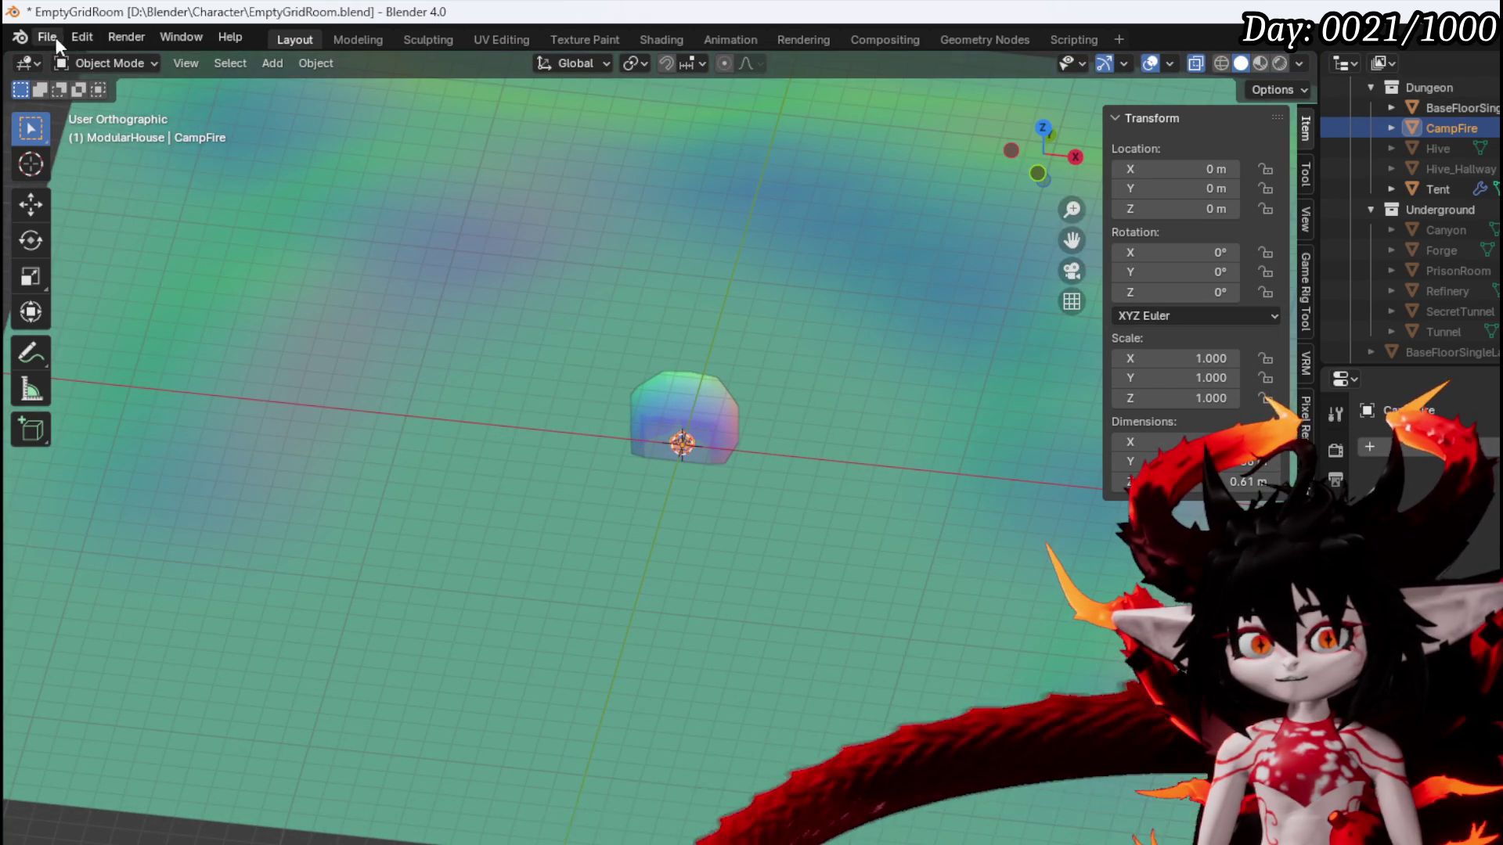
left_click(55, 36)
left_click(78, 163)
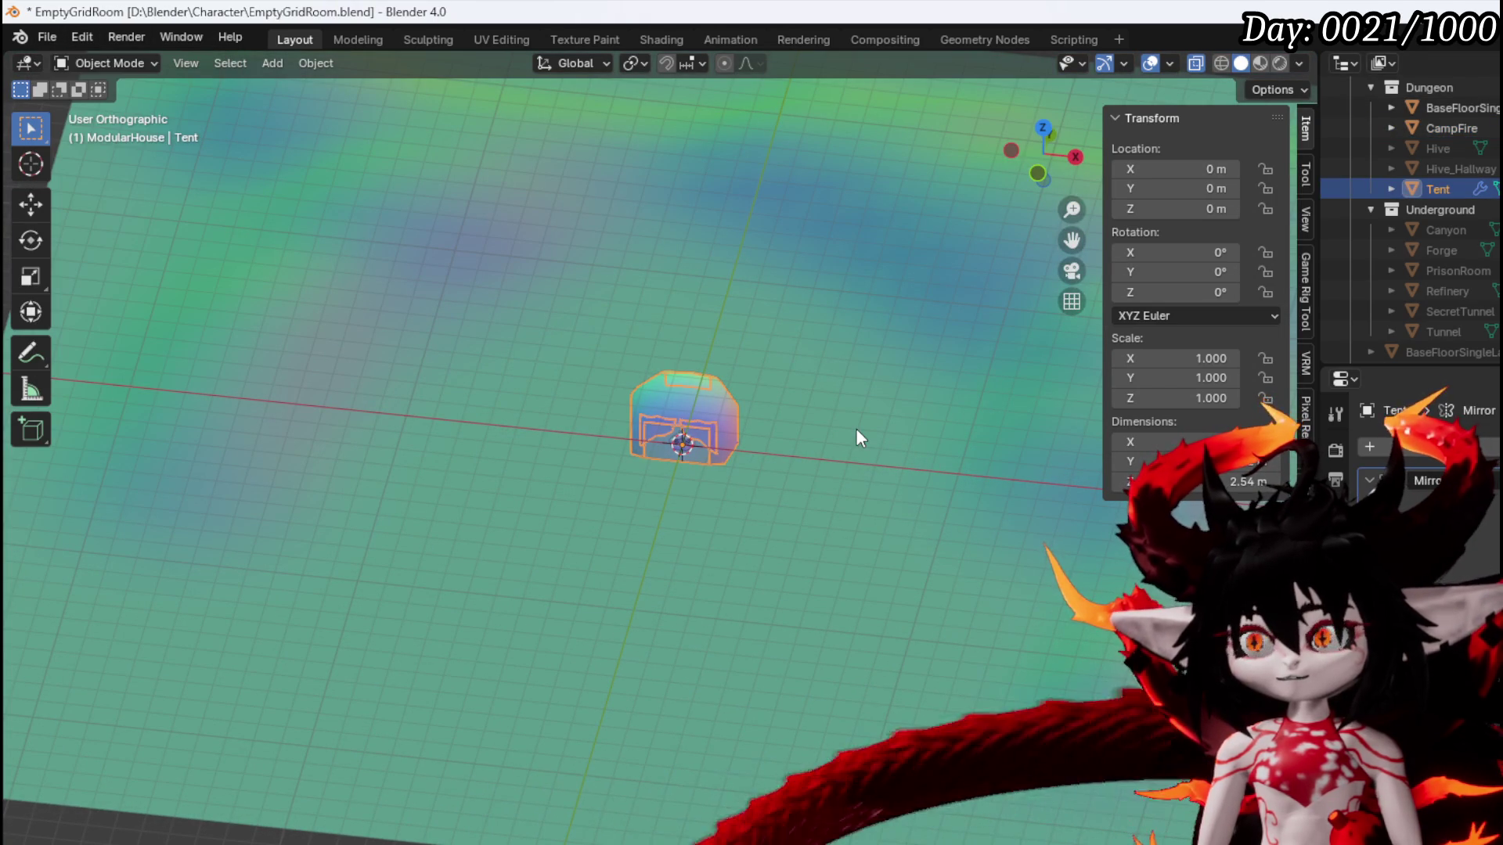
In top view, move the tent off-centre beside the campfire and turn it about −37°
left_click_drag(848, 427, 605, 436)
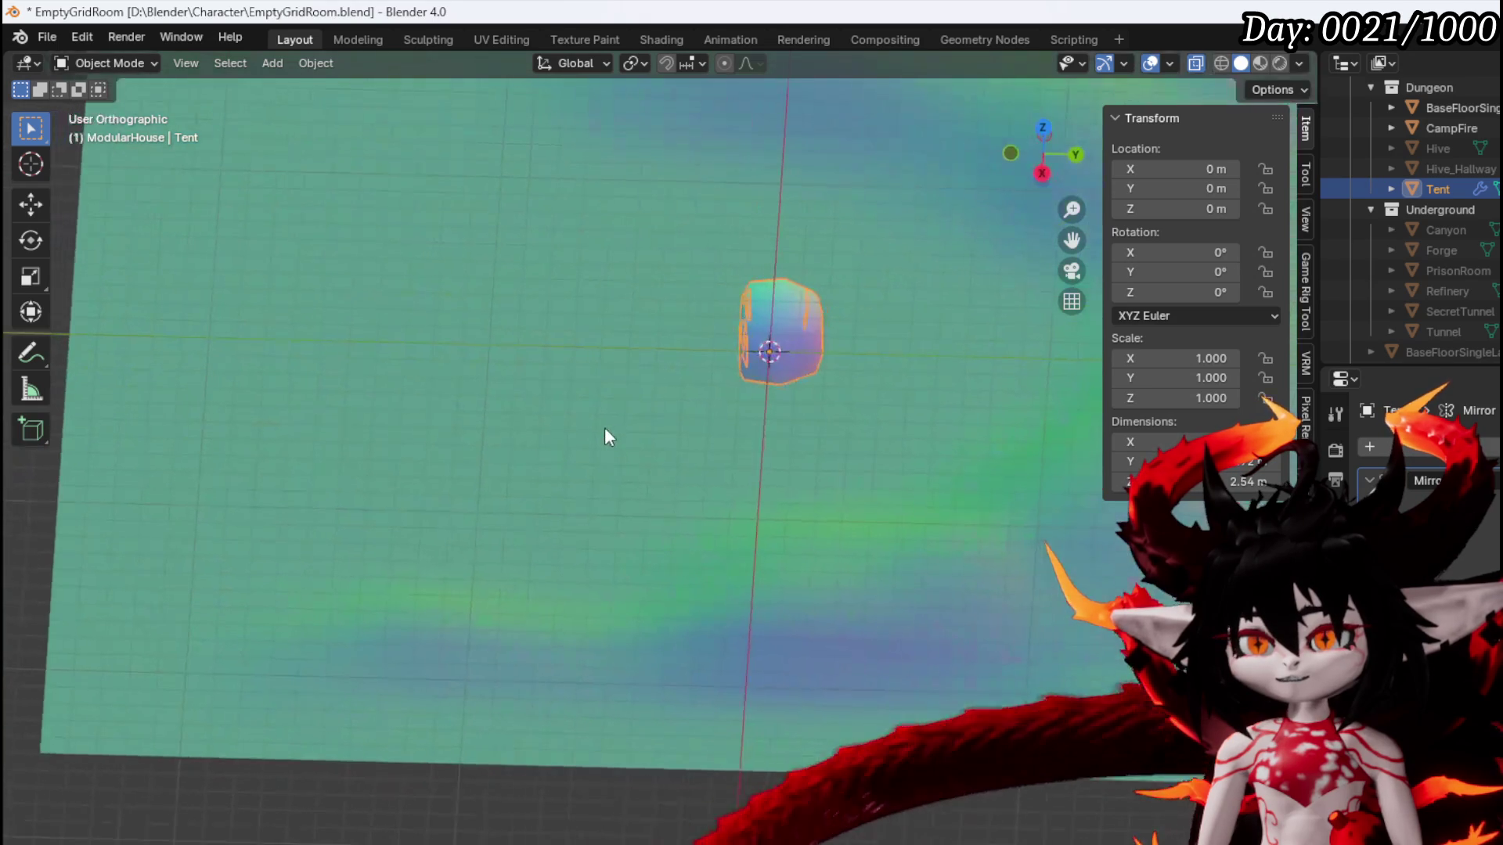
key("KP_7")
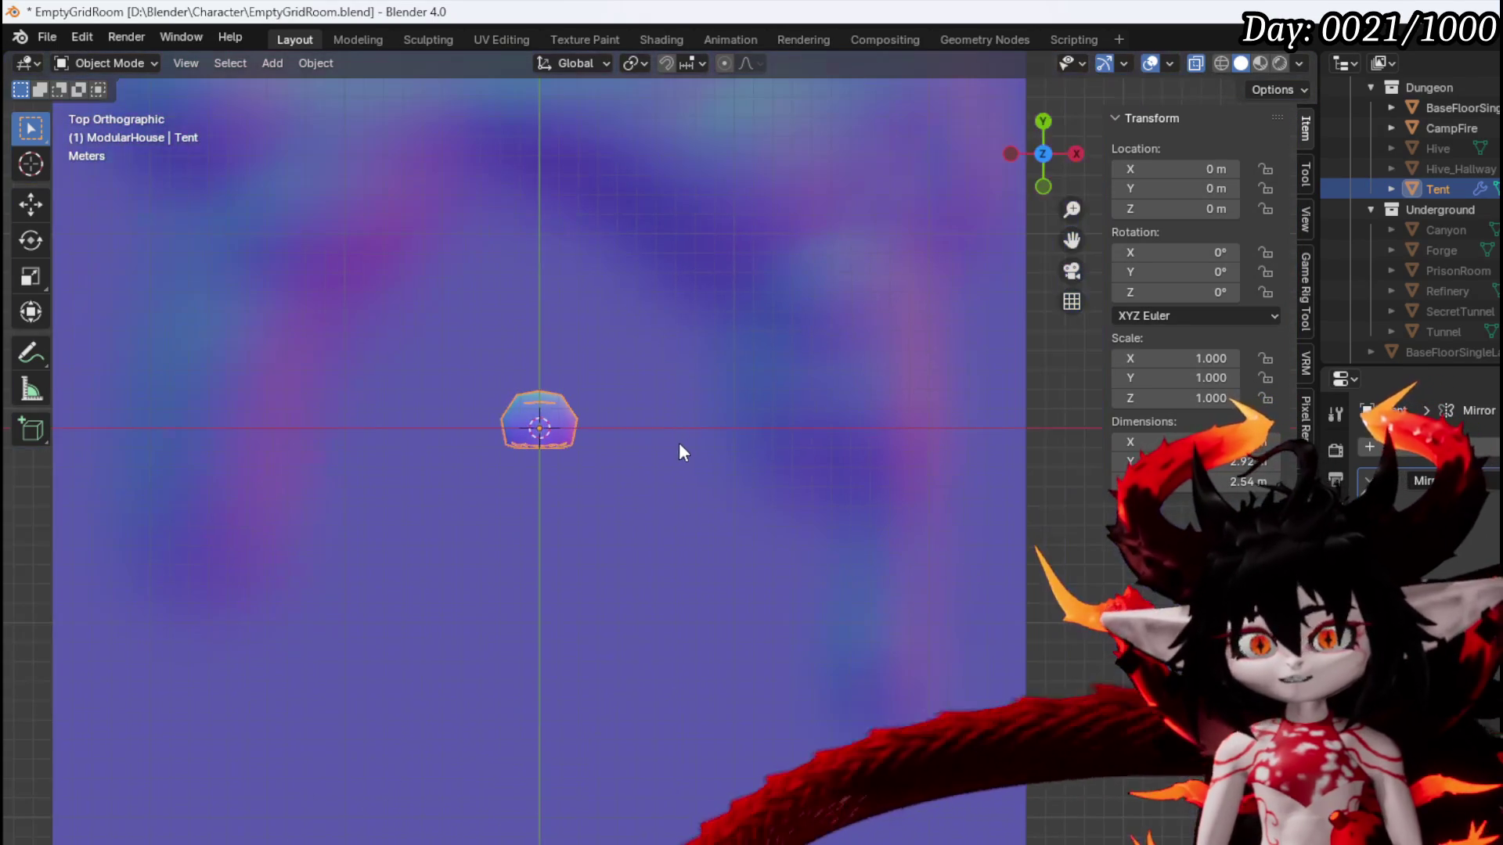
key("g")
left_click(720, 416)
key("r")
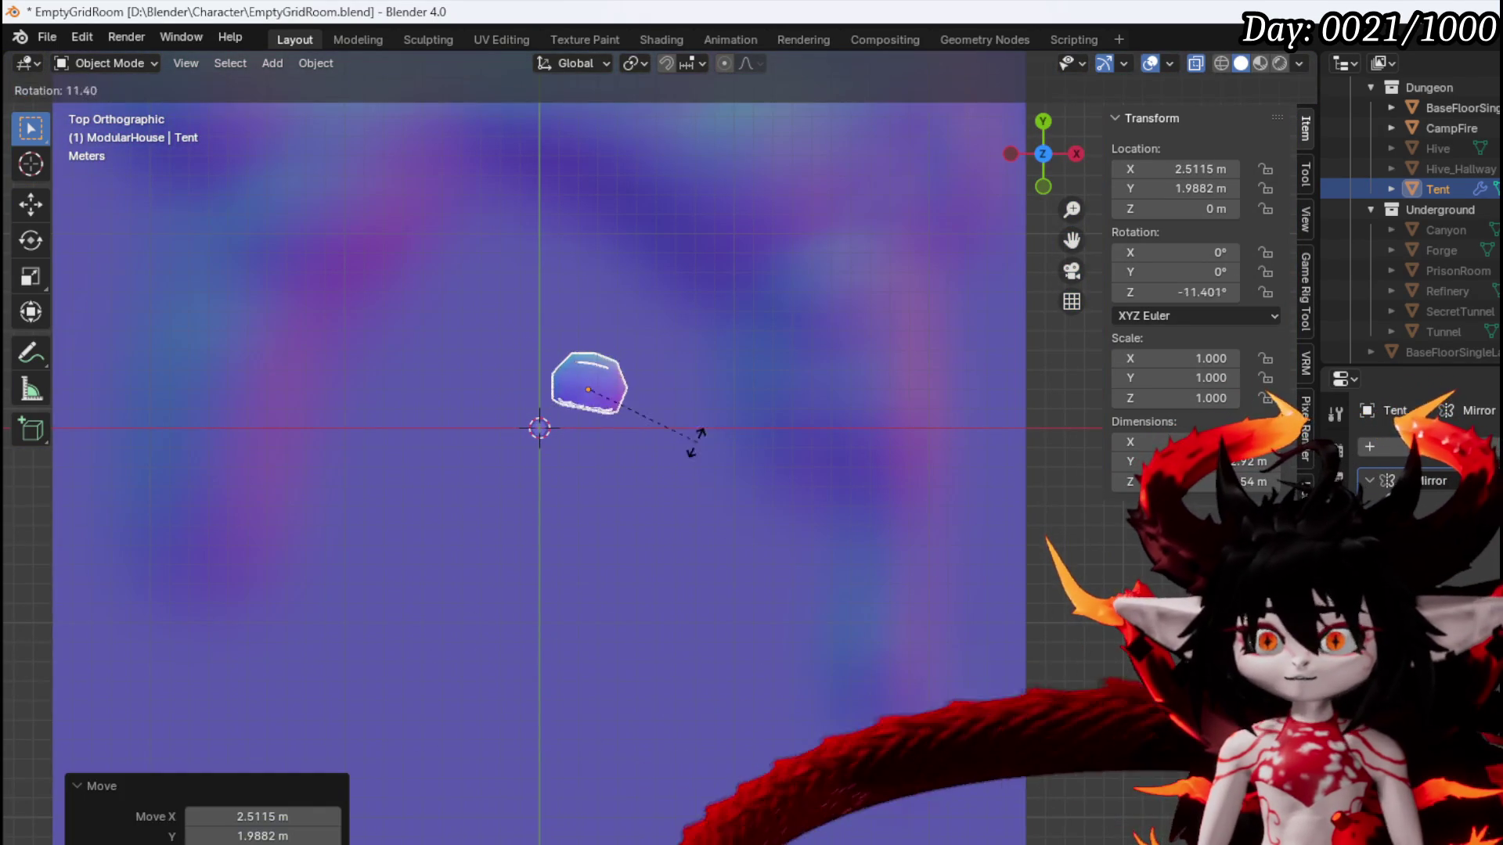
left_click(648, 463)
scroll(654, 446, "up", 3)
key("g")
left_click(526, 436)
key("g")
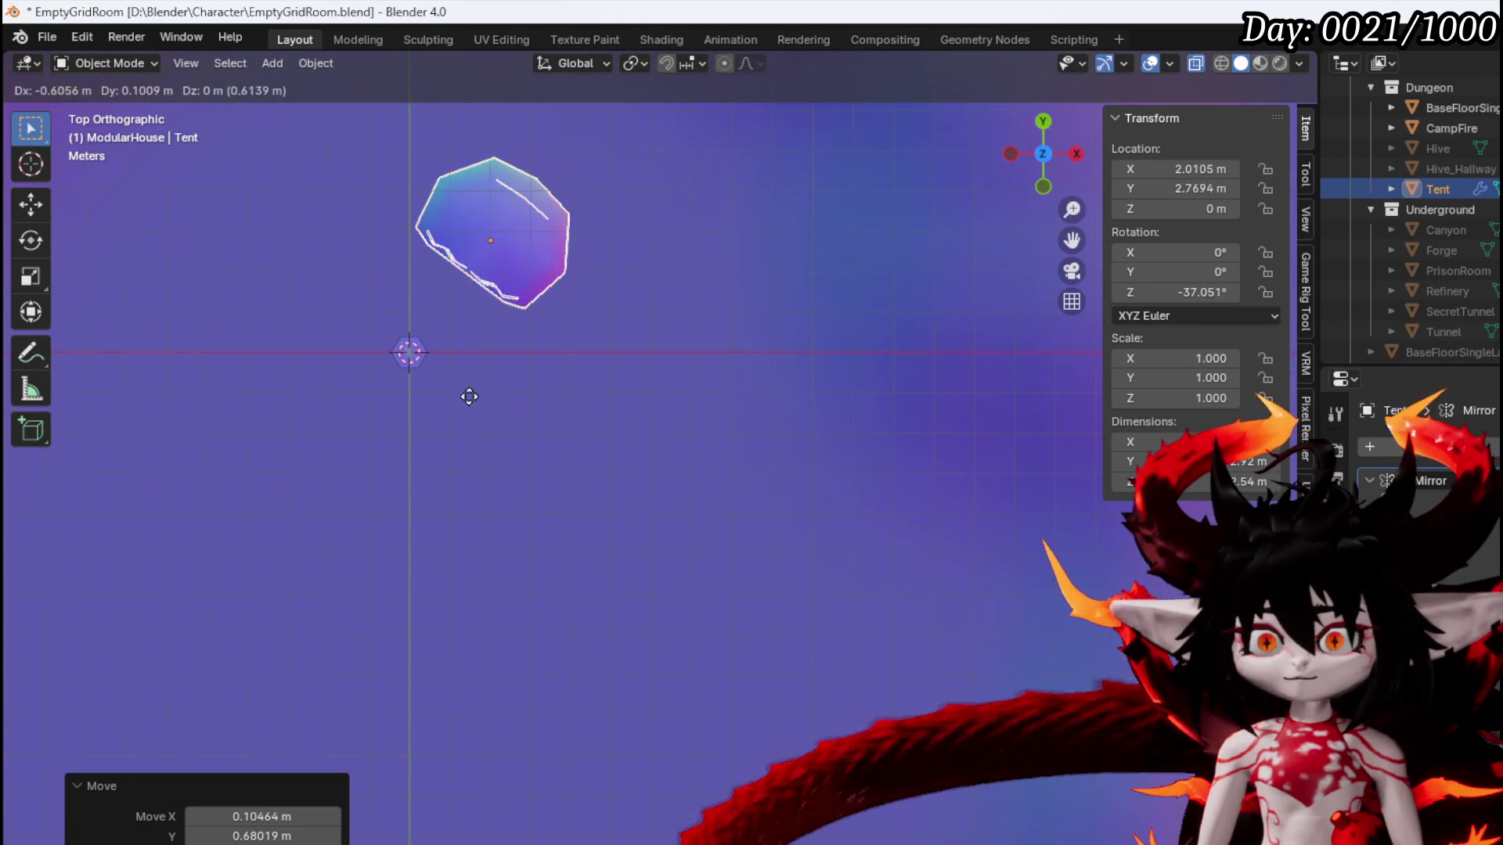
left_click(468, 413)
Orbit around the tent and open its Add Modifier list to add Solidify
mouse_move(469, 409)
left_mouse_down()
mouse_move(494, 385)
mouse_move(547, 213)
left_mouse_up()
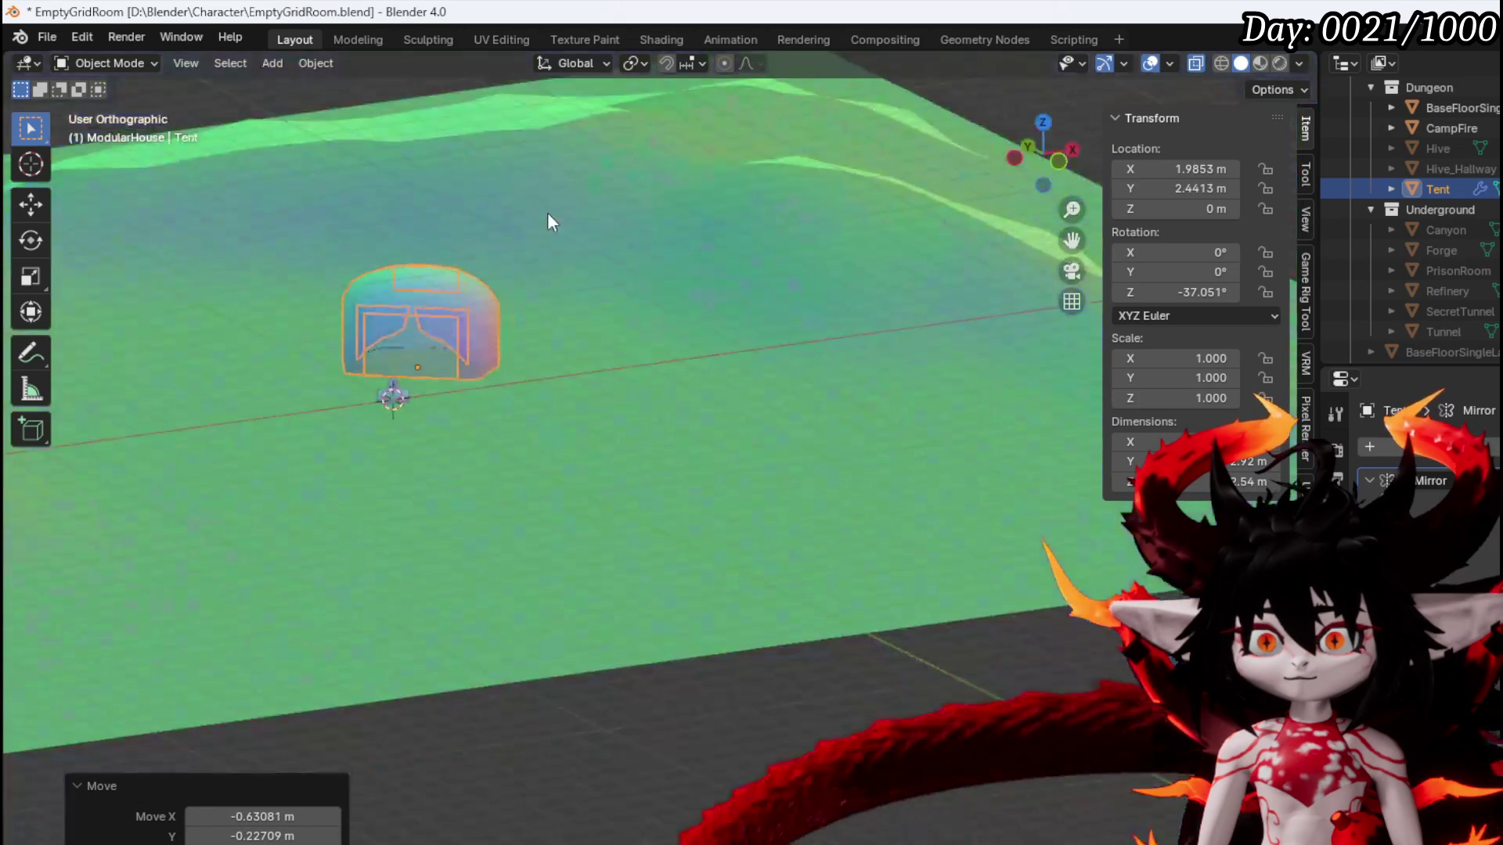
mouse_move(486, 313)
left_mouse_down()
mouse_move(538, 317)
mouse_move(481, 341)
mouse_move(382, 347)
mouse_move(679, 443)
left_mouse_up()
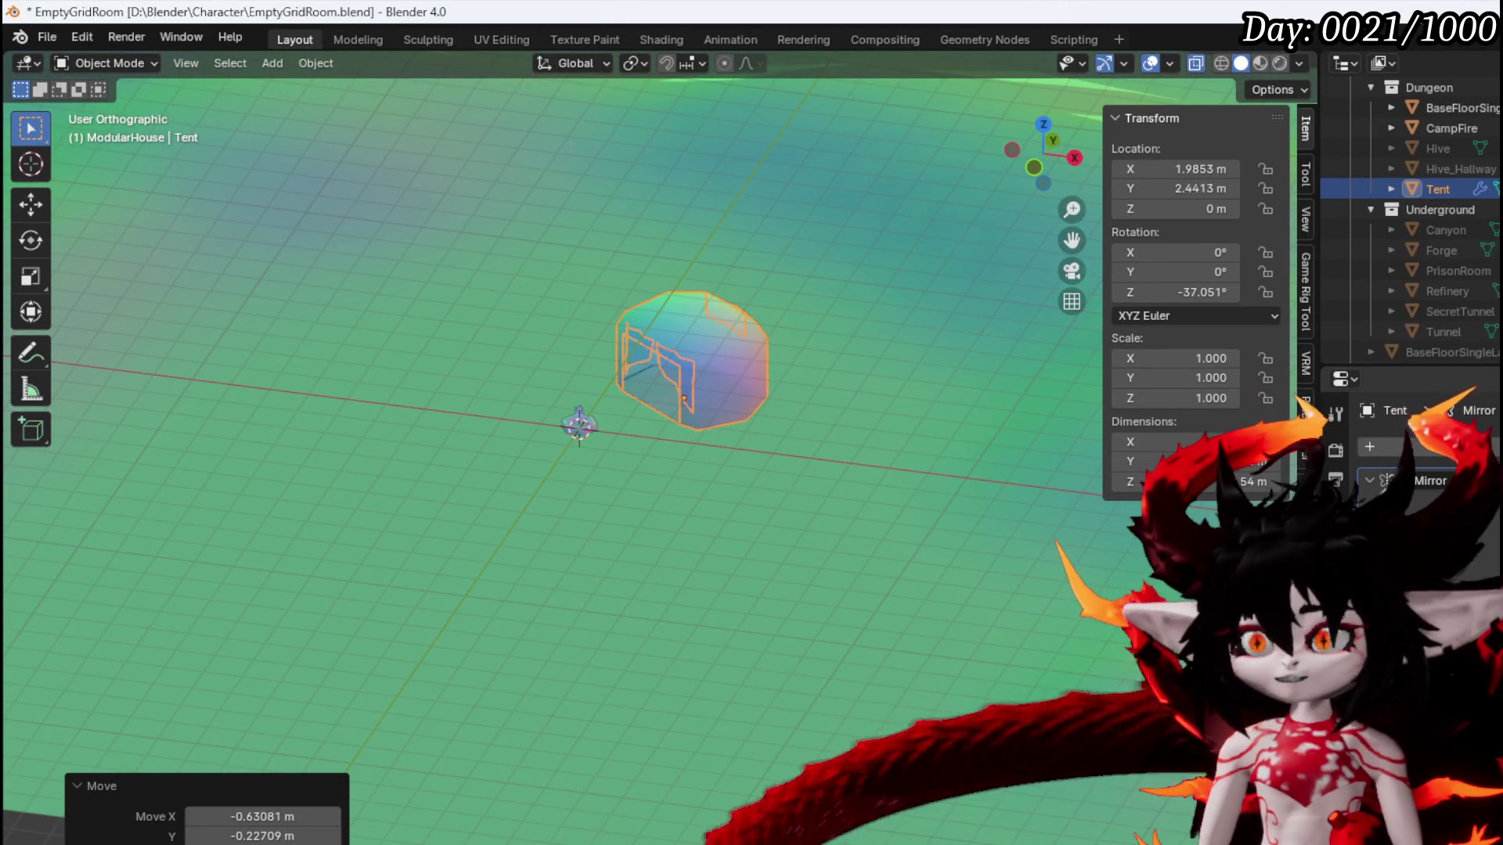
key("ctrl+a")
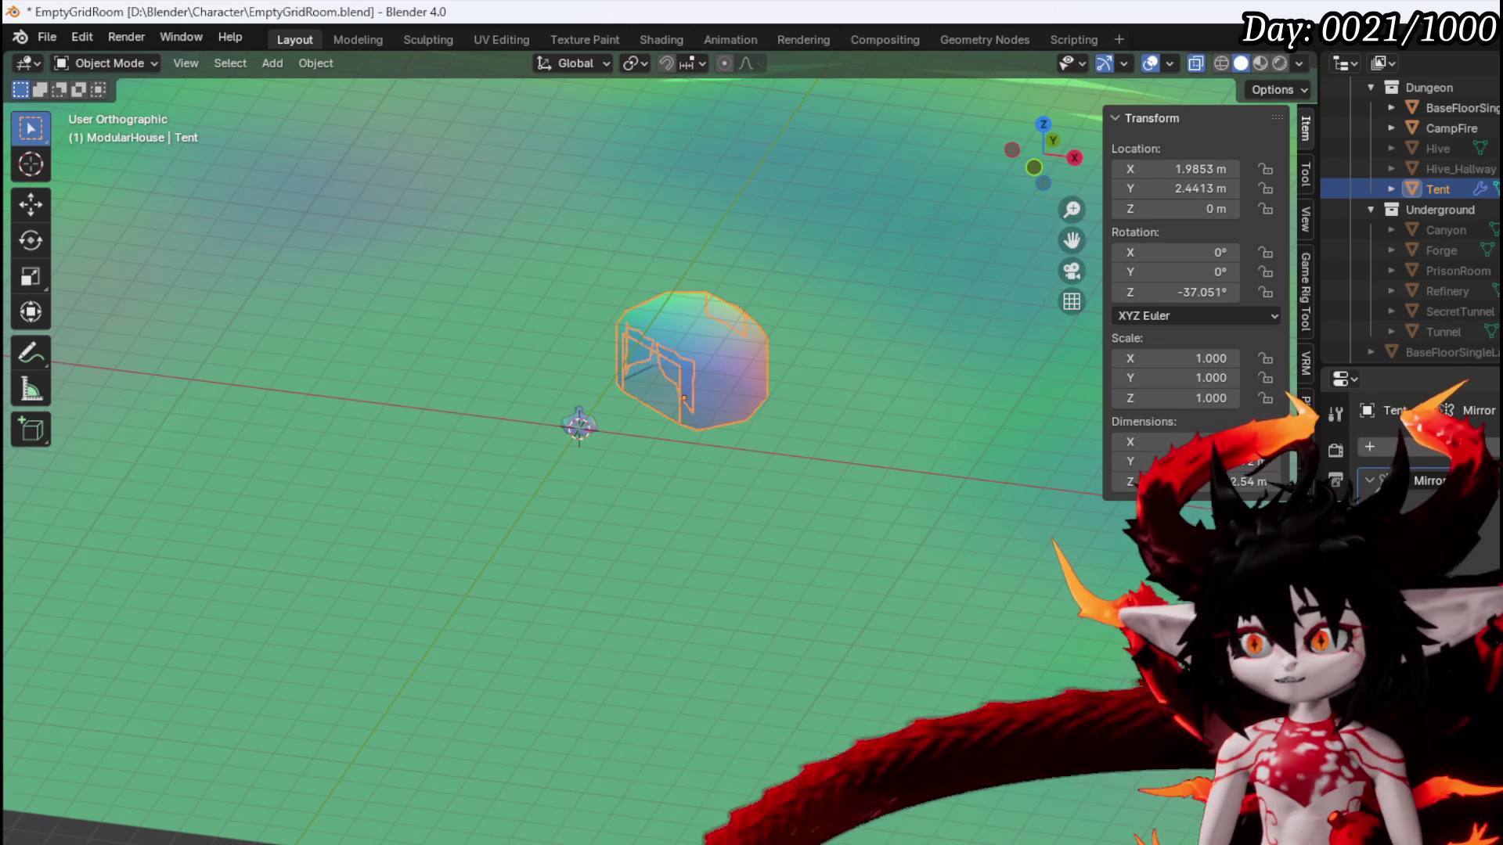
left_click(1405, 447)
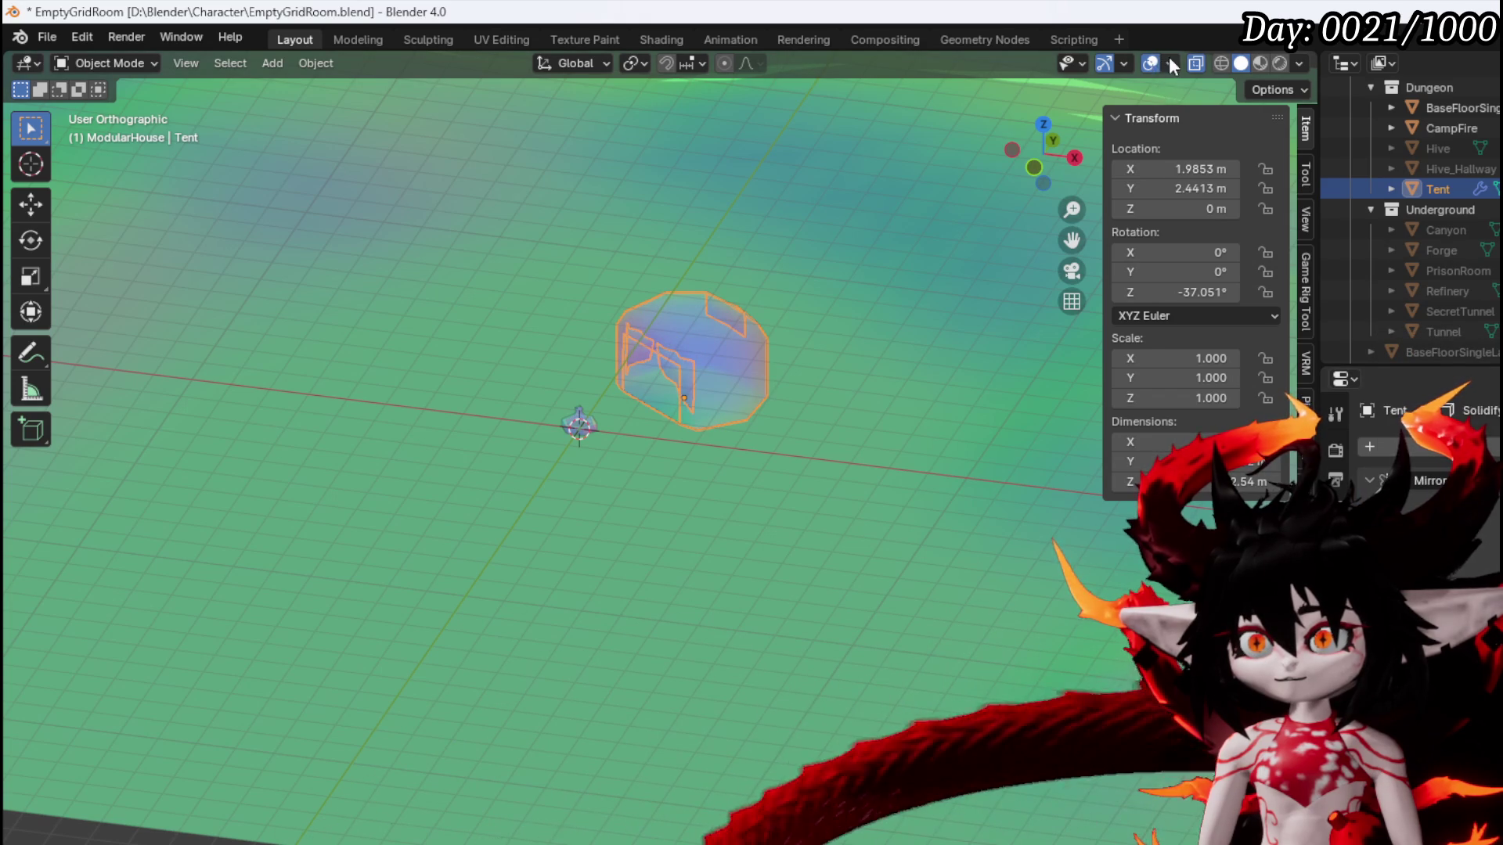
Turn off X-ray so the tent and campfire show as solid shapes
left_click(1170, 64)
left_click(1196, 64)
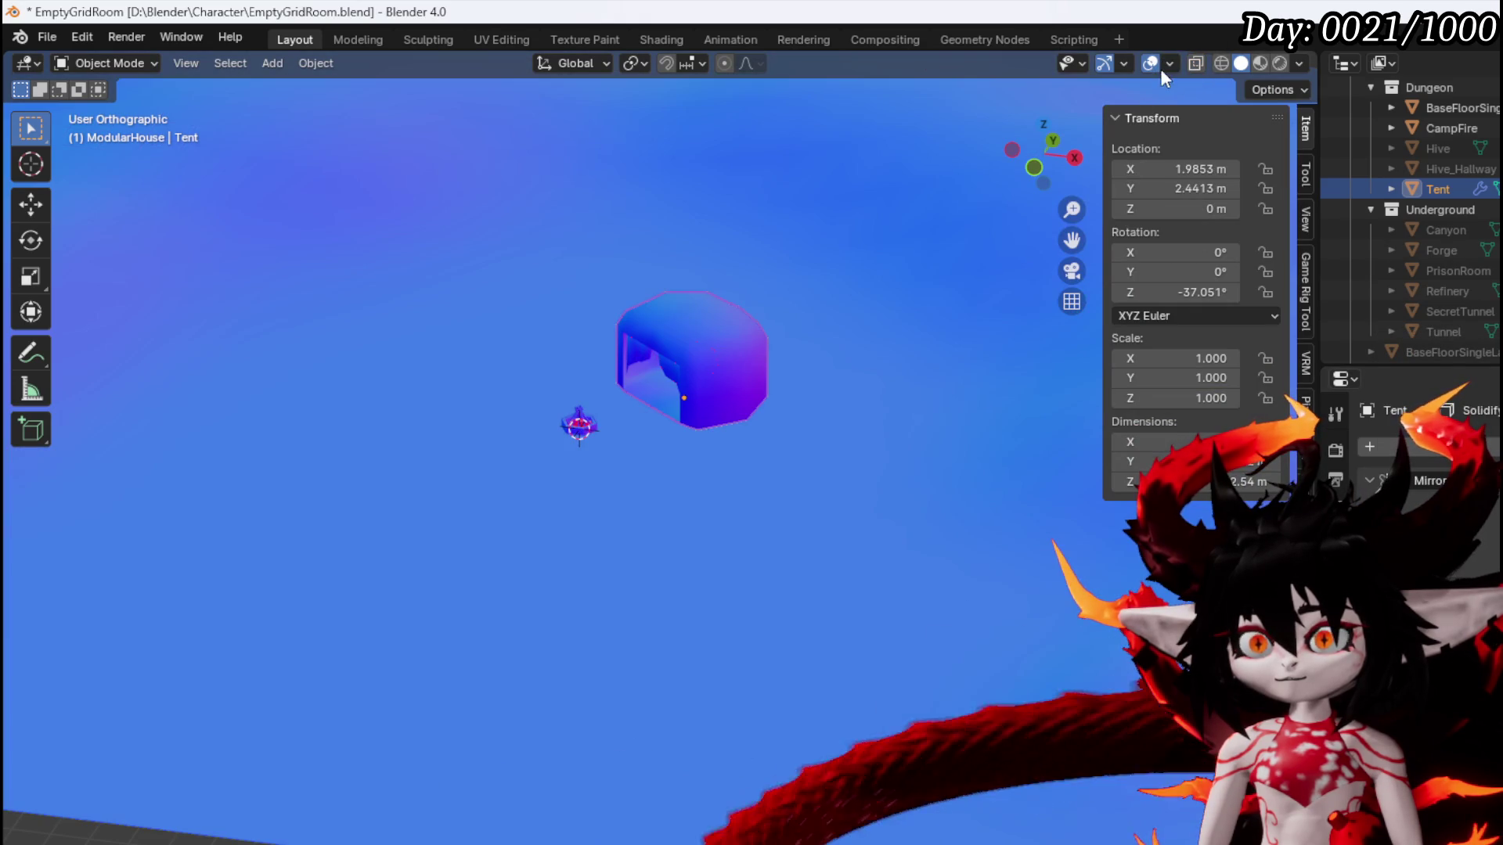
mouse_move(632, 391)
left_mouse_down()
mouse_move(767, 338)
mouse_move(626, 406)
mouse_move(720, 401)
mouse_move(744, 360)
mouse_move(657, 430)
mouse_move(930, 405)
mouse_move(513, 412)
mouse_move(641, 429)
mouse_move(590, 413)
mouse_move(866, 416)
mouse_move(706, 415)
left_mouse_up()
scroll(640, 429, "up", 4)
scroll(703, 412, "down", 3)
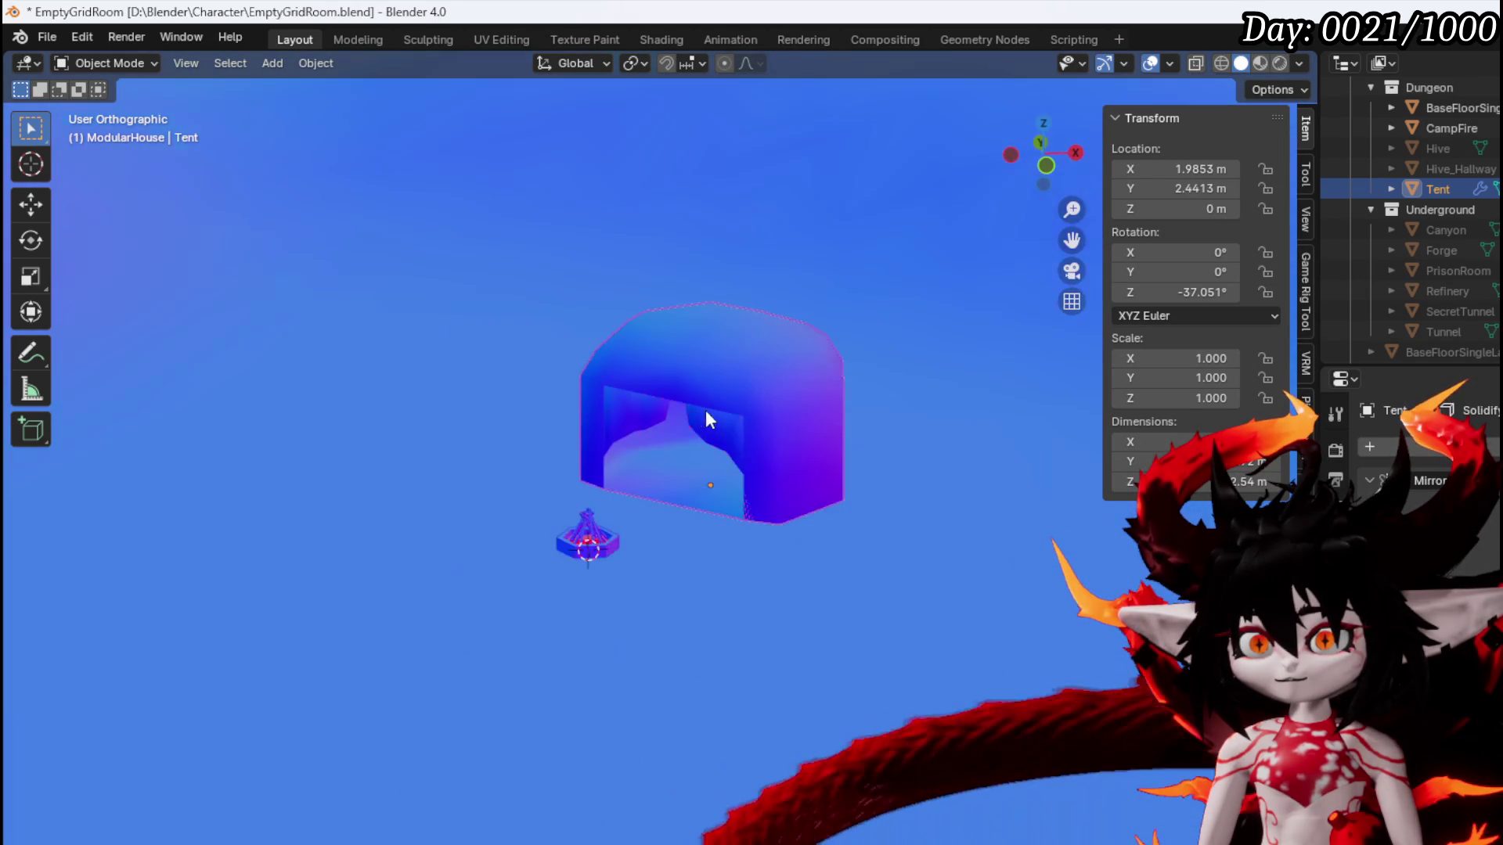
scroll(735, 429, "down", 3)
Orbit around the tent, look down on the campfire and select it
mouse_move(376, 231)
left_mouse_down()
mouse_move(493, 506)
mouse_move(570, 580)
mouse_move(562, 662)
mouse_move(604, 562)
left_mouse_up()
scroll(582, 594, "up", 4)
scroll(692, 402, "up", 2)
scroll(663, 507, "up", 3)
left_click_drag(662, 507, 734, 439)
scroll(747, 455, "up", 3)
left_click(747, 462)
left_click(97, 60)
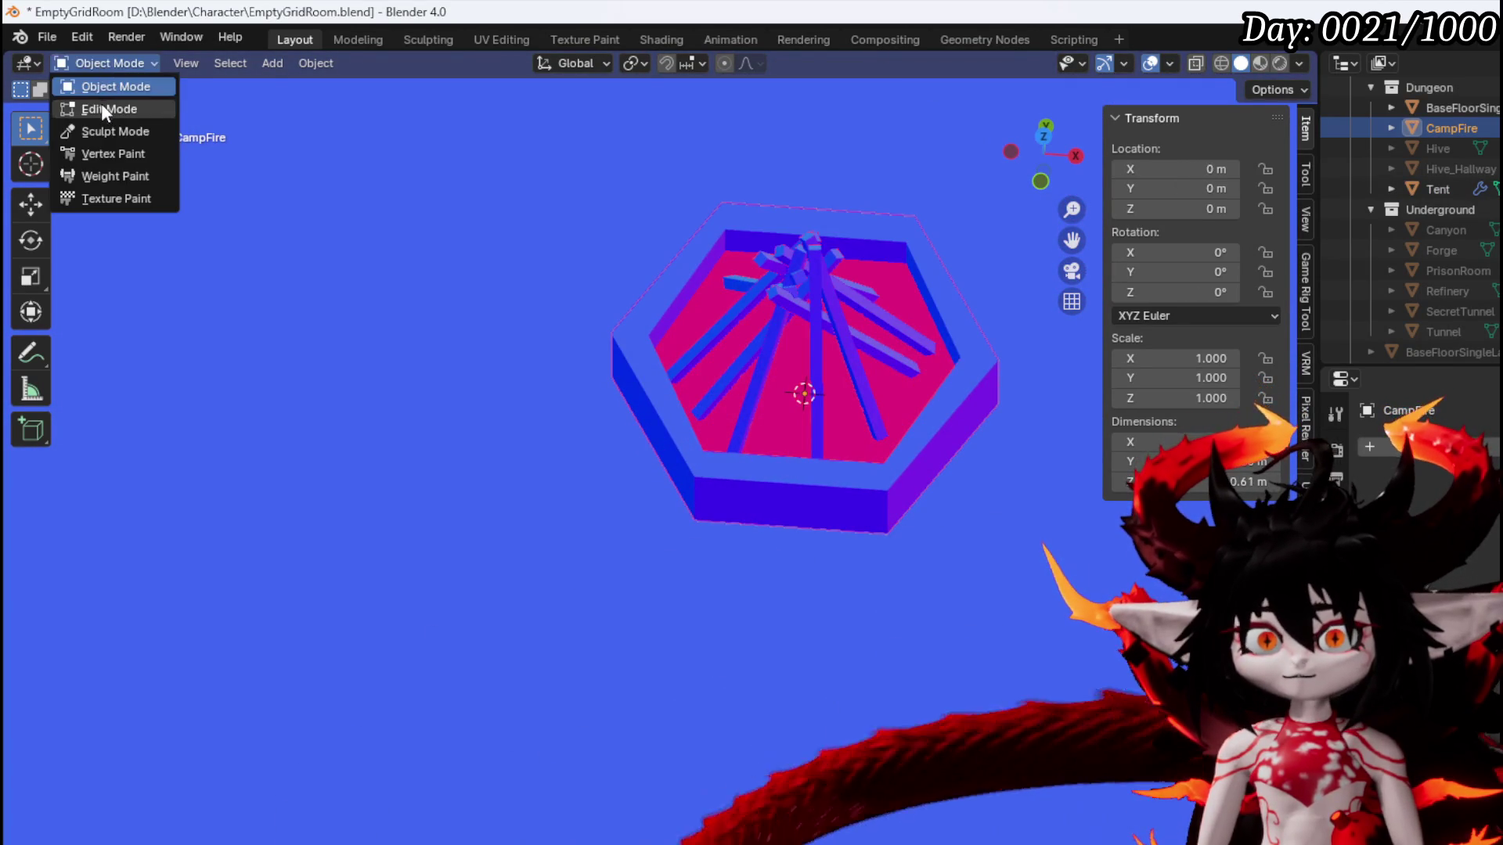
In Edit Mode, select several faces of the campfire base
left_click(101, 103)
left_click(813, 379)
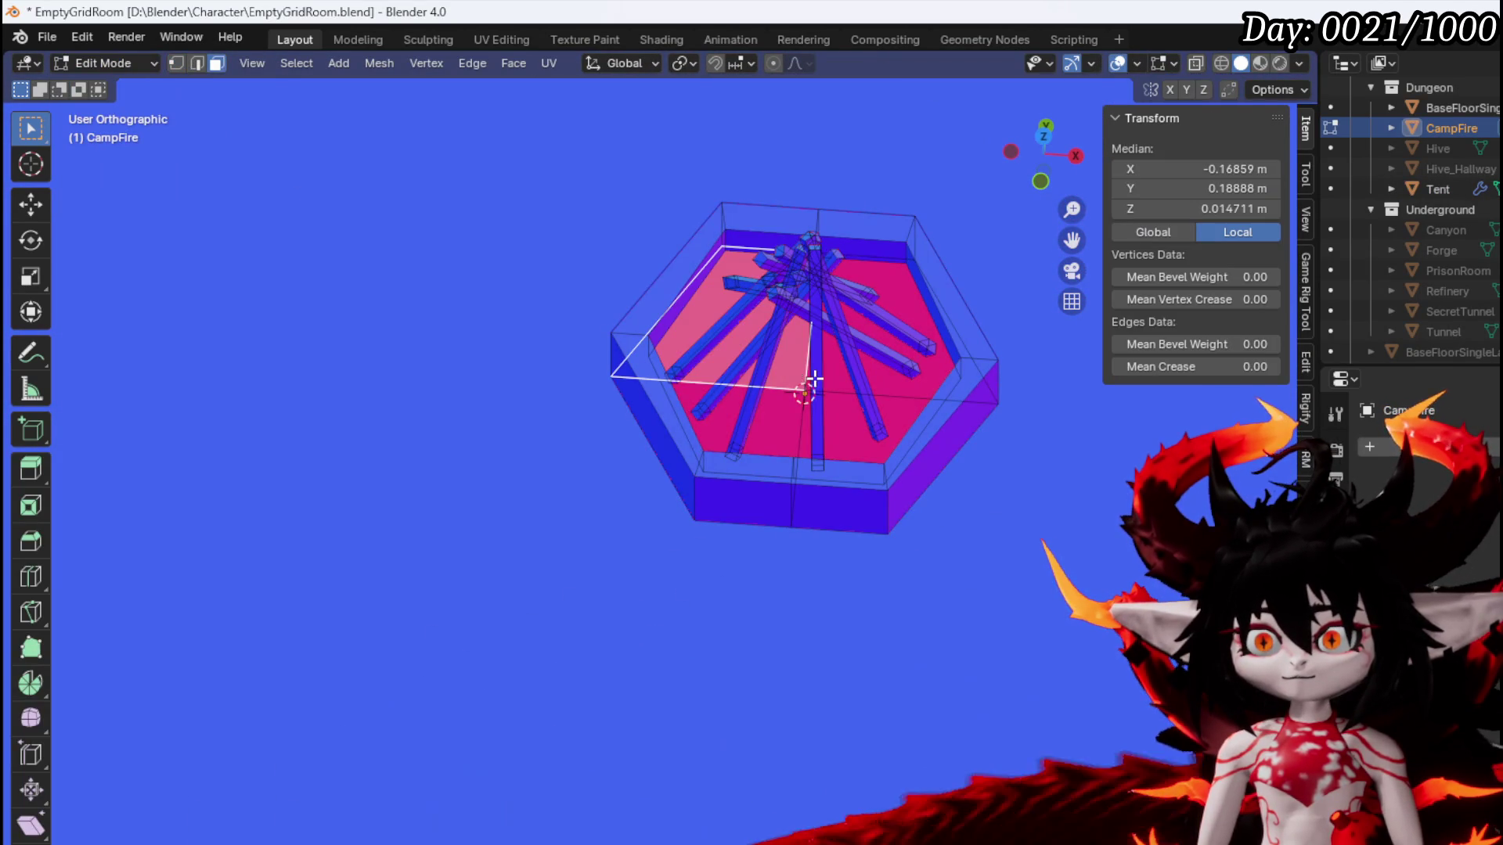
left_click(907, 388, "shift")
left_click(892, 409, "shift")
left_click(796, 415, "shift")
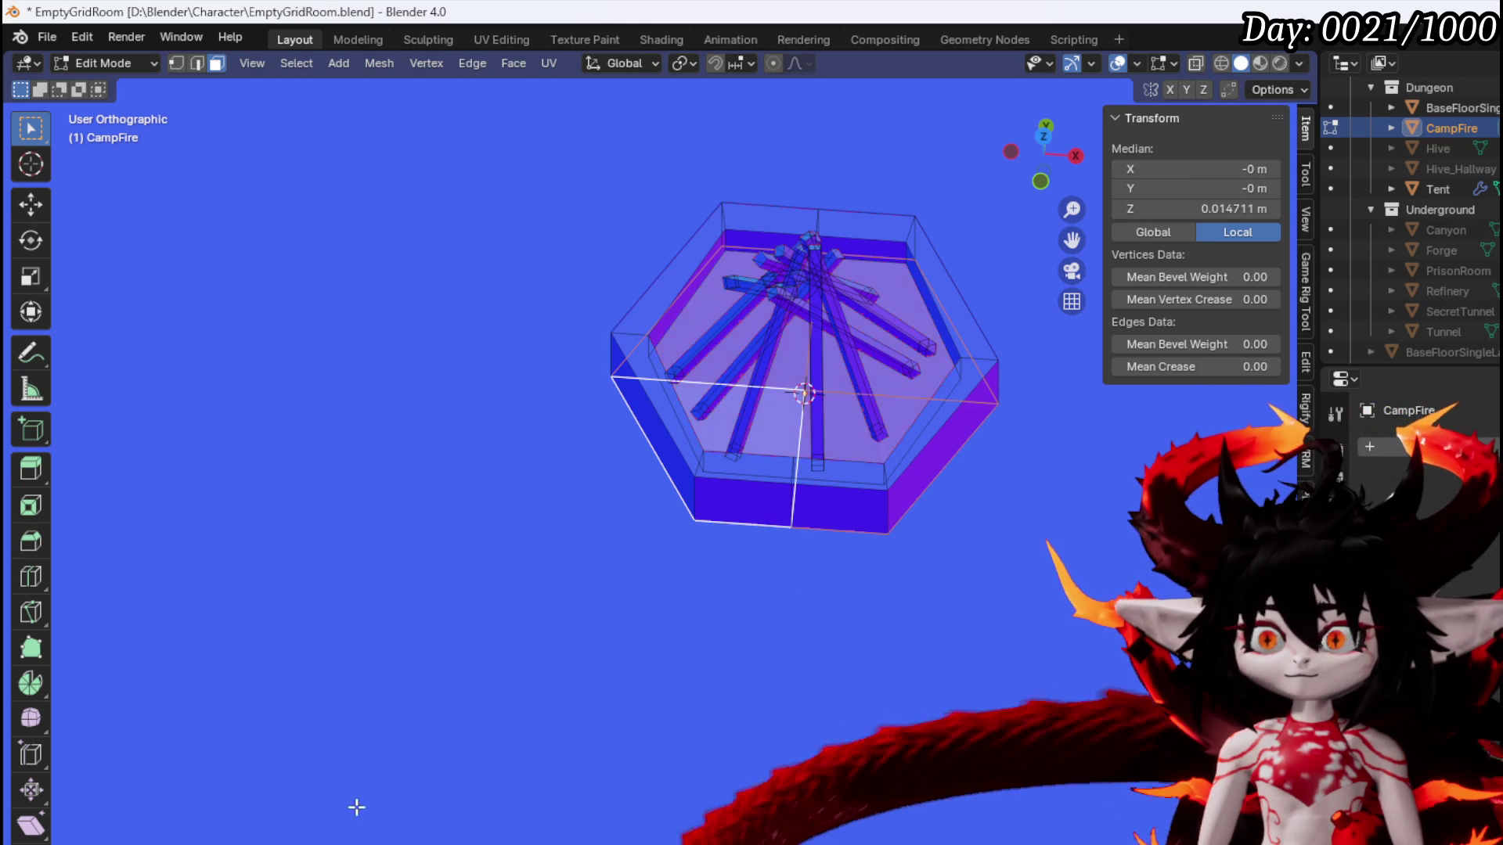
scroll(577, 669, "down", 5)
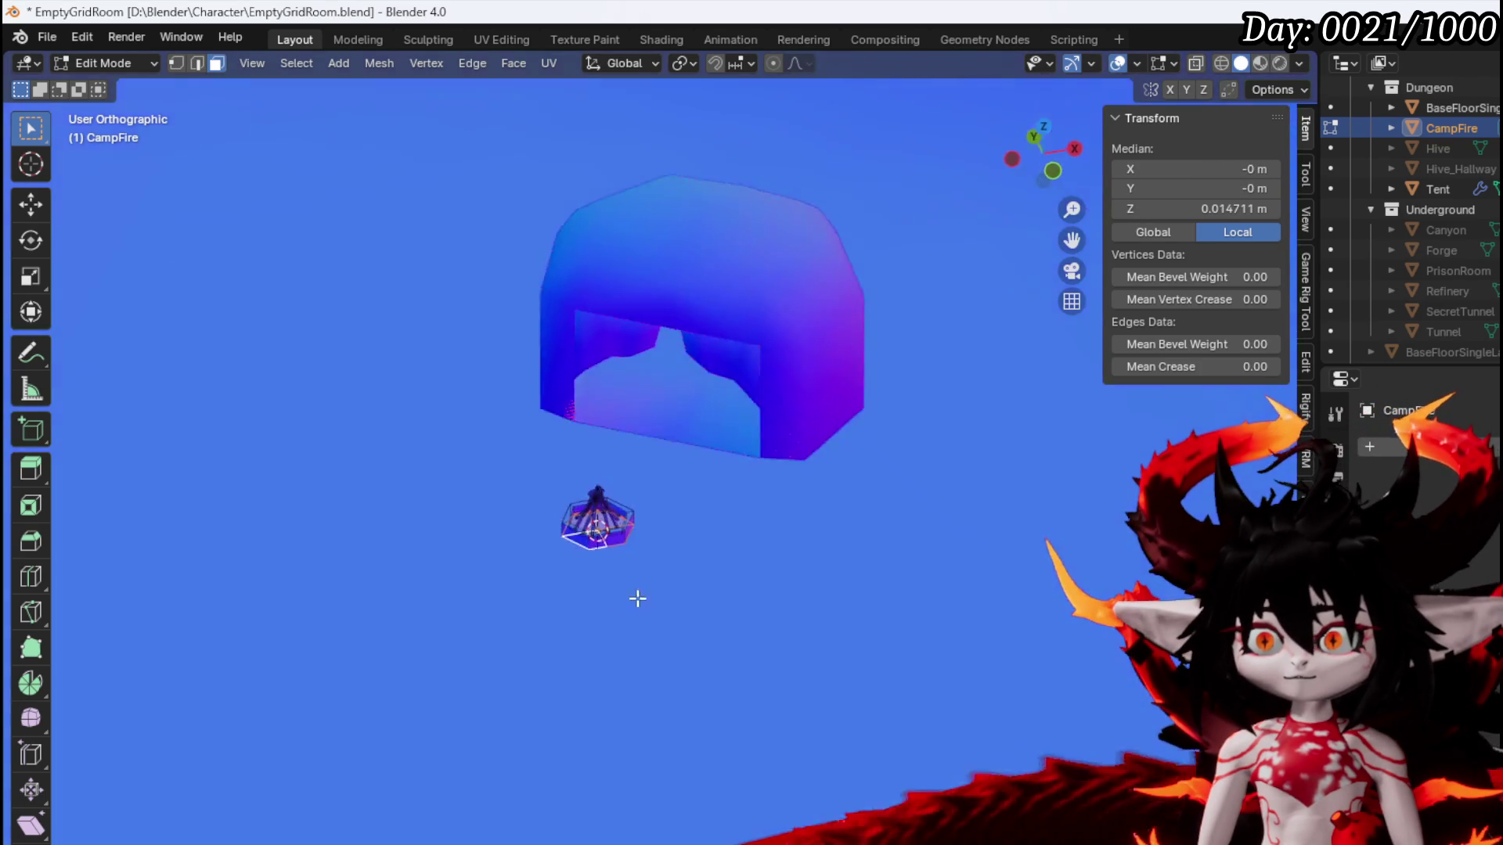
Select the whole linked campfire base, return to Object Mode, and save the blend file
mouse_move(638, 599)
left_mouse_down()
mouse_move(667, 509)
mouse_move(641, 527)
mouse_move(609, 619)
left_mouse_up()
scroll(609, 618, "up", 8)
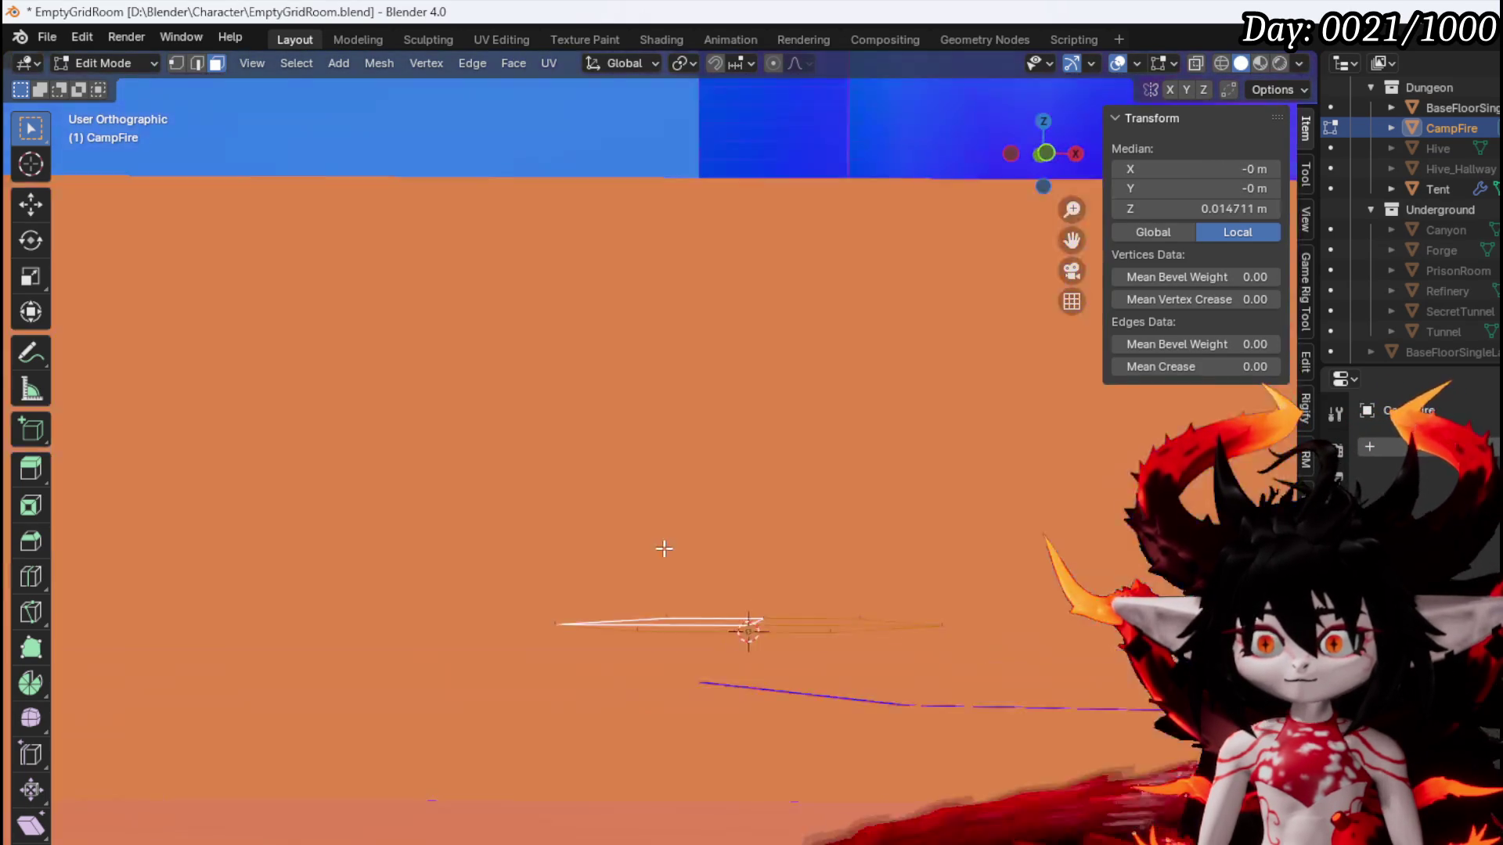
scroll(652, 558, "down", 3)
left_click_drag(671, 564, 728, 611)
left_click(728, 613)
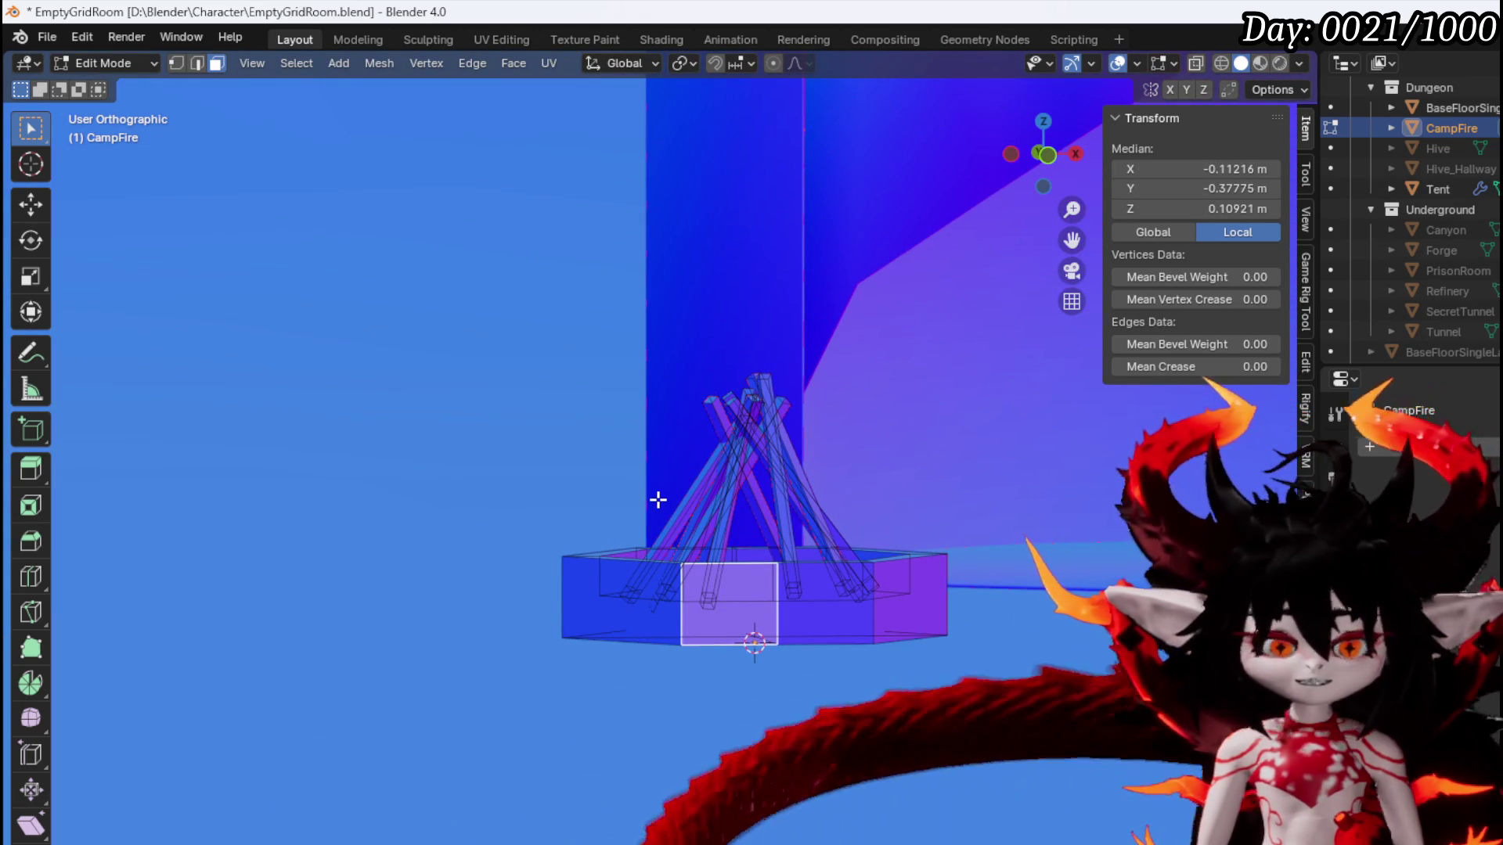
key("ctrl+l")
key("Tab")
scroll(571, 574, "down", 6)
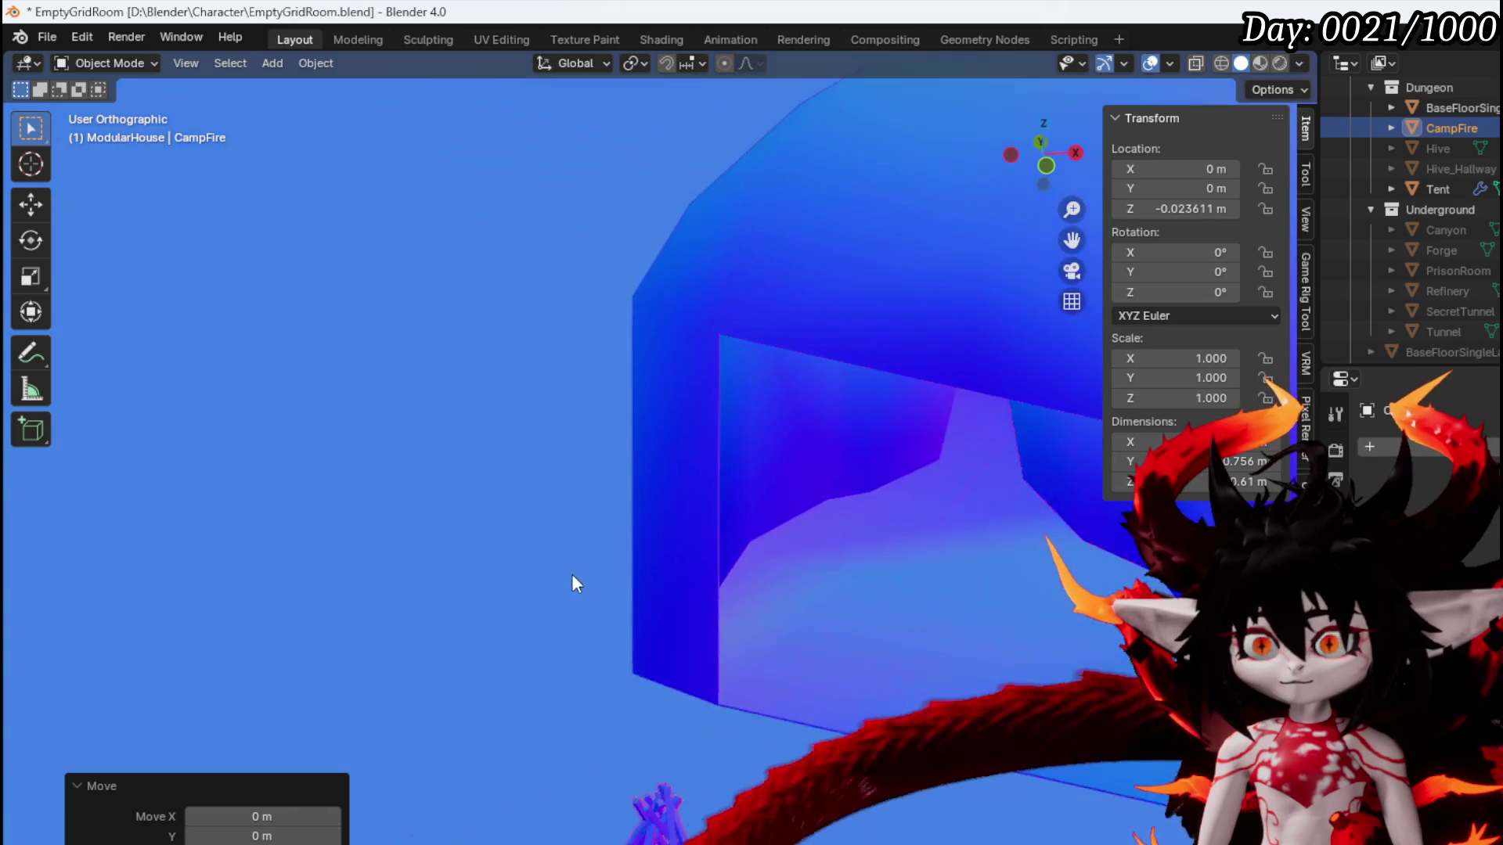
left_click(36, 36)
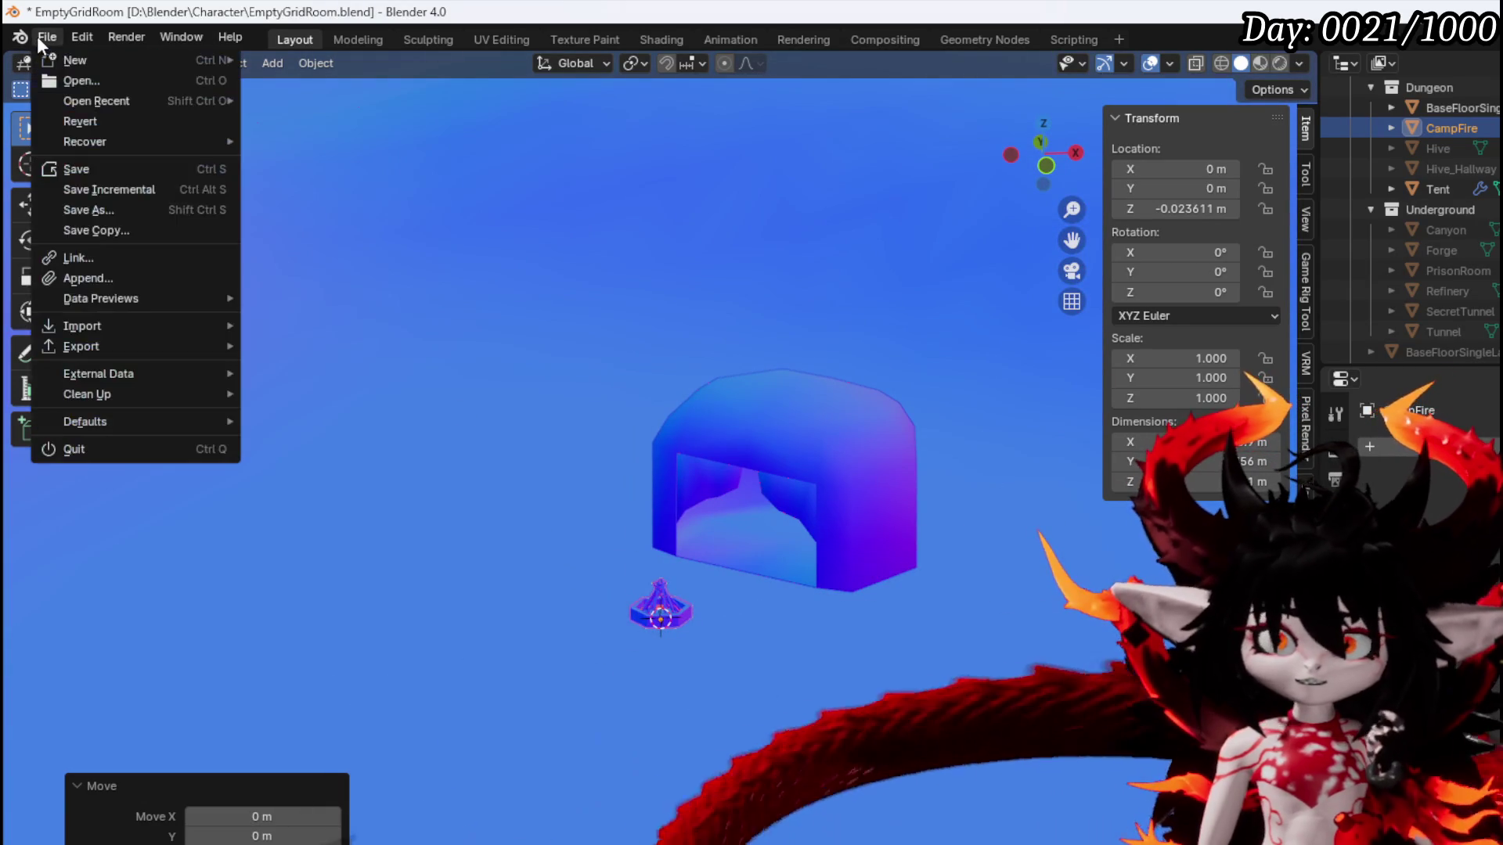
left_click(103, 168)
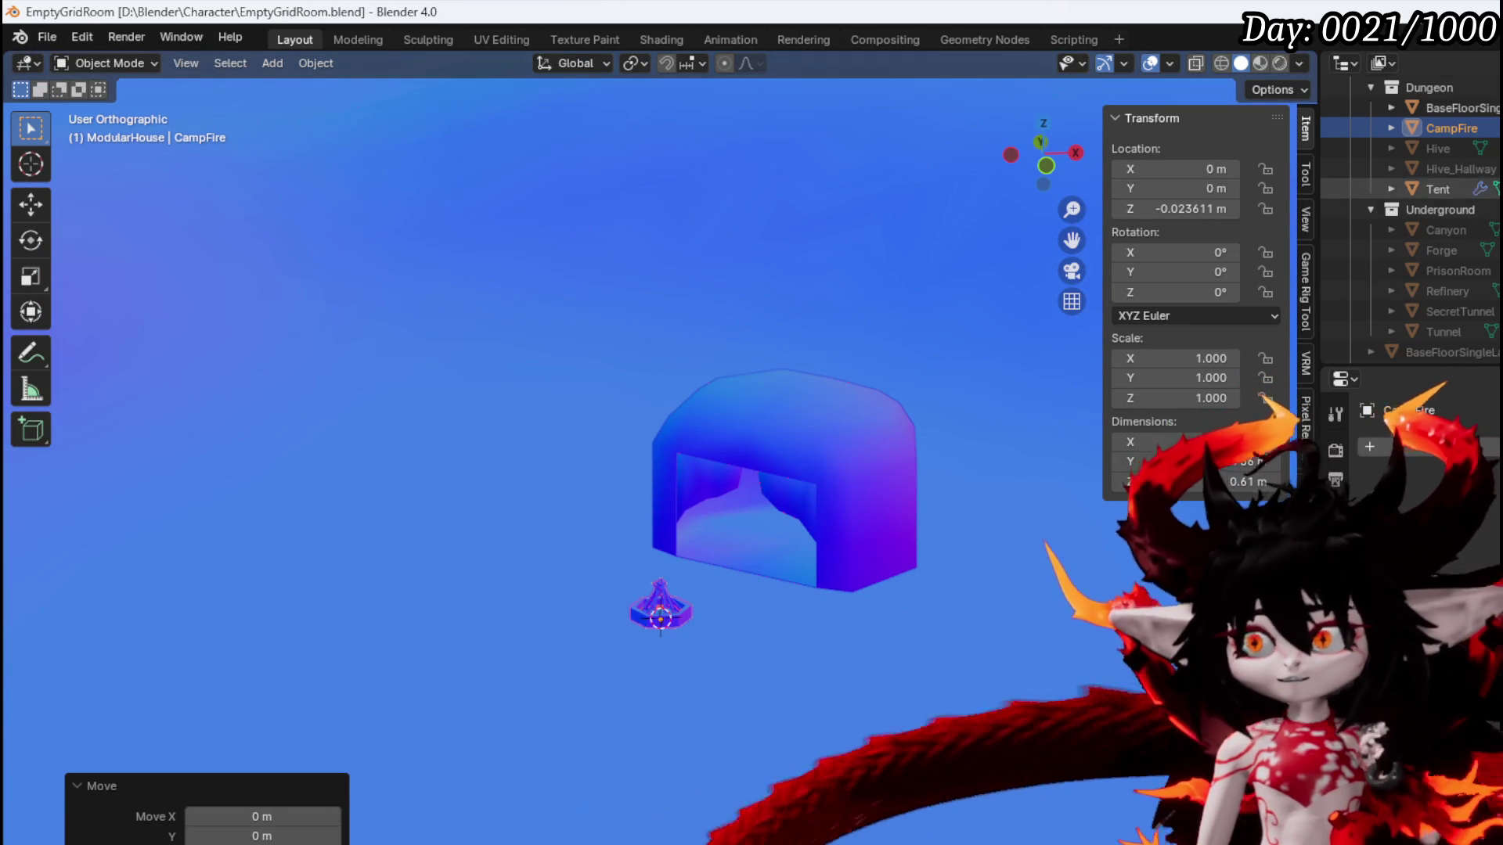
Try joining the floor plane into CampFire, undo it, and reselect CampFire
scroll(811, 341, "down", 8)
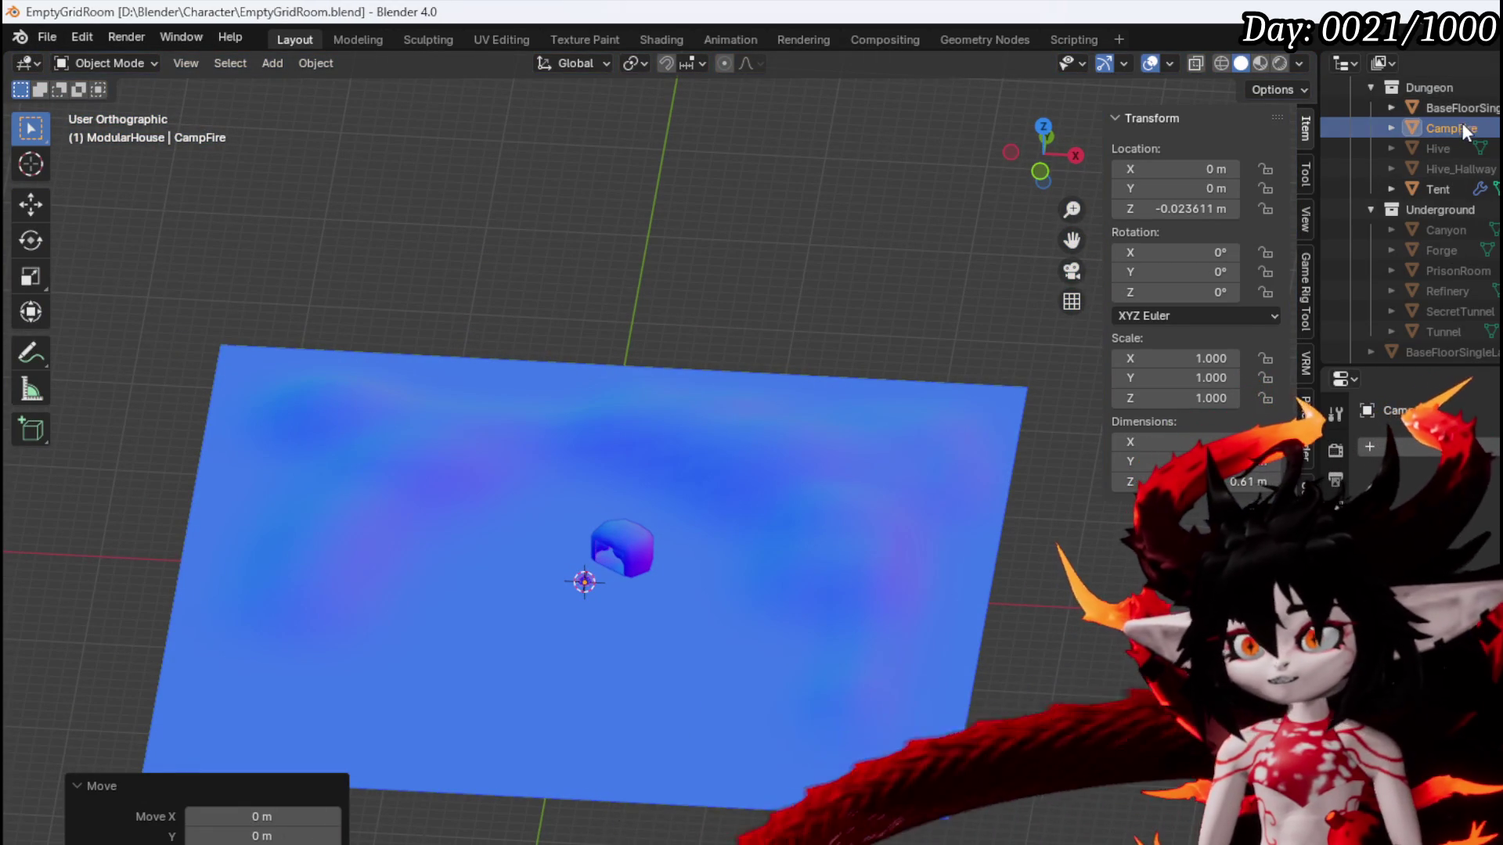
left_click(1463, 110, "shift")
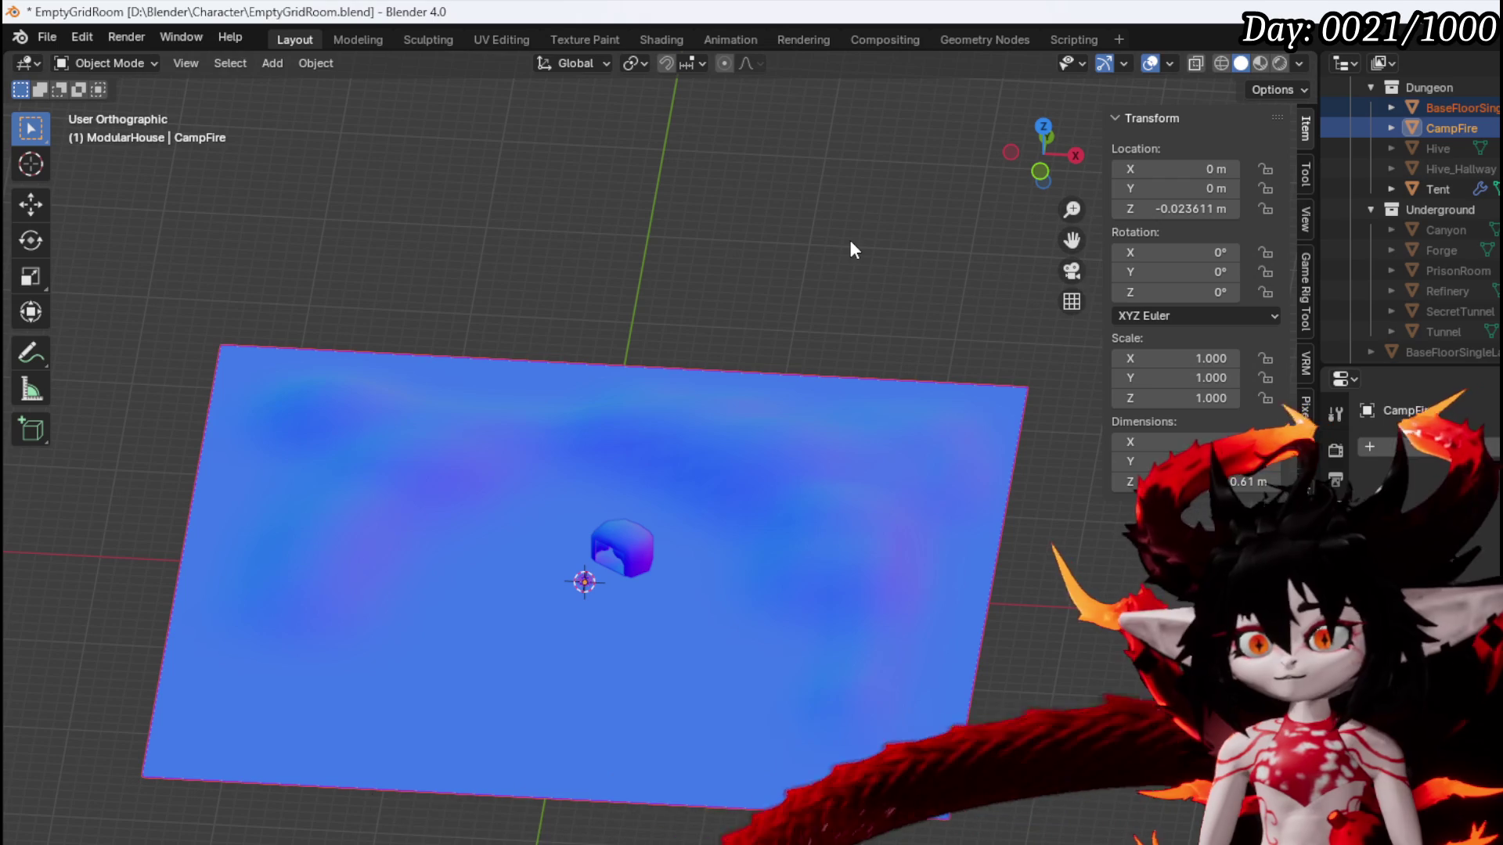
key("ctrl+j")
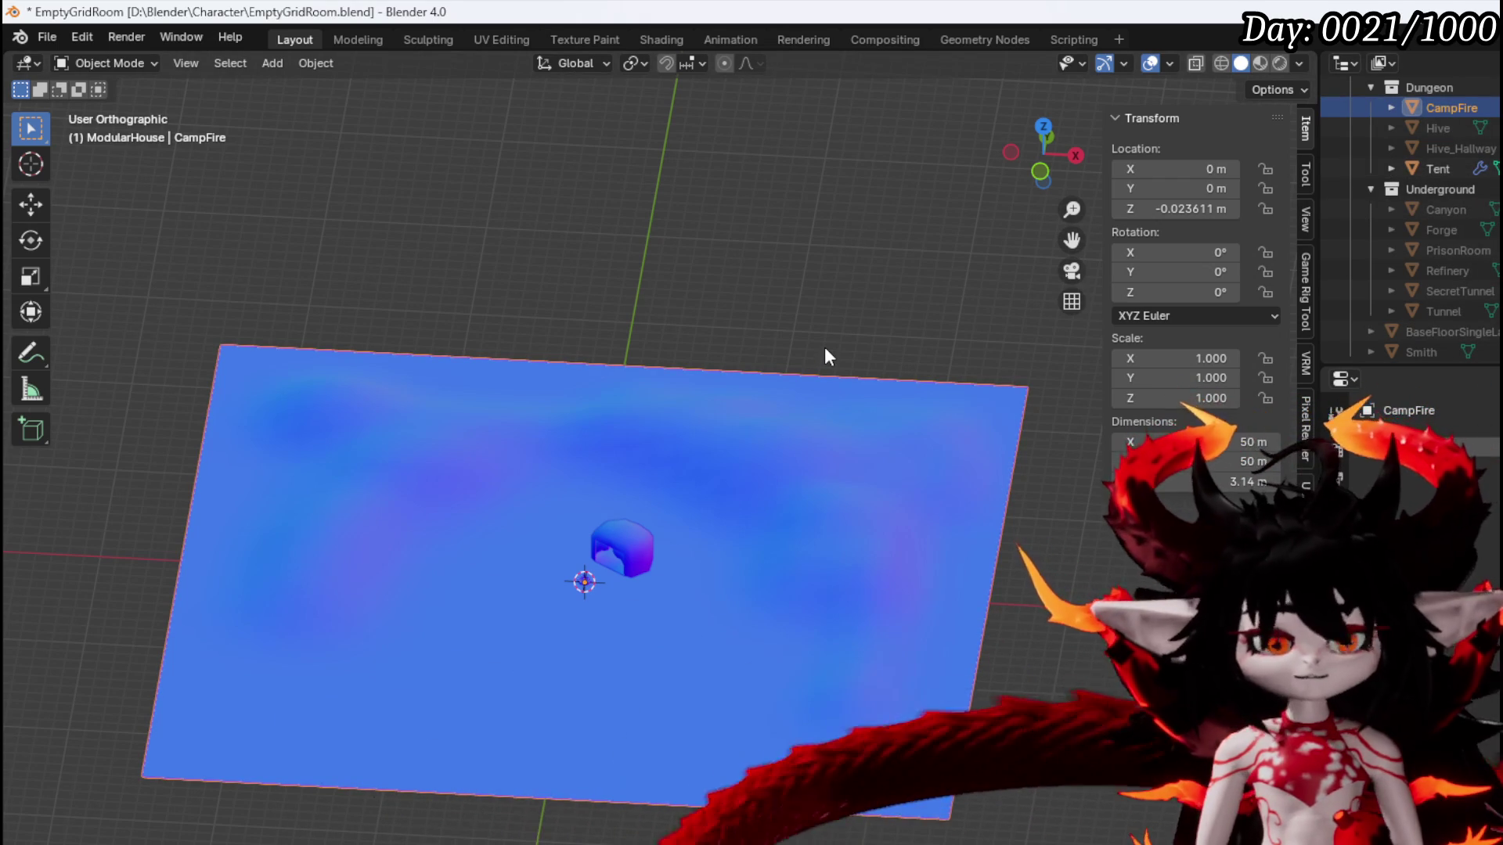
key("ctrl+z")
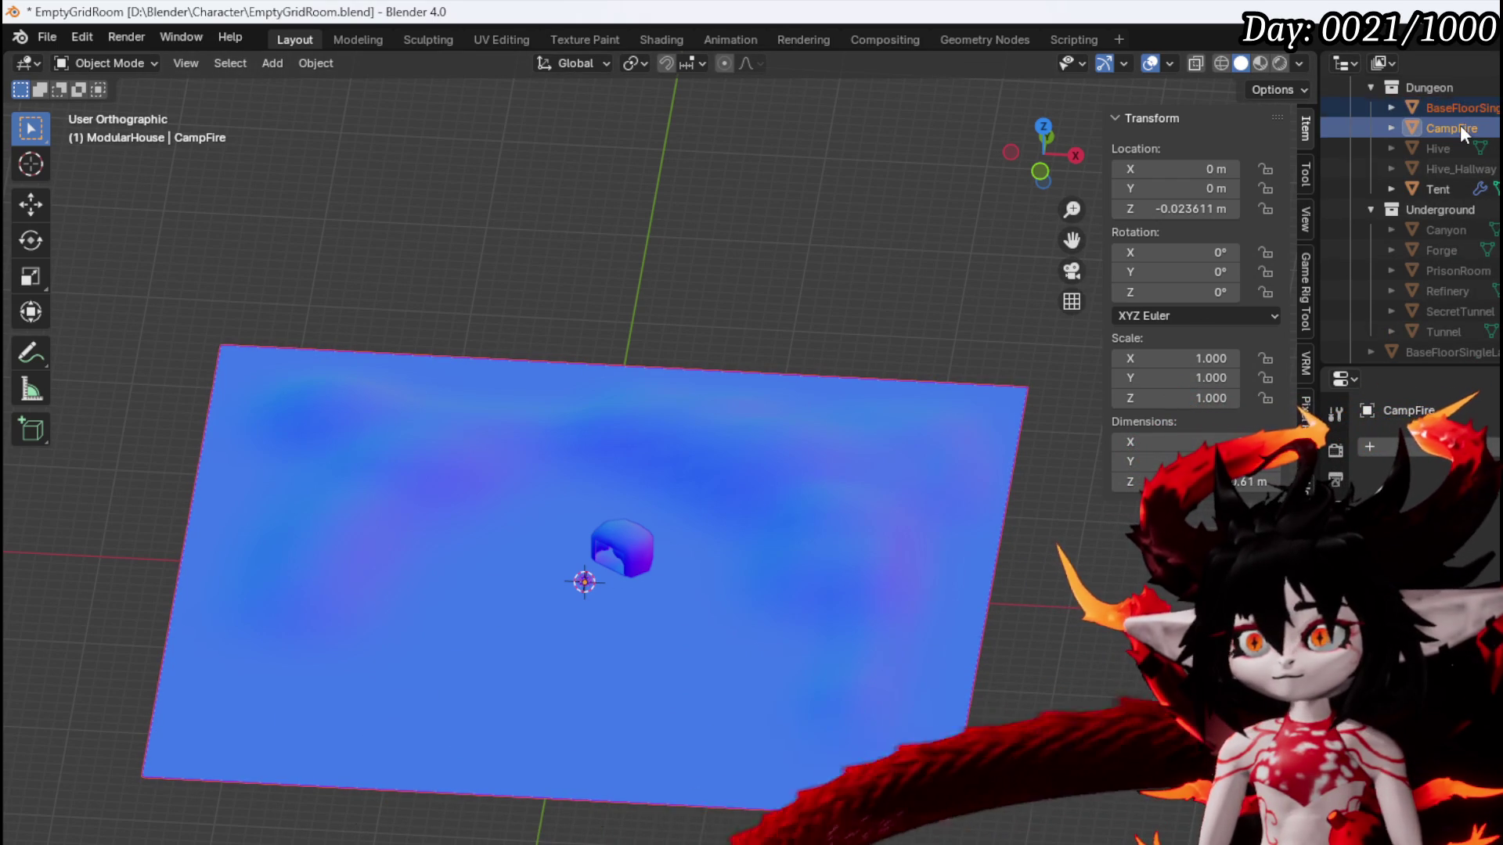
left_click(1459, 111)
left_click(1459, 124)
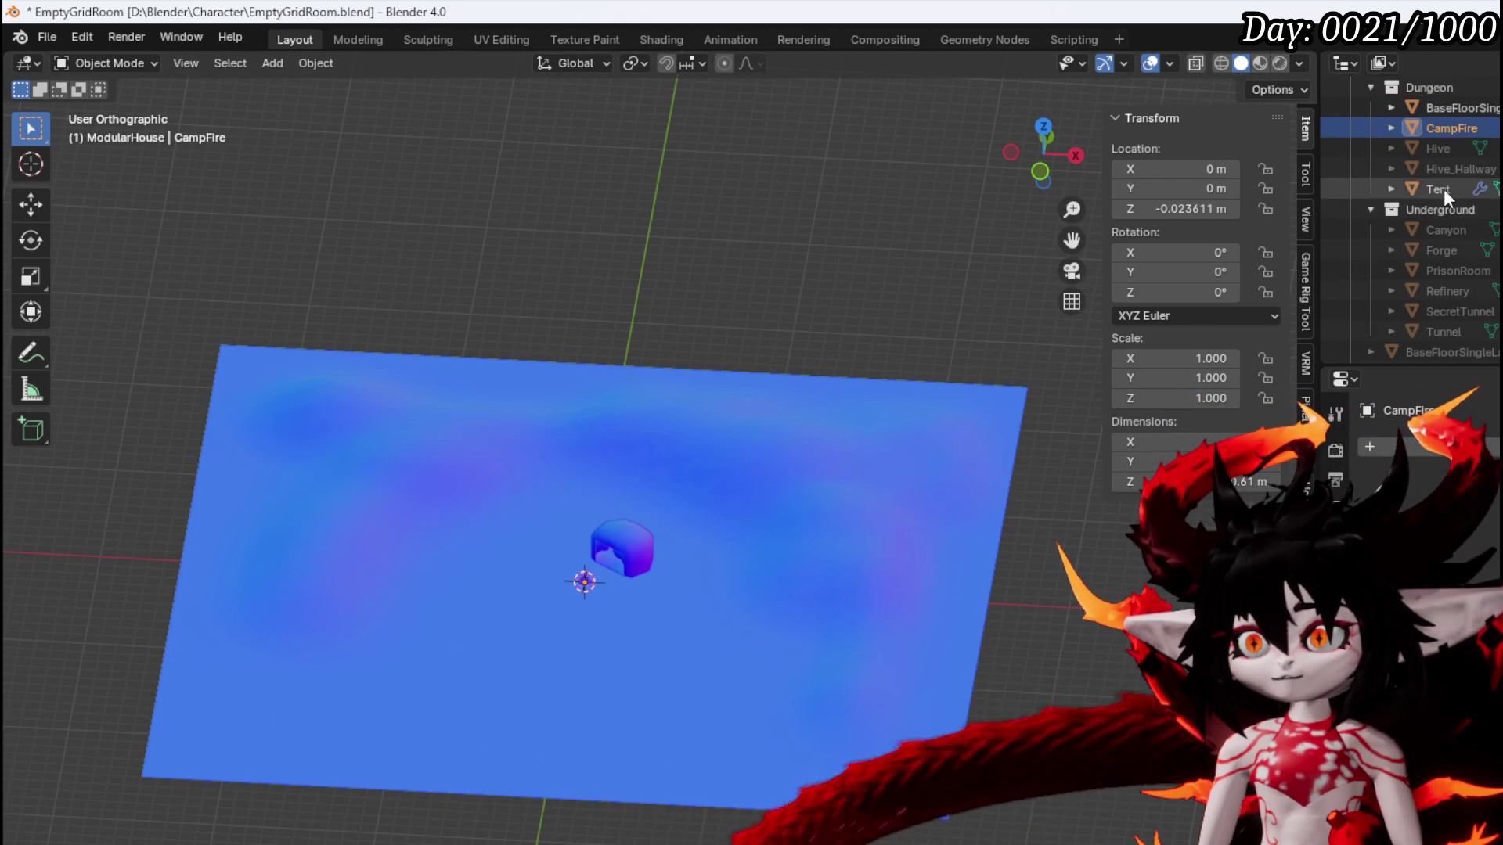
left_click(1443, 190)
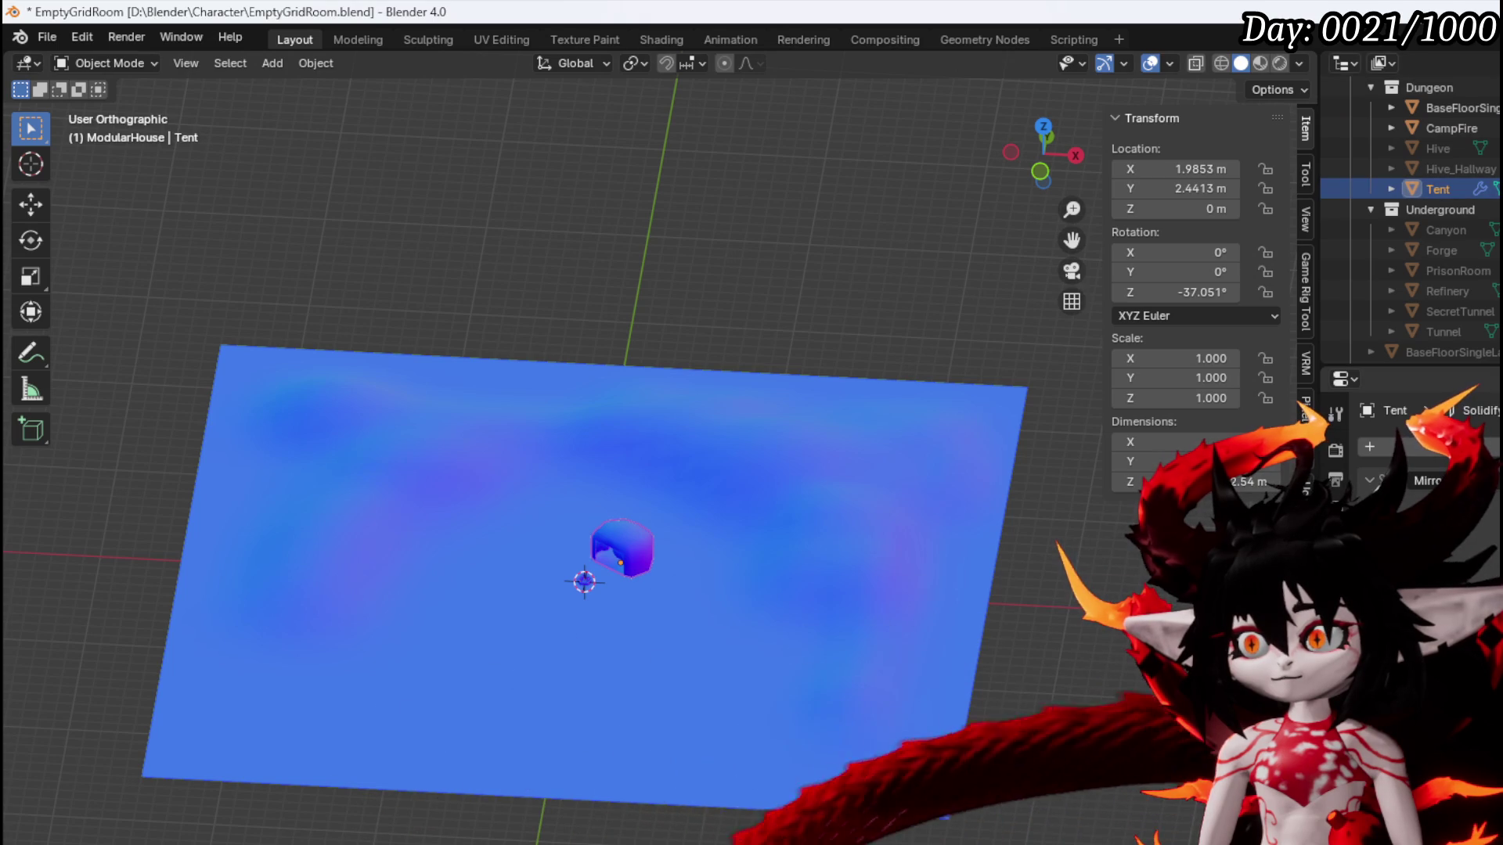
scroll(1409, 480, "down", 2)
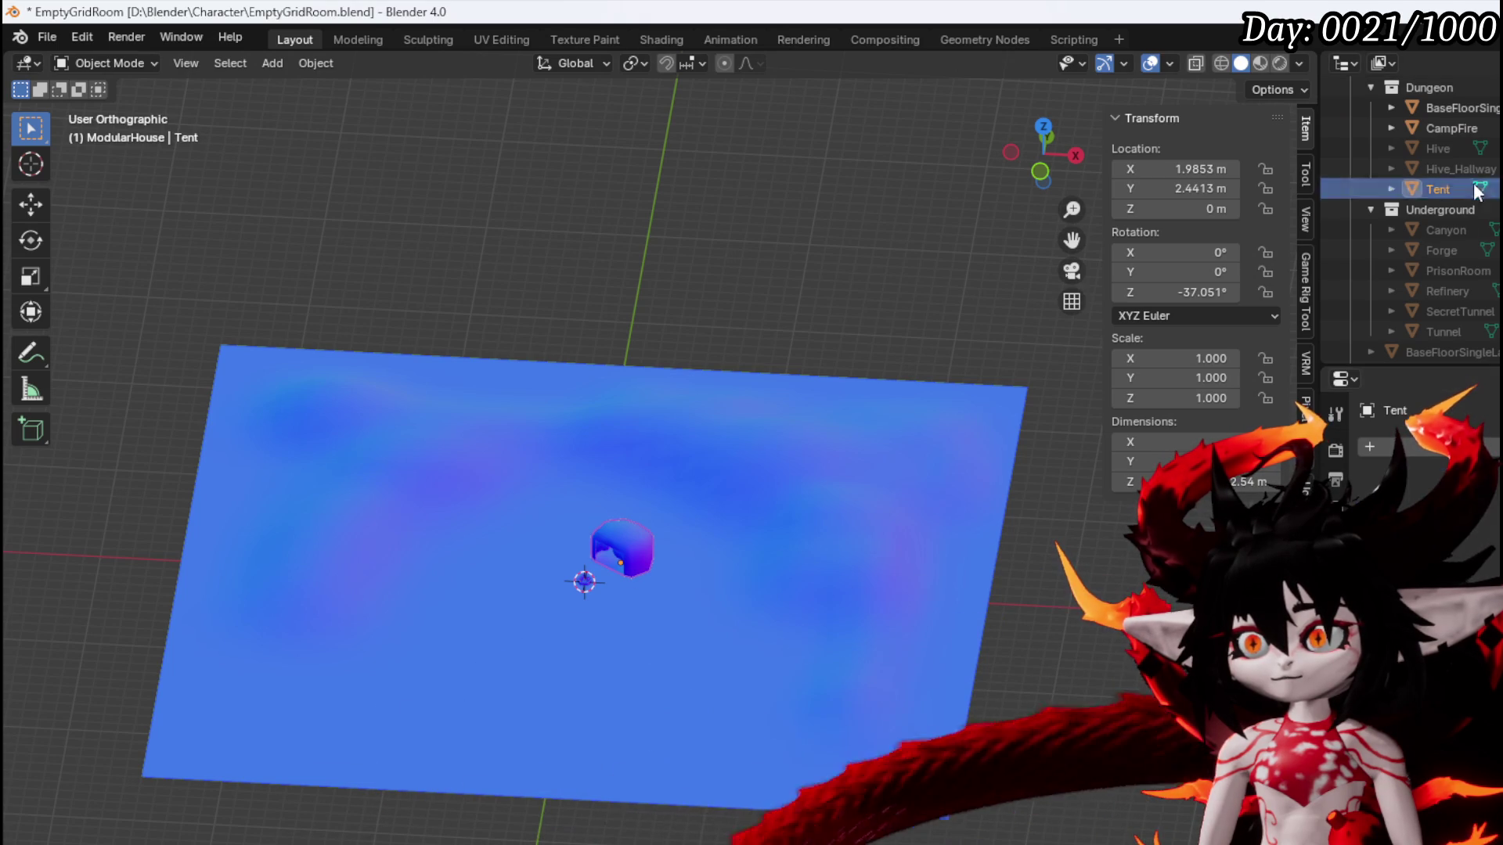
left_click(1453, 129)
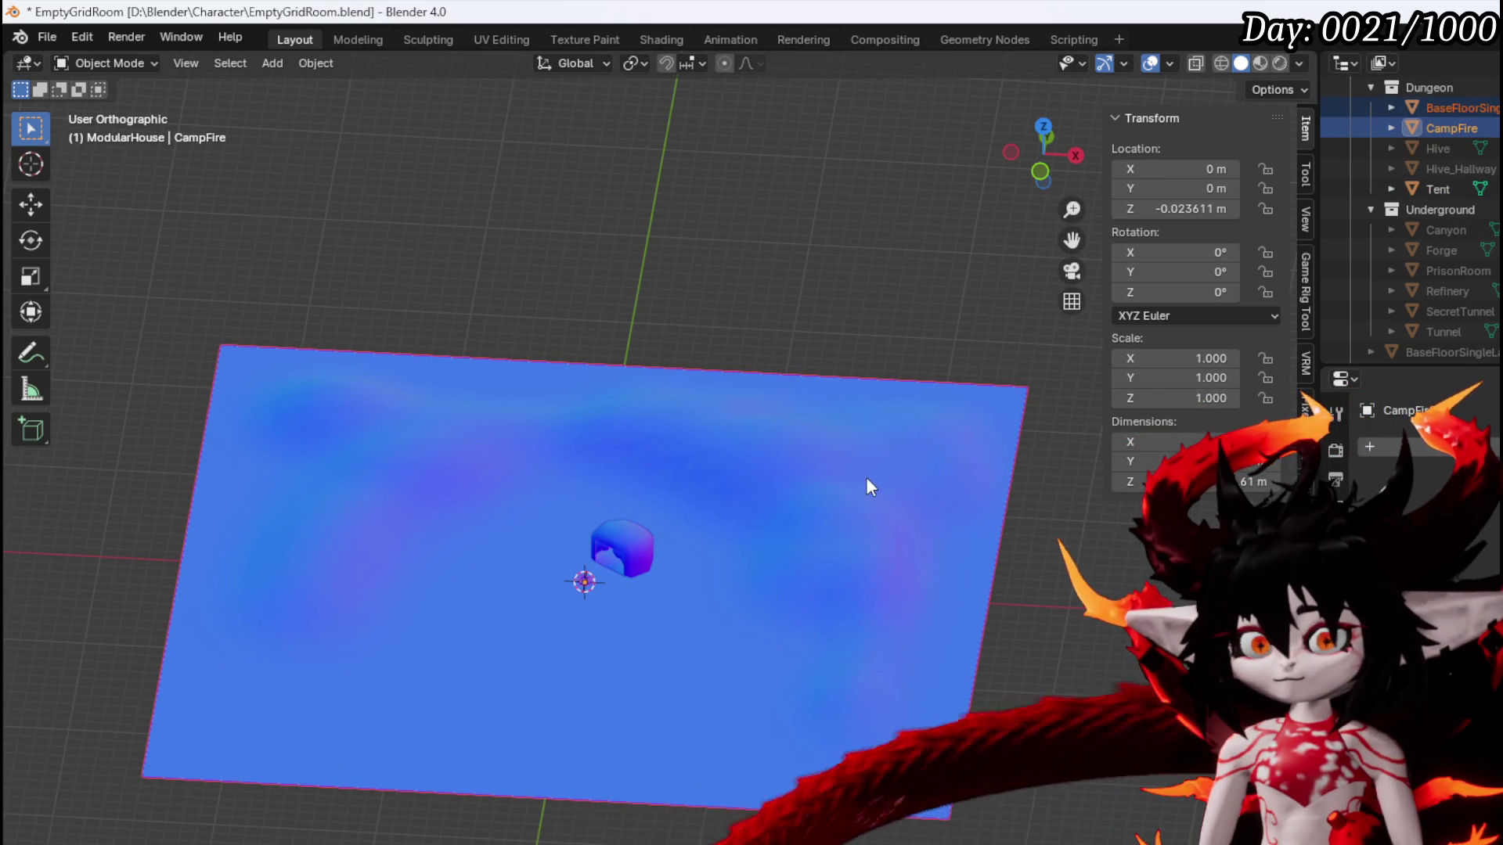
Parent CampFire to the floor plane and the floor plane to the Tent
left_click(867, 479)
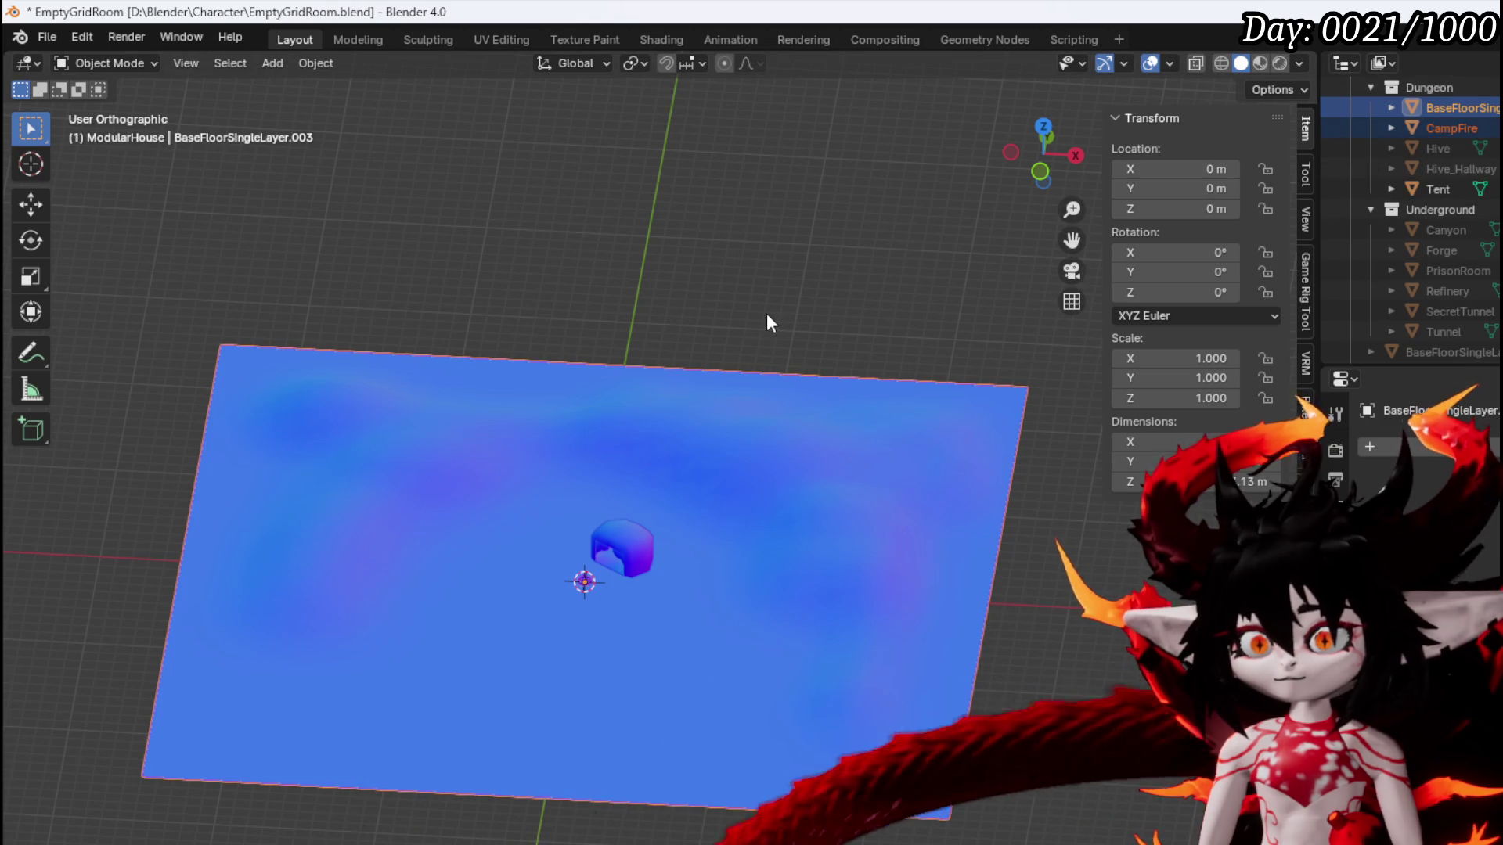
key("ctrl+p")
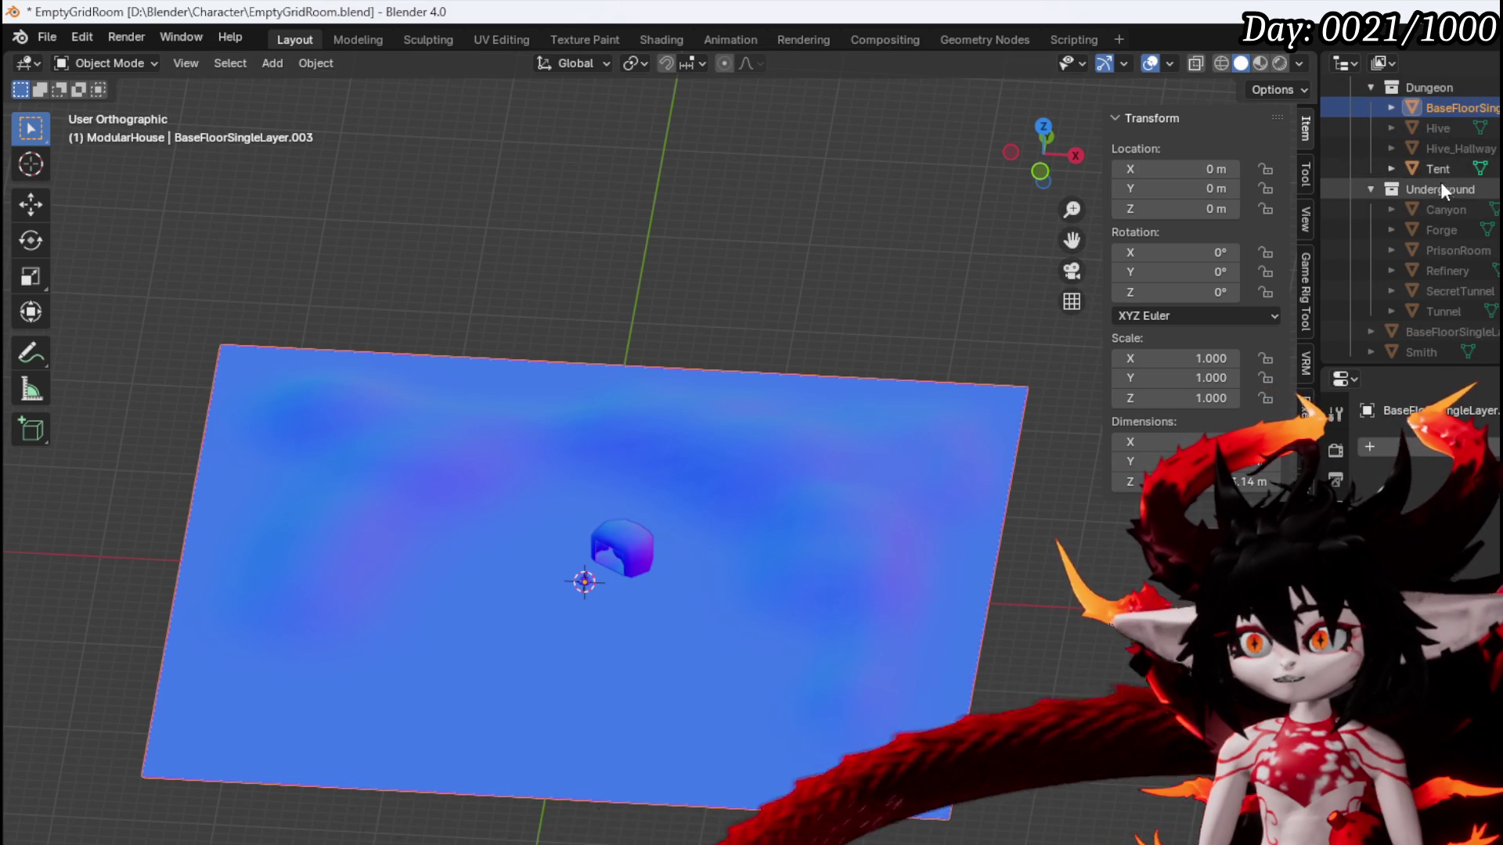
left_click(1433, 168, "ctrl")
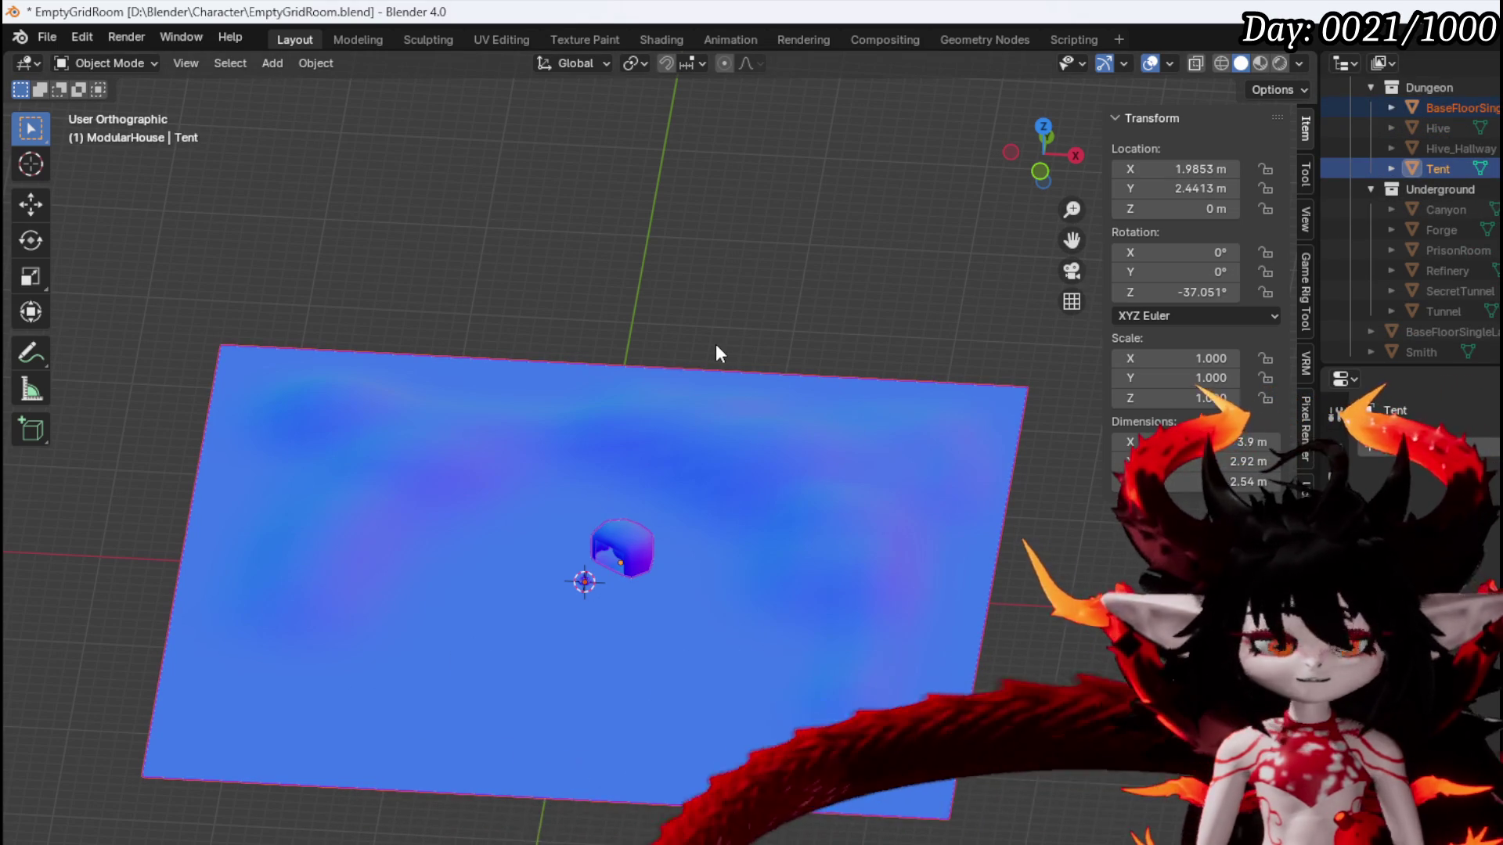
key("ctrl+p")
left_click(715, 344)
left_click_drag(759, 482, 745, 436)
scroll(681, 526, "up", 4)
scroll(681, 528, "down", 3)
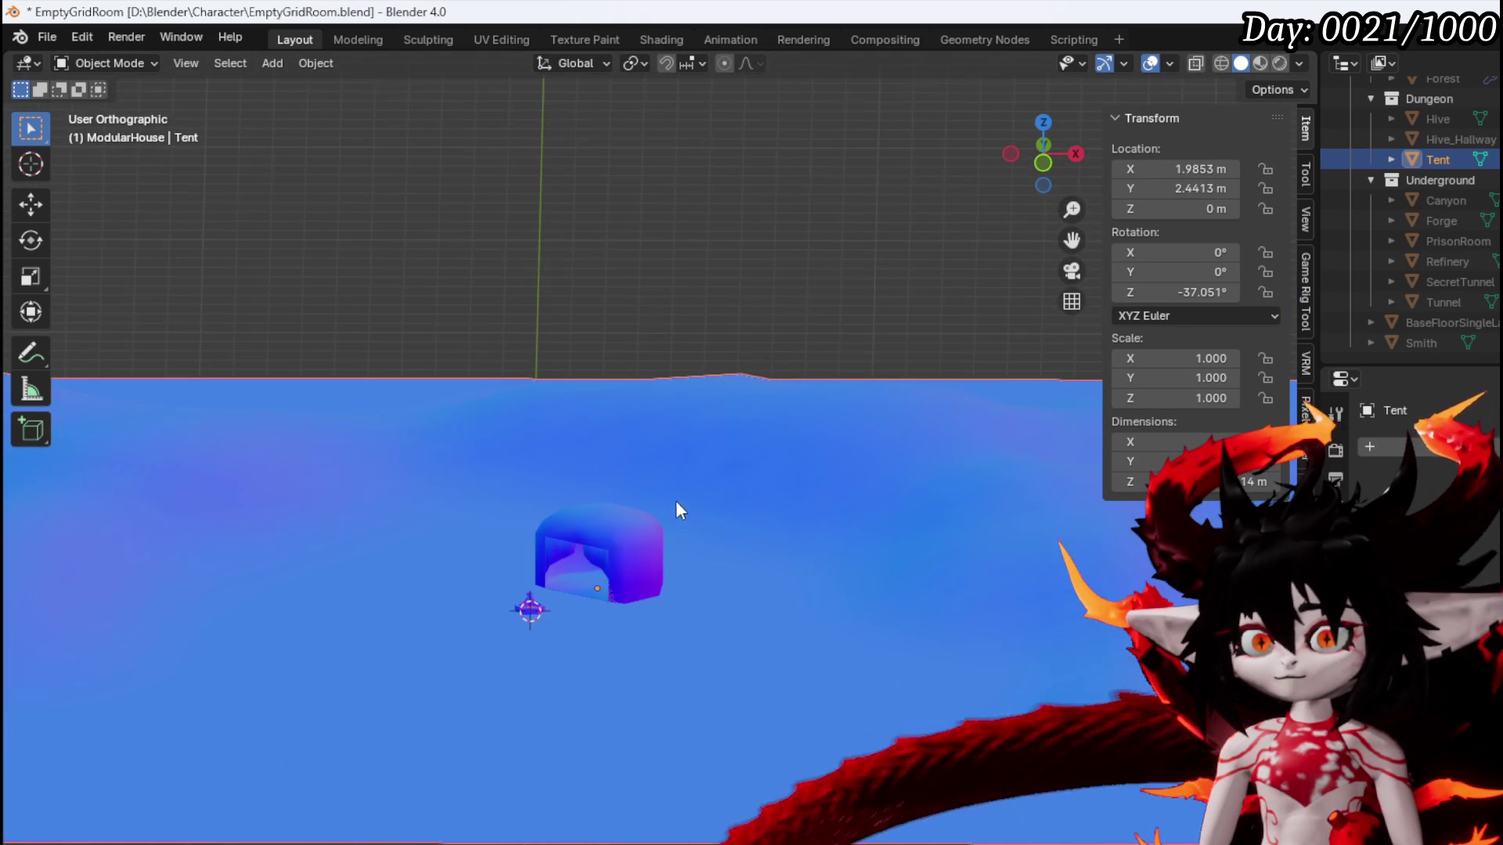
left_click(47, 37)
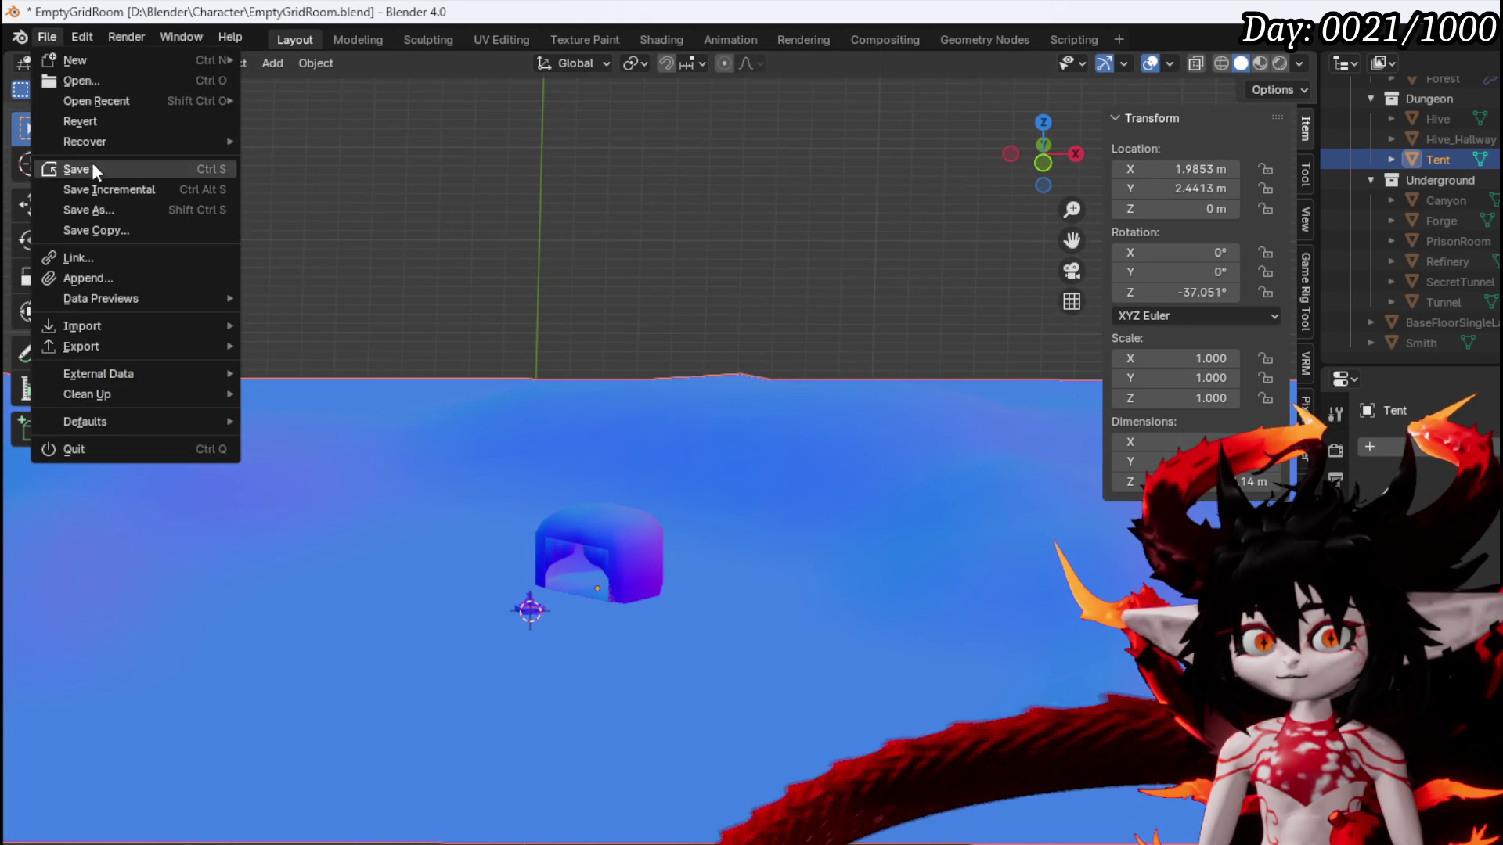
Save the Blender room file, export the camping room as an FBX, then save again
left_click(91, 167)
left_click(47, 36)
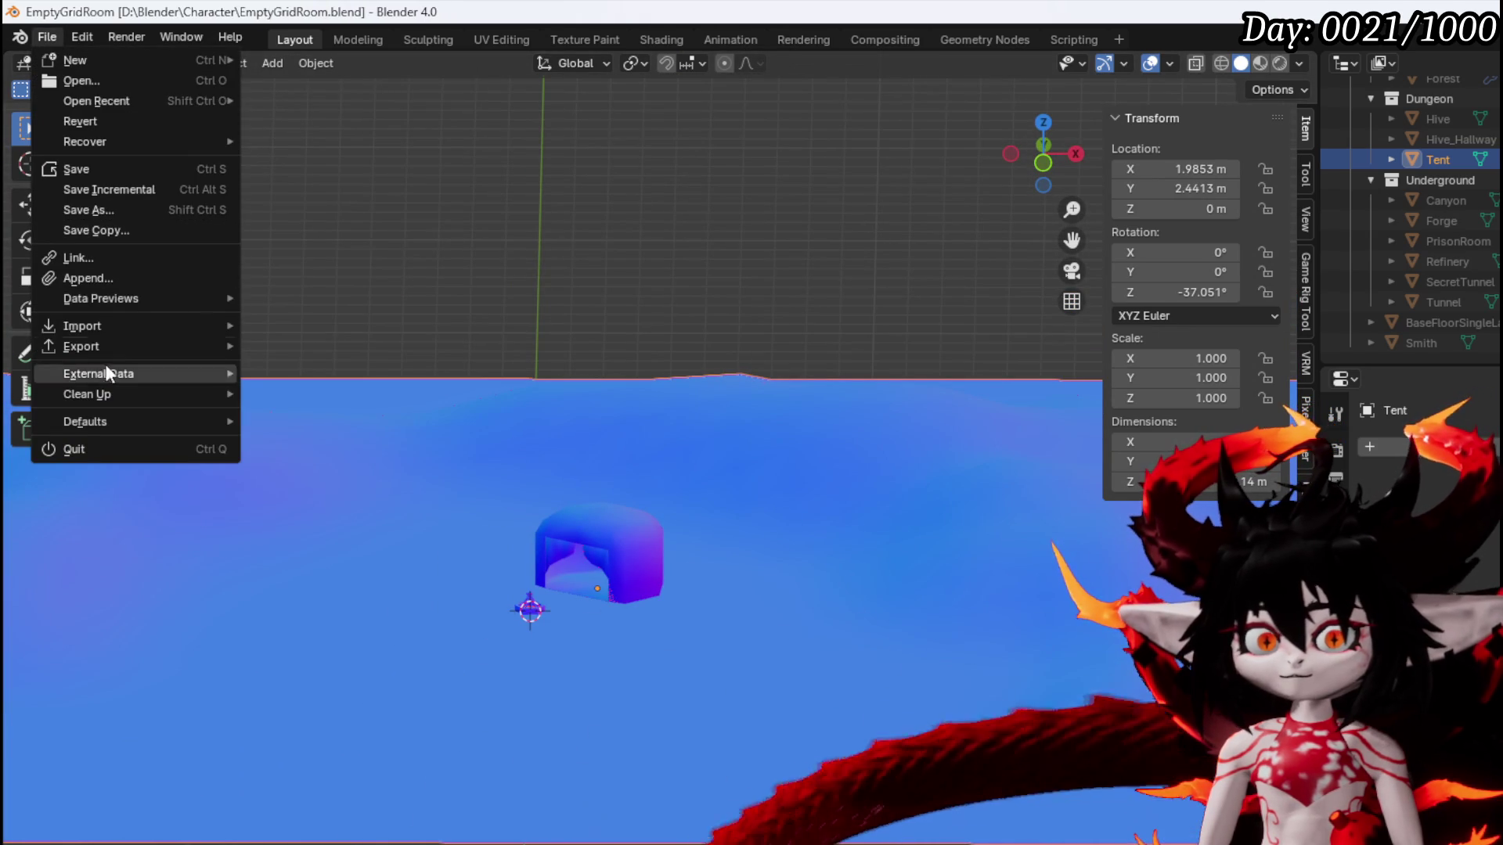
mouse_move(141, 346)
left_click(313, 529)
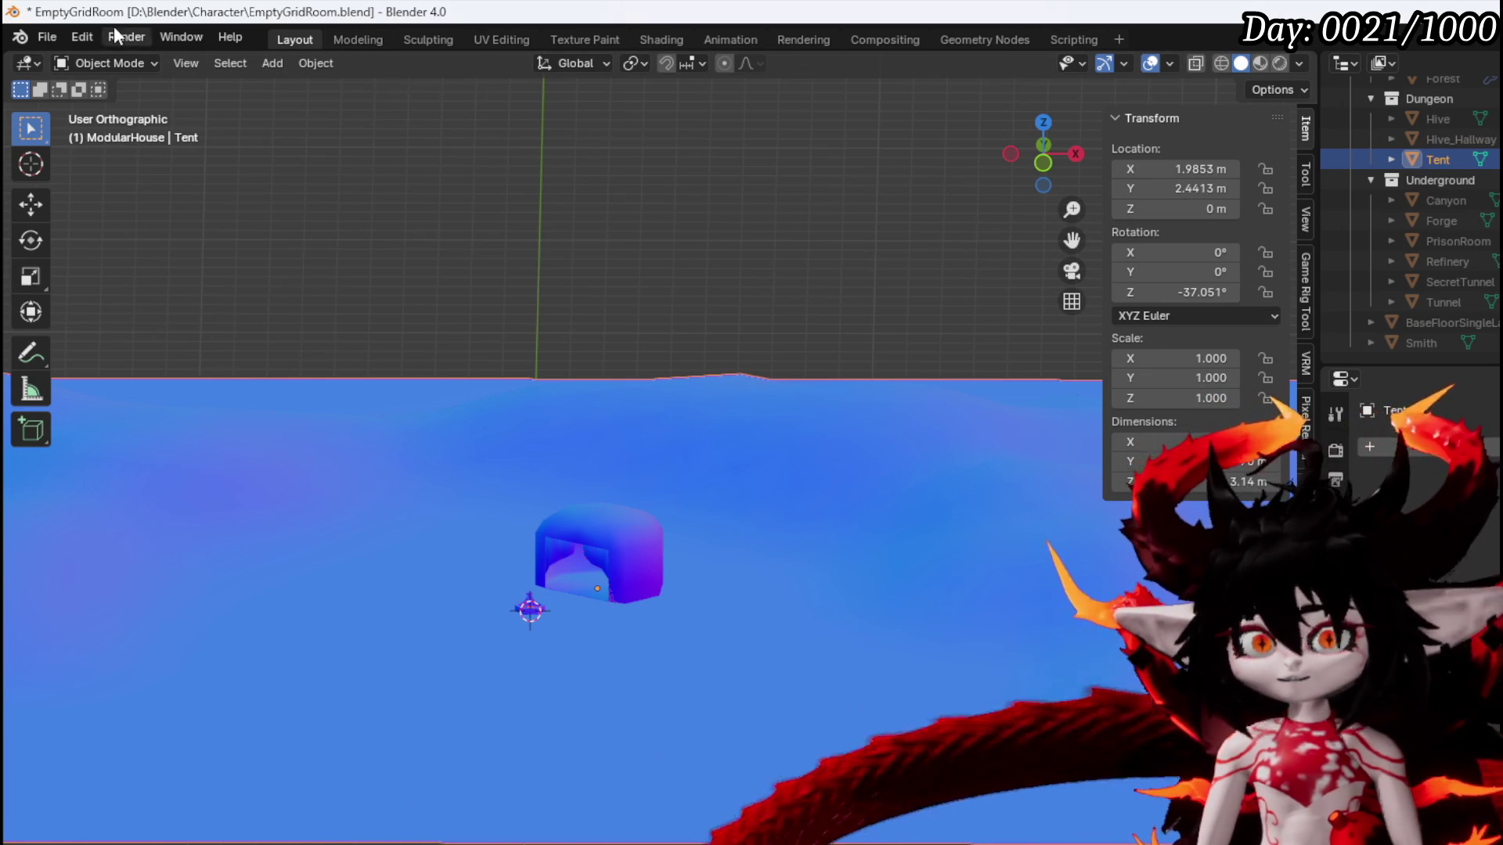
left_click(49, 36)
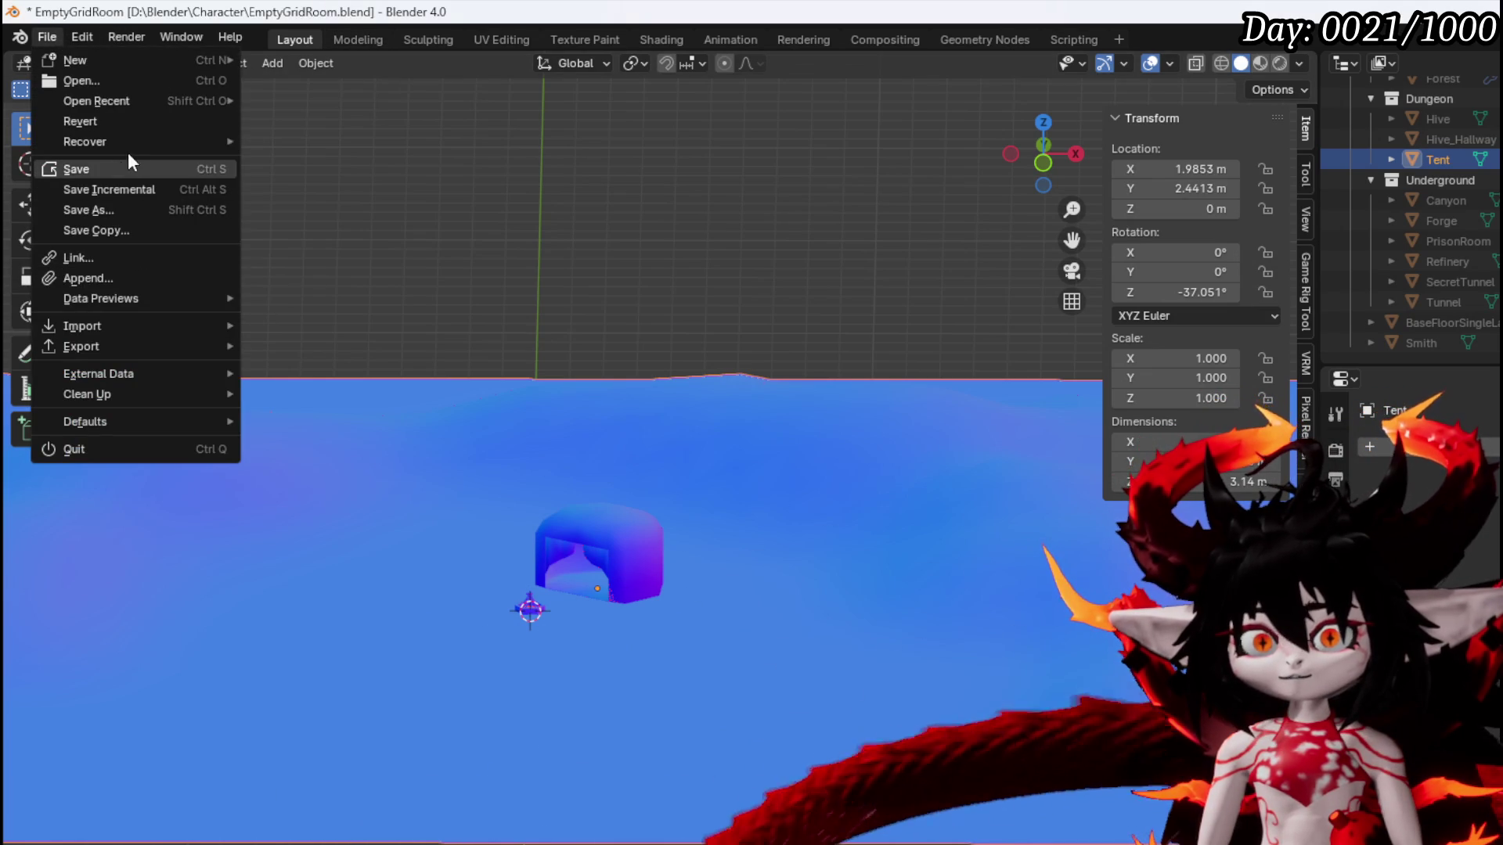
left_click(131, 166)
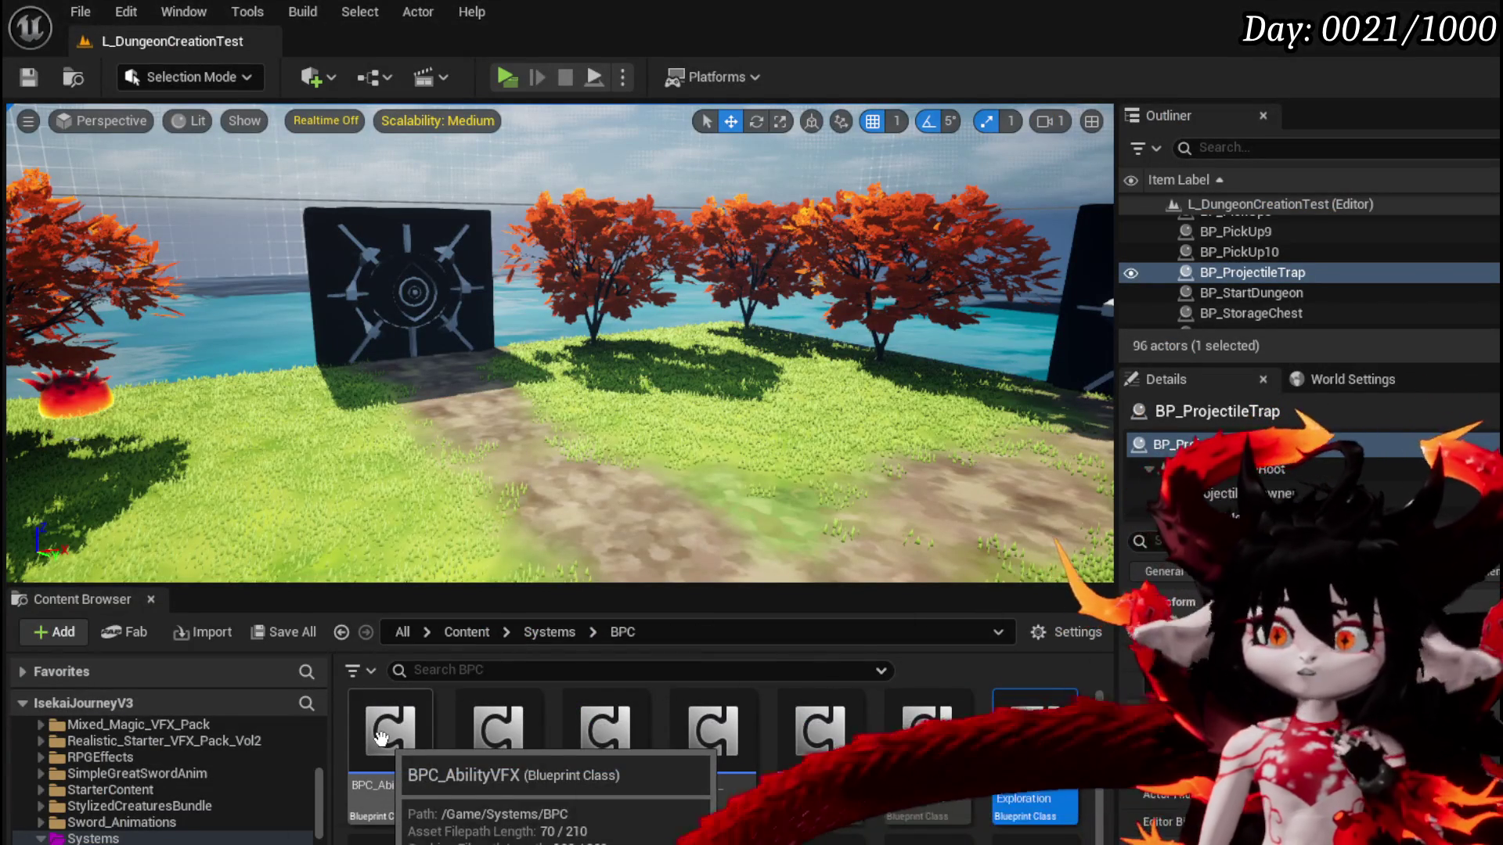
Show the DungeonCreationSystem/StaticMesh folder, glancing at Actor/RoomActor before returning to it
scroll(296, 747, "down", 3)
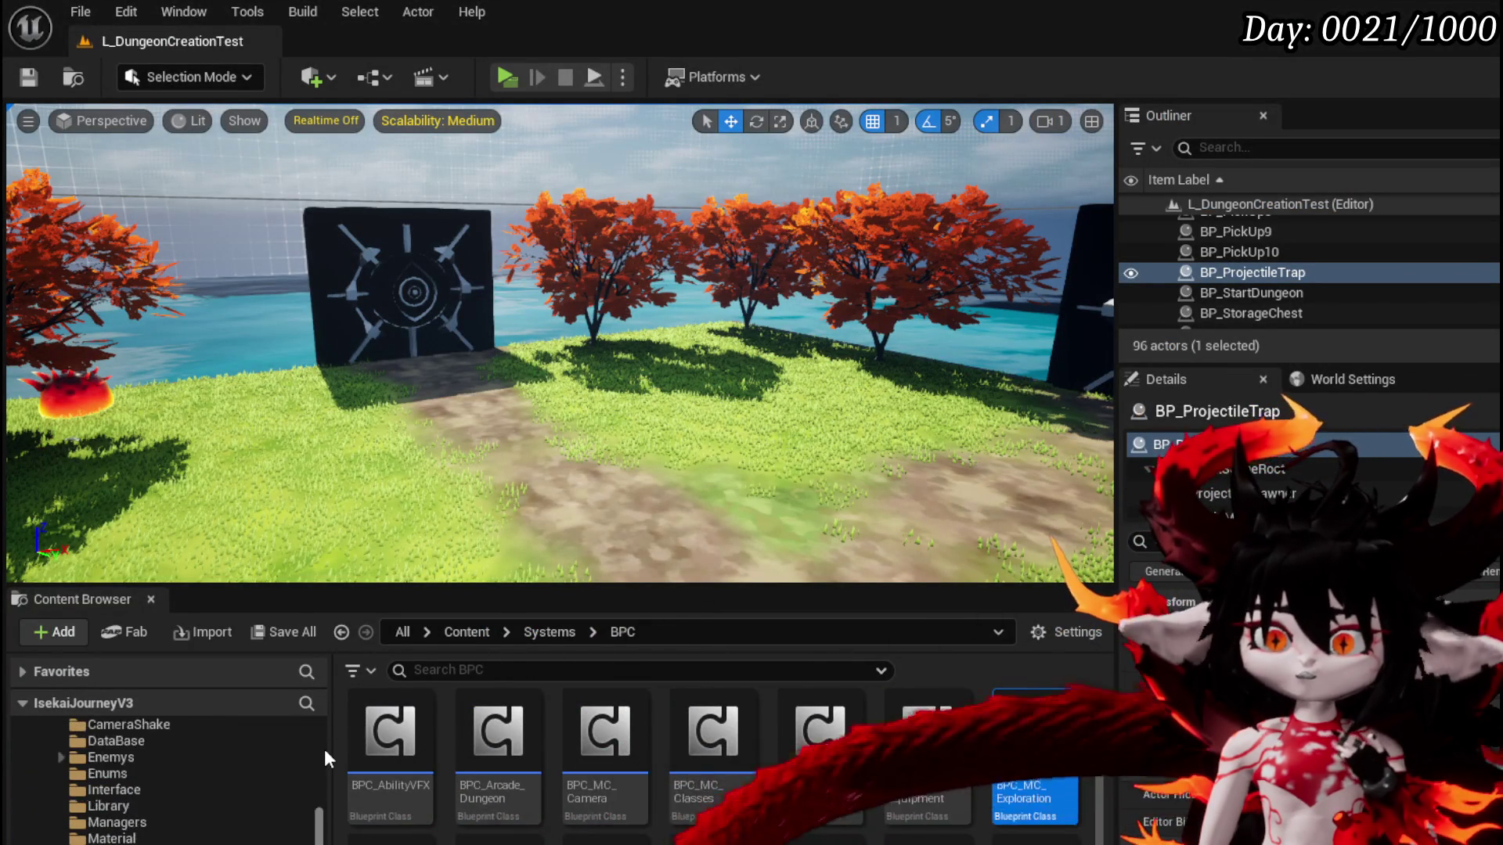
scroll(180, 829, "up", 3)
scroll(178, 830, "down", 2)
left_click(110, 844)
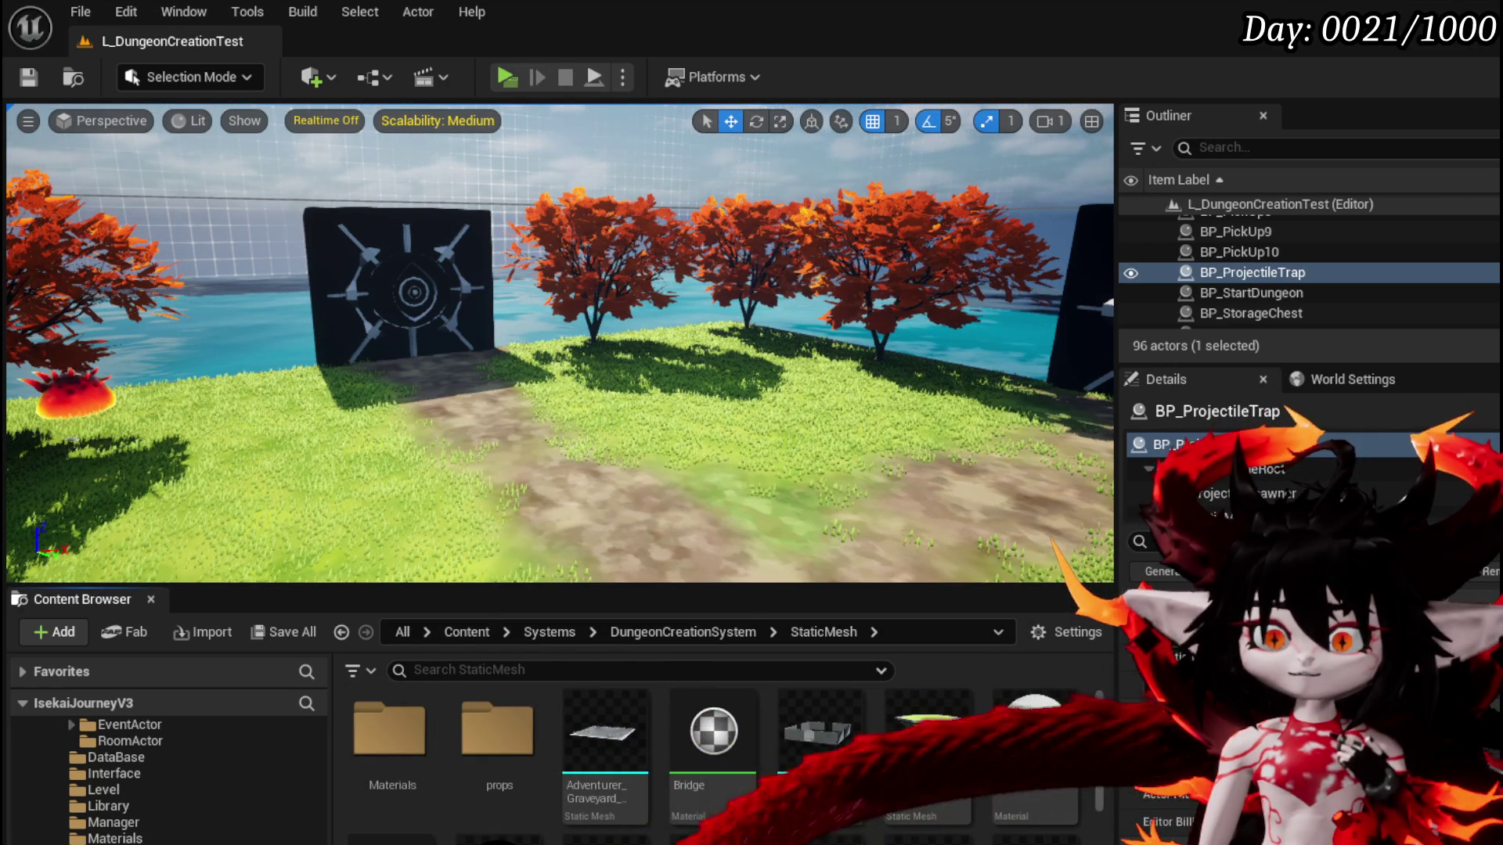
scroll(164, 775, "up", 2)
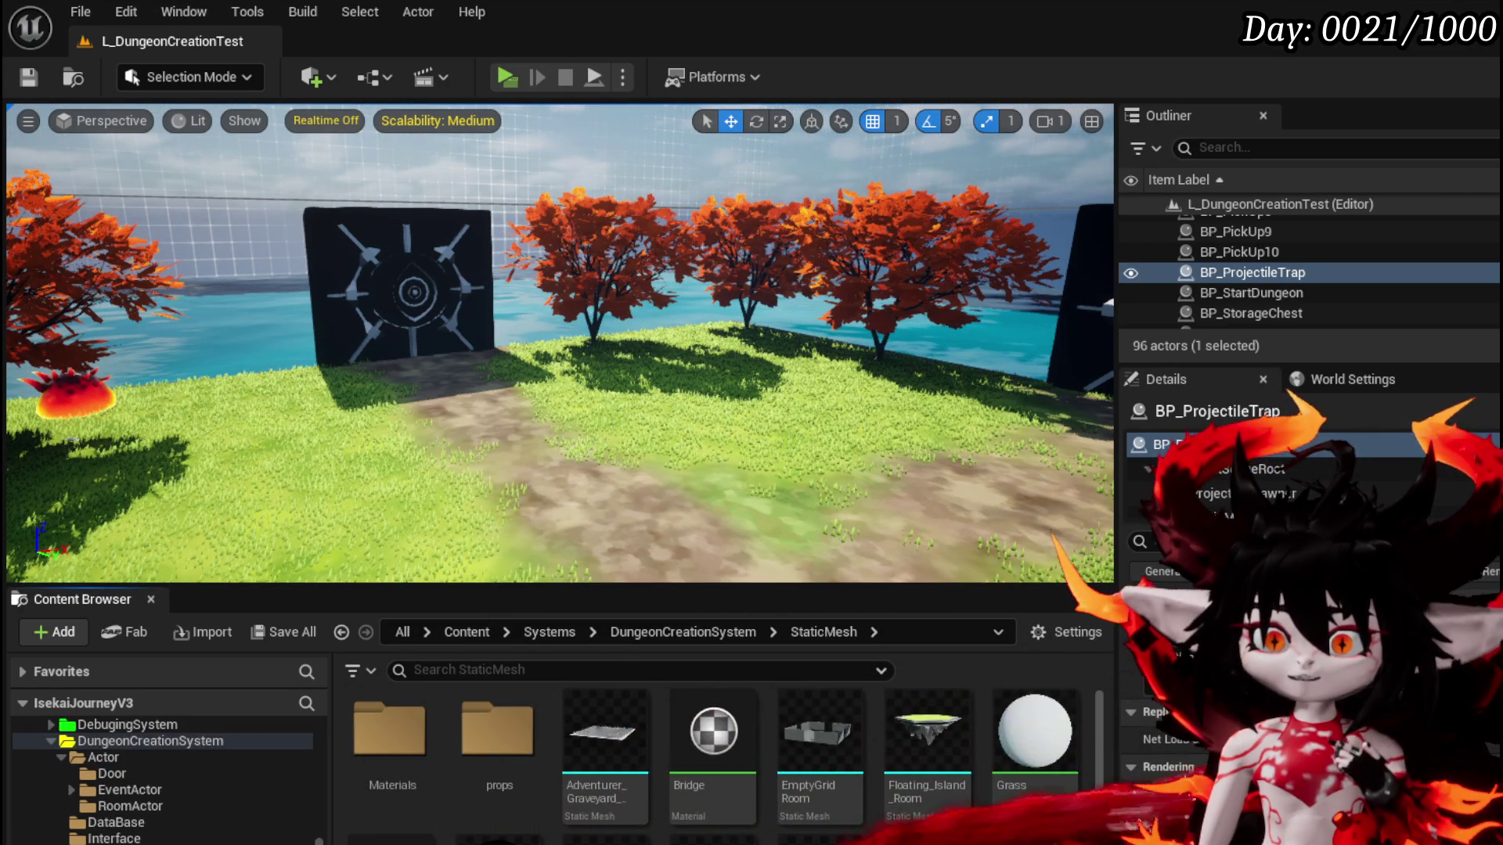
left_click(127, 806)
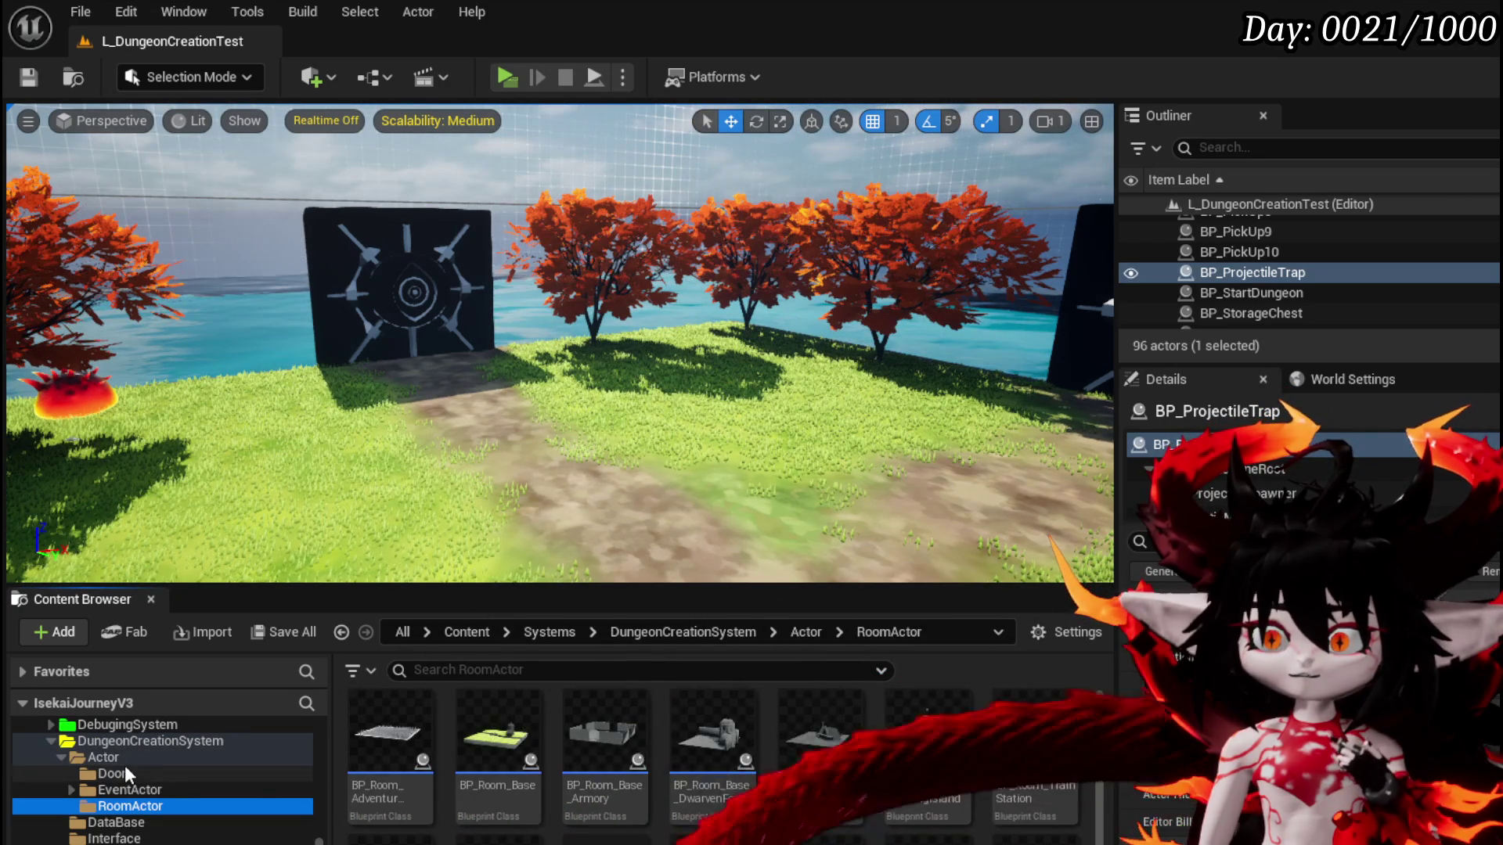
scroll(720, 814, "down", 2)
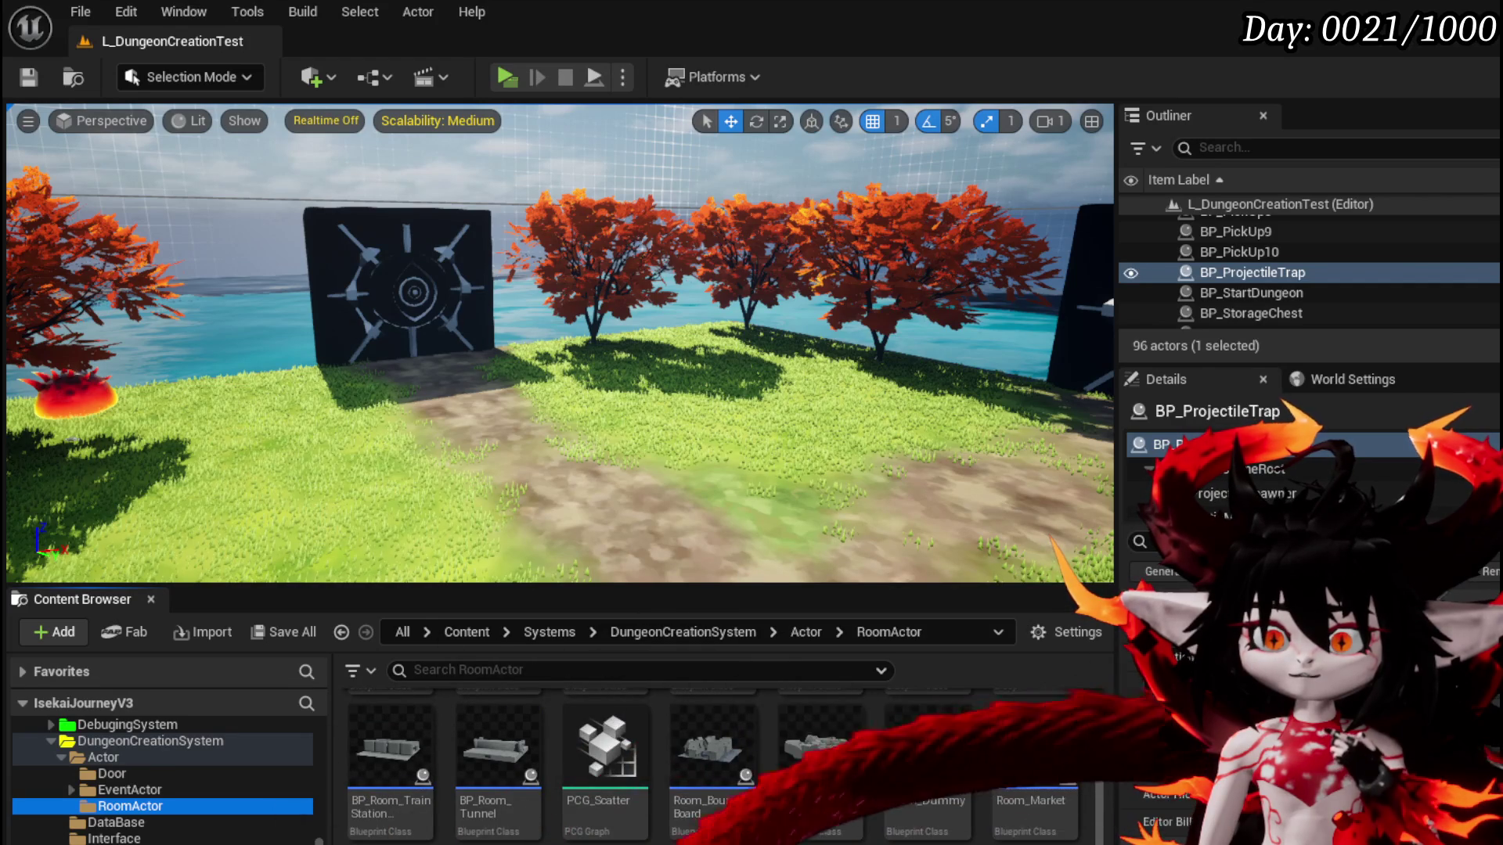
key("alt+Left")
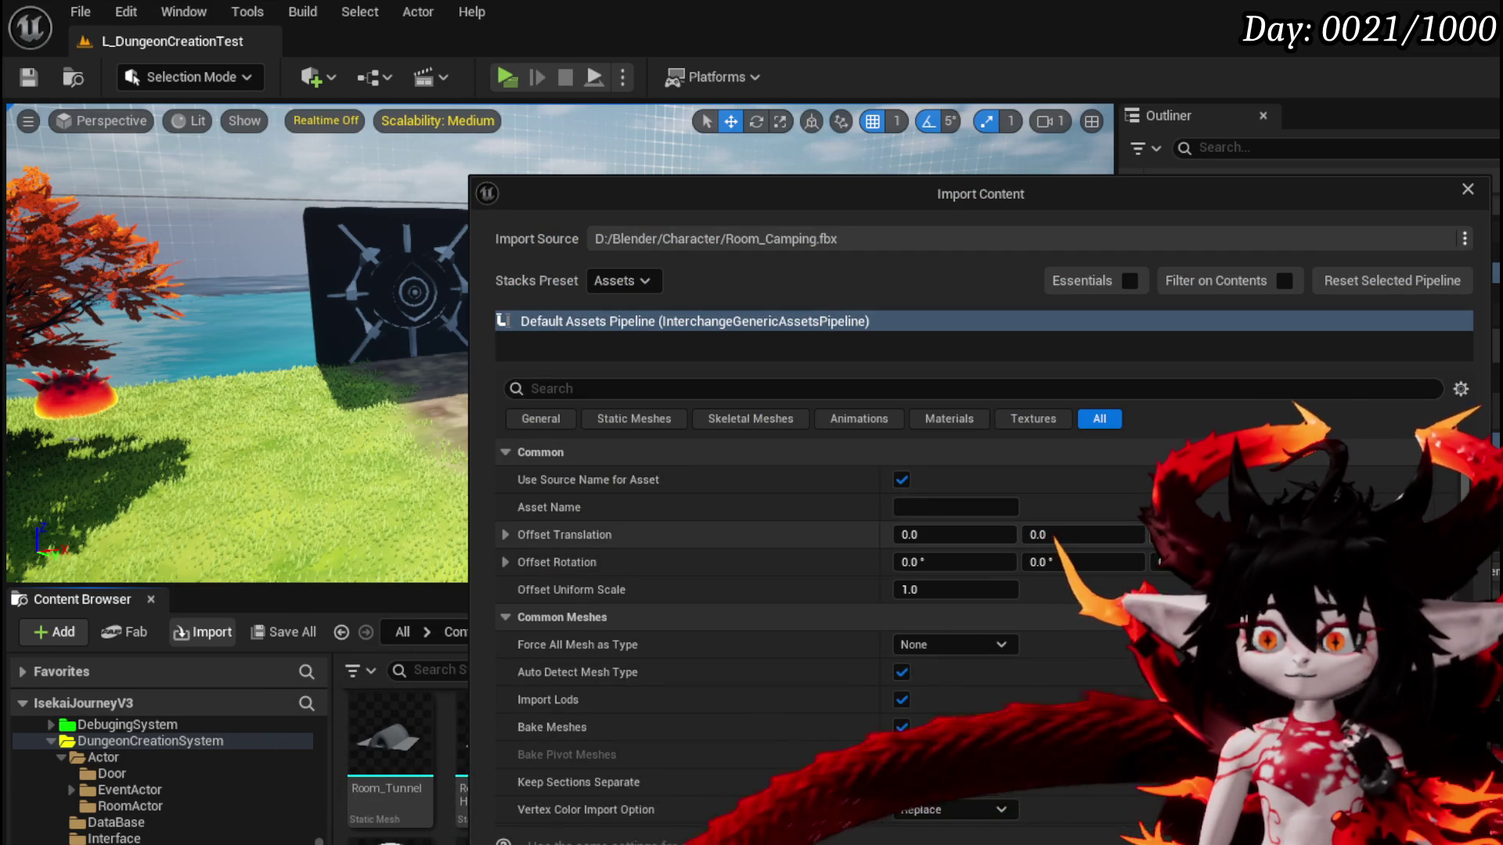
Import Room_Camping.fbx into the StaticMesh folder and start saving the new Room_Camping asset
scroll(1349, 468, "down", 10)
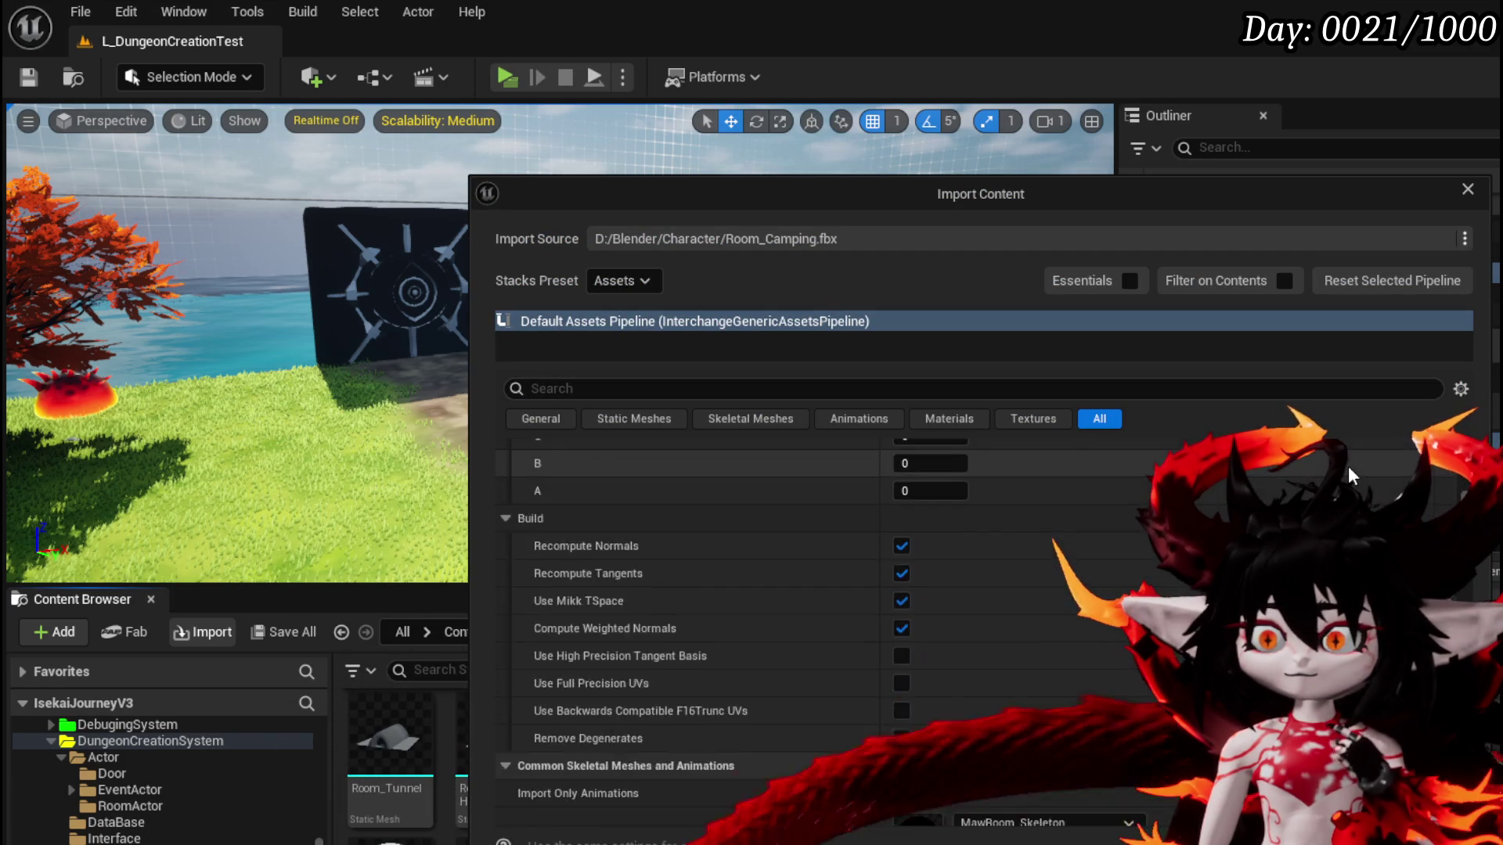
scroll(955, 491, "up", 5)
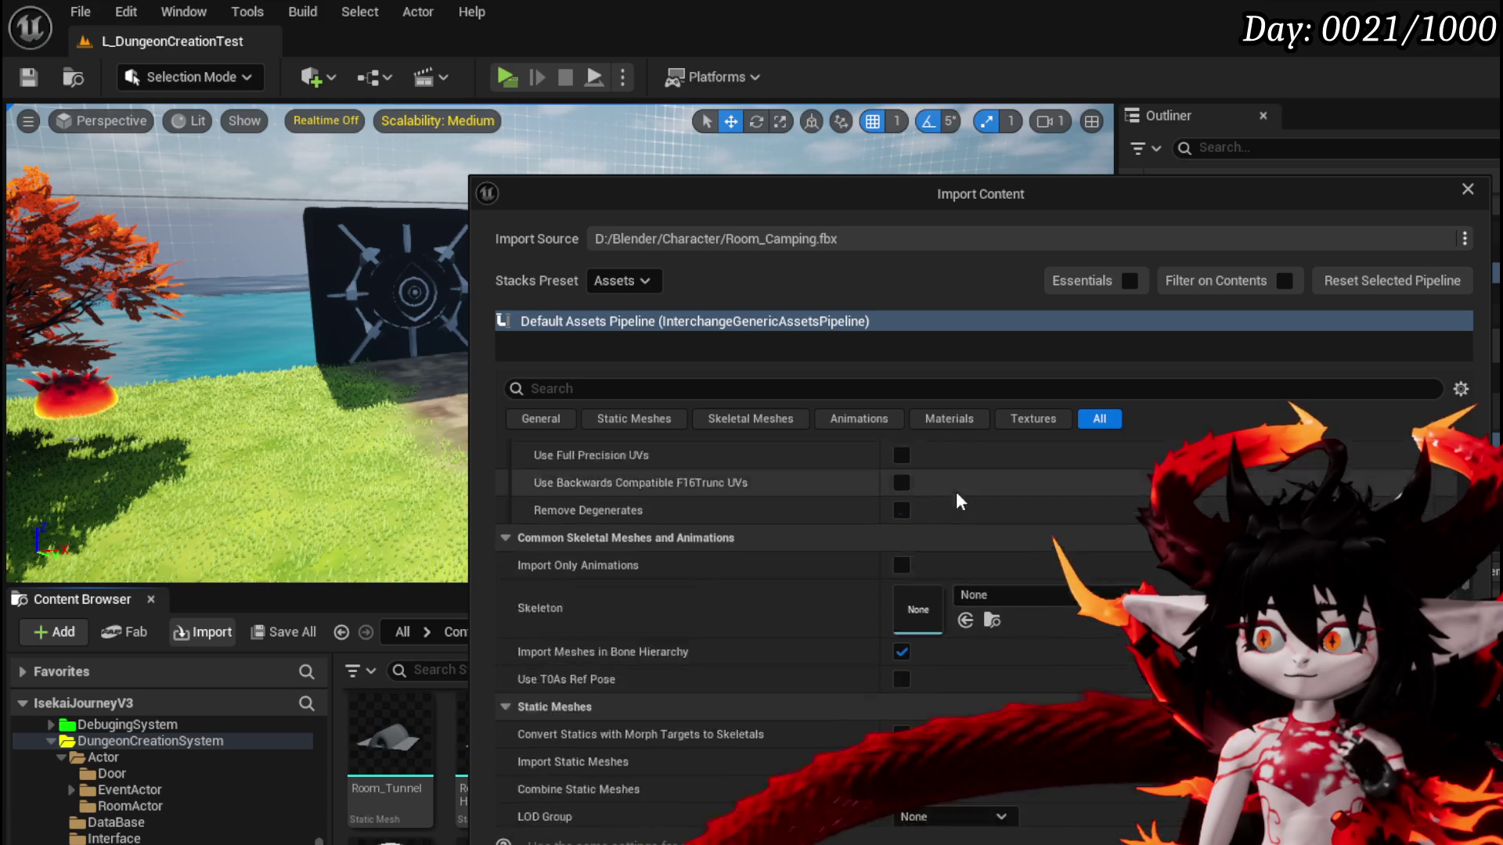
scroll(970, 489, "up", 10)
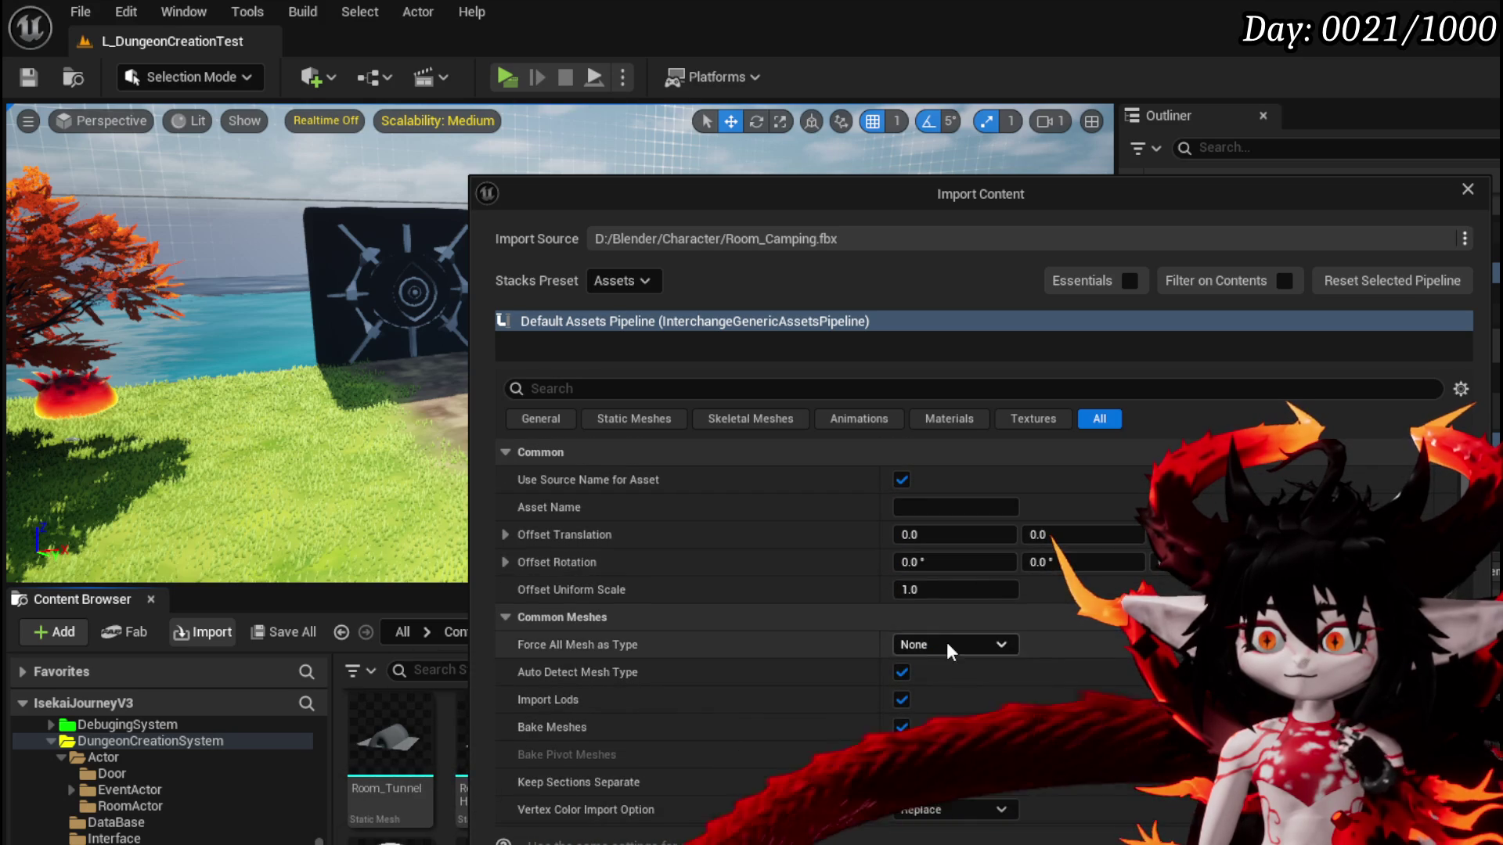
scroll(1084, 735, "down", 5)
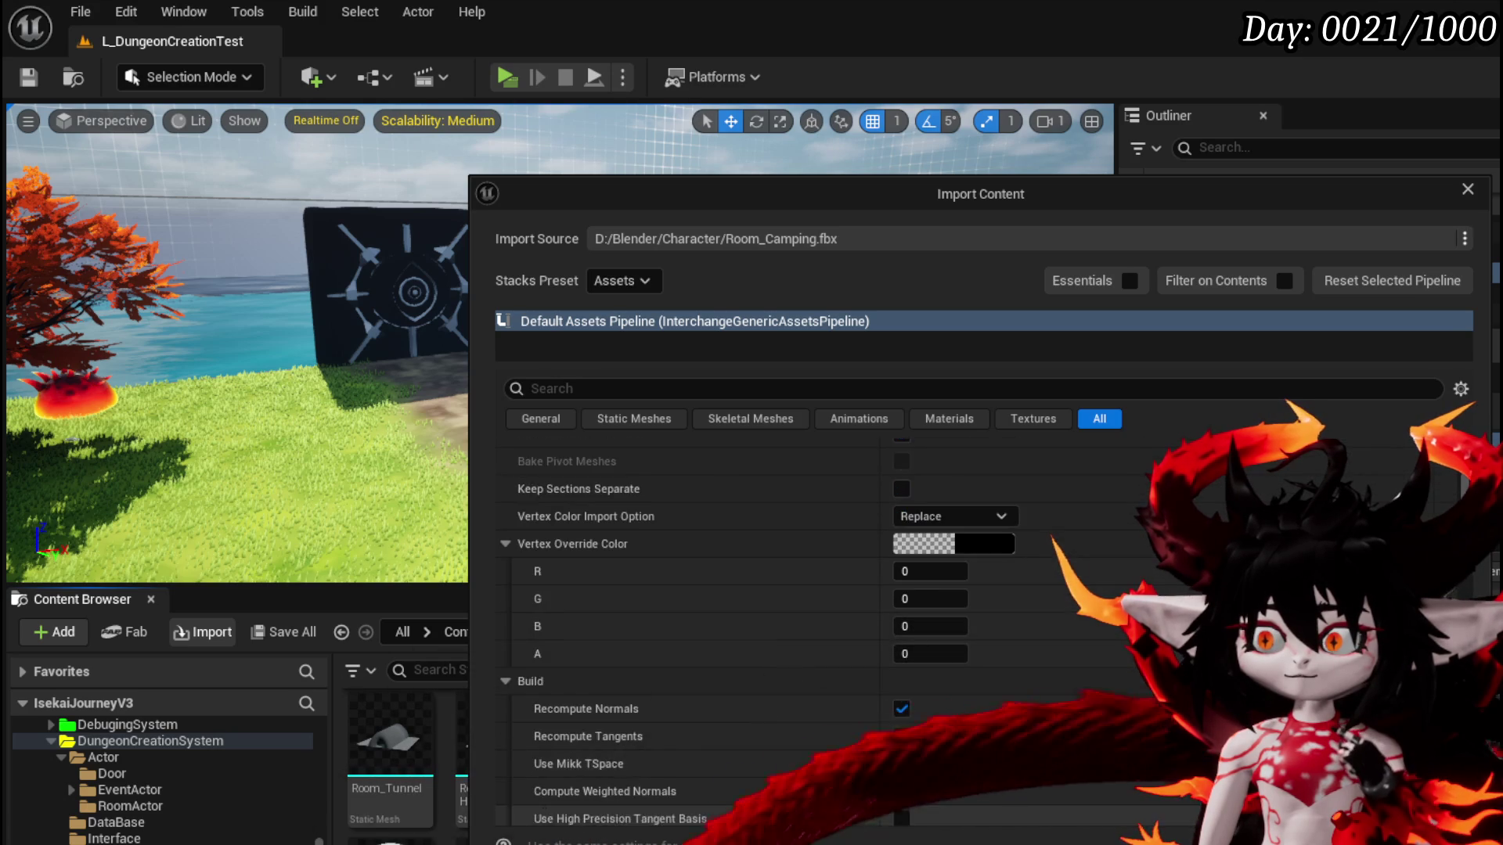
key("Escape")
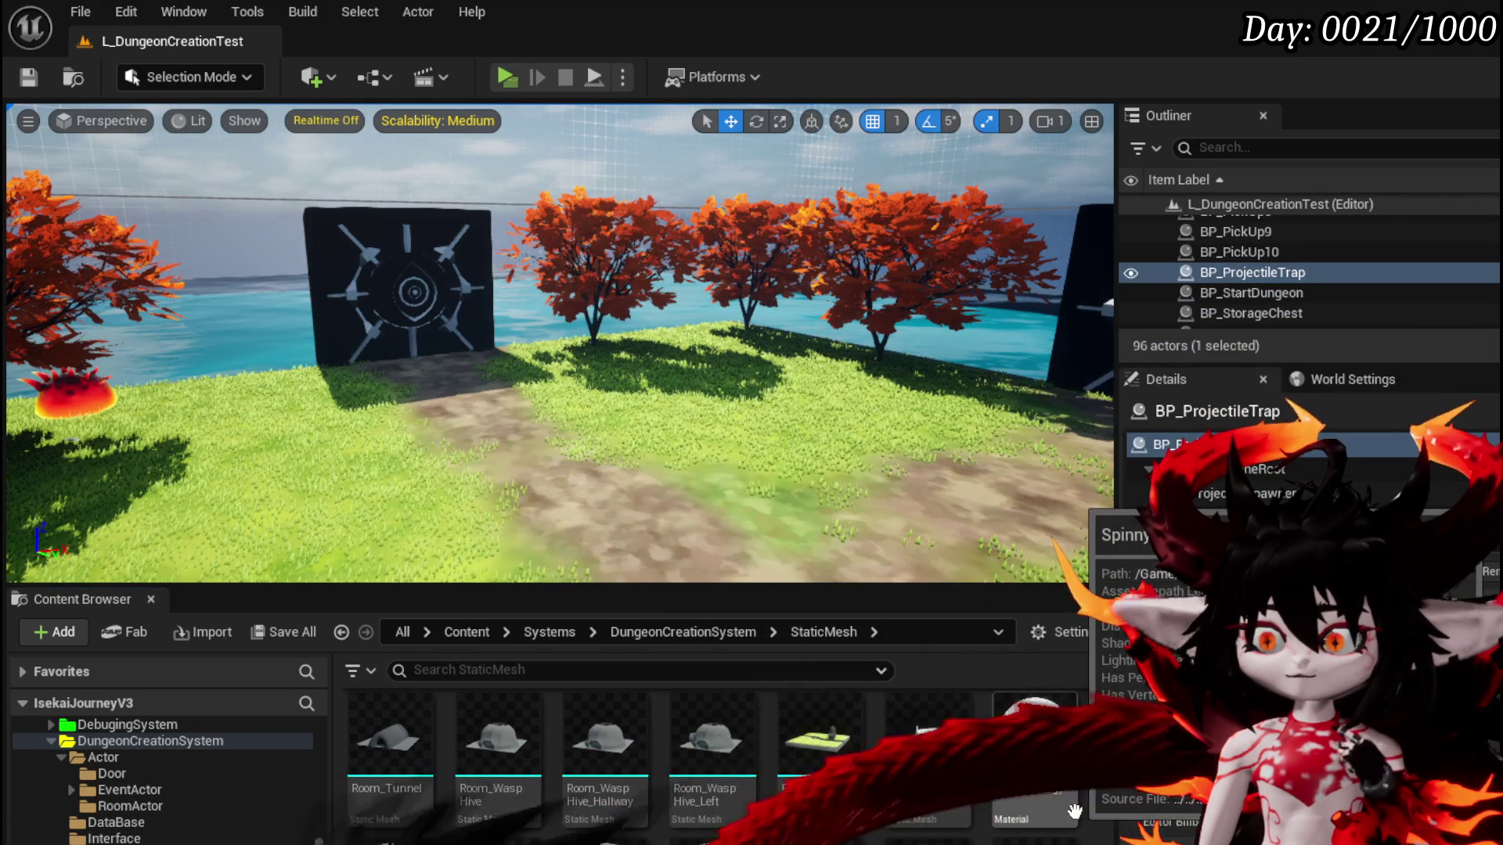
key("ctrl+shift+s")
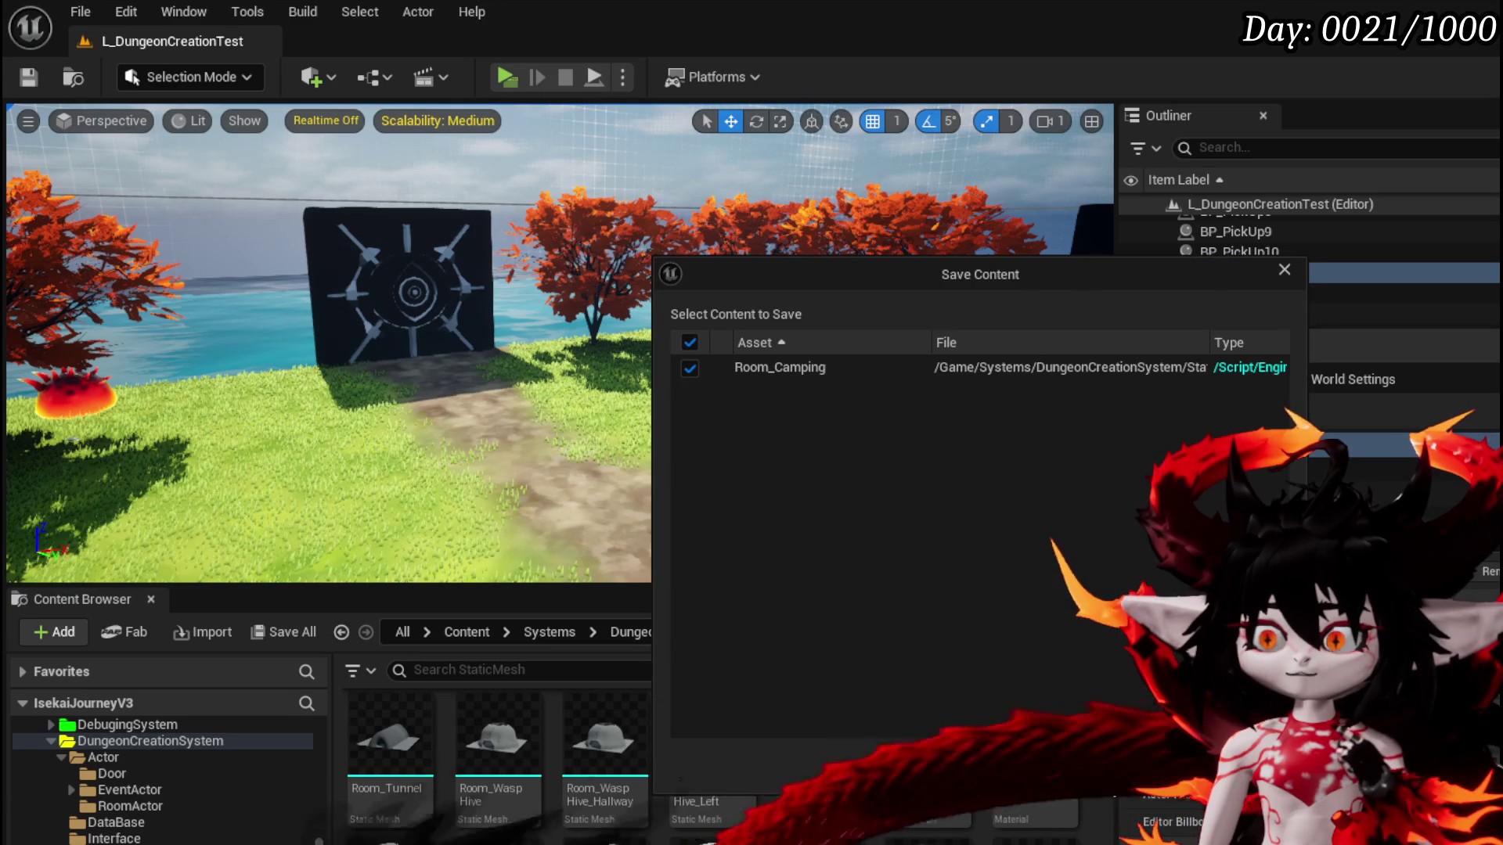
Save Room_Camping, open its mesh editor and assign WorldGridMaterial to the Stone slot
key("Return")
double_click(1049, 782)
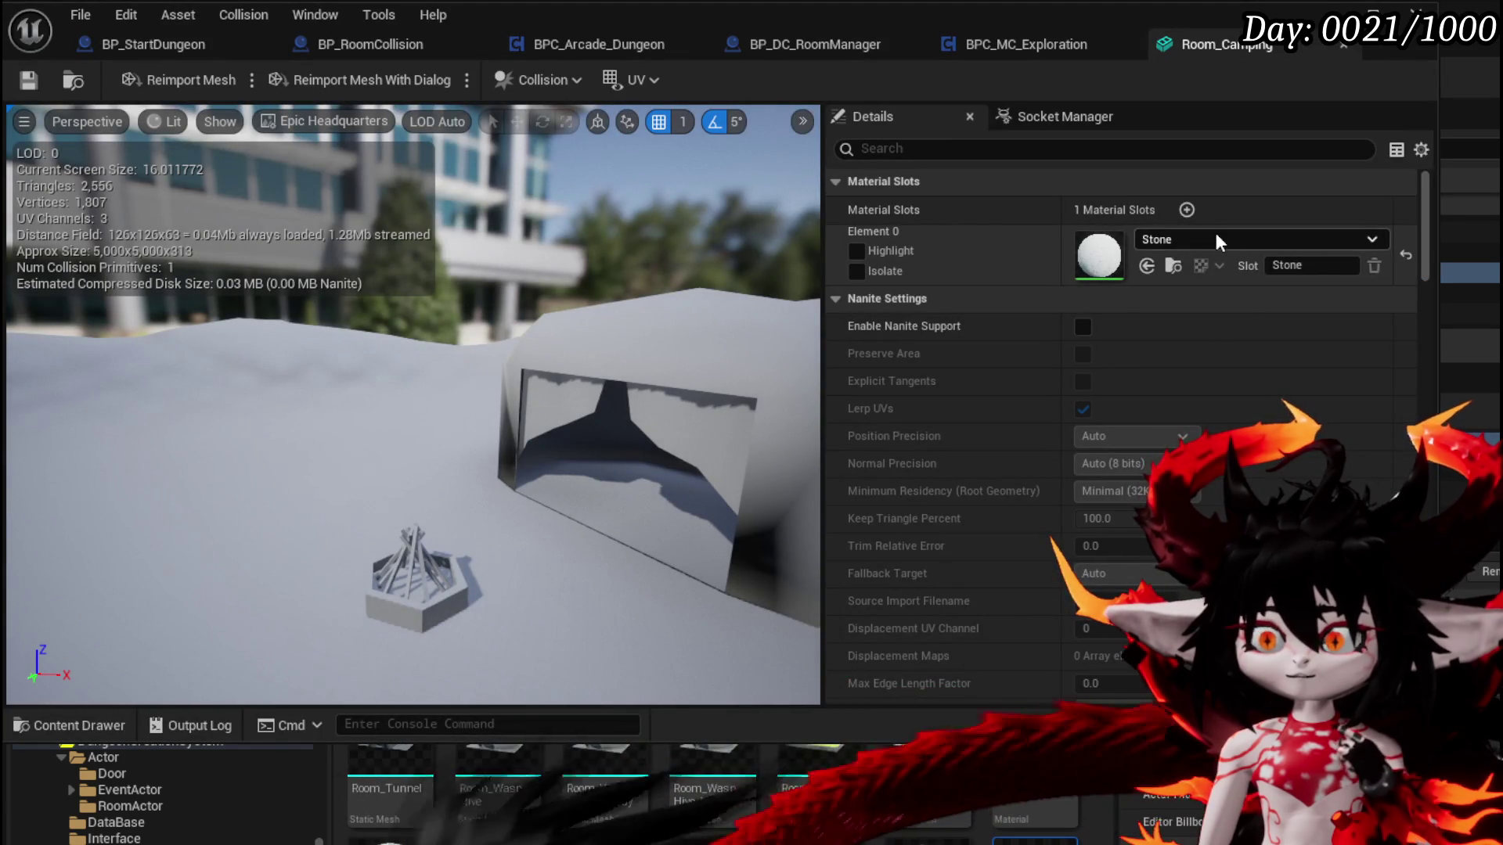
left_click(1215, 241)
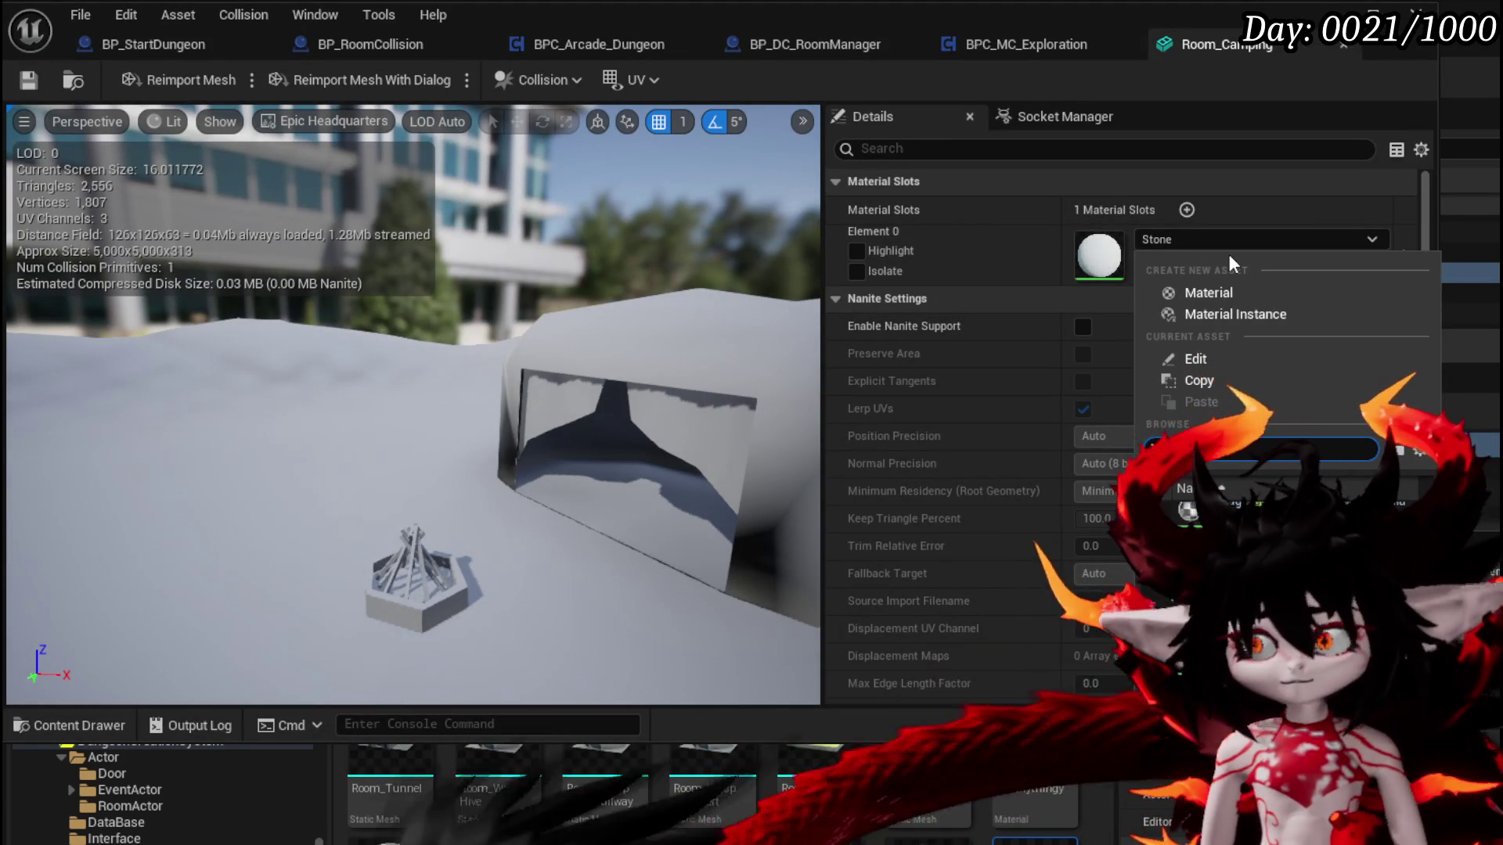
type("Gri")
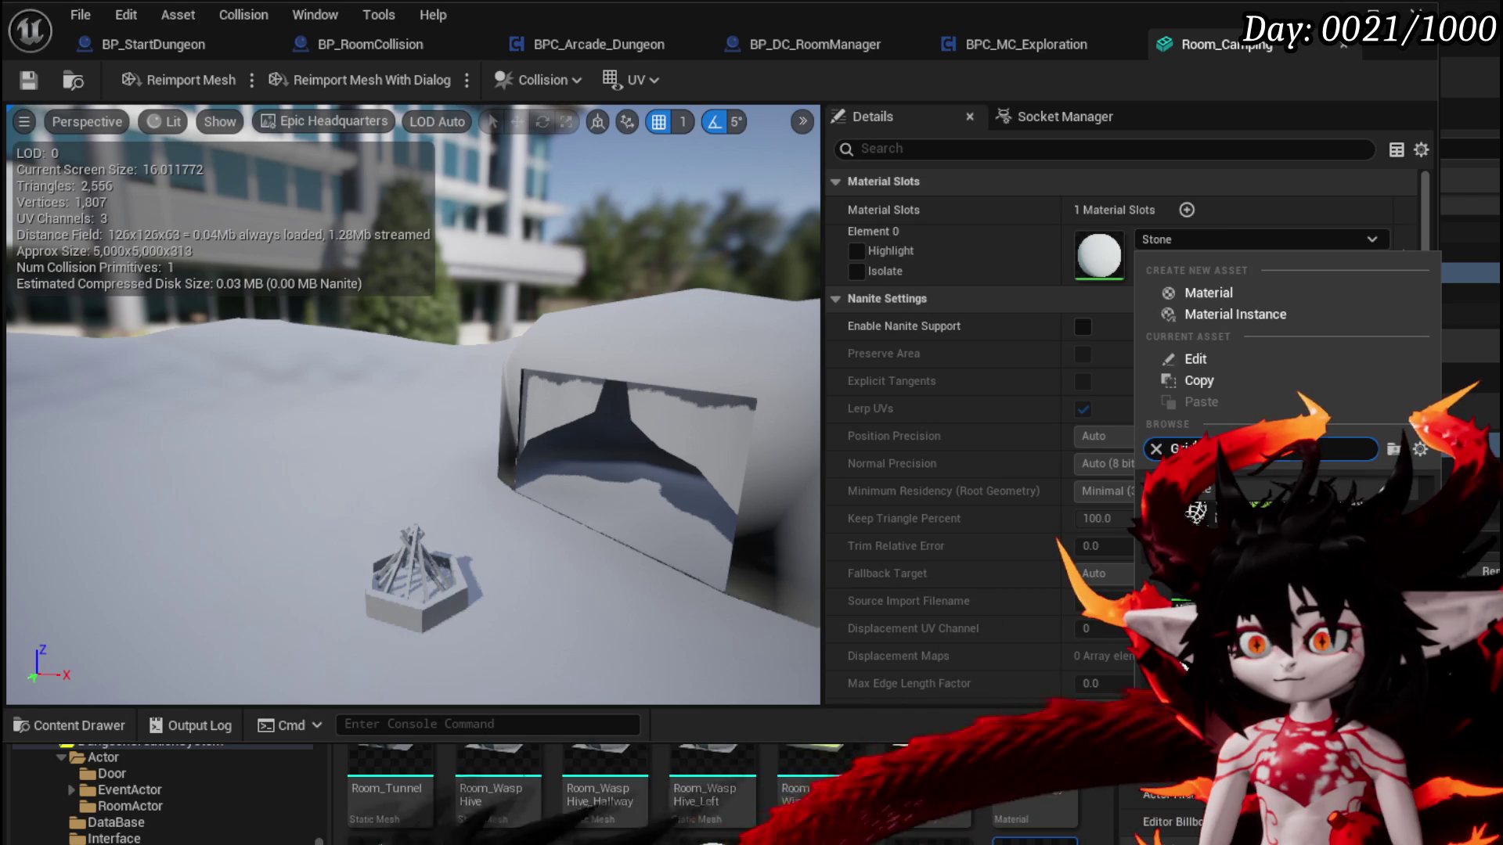
left_click(1195, 501)
Set Collision Complexity to Use Complex Collision As Simple, frame the mesh, and close the editor
mouse_move(519, 327)
left_mouse_down()
mouse_move(517, 368)
mouse_move(493, 344)
mouse_move(461, 399)
mouse_move(474, 372)
left_mouse_up()
mouse_move(317, 354)
left_mouse_down()
mouse_move(306, 321)
mouse_move(283, 342)
left_mouse_up()
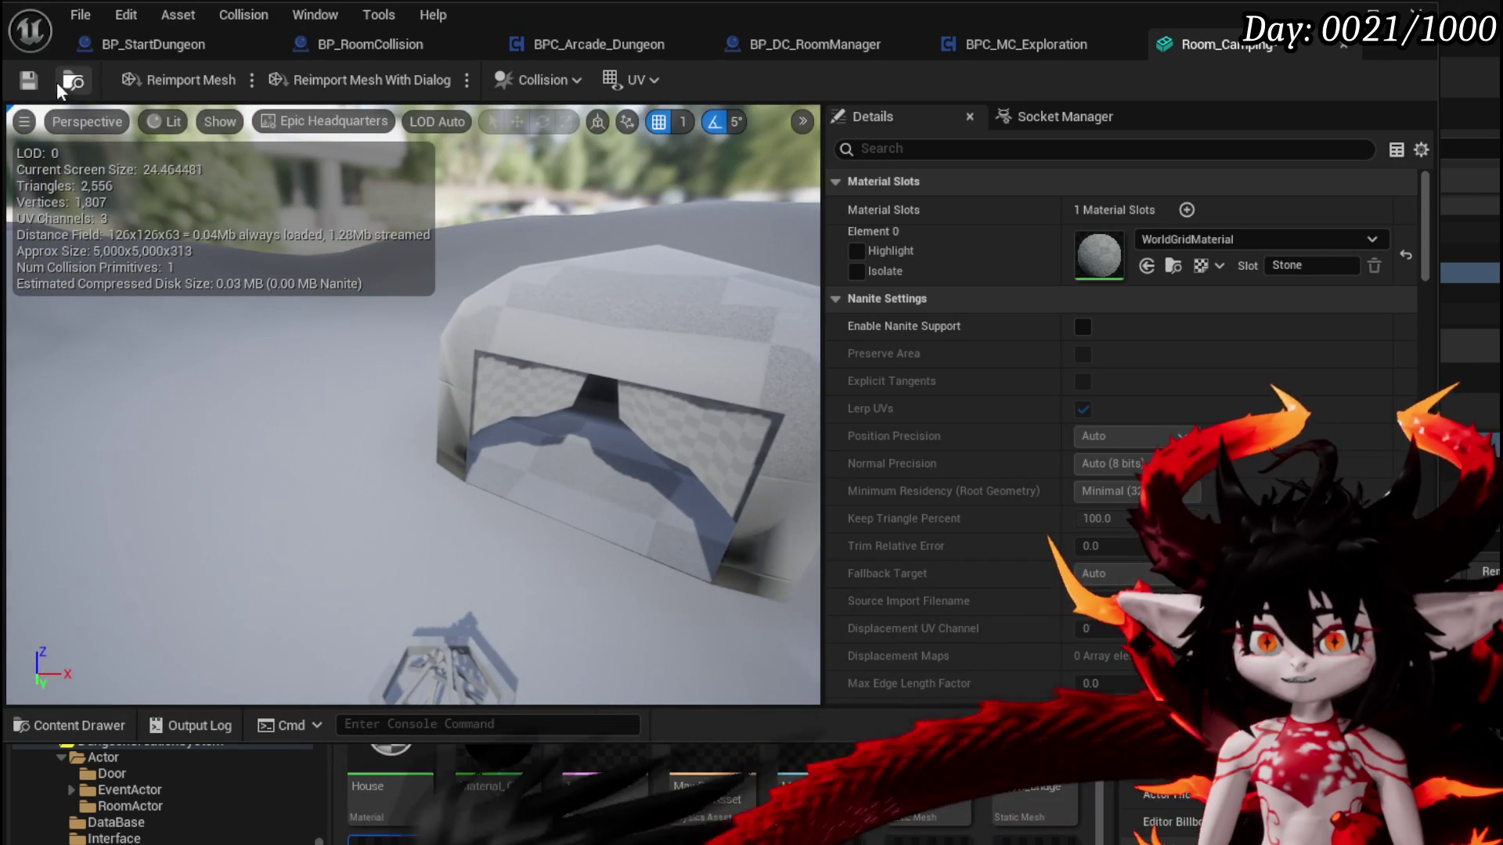
scroll(1163, 275, "down", 15)
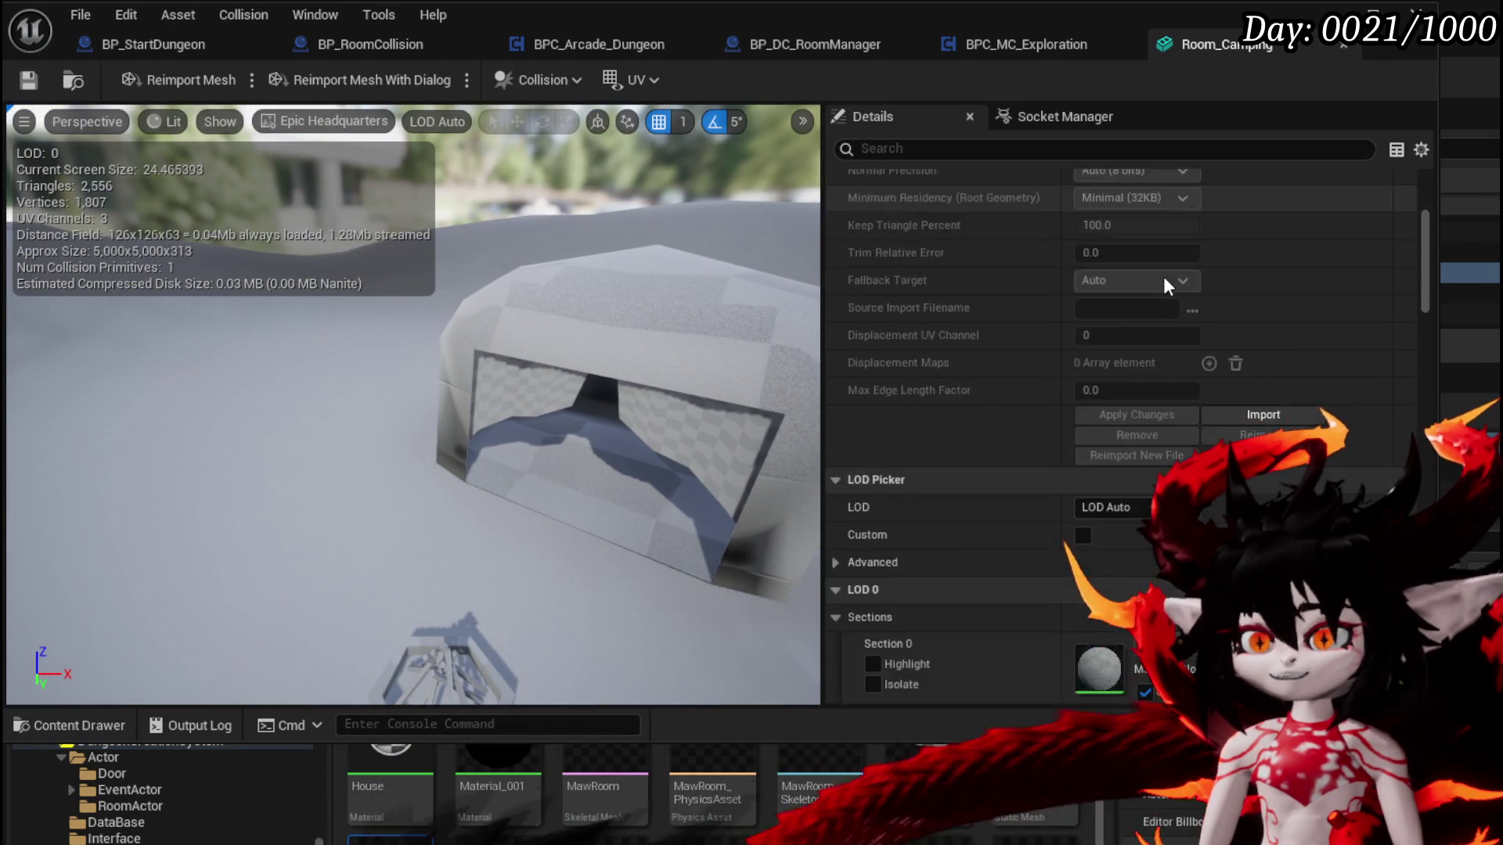
scroll(1184, 362, "down", 15)
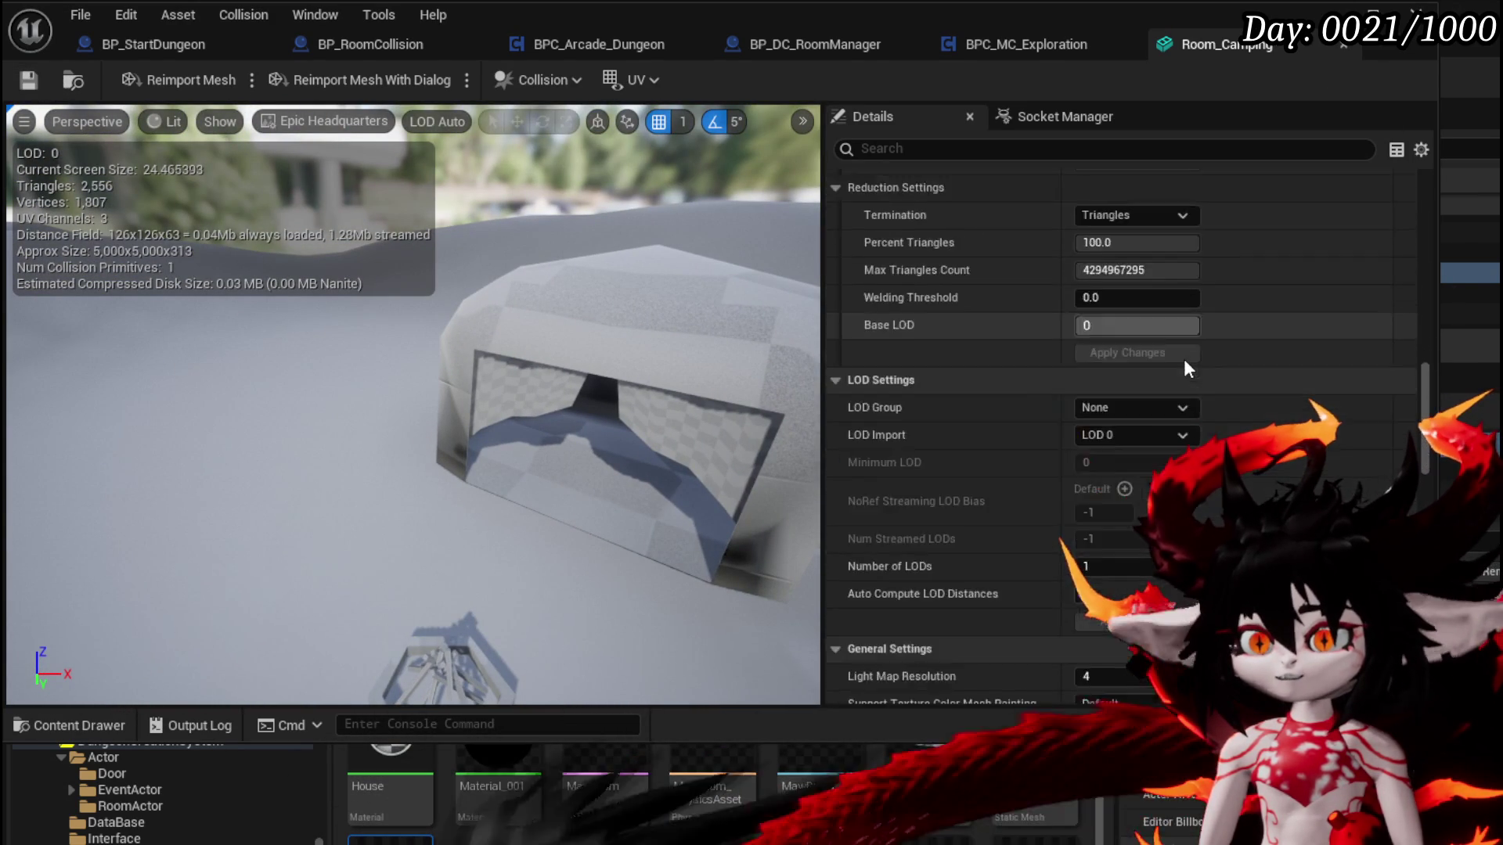
scroll(1127, 446, "down", 10)
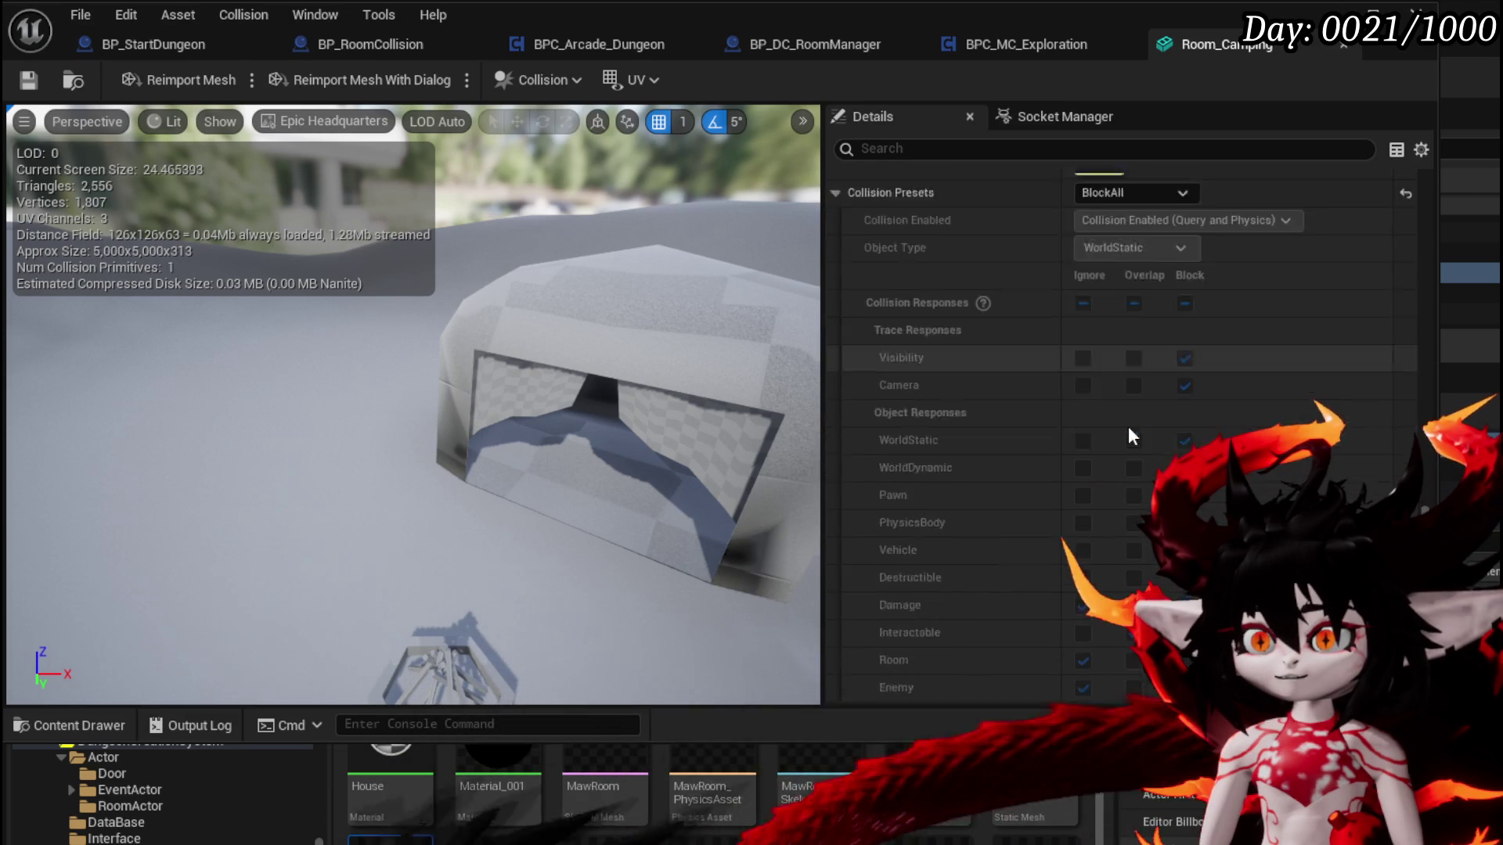
left_click(1133, 552)
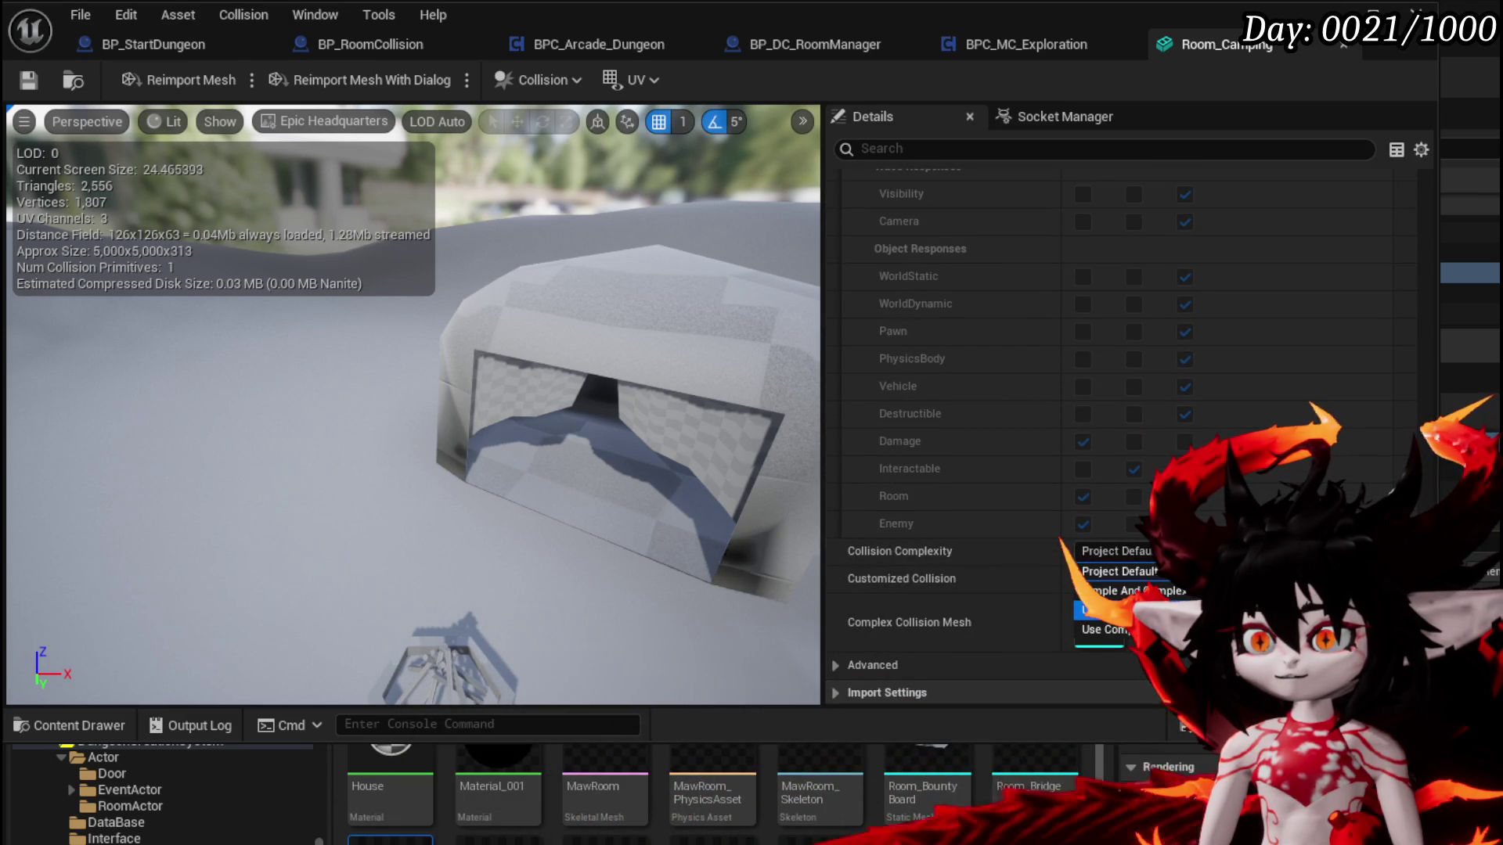
left_click(1122, 632)
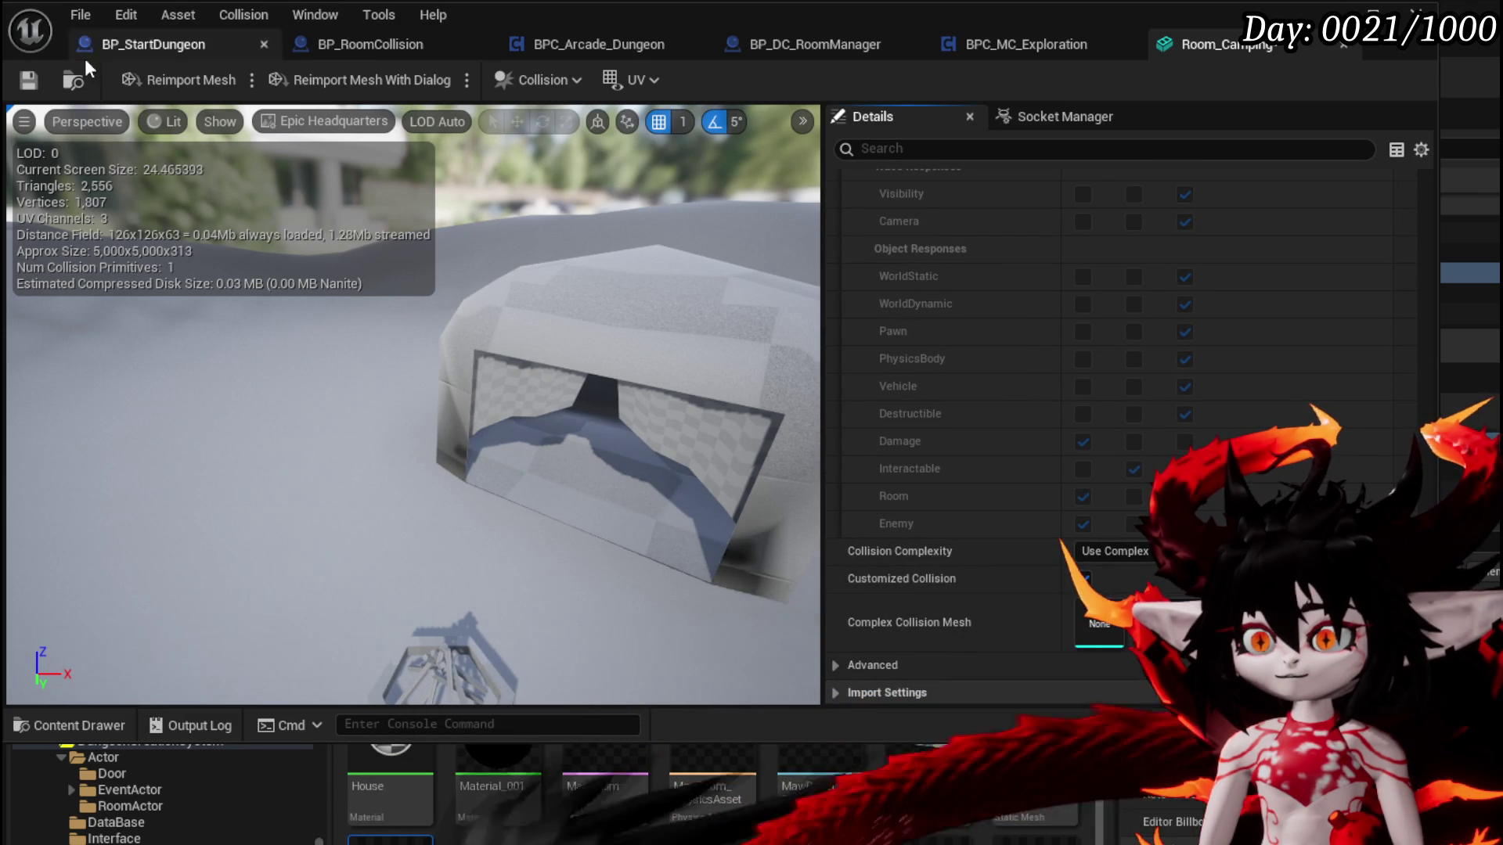
key("f")
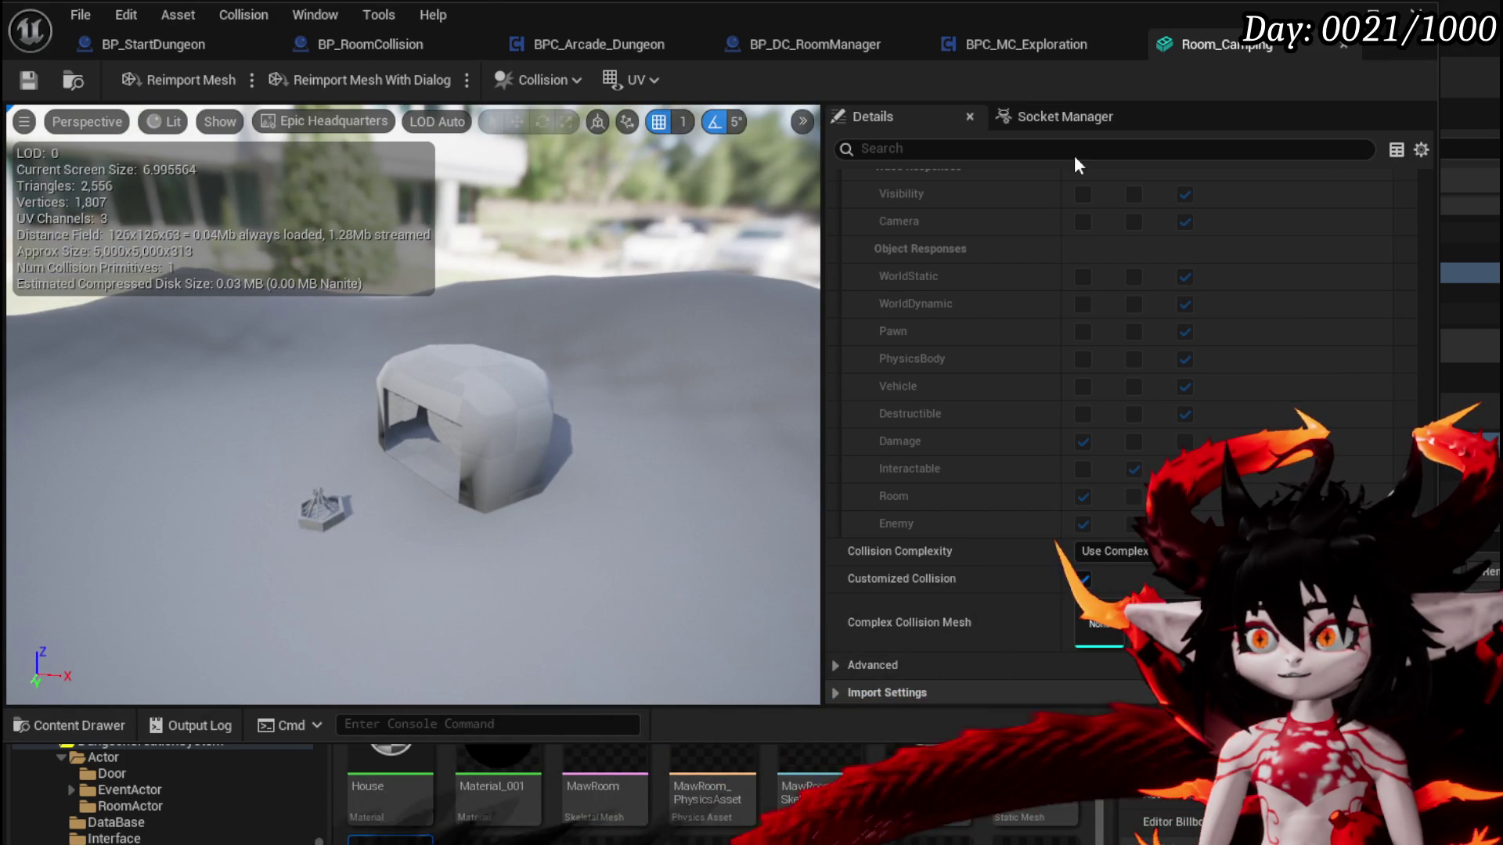
left_click(1343, 45)
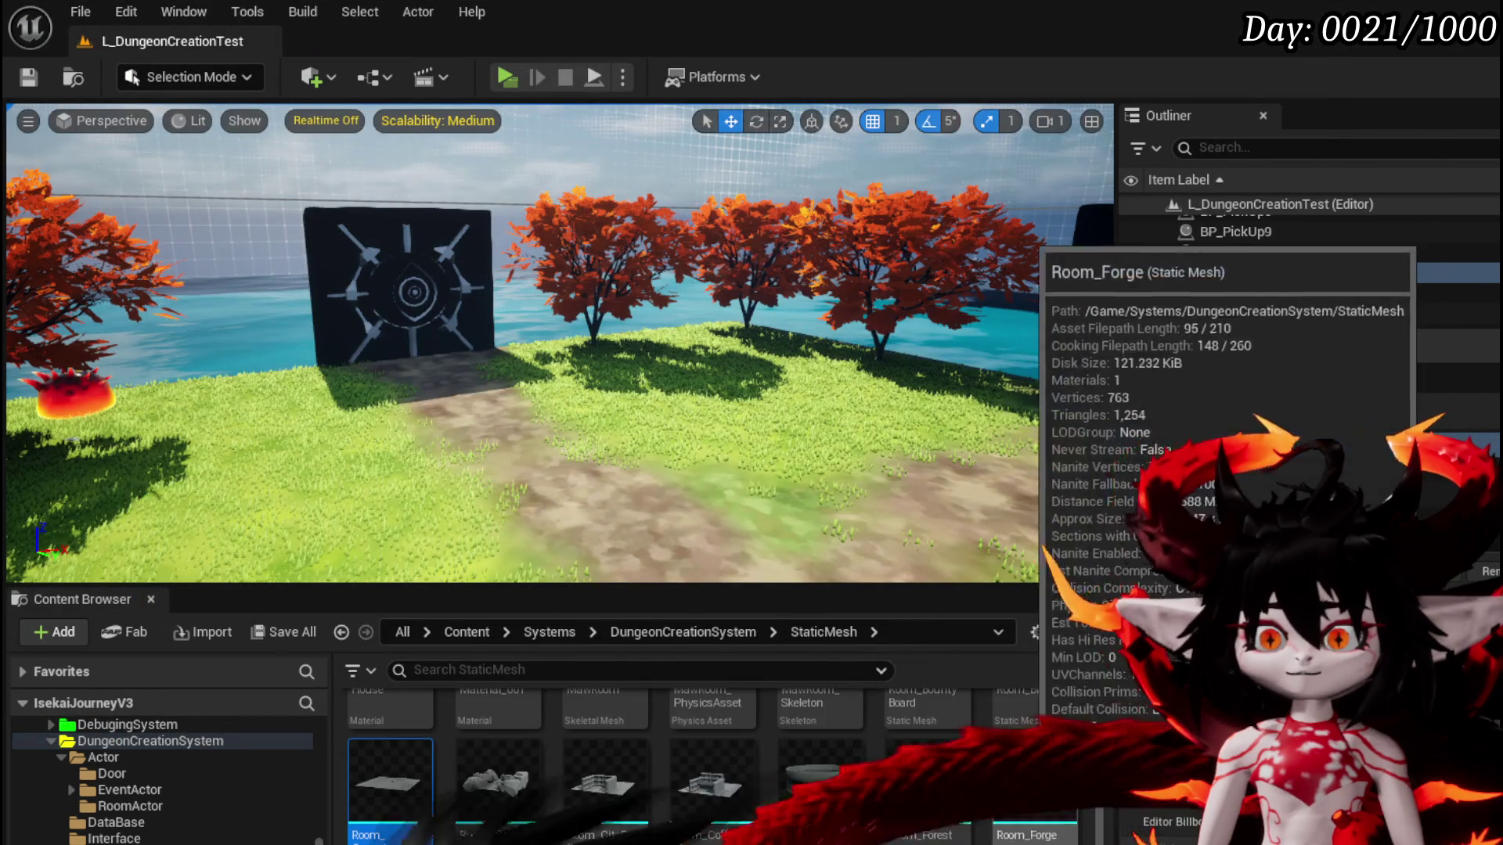
In the RoomActor folder, open BP_Room_Base and review BP_Room_BlackSmith's blueprint, then close it
scroll(548, 767, "up", 2)
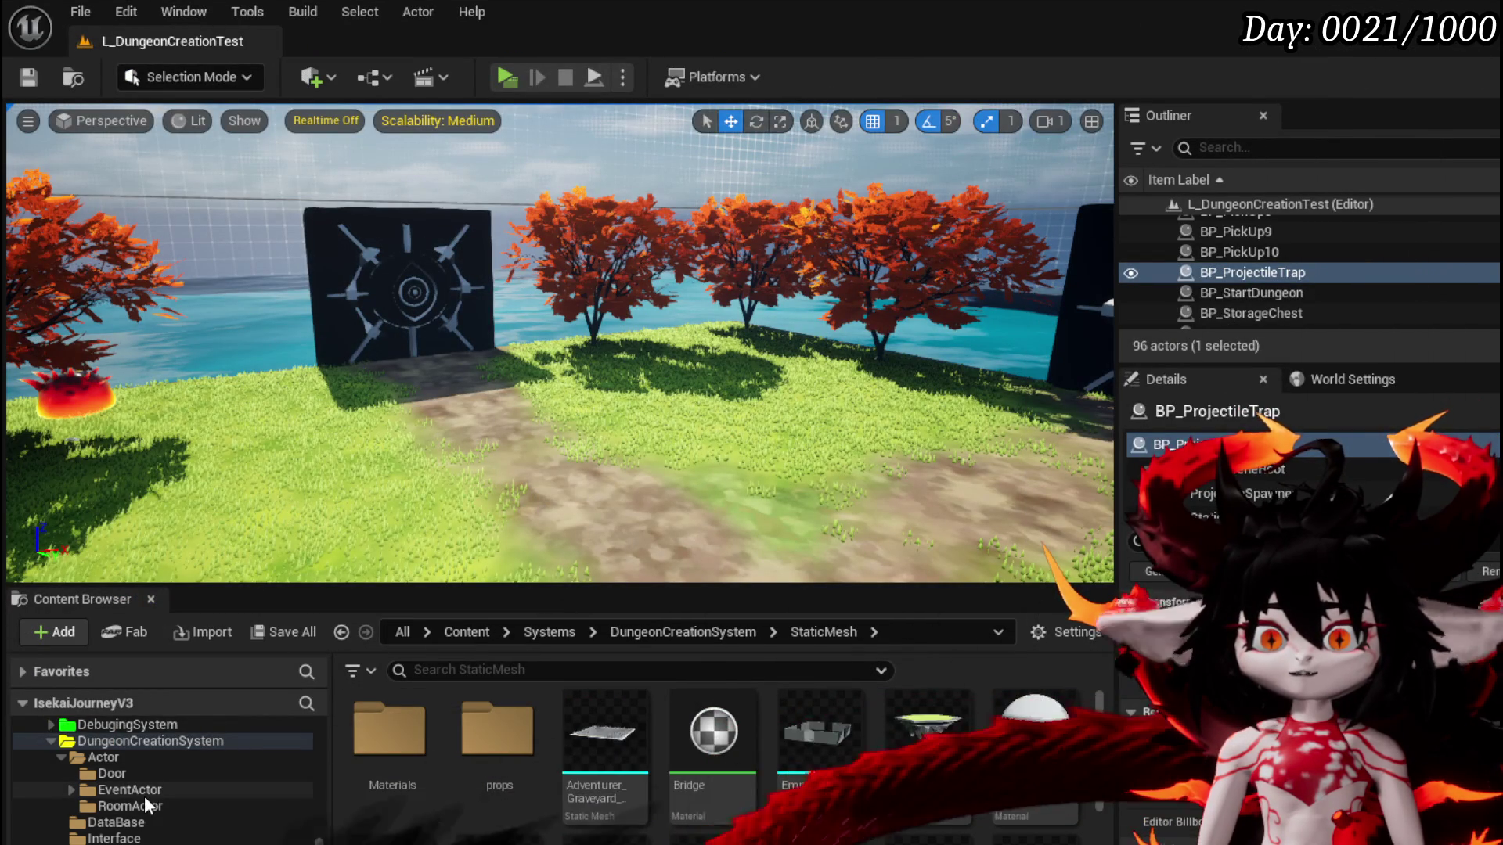
left_click(143, 806)
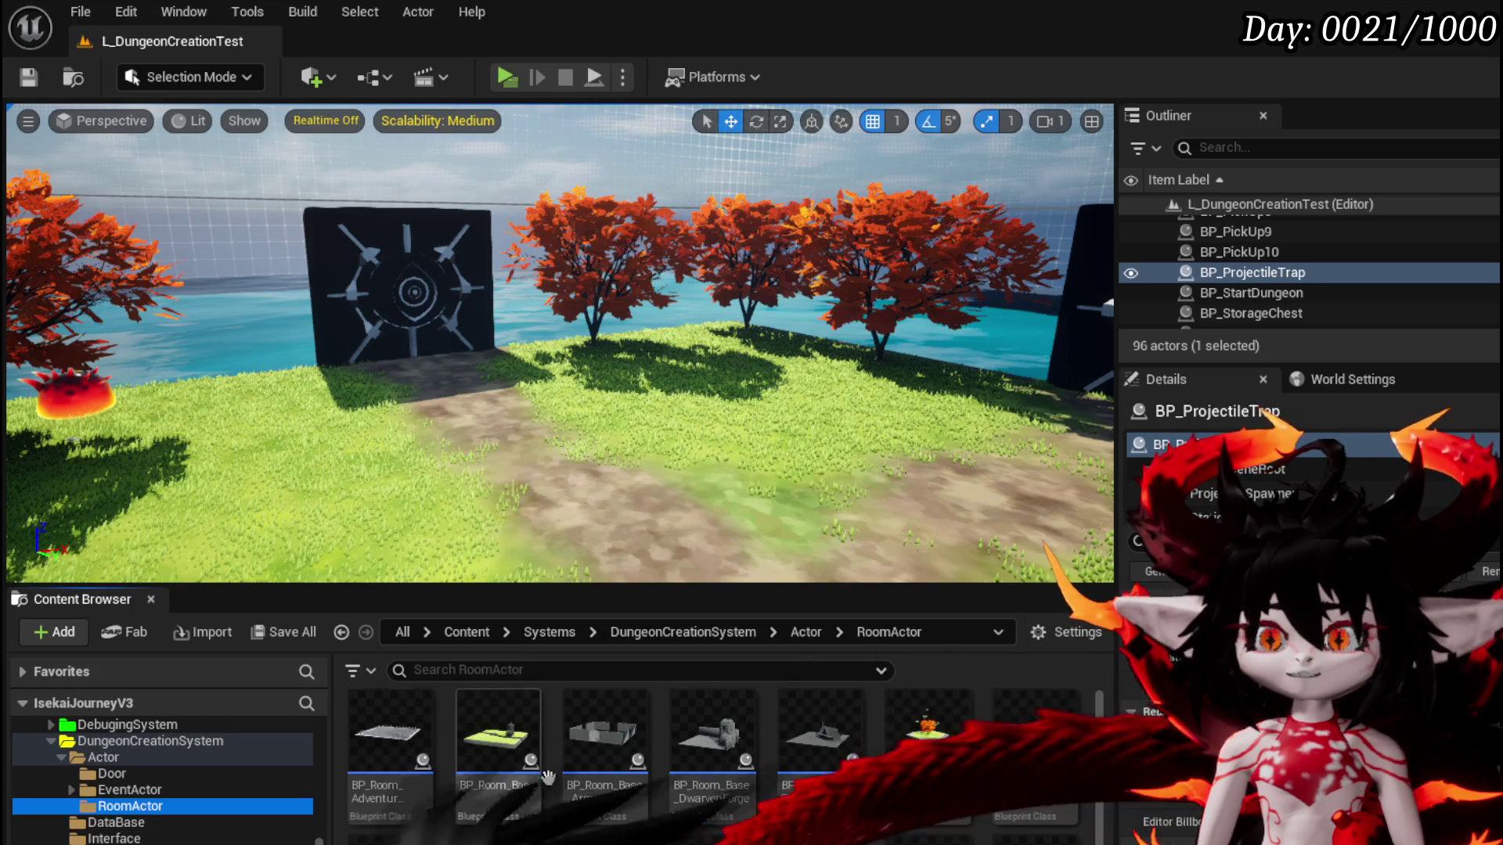
right_click(497, 732)
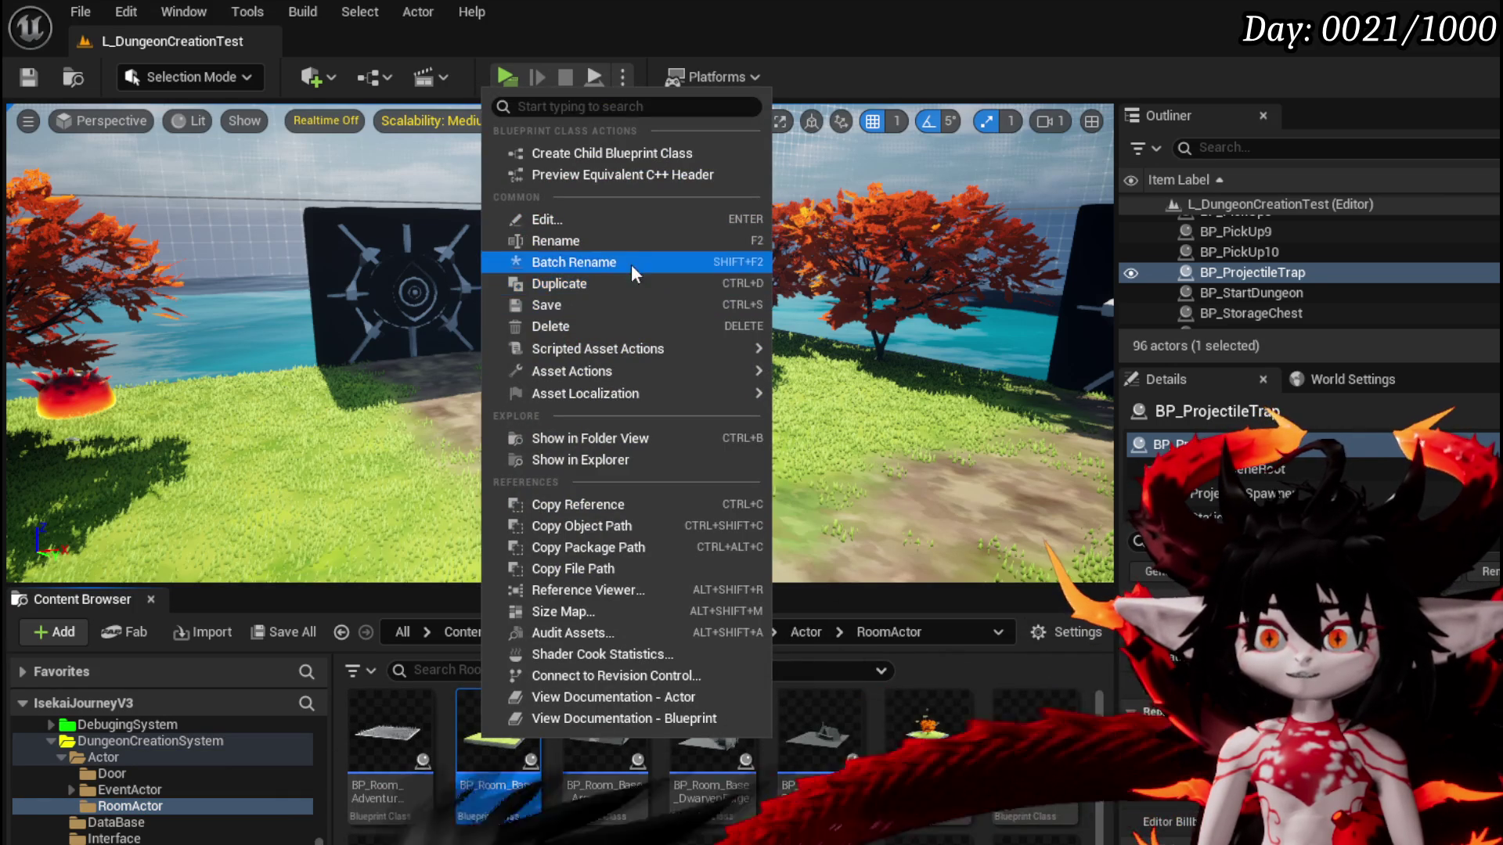
left_click(618, 229)
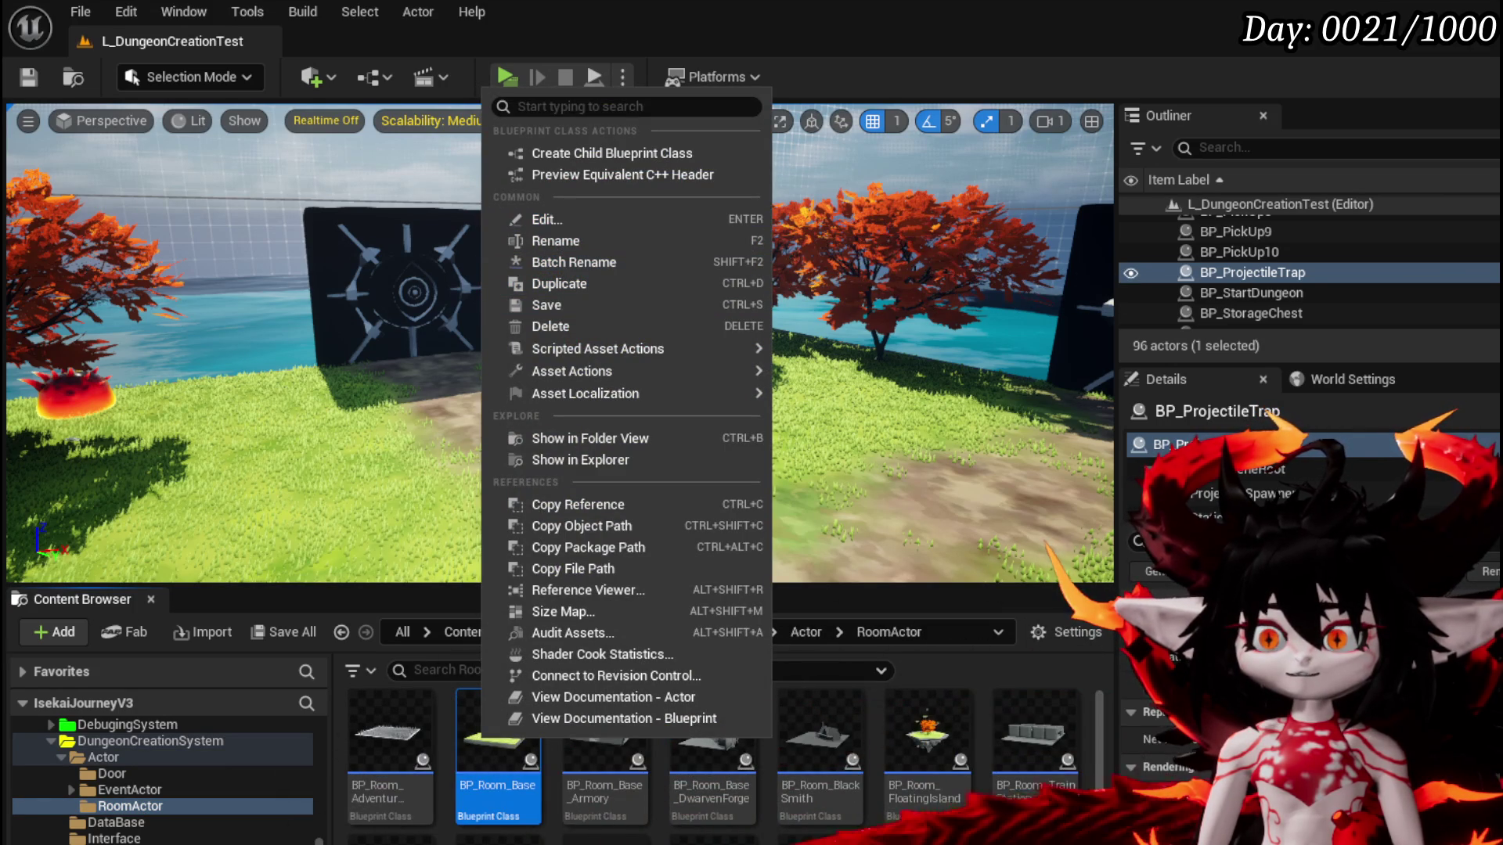
double_click(814, 732)
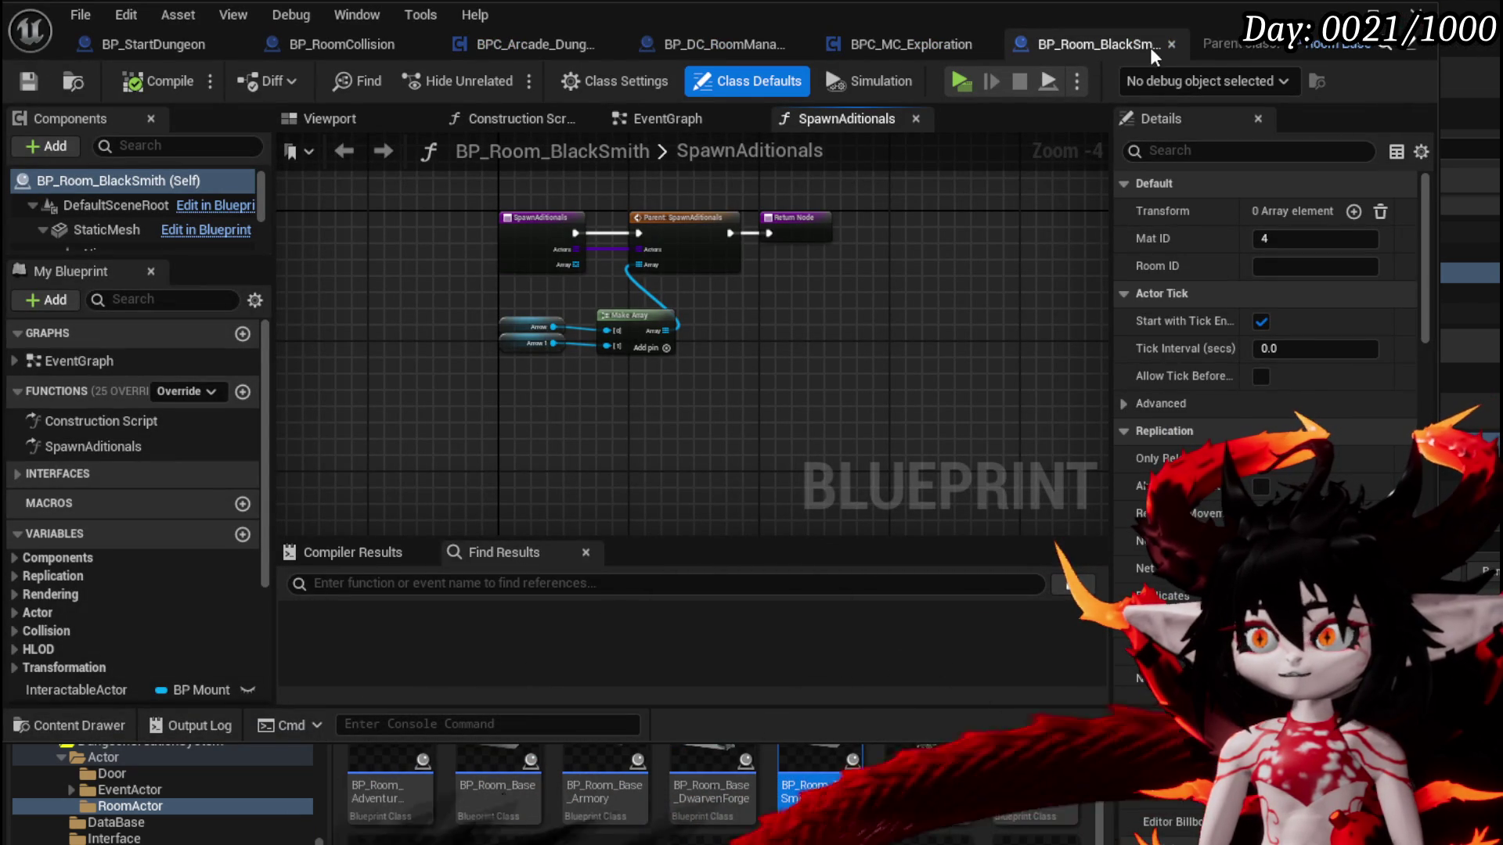
left_click(1171, 43)
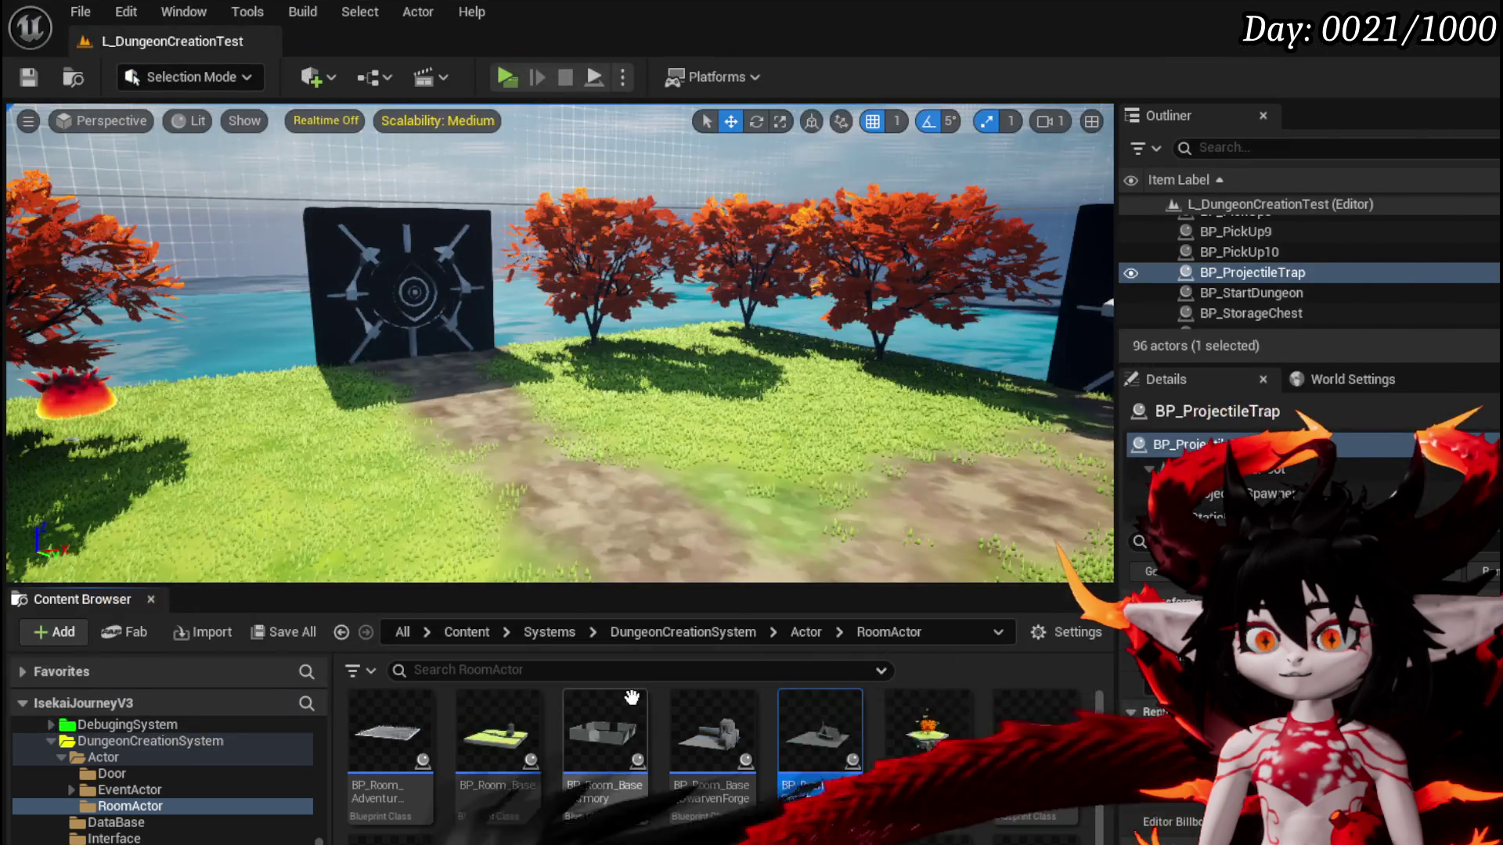
Make a child blueprint class of BP_Room_Base named BP_Room_Camping and open it
right_click(499, 731)
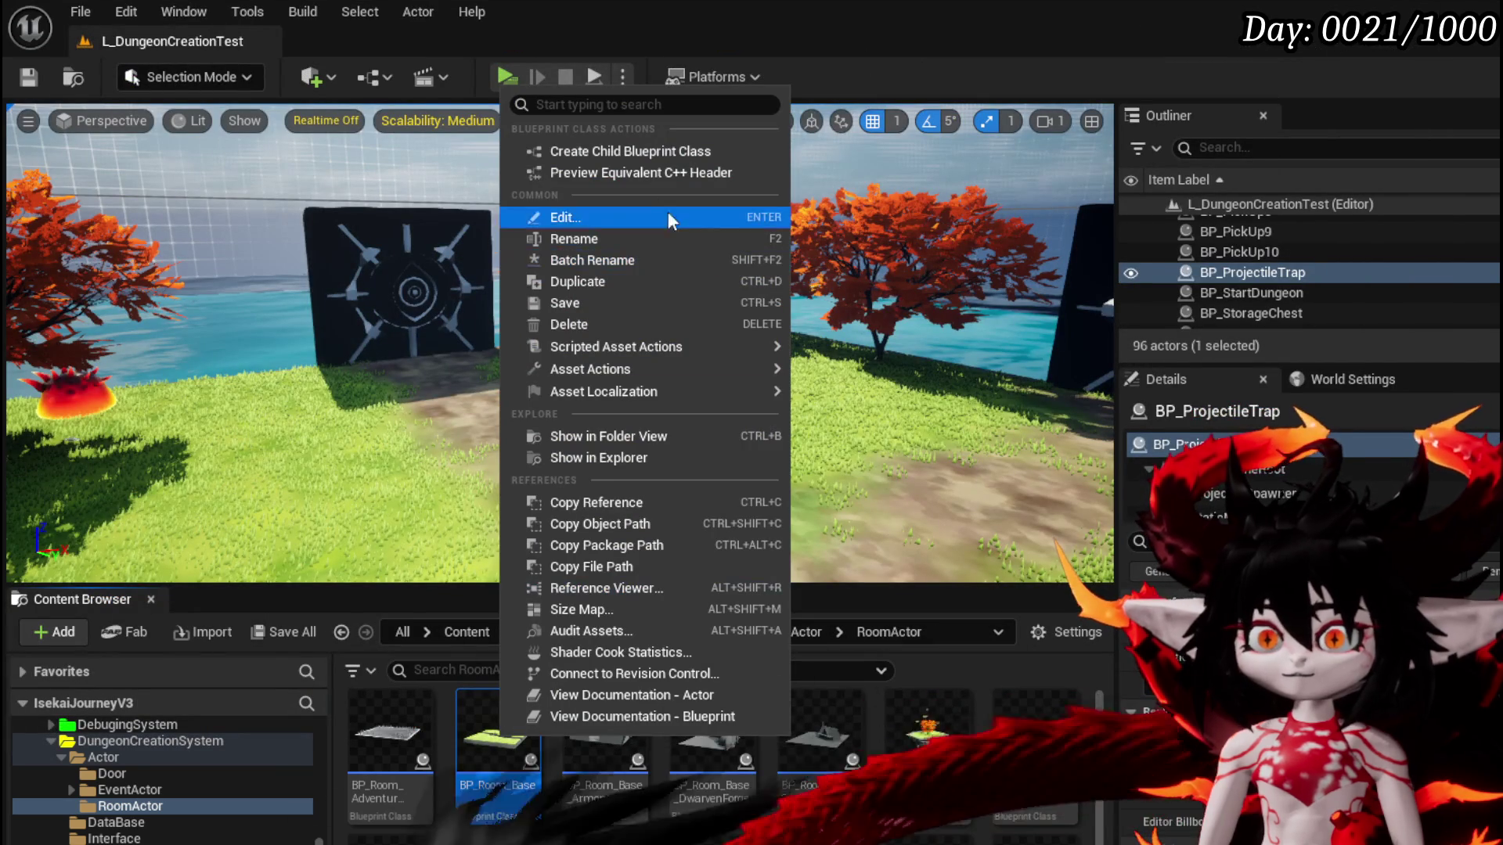
left_click(641, 148)
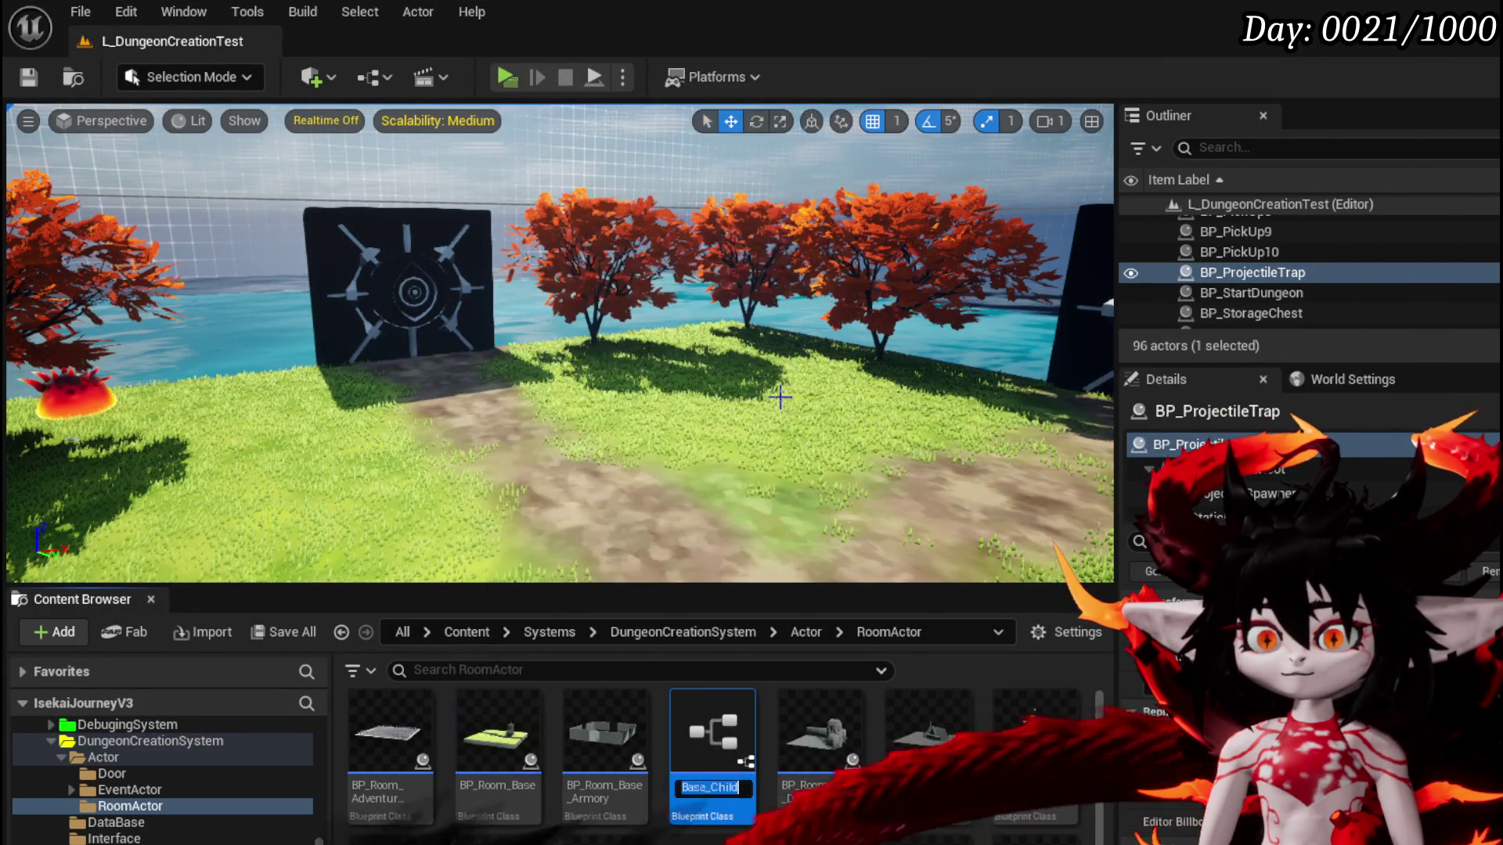
type("B")
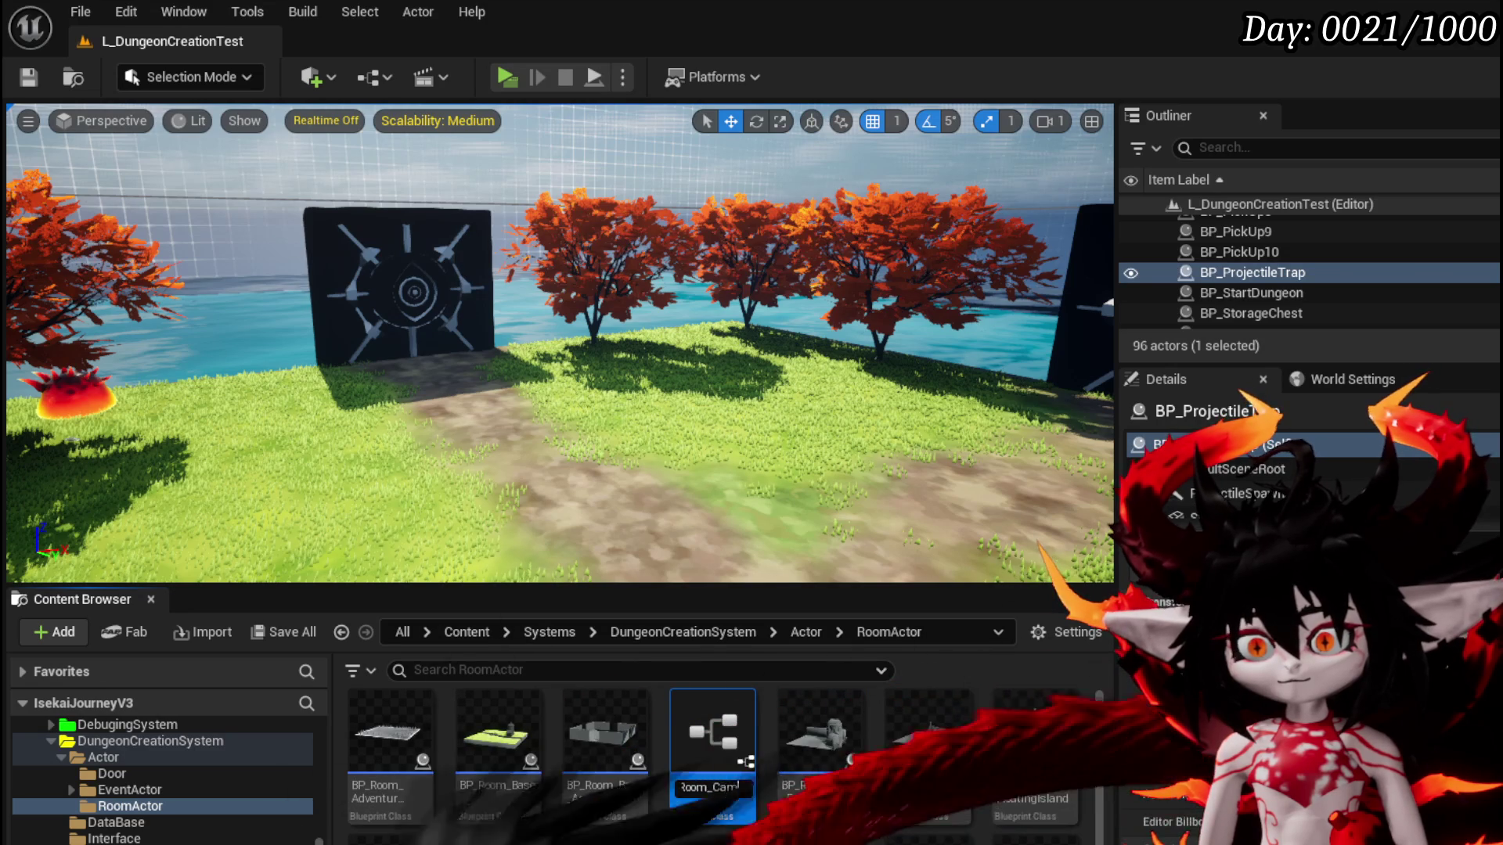
type("ing")
key("Return")
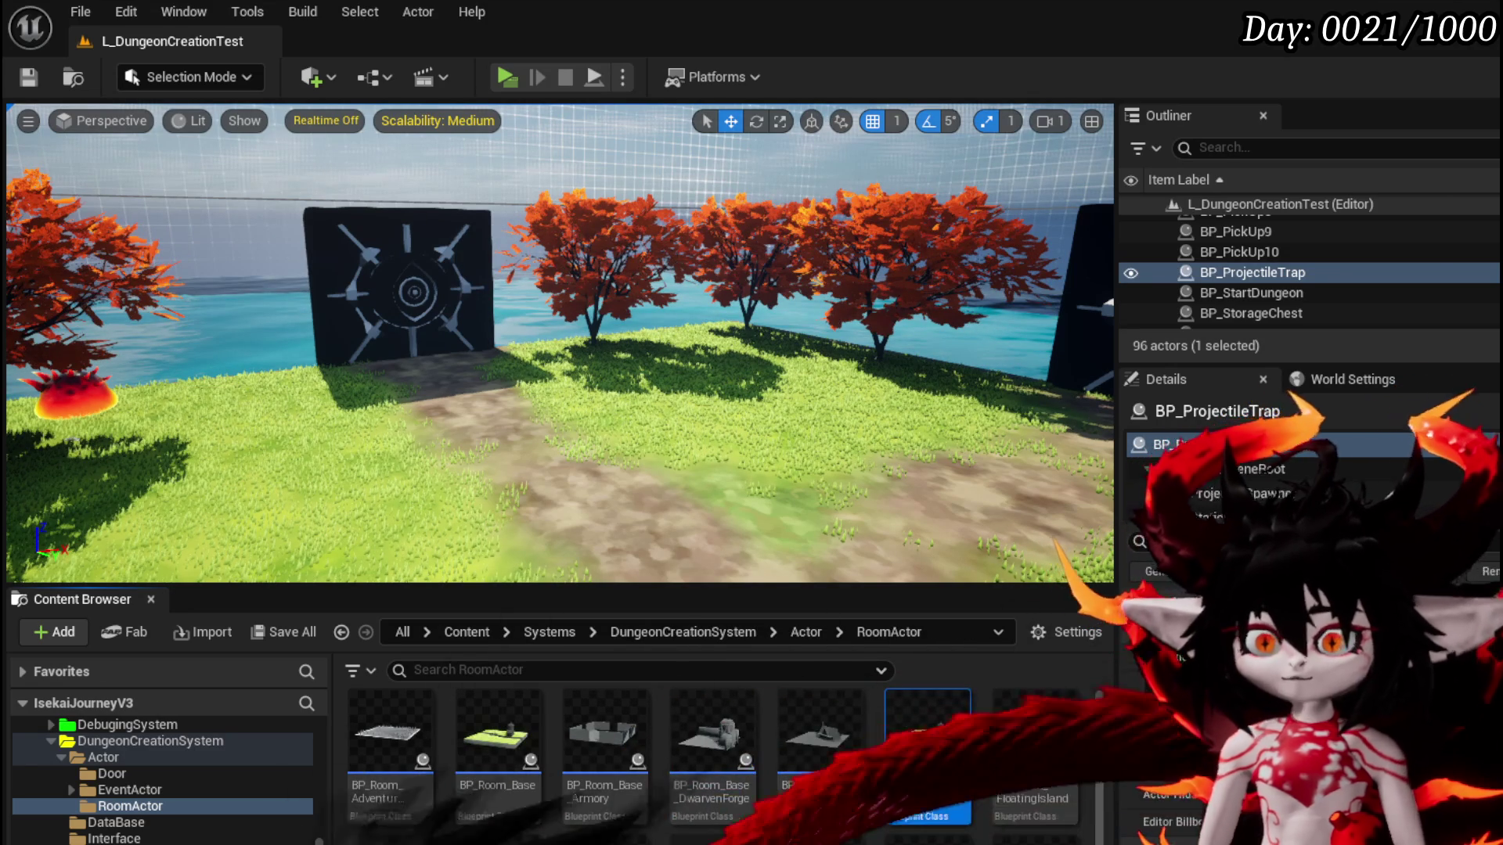
double_click(933, 743)
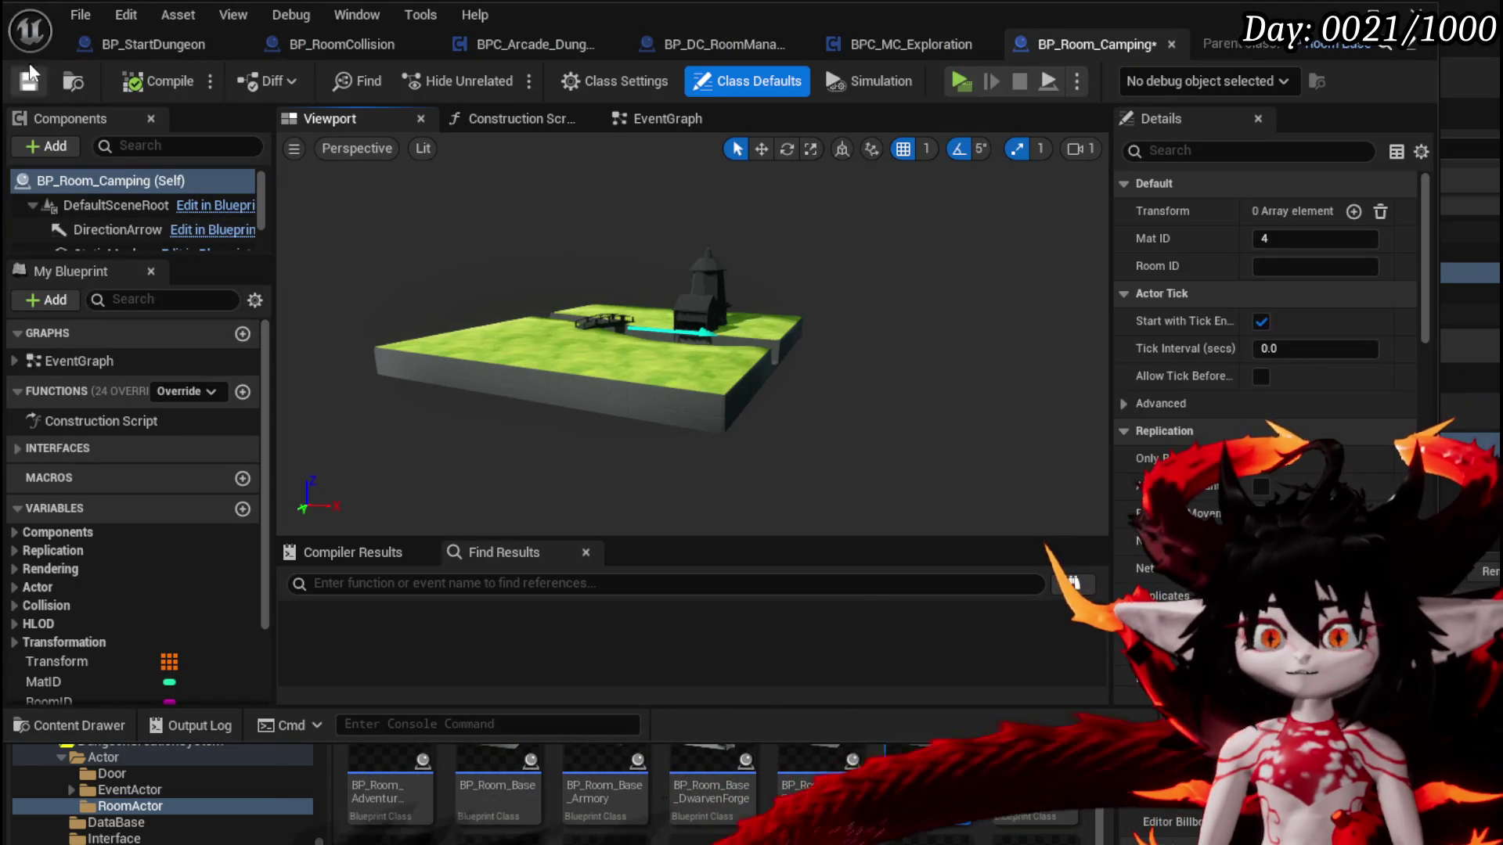
Save BP_Room_Camping and select its inherited StaticMesh component in the viewport
left_click(27, 80)
scroll(564, 387, "up", 5)
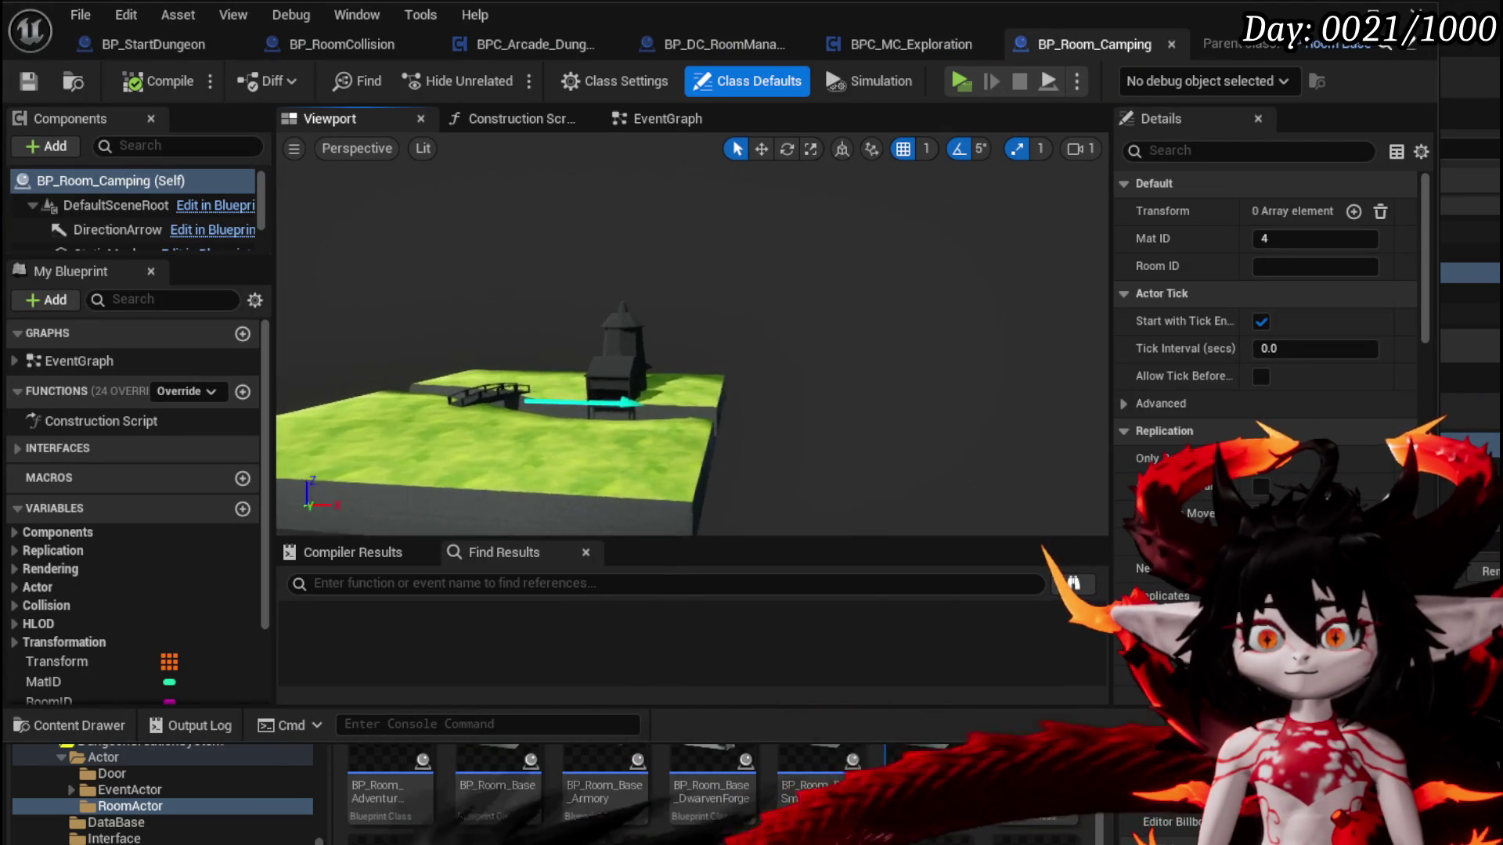
scroll(693, 340, "up", 5)
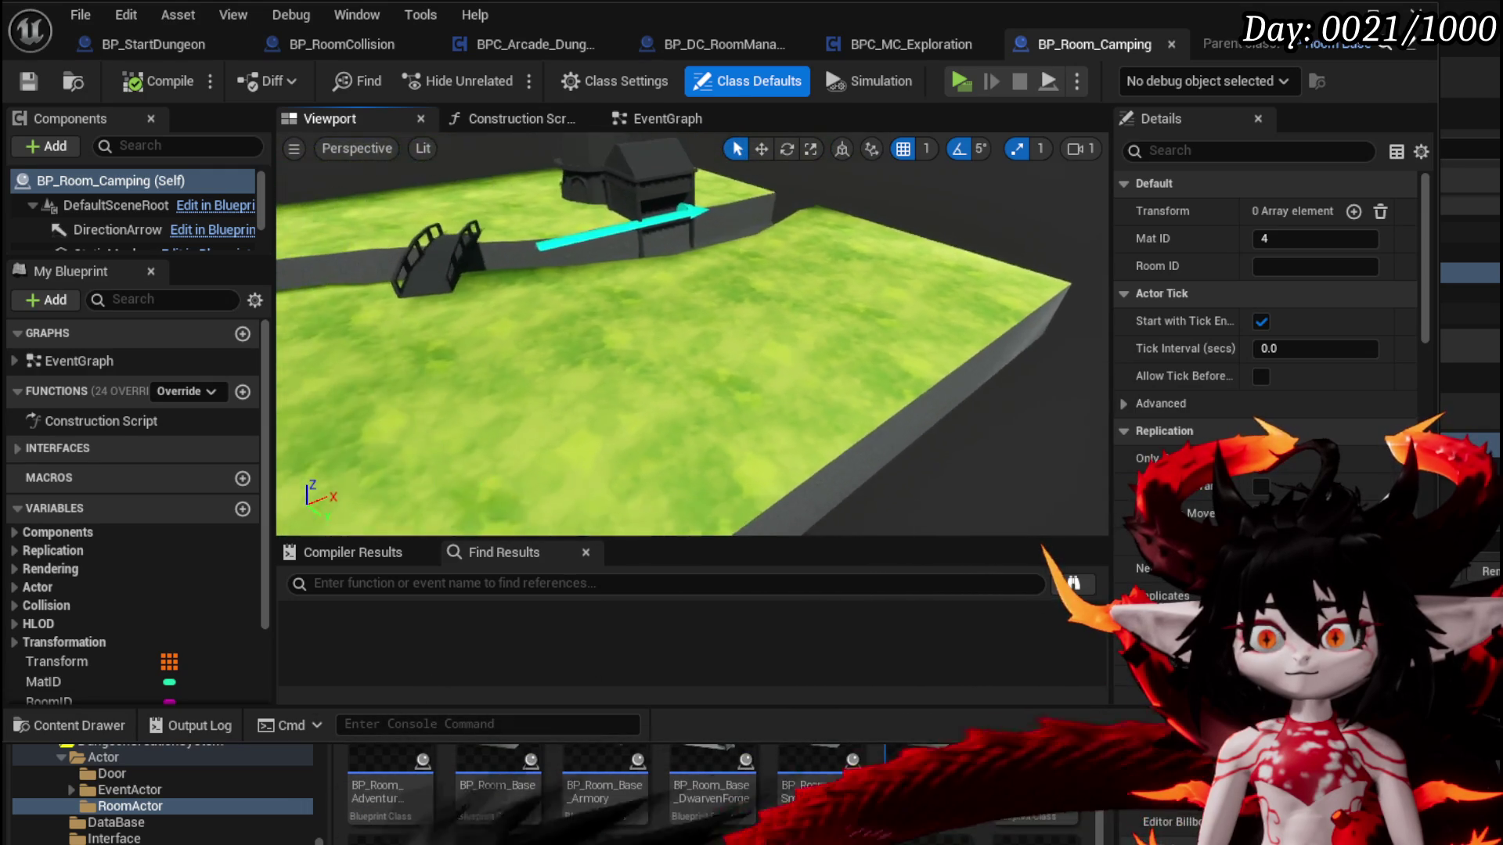
scroll(693, 341, "down", 2)
left_click(627, 353)
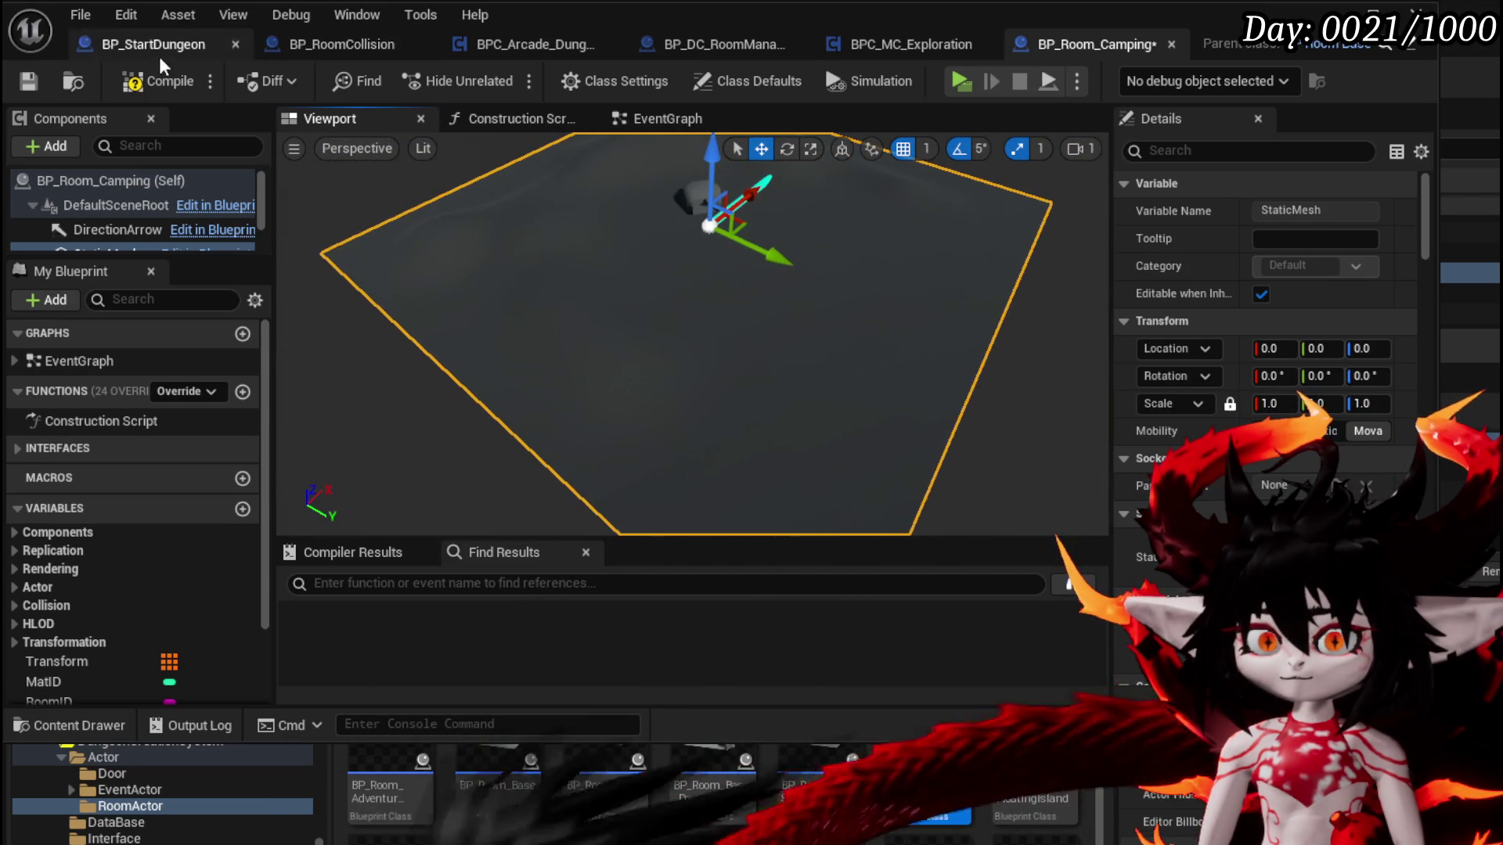
Compile BP_Room_Camping and review the MatID variable and StaticMesh component details
left_click(167, 86)
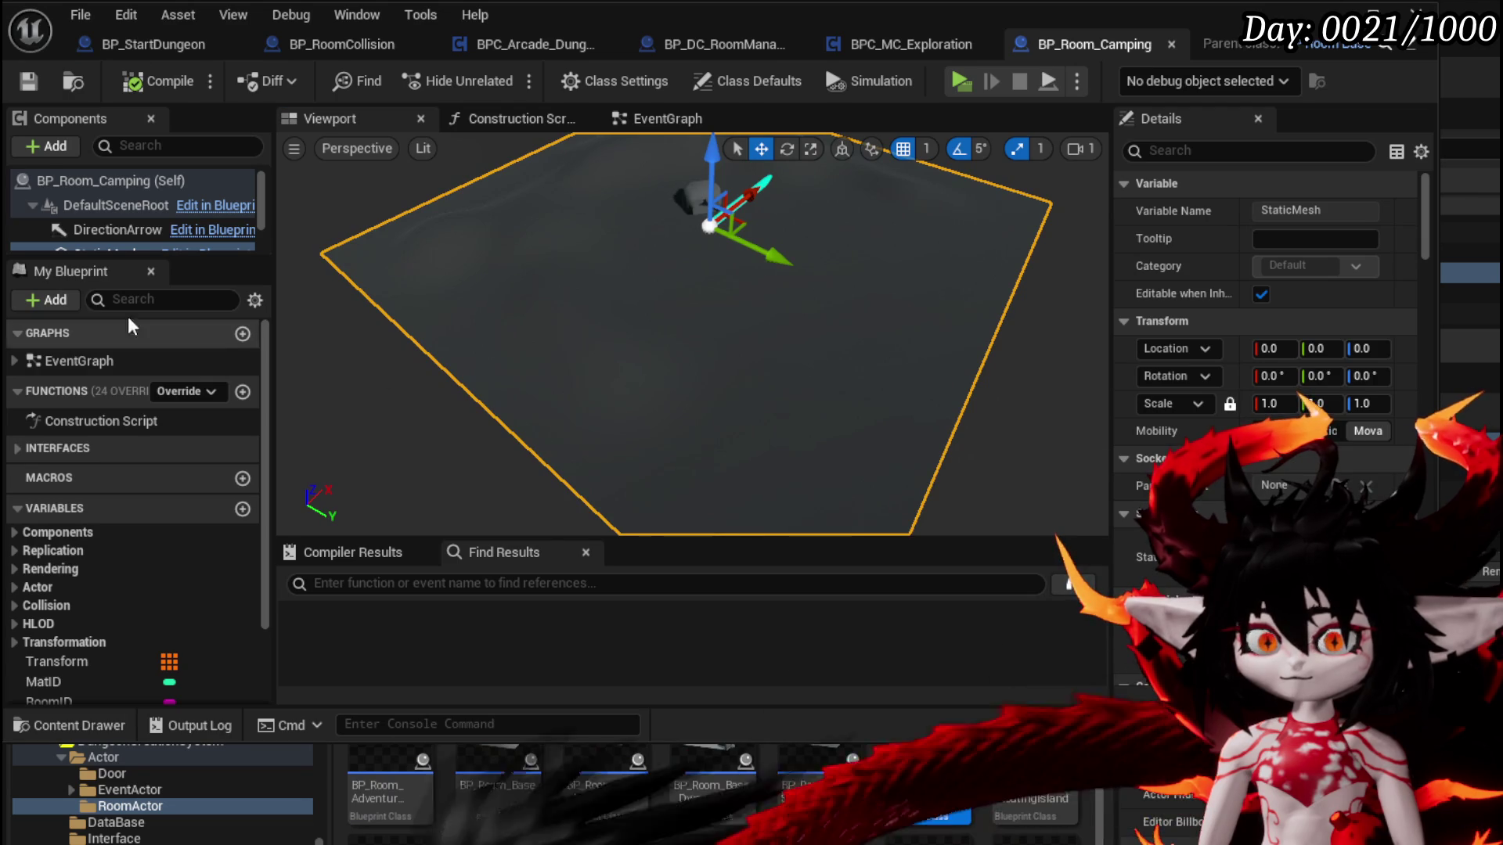
scroll(119, 219, "down", 2)
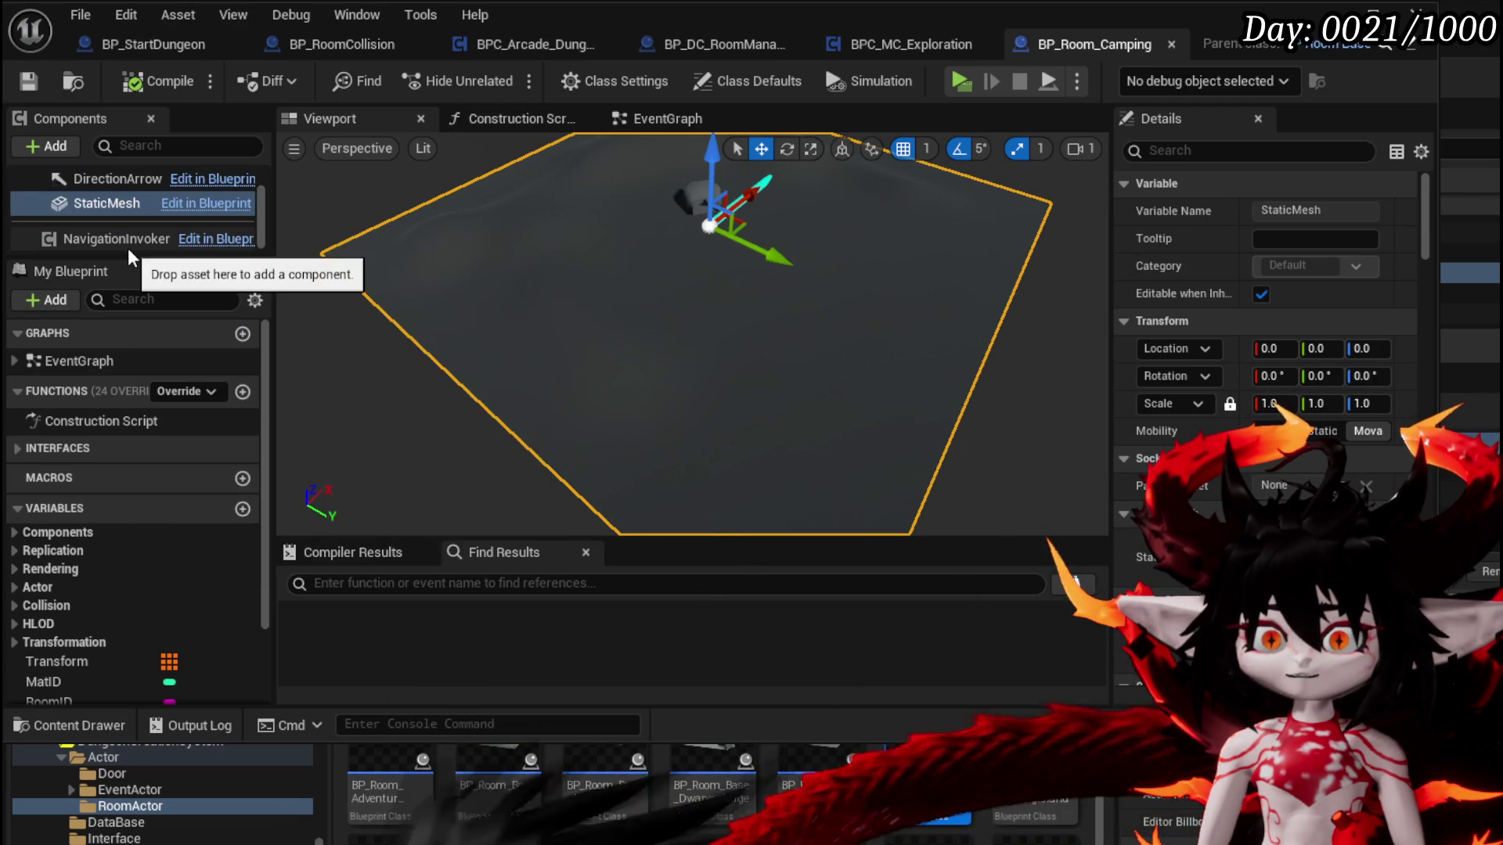
scroll(142, 529, "down", 2)
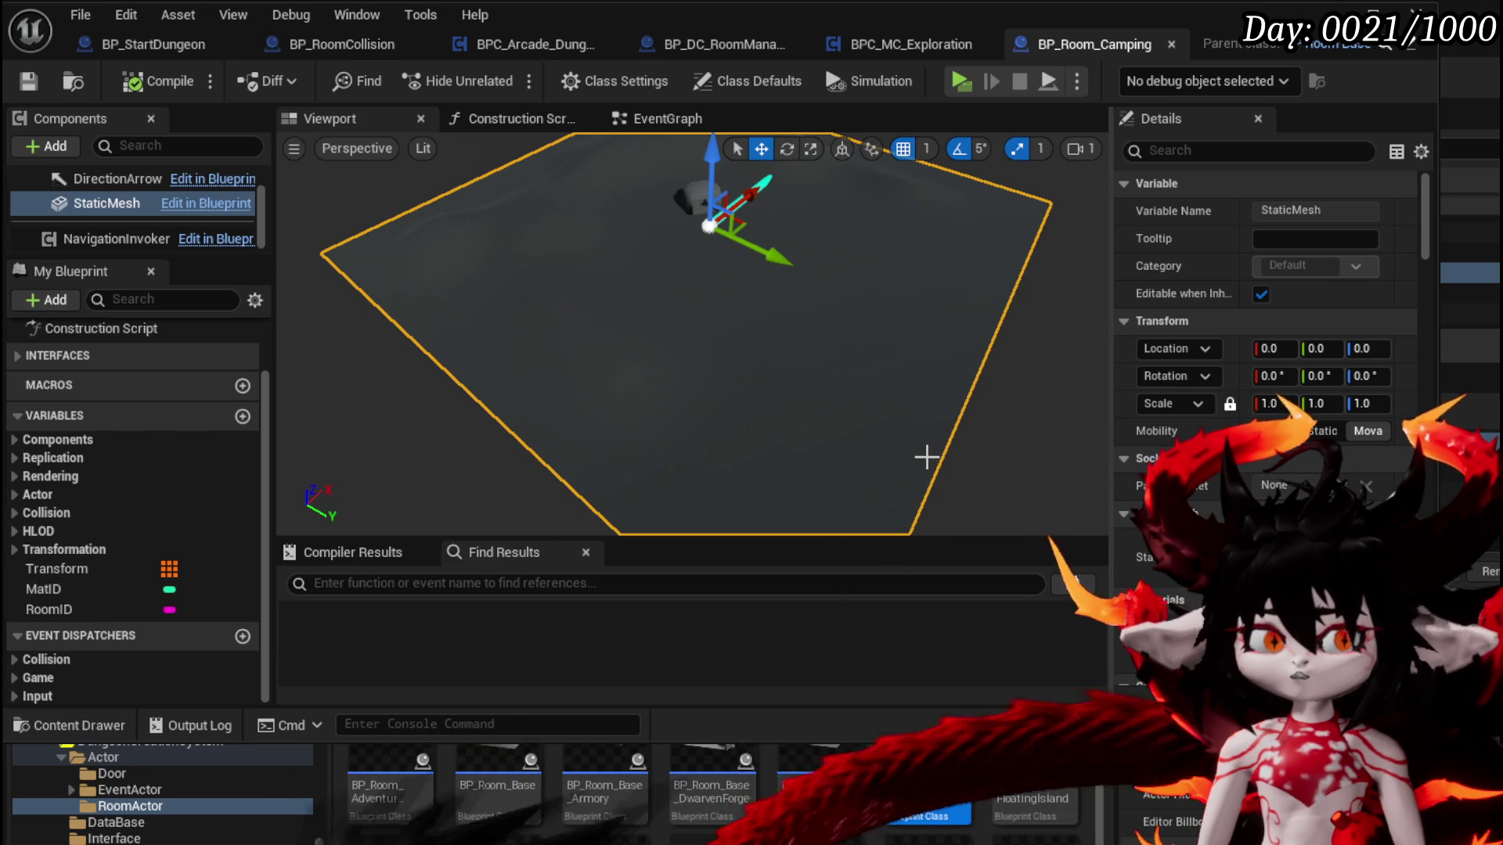
scroll(175, 446, "up", 3)
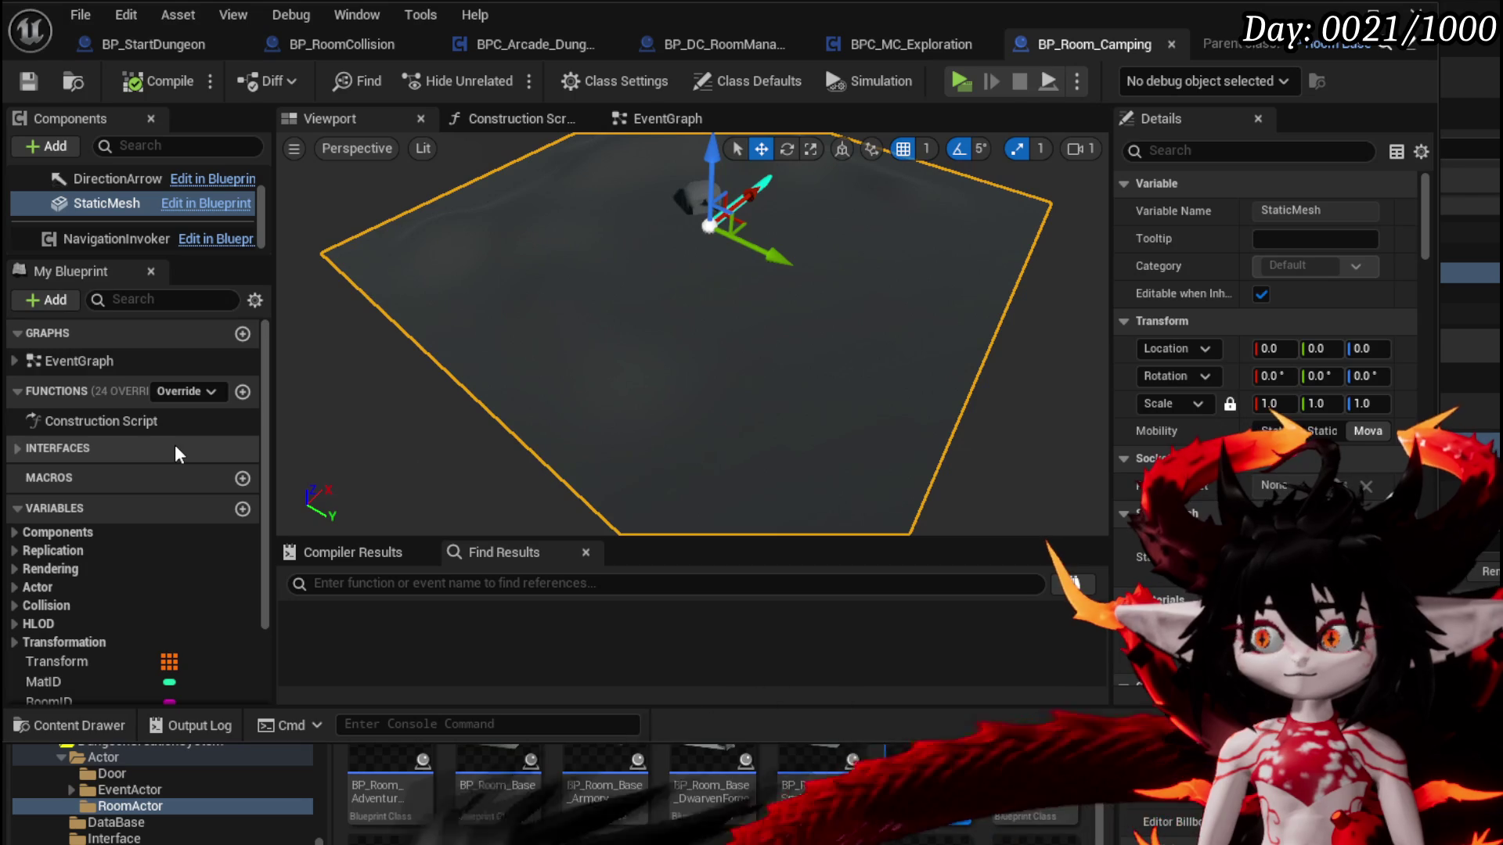
left_click(92, 684)
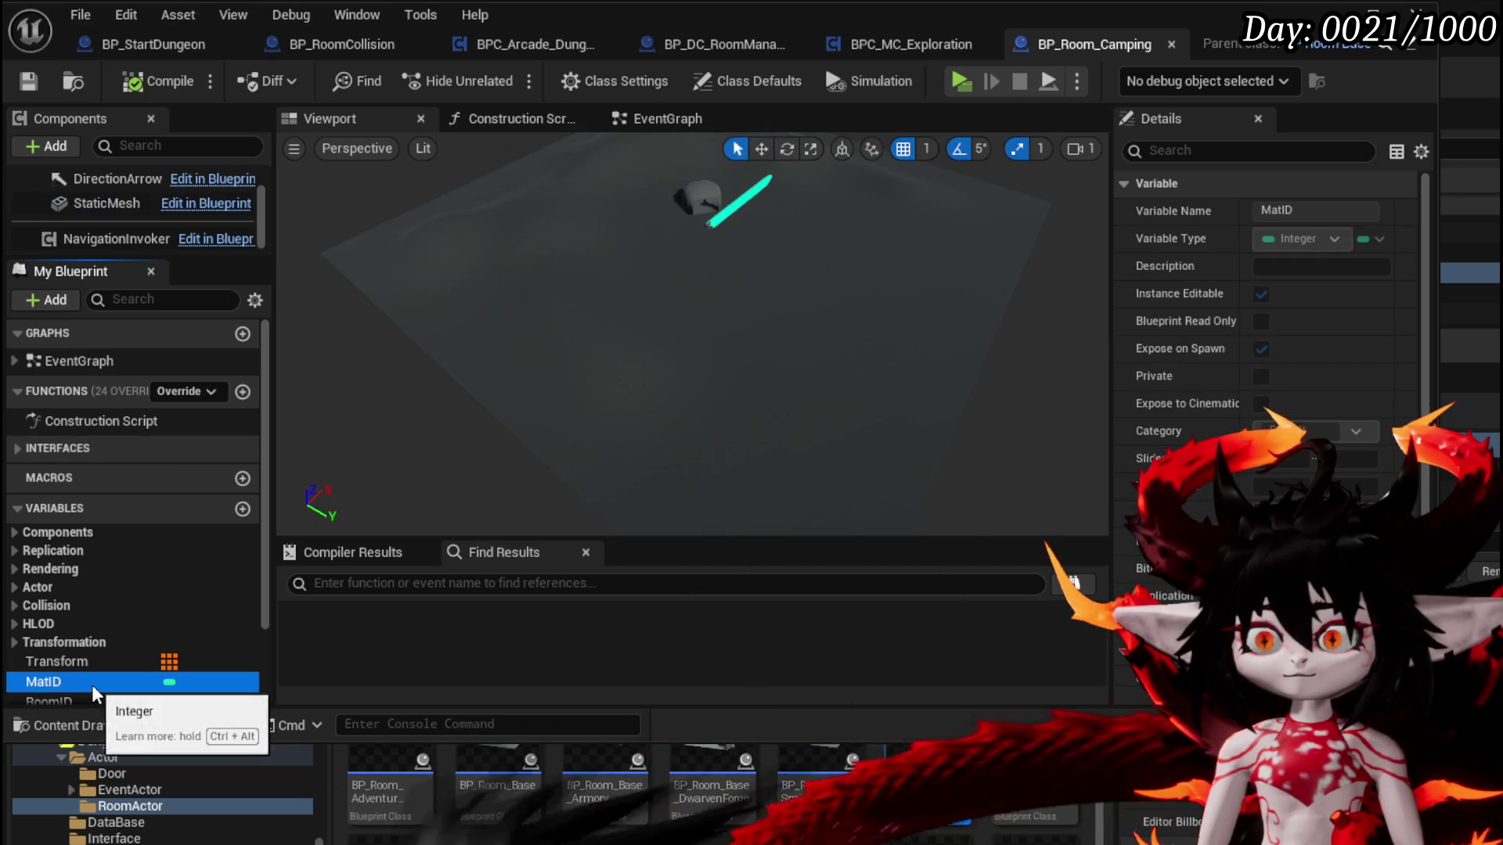
scroll(1251, 468, "down", 5)
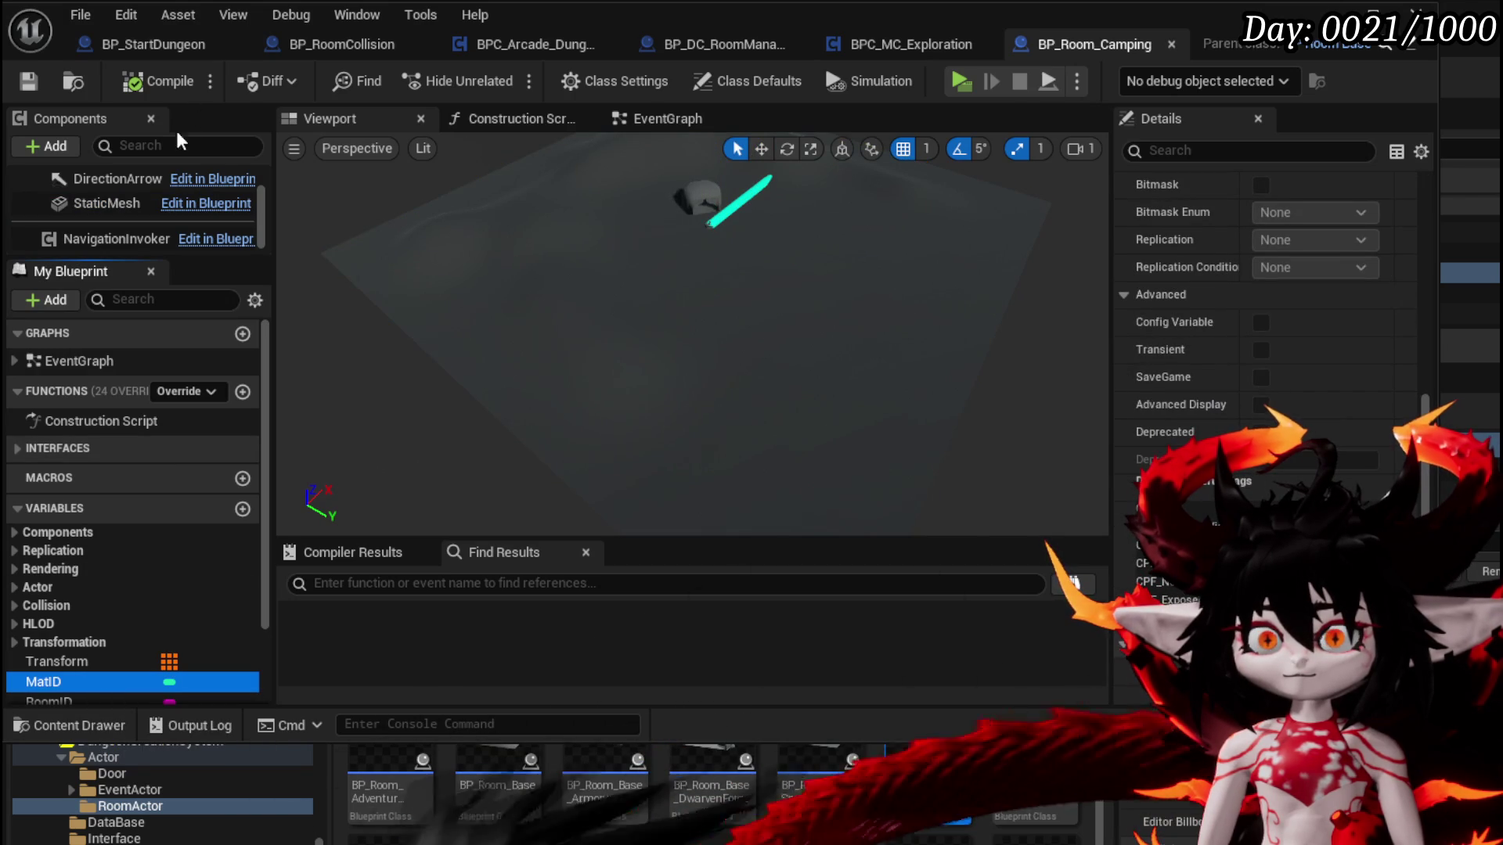
left_click(624, 288)
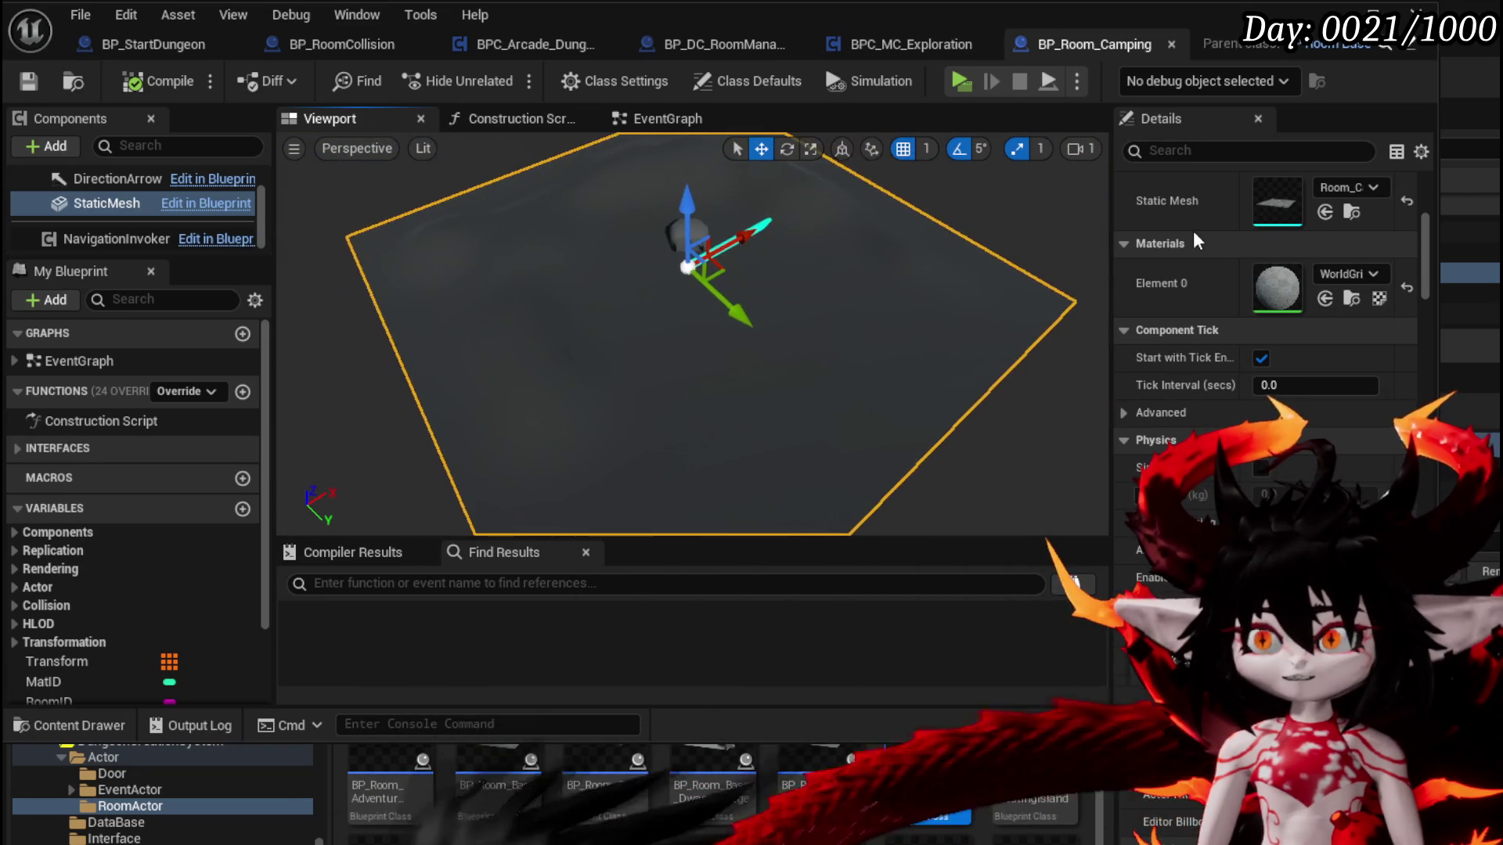
Set the StaticMesh component's Z rotation to 90°
scroll(1257, 296, "up", 5)
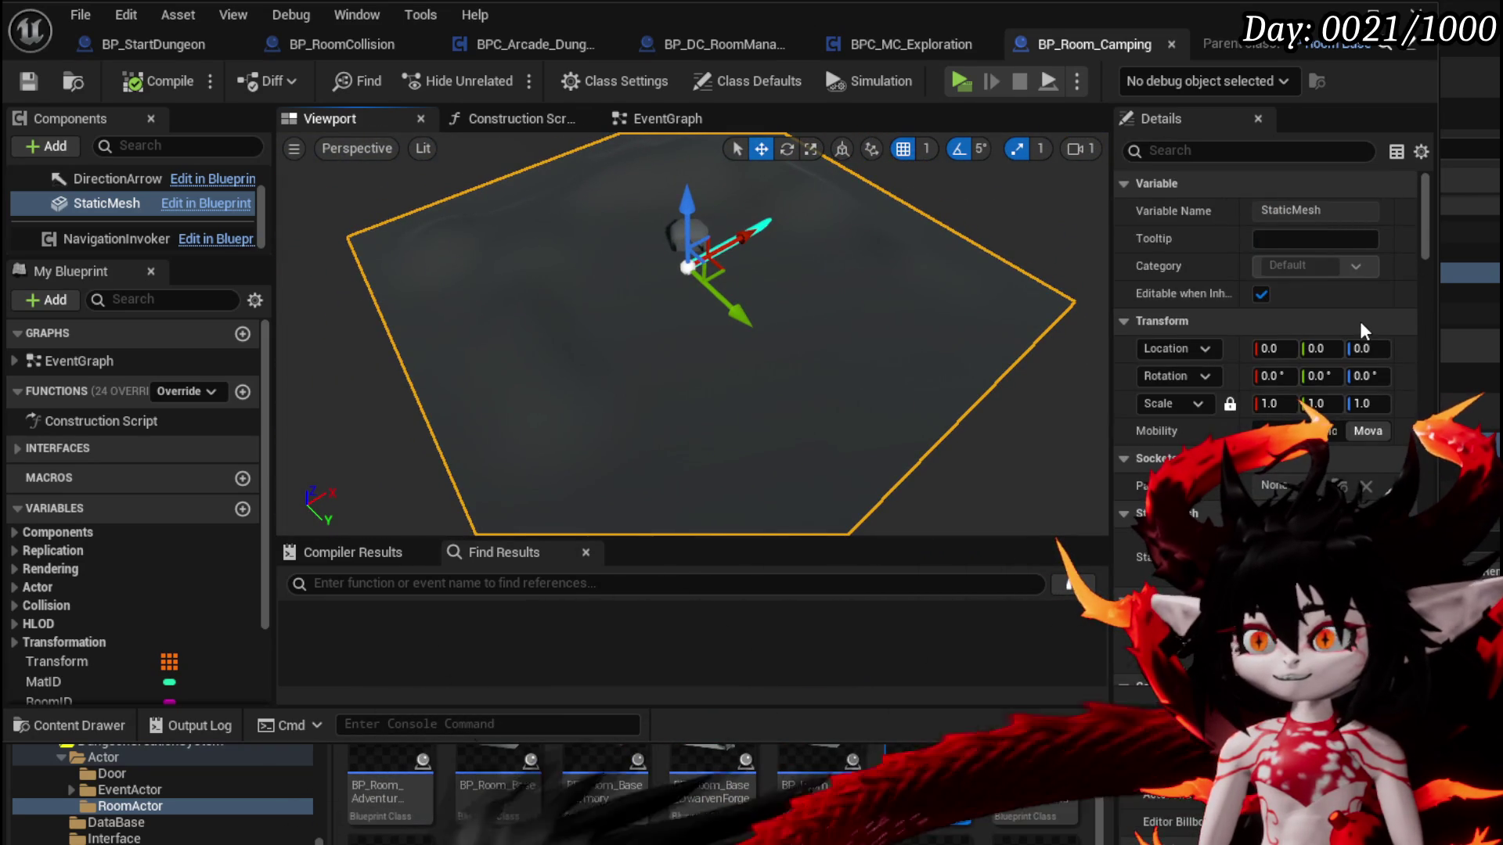
scroll(1360, 321, "down", 5)
scroll(1359, 319, "up", 3)
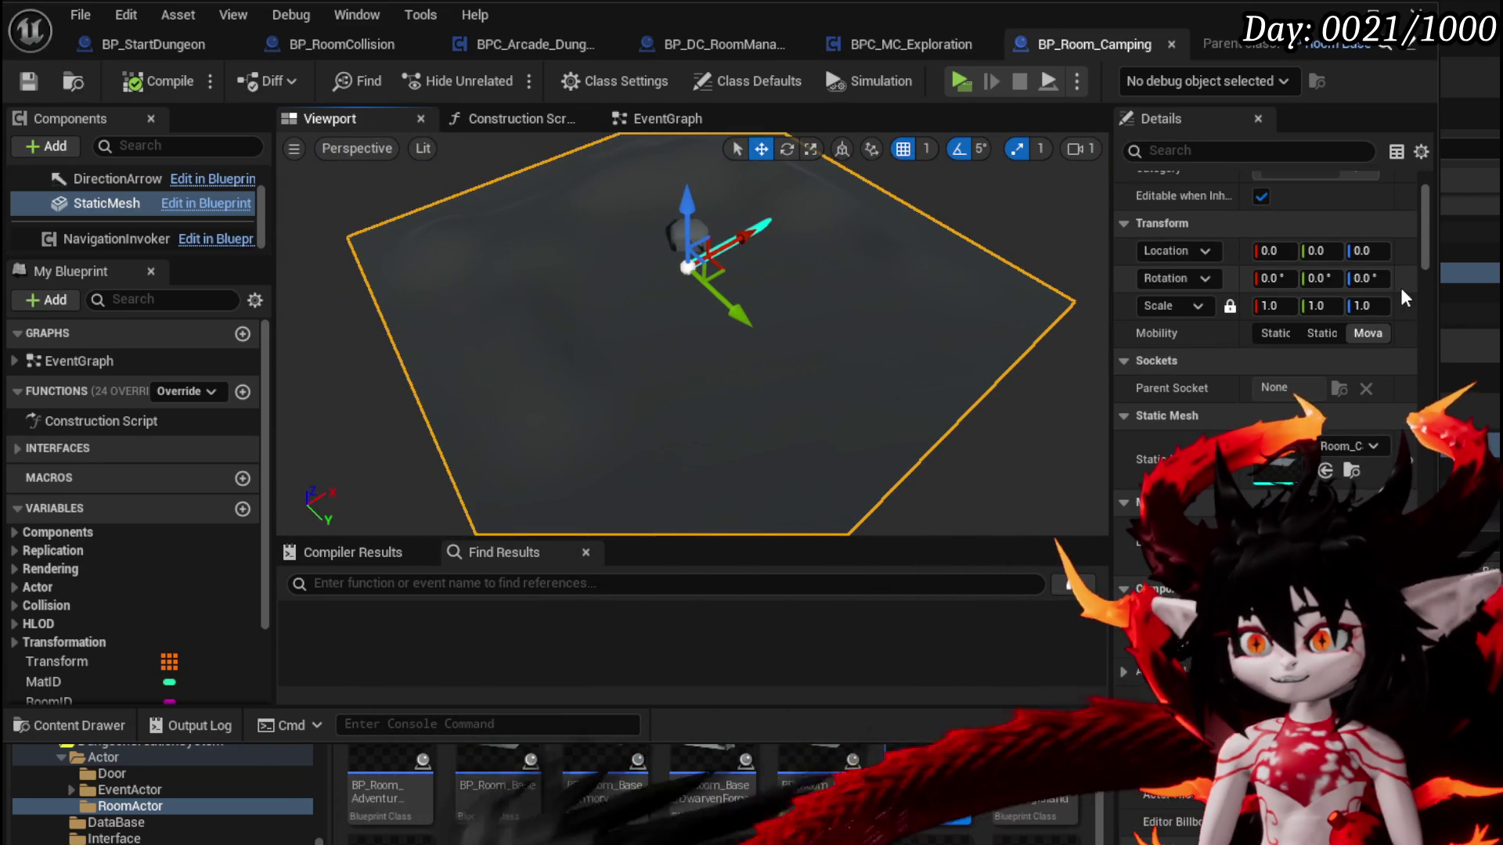
left_click(1366, 279)
type("90")
key("Return")
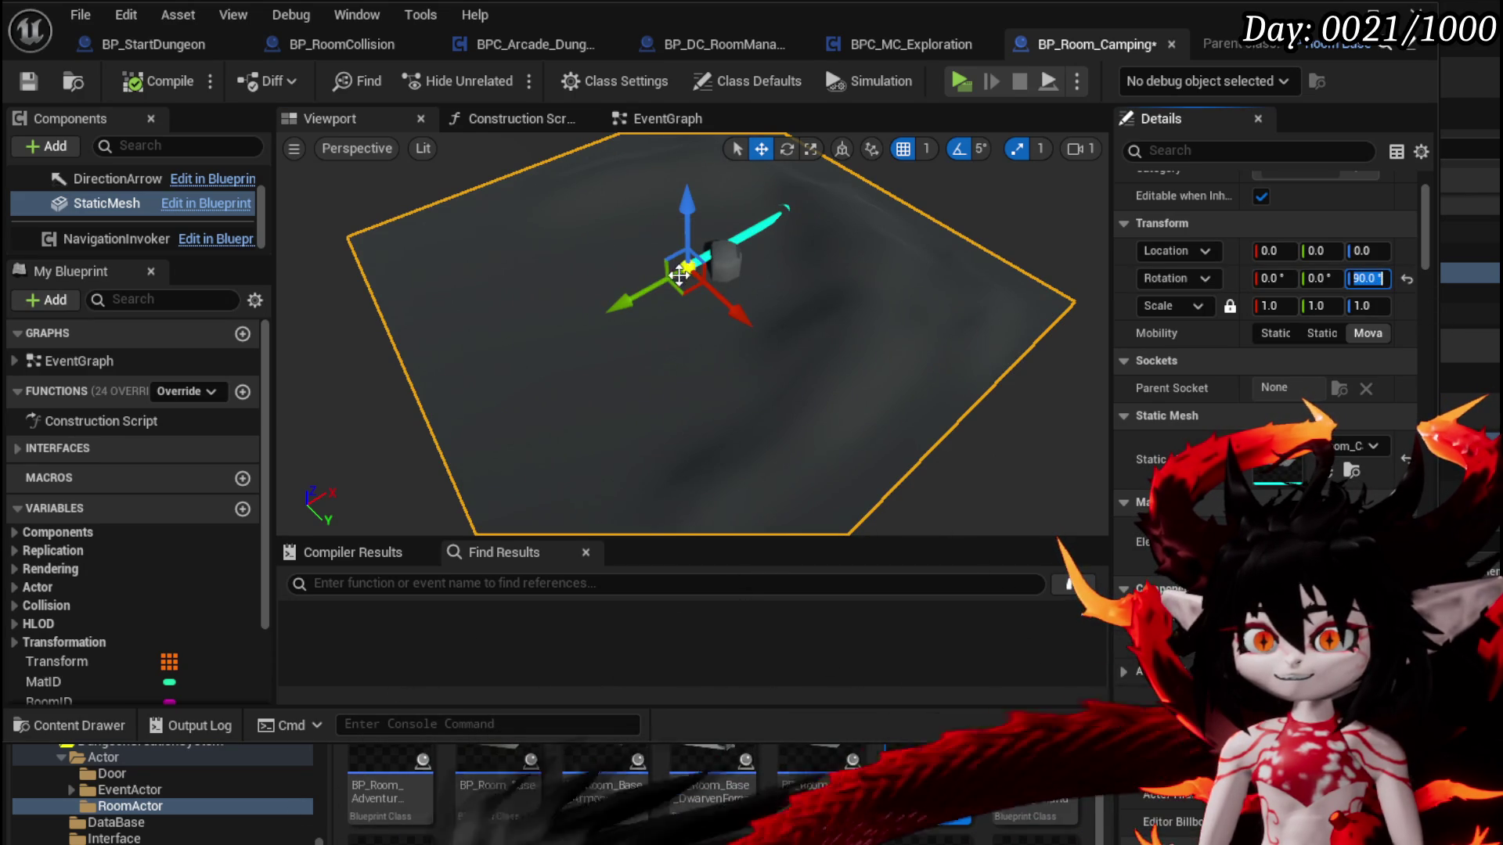
Save BP_Room_Camping, orbit its preview, and locate the blueprint in the Content Browser
key("ctrl+s")
left_click_drag(705, 307, 716, 192)
left_click_drag(686, 401, 470, 342)
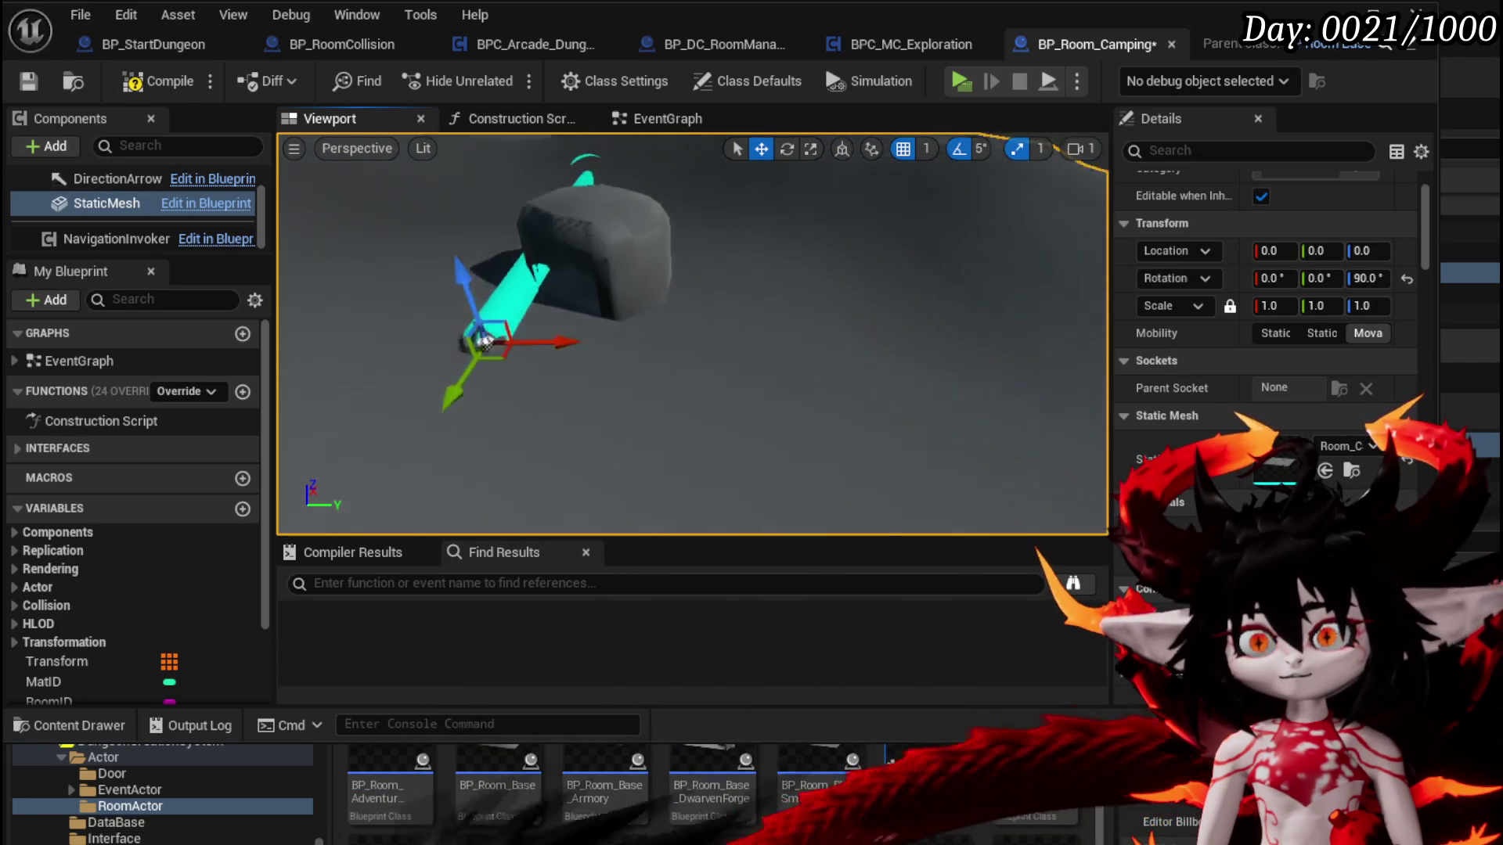
left_click(74, 82)
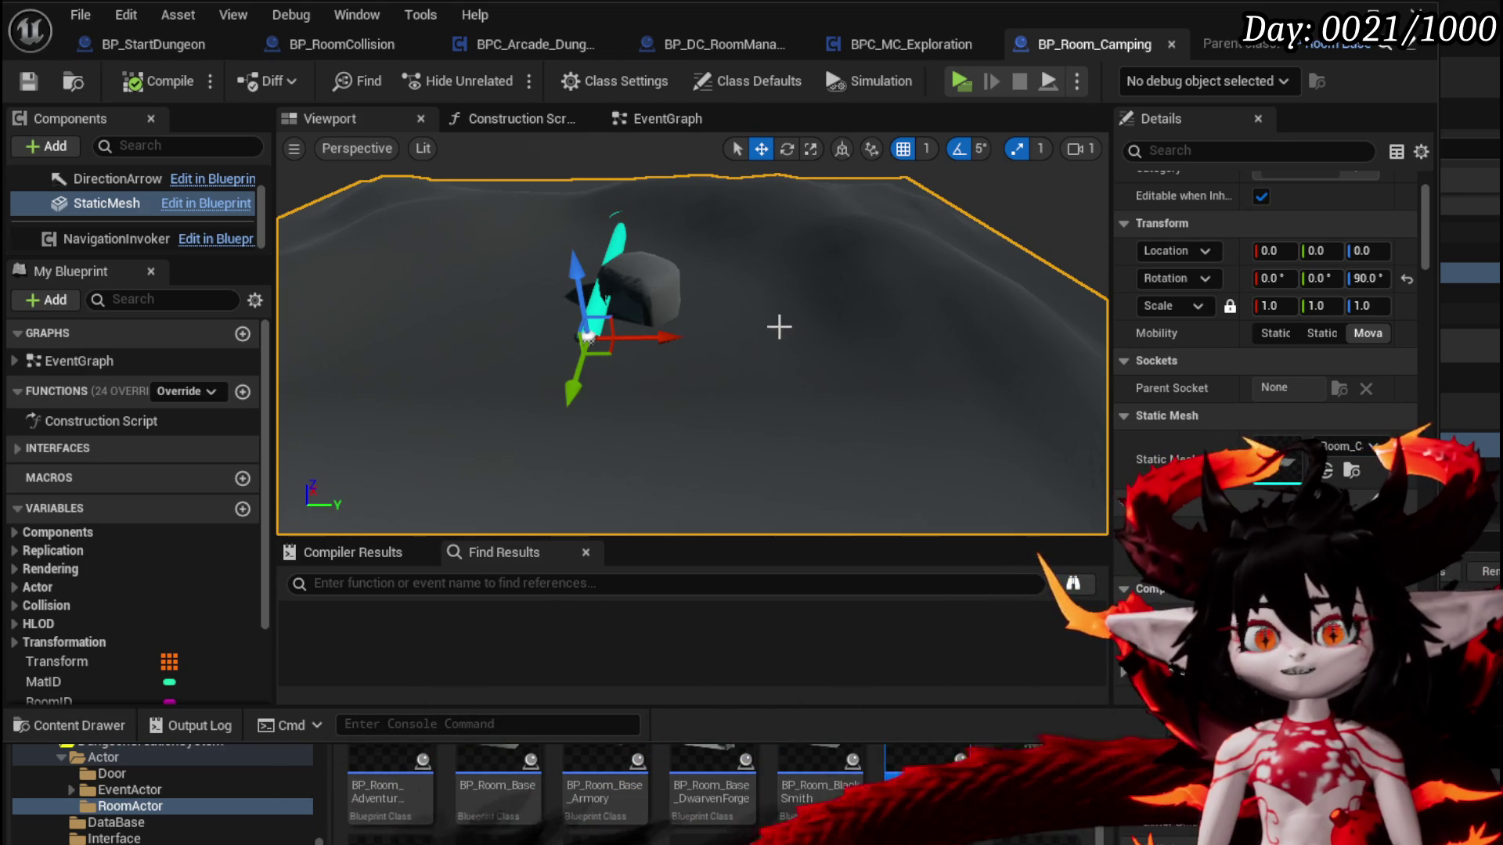
scroll(88, 249, "up", 3)
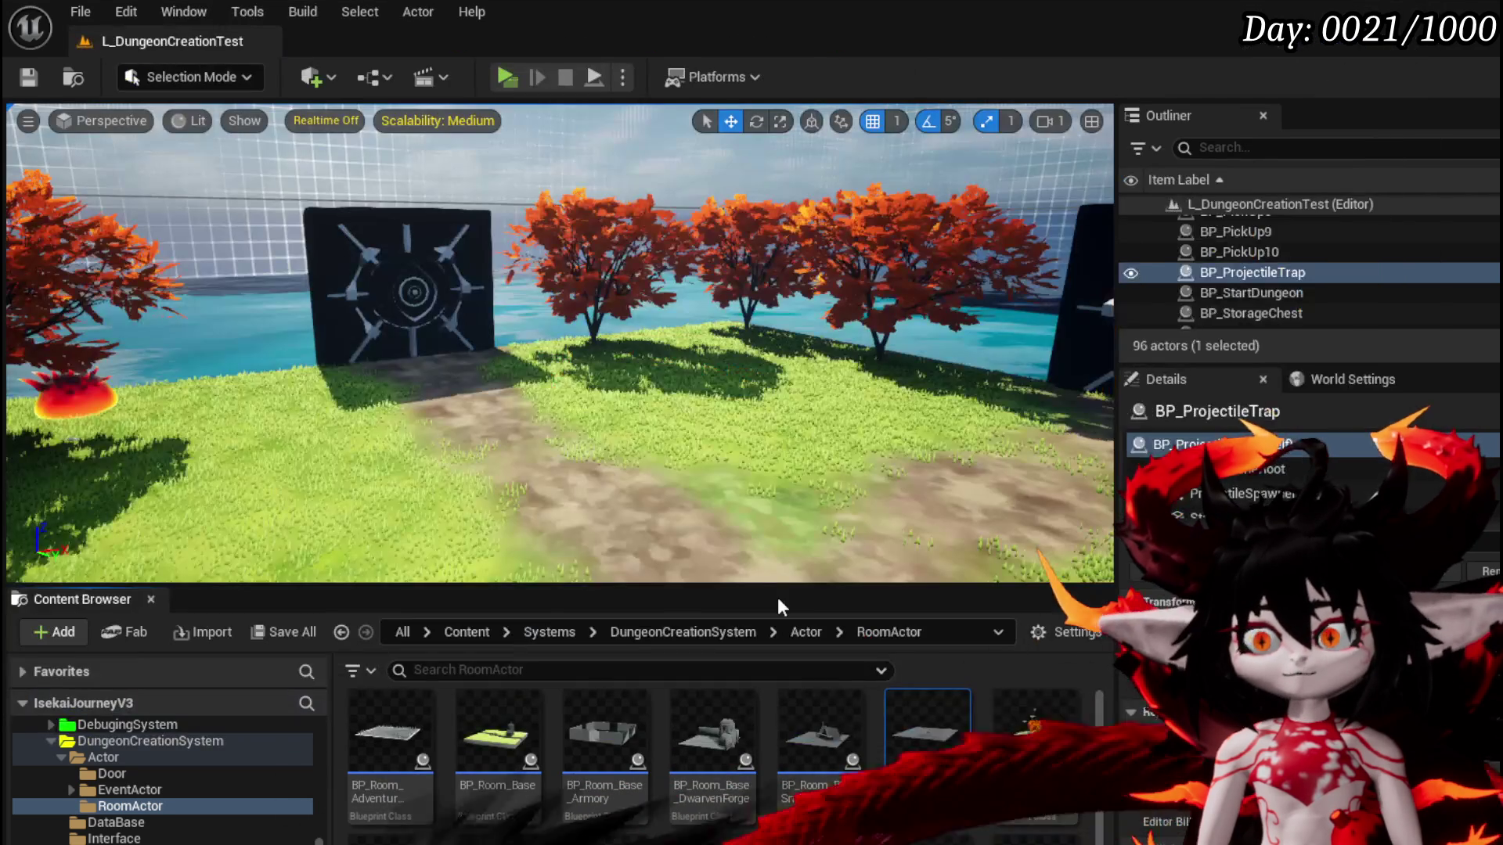
mouse_move(927, 736)
left_mouse_down()
mouse_move(467, 318)
mouse_move(468, 211)
left_mouse_up()
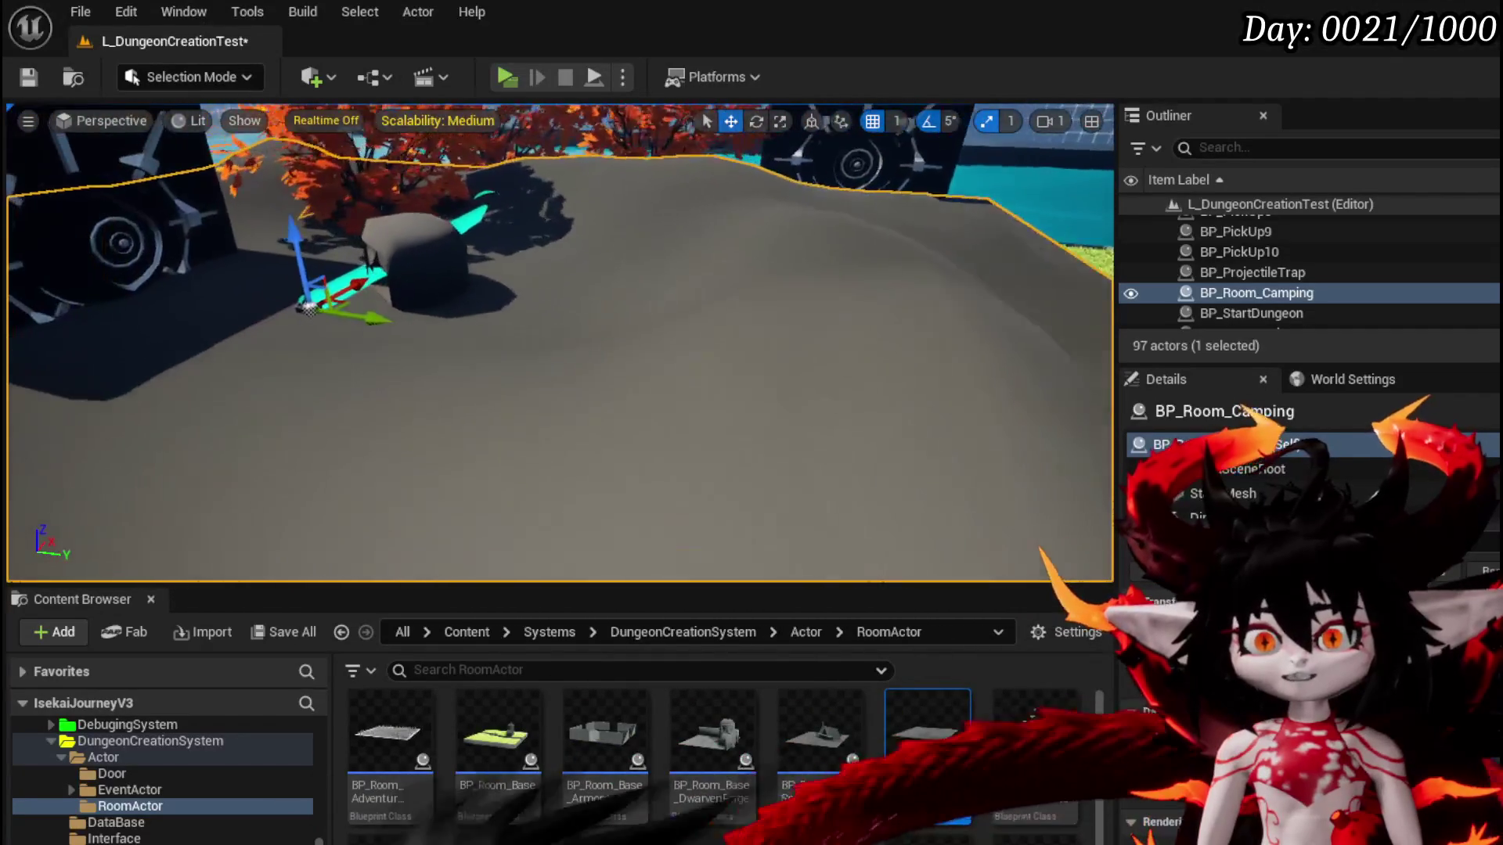
key("w")
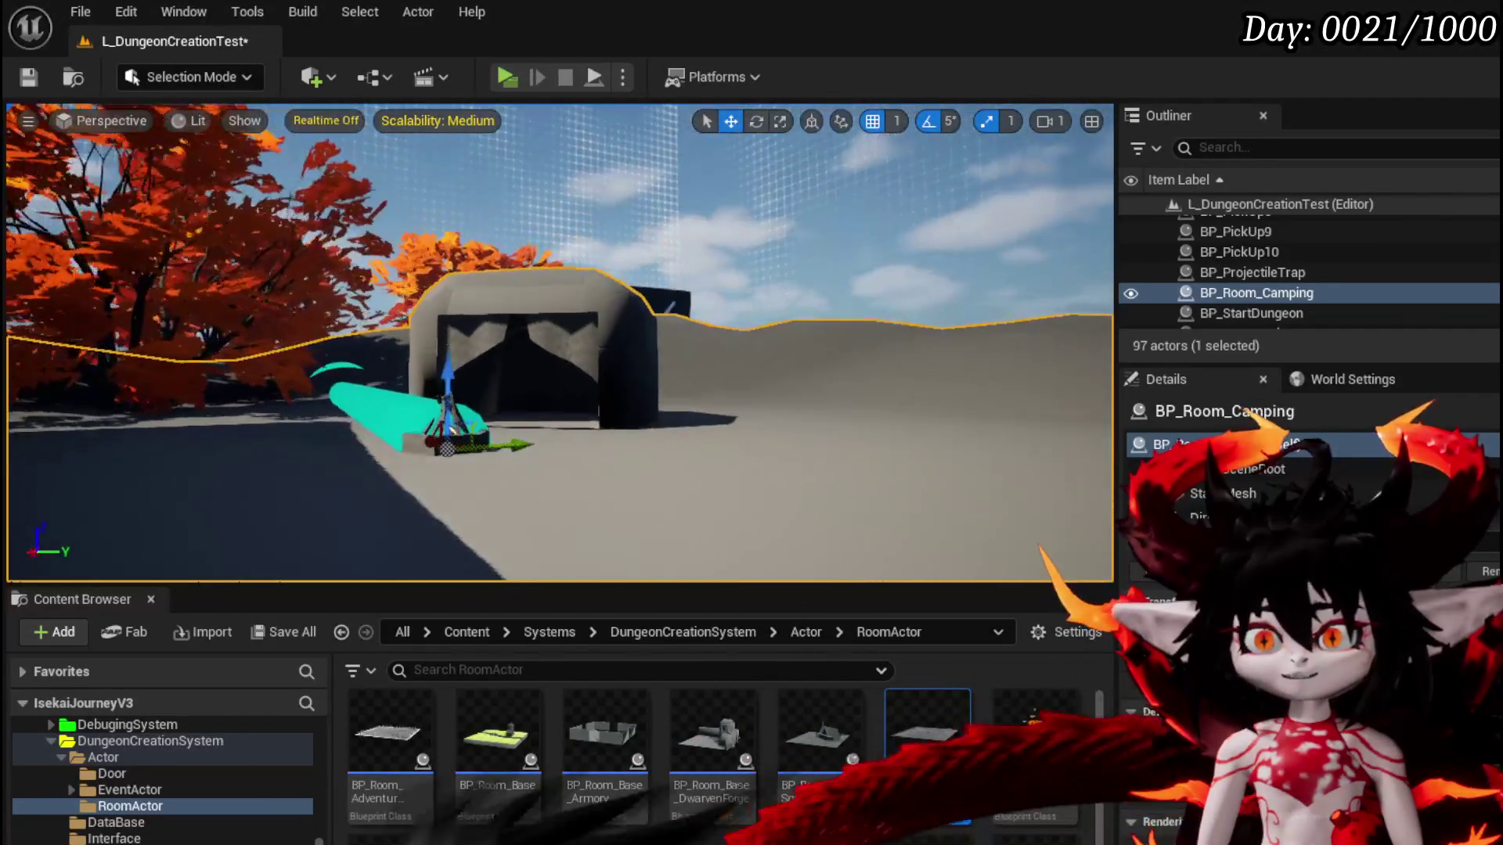
key("w")
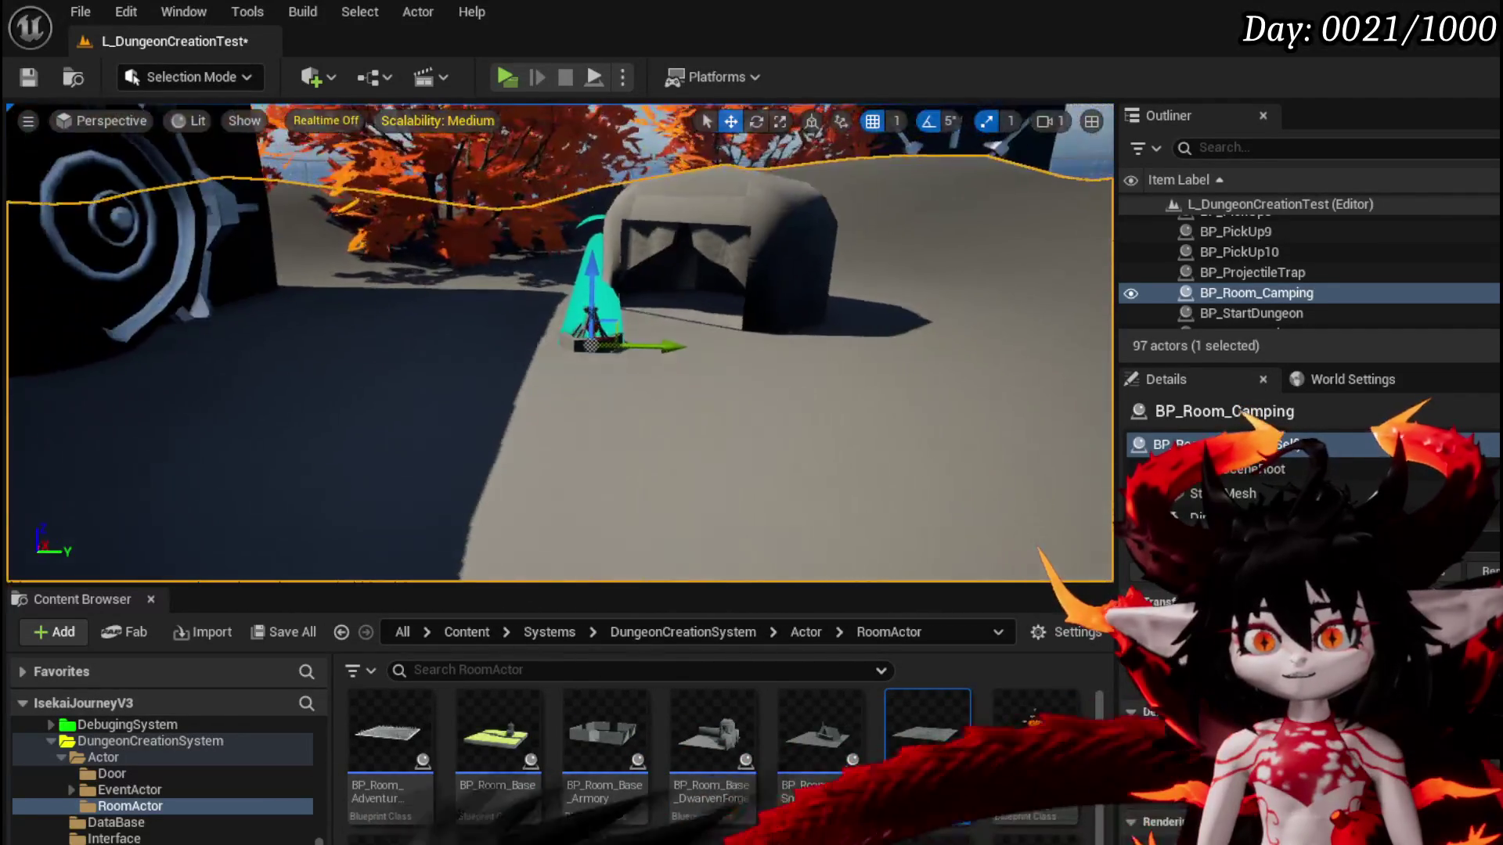
key("f")
key("s")
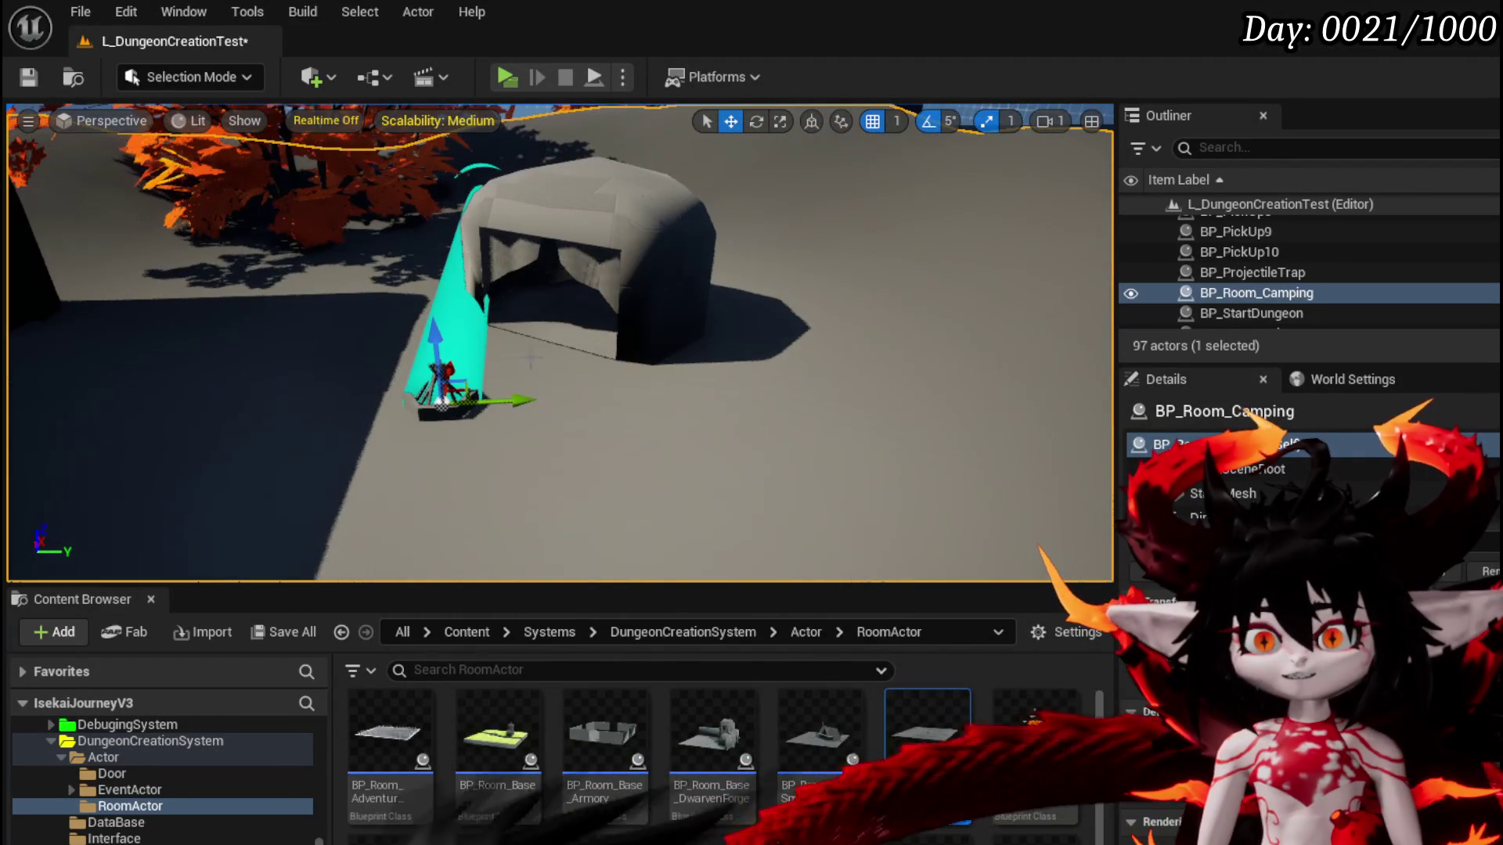
key("Delete")
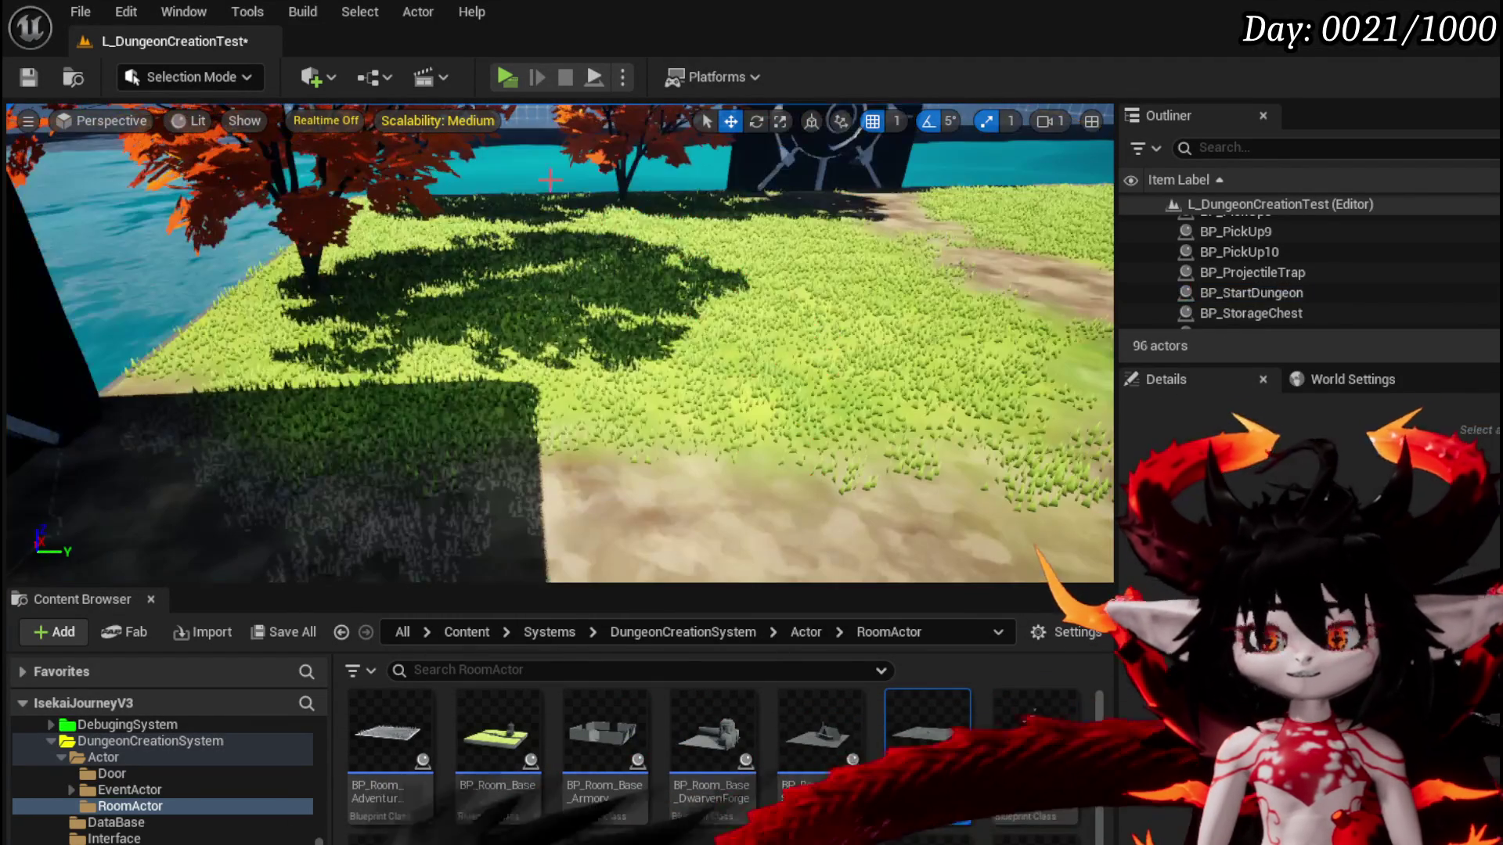
key("ctrl+s")
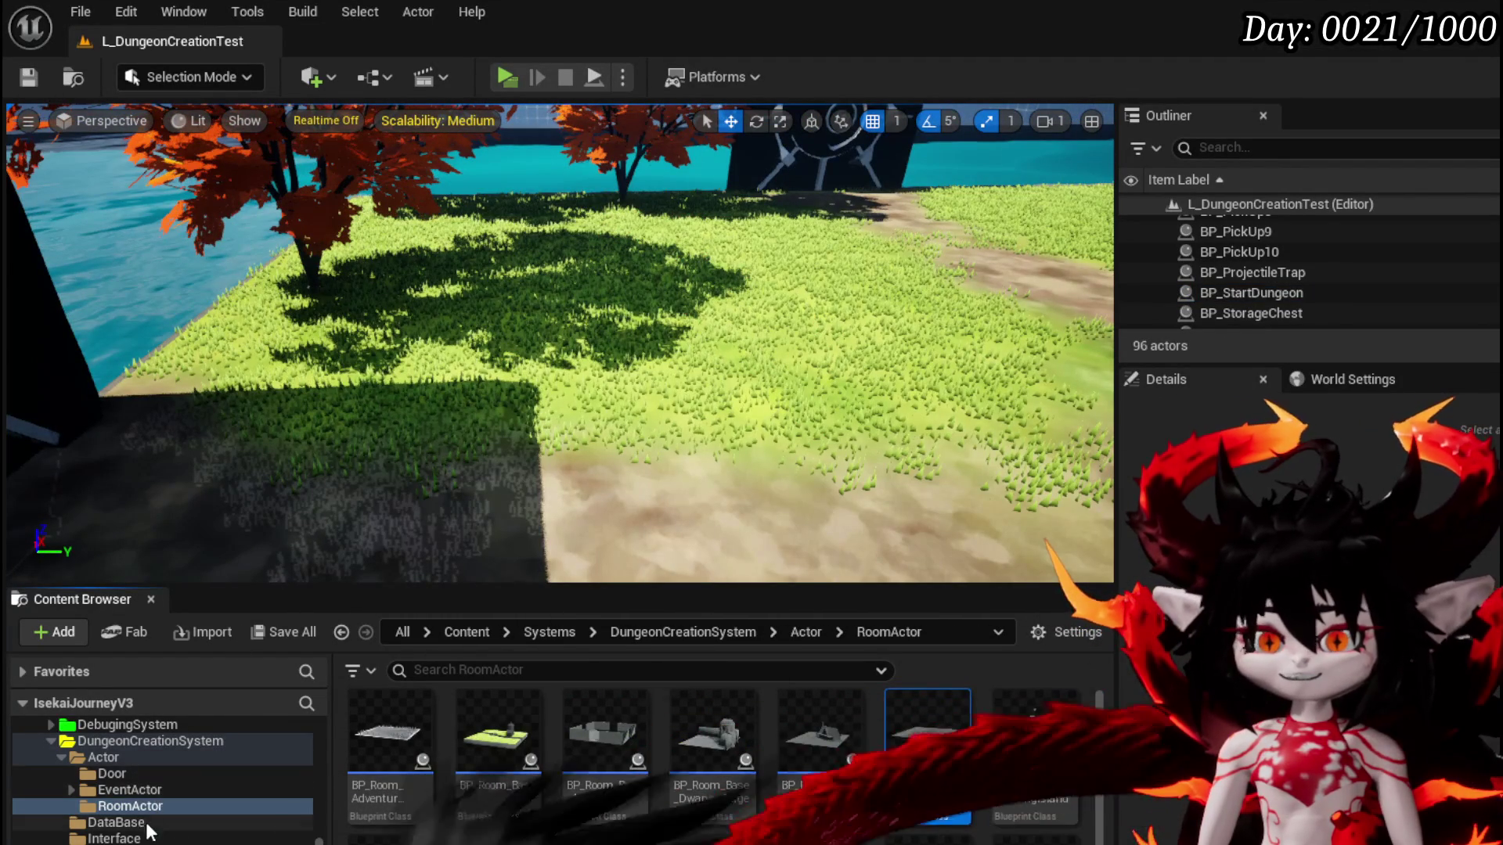
Open DT_RoomActors from the DataBase folder, try adding an Outdoor_Camping row, and delete the duplicate
left_click(116, 822)
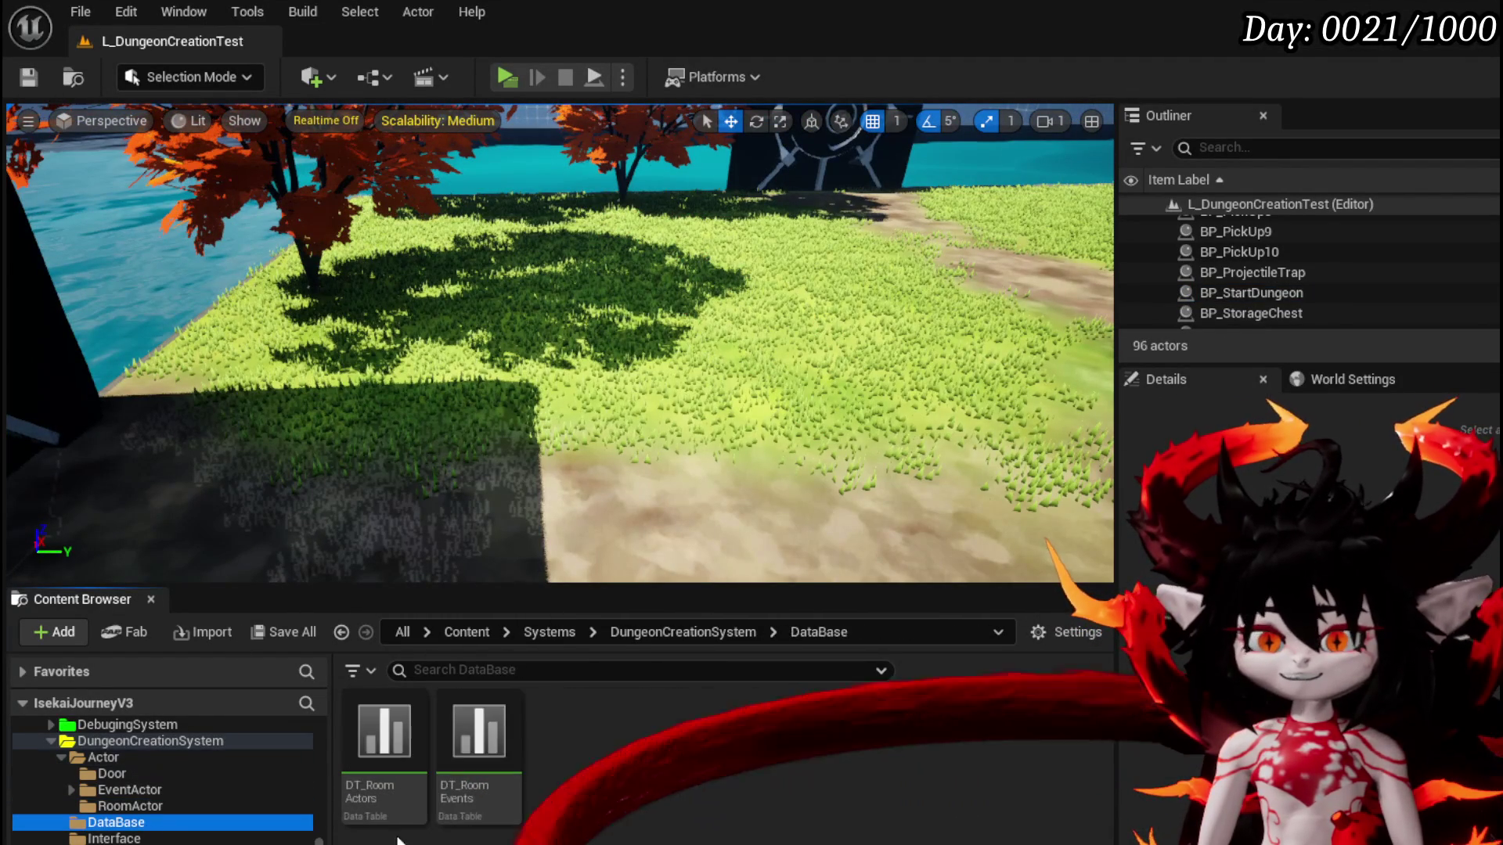
left_click(391, 724)
double_click(391, 723)
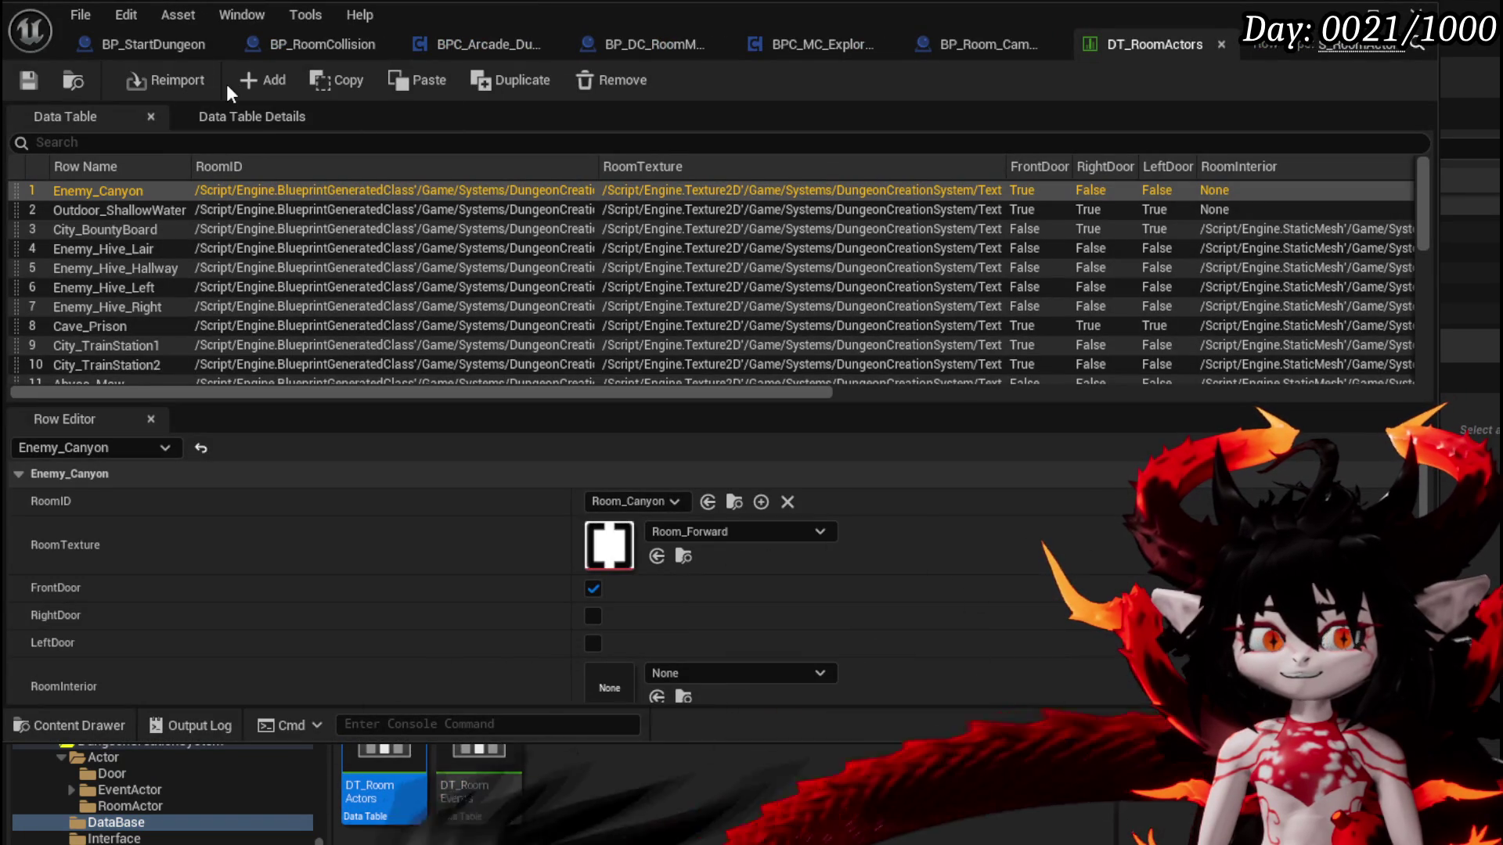
left_click(273, 80)
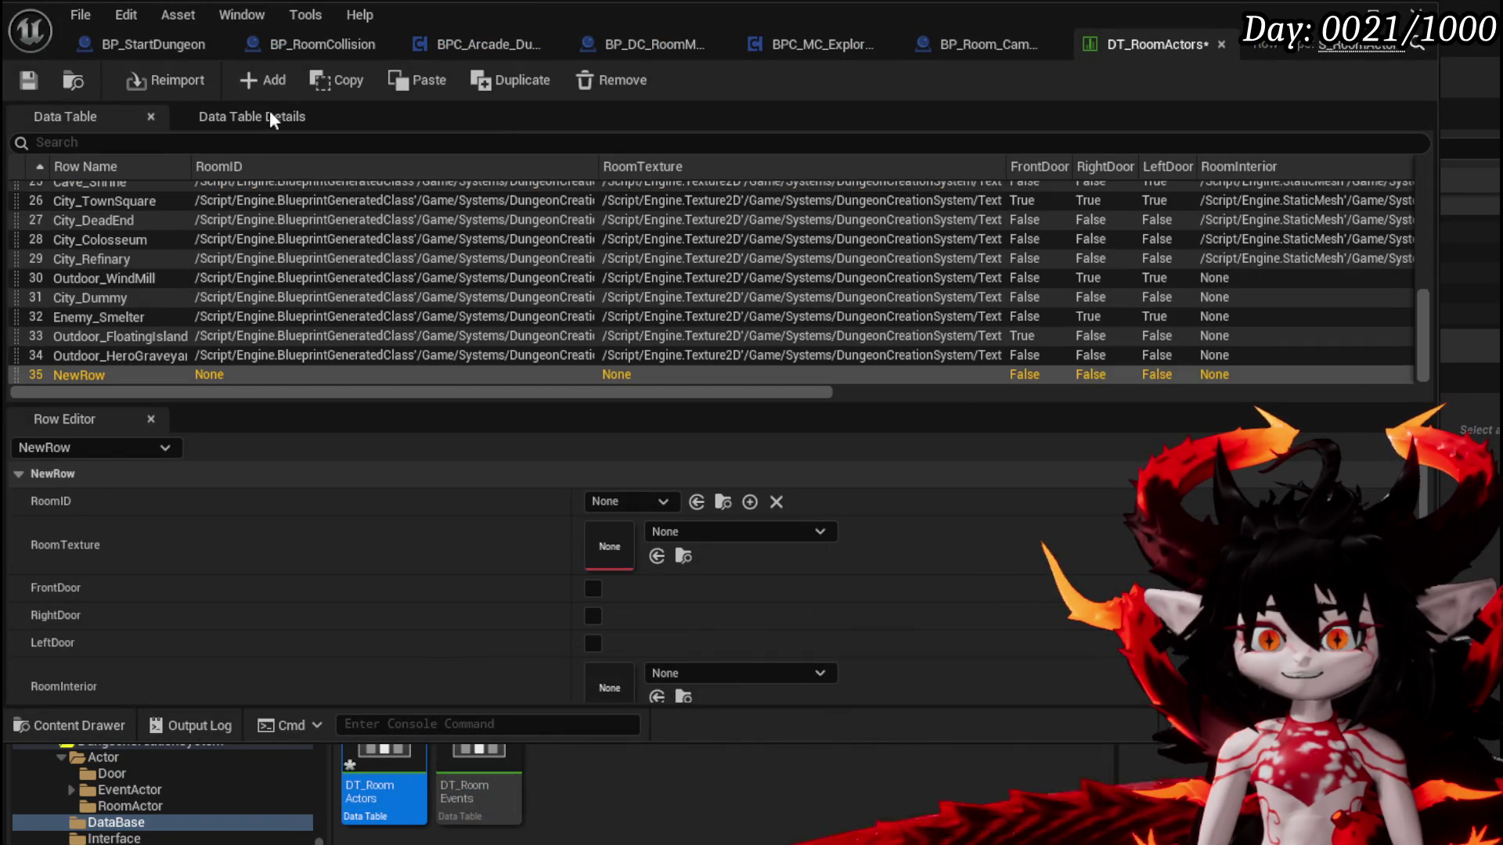
double_click(69, 373)
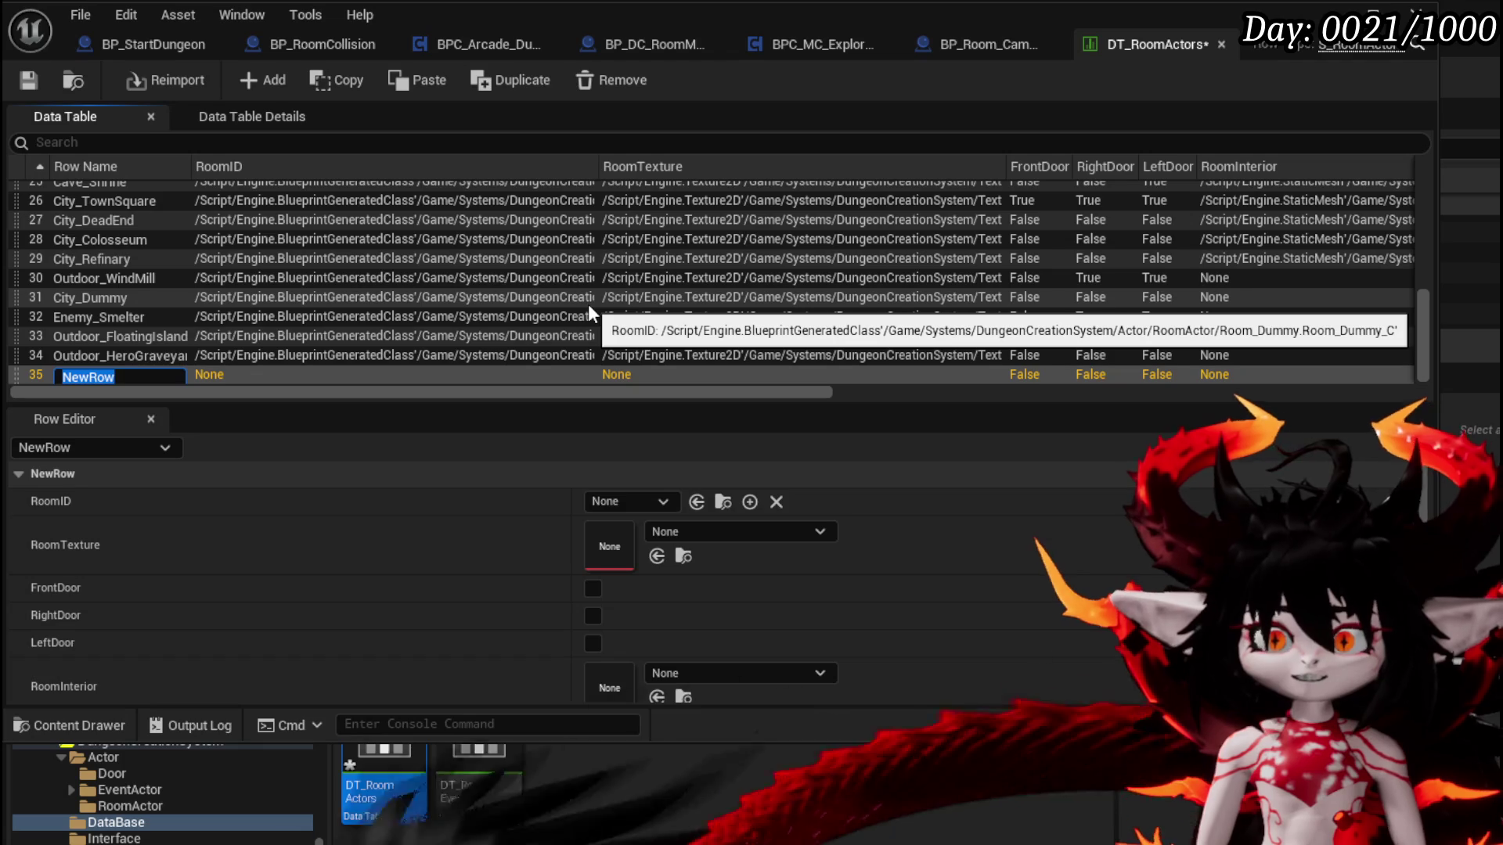
type("P")
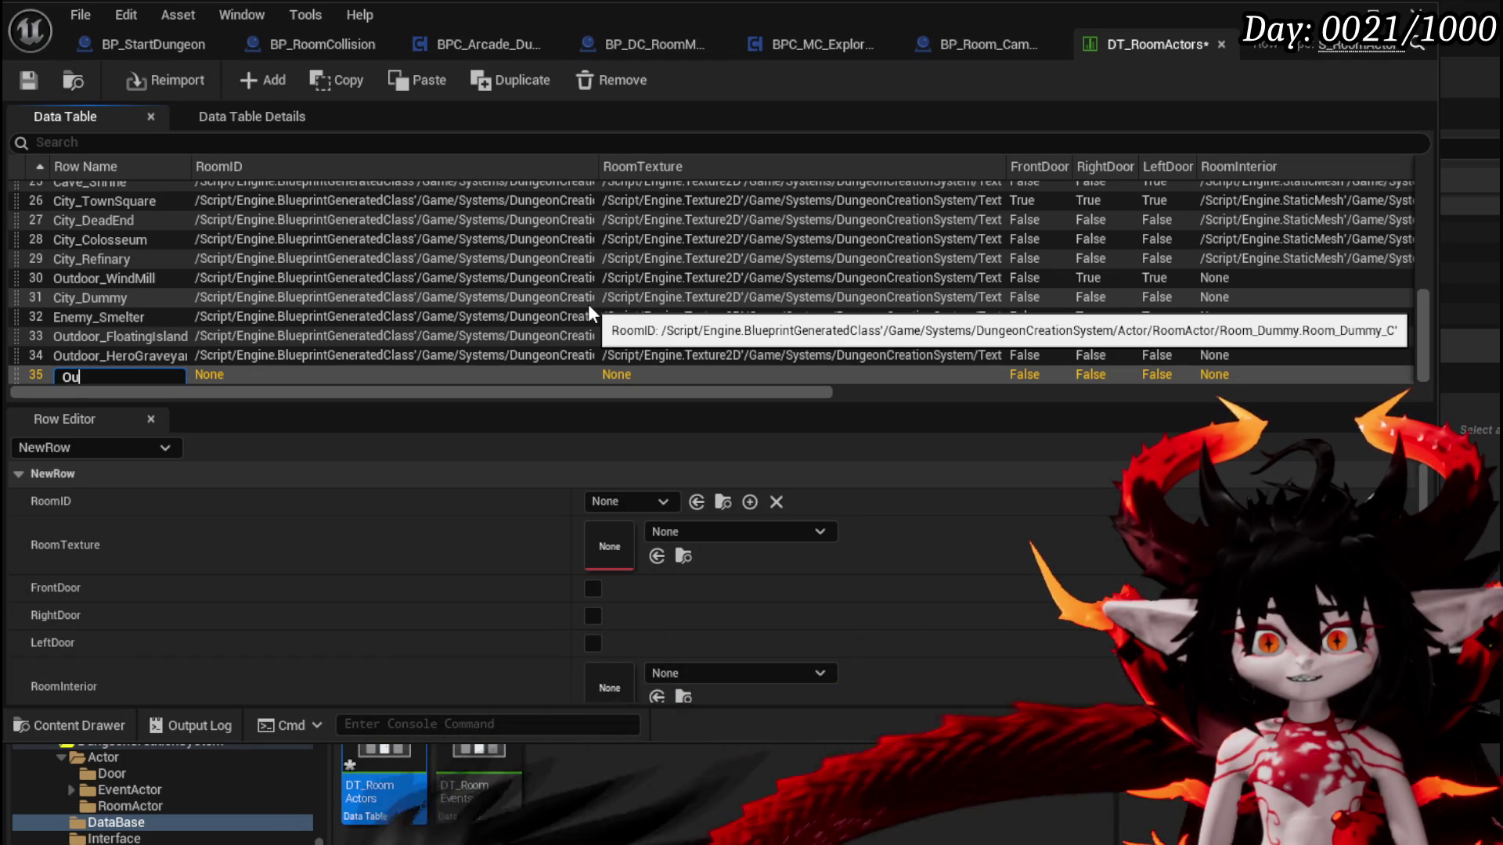
type("door")
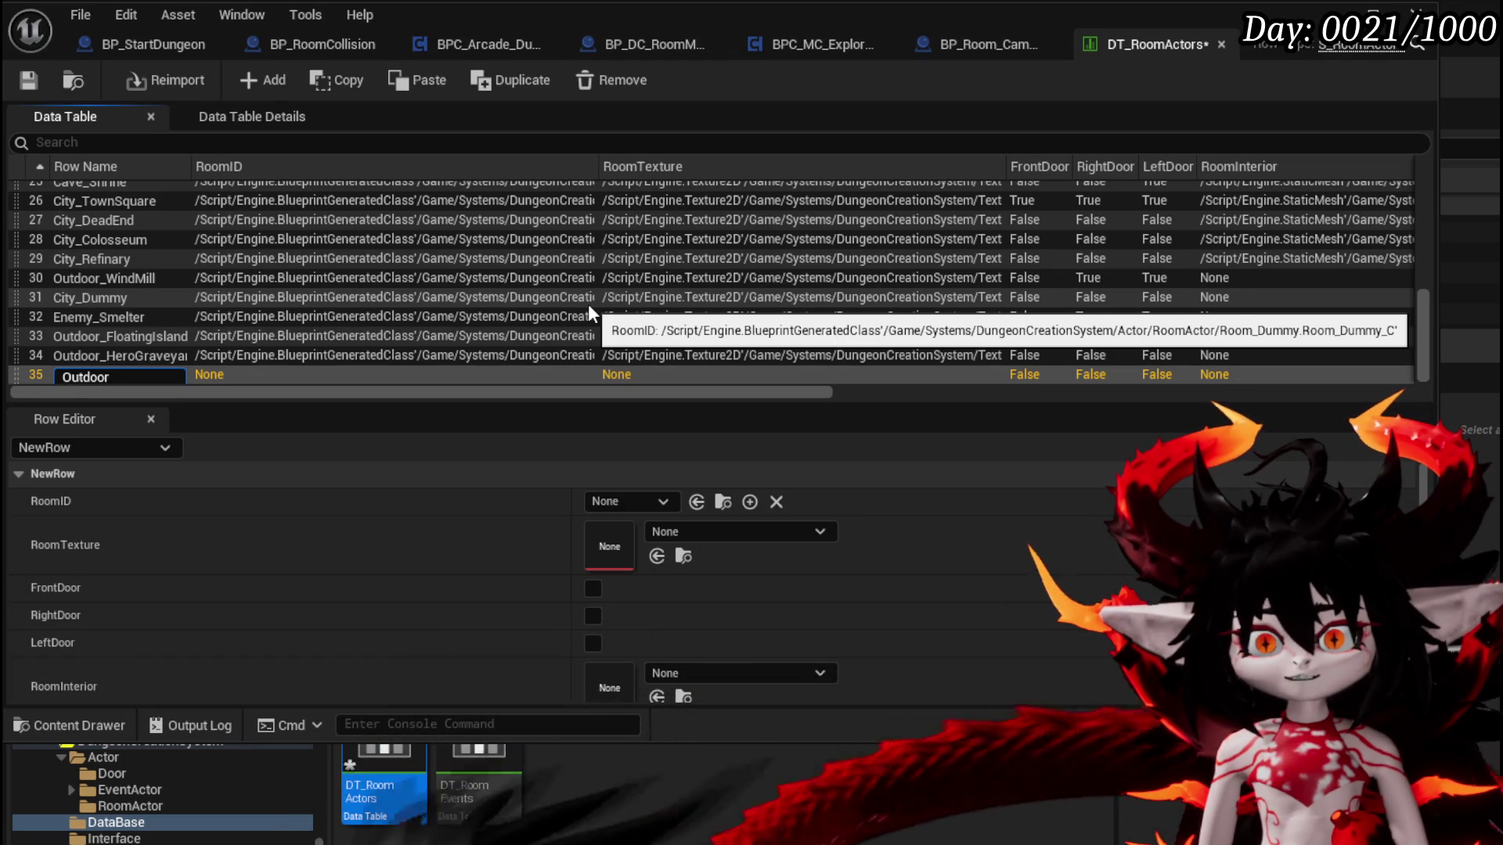
type("_Campin")
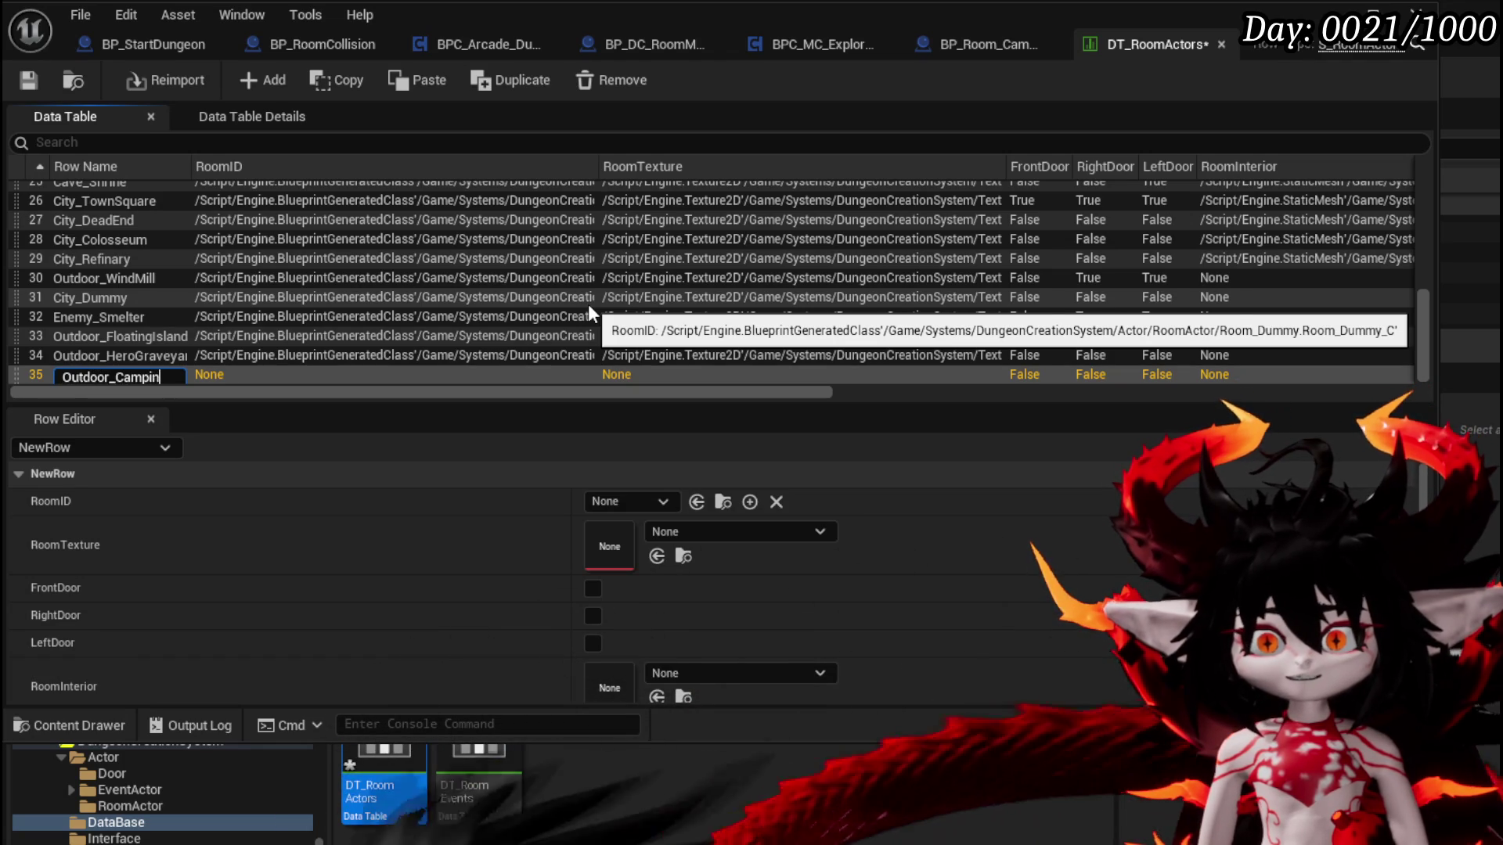
type("g")
key("Return")
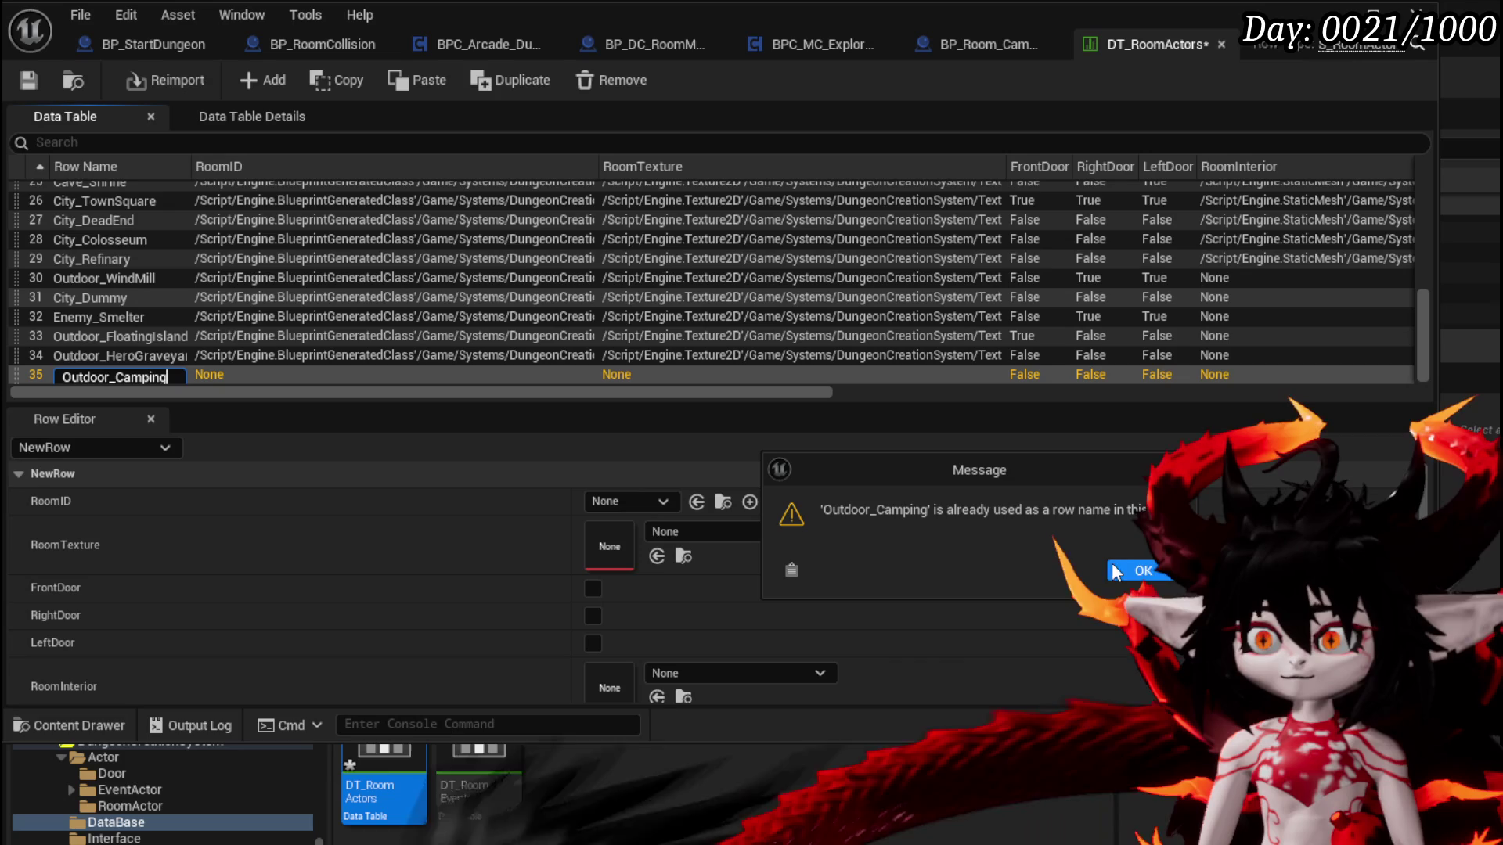
left_click(1115, 572)
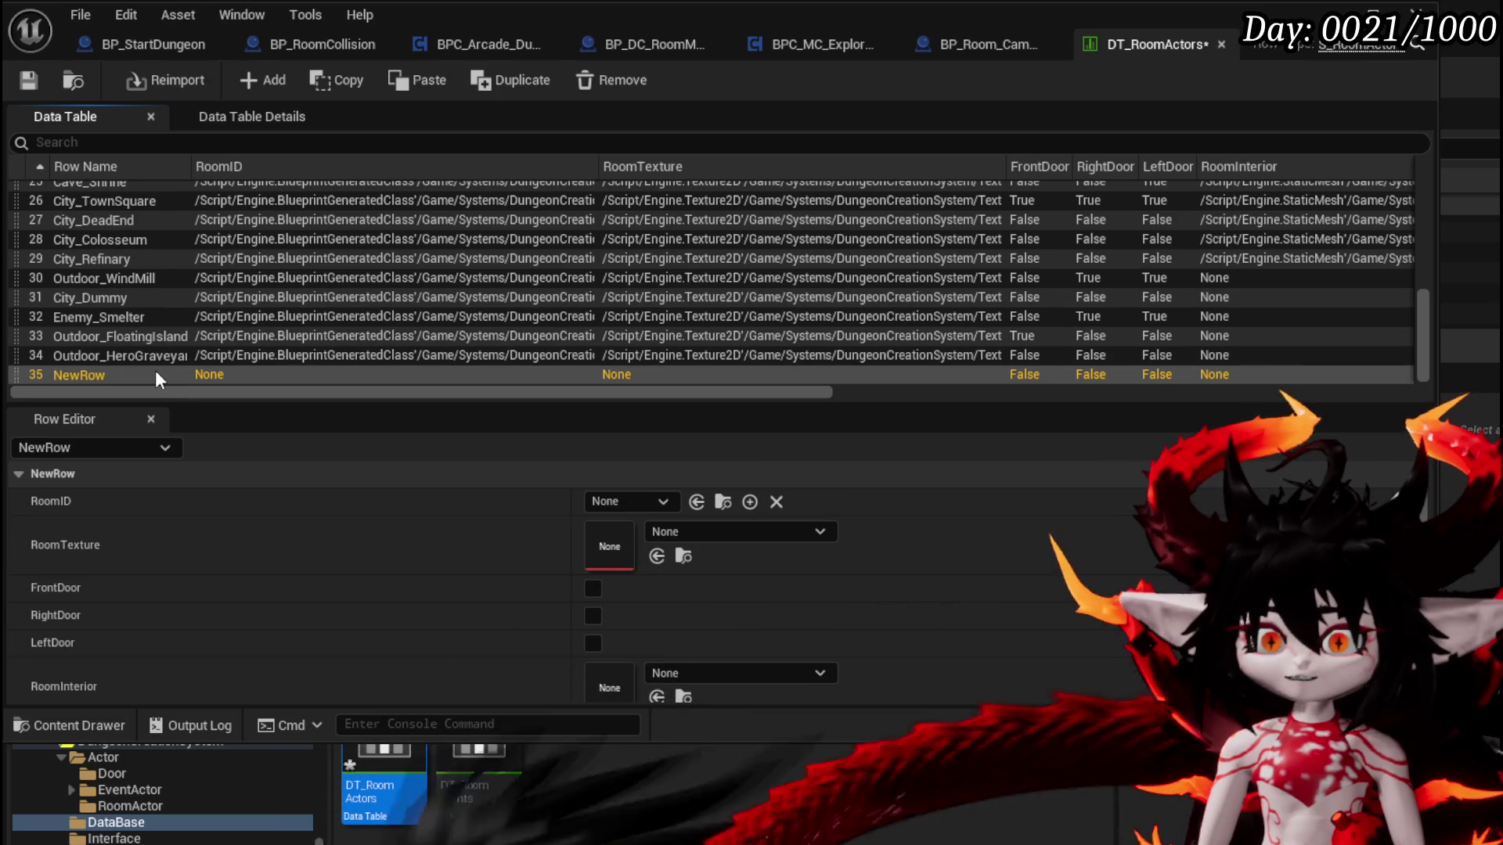
key("Delete")
On the existing Outdoor_Camping row, set RoomInterior to None and RoomID to BP_Room_Camping, then save
scroll(138, 297, "up", 3)
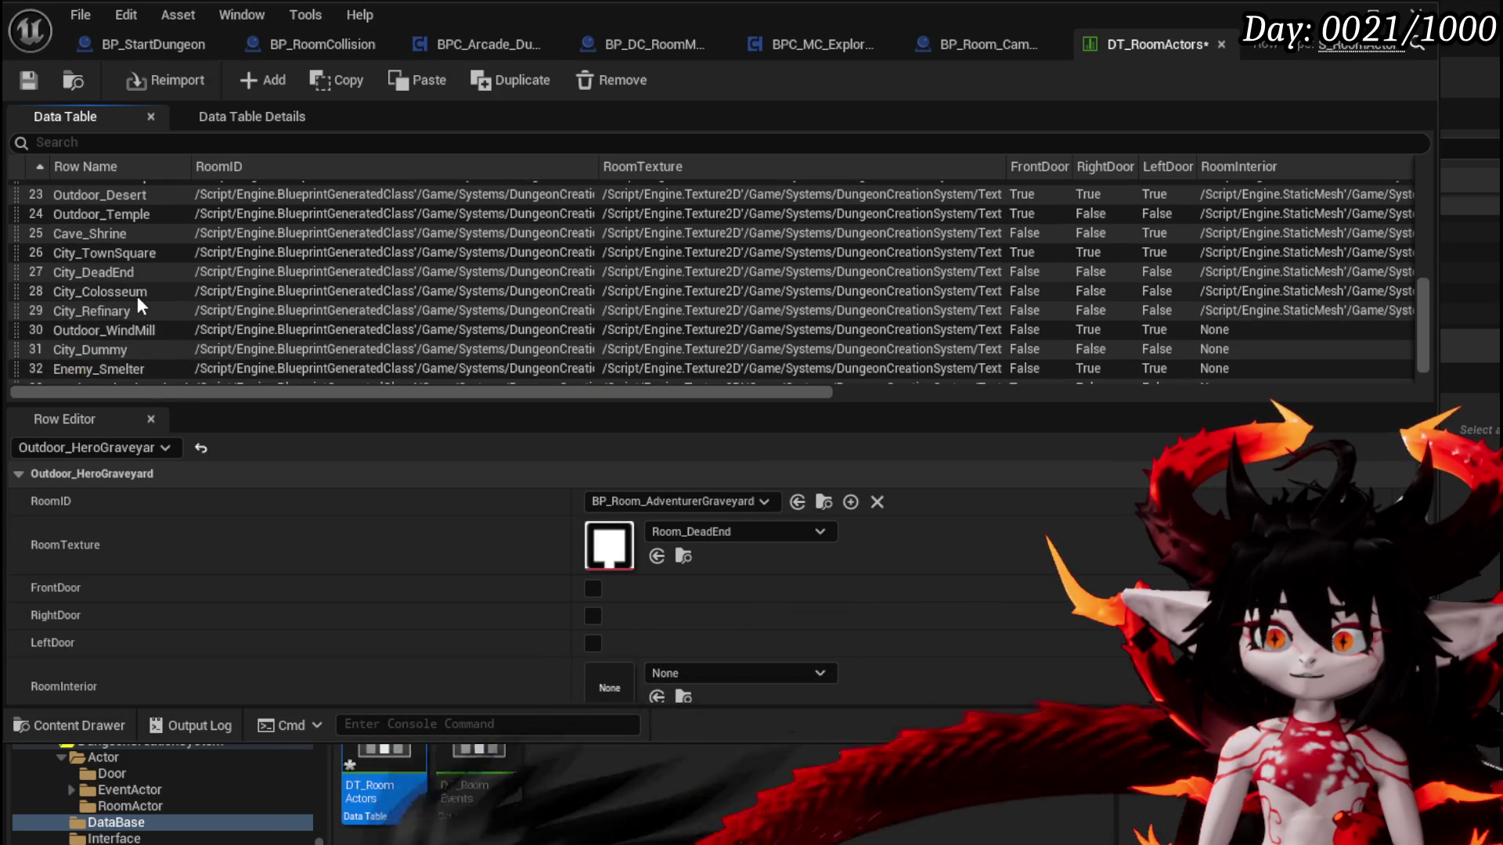
scroll(138, 296, "up", 3)
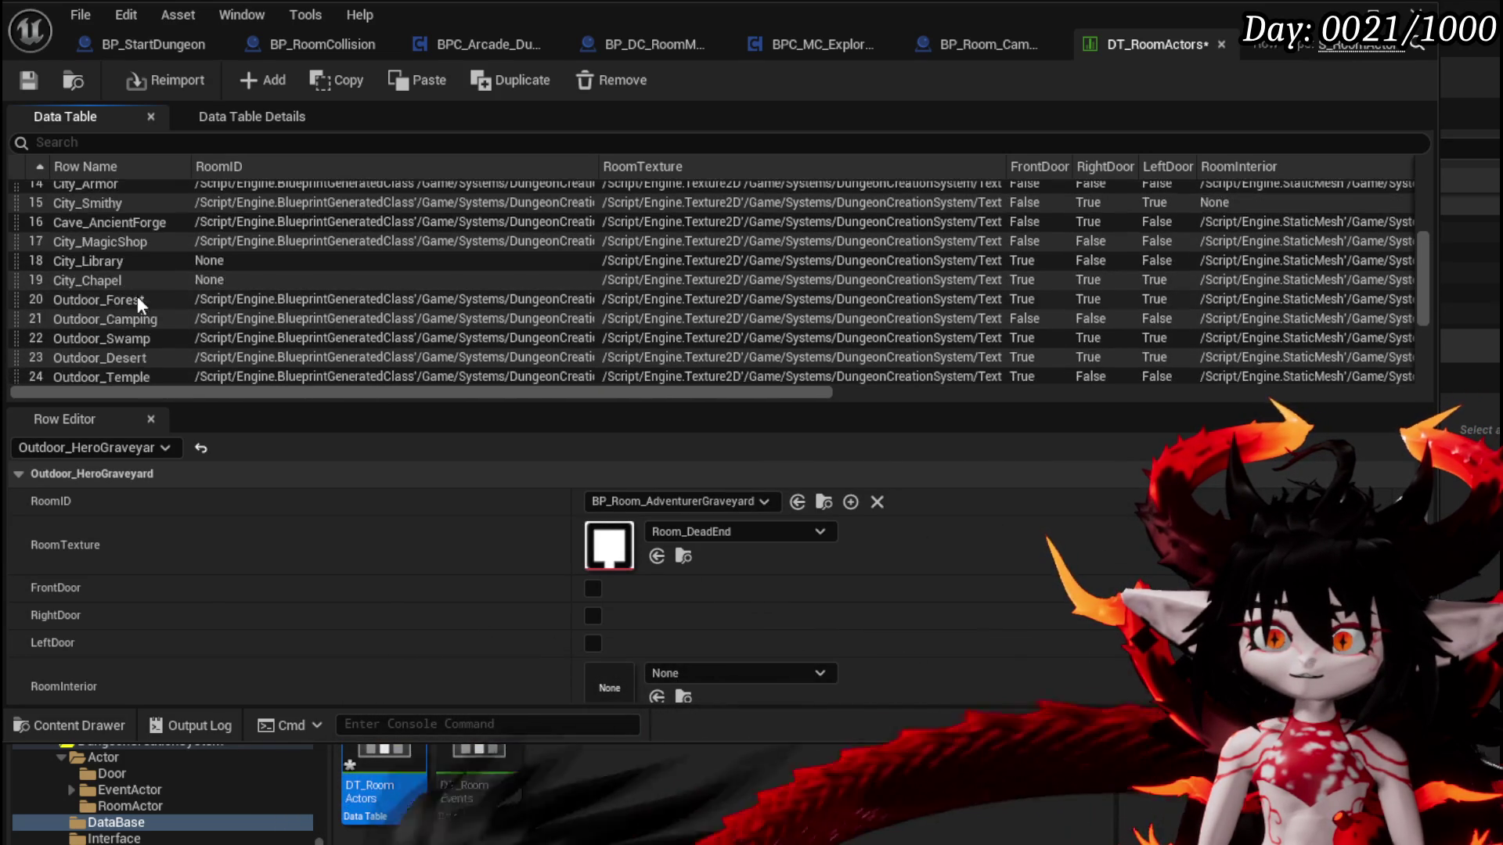
left_click(130, 315)
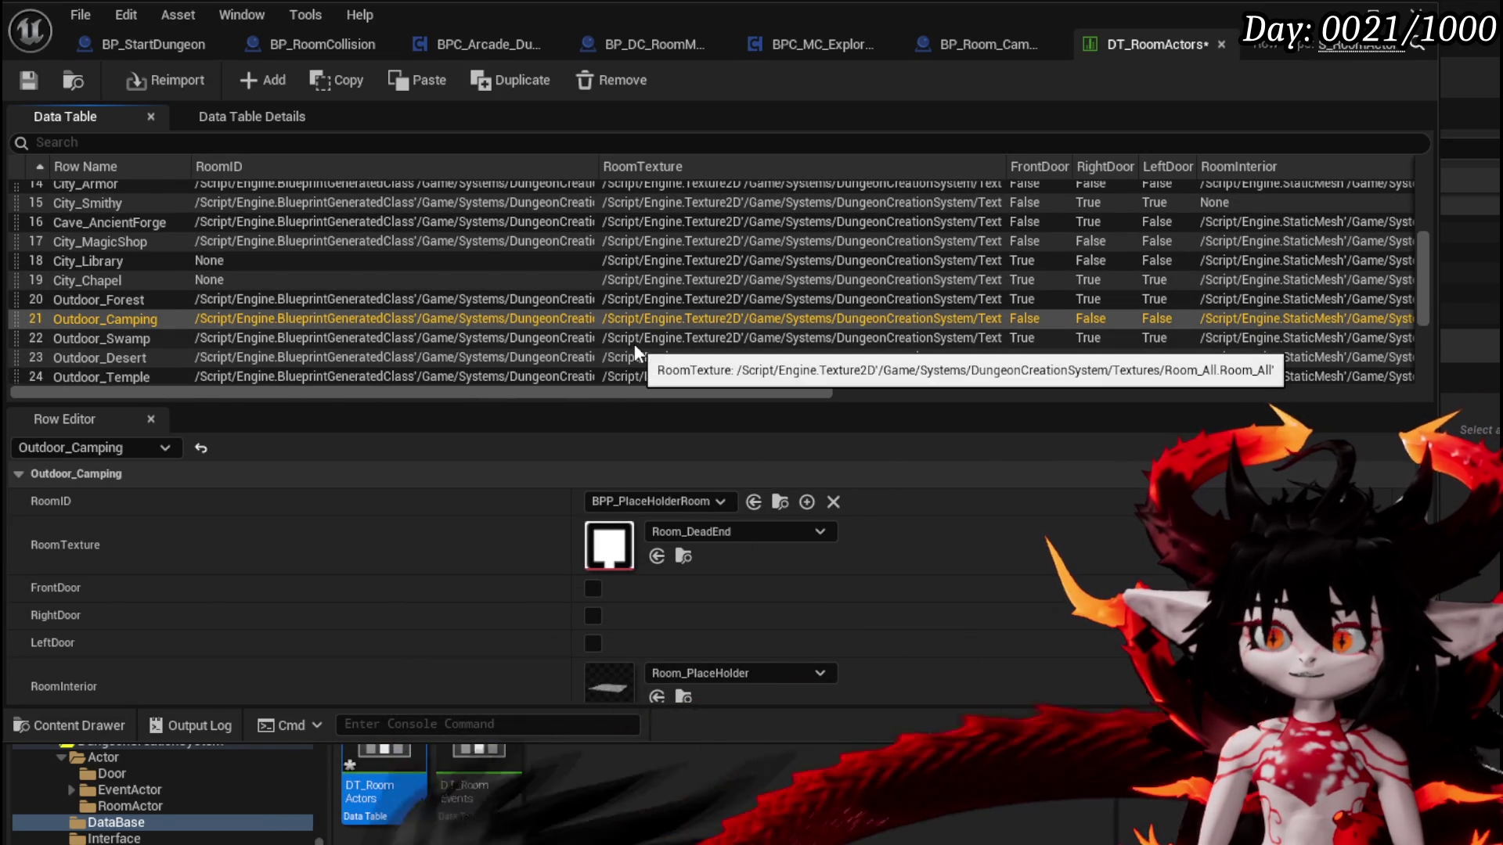
scroll(634, 345, "down", 1)
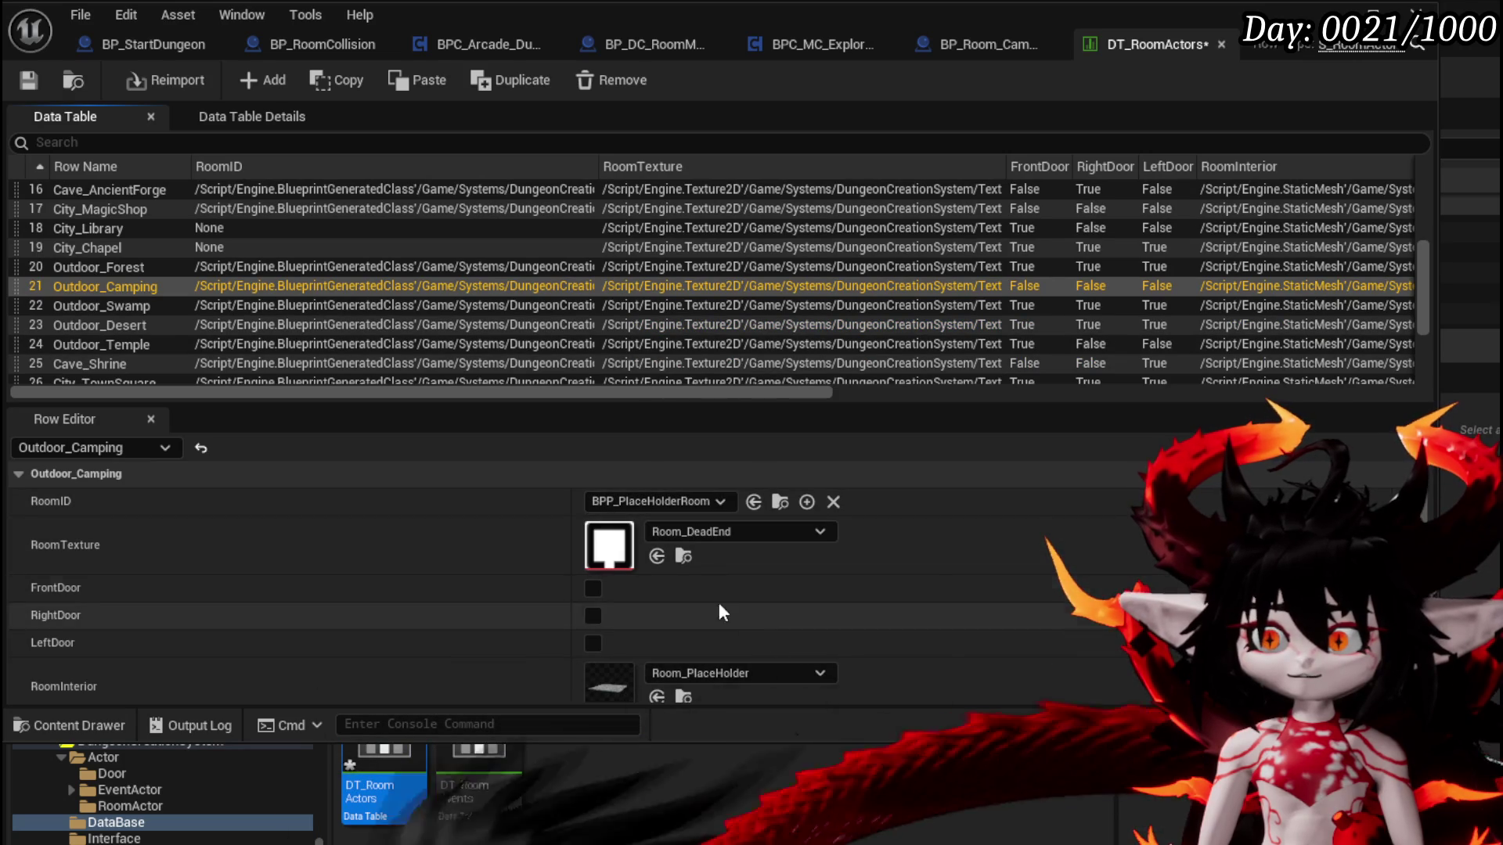
scroll(724, 678, "down", 3)
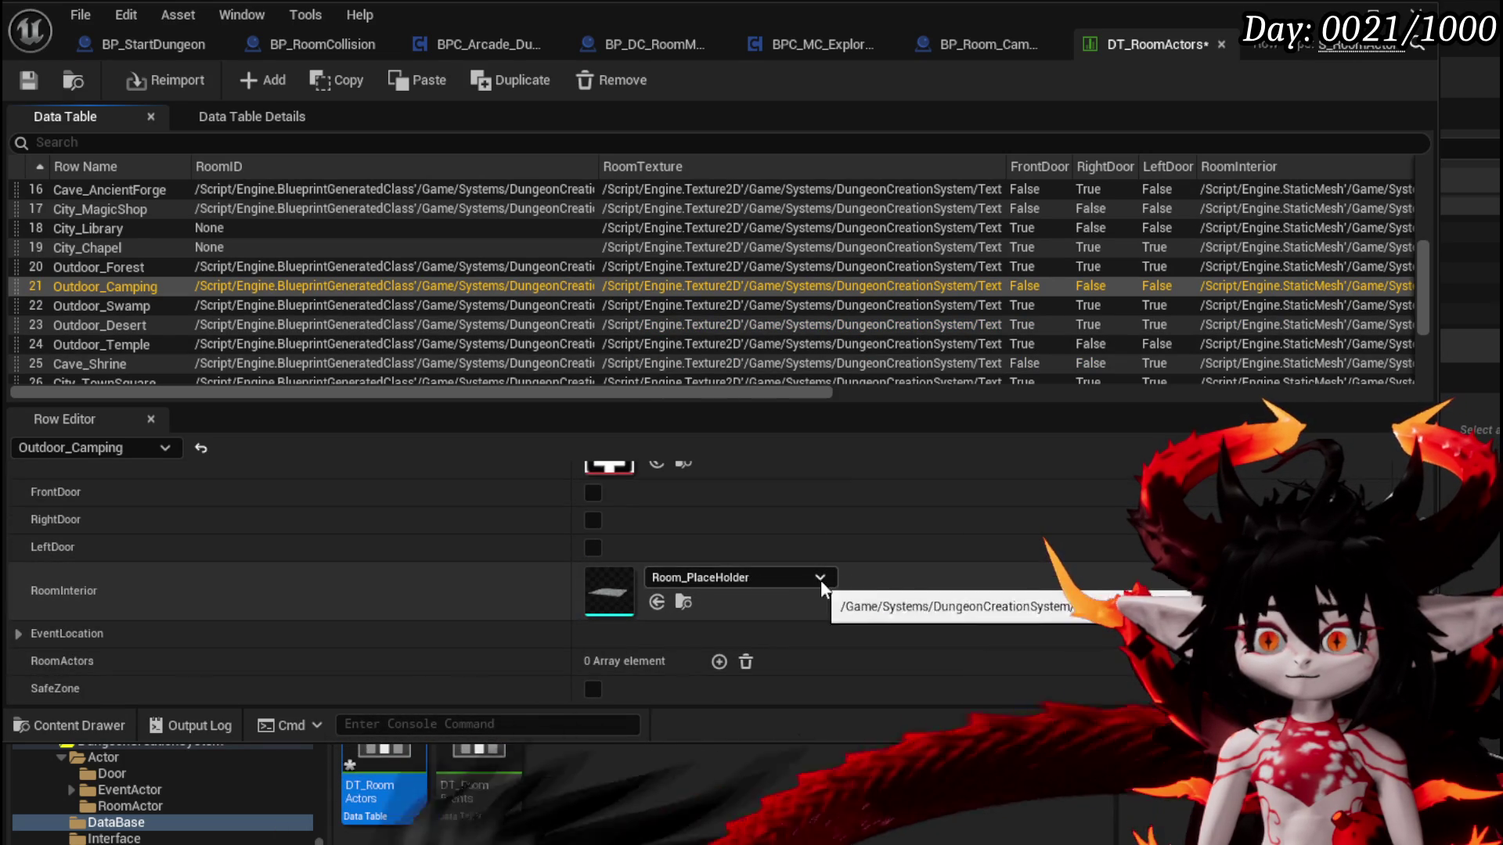
left_click(1080, 588)
left_click(650, 501)
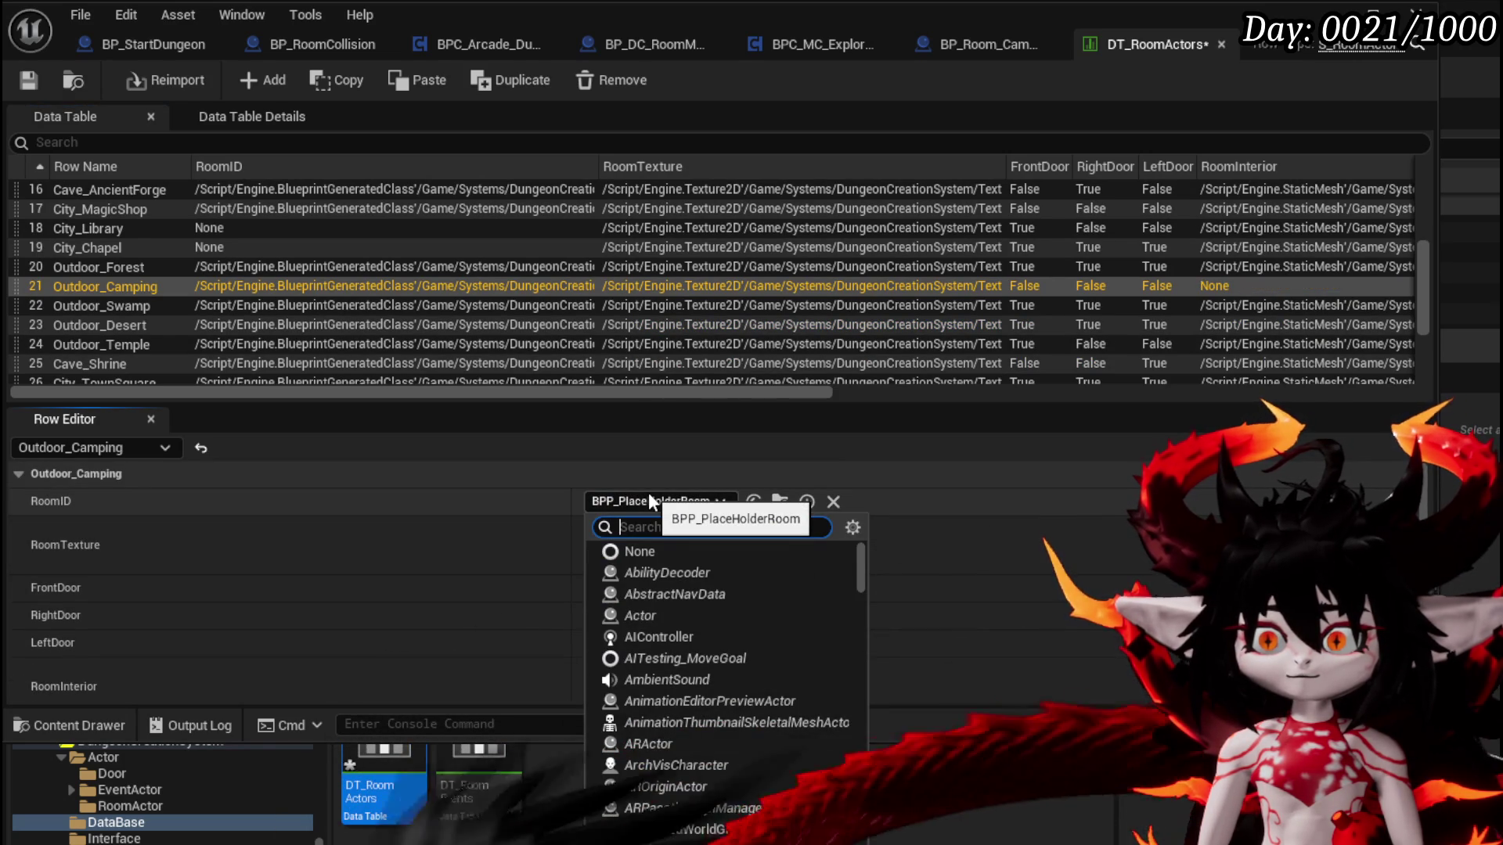
type("Campin")
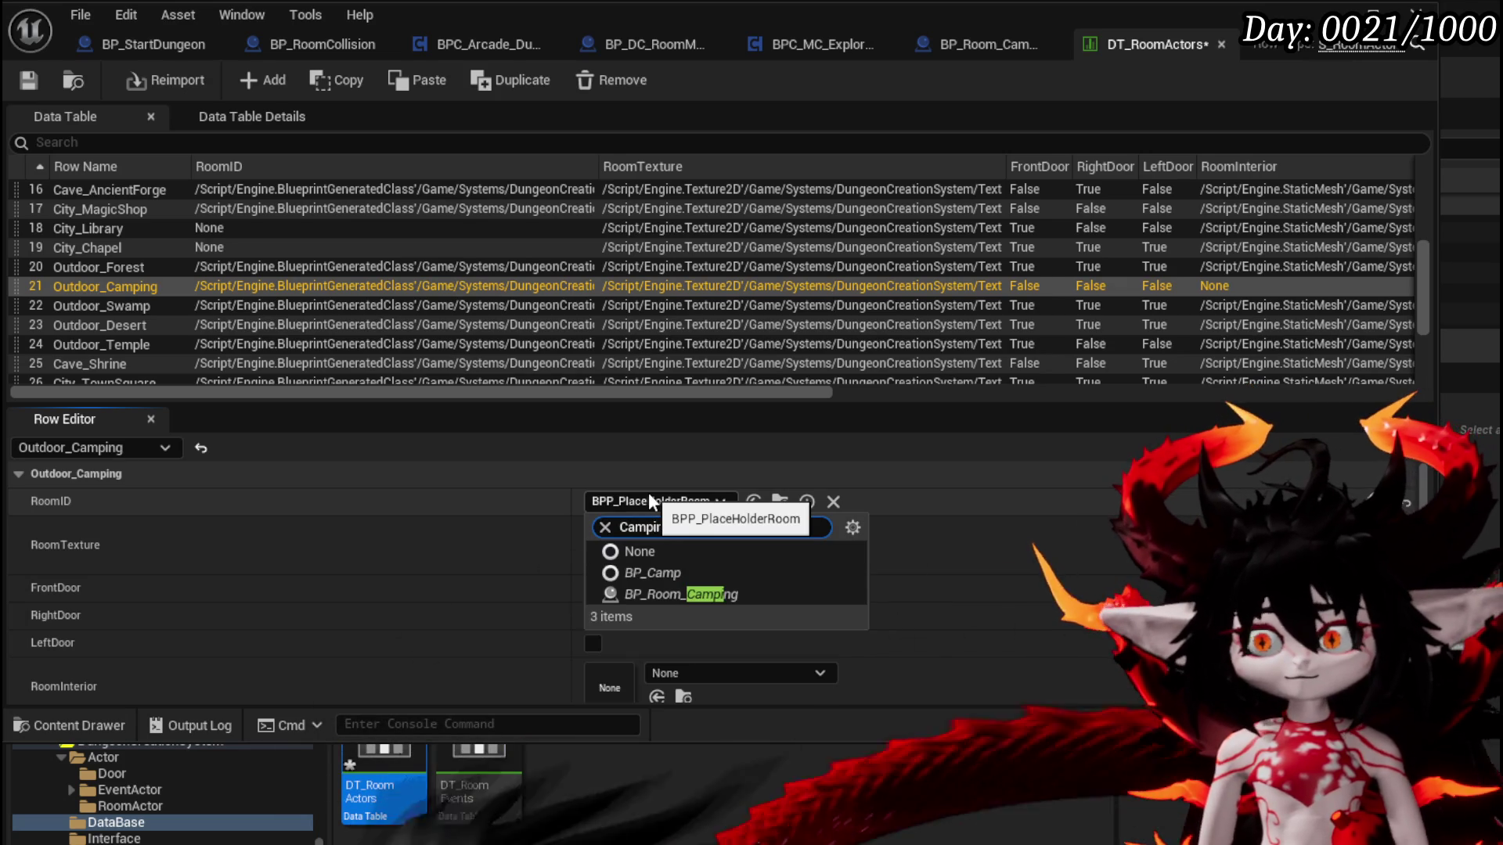
type("g")
left_click(693, 568)
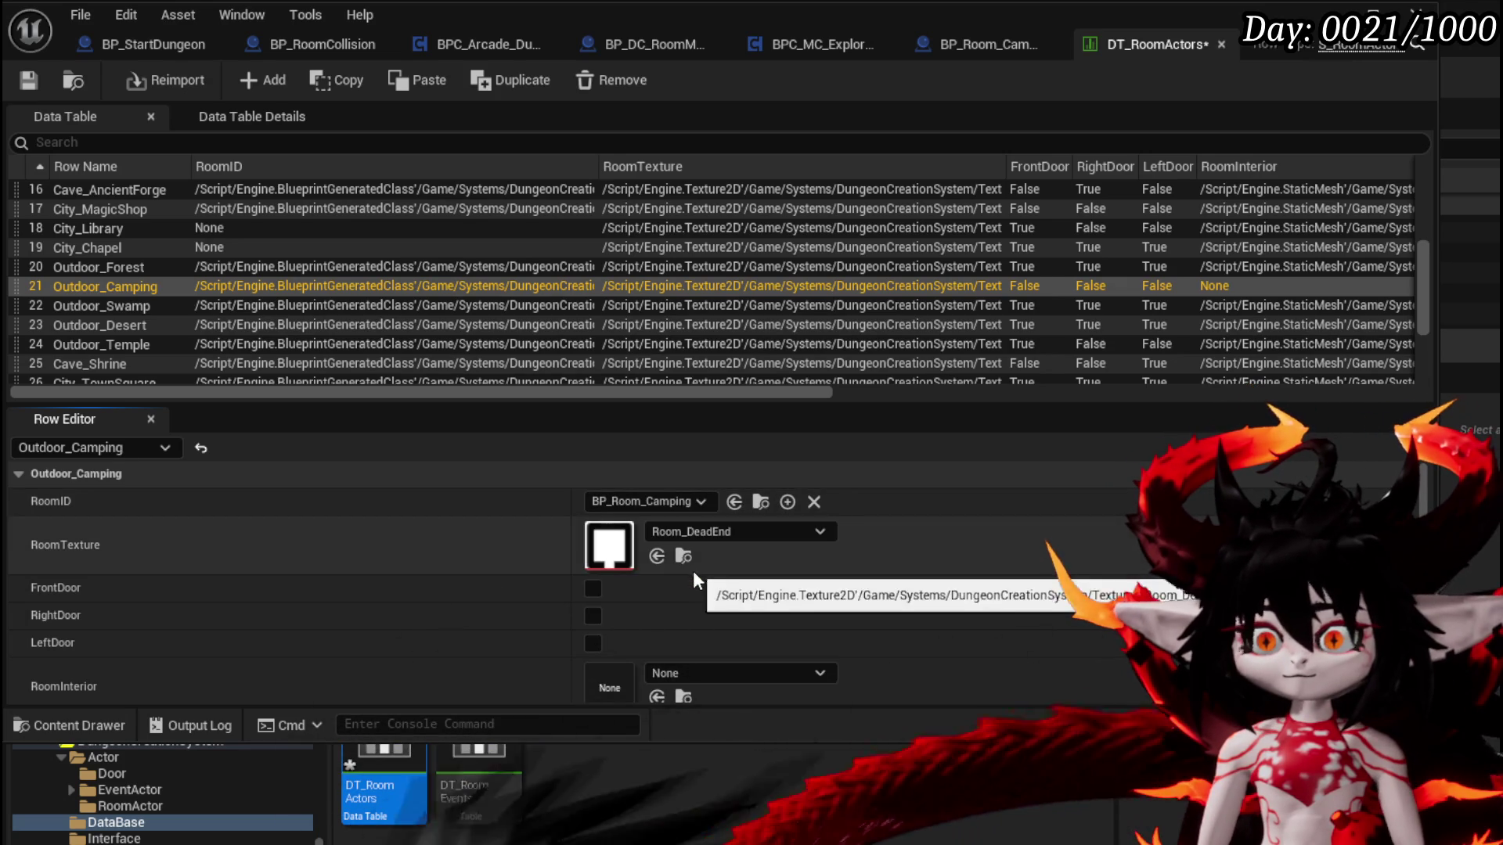
left_click(28, 81)
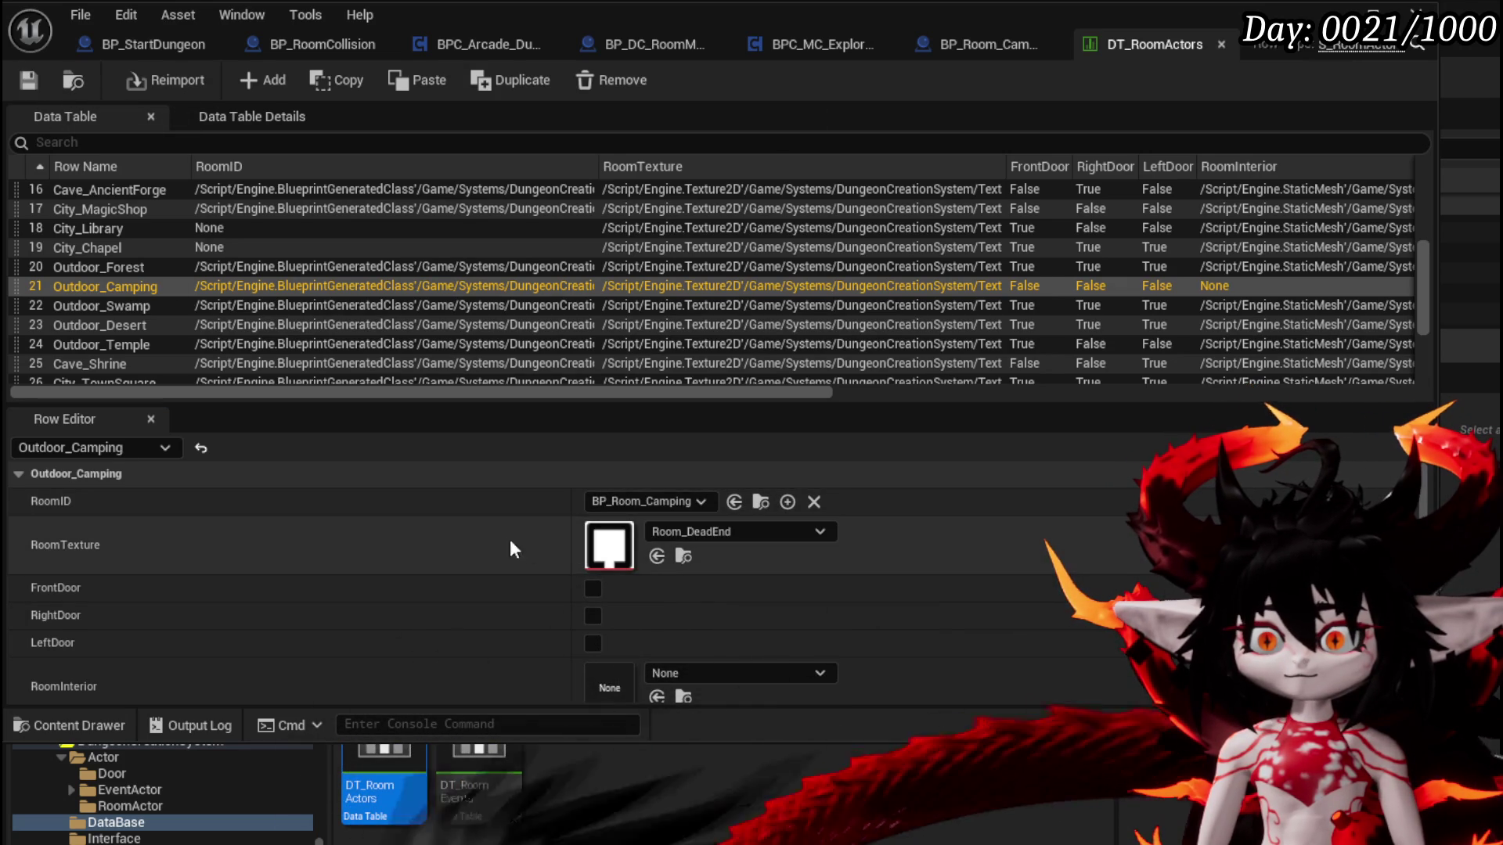
Tick SafeZone for the Outdoor_Camping row and save the data table
scroll(544, 548, "down", 3)
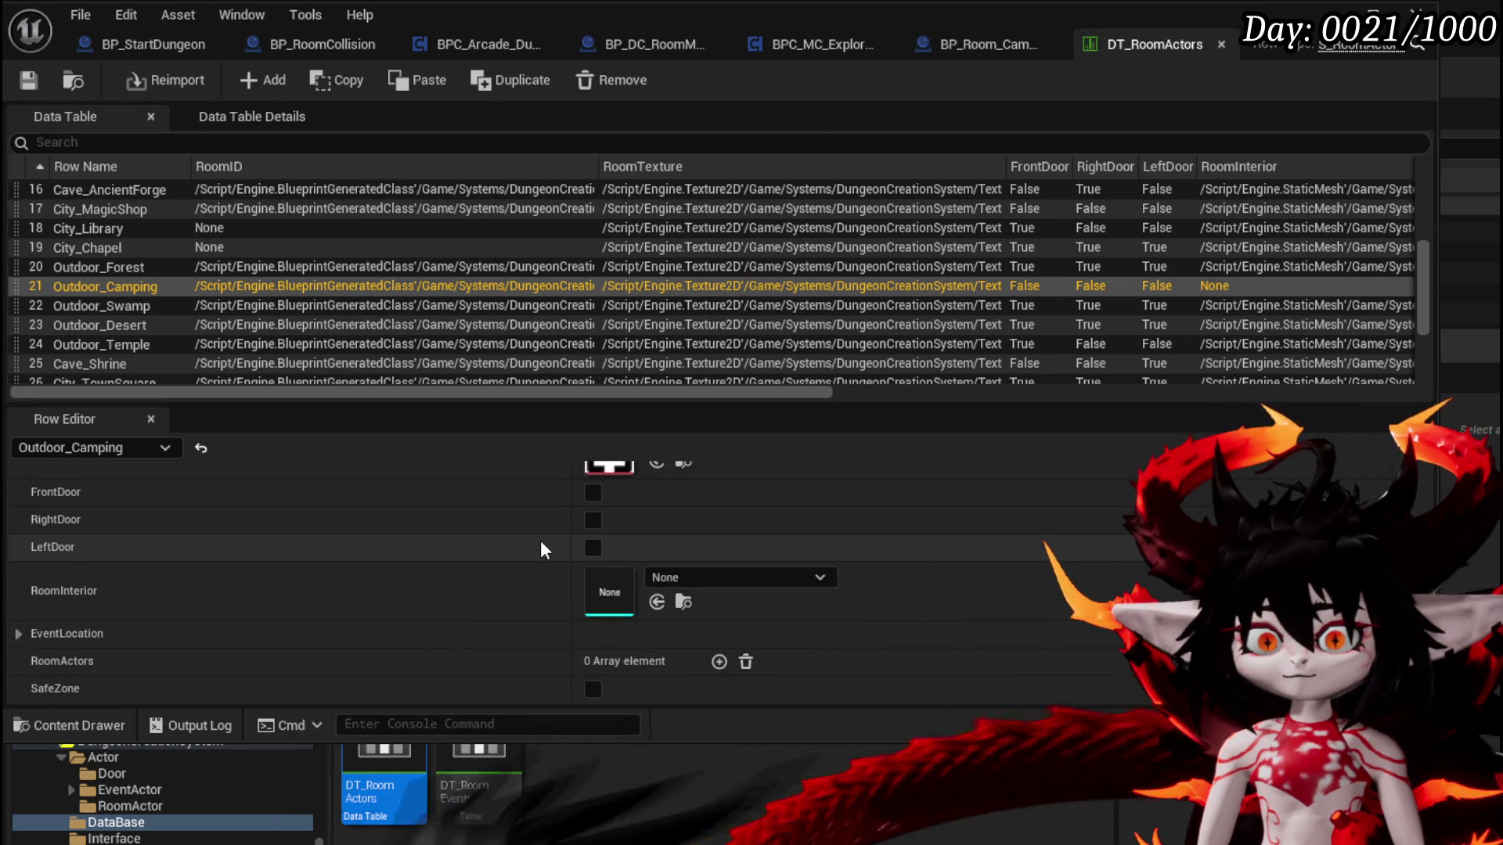
left_click(593, 689)
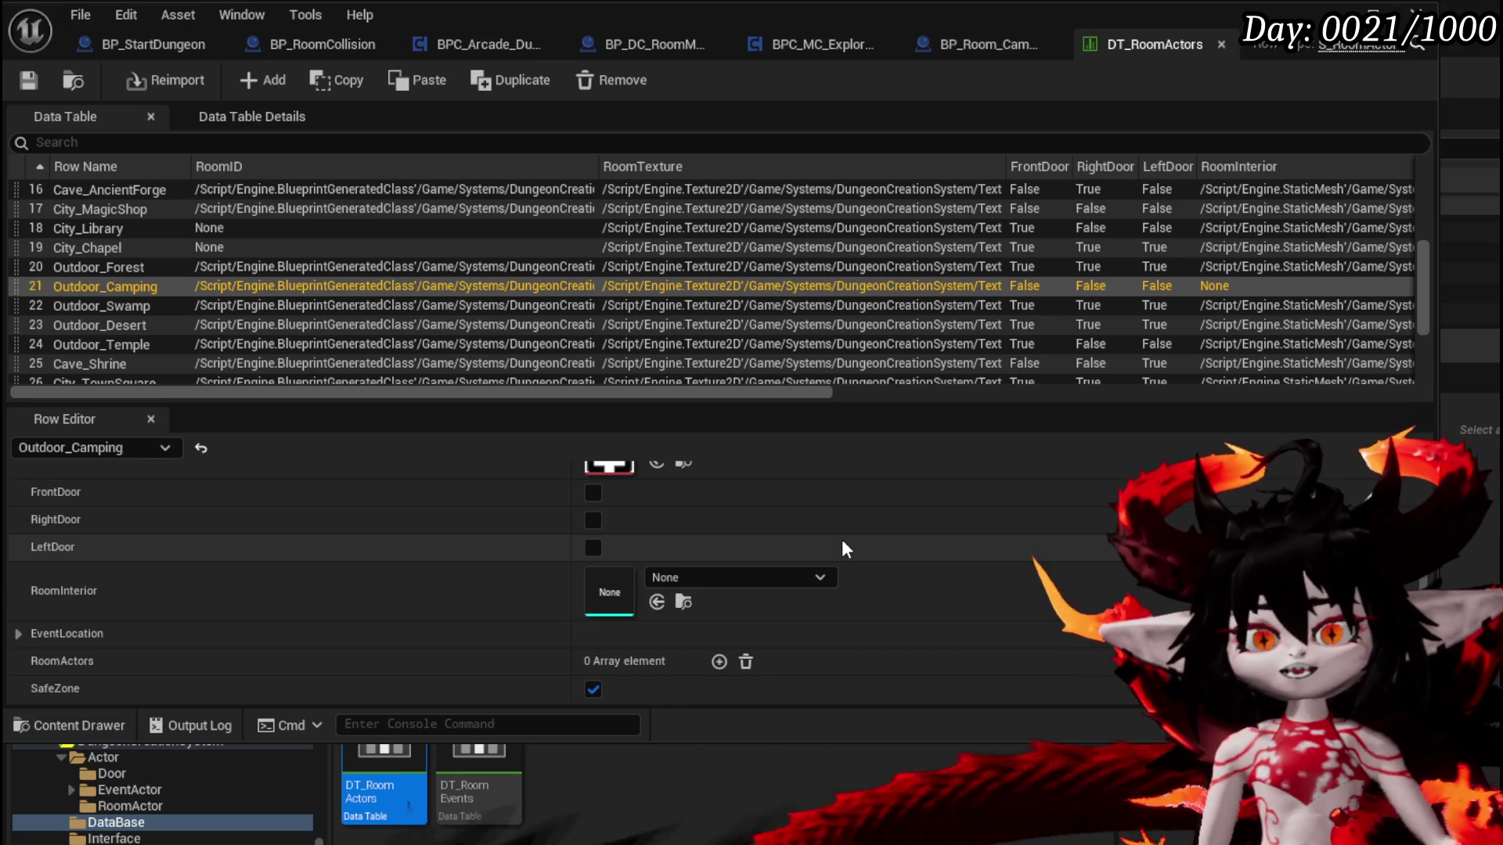
left_click(26, 81)
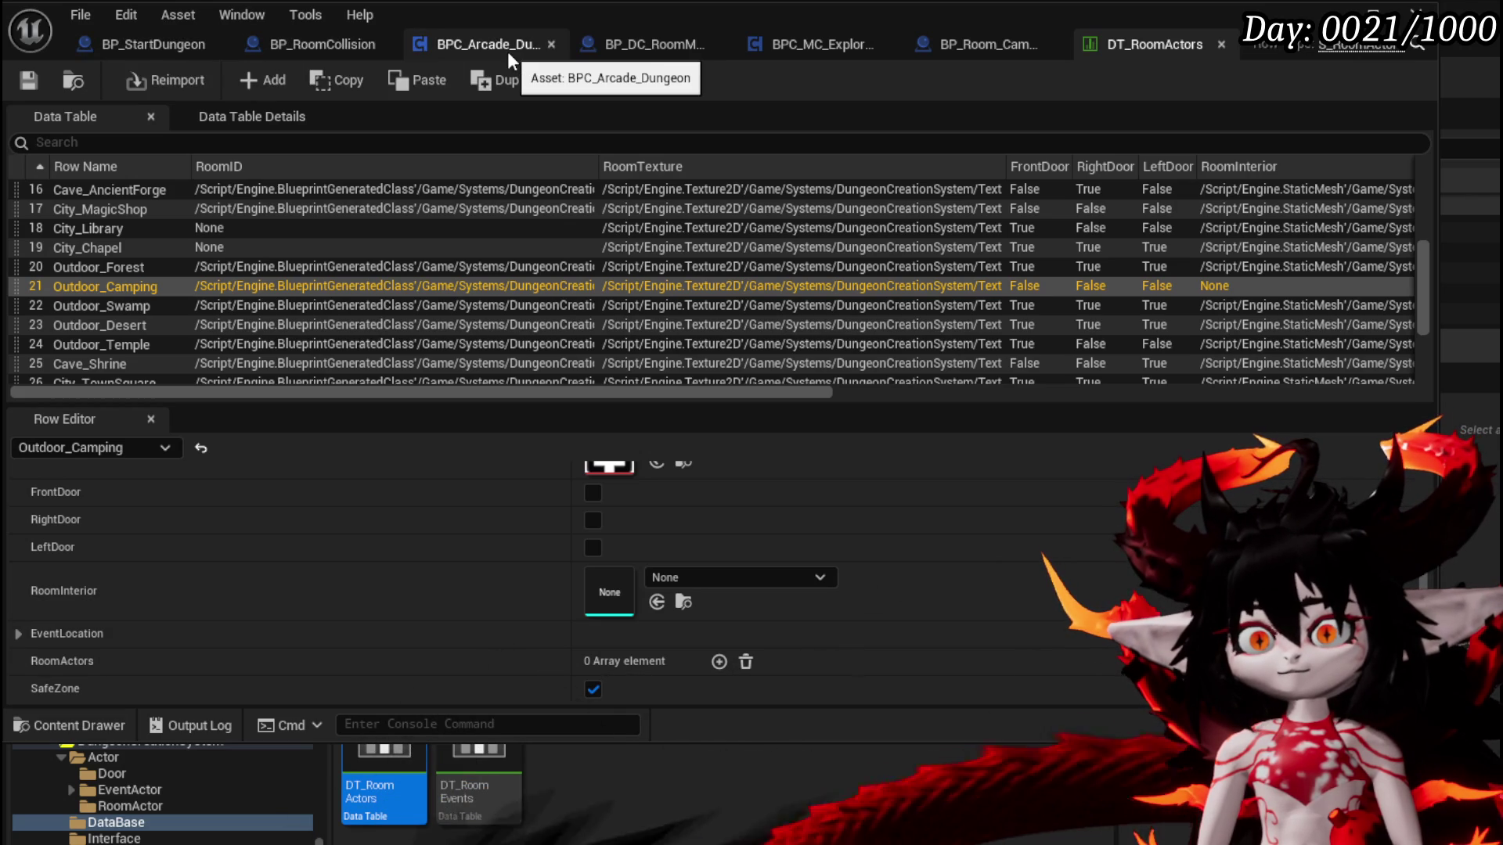
Select the CurrentRoomCardDeck variable in BP_DC_RoomManager and widen the Details panel to read its array
left_click(509, 61)
scroll(57, 458, "down", 1)
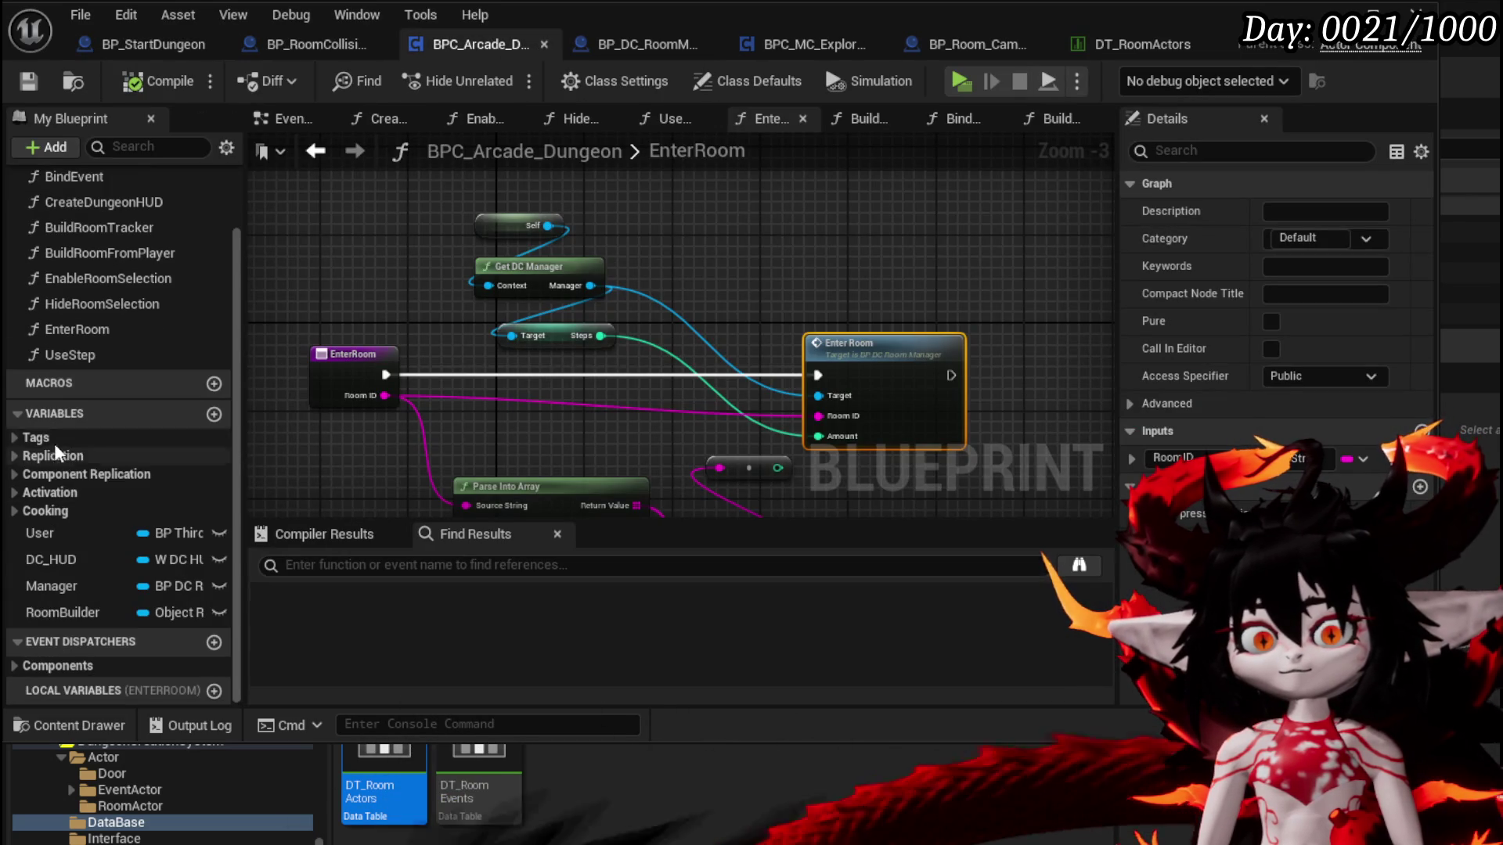
left_click(647, 44)
scroll(151, 548, "down", 3)
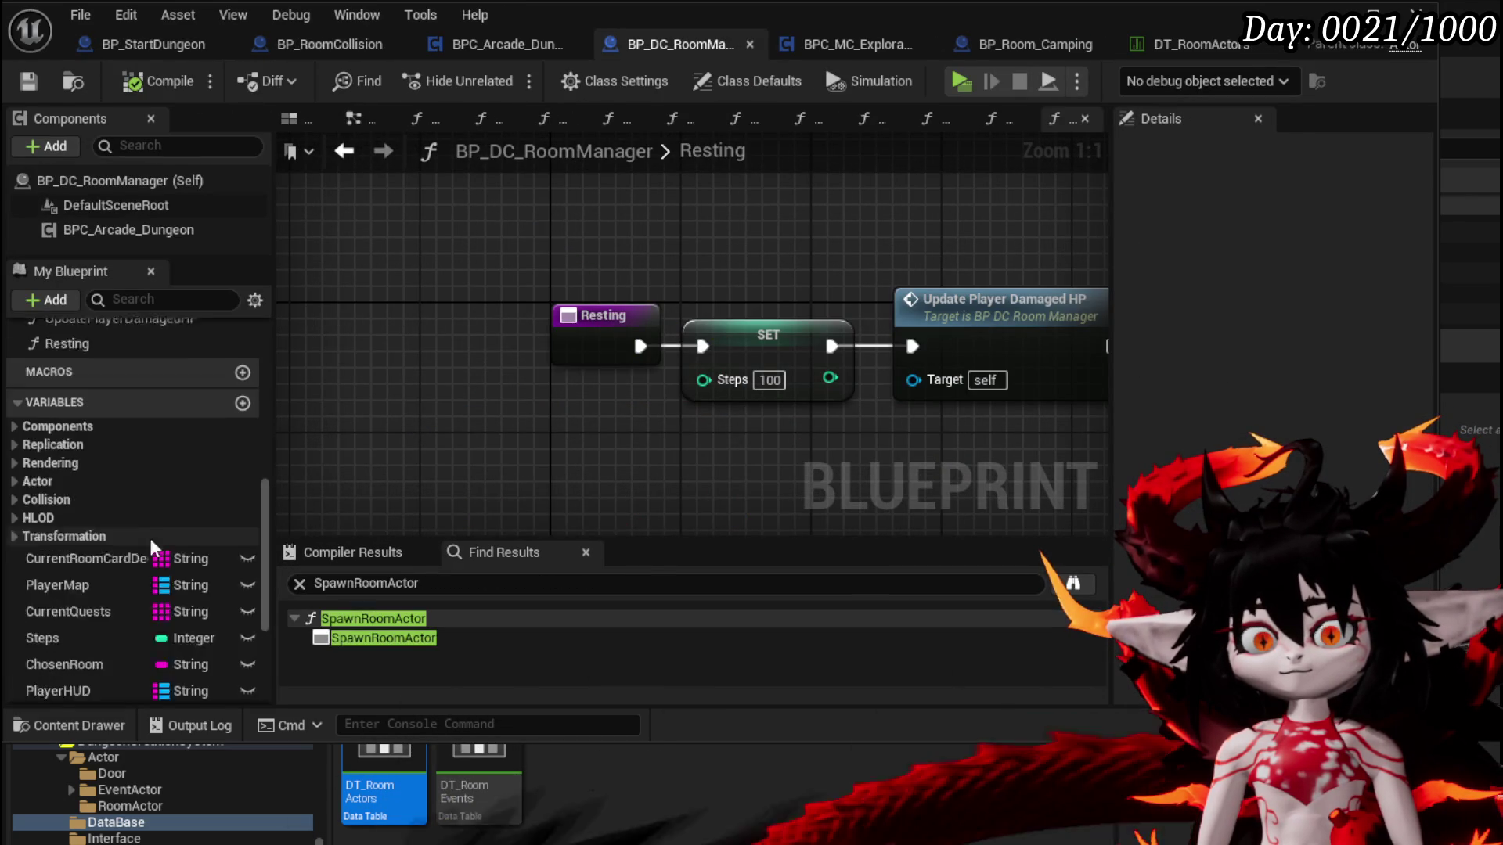
left_click(123, 527)
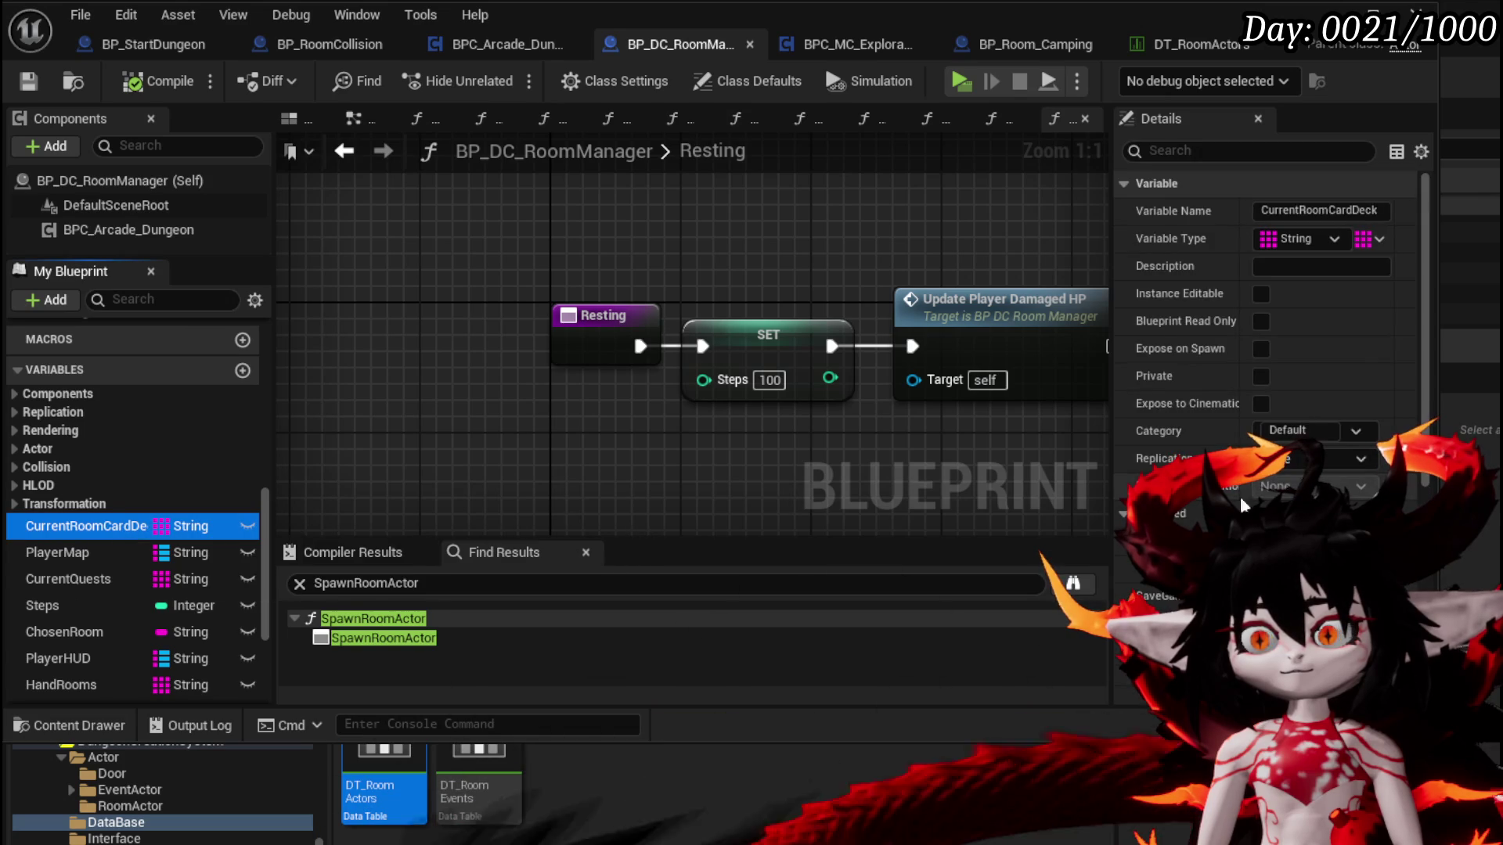
scroll(1268, 313, "down", 5)
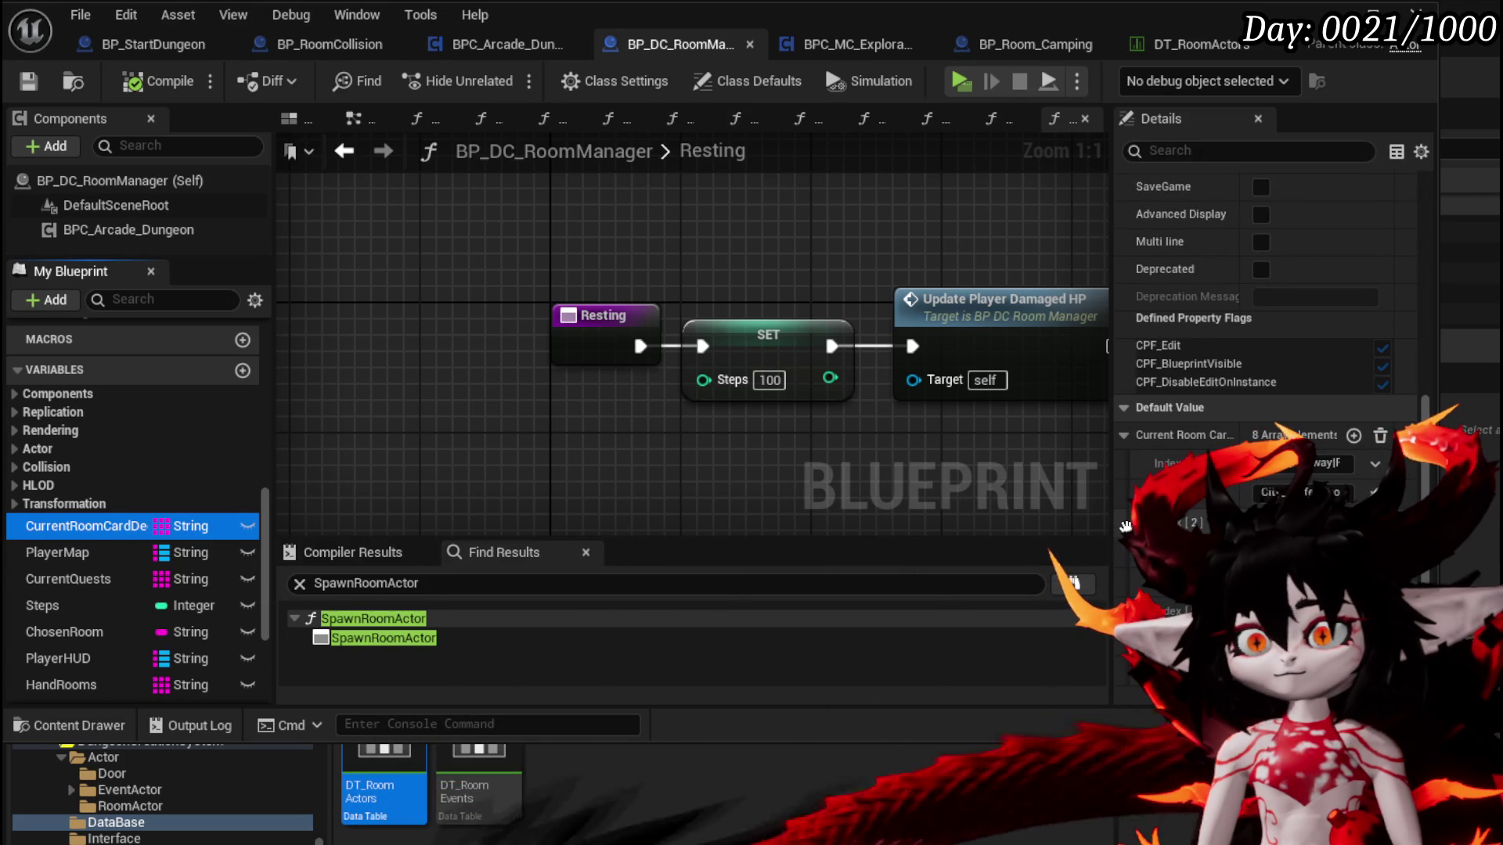
left_click_drag(1112, 524, 788, 515)
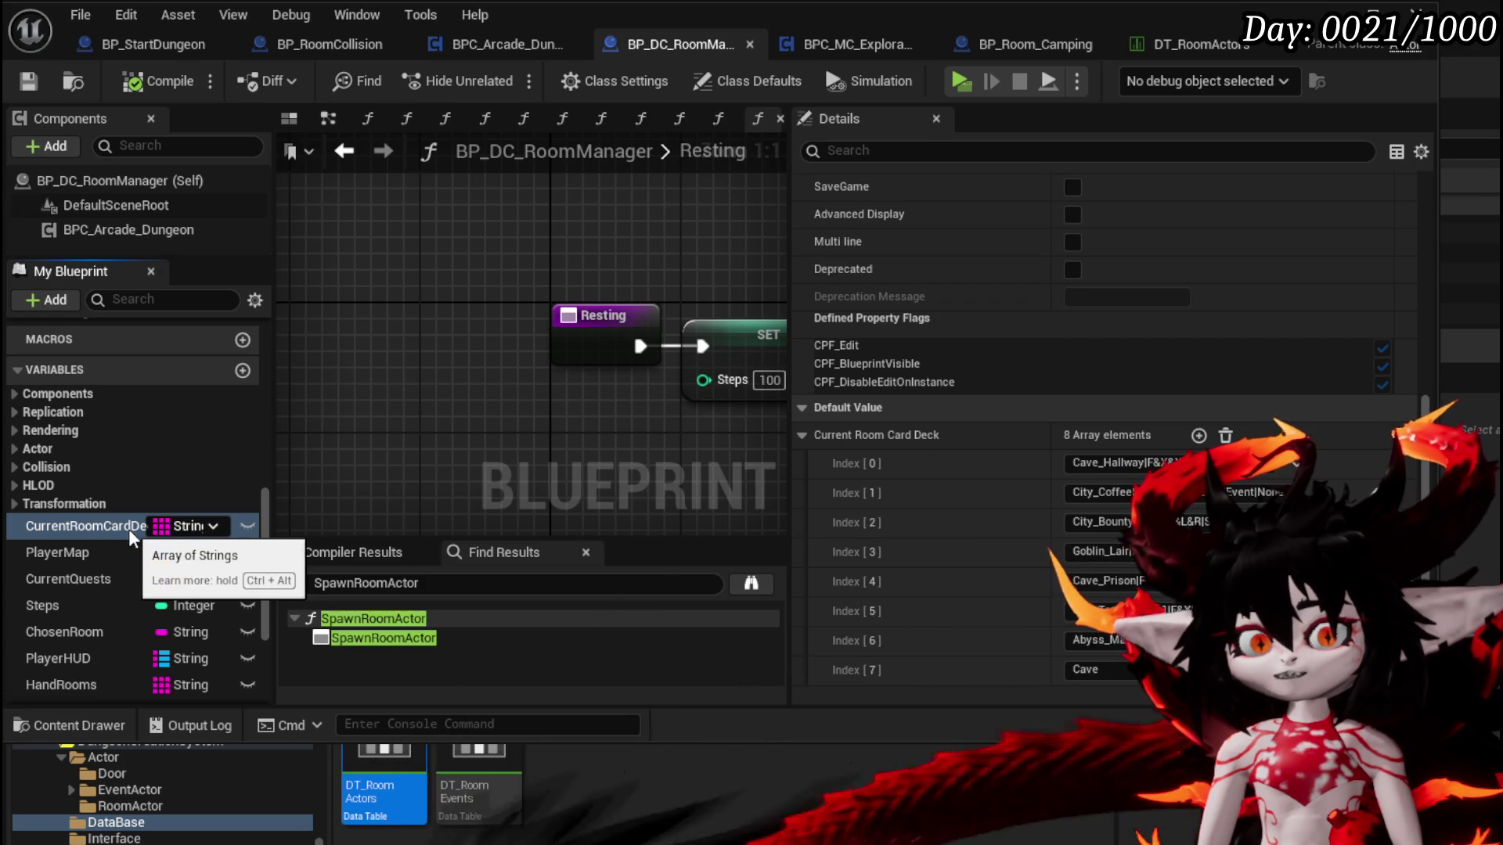
Clear every entry from the Current Room Card Deck default array and compile
scroll(250, 564, "down", 3)
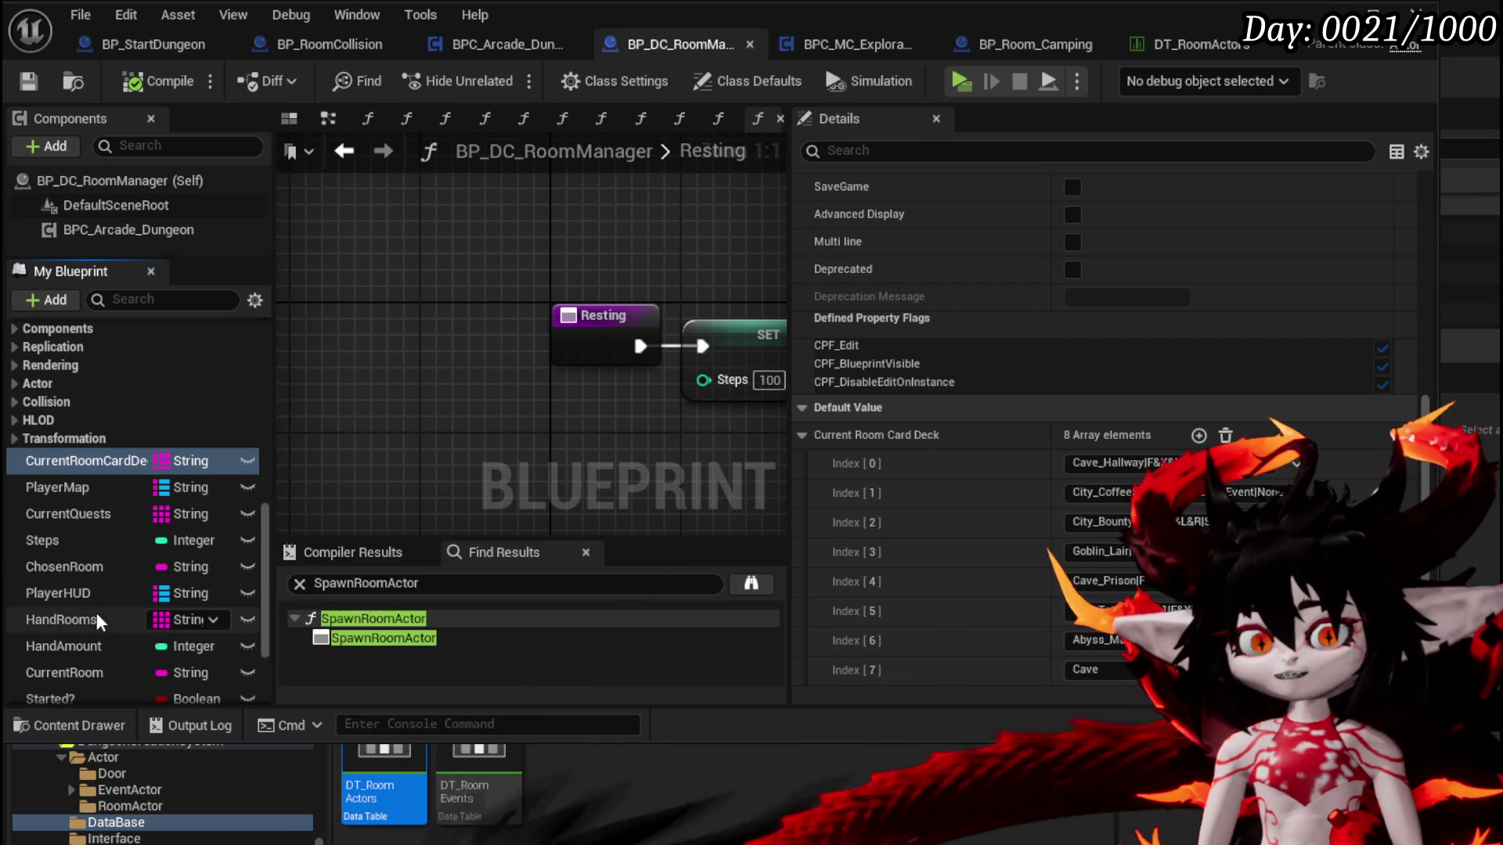
scroll(96, 584, "down", 3)
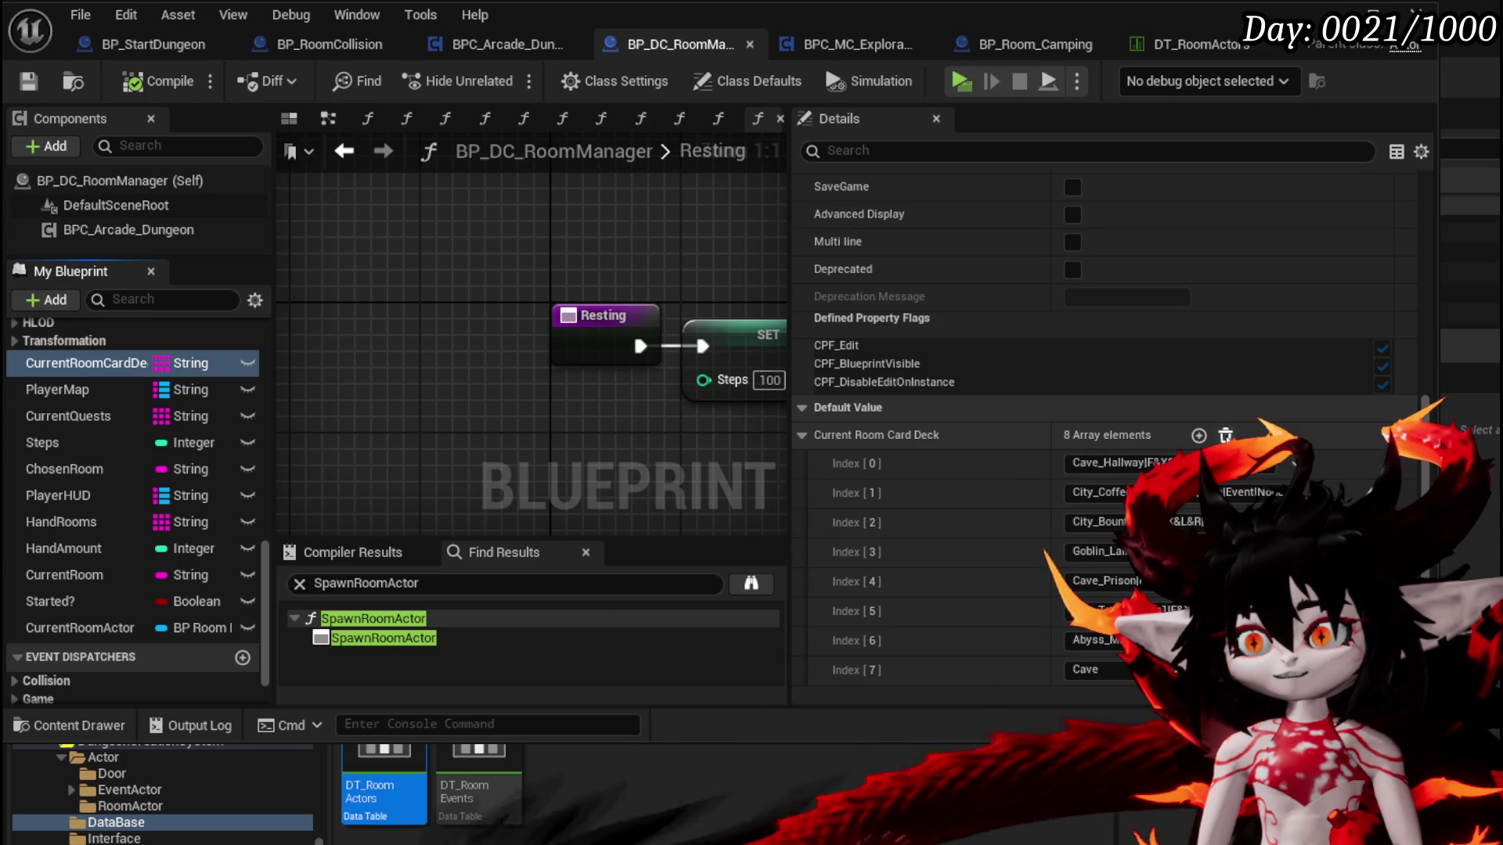
left_click(1226, 435)
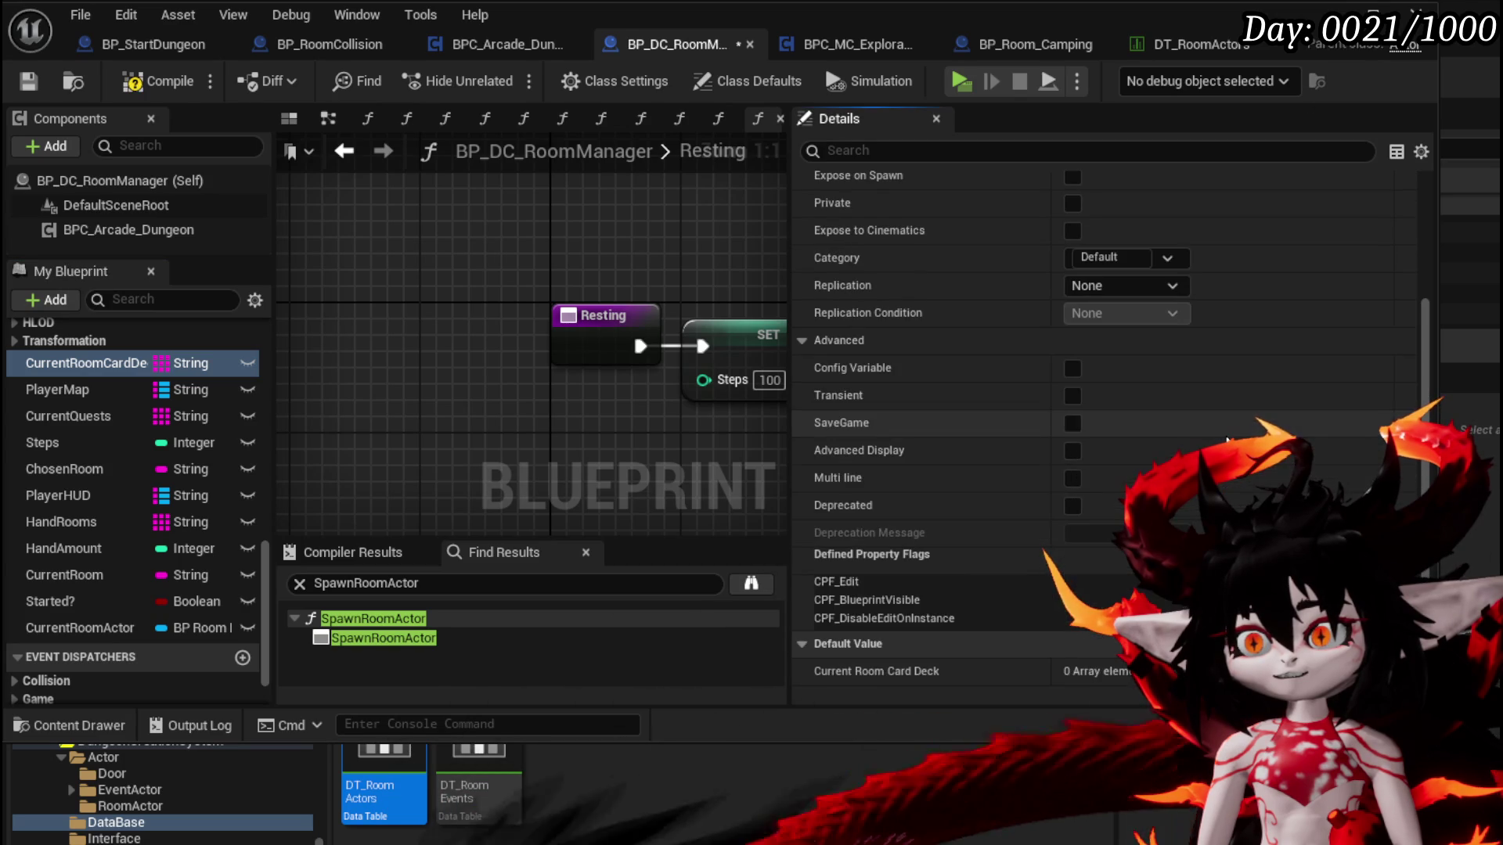
left_click(161, 85)
Check the deck setter in the AddPlayer function graph, then return to the level editor
scroll(171, 384, "up", 5)
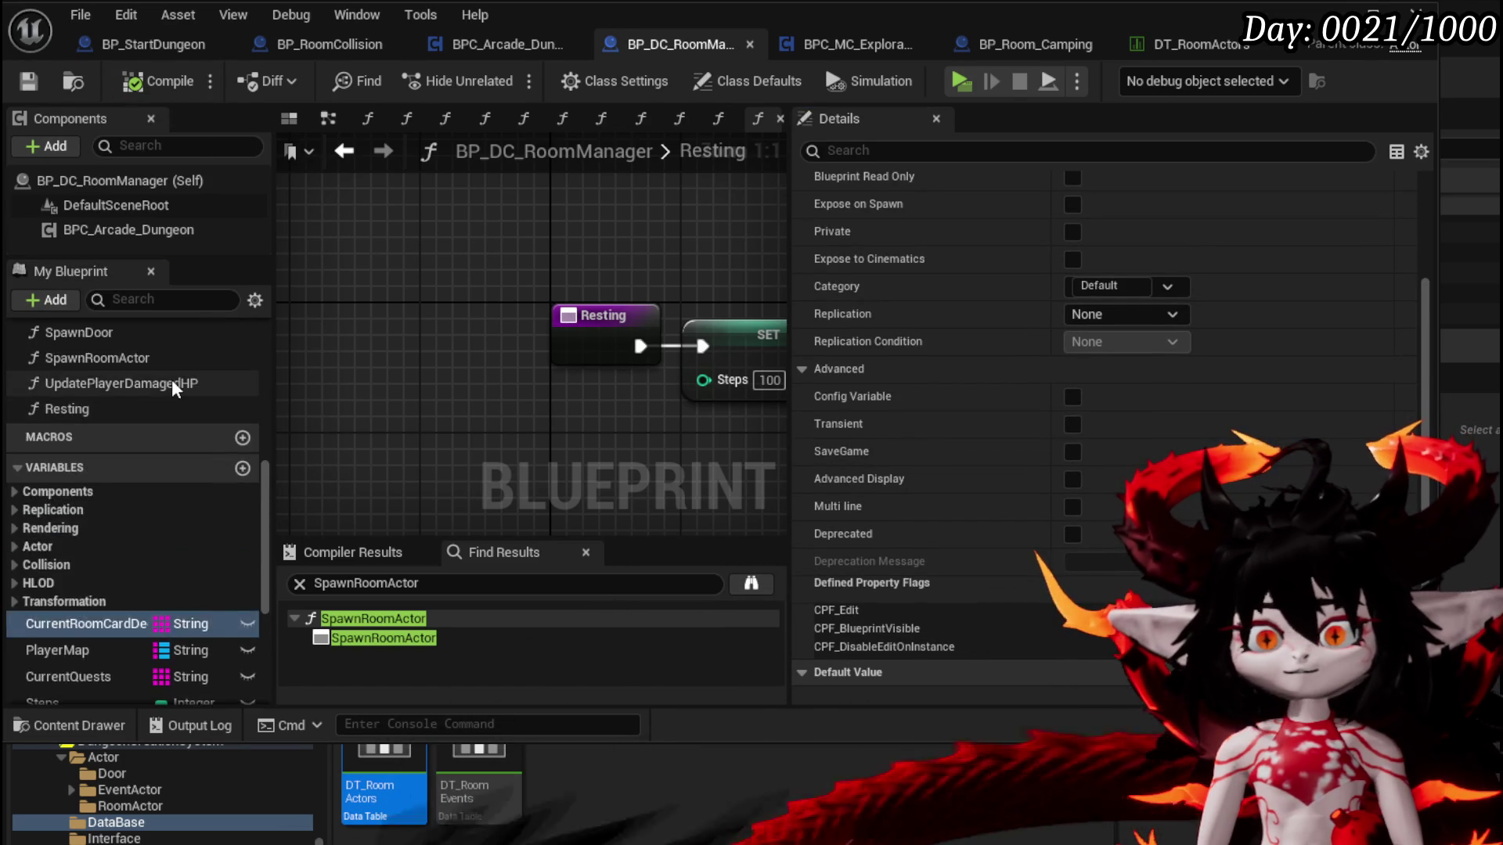
scroll(166, 382, "up", 10)
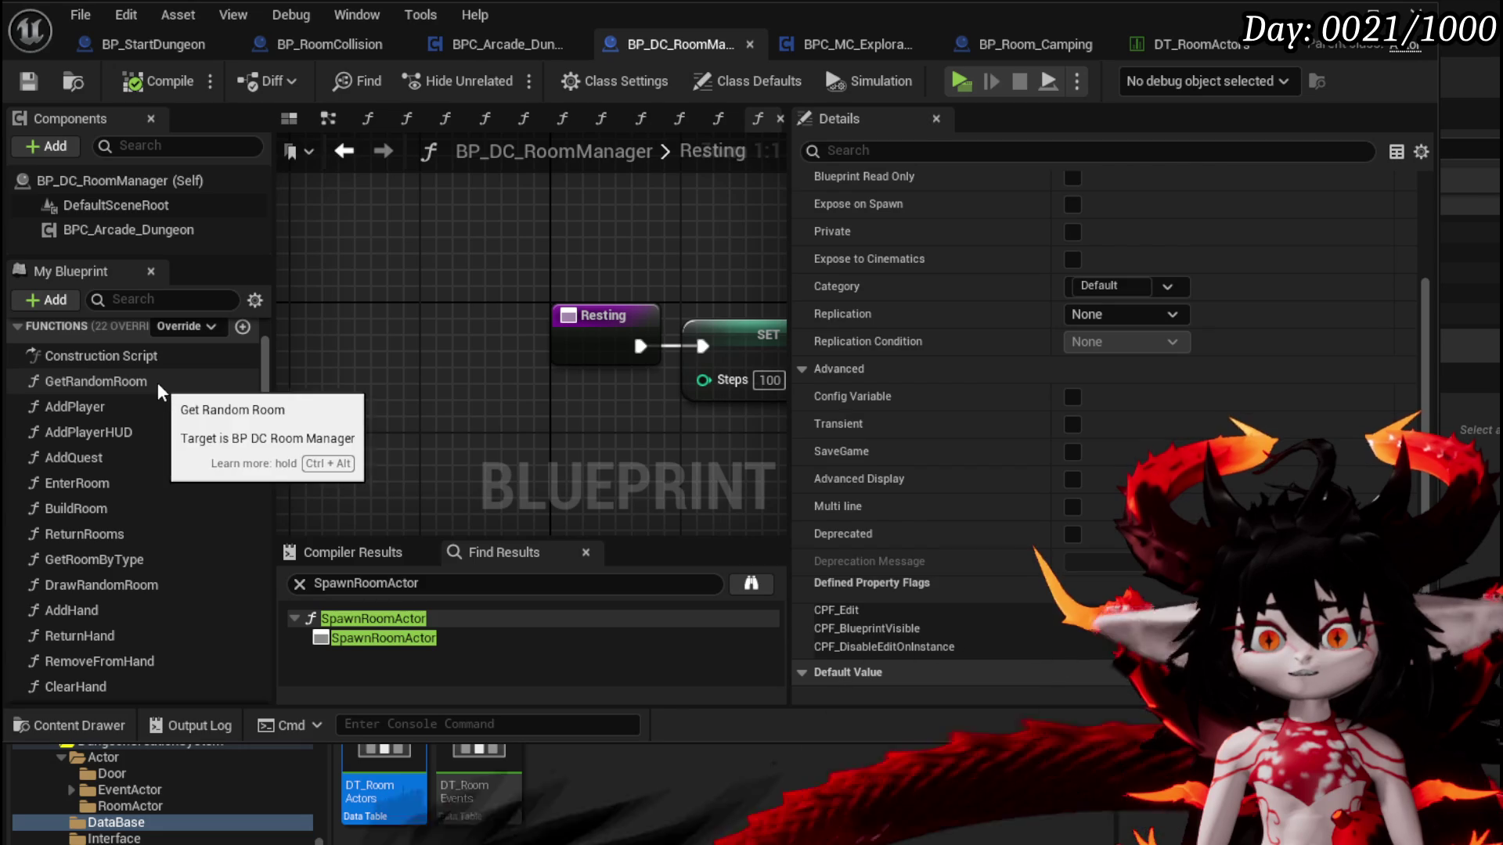
left_click(148, 405)
double_click(148, 405)
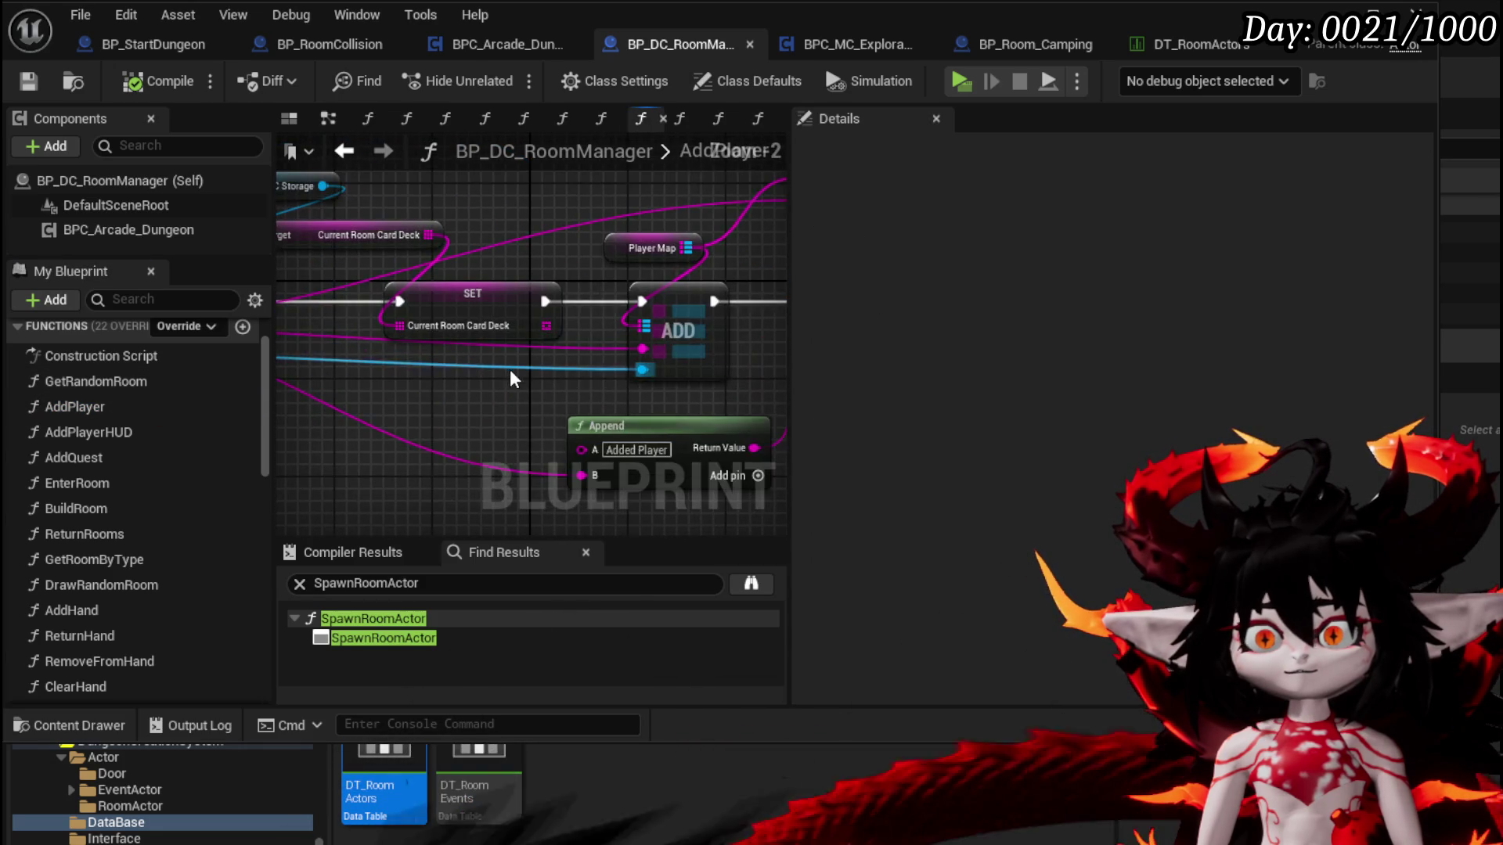
left_click_drag(462, 374, 618, 415)
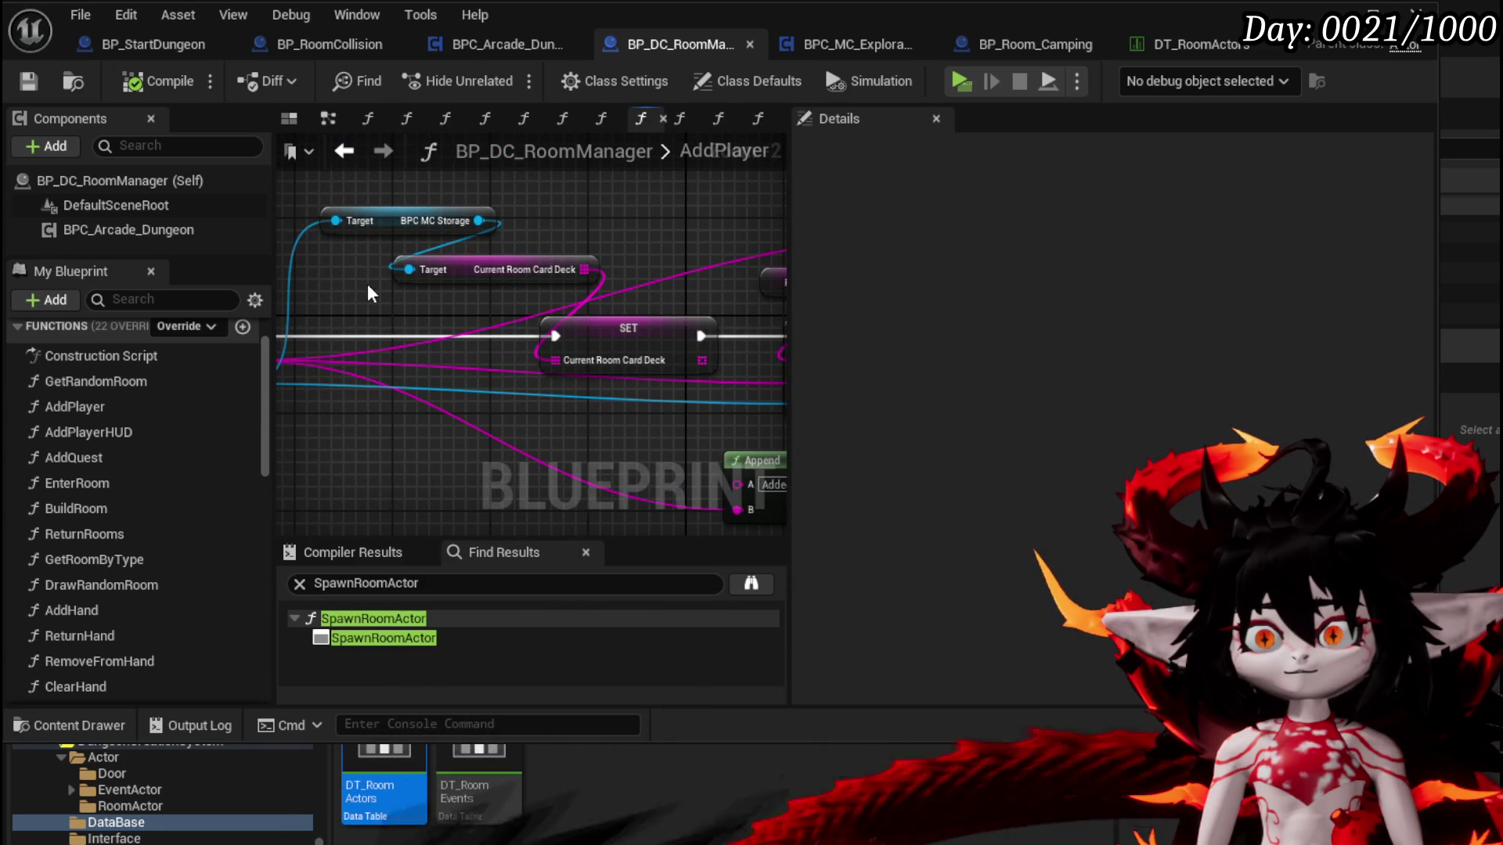
left_click_drag(462, 200, 462, 199)
left_click(337, 184)
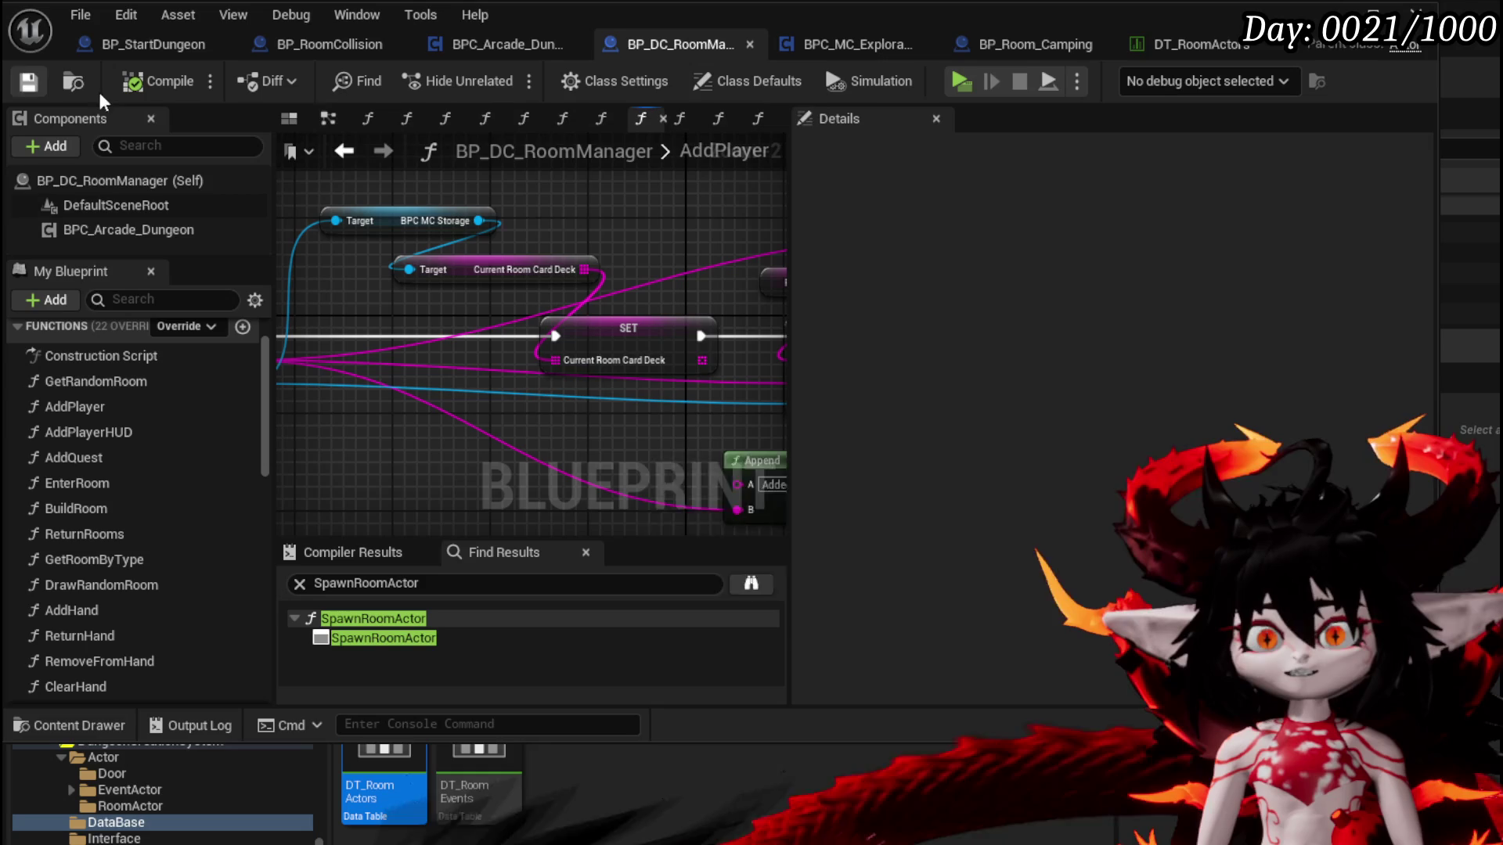
left_click(1287, 51)
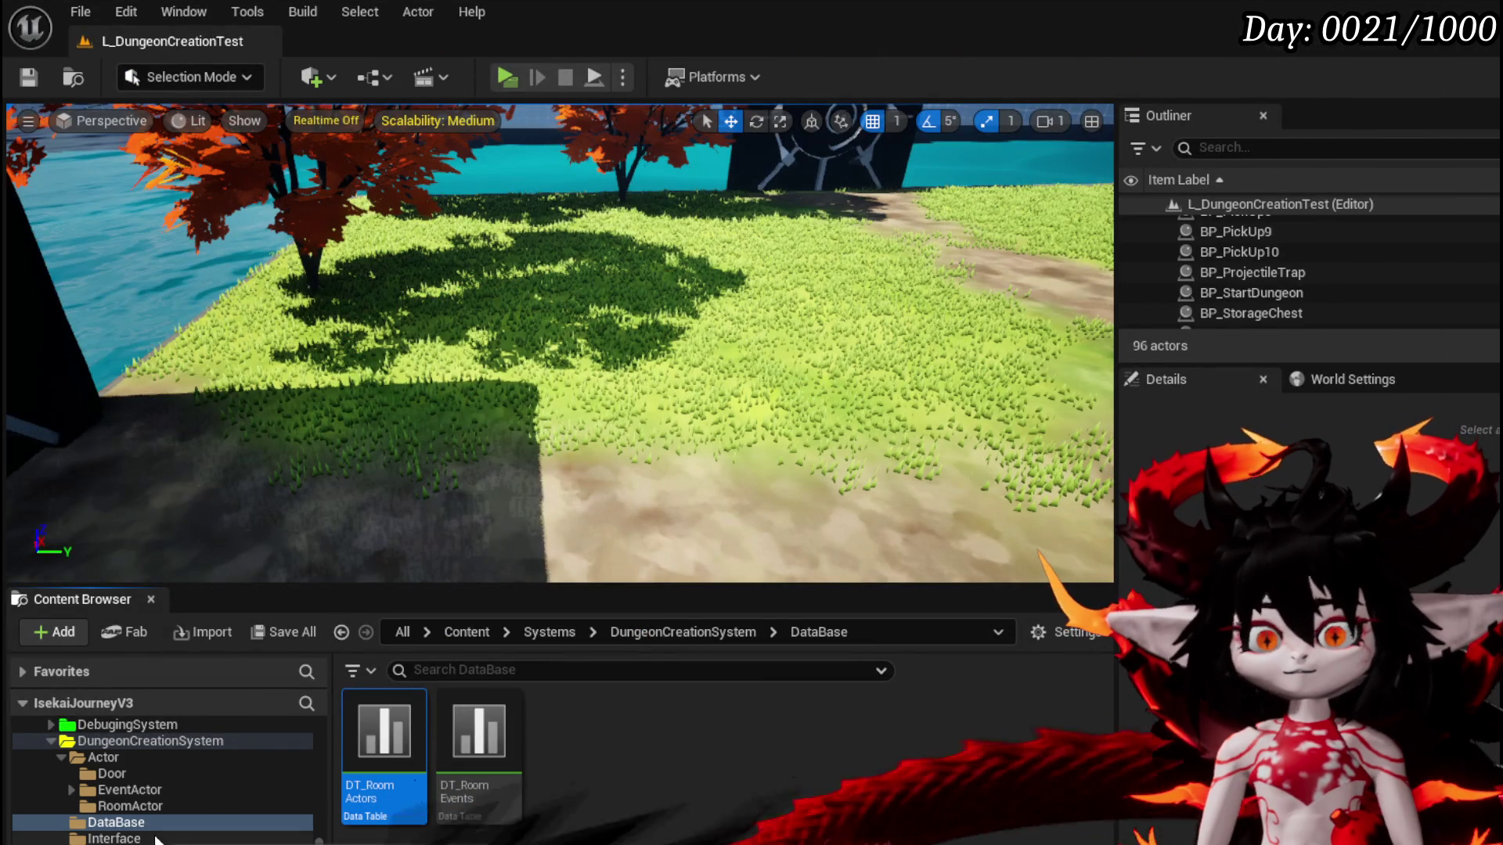
Open the BPC_MC_Storage blueprint from the Systems BPC folder
scroll(156, 783, "up", 10)
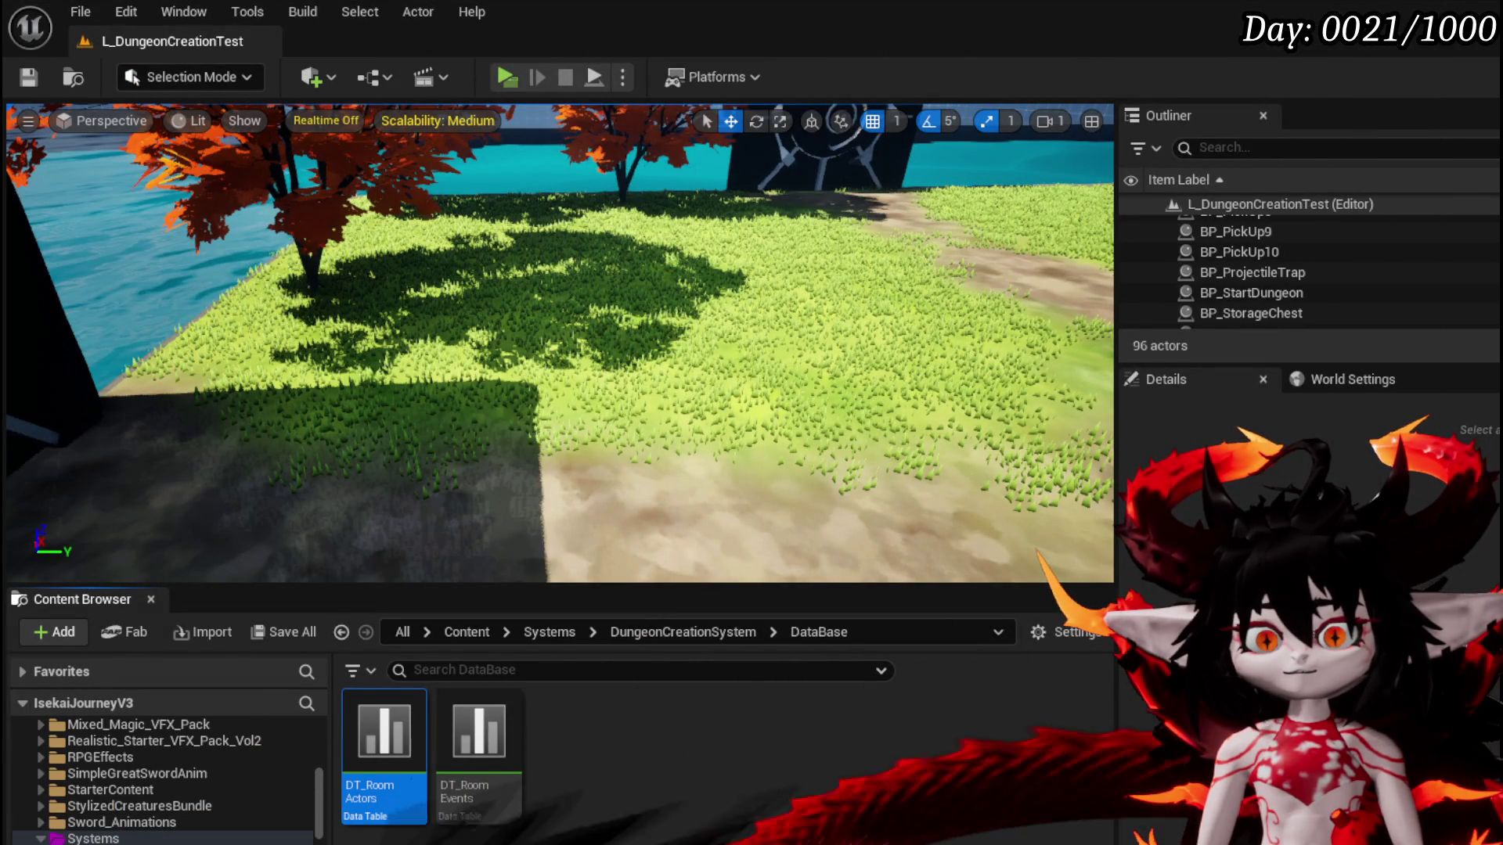
left_click(341, 632)
scroll(689, 767, "down", 1)
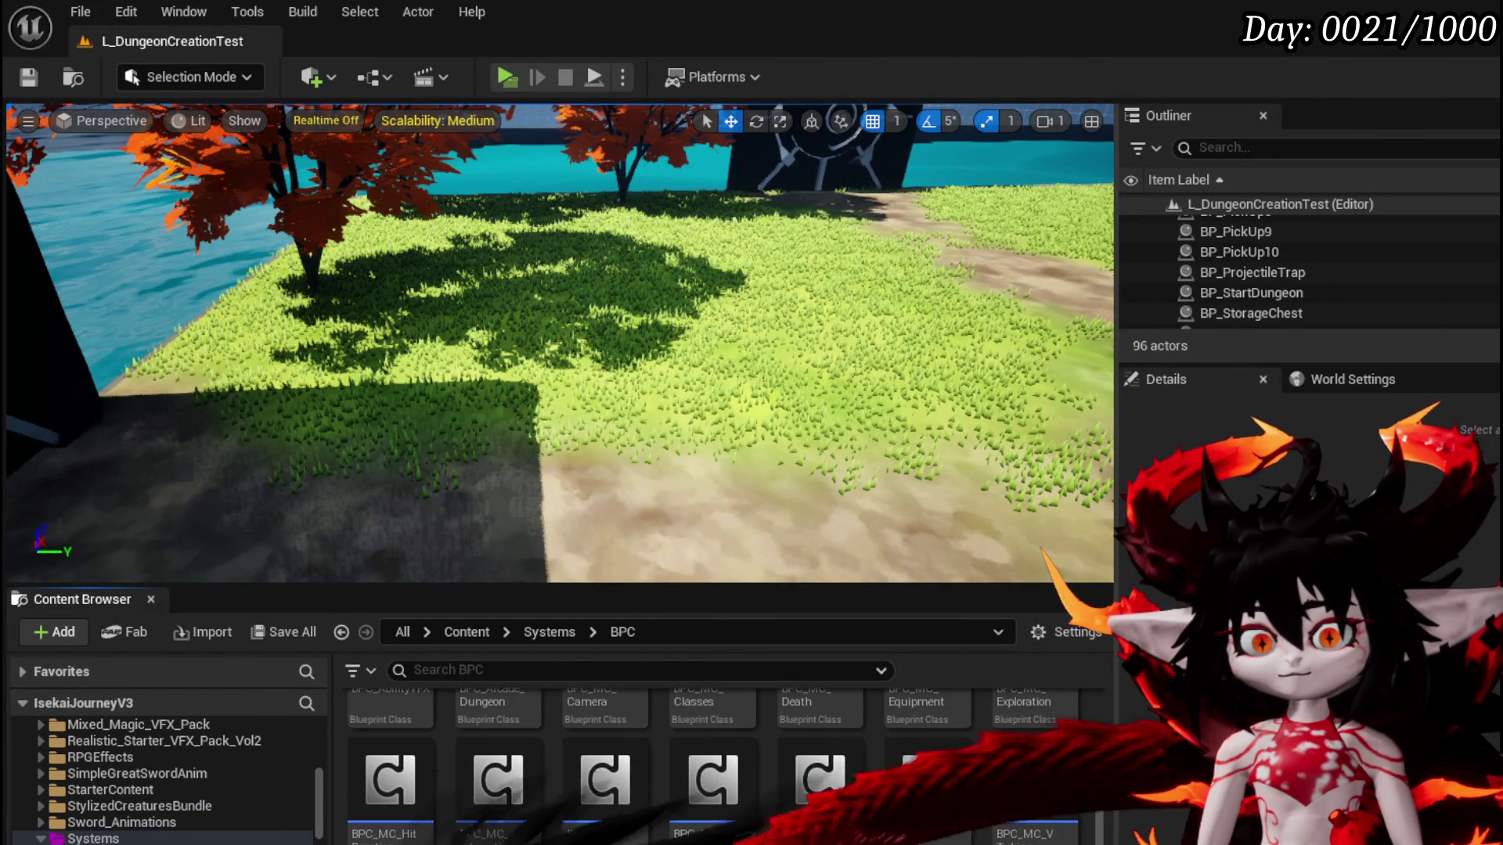
scroll(705, 759, "down", 1)
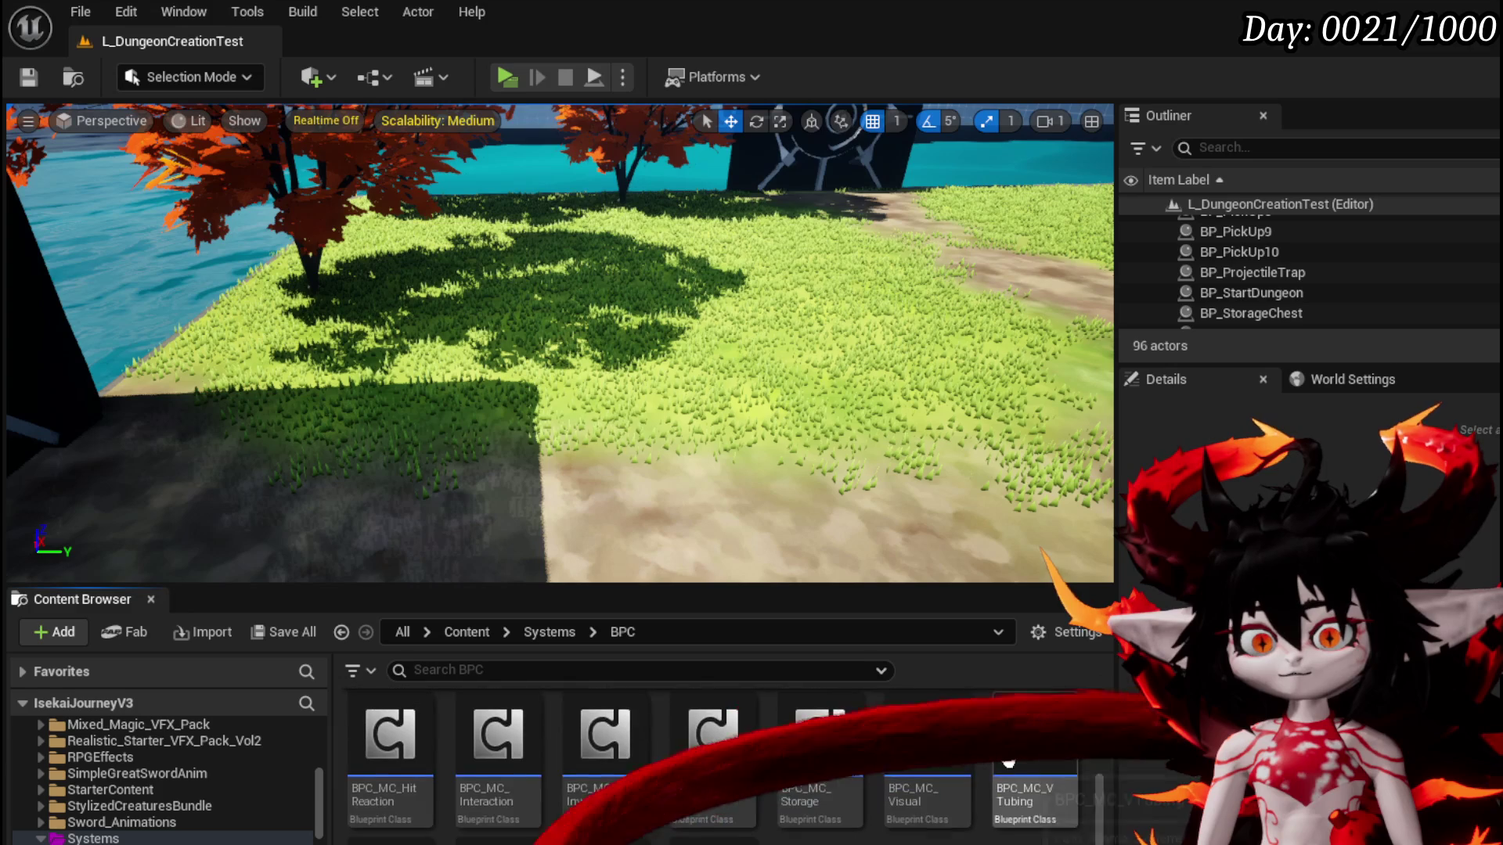
double_click(820, 783)
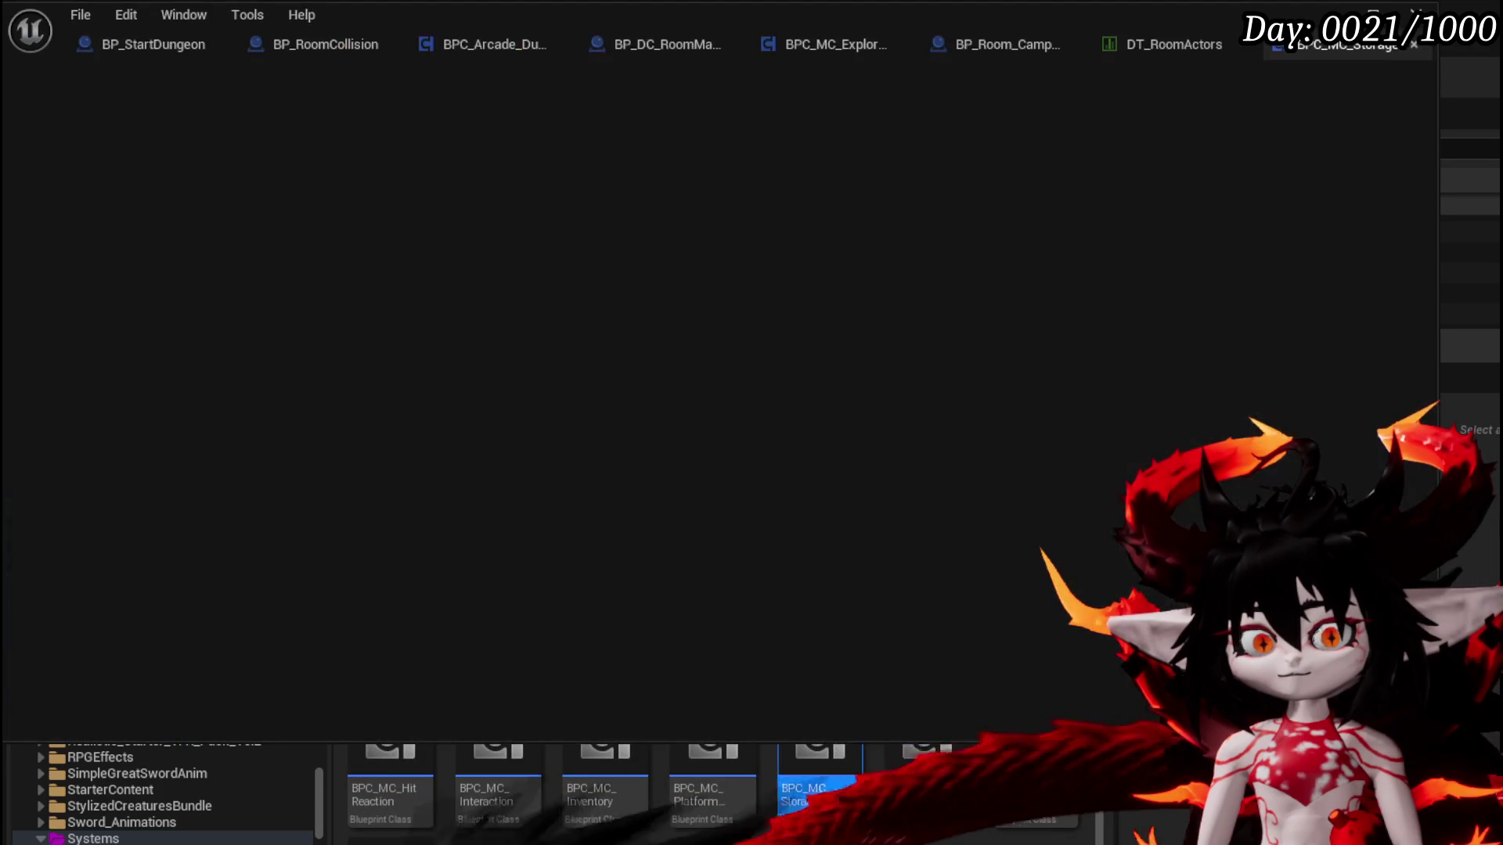
Select the CurrentRoomCards variable and widen the Details panel to show its full array strings
scroll(125, 512, "down", 6)
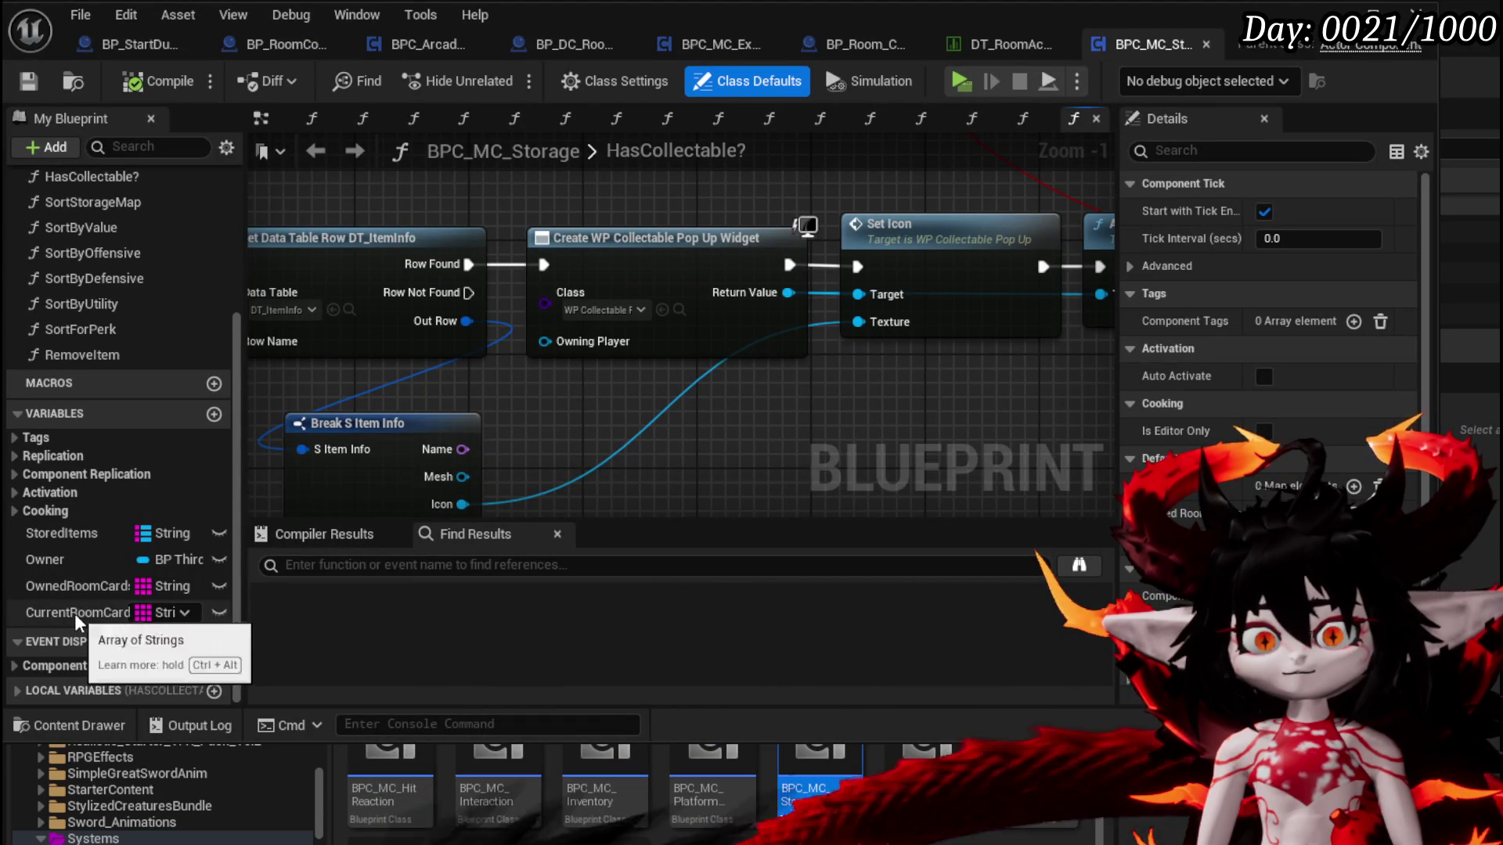
left_click(74, 614)
scroll(1361, 469, "down", 10)
scroll(1362, 470, "down", 1)
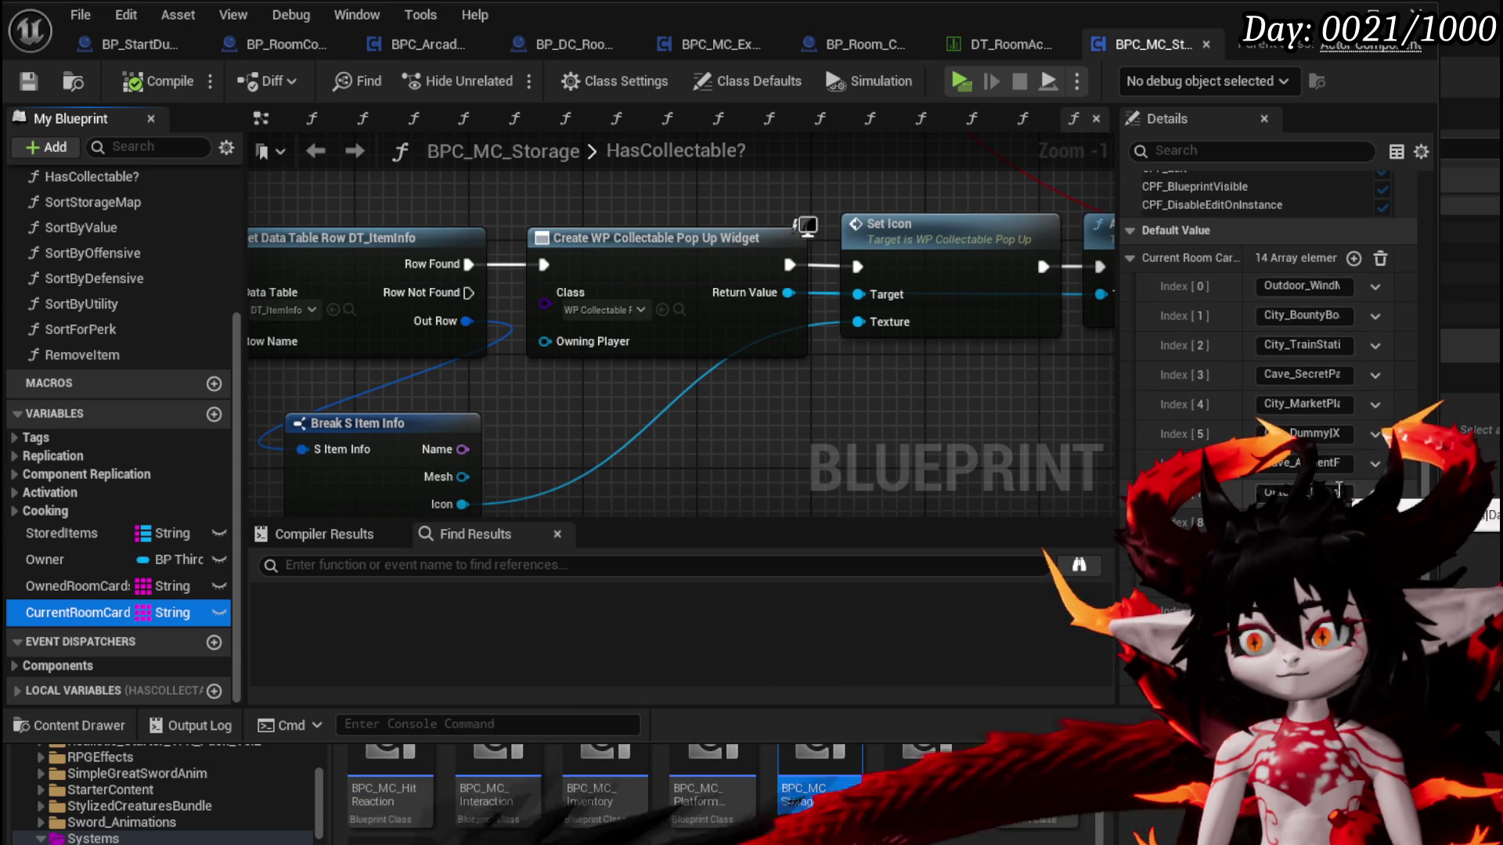
left_click_drag(1114, 397, 672, 385)
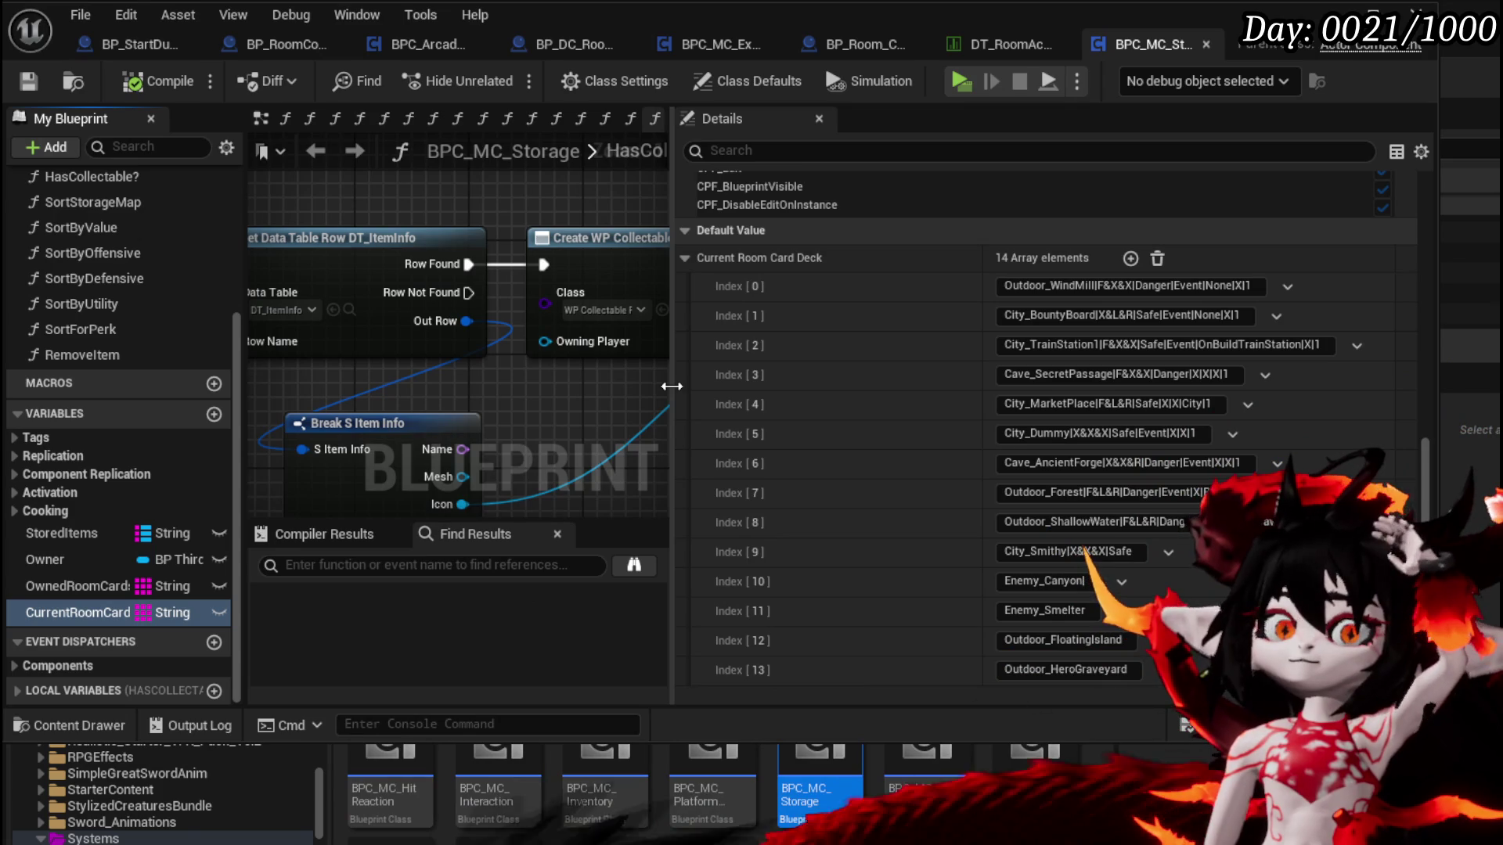
Add a new Index 14 element containing Outdoor_Camping to the Current Room Card Deck
left_click(1129, 259)
scroll(1080, 540, "down", 1)
left_click(1044, 670)
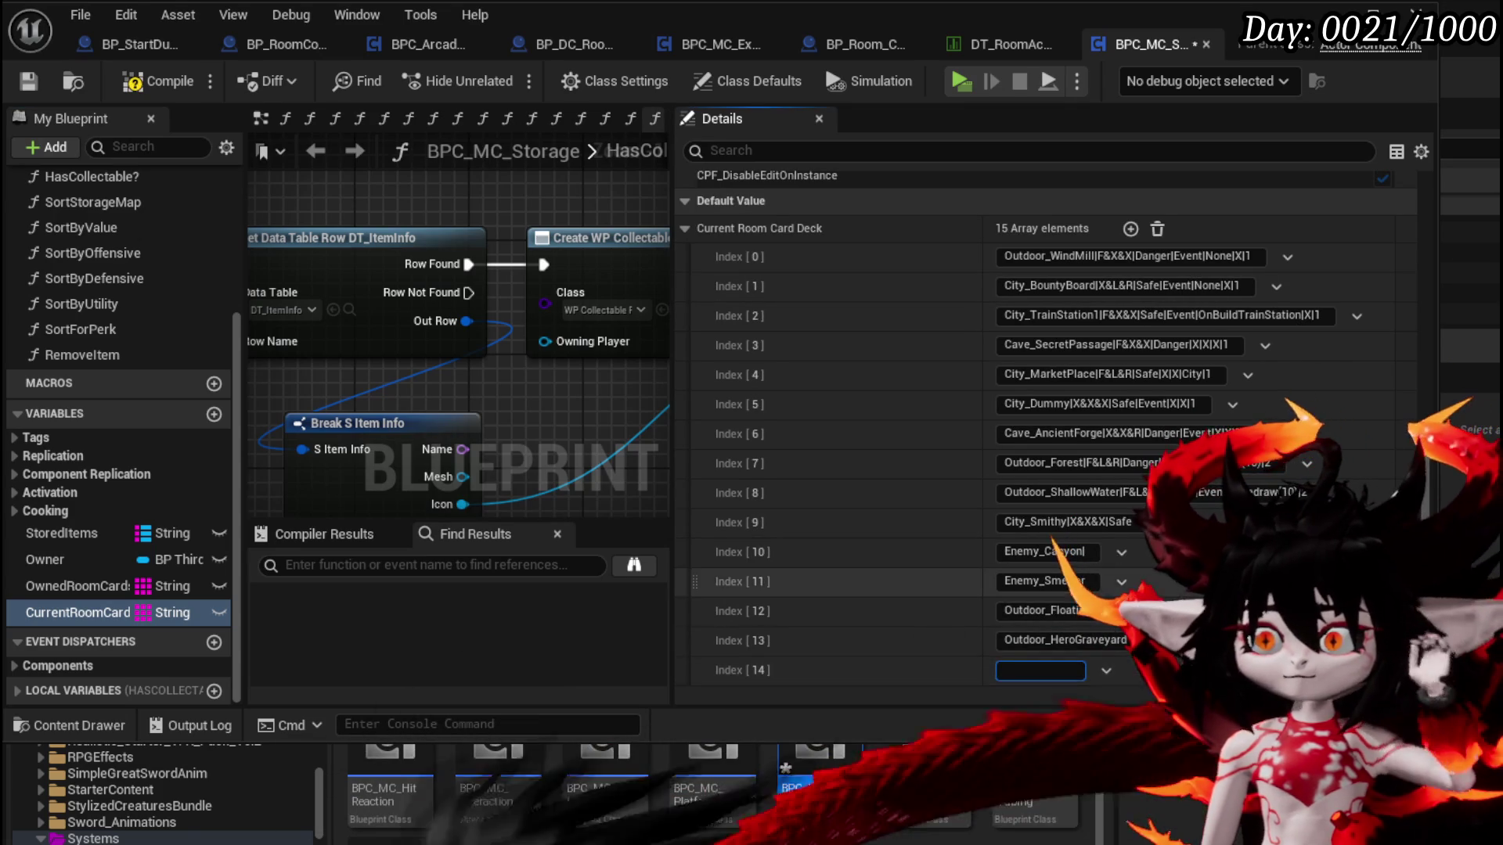
type("P")
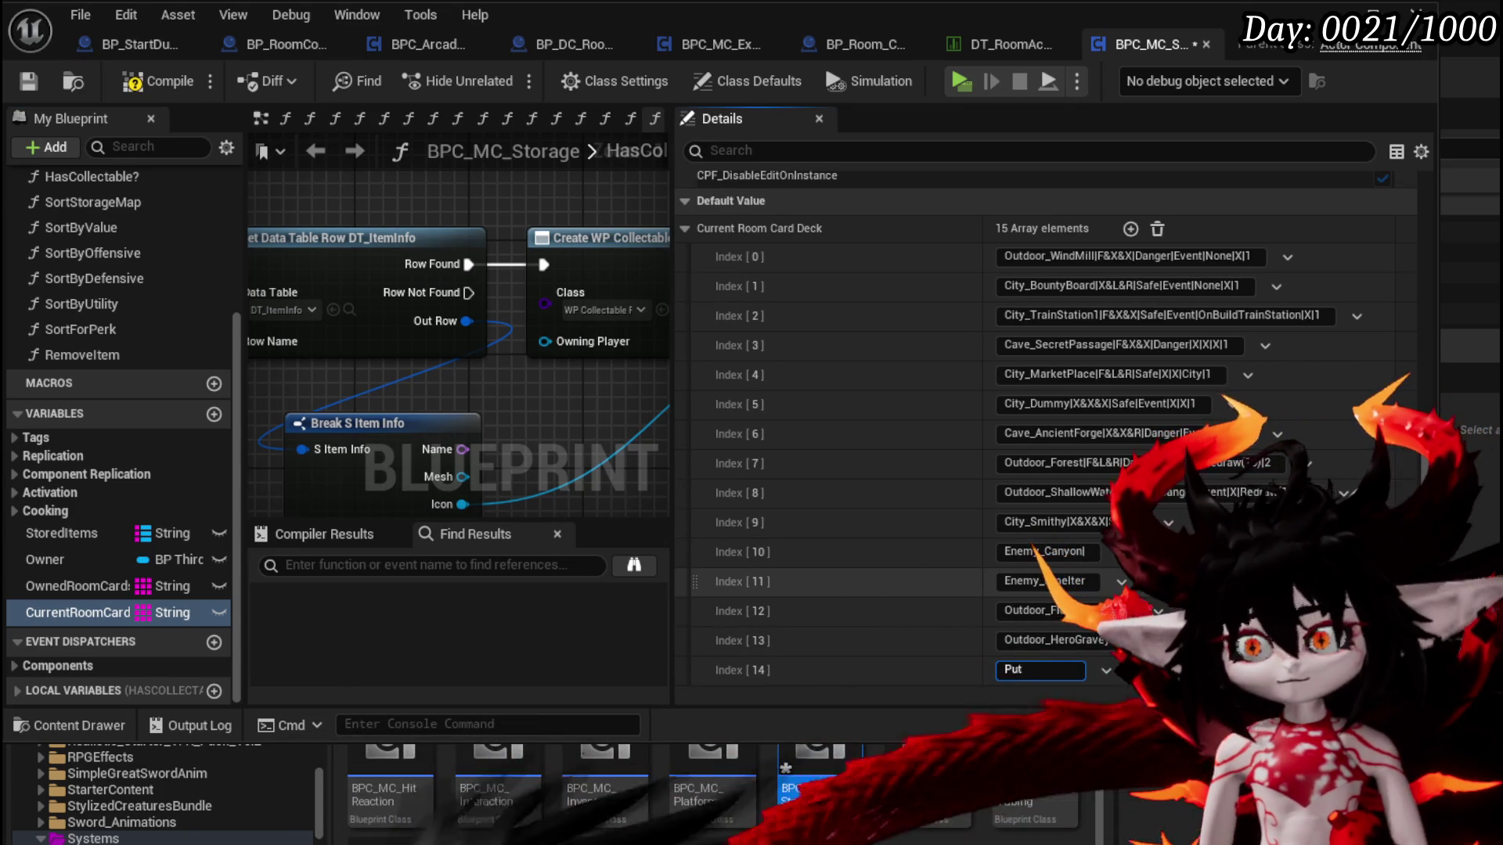
key("BackSpace")
type("Outd")
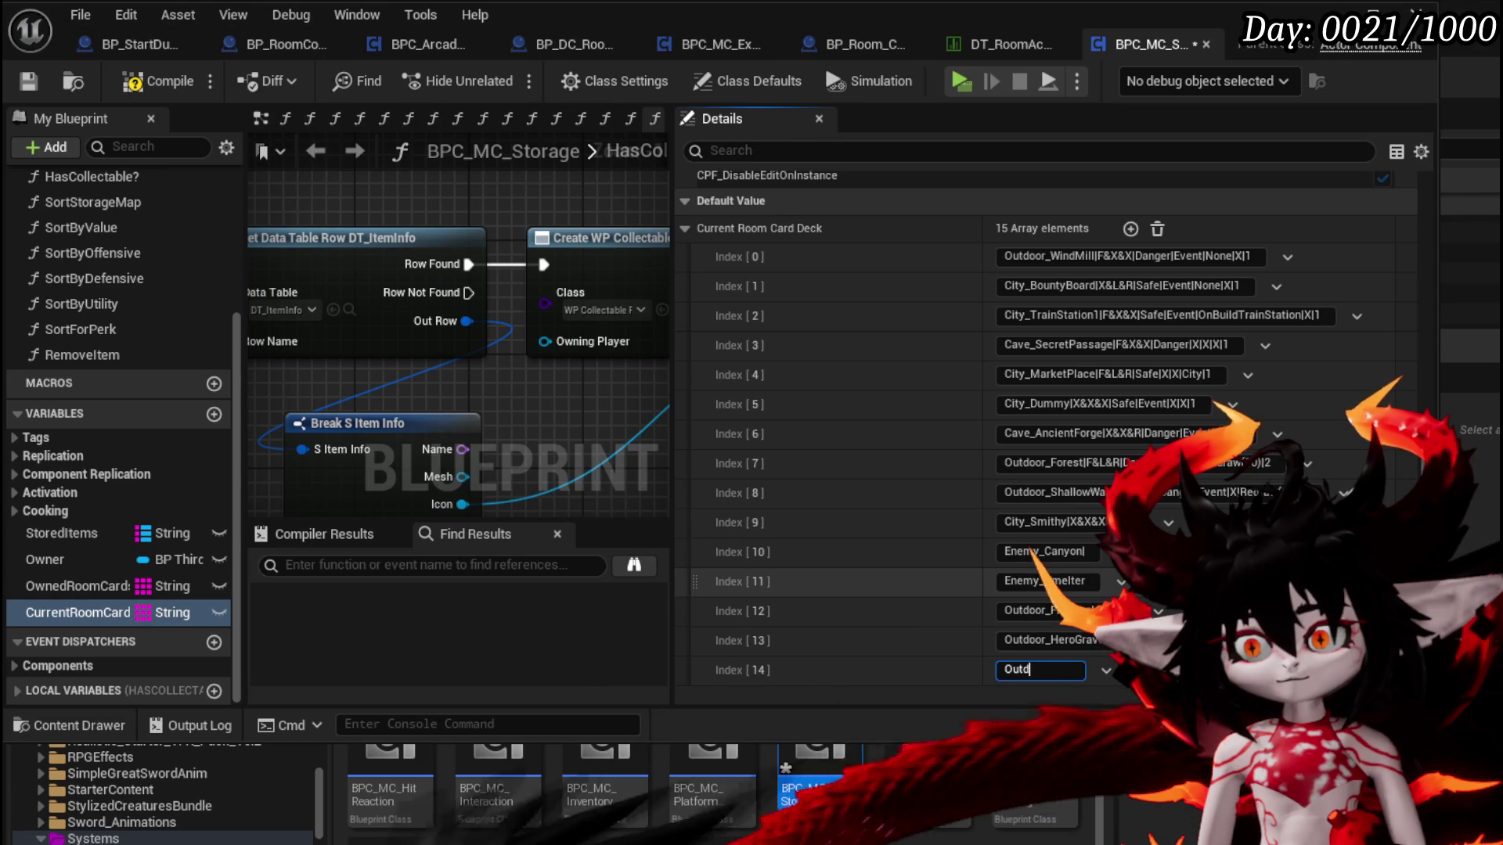
type("oor_Cam")
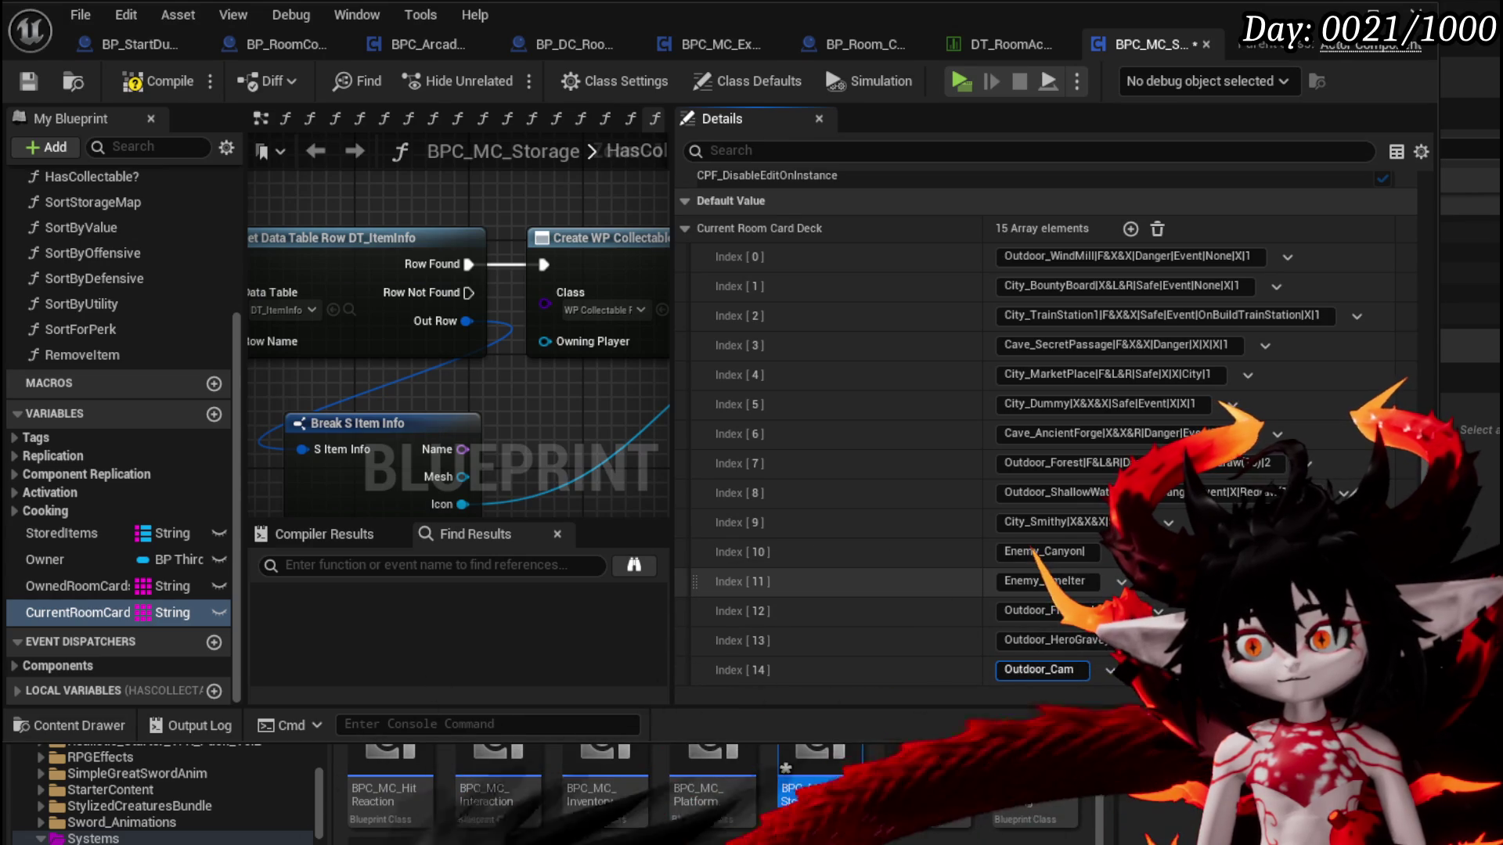
type("ping")
key("Return")
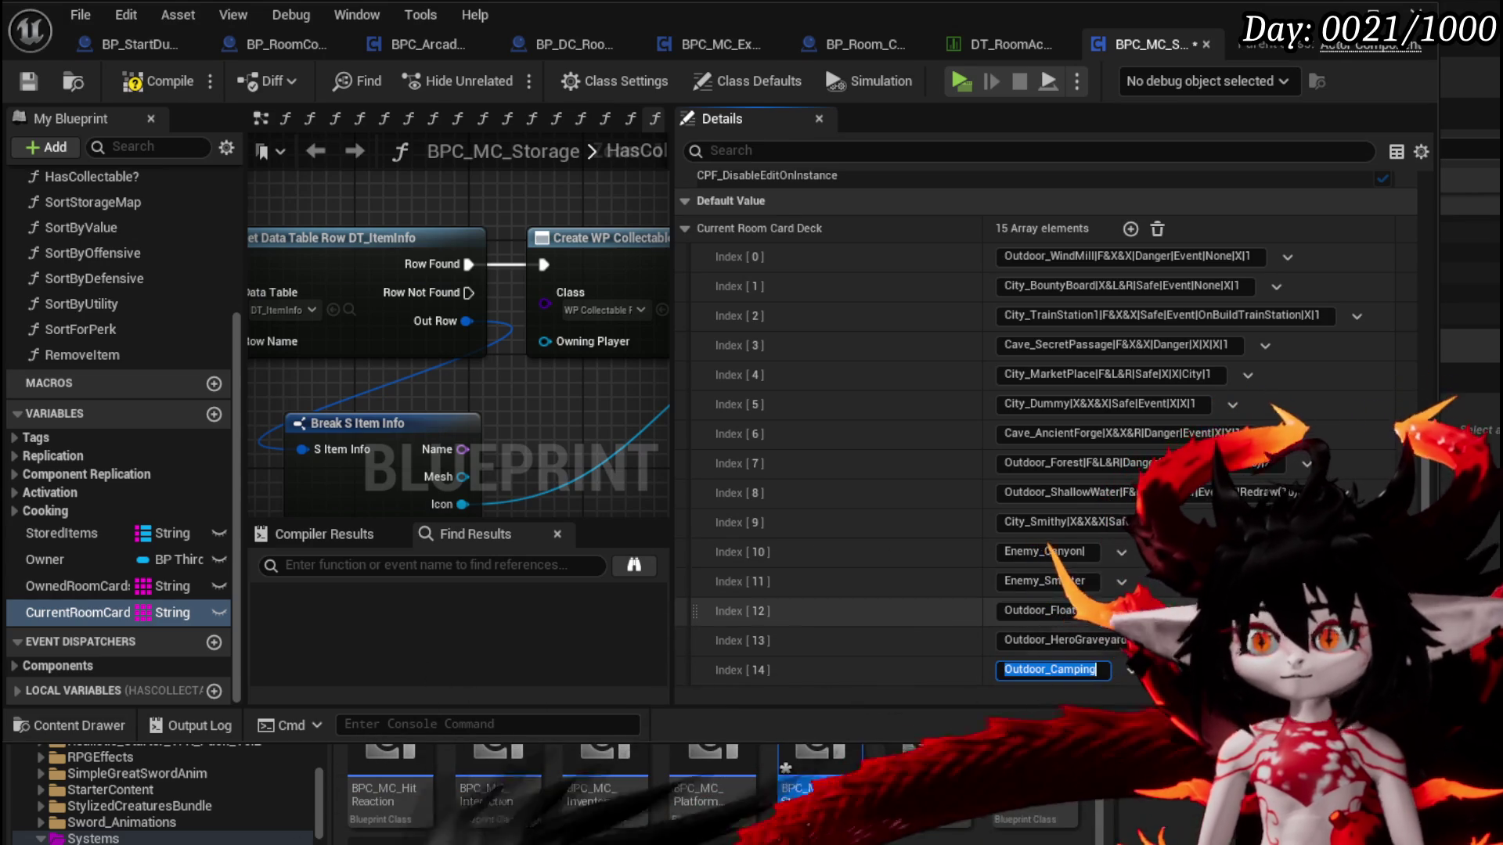
Save the BPC_MC_Storage blueprint
key("ctrl+shift+s")
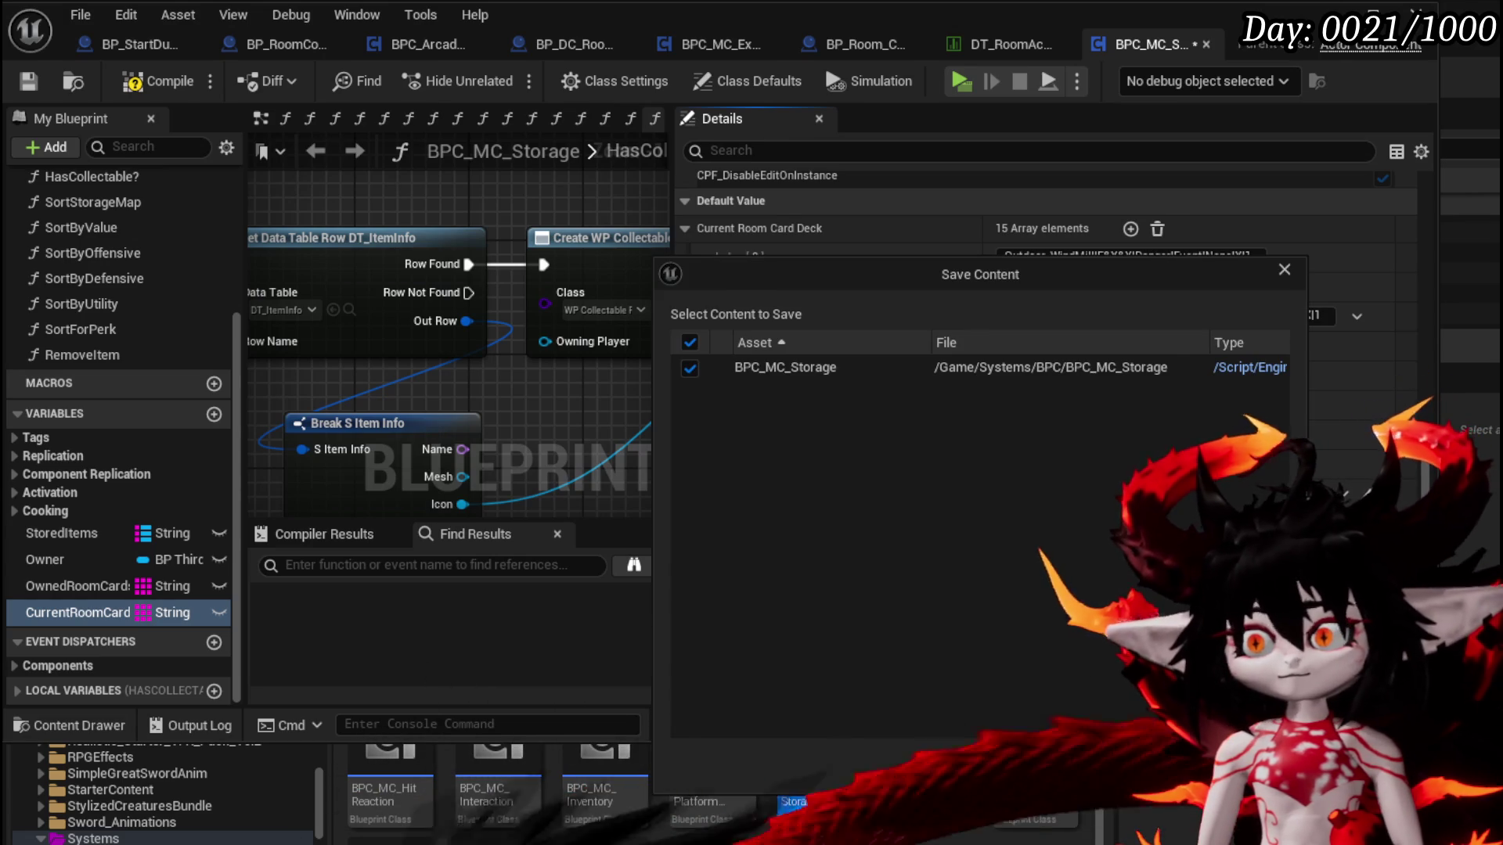
key("Return")
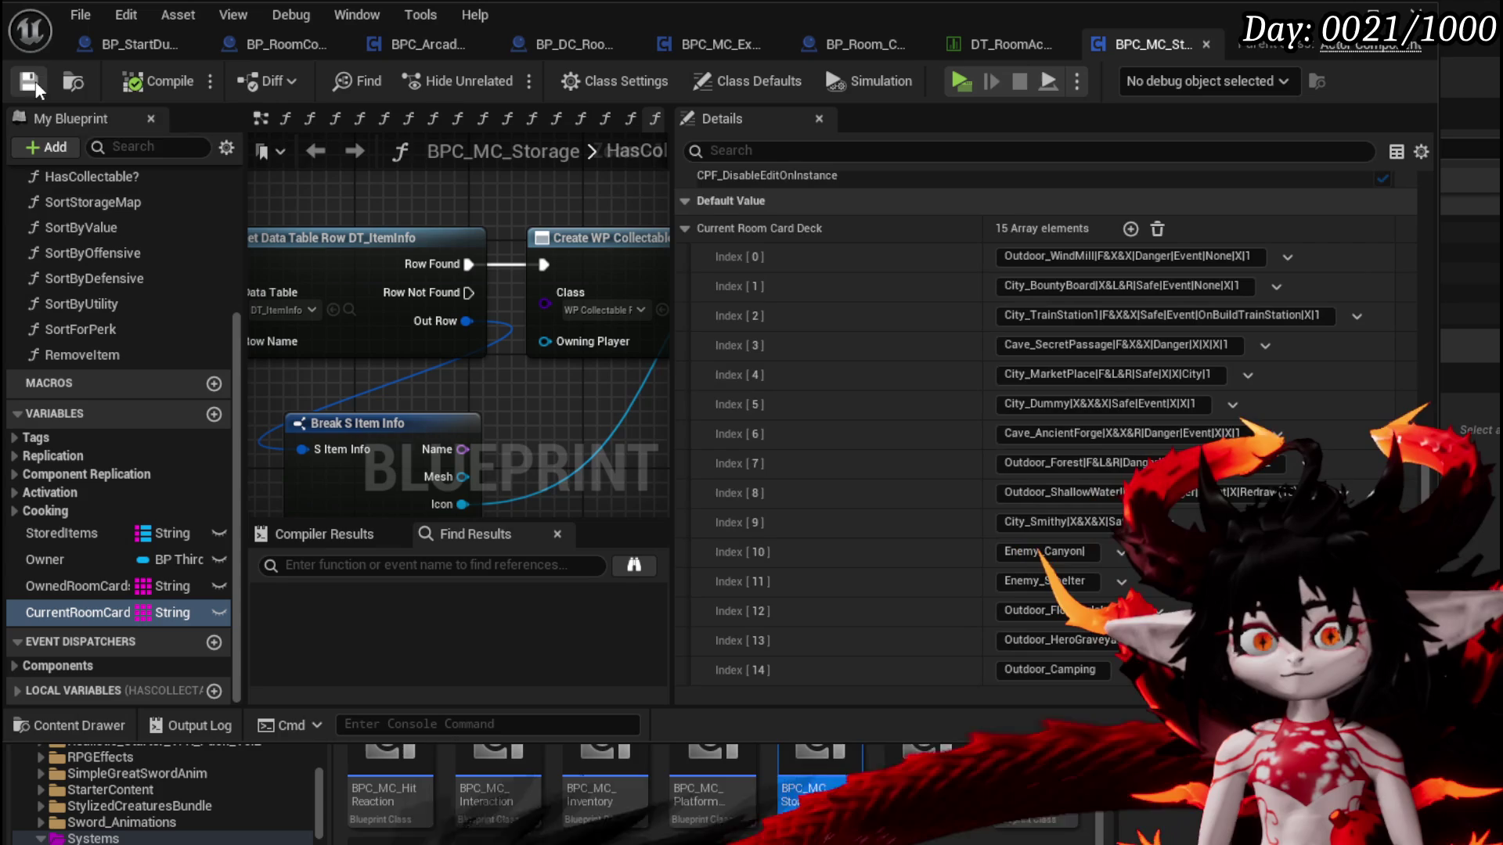
left_click(864, 44)
Add an Instanced Static Mesh component named Tree to BP_Room_Camping
left_click_drag(542, 363, 552, 396)
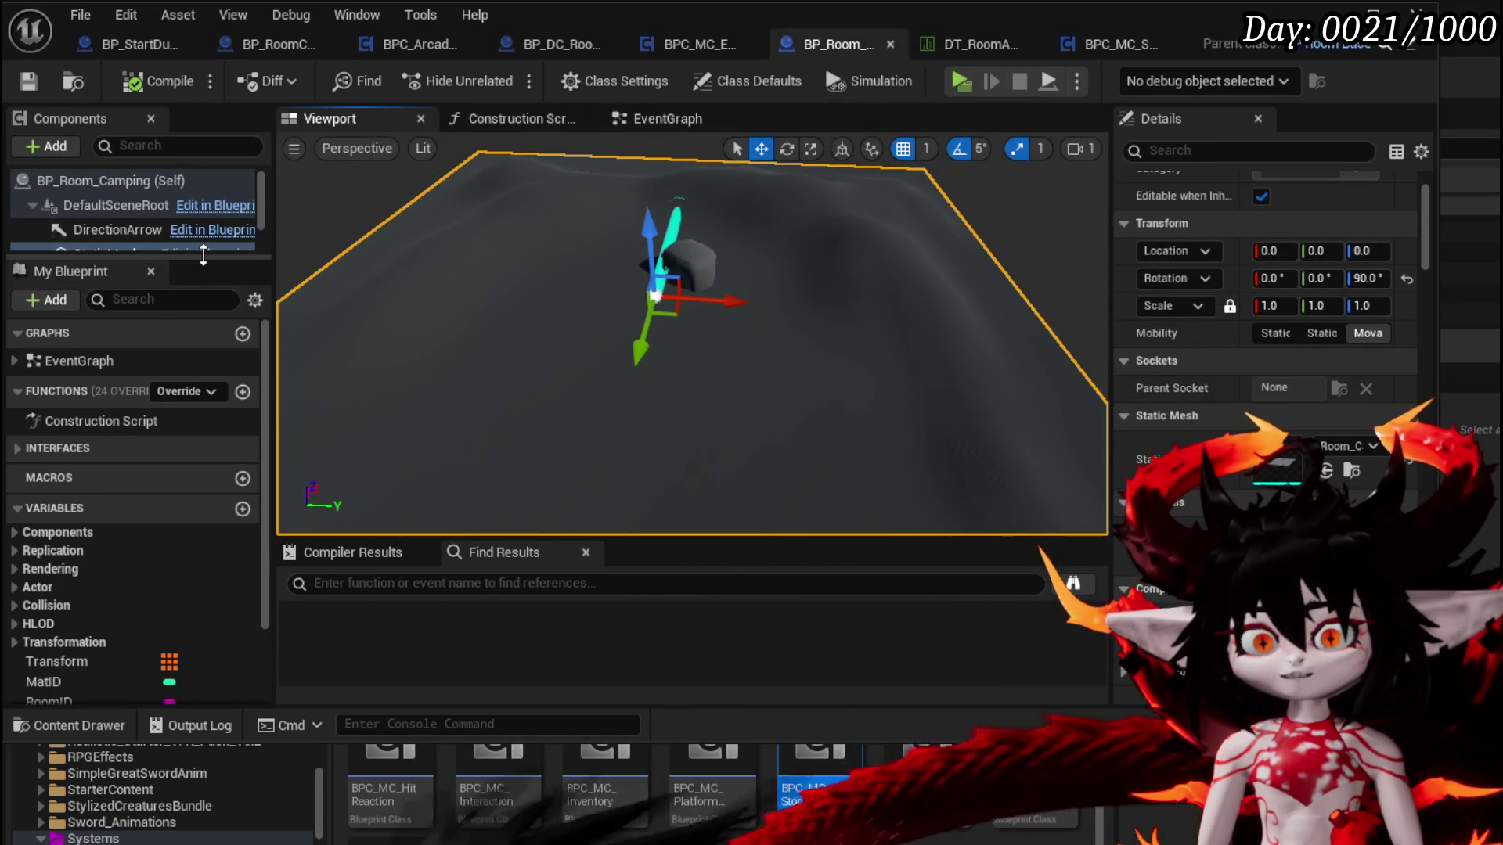
left_click_drag(204, 255, 204, 384)
left_click(46, 146)
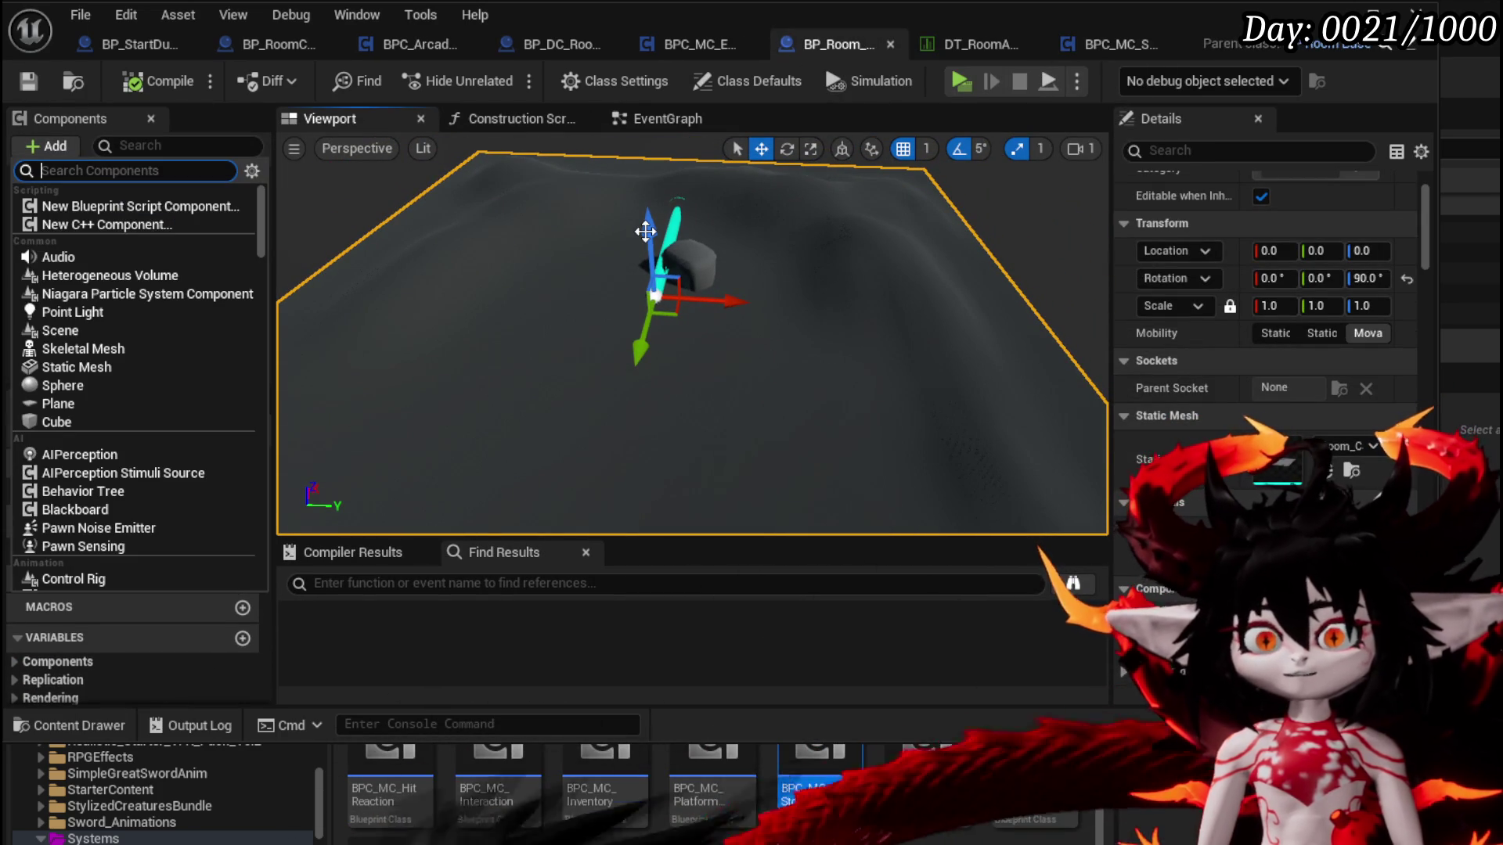
type("Static")
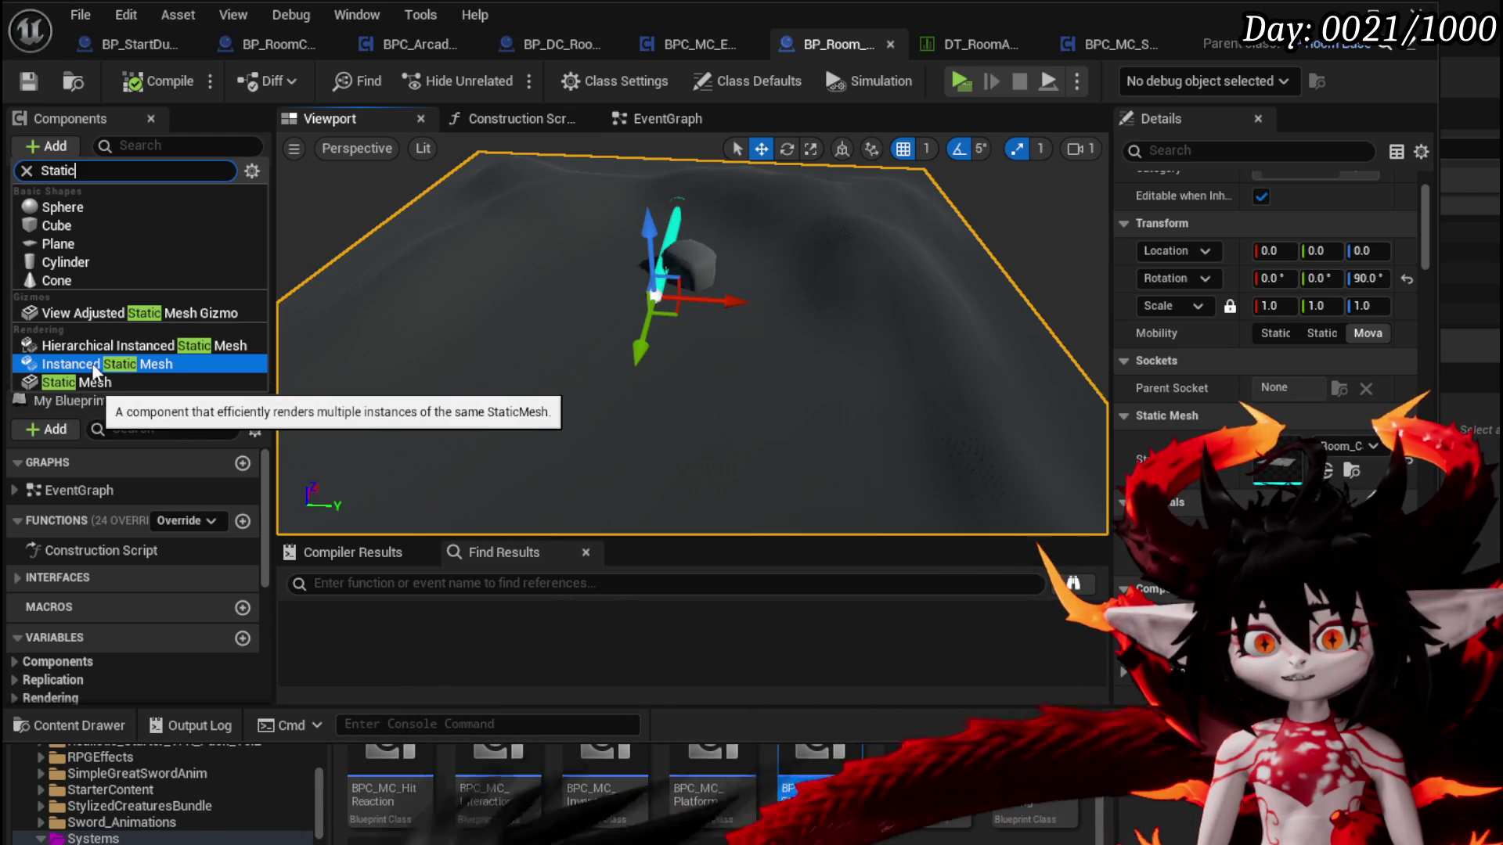
left_click(84, 372)
type("Tree")
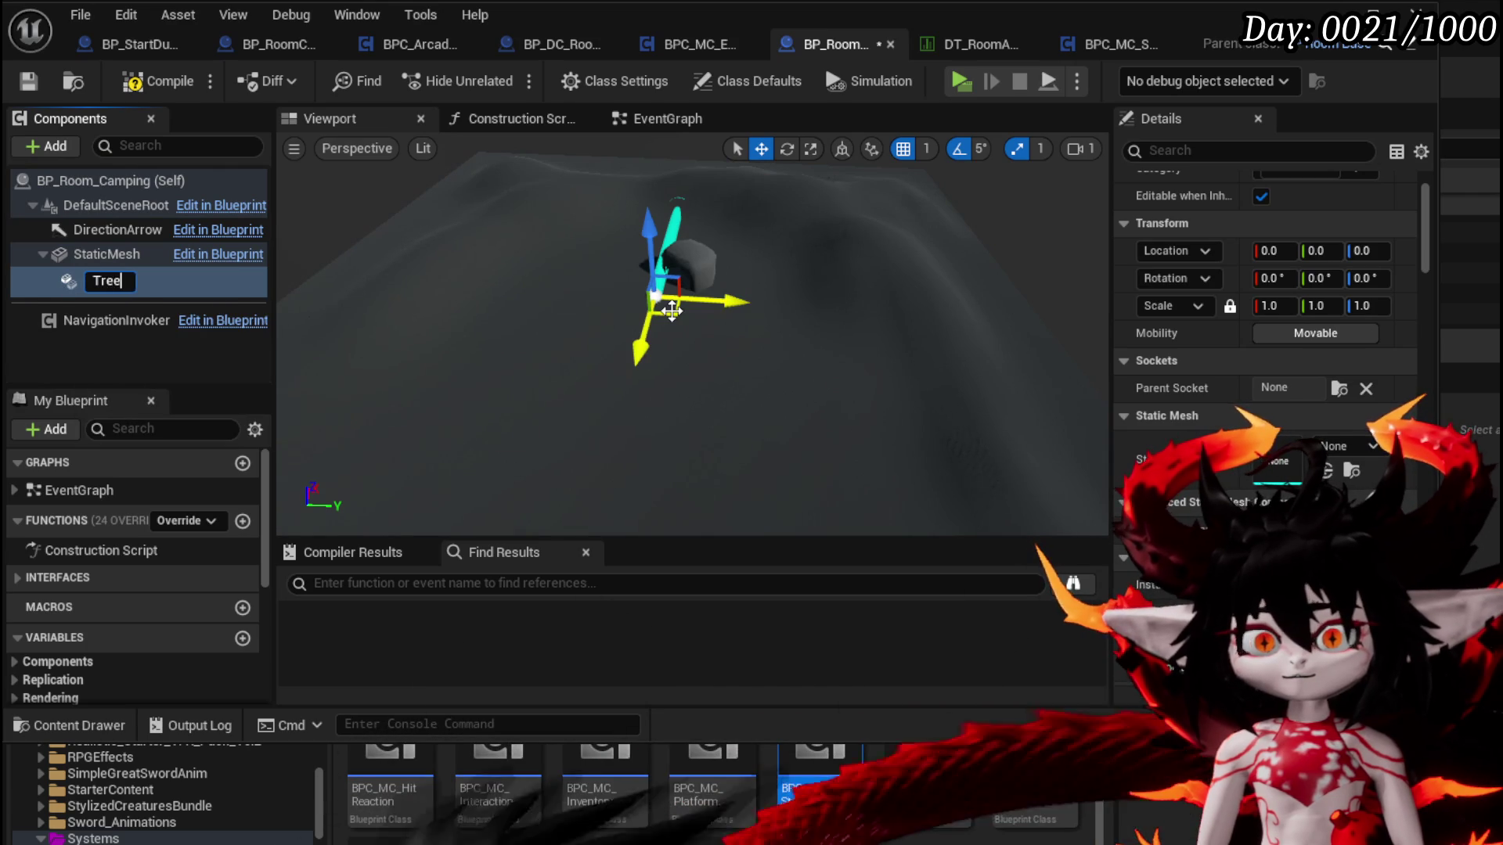
key("Return")
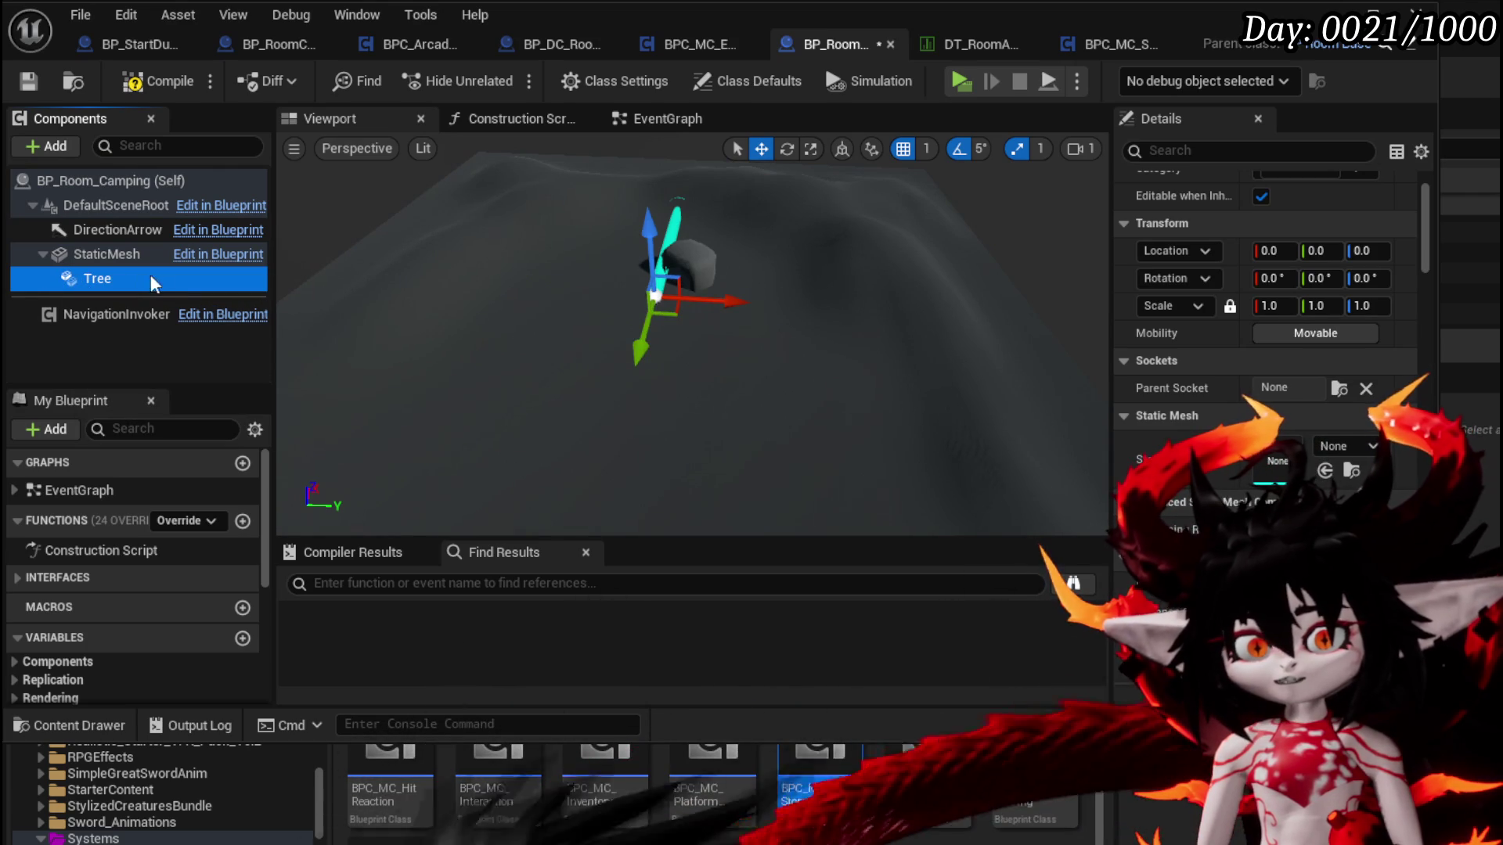
Assign the narrowleaf tree mesh to Tree and move it to Y 461
left_click(1335, 450)
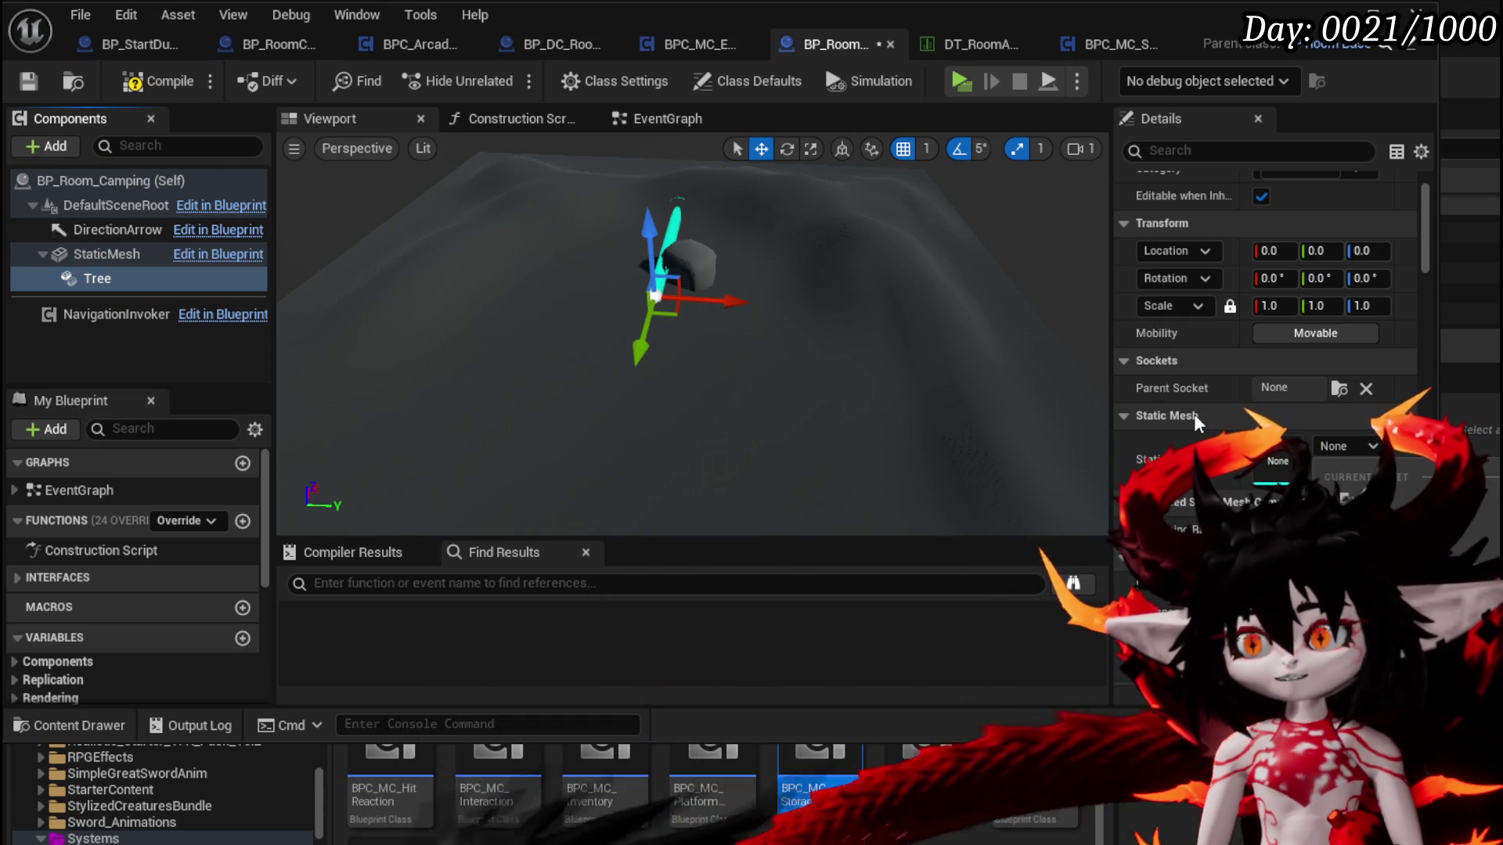
left_click(1041, 188)
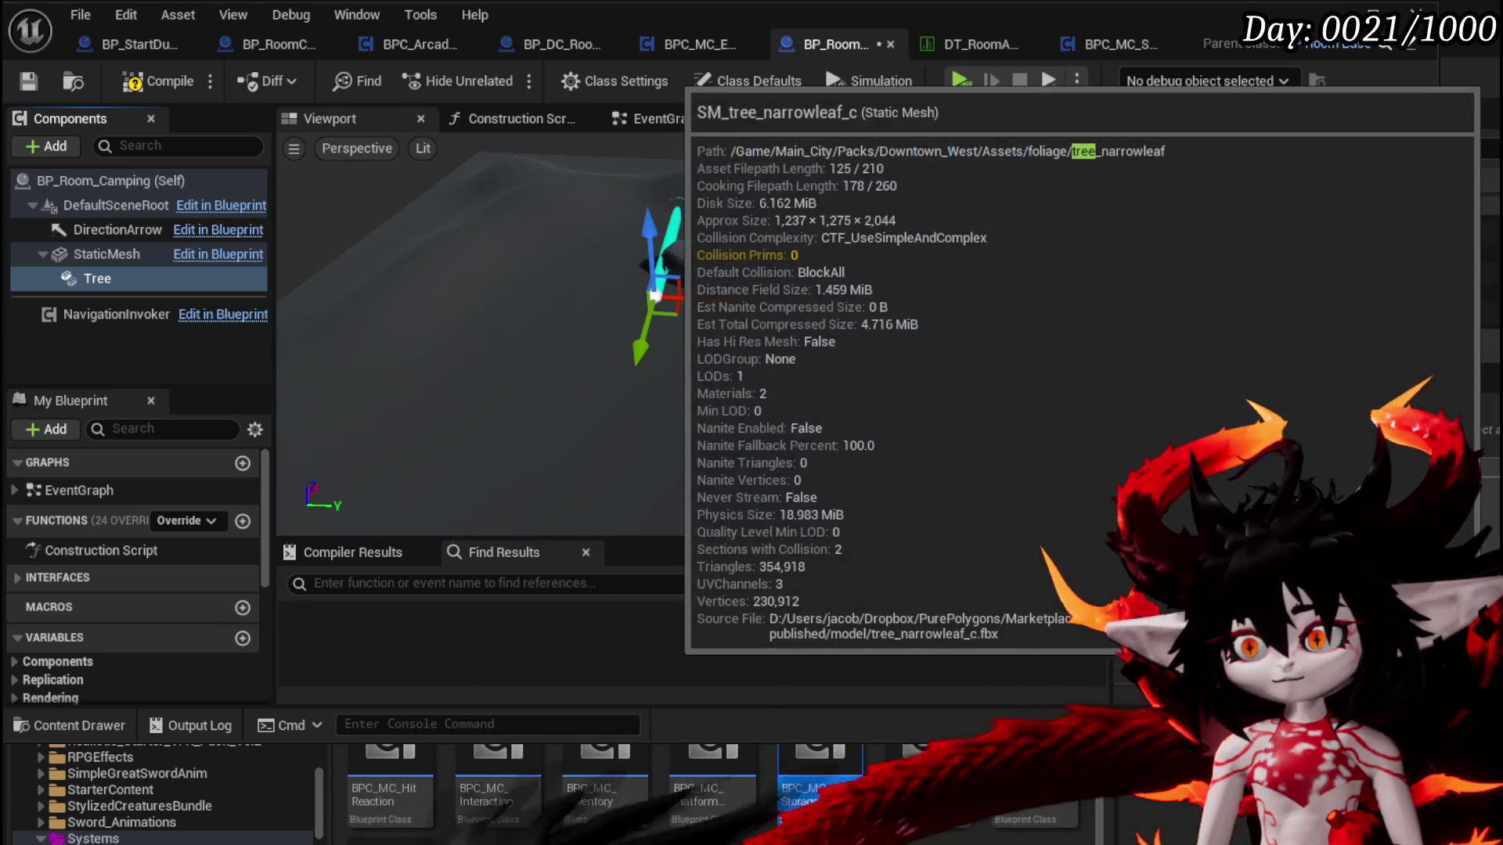
key("Escape")
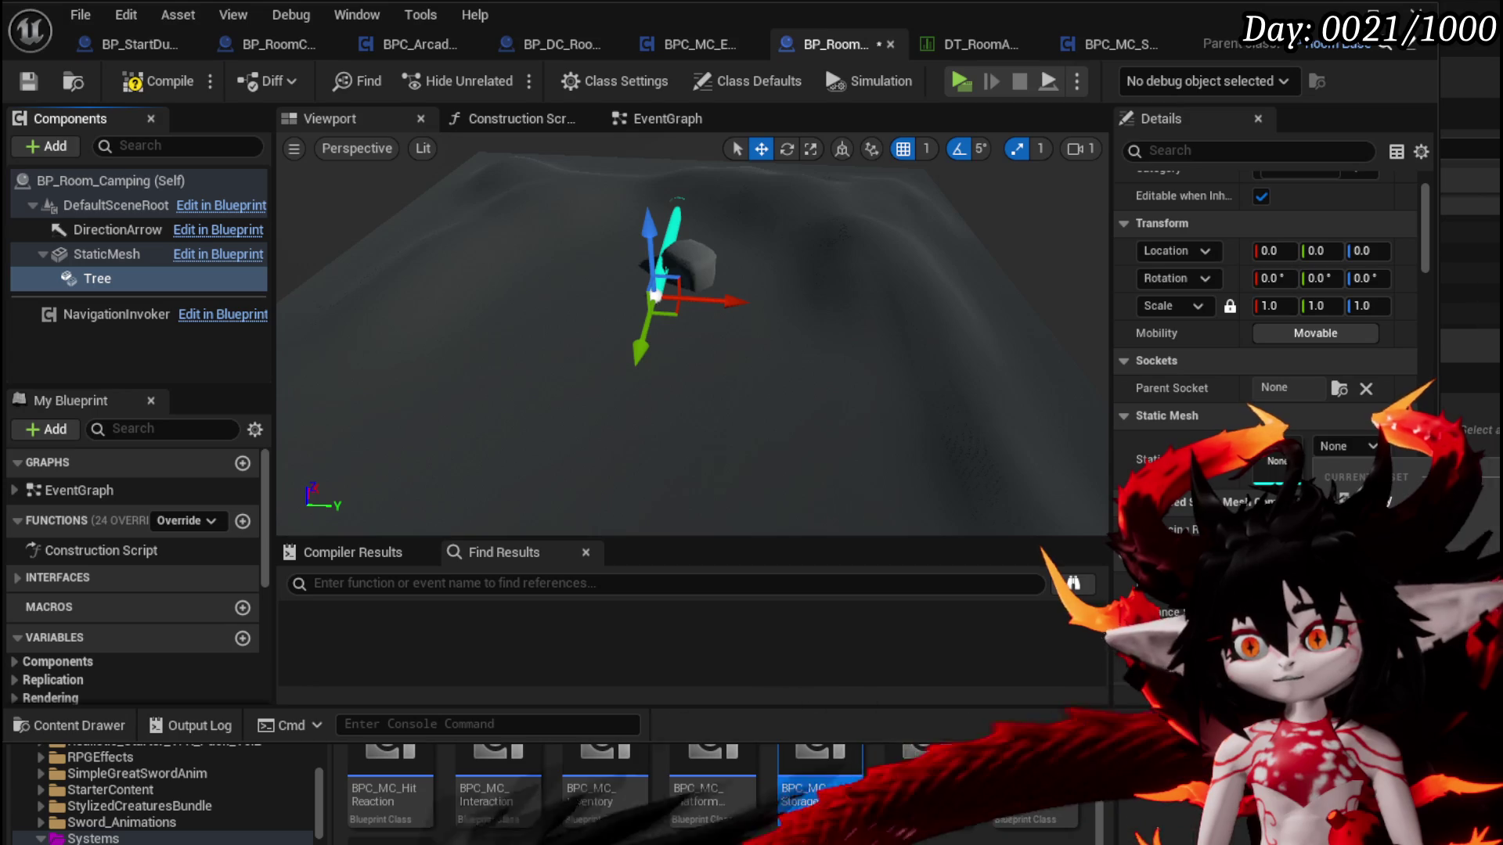
scroll(670, 392, "up", 5)
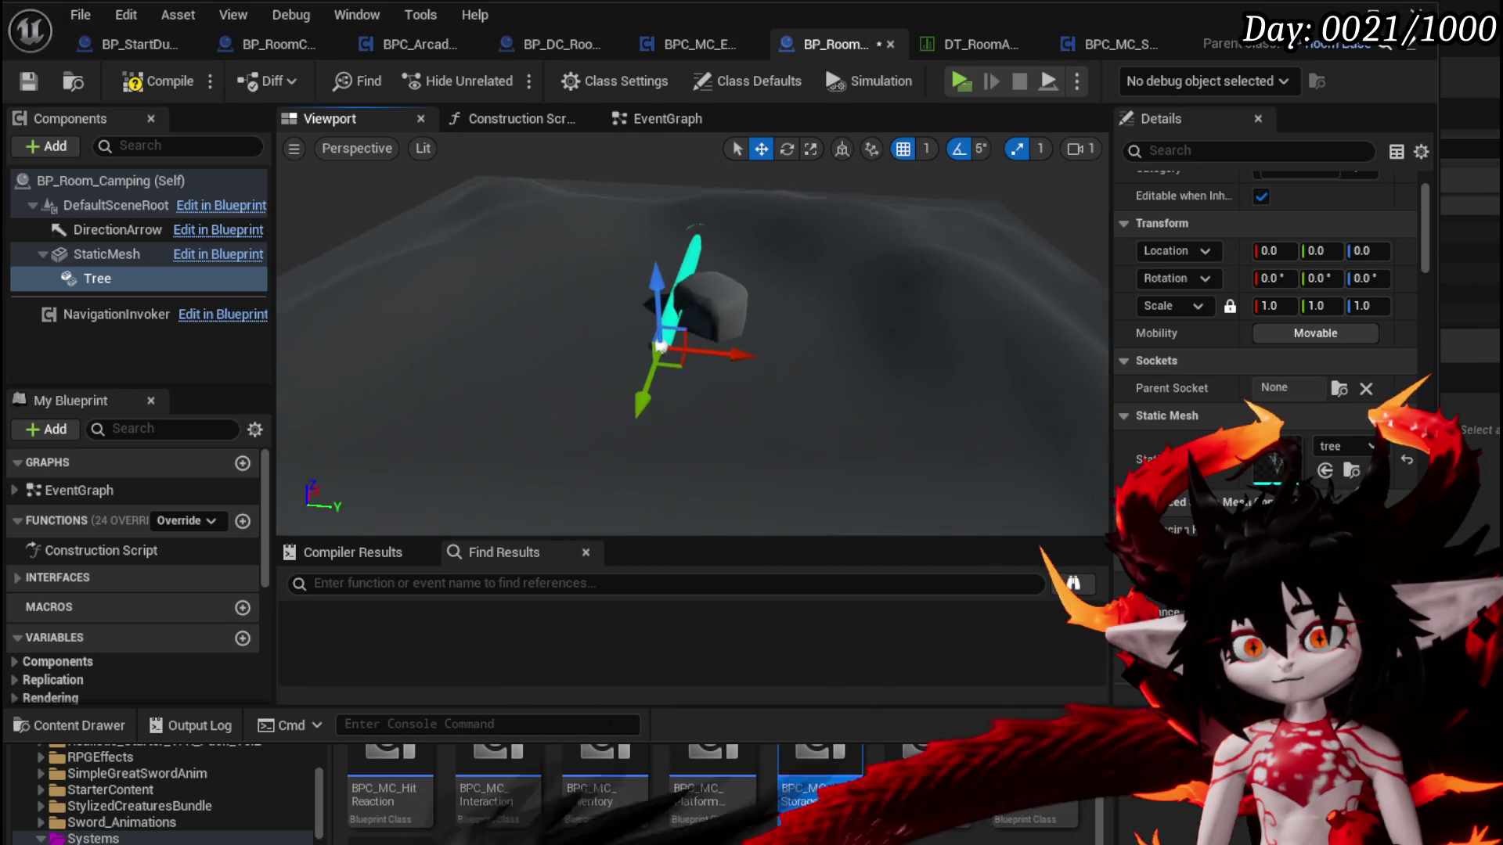
mouse_move(712, 378)
left_mouse_down()
mouse_move(782, 360)
mouse_move(712, 377)
left_mouse_up()
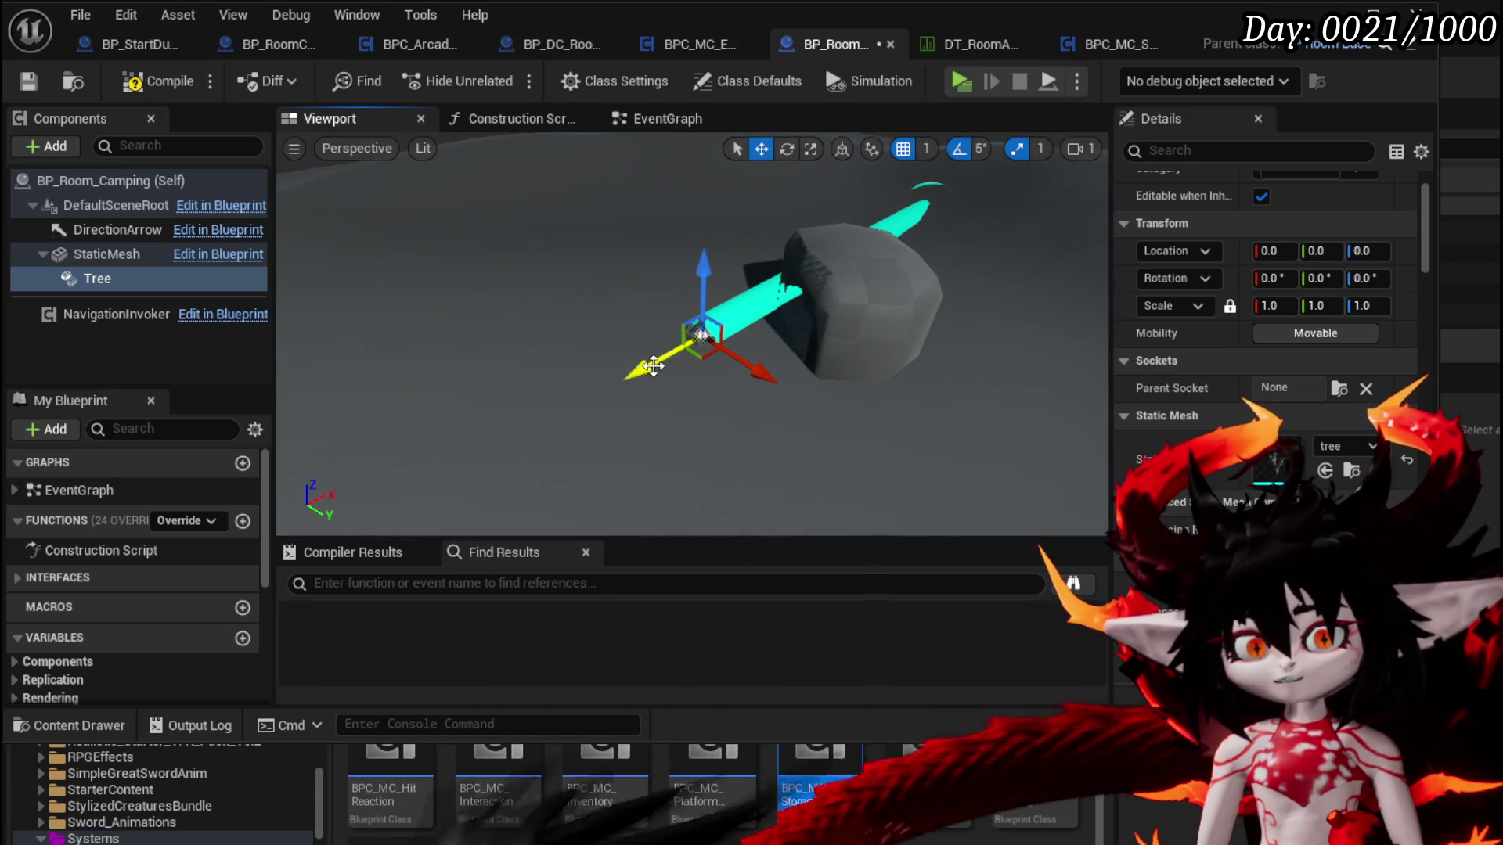
left_click_drag(429, 433, 596, 425)
scroll(1268, 401, "up", 3)
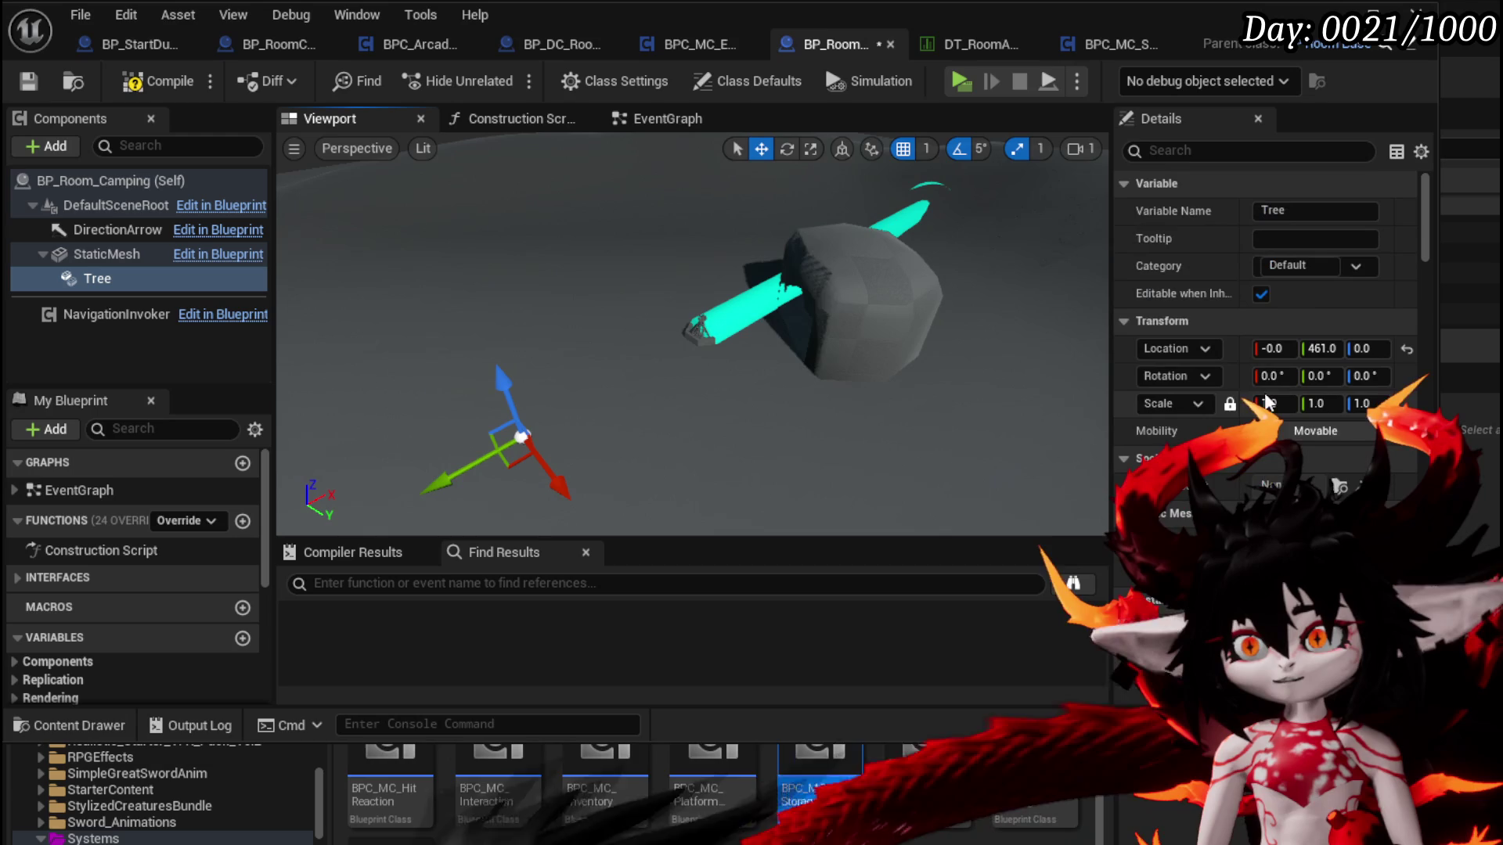
scroll(1252, 399, "down", 15)
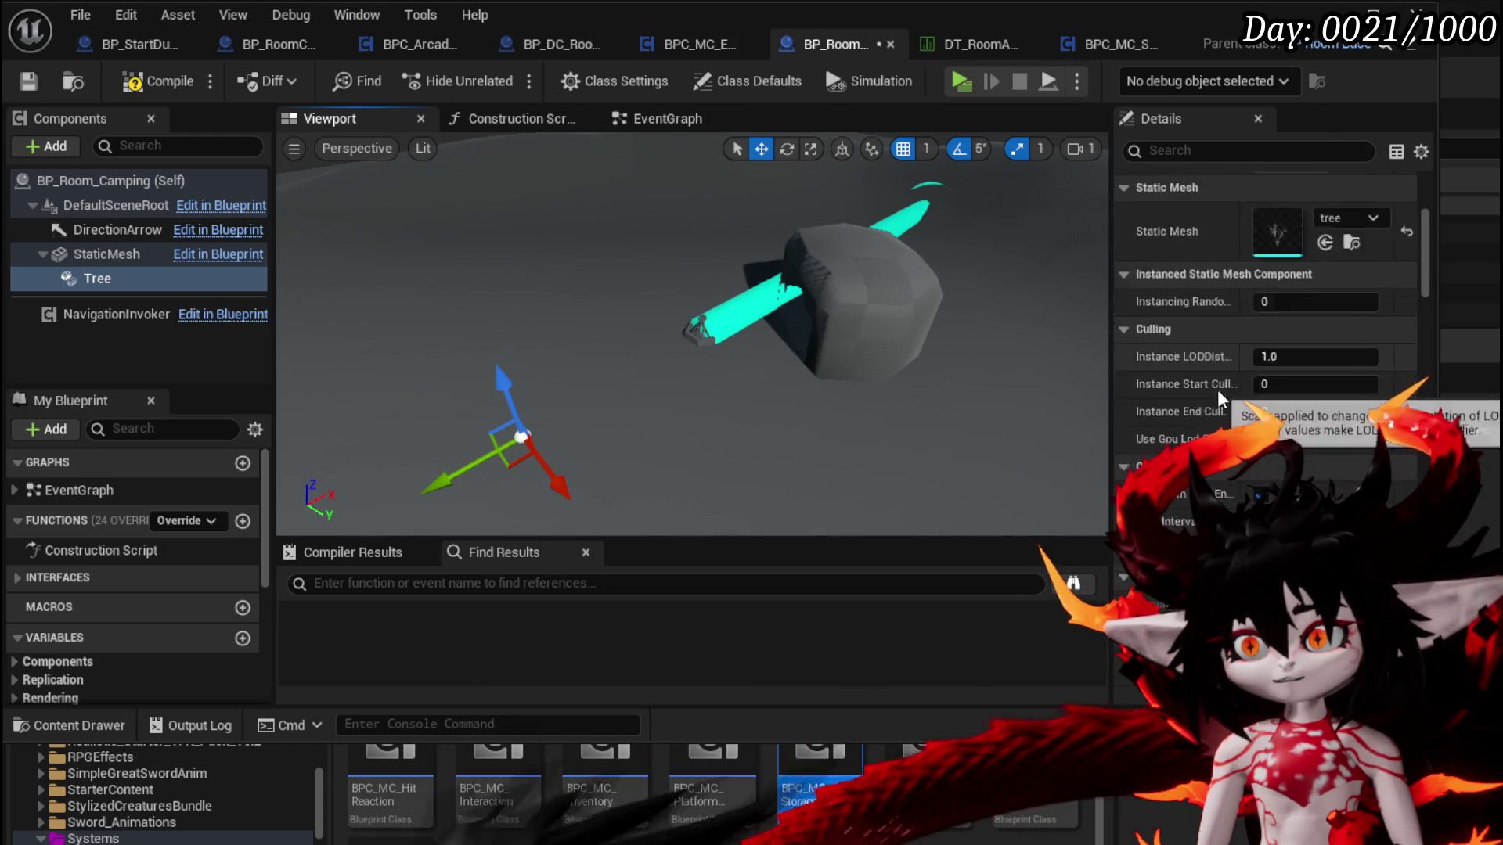
scroll(1221, 399, "down", 3)
mouse_move(688, 369)
left_mouse_down()
mouse_move(642, 329)
mouse_move(595, 352)
mouse_move(572, 345)
left_mouse_up()
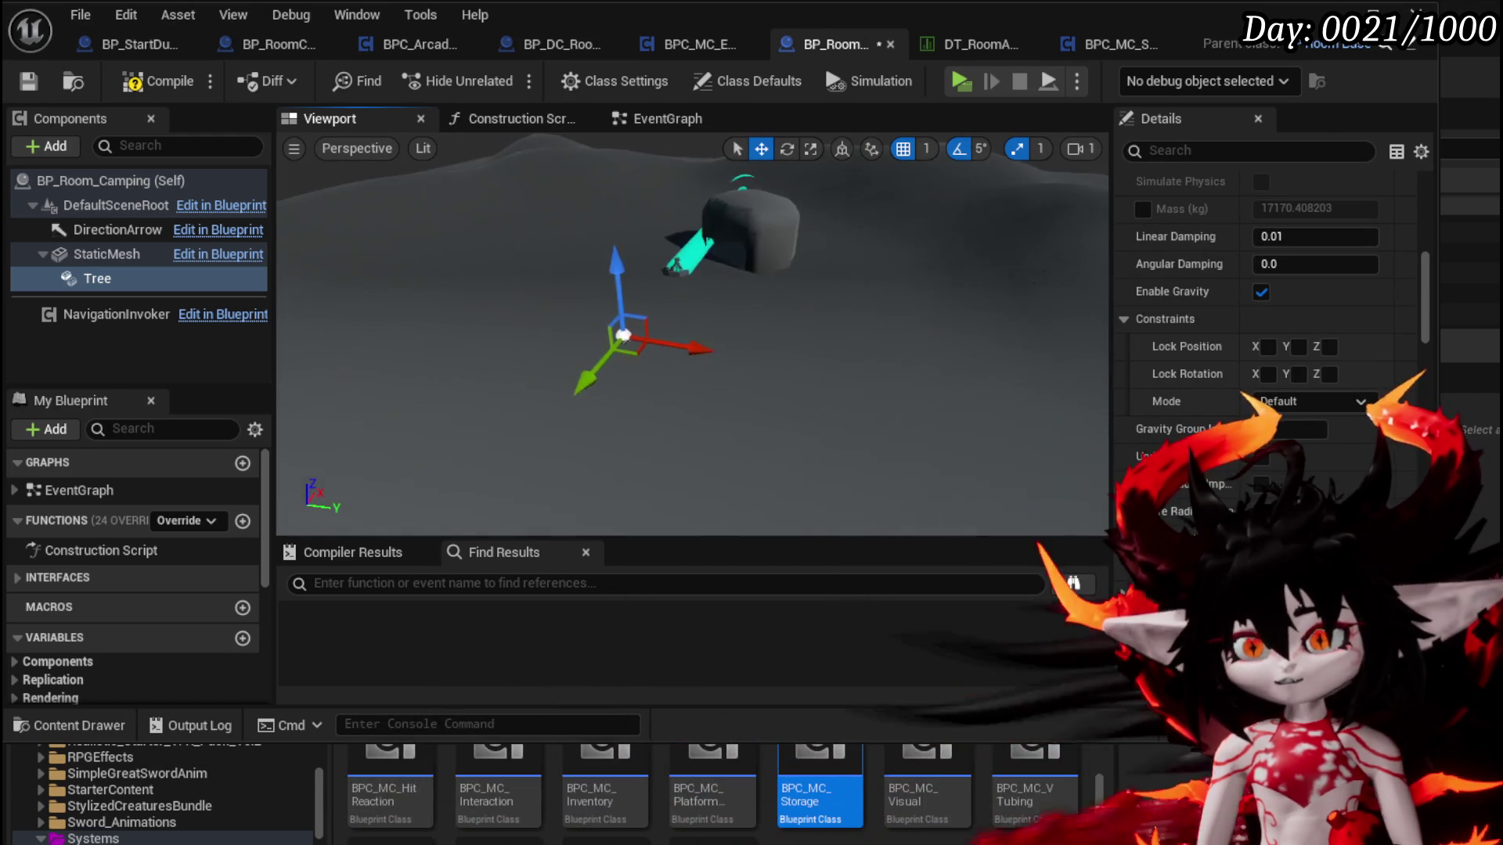
Compile, attach Tree directly under DefaultSceneRoot, and filter its properties for visibility
left_click(141, 86)
left_click(104, 278)
left_click_drag(104, 278, 87, 205)
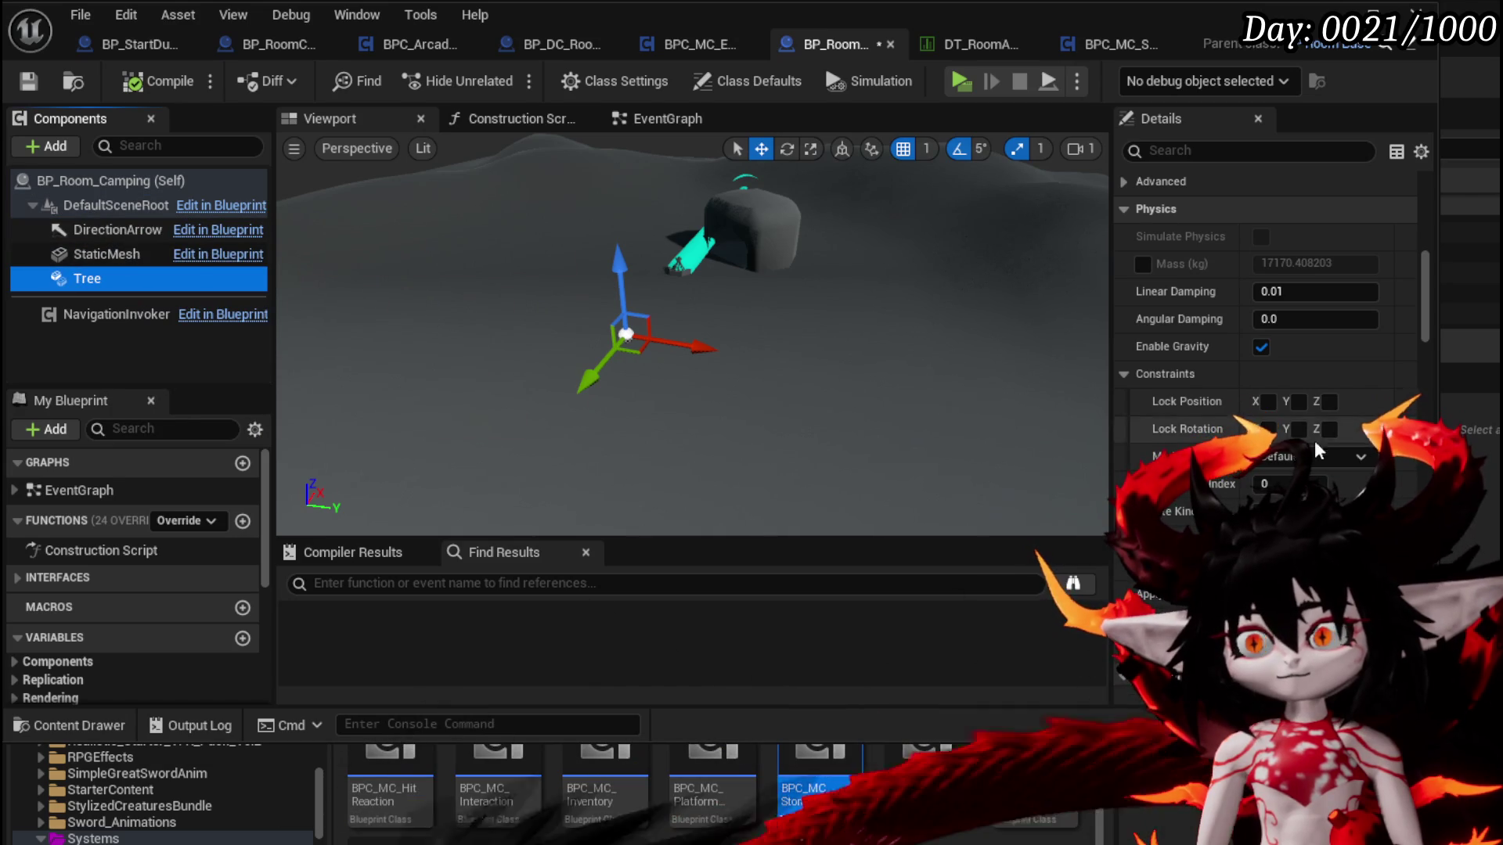
scroll(1302, 354, "up", 15)
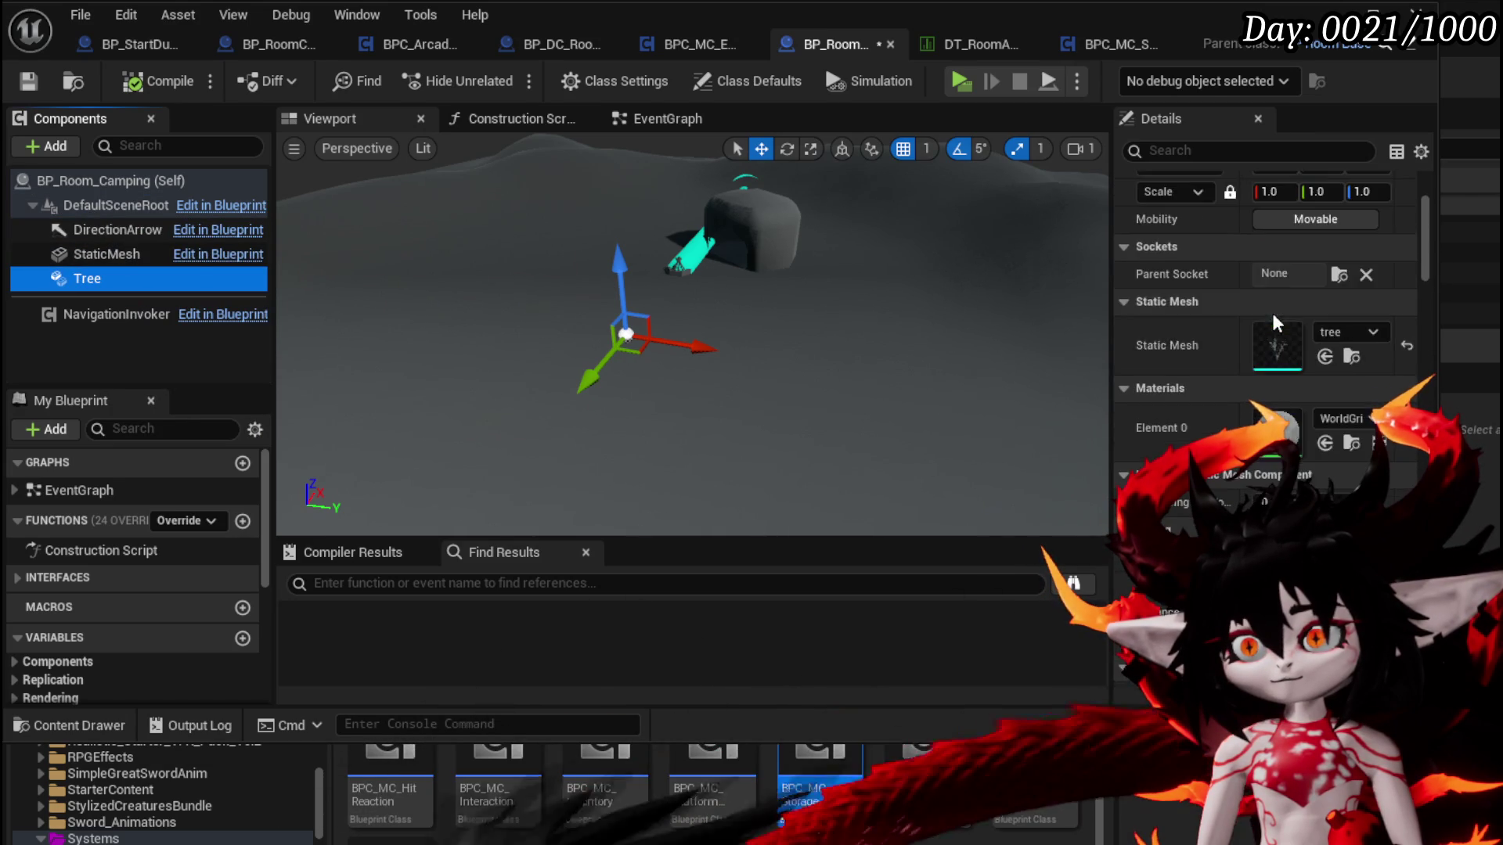
scroll(1293, 311, "up", 1)
left_click(1230, 151)
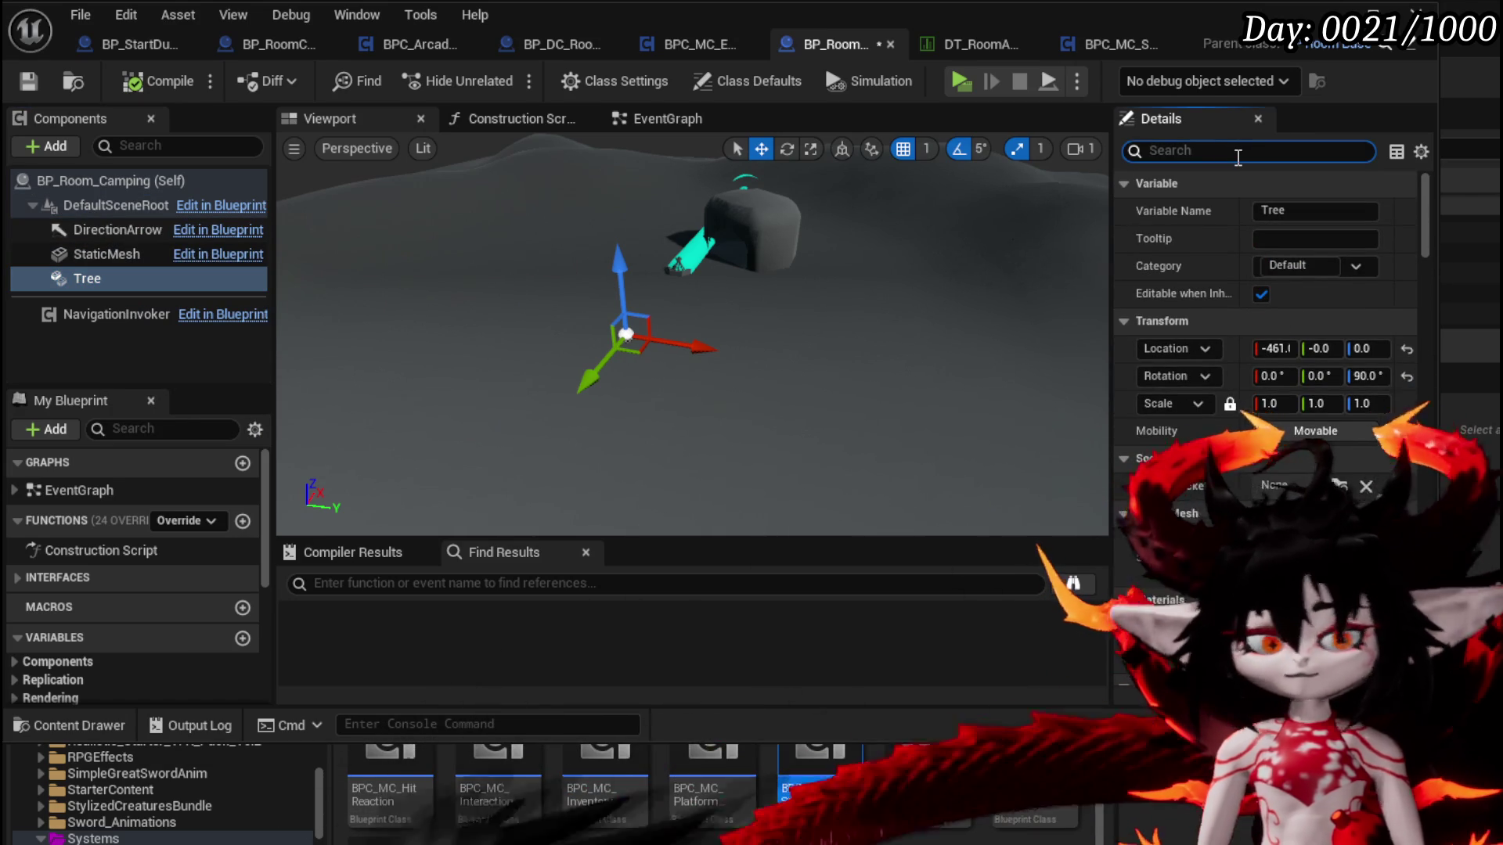
type("Visi")
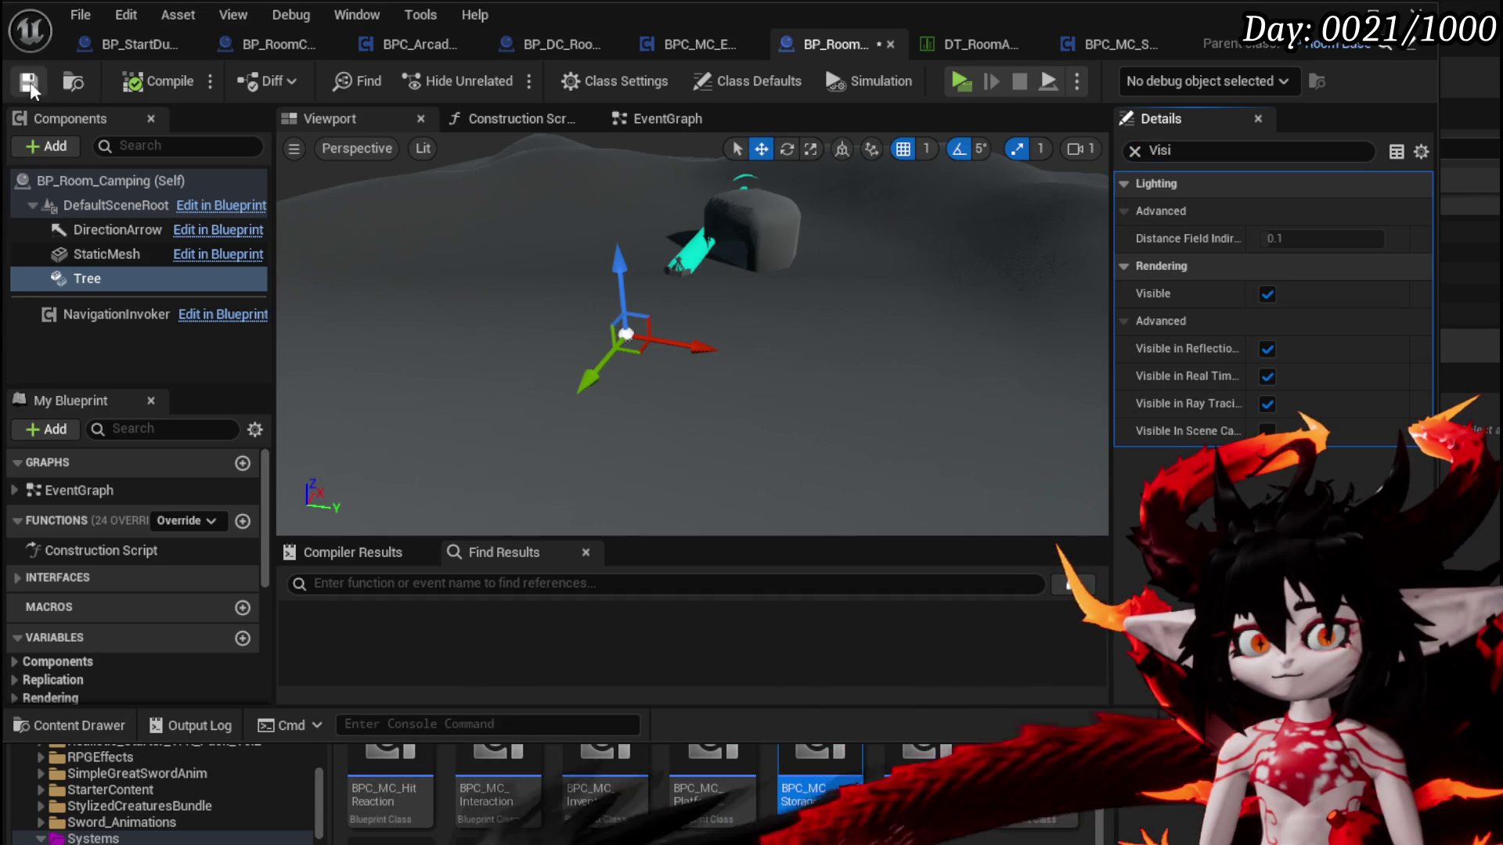
Compile and save the camping room blueprint, then return to the level editor
left_click_drag(681, 327, 619, 345)
left_click(156, 86)
left_click(30, 82)
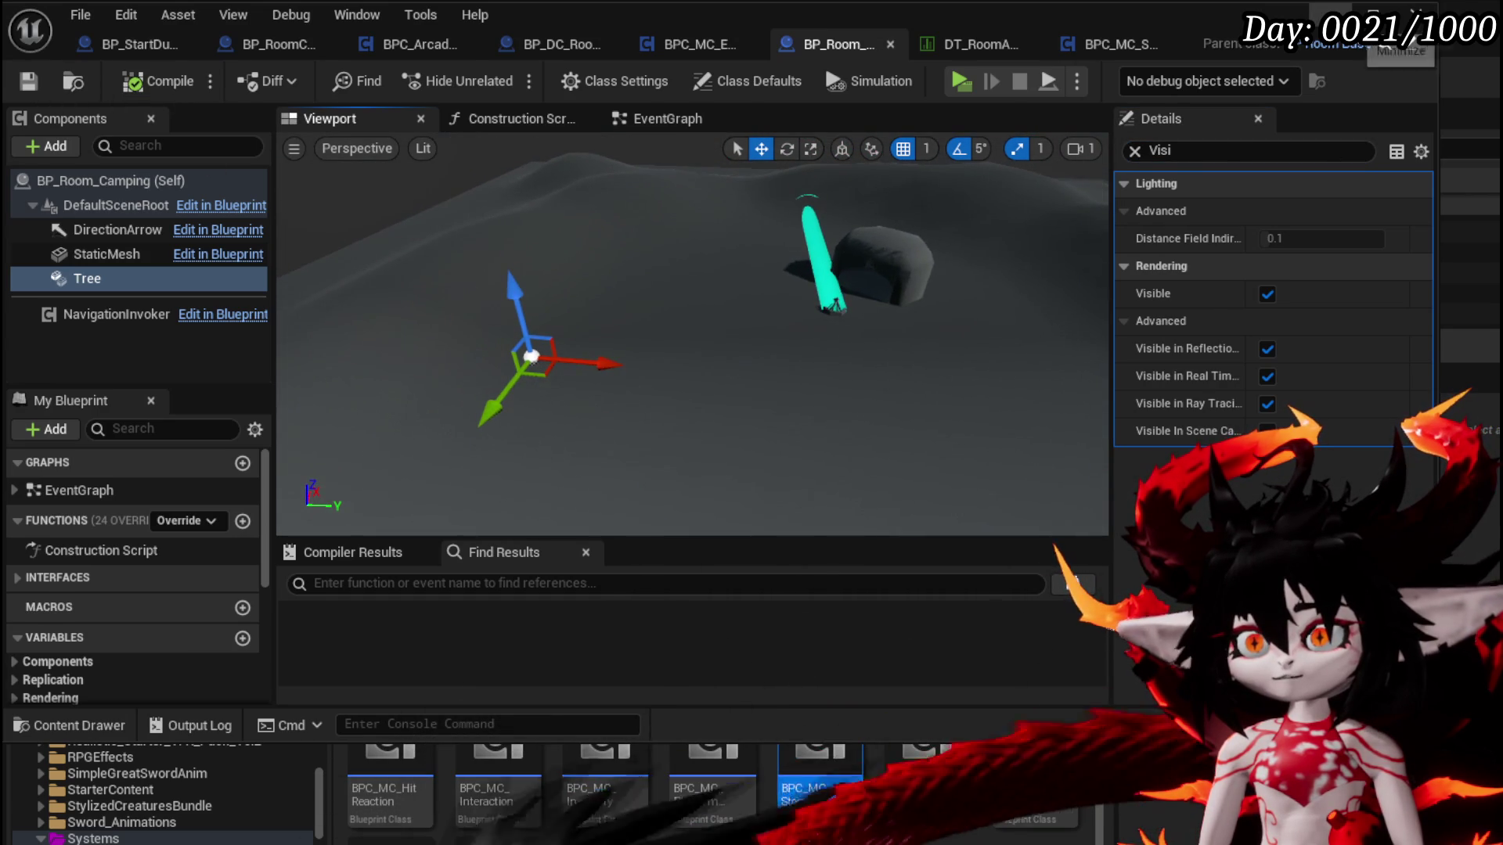
key("alt+Tab")
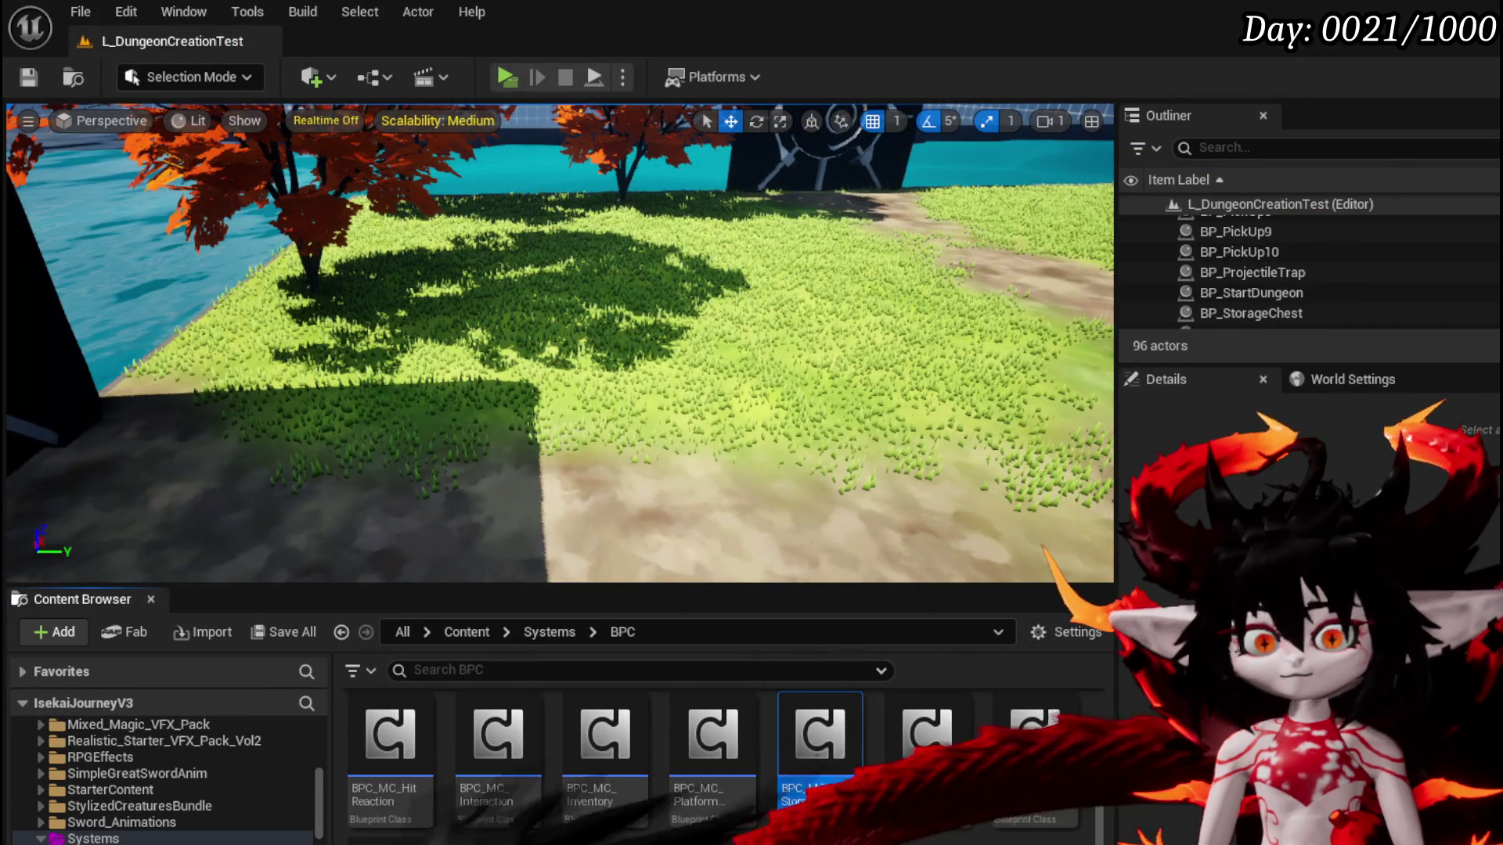
Place BP_Room_Camping from the RoomActor folder into the dungeon test level
scroll(164, 775, "down", 3)
left_click(107, 823)
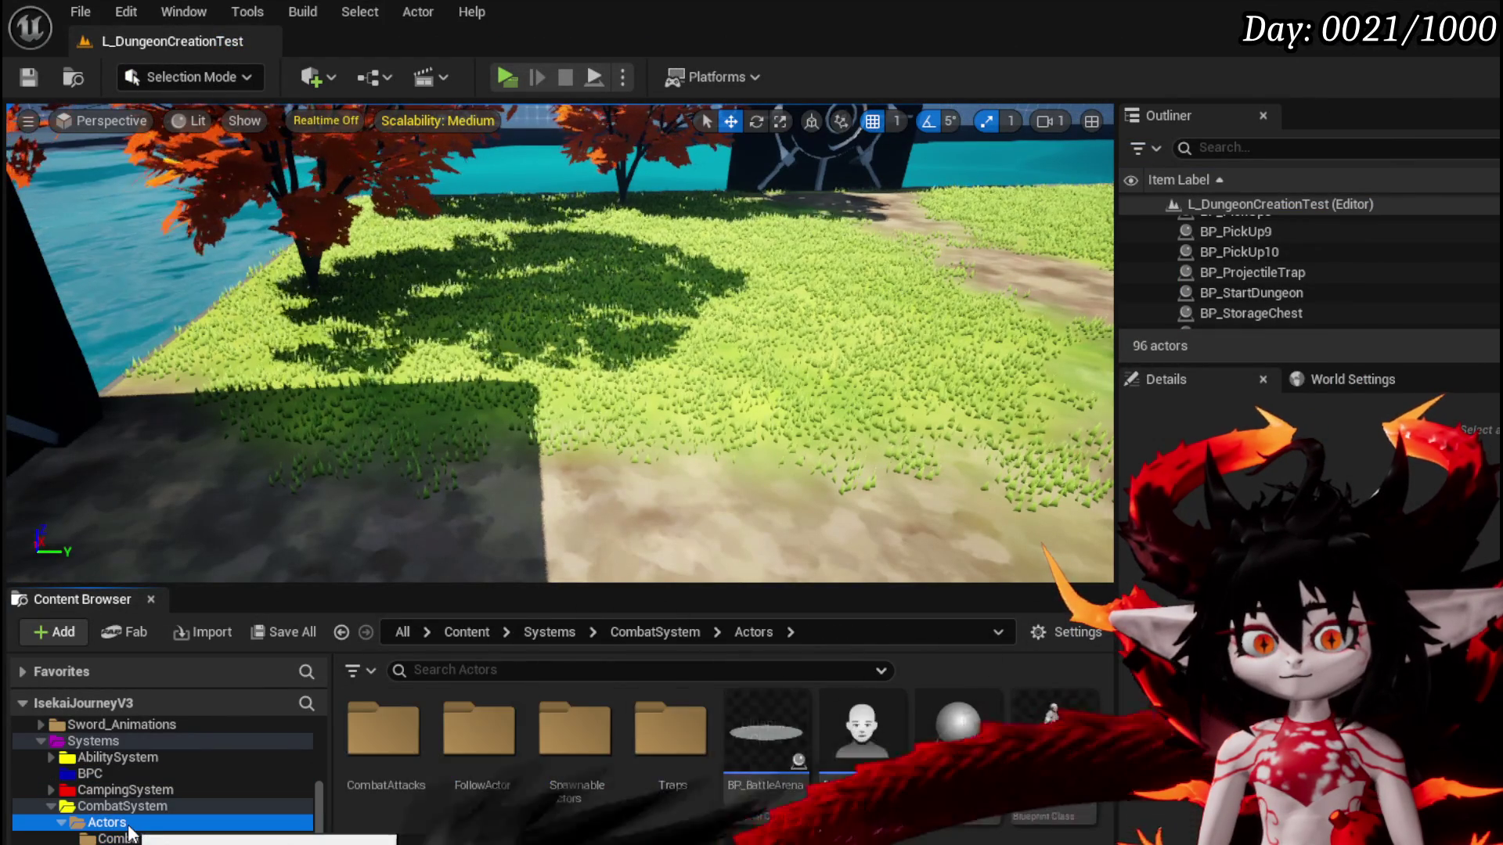
scroll(149, 832, "down", 3)
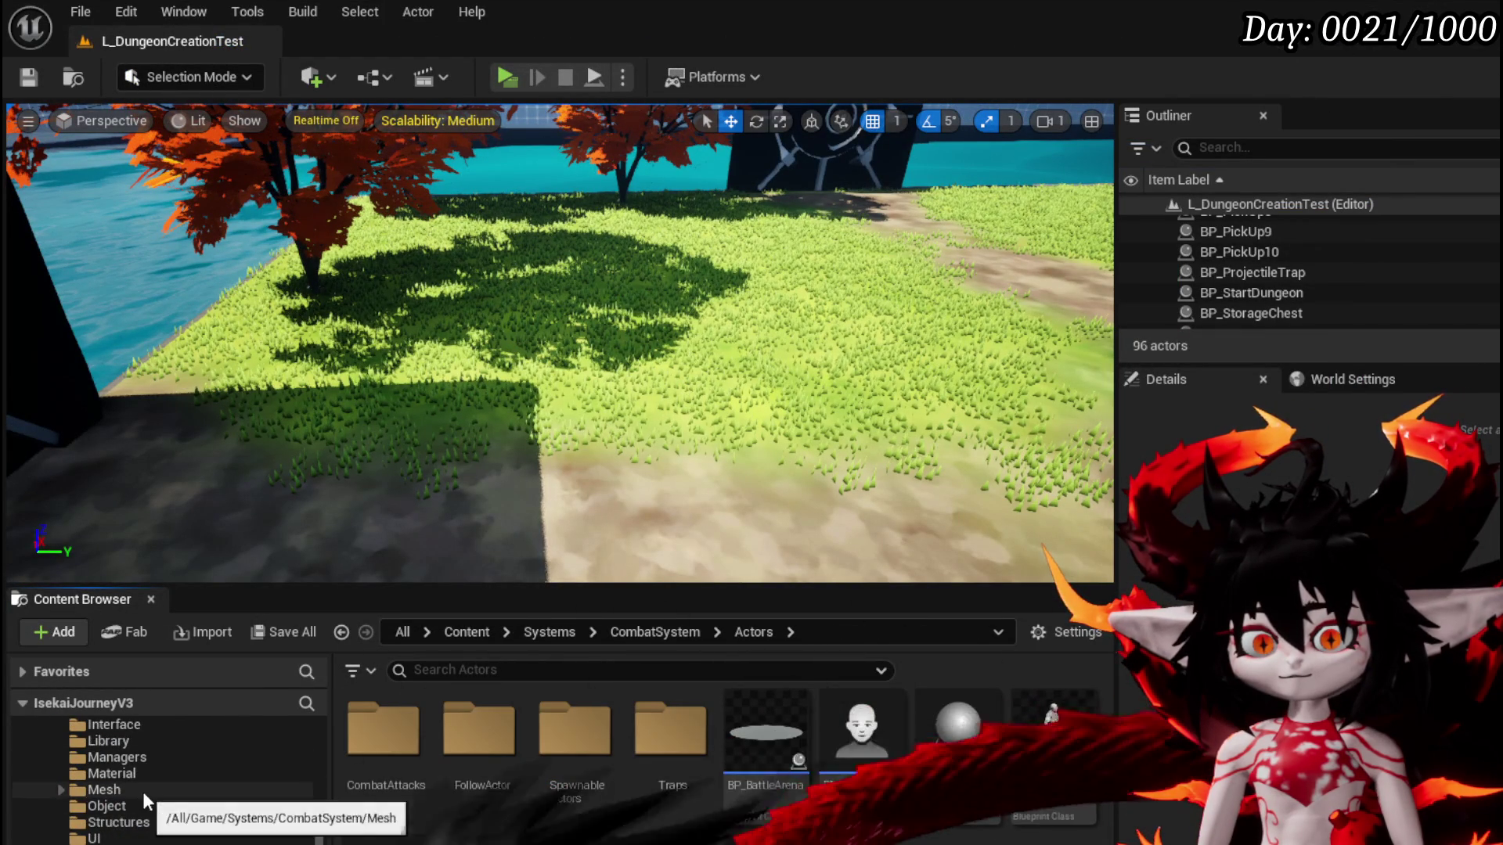
scroll(142, 791, "down", 2)
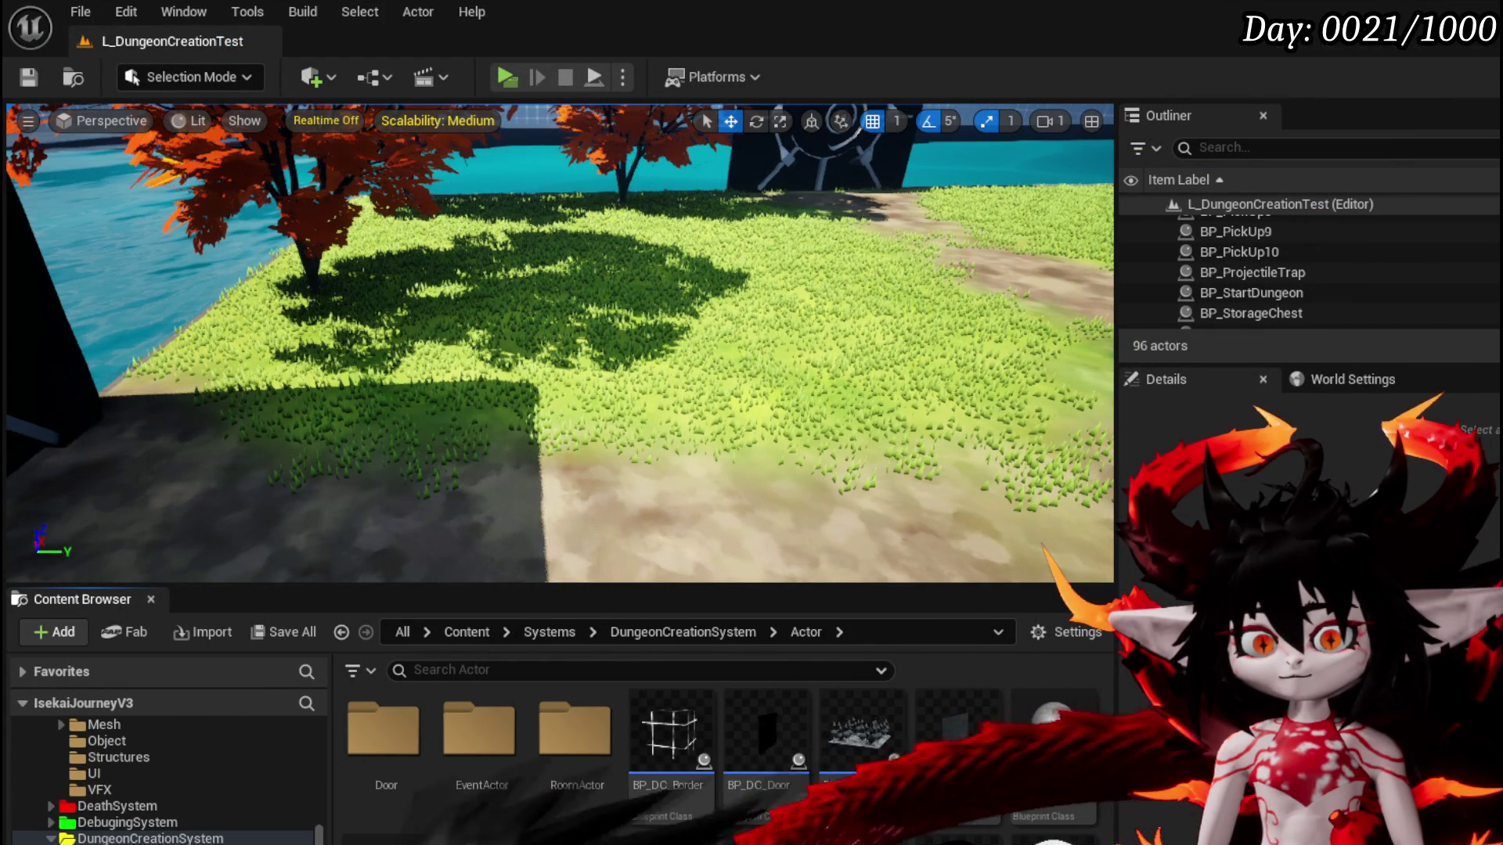
left_click(731, 735)
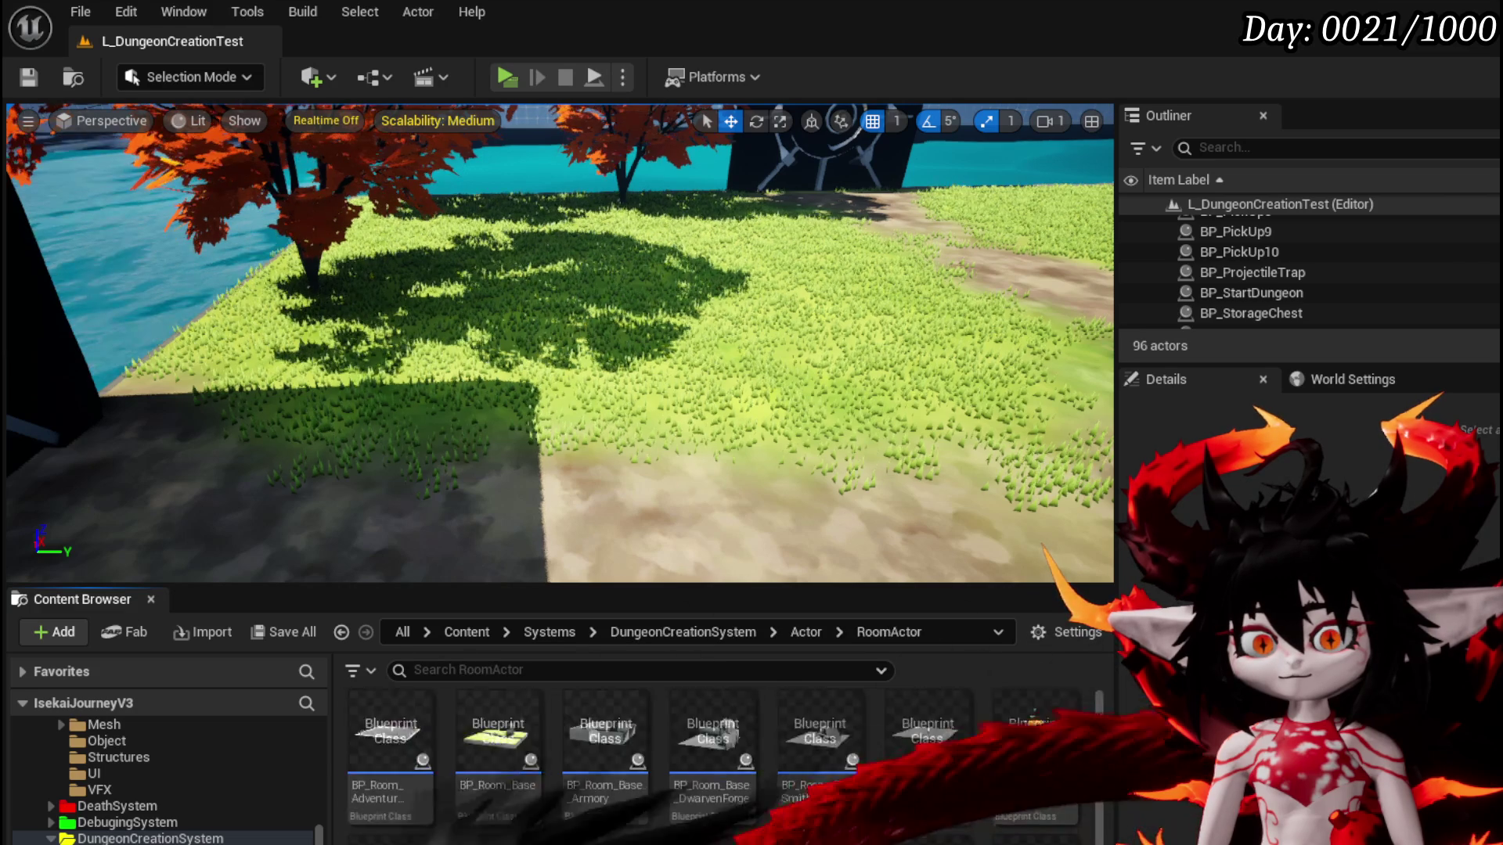
mouse_move(927, 728)
left_mouse_down()
mouse_move(855, 419)
mouse_move(422, 395)
left_mouse_up()
Save the level, shift the camping room toward the lower right, then delete it
scroll(696, 246, "down", 5)
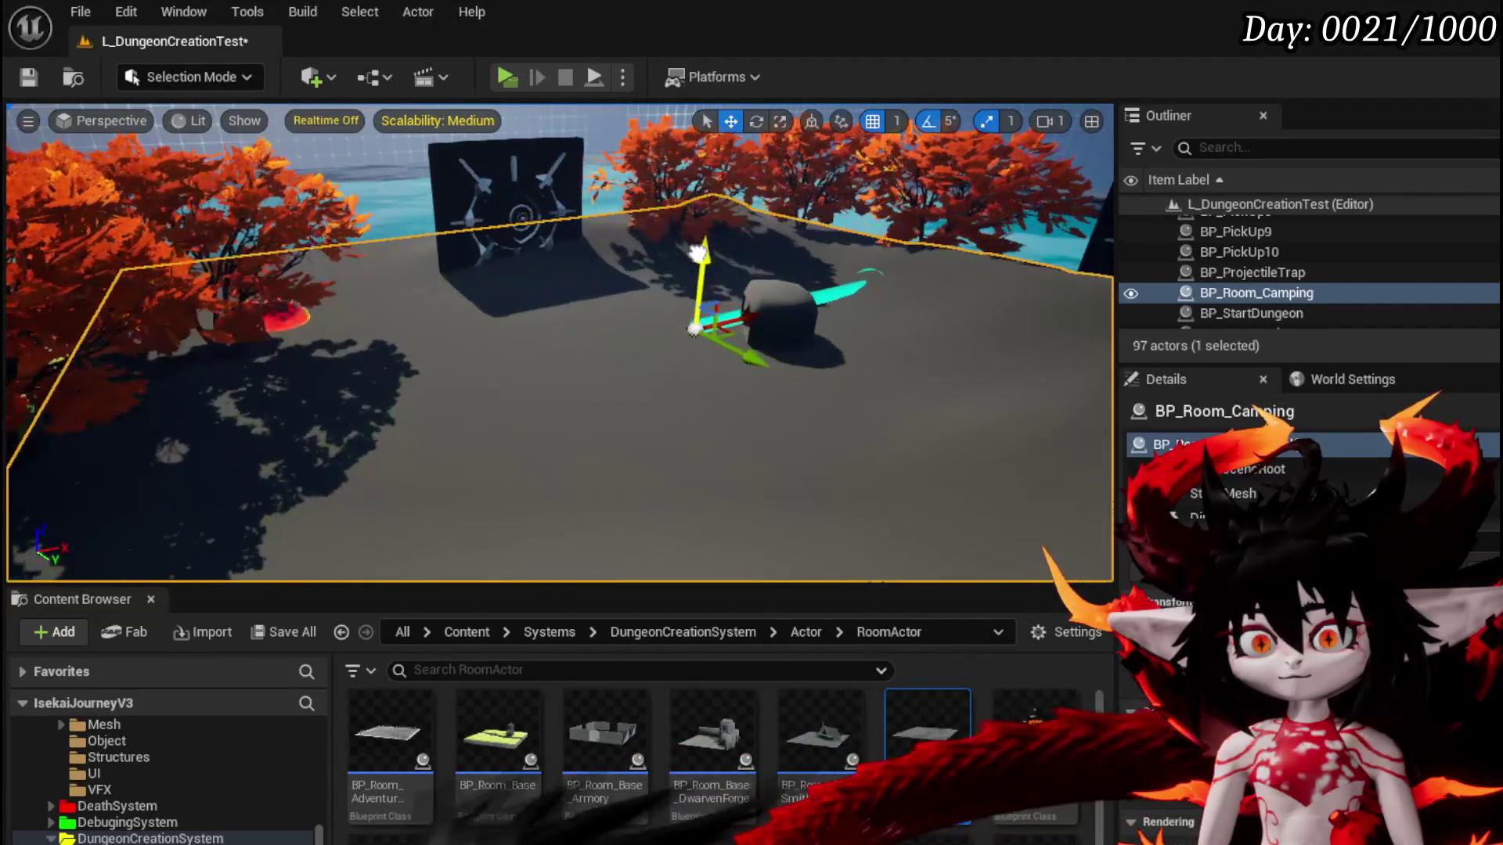
scroll(697, 246, "down", 1)
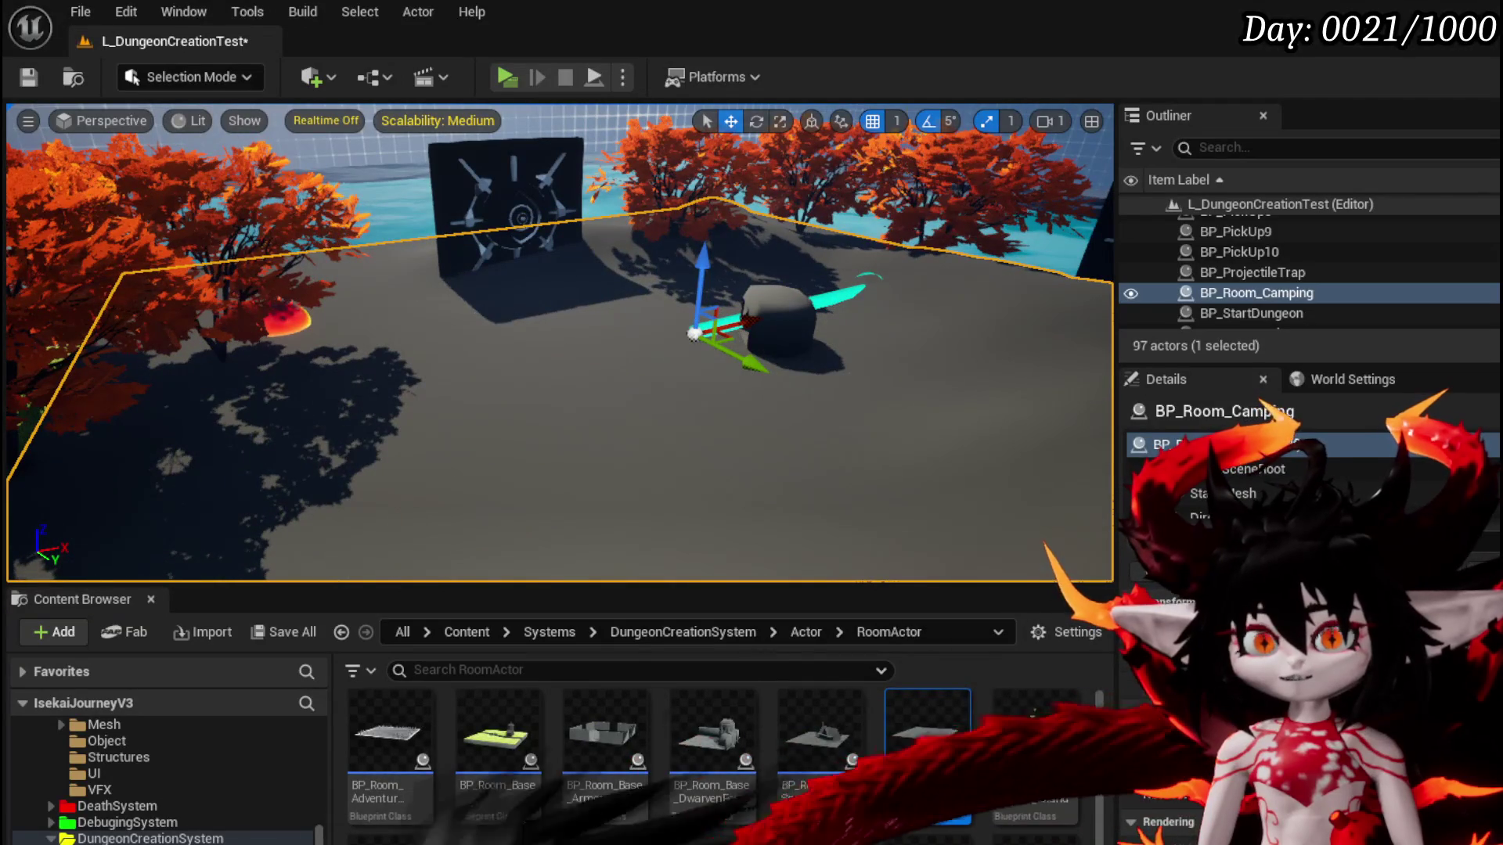
left_click(31, 86)
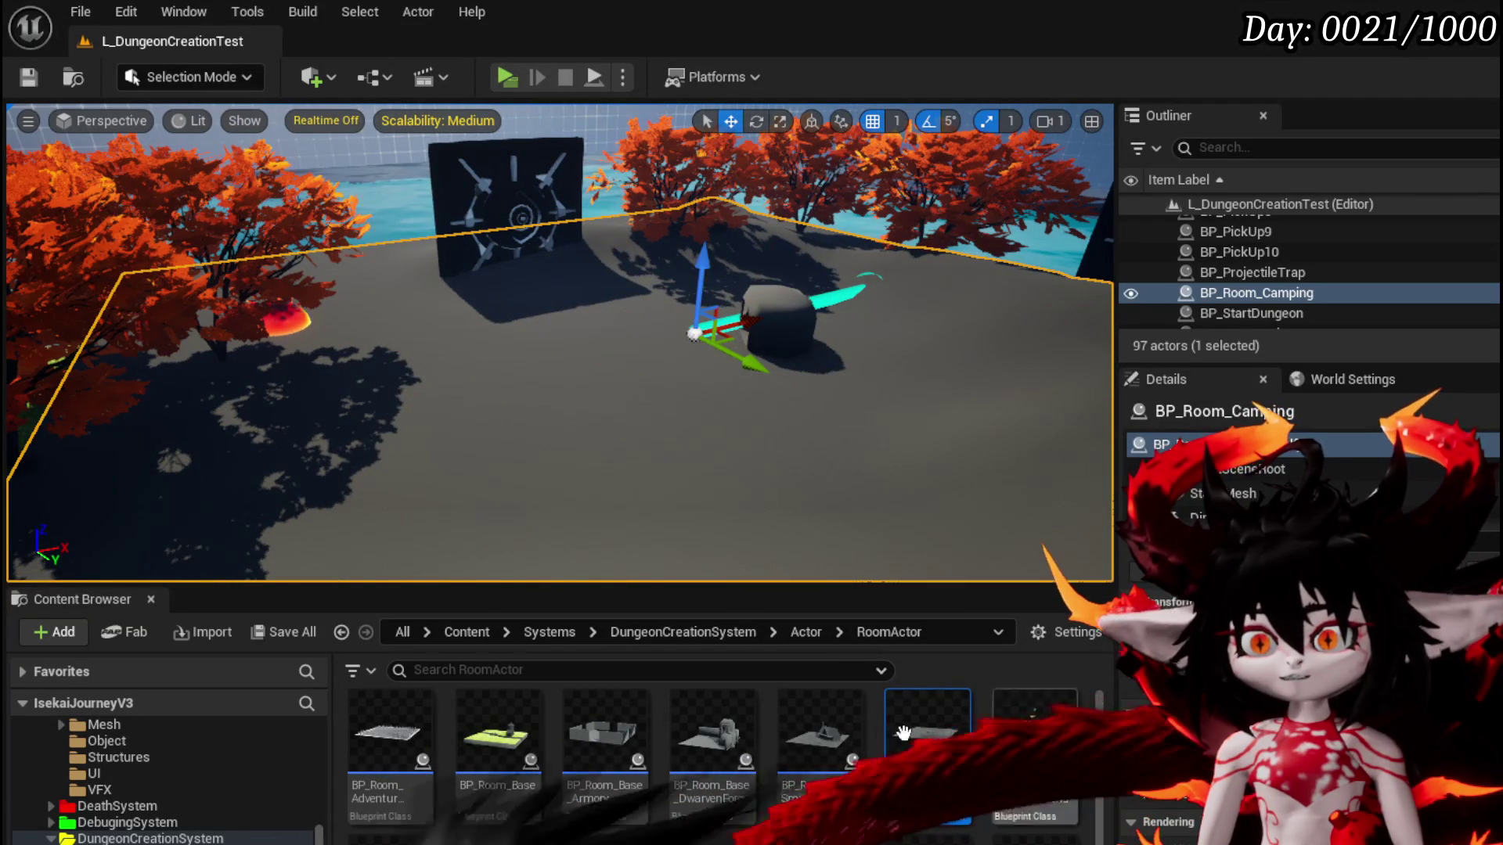
mouse_move(741, 361)
left_mouse_down()
mouse_move(868, 442)
mouse_move(831, 426)
left_mouse_up()
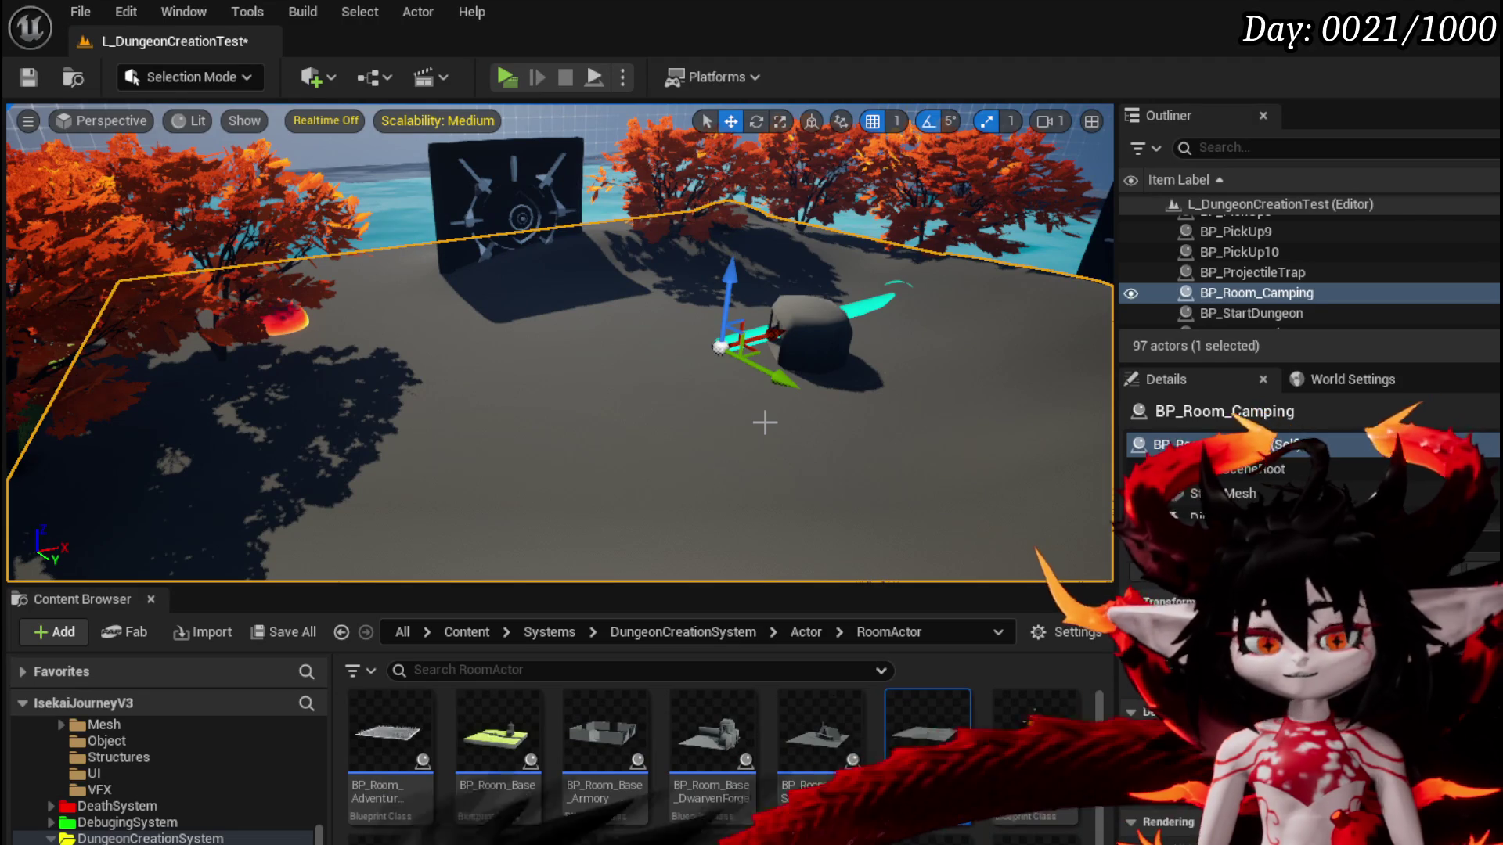
key("Delete")
Save the level, enter the Camping room through the portal, walk across the sand, and stop the play-test
key("ctrl+s")
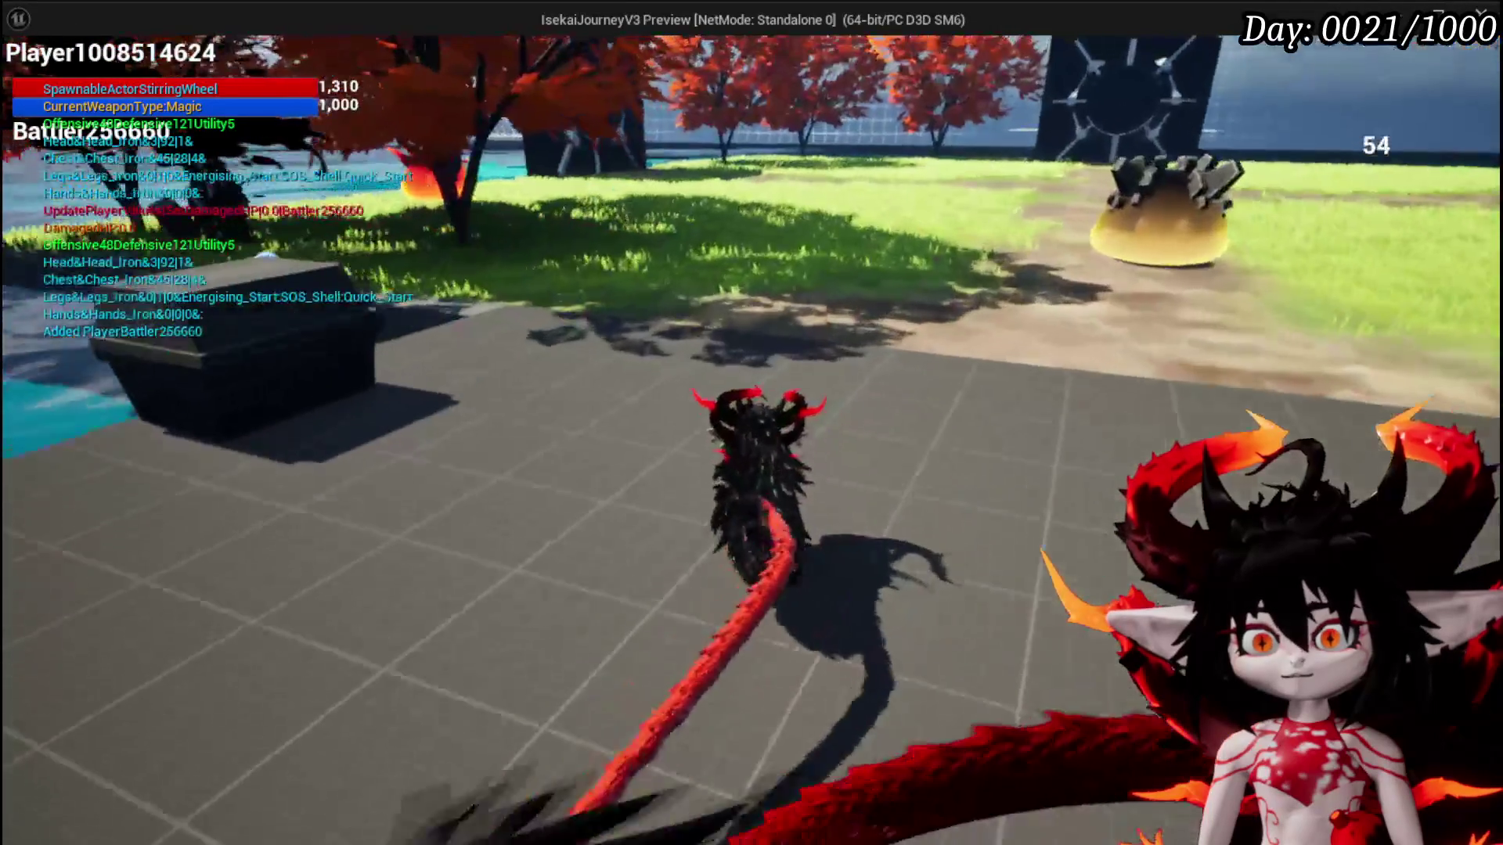
key("w")
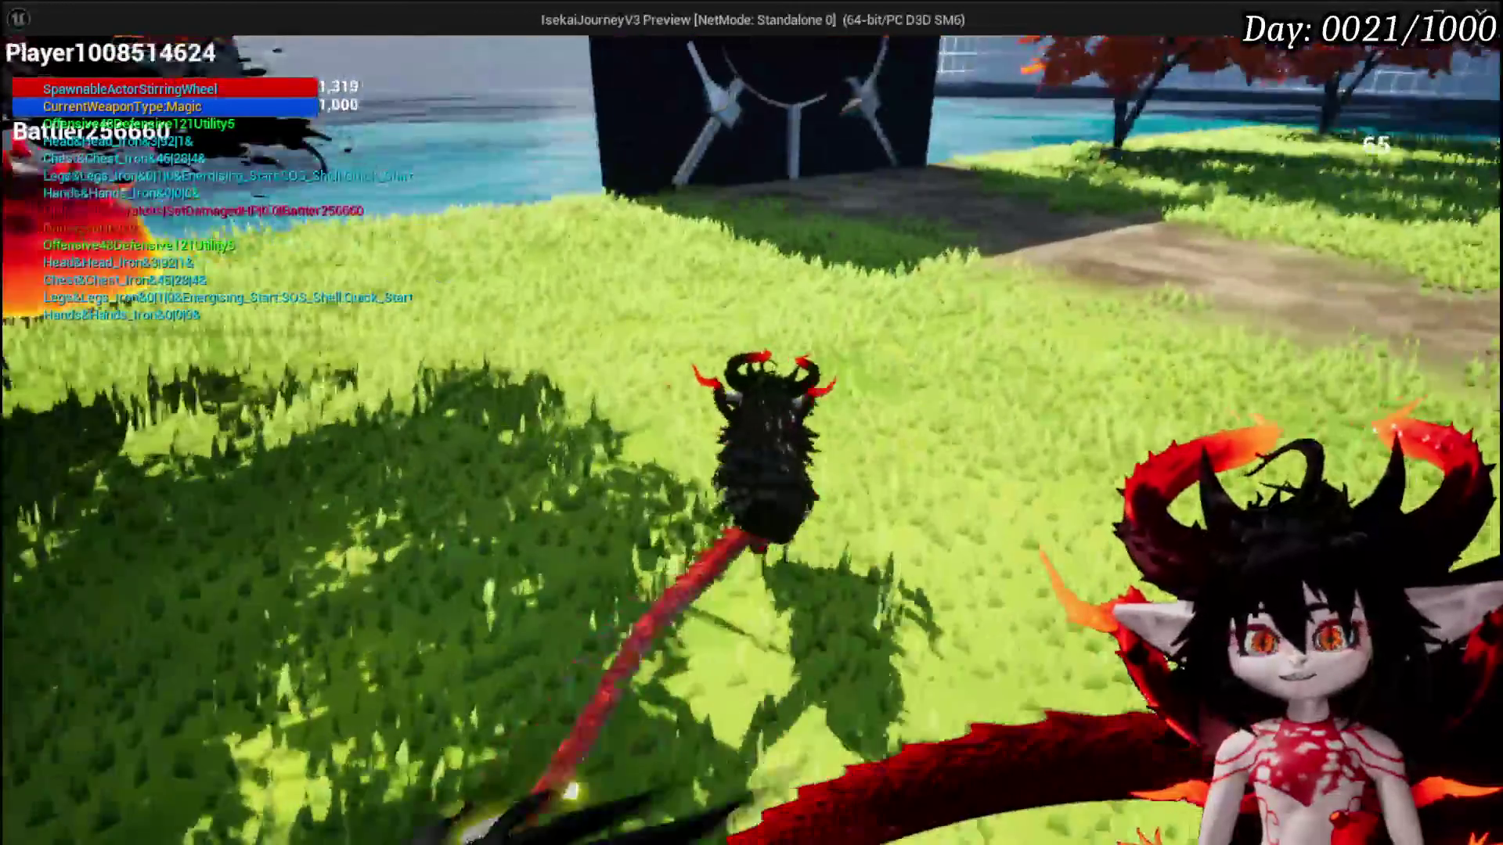
key("e")
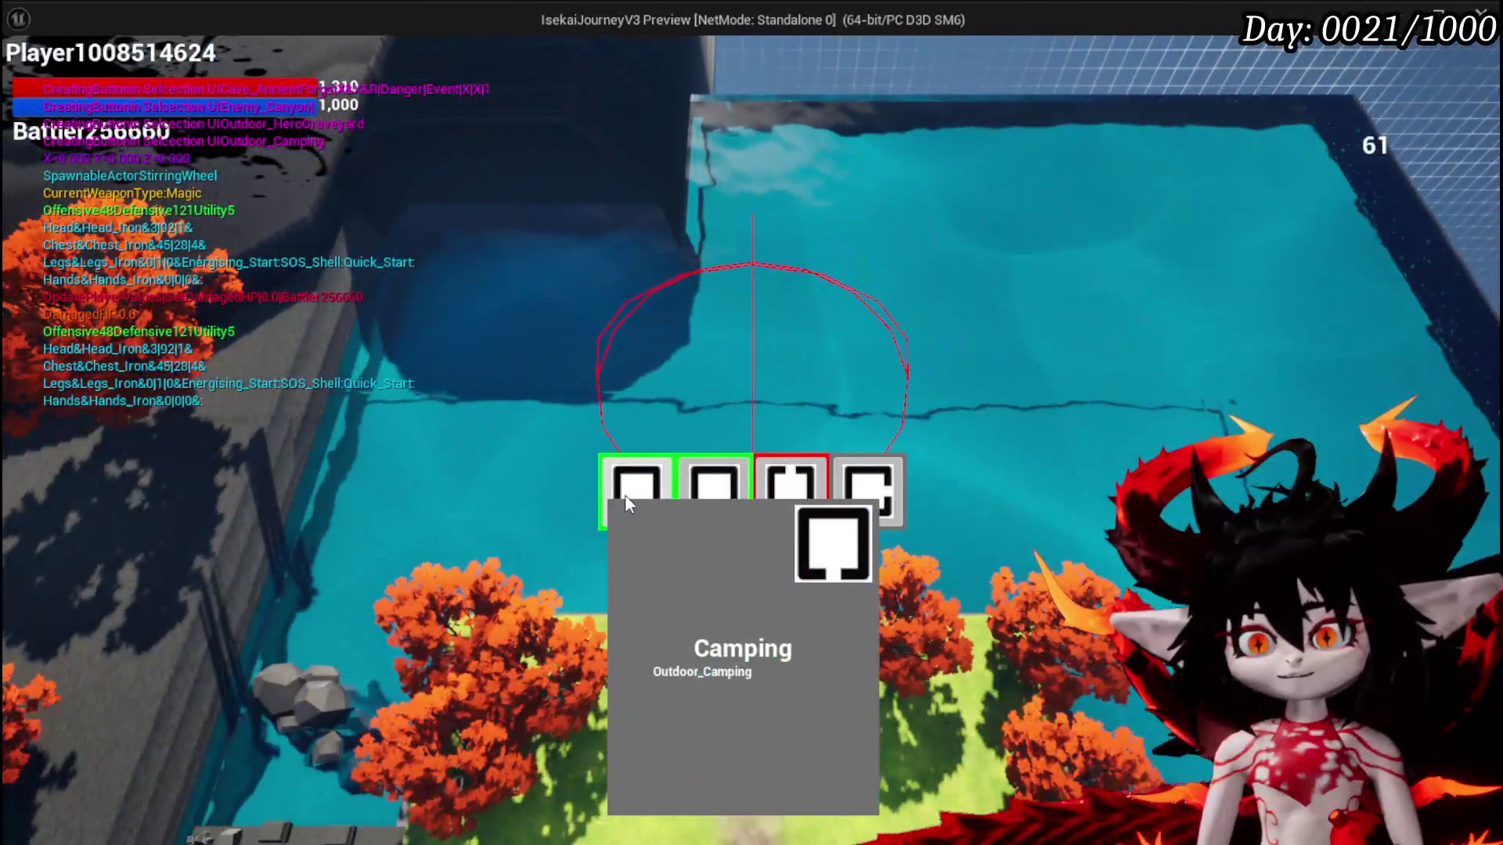
left_click(625, 494)
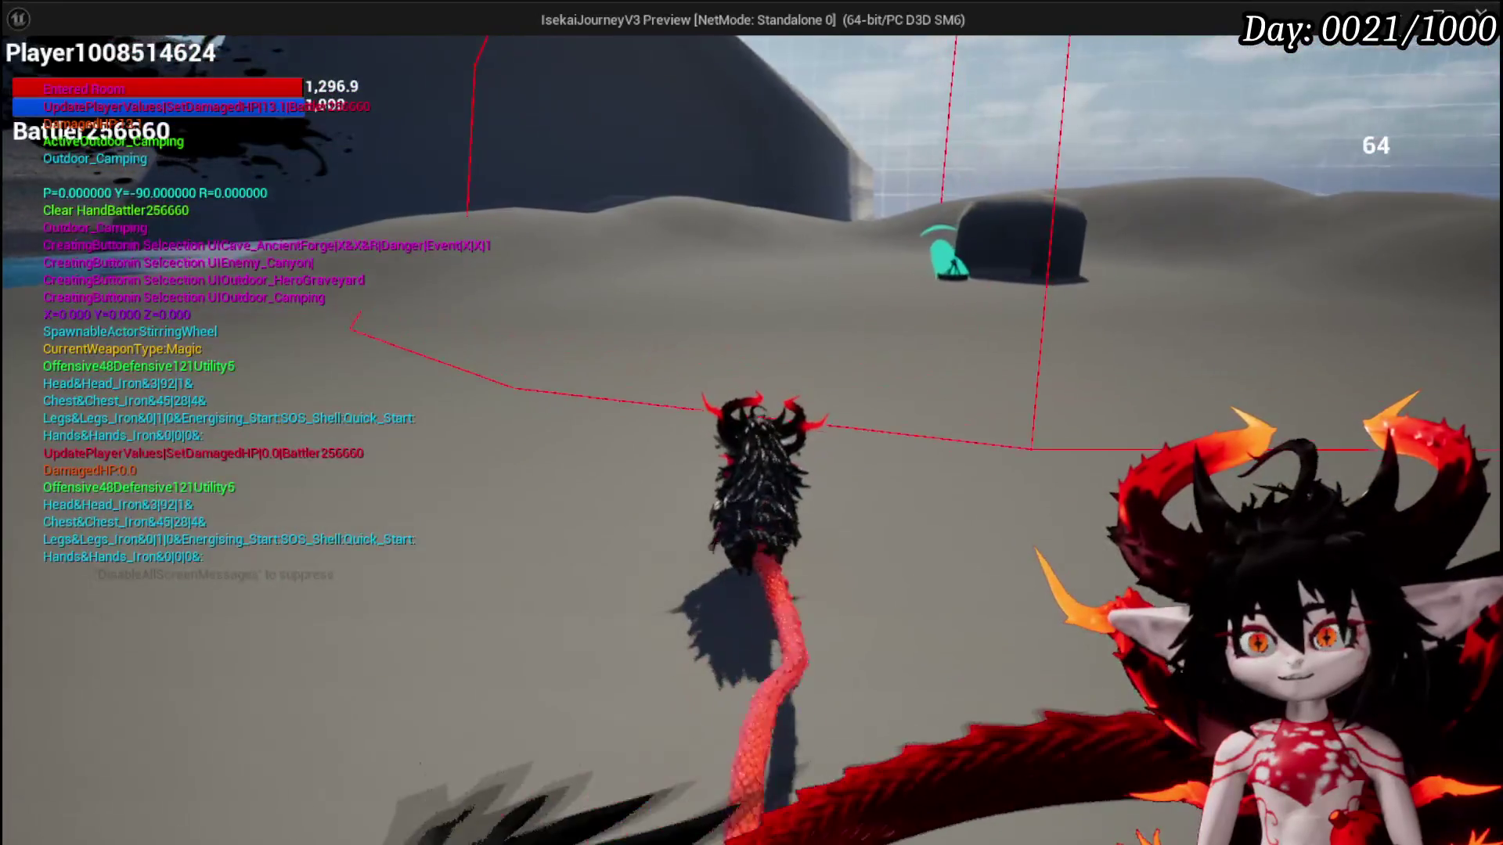
key("w")
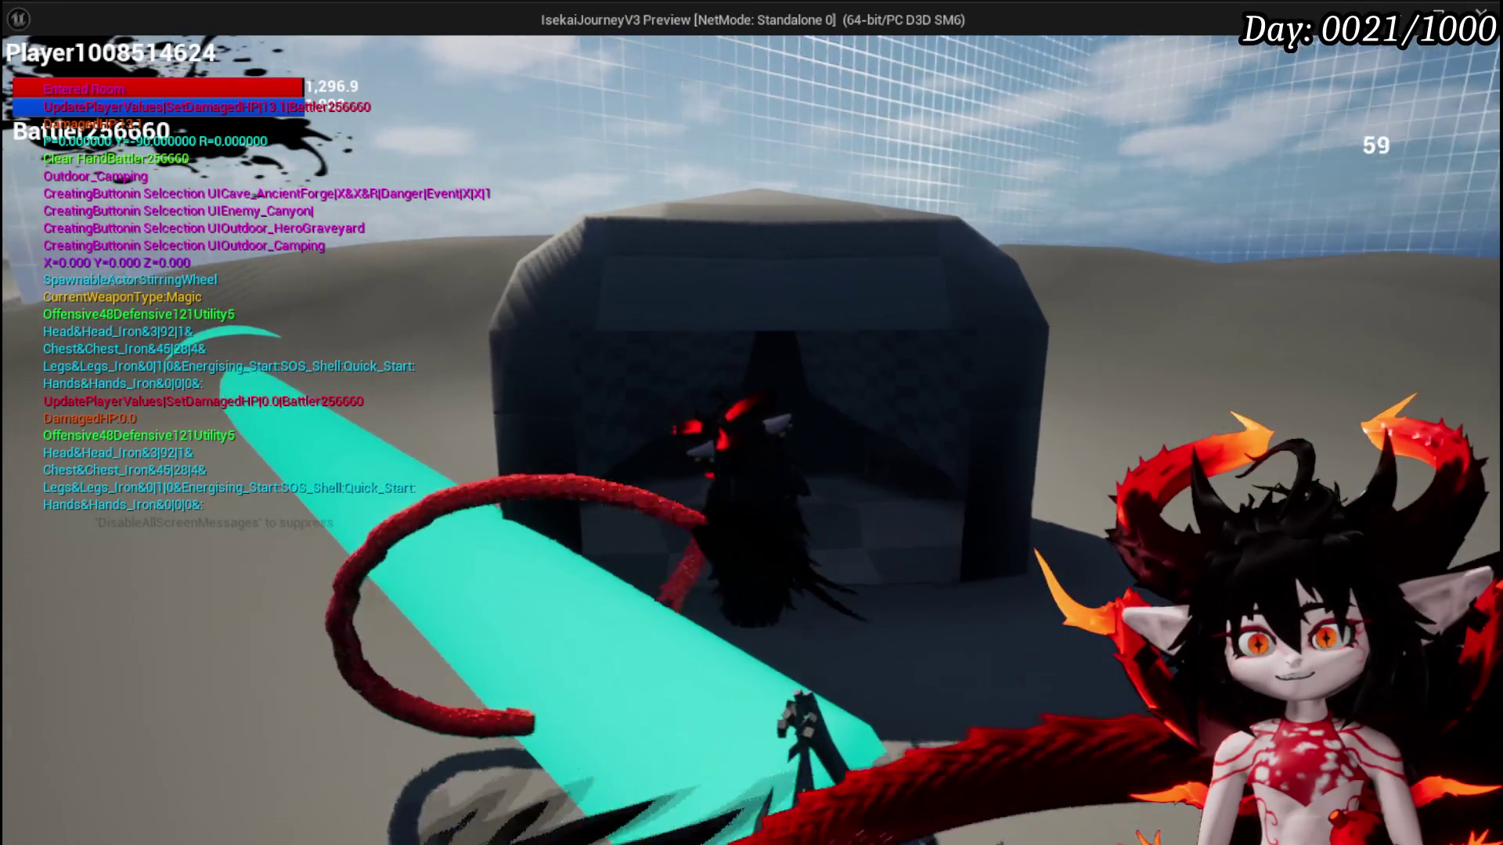
key("w")
key("w")
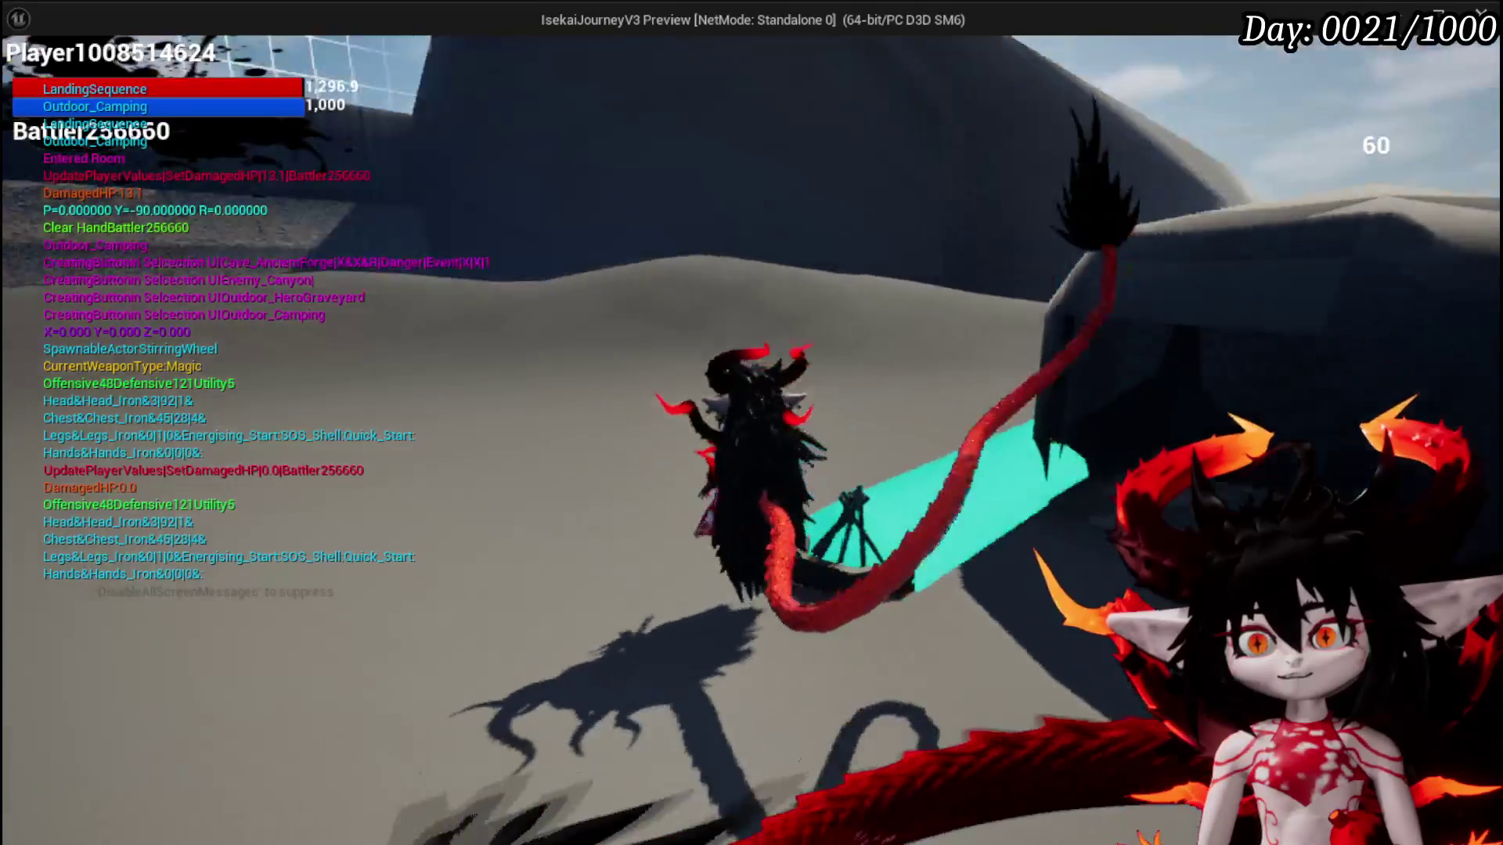
key("Escape")
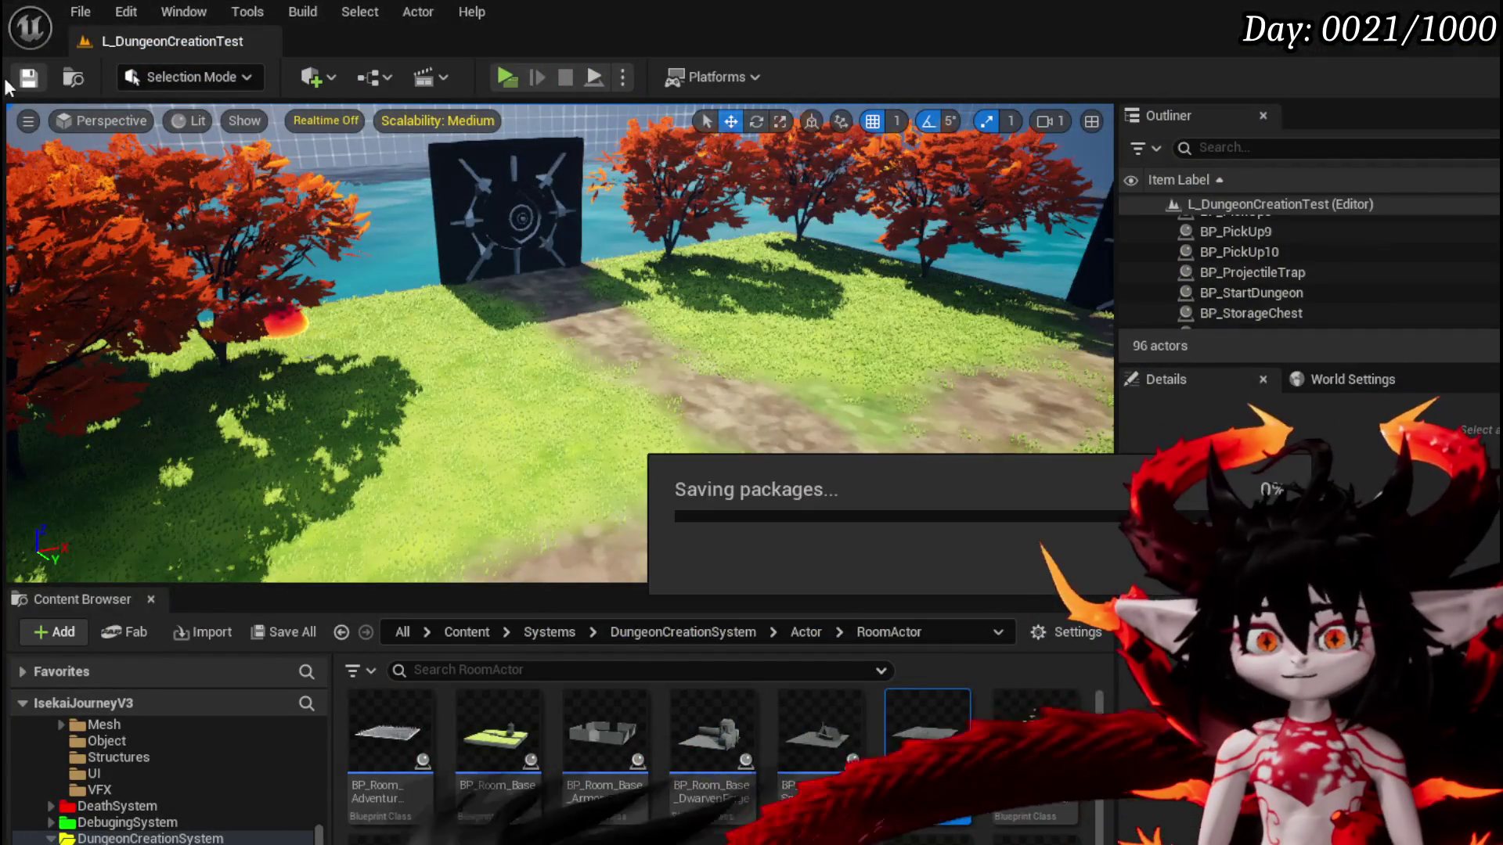
Open BP_Room_Camping and clear the Details filter to review all of Tree's properties
double_click(933, 730)
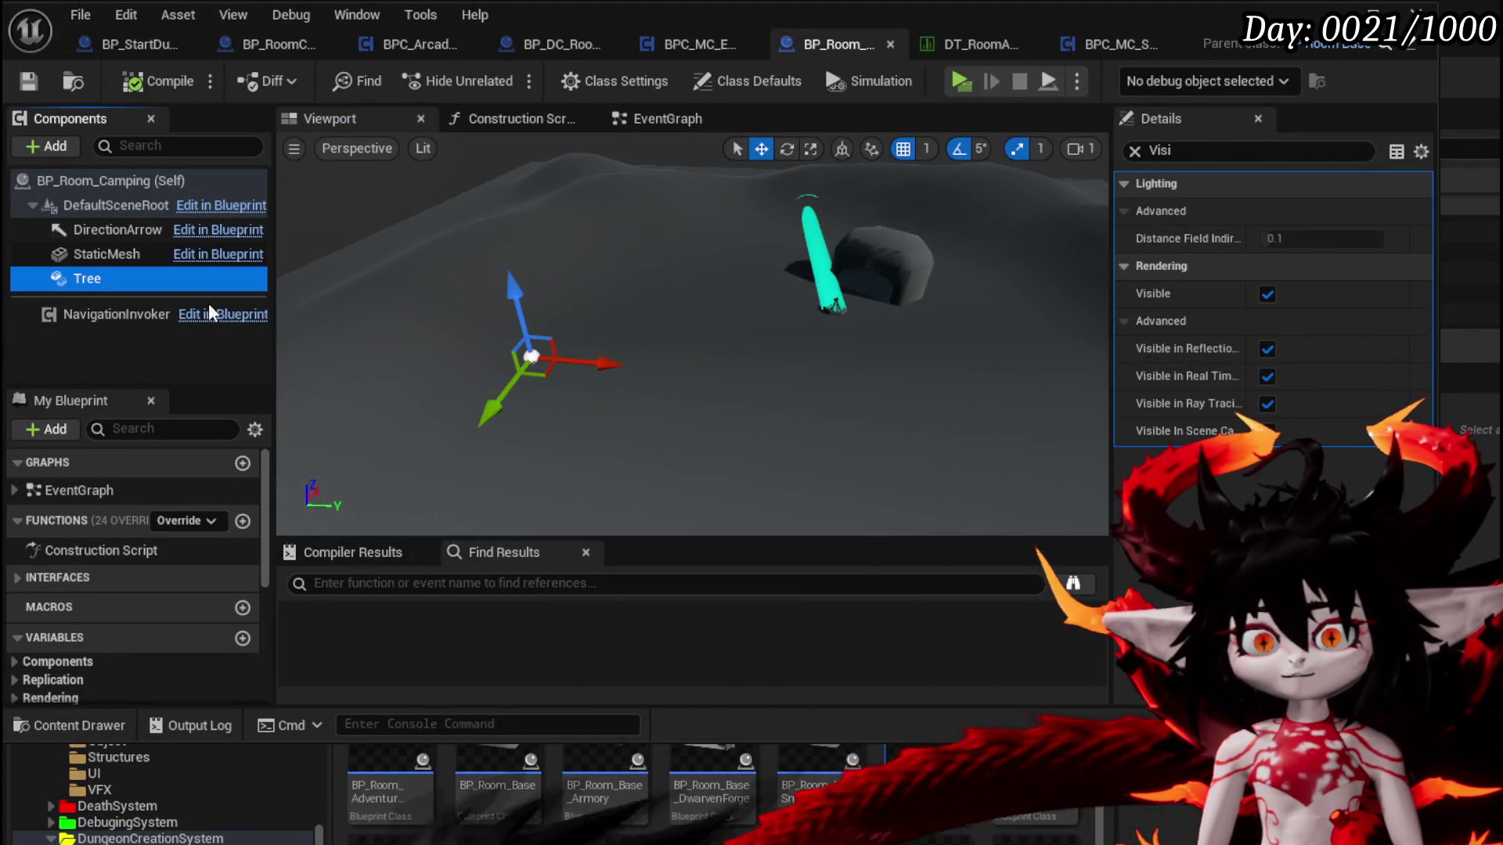
left_click(1132, 152)
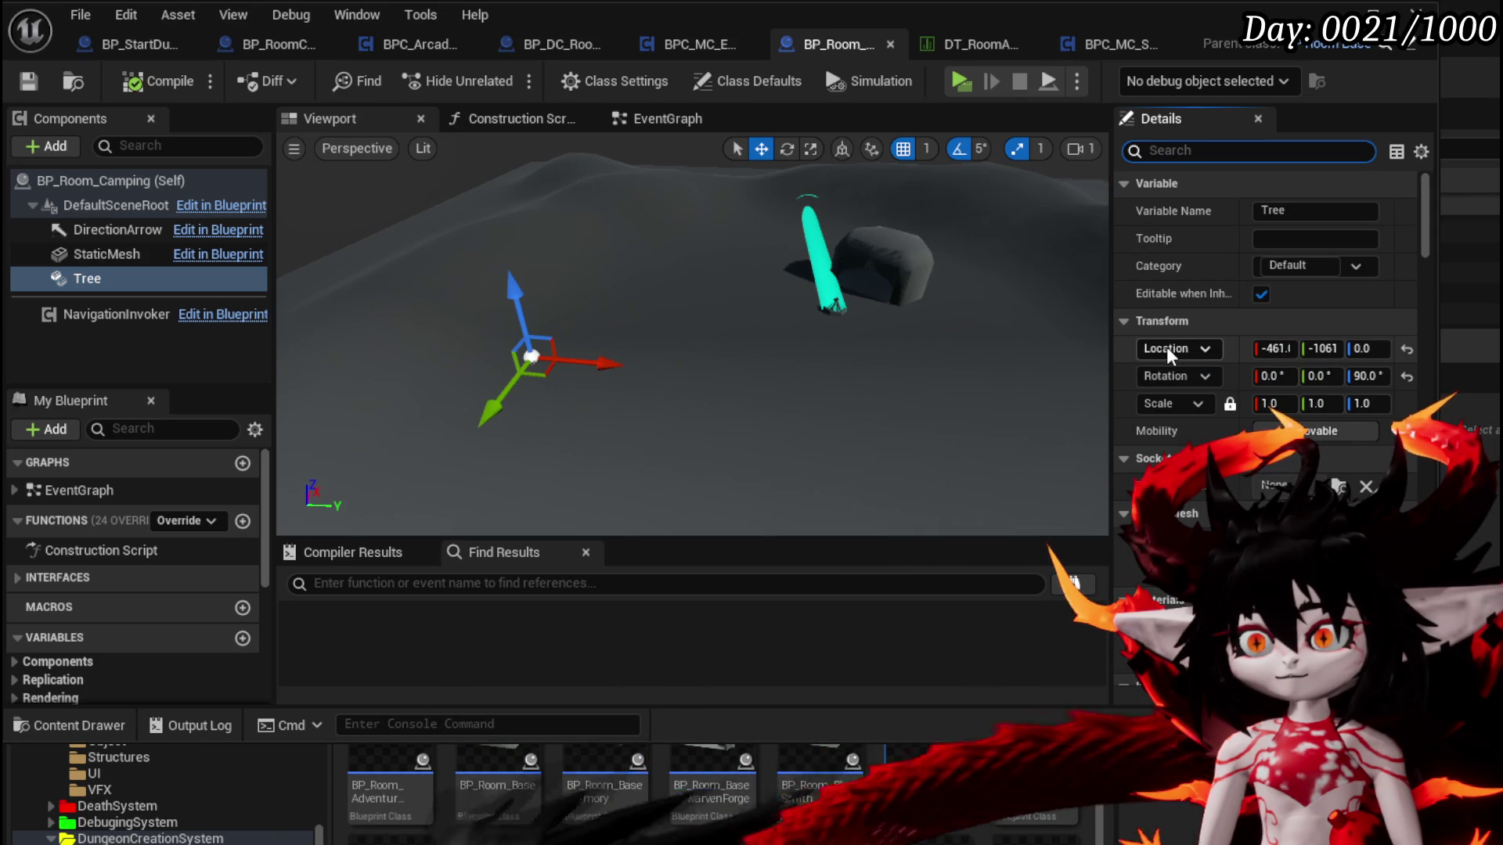
scroll(1166, 346, "down", 5)
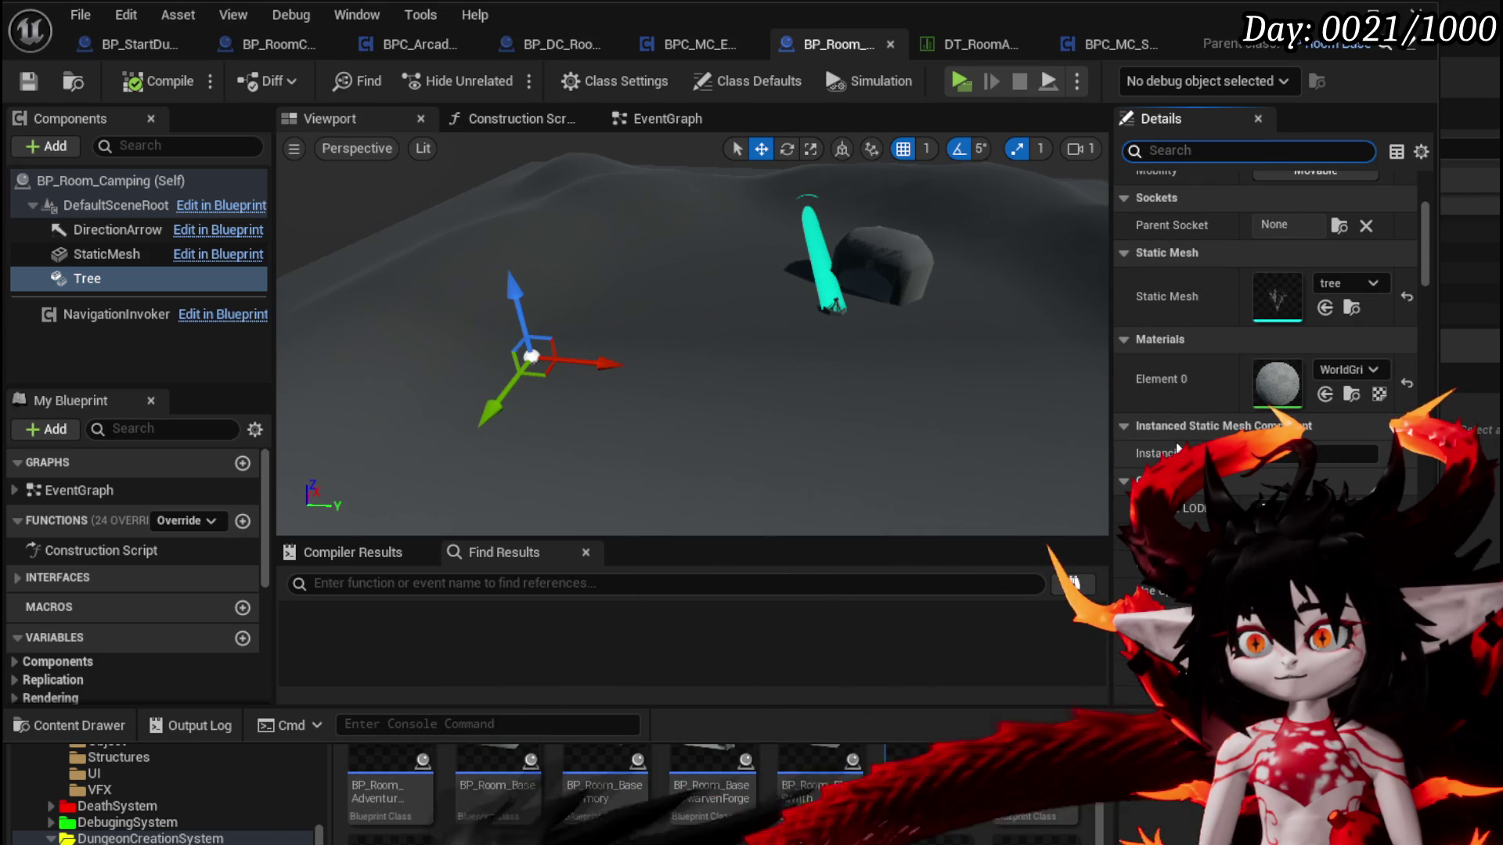
scroll(1178, 449, "down", 2)
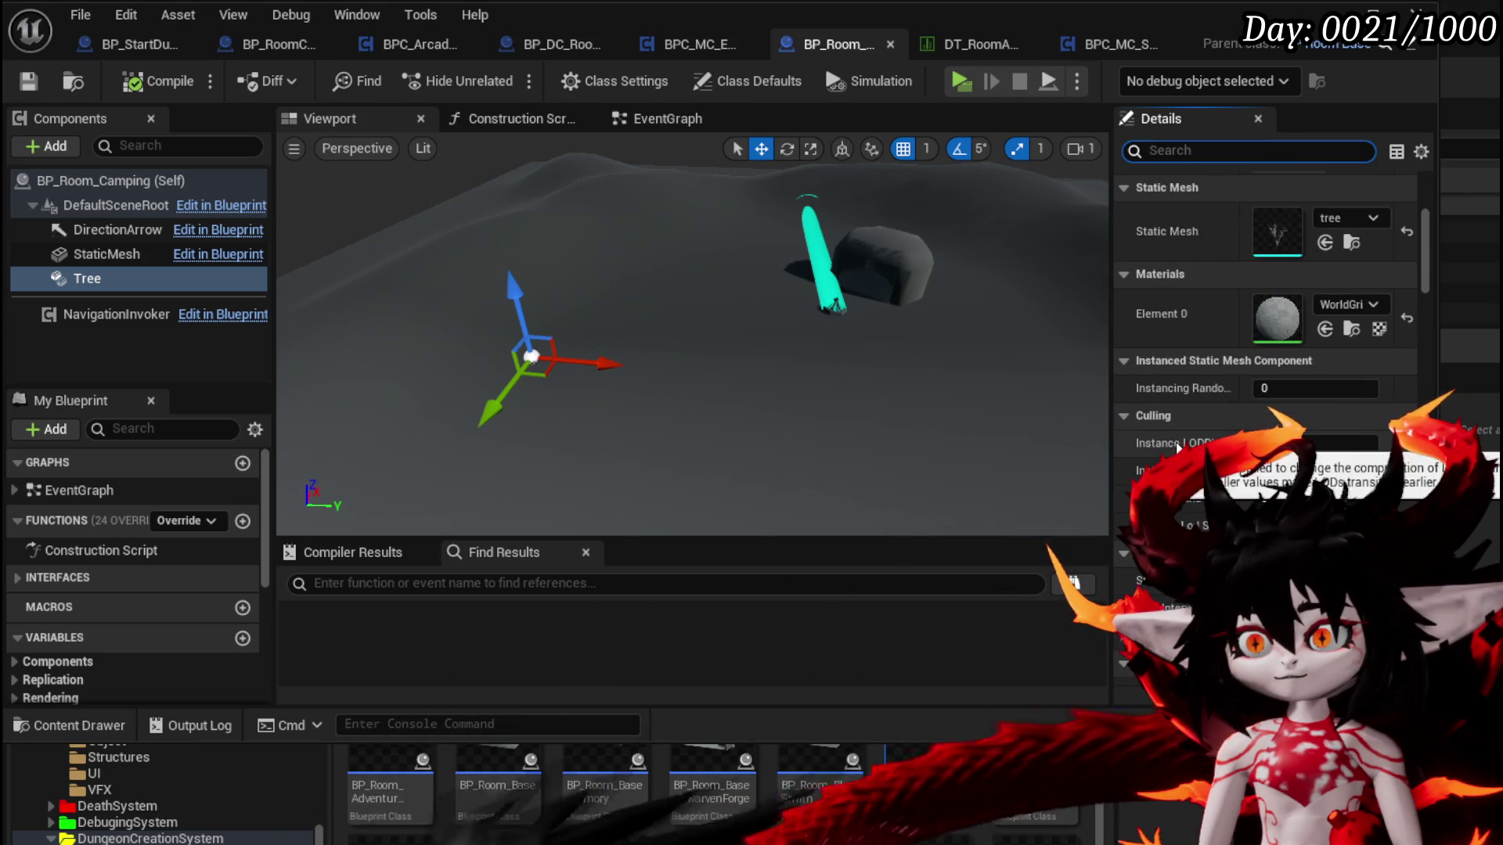
scroll(1221, 412, "down", 3)
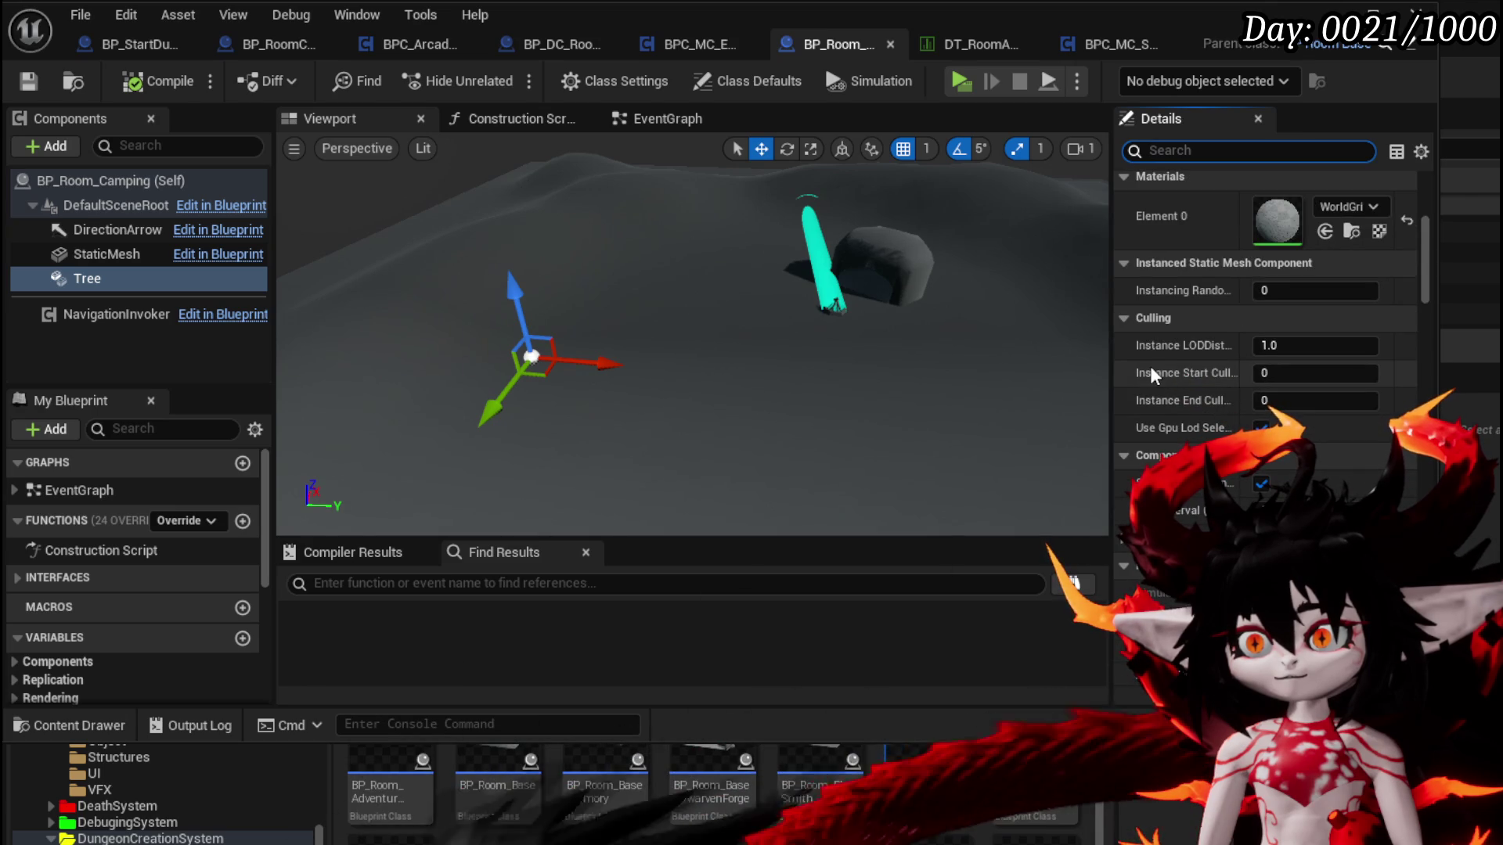
scroll(1149, 364, "down", 4)
scroll(1149, 364, "down", 4)
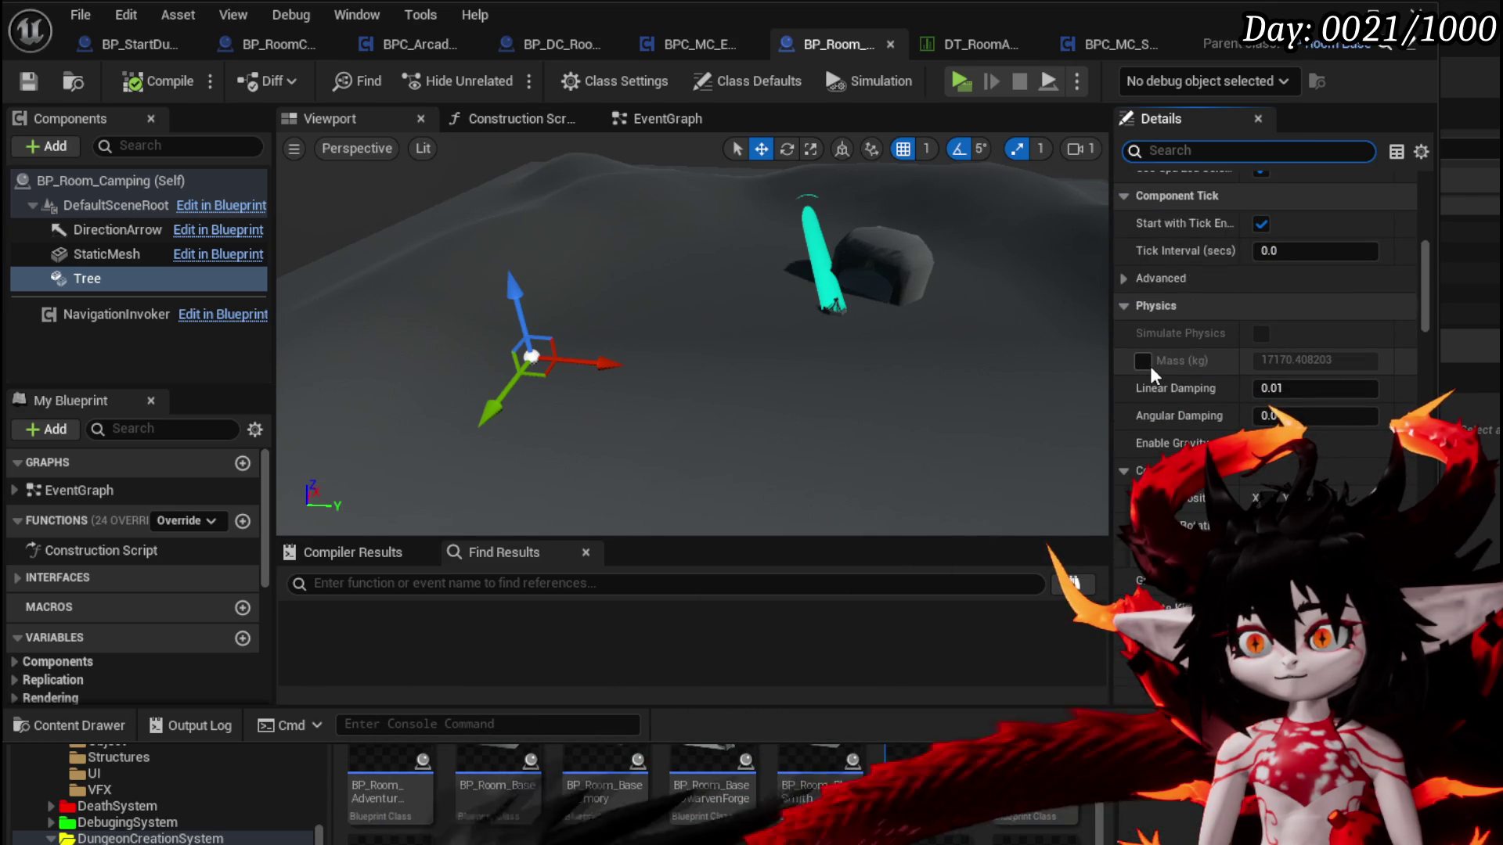
scroll(1149, 365, "down", 8)
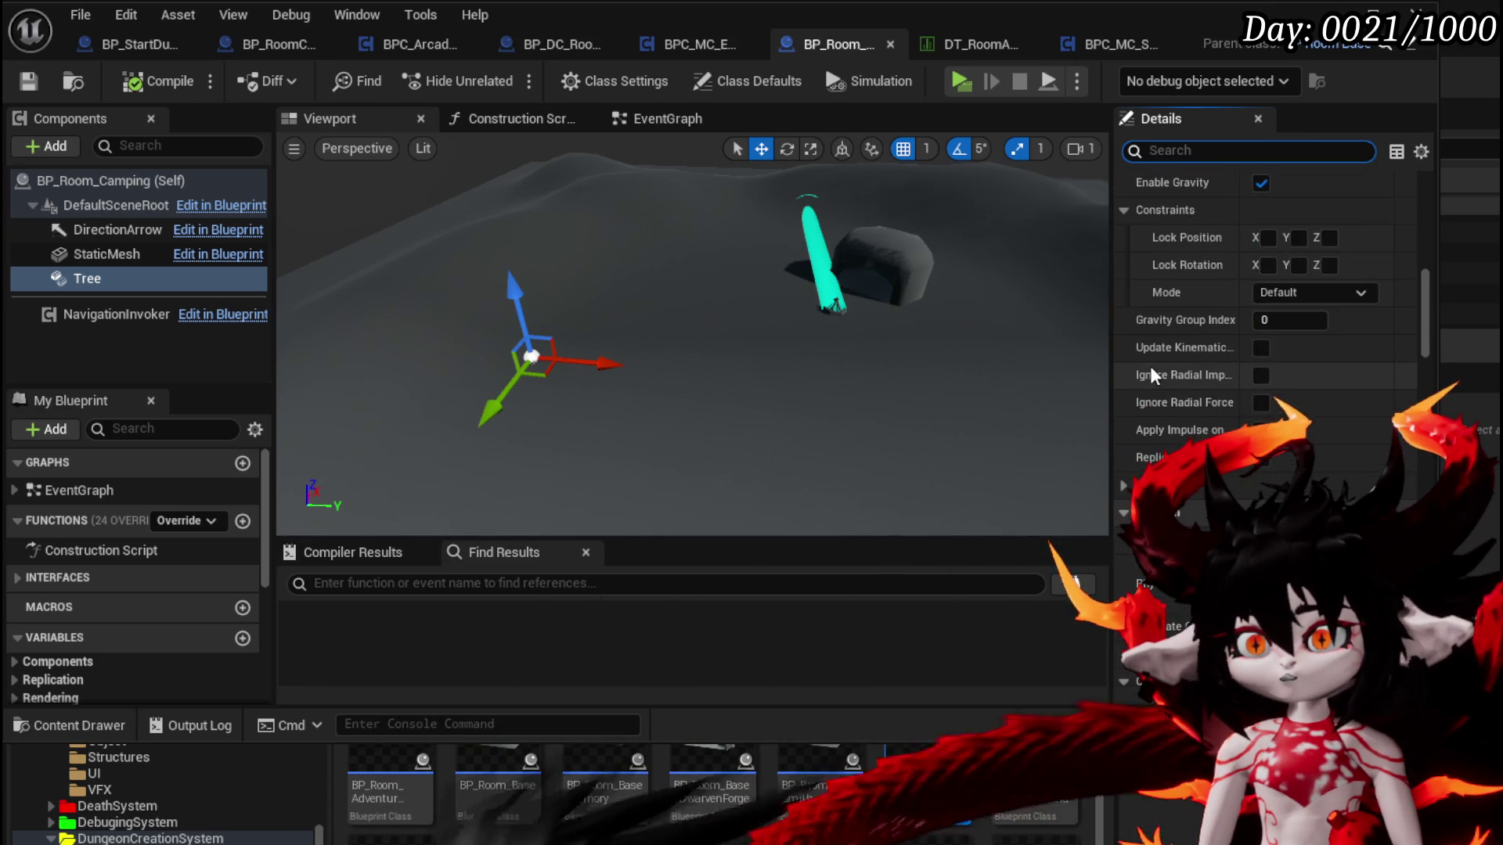
scroll(1152, 367, "down", 10)
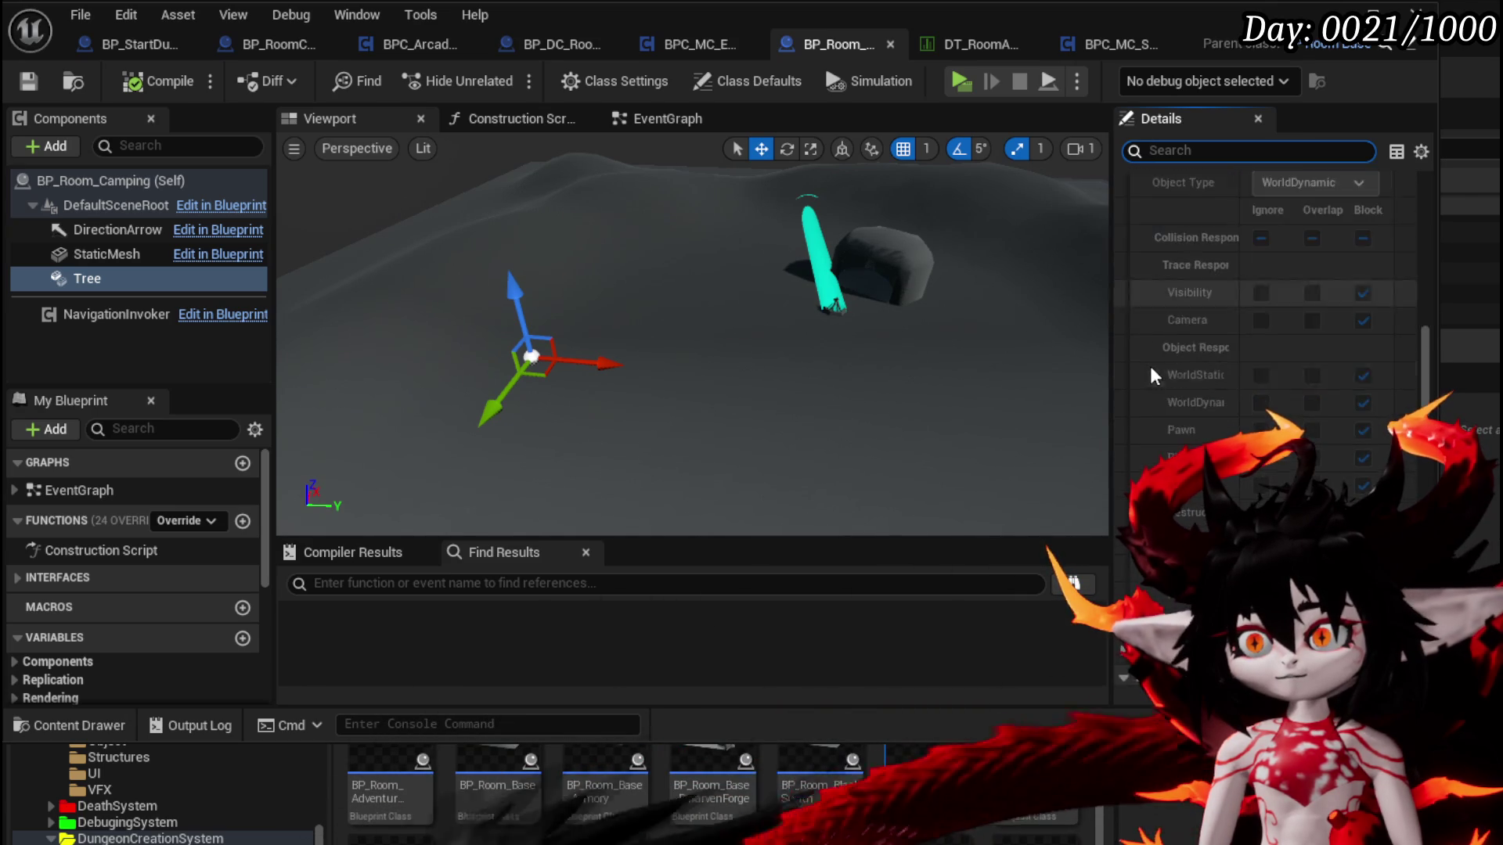
scroll(1150, 377, "down", 10)
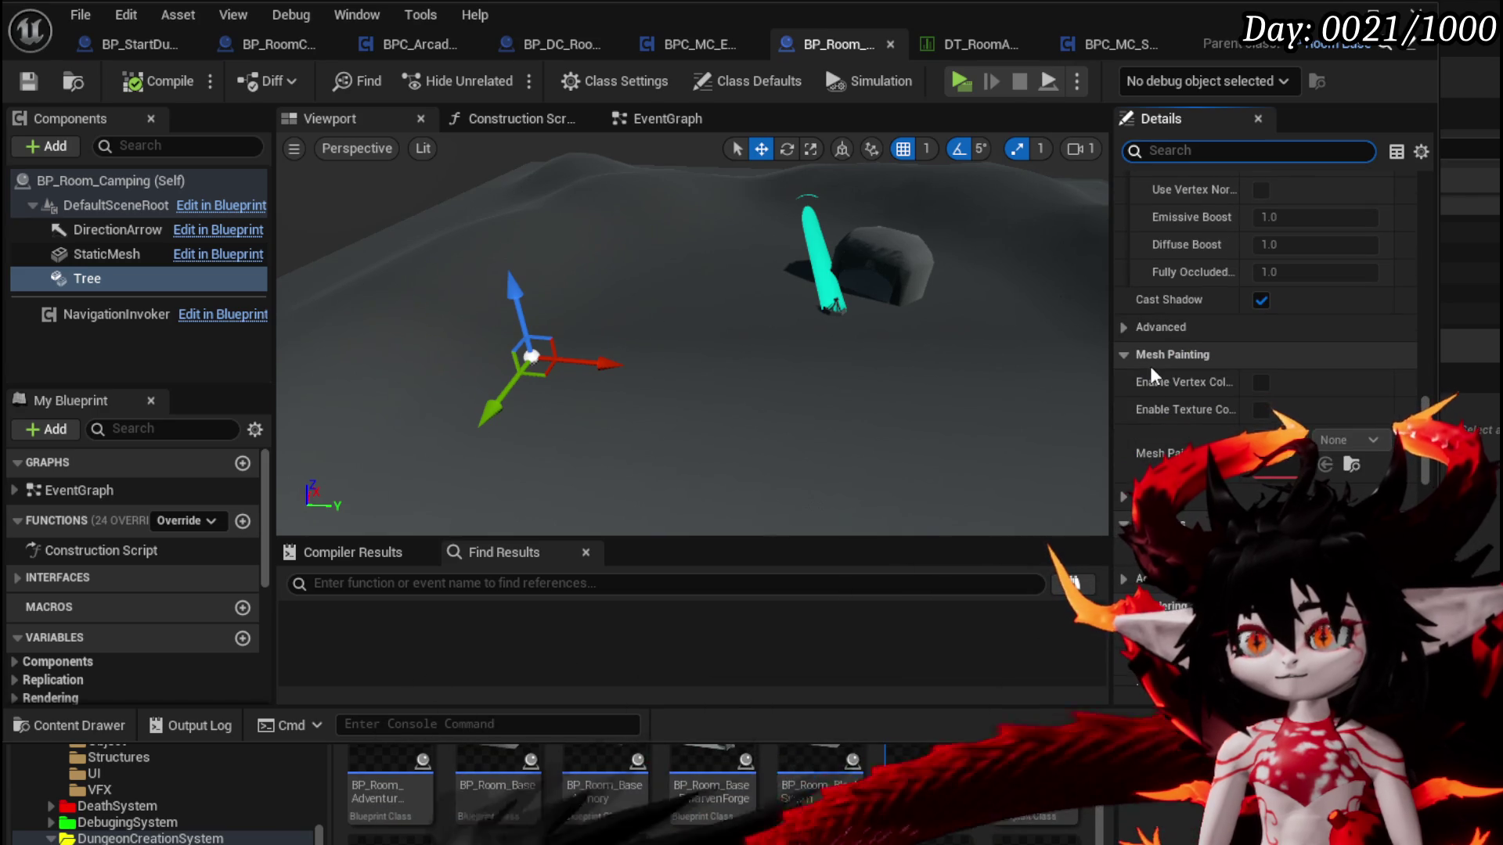
scroll(1149, 364, "down", 4)
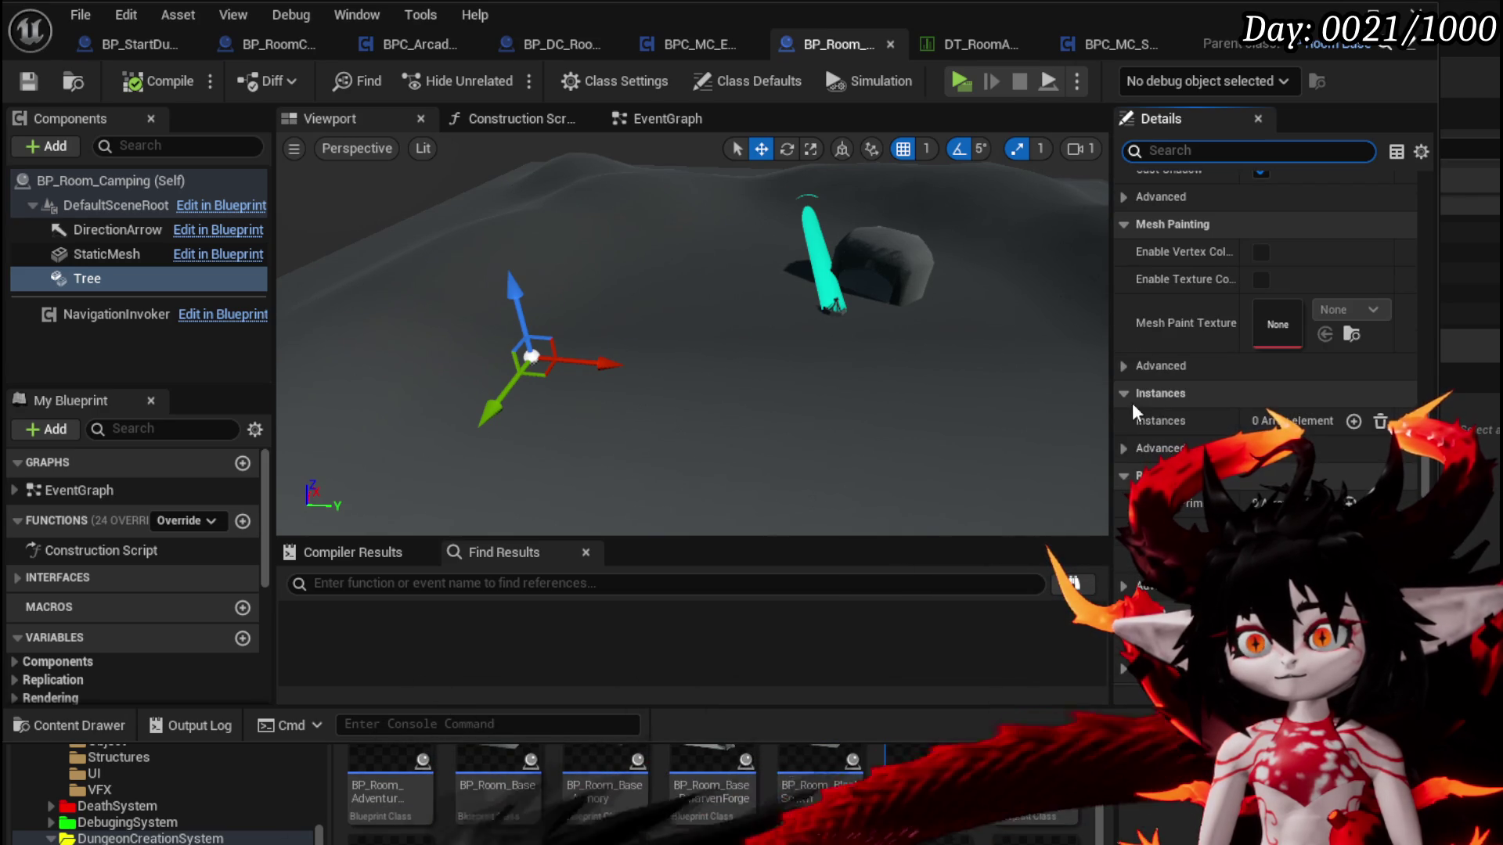
Expand Tree's advanced instance settings, then delete the Tree component
left_click(1125, 448)
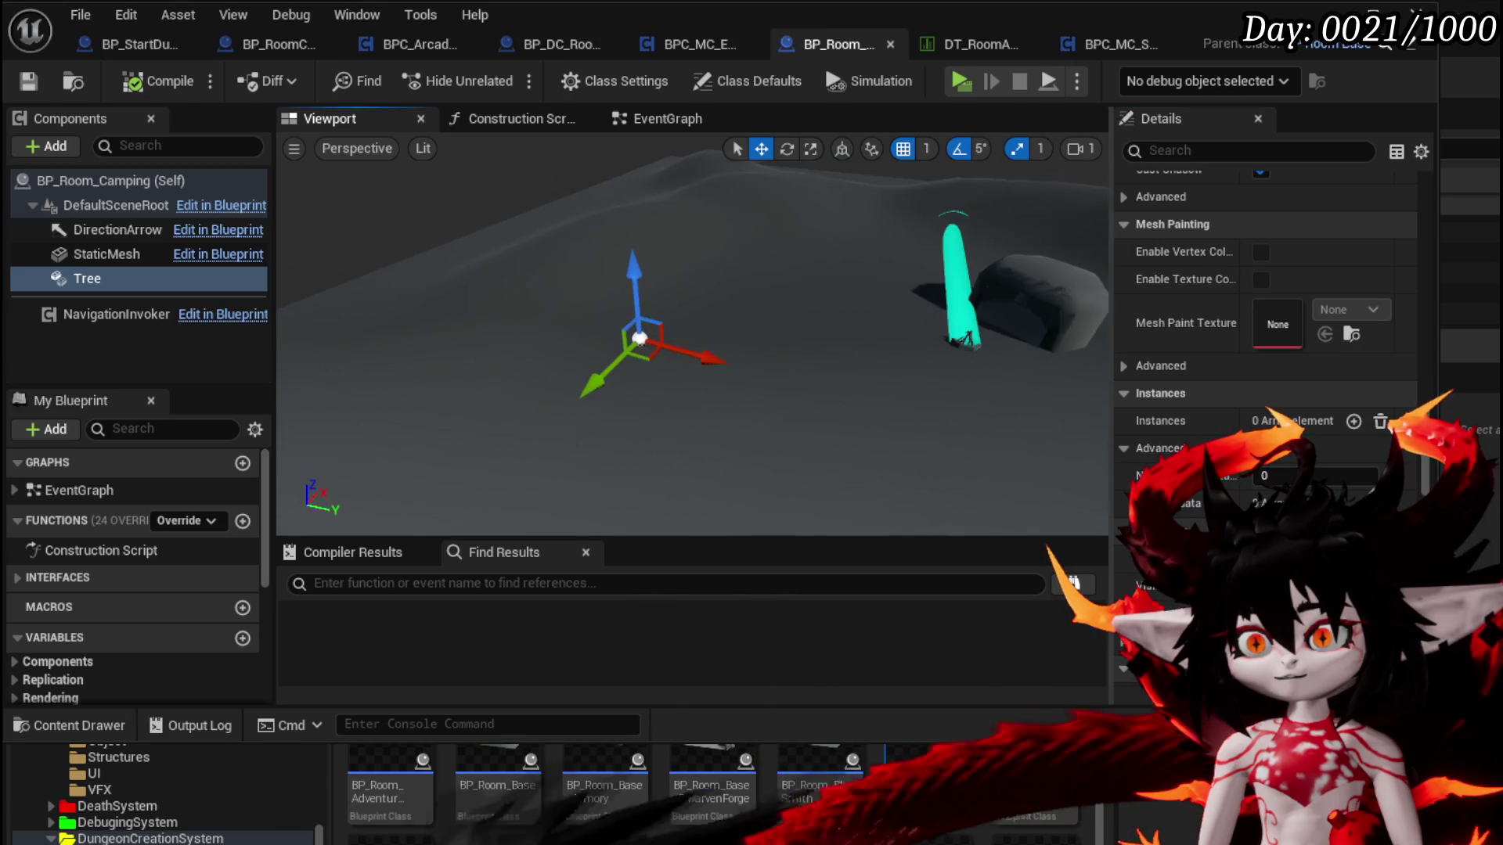
scroll(1265, 473, "down", 8)
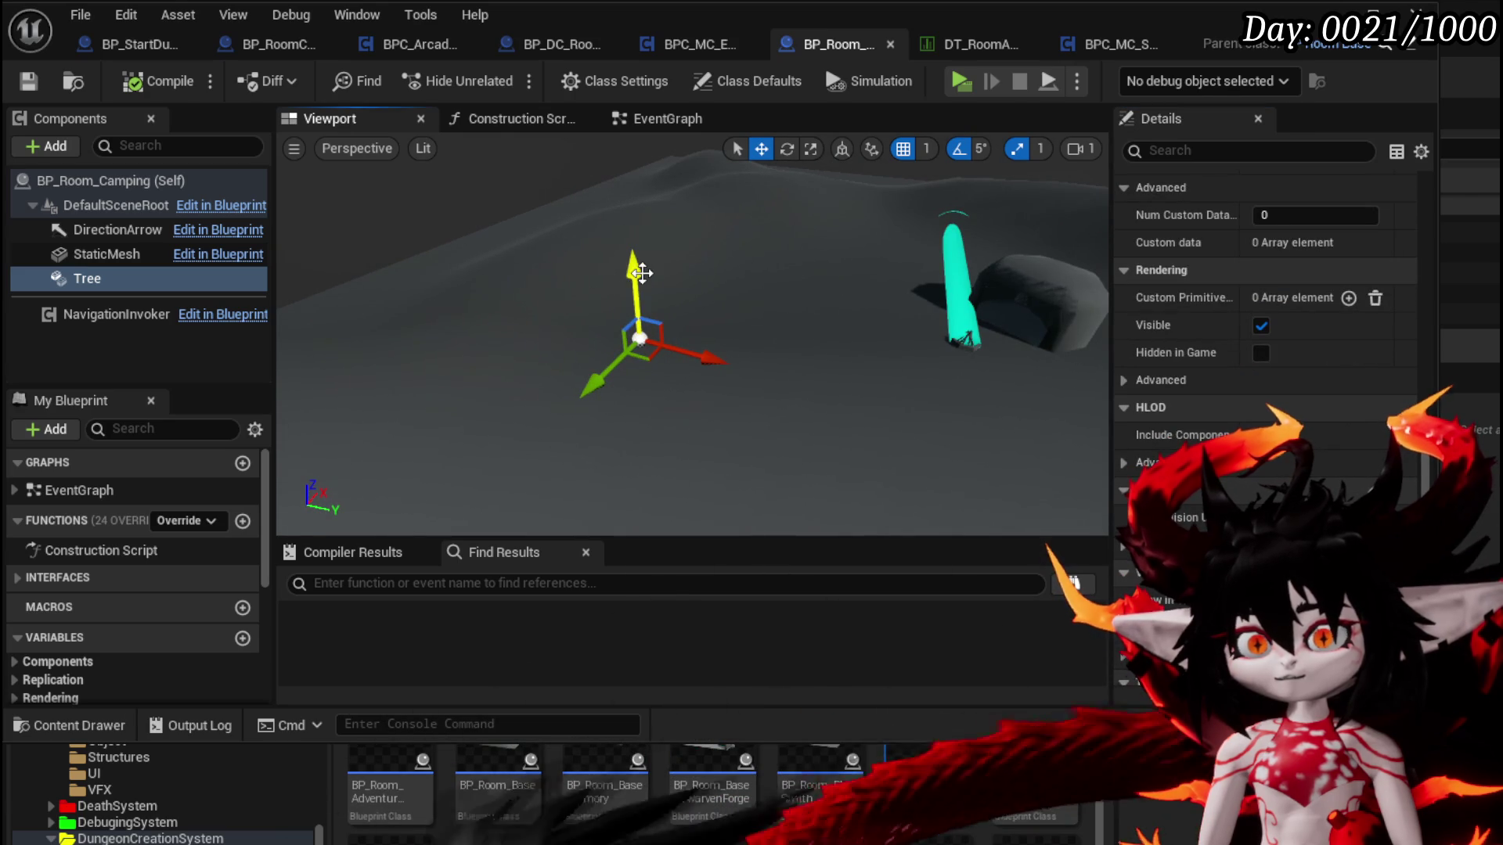
key("Delete")
Compile, then add an empty StaticMesh1 component and move it along Y to -1097
left_click(148, 88)
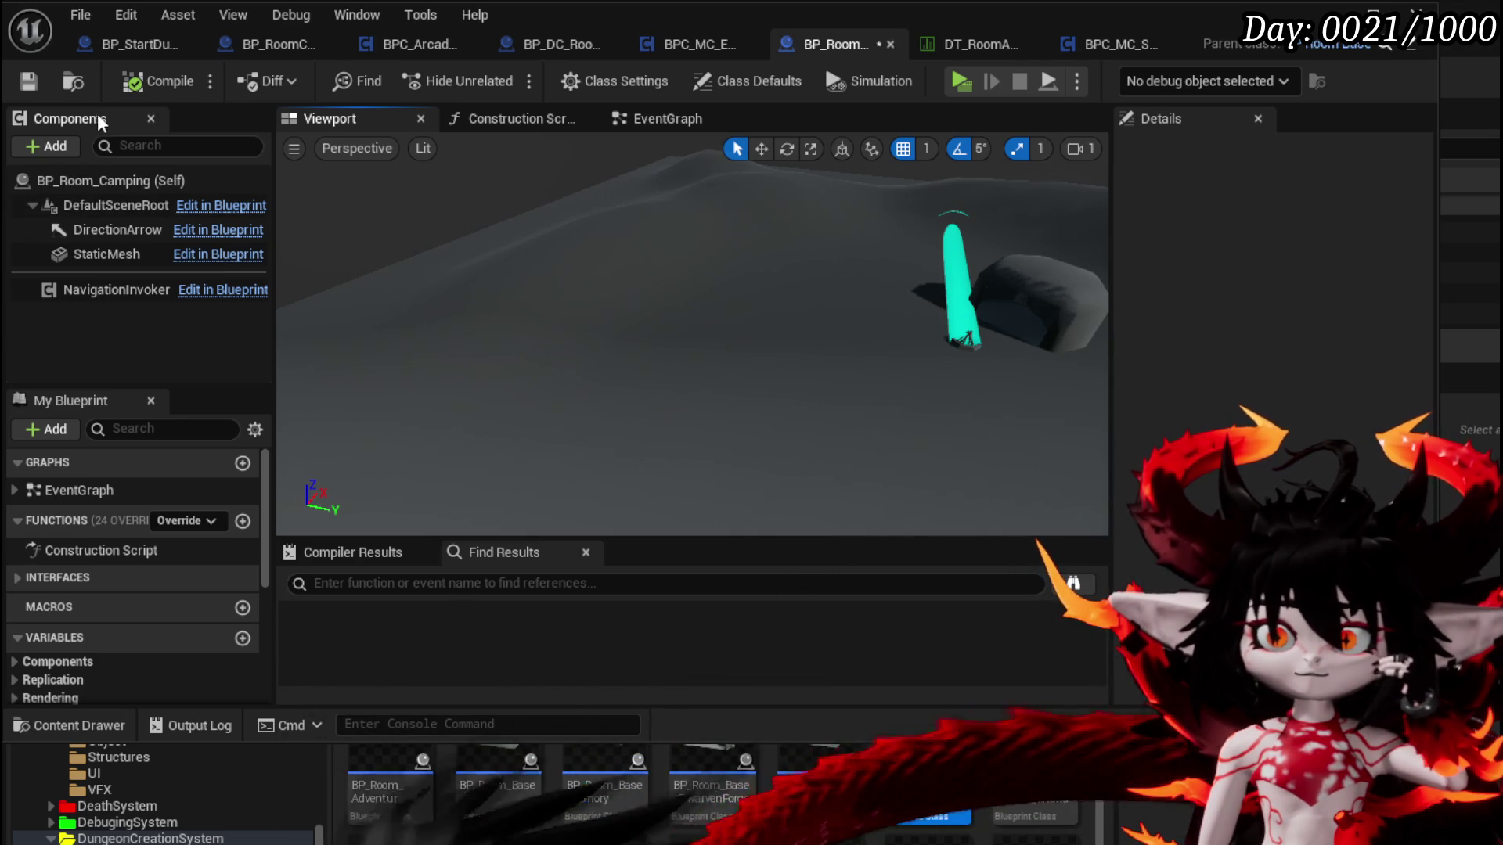
left_click(53, 145)
type("Static")
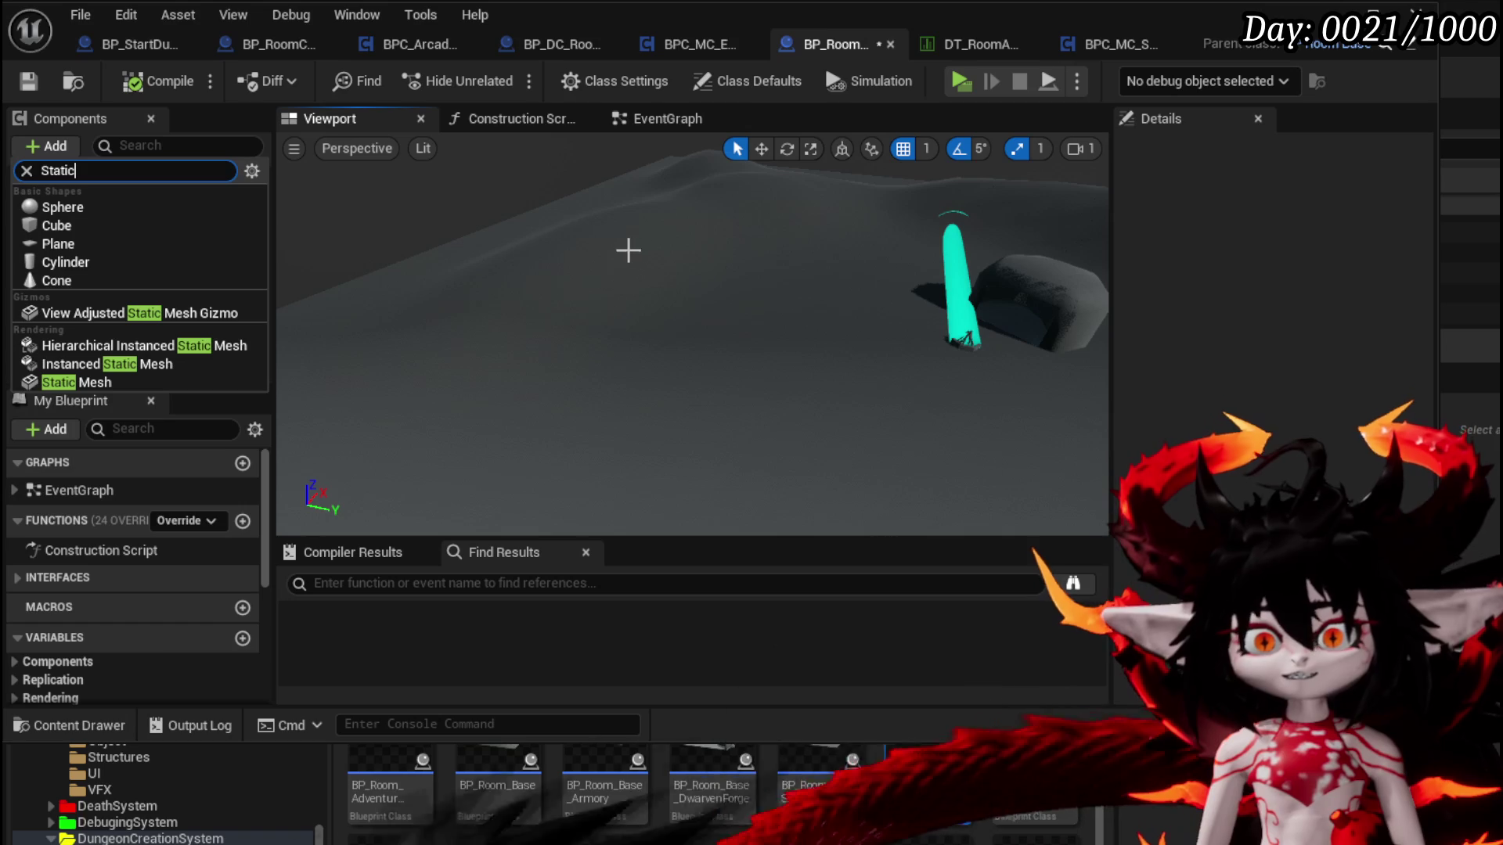
left_click(40, 385)
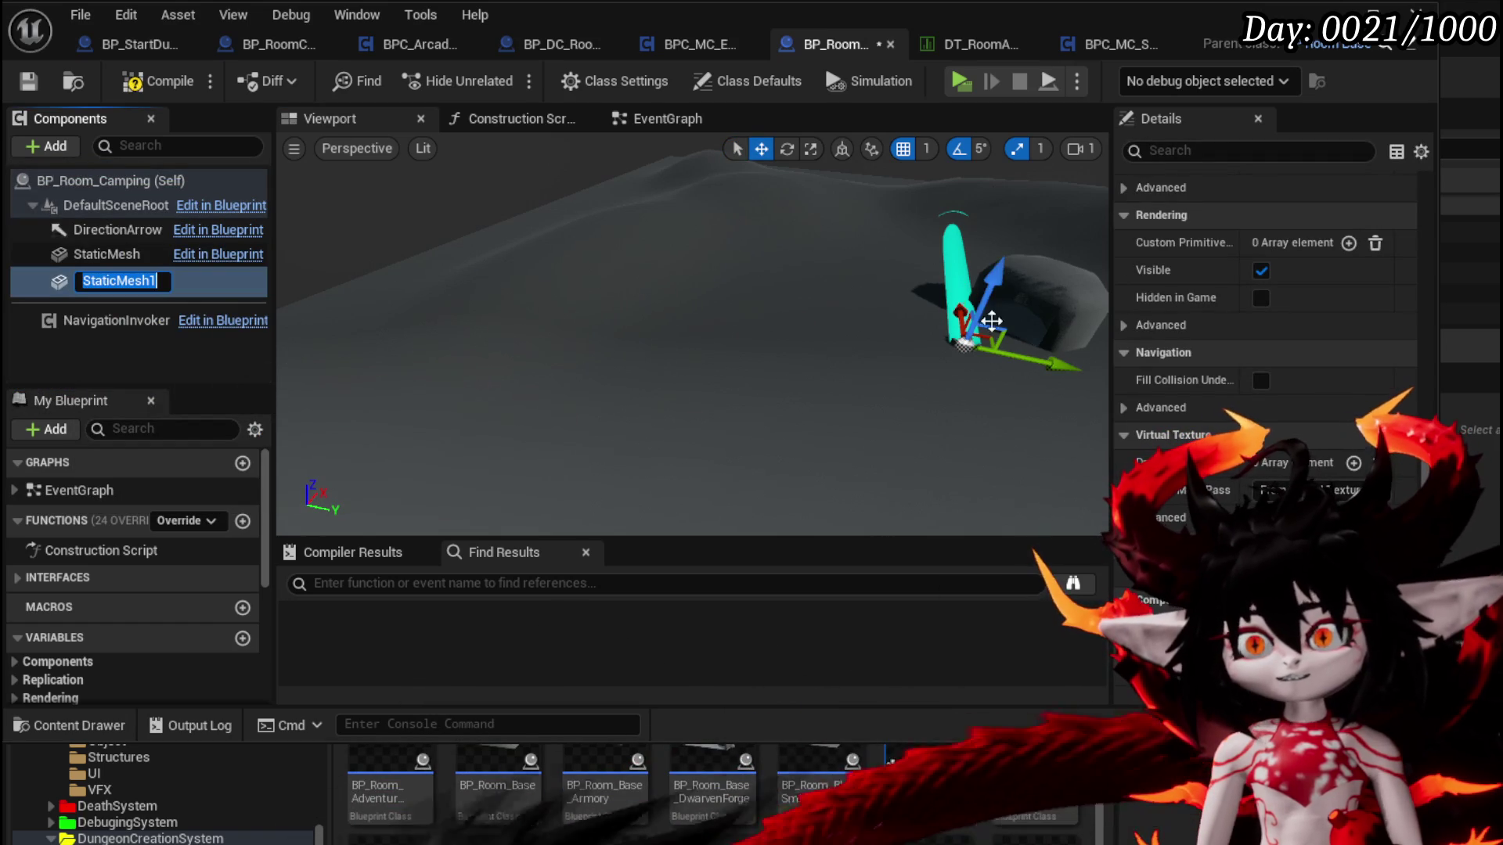
left_click_drag(1053, 355, 1045, 361)
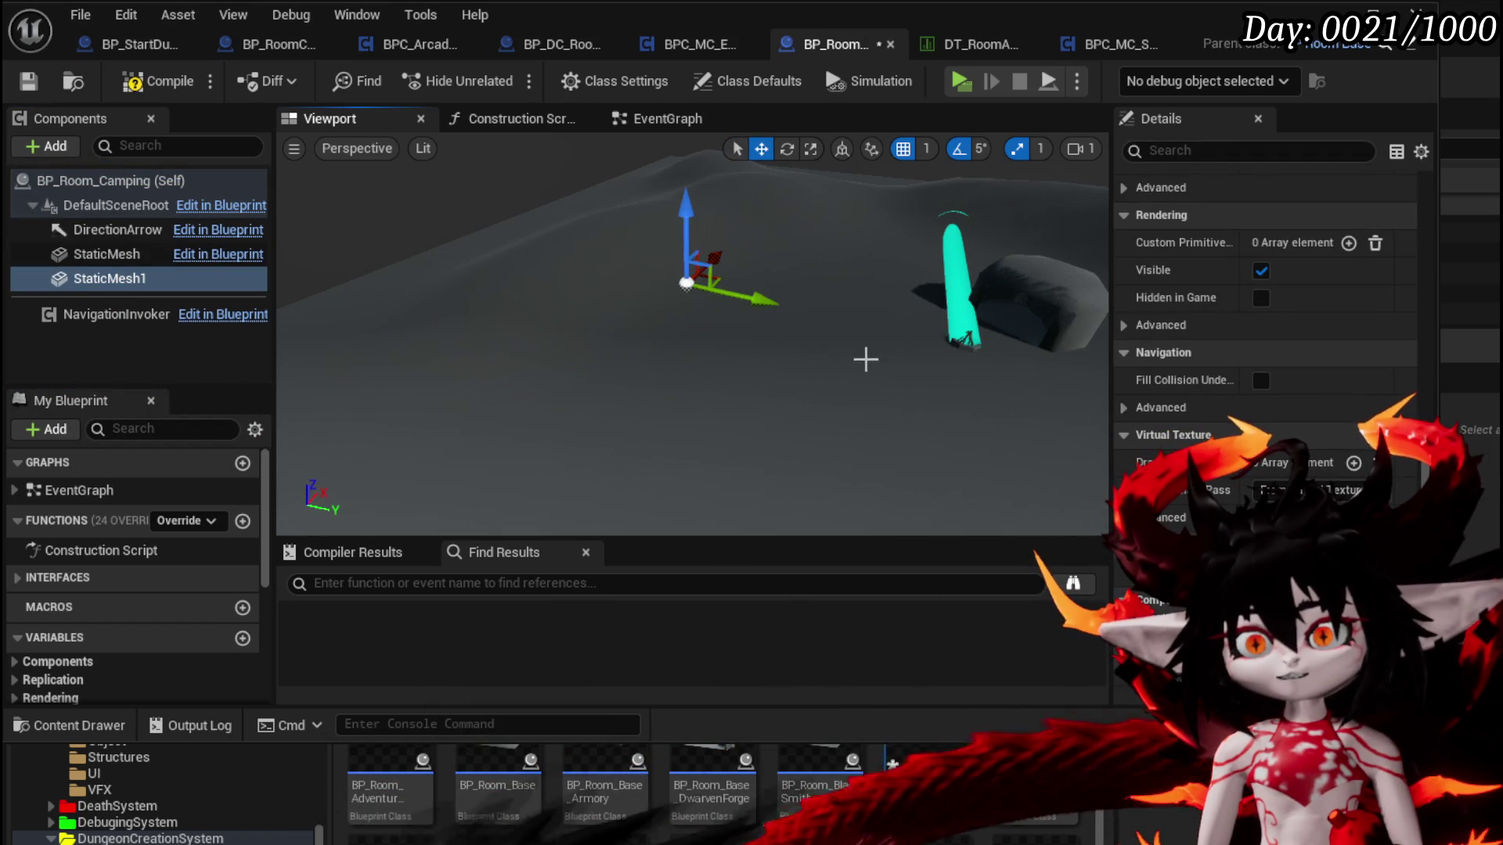
scroll(1220, 313, "down", 10)
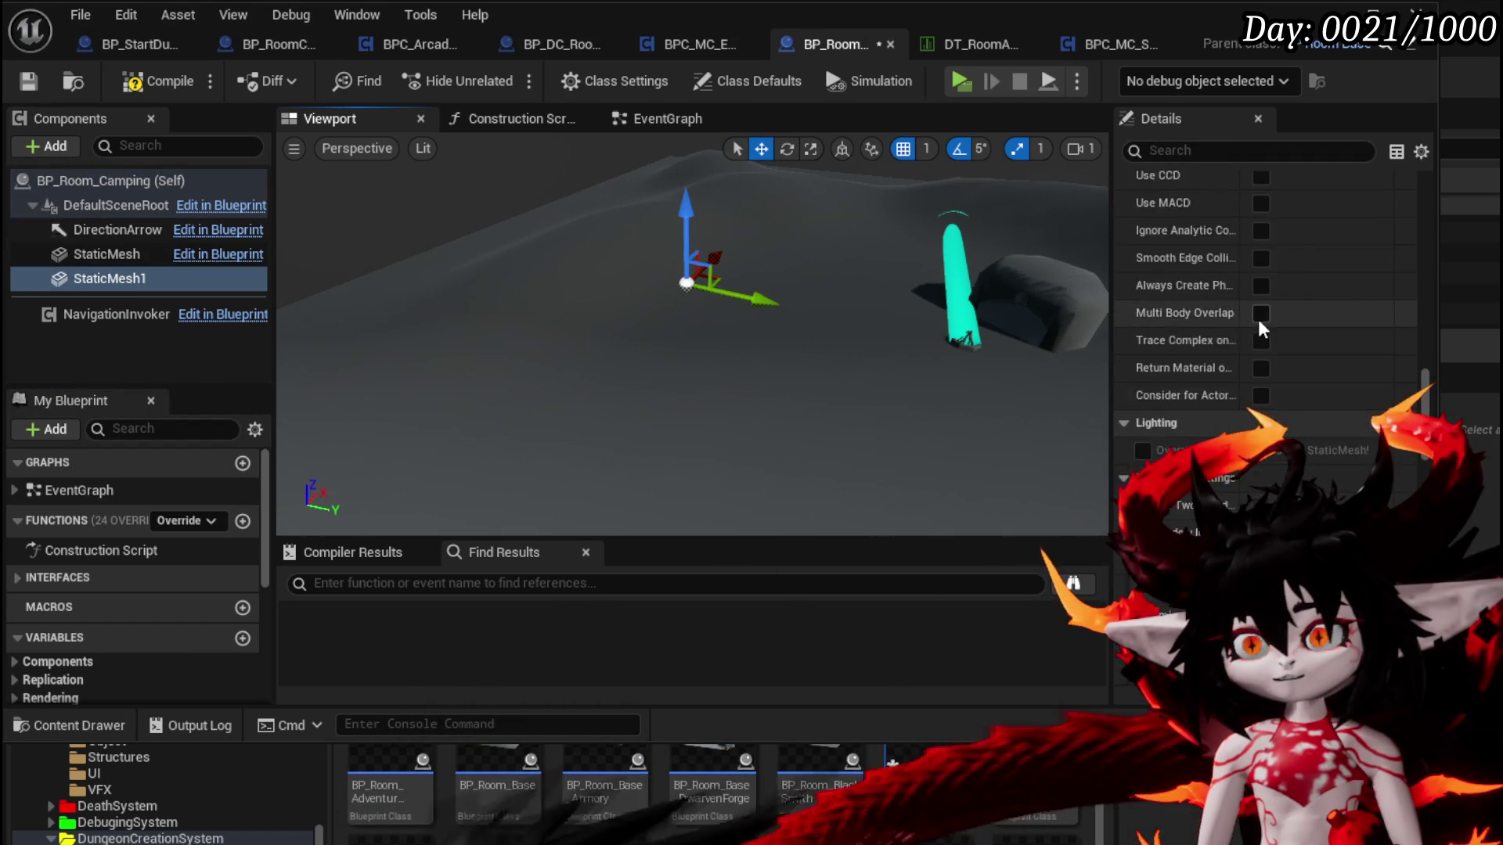
scroll(1308, 324, "up", 5)
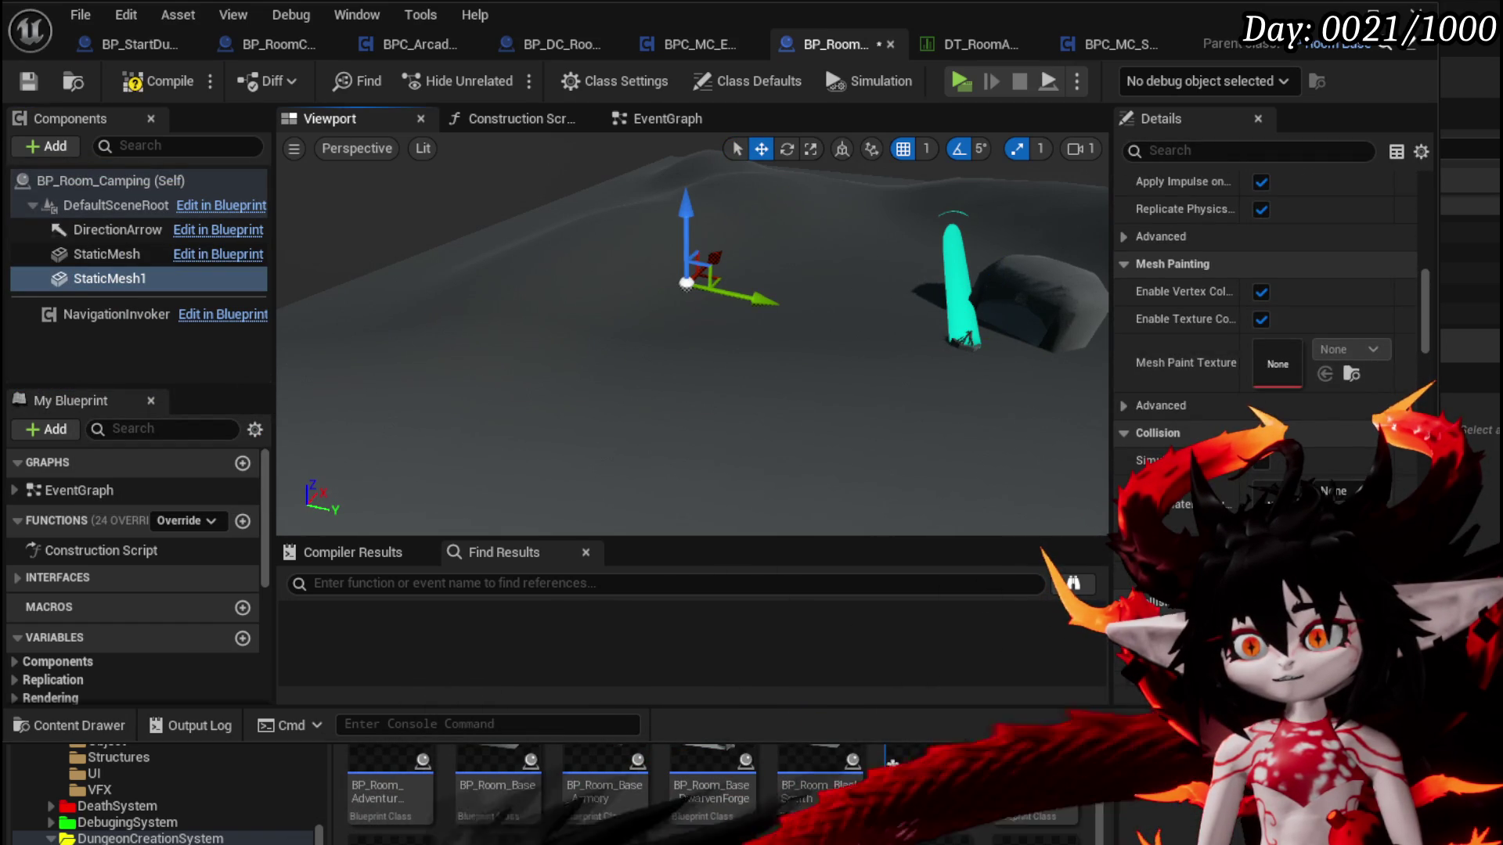
scroll(1302, 439, "up", 10)
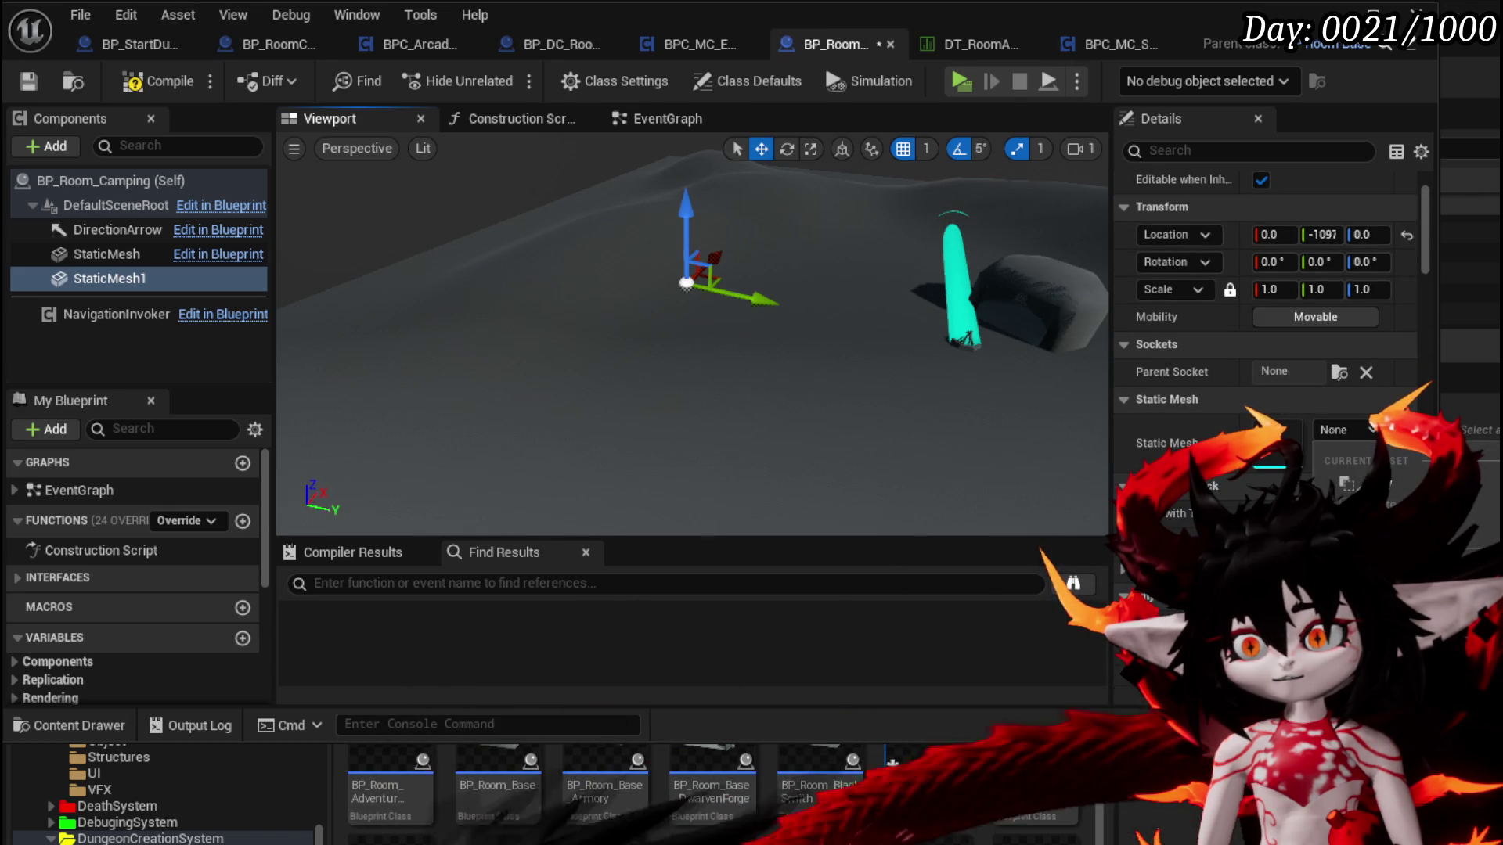
Assign the tree mesh to StaticMesh1 and position it along the X and Y axes
left_click(1330, 500)
mouse_move(714, 257)
left_mouse_down()
mouse_move(649, 328)
mouse_move(678, 301)
mouse_move(711, 312)
left_mouse_up()
left_click_drag(583, 329, 596, 323)
mouse_move(702, 349)
left_mouse_down()
mouse_move(746, 413)
mouse_move(662, 296)
mouse_move(848, 446)
mouse_move(824, 379)
mouse_move(895, 378)
mouse_move(859, 423)
left_mouse_up()
Duplicate the tree, then rotate the copy and move it further right
key("ctrl+d")
key("e")
key("f")
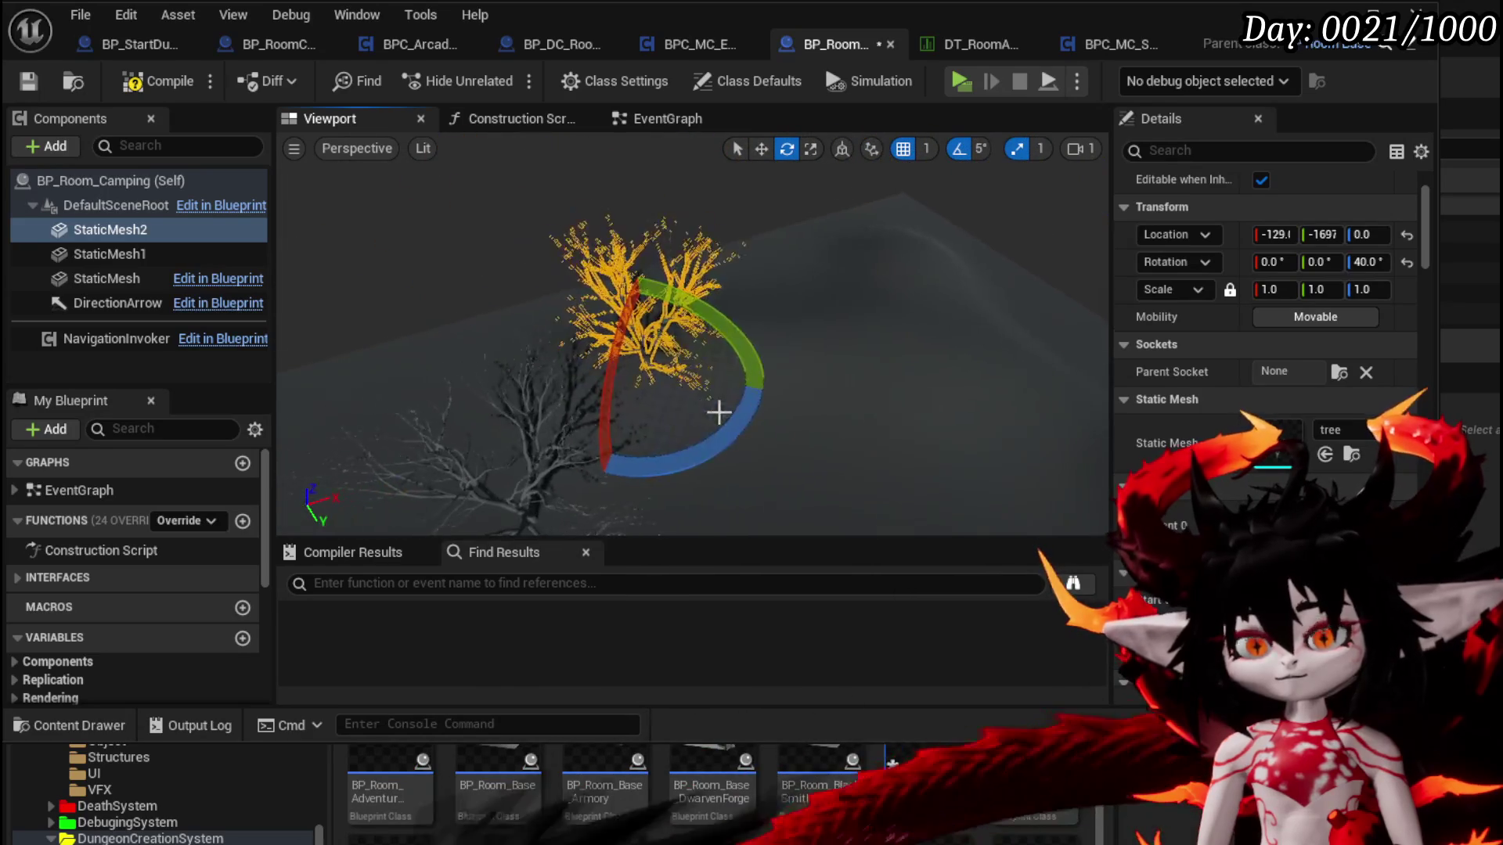
key("w")
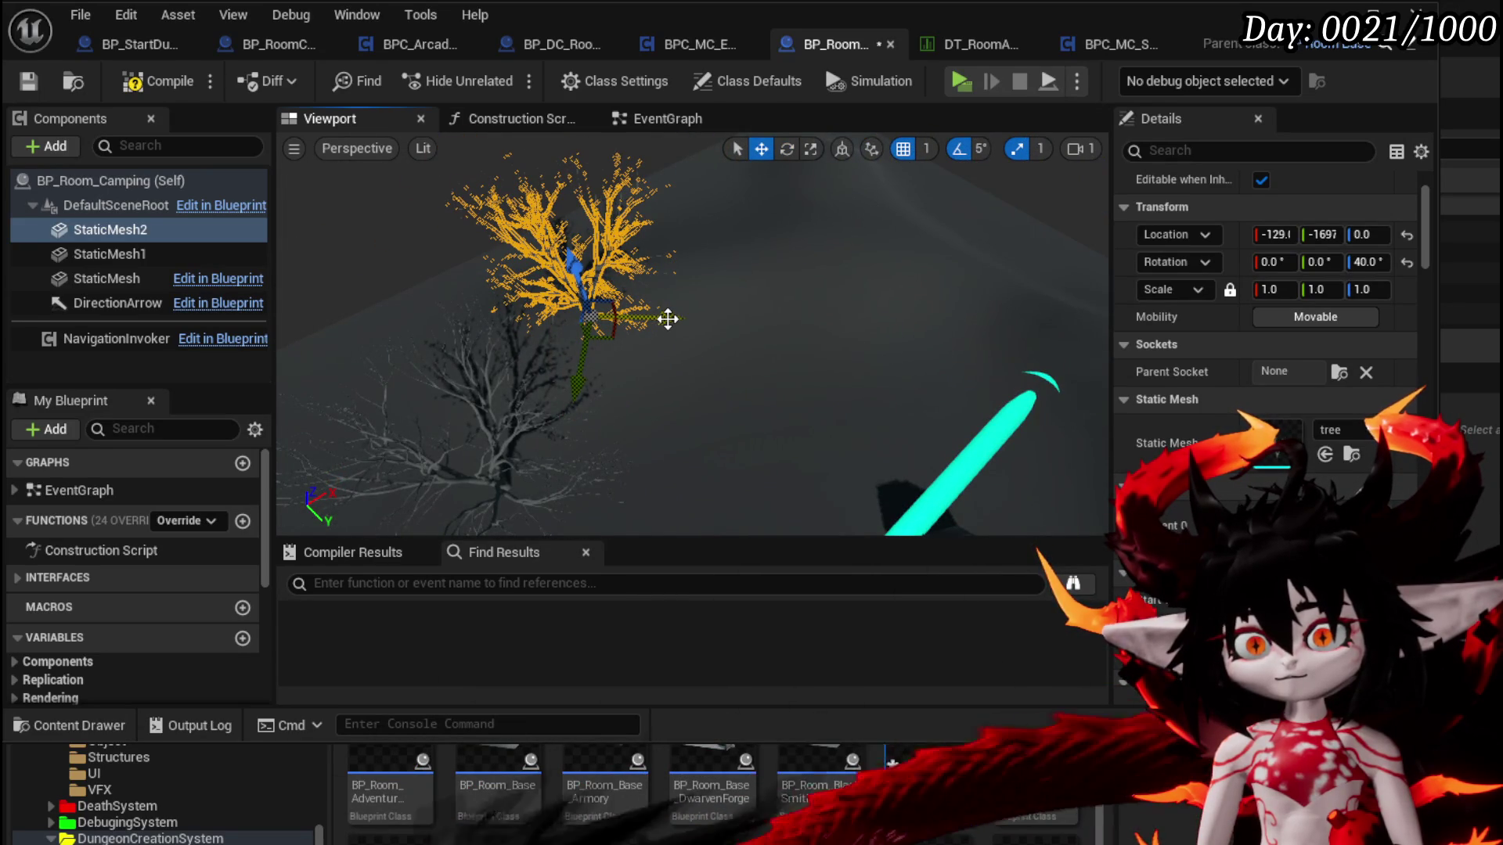
left_click_drag(593, 366, 714, 367)
mouse_move(638, 462)
left_mouse_down()
mouse_move(821, 376)
mouse_move(791, 446)
mouse_move(642, 459)
left_mouse_up()
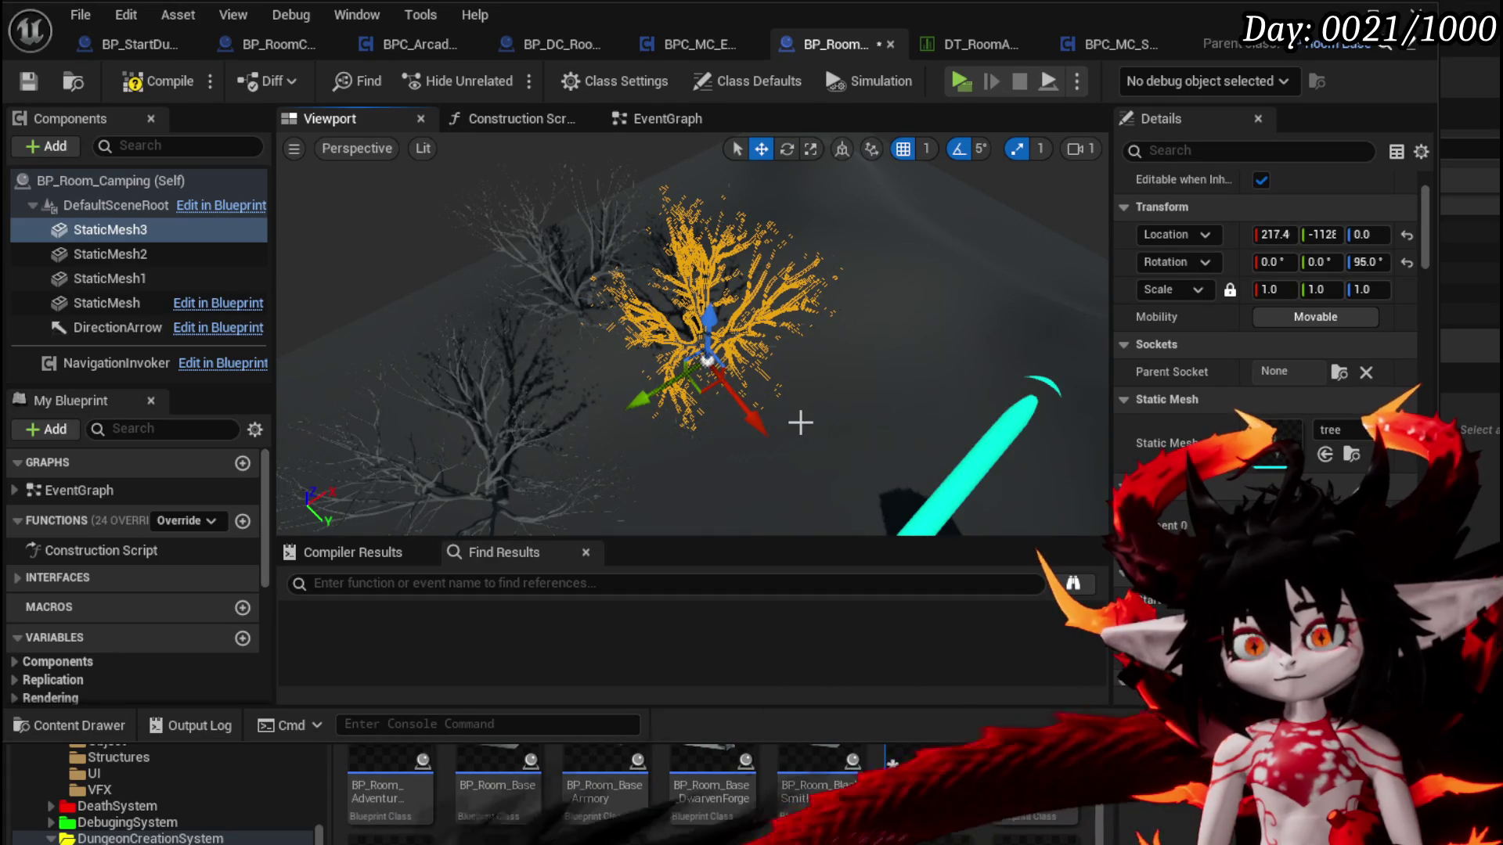
Scatter three more tree copies, raising one and rotating another to 120°
key("ctrl+d")
mouse_move(758, 423)
left_mouse_down()
mouse_move(892, 329)
mouse_move(884, 308)
left_mouse_up()
left_click_drag(861, 209, 857, 184)
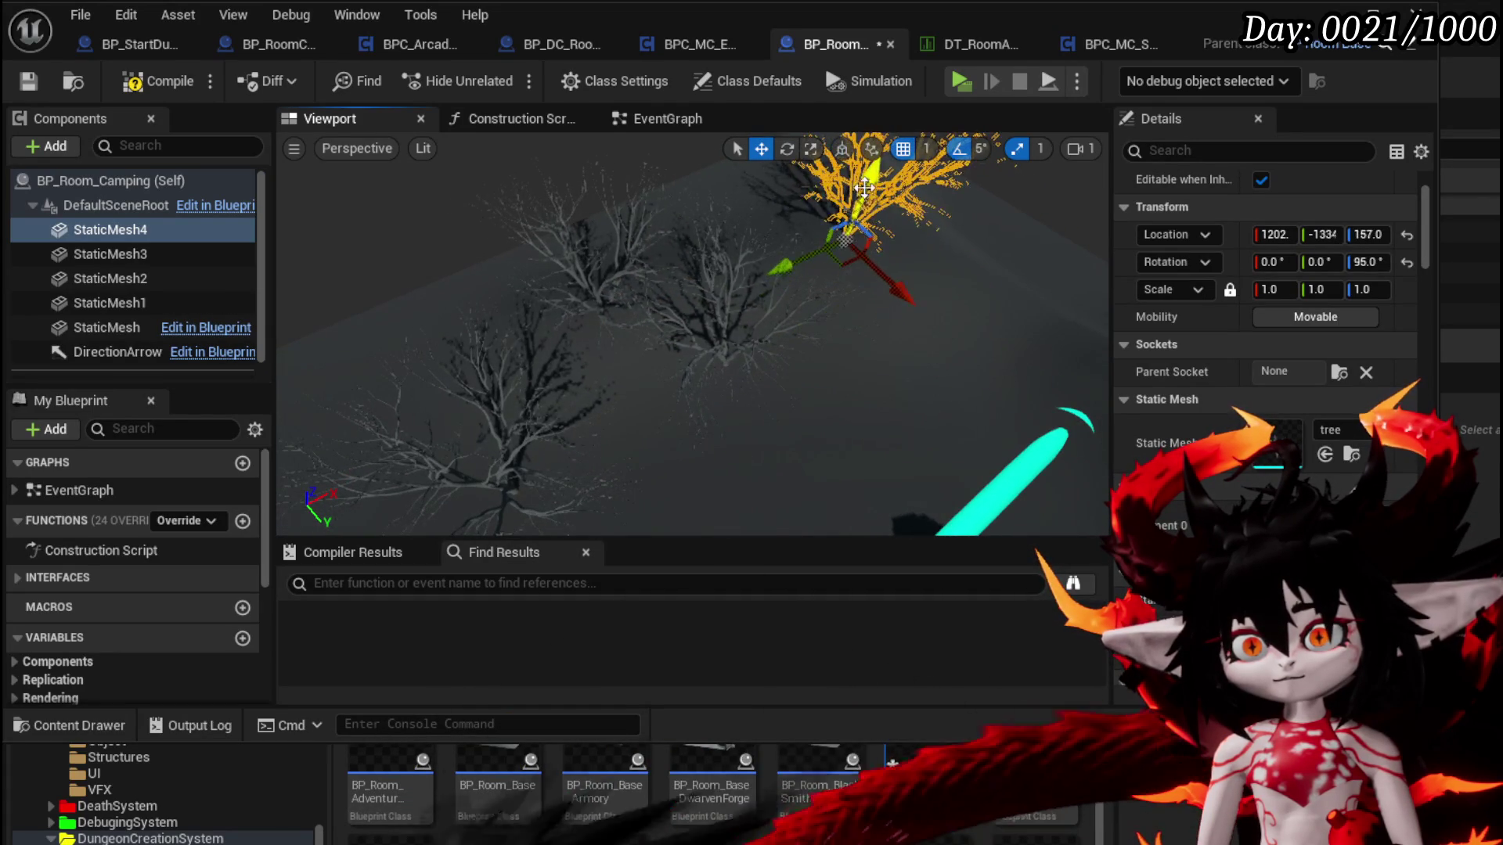
key("ctrl+d")
left_click_drag(616, 307, 771, 317)
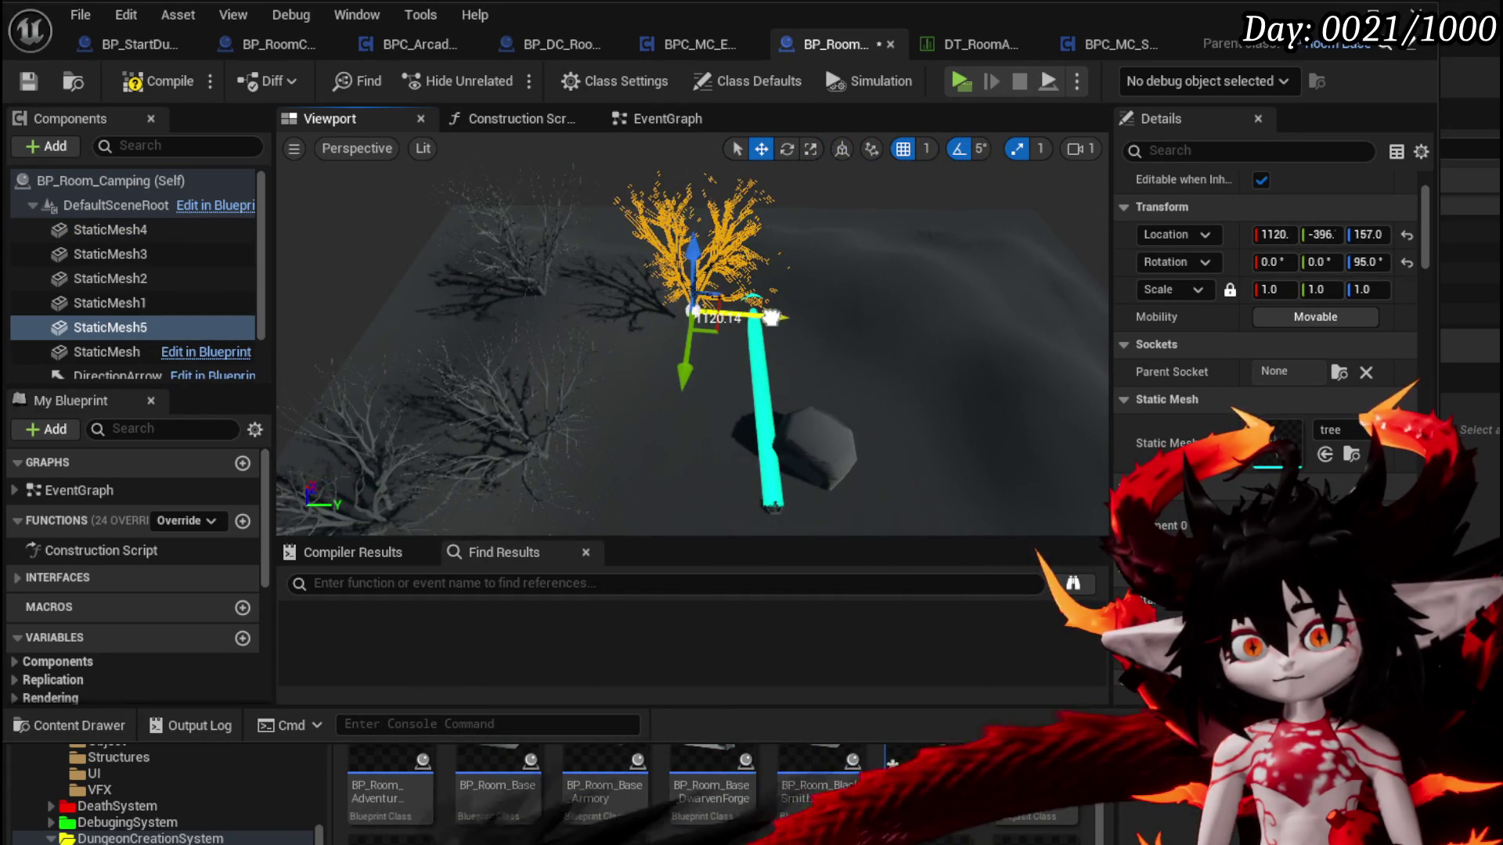
left_click_drag(693, 282, 696, 308)
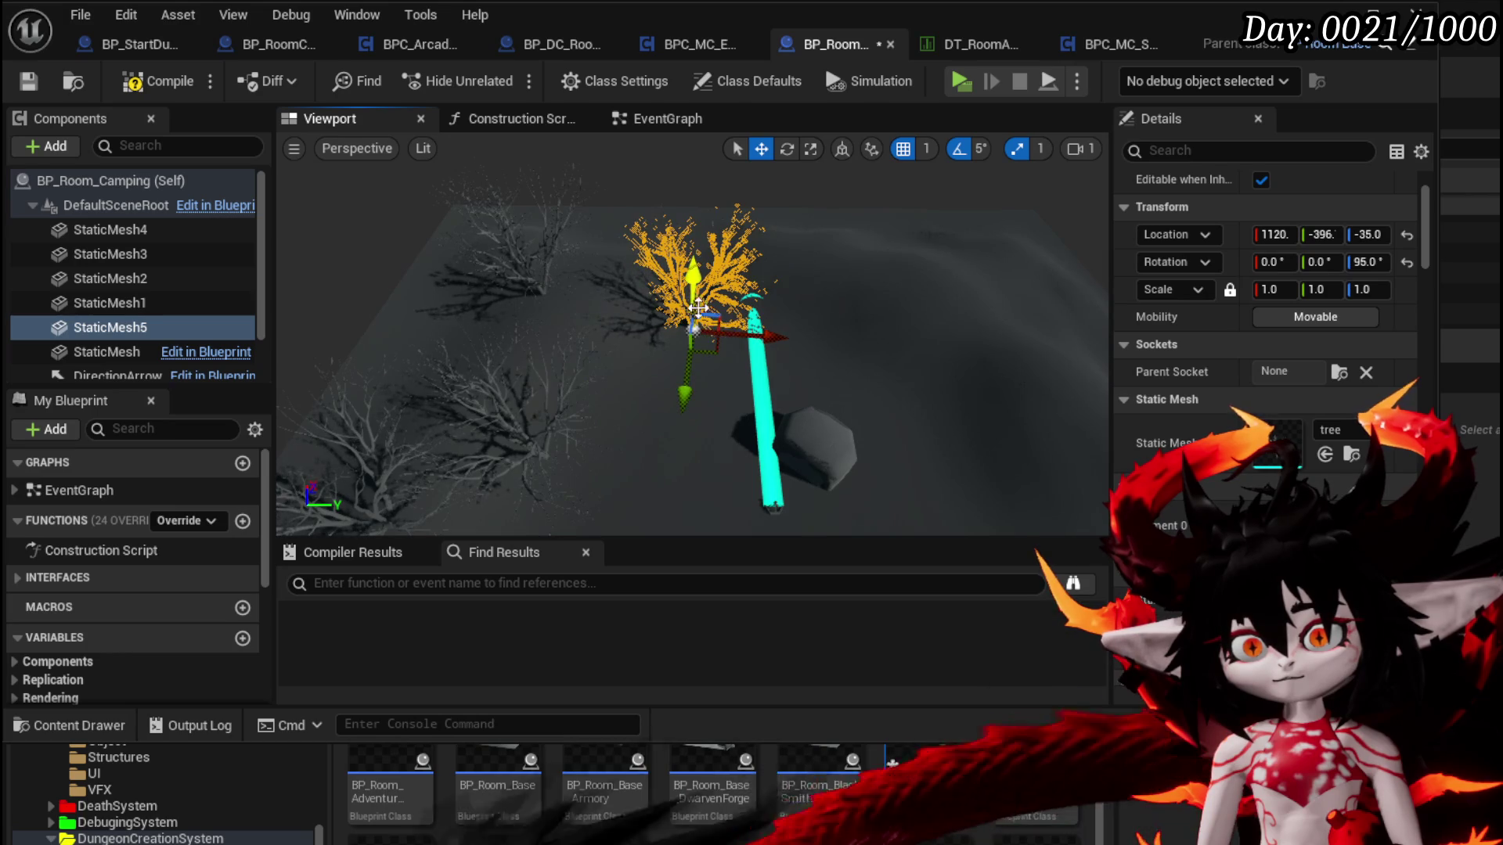
left_click_drag(757, 409, 741, 414)
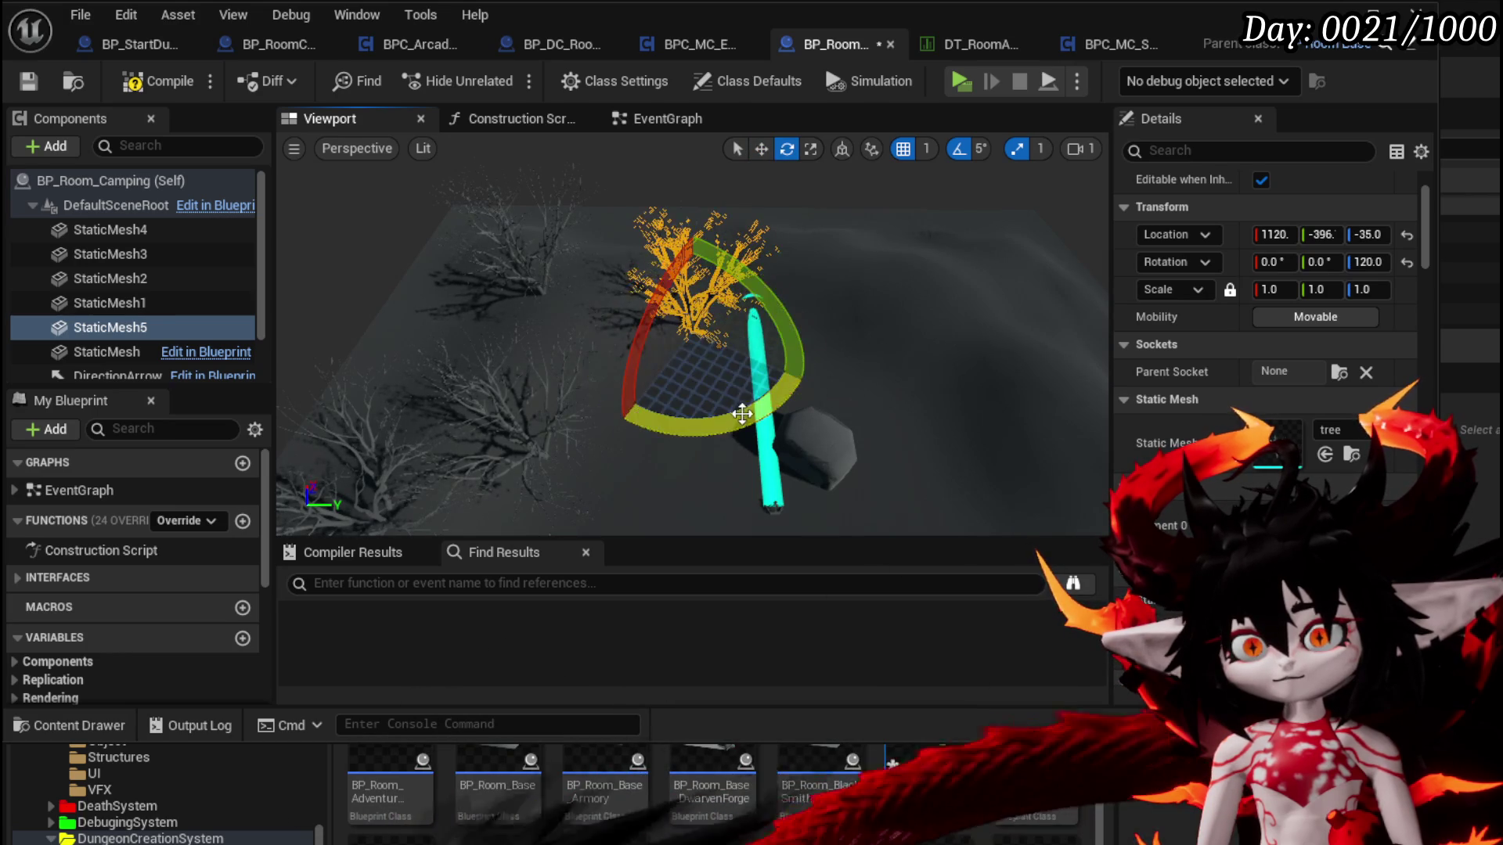
key("ctrl+d")
mouse_move(670, 373)
left_mouse_down()
mouse_move(611, 426)
mouse_move(714, 436)
mouse_move(670, 469)
mouse_move(846, 264)
mouse_move(834, 213)
left_mouse_up()
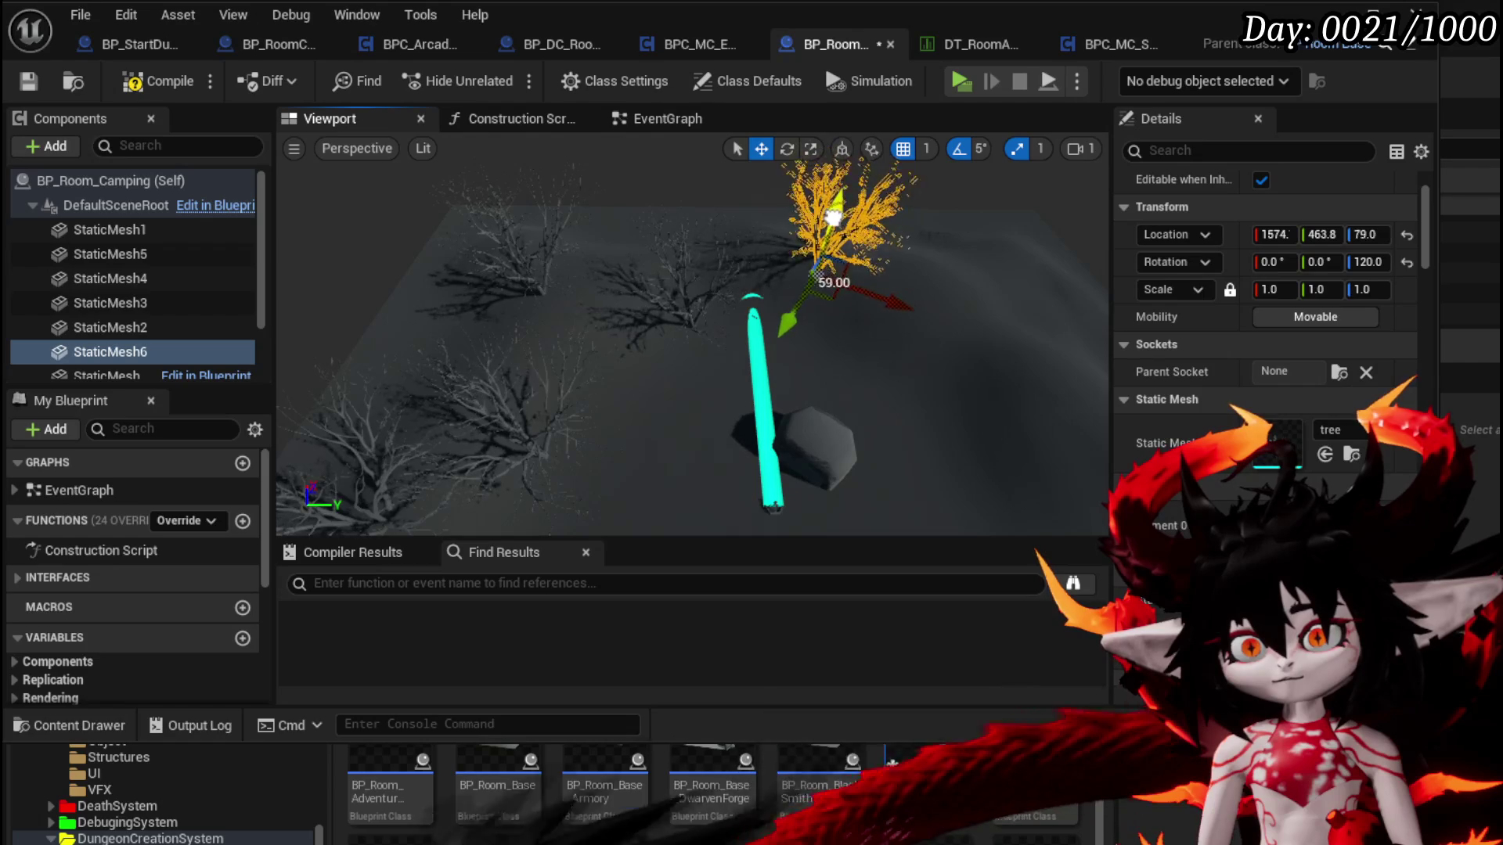
Save and compile BP_Room_Camping with the scattered trees in place
left_click_drag(809, 339, 306, 173)
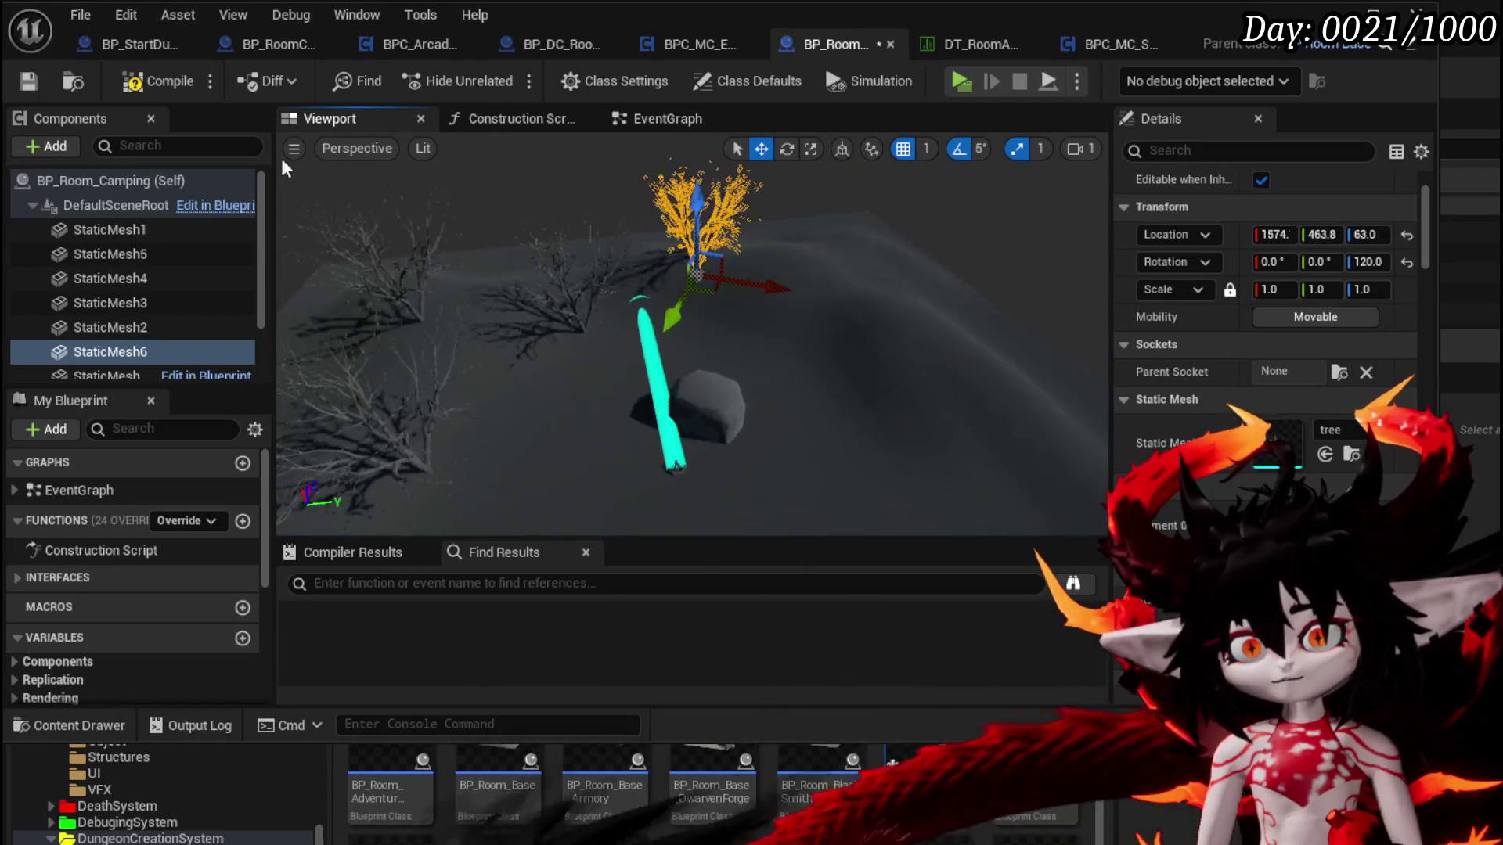
left_click(21, 87)
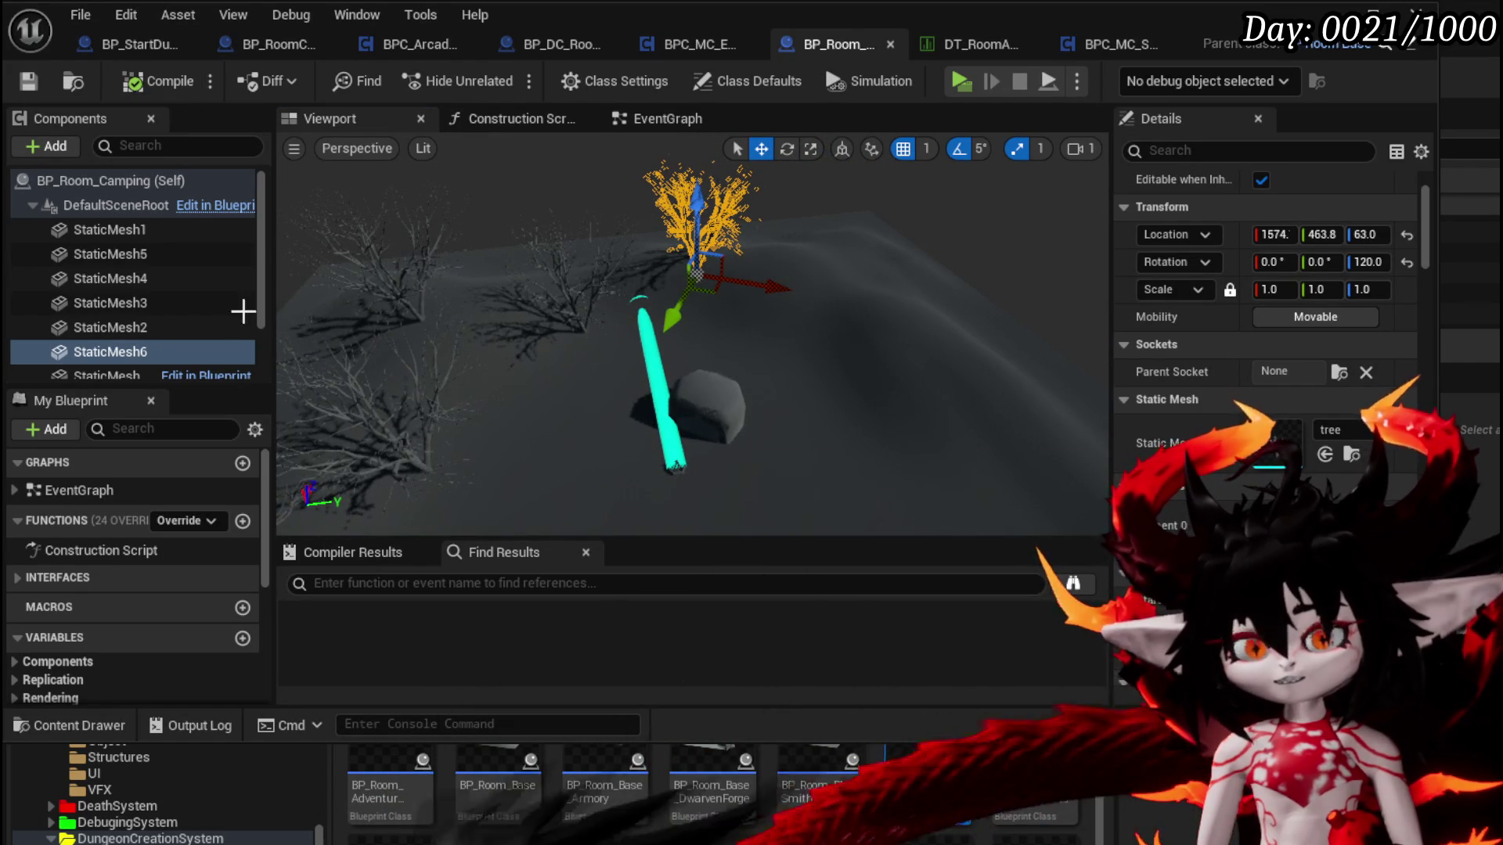
key("Up")
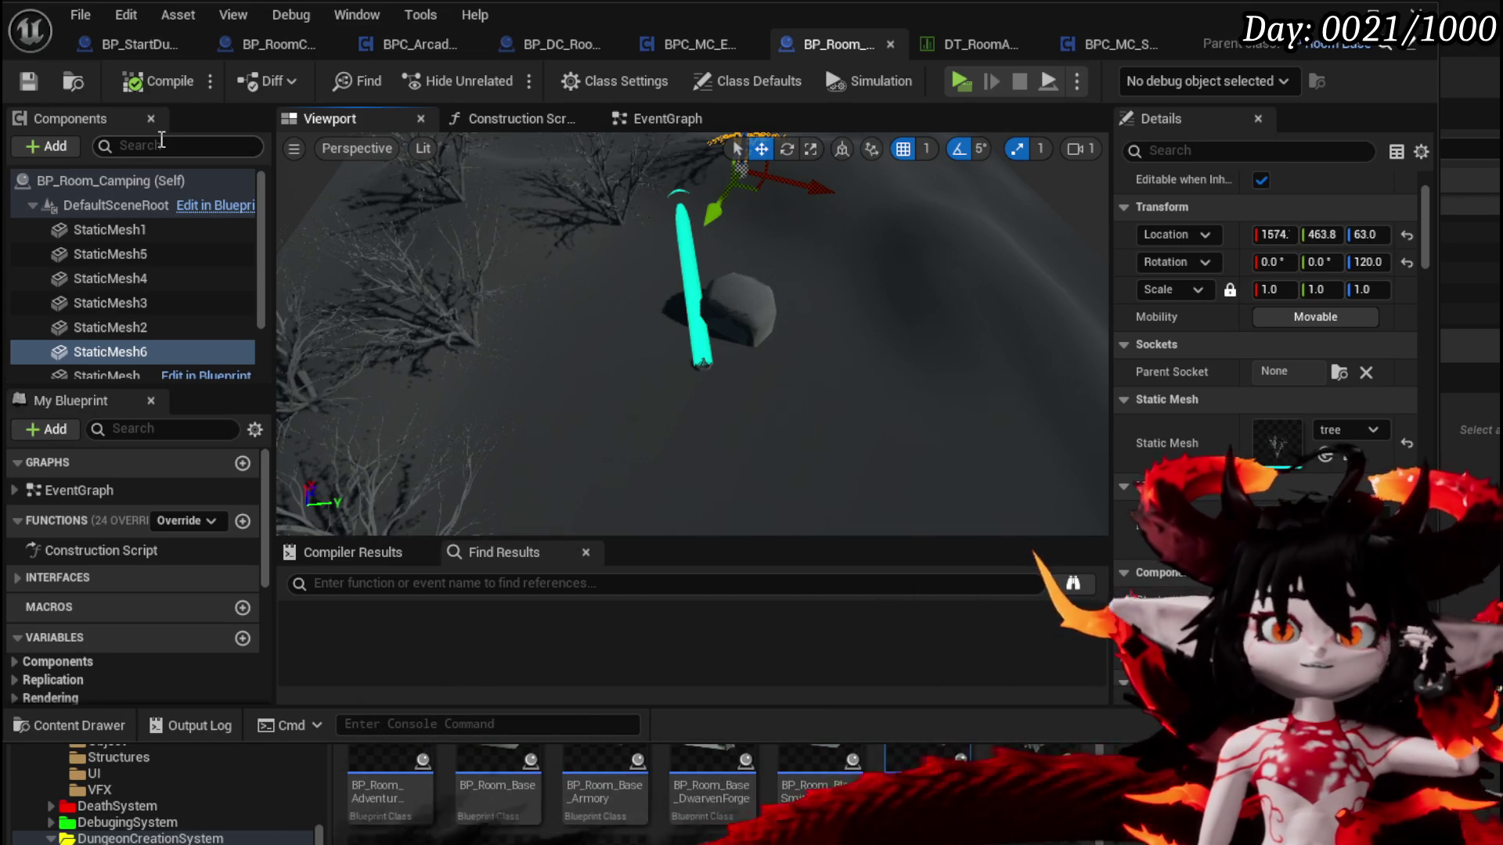
left_click(53, 147)
type("V")
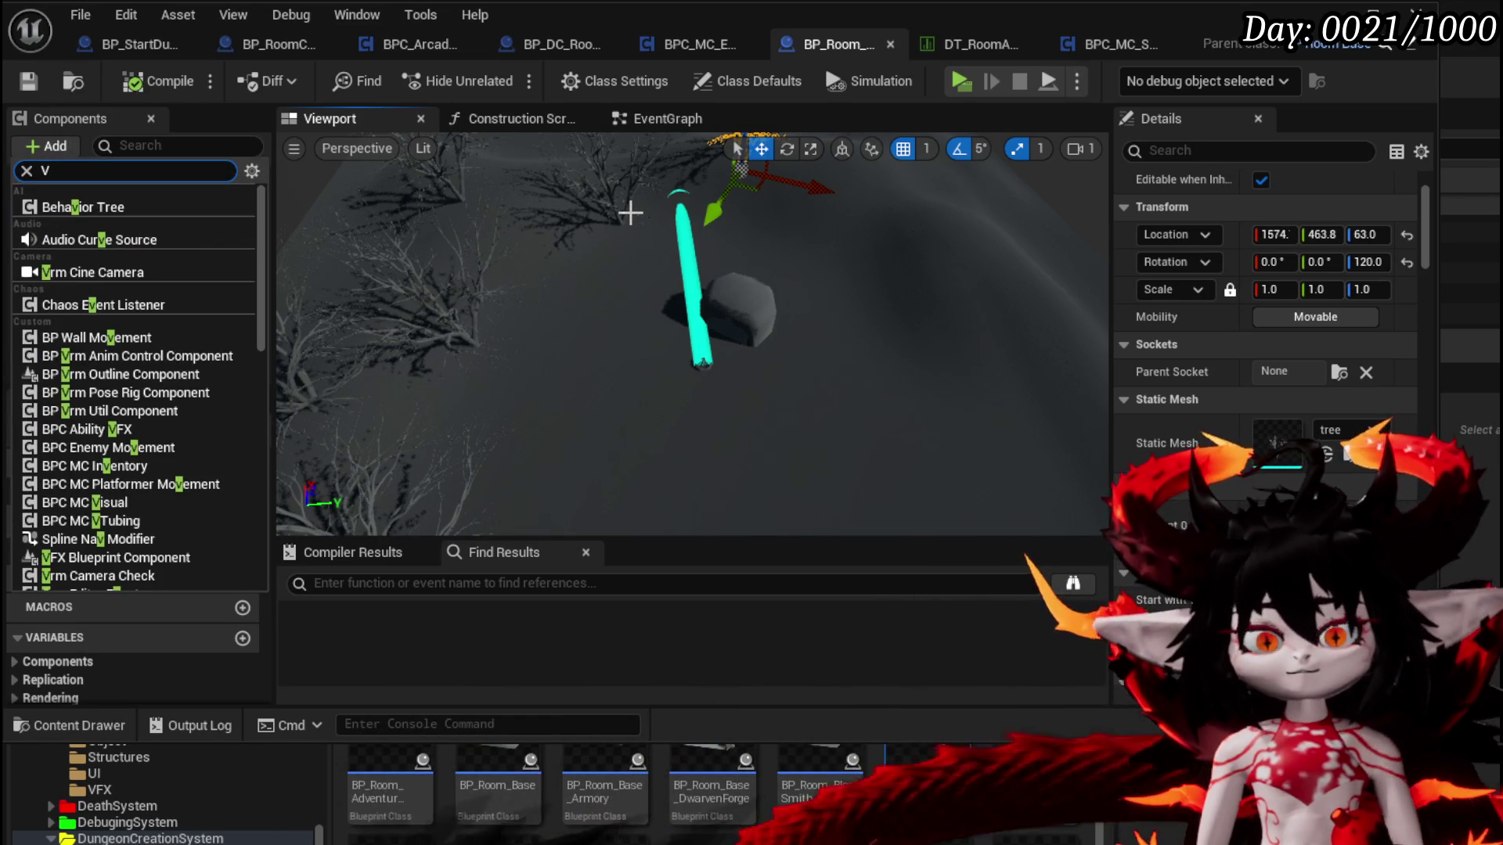
Add a Niagara Particle System Component named Fire and assign it the NS_Fire effect
key("BackSpace")
type("Niagara")
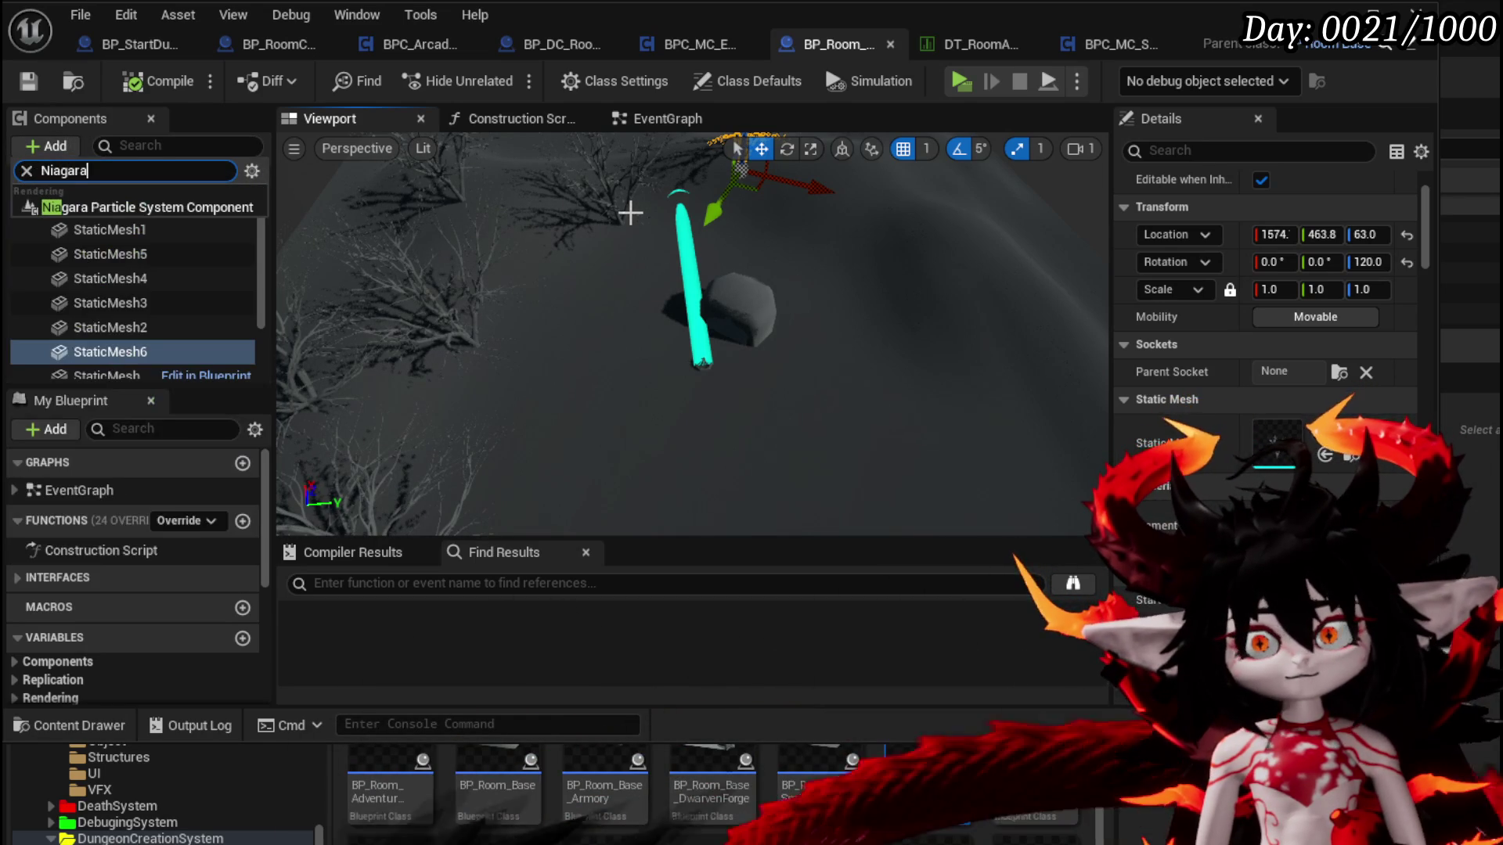
key("Return")
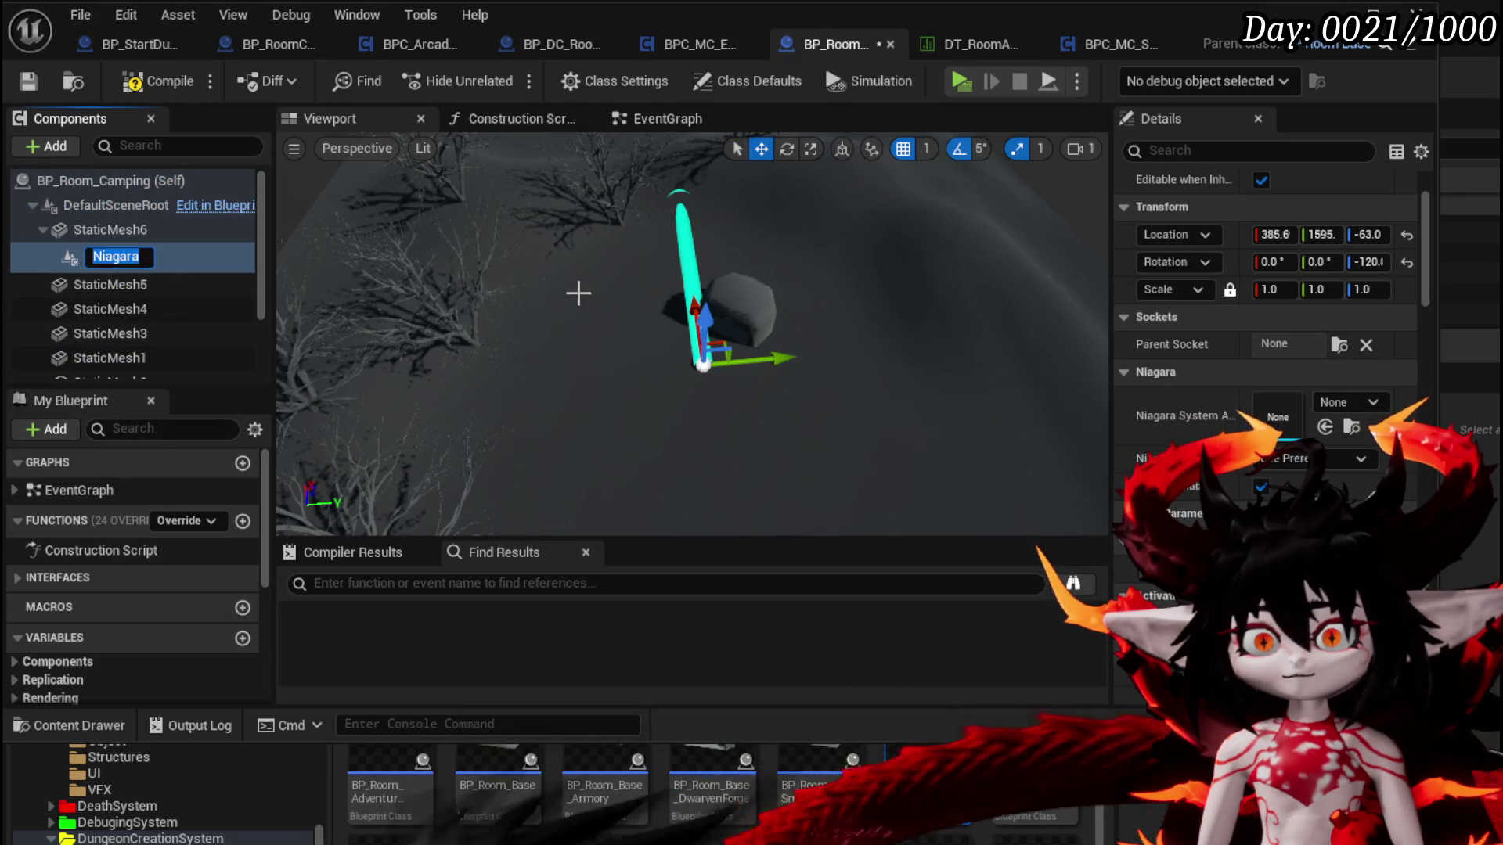
type("Fire")
key("Return")
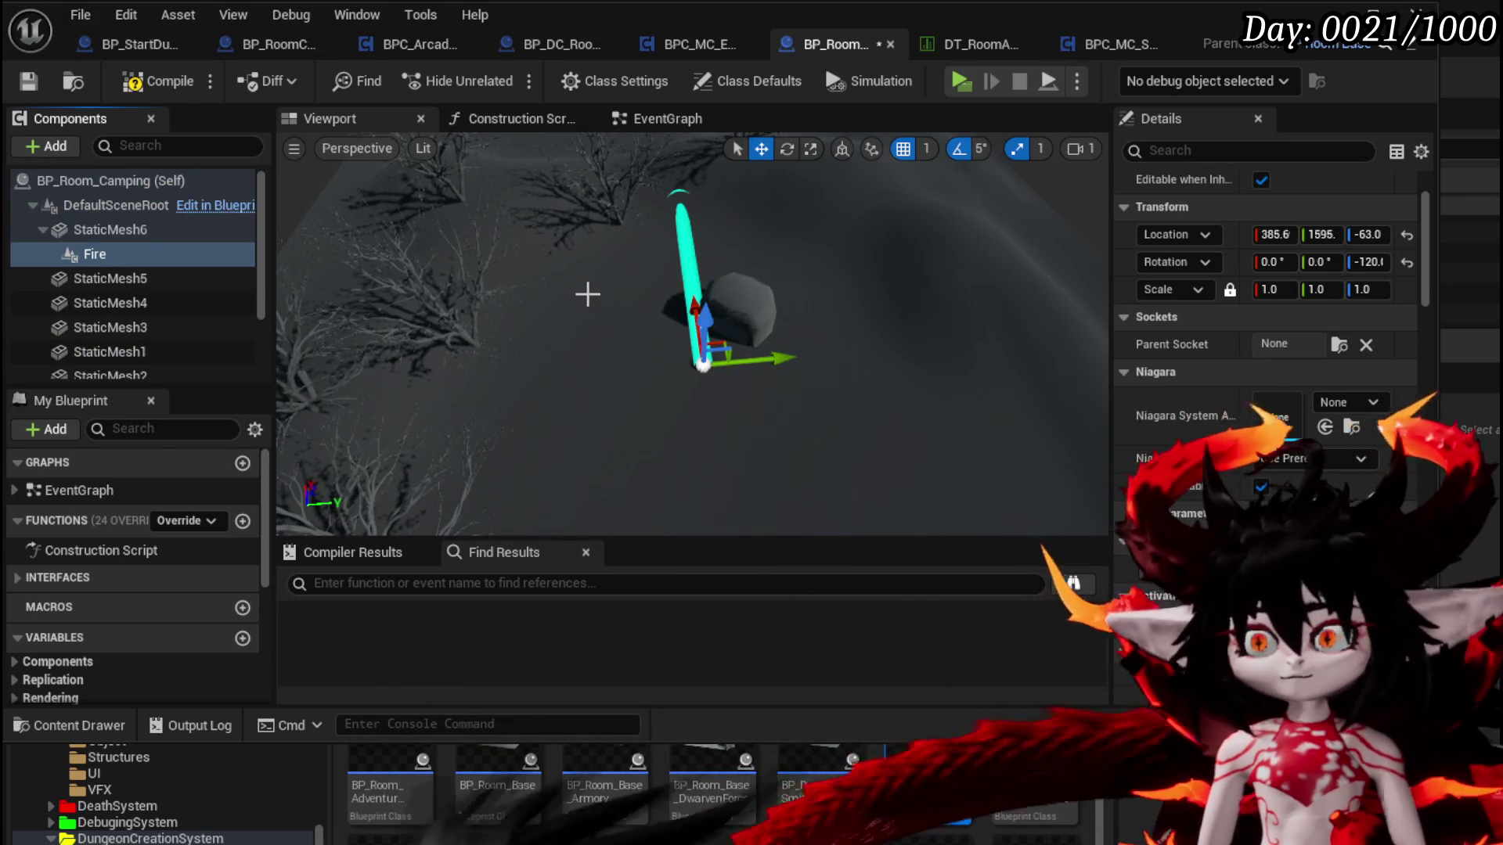
left_click(1341, 404)
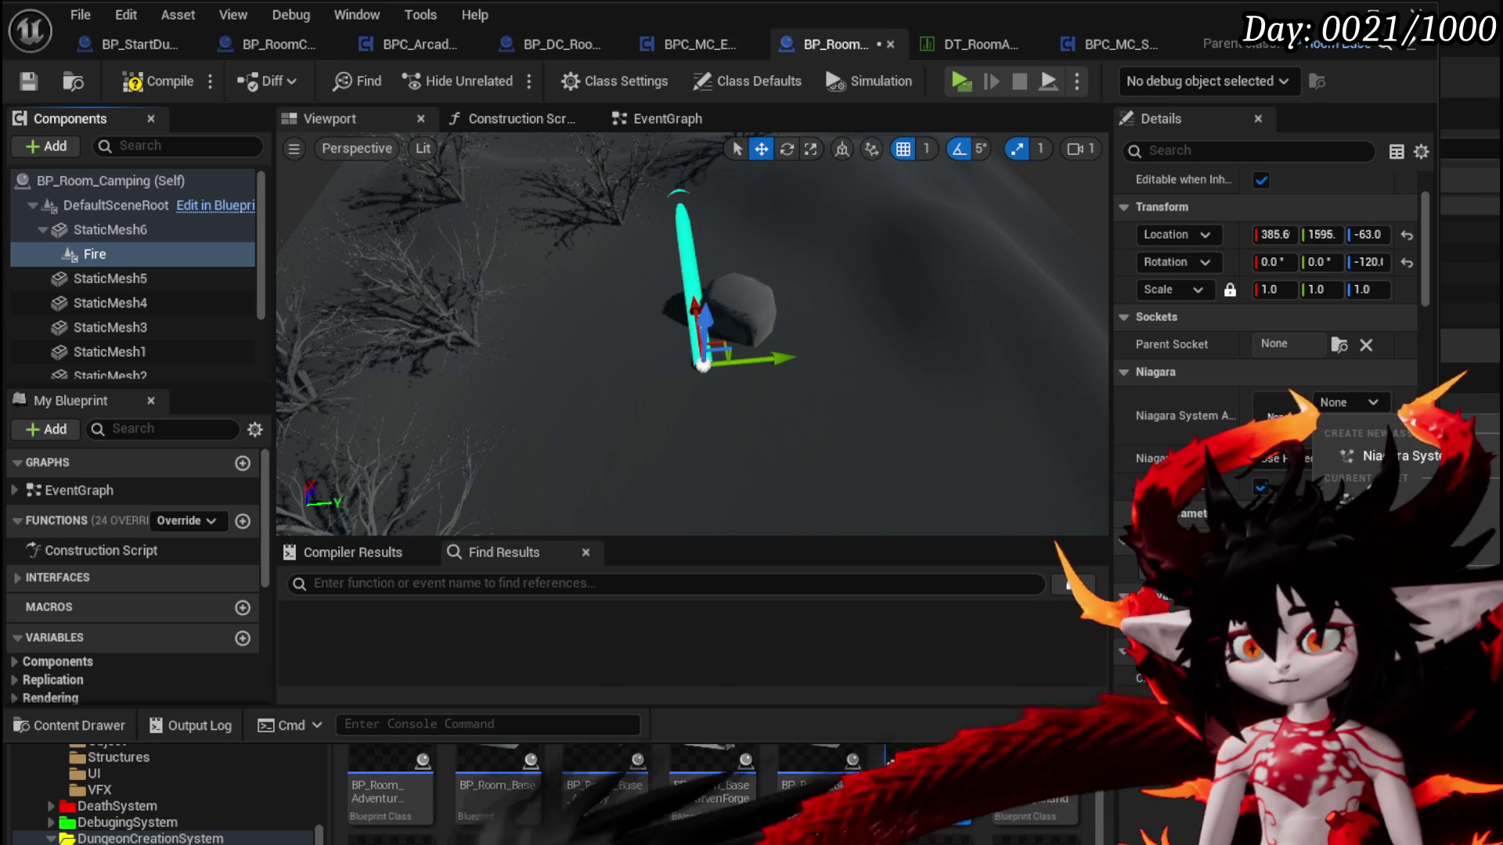
key("Return")
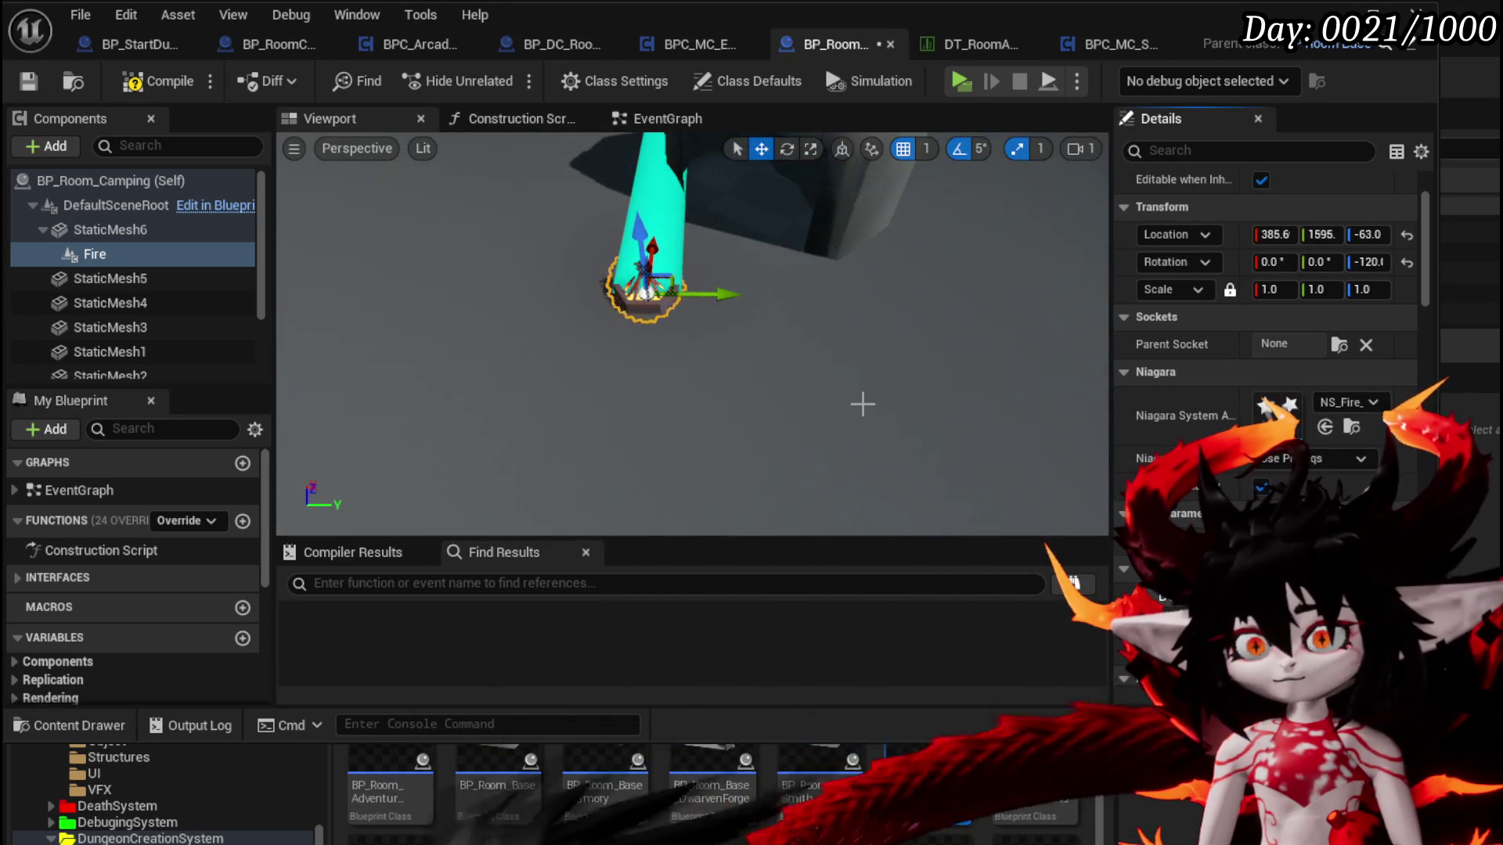
key("f")
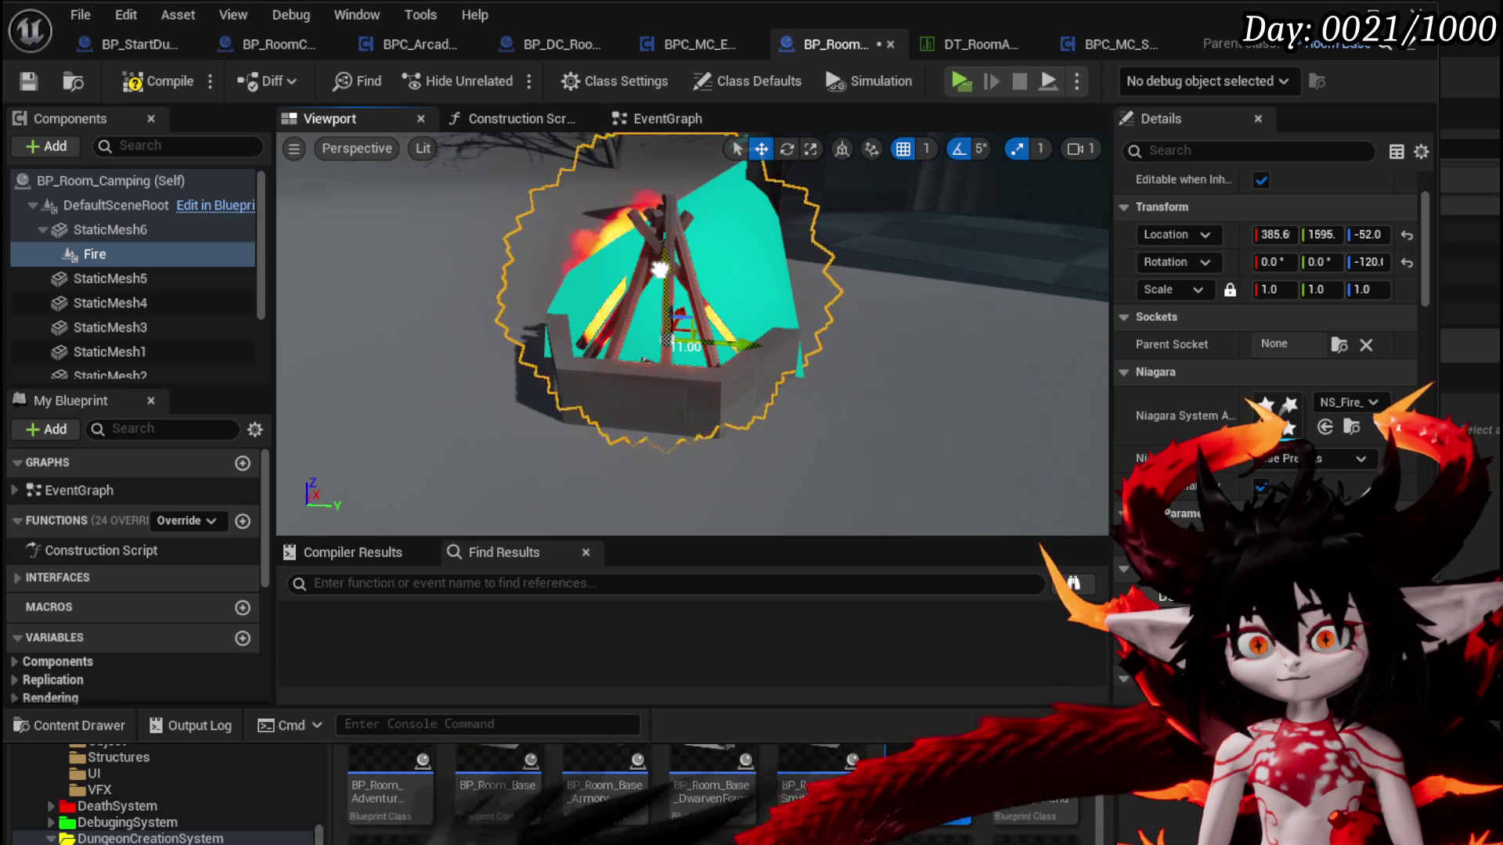
Orbit and zoom around the campfire to check the raised flames, then select the room's ground mesh
left_click_drag(851, 340, 1004, 411, "alt")
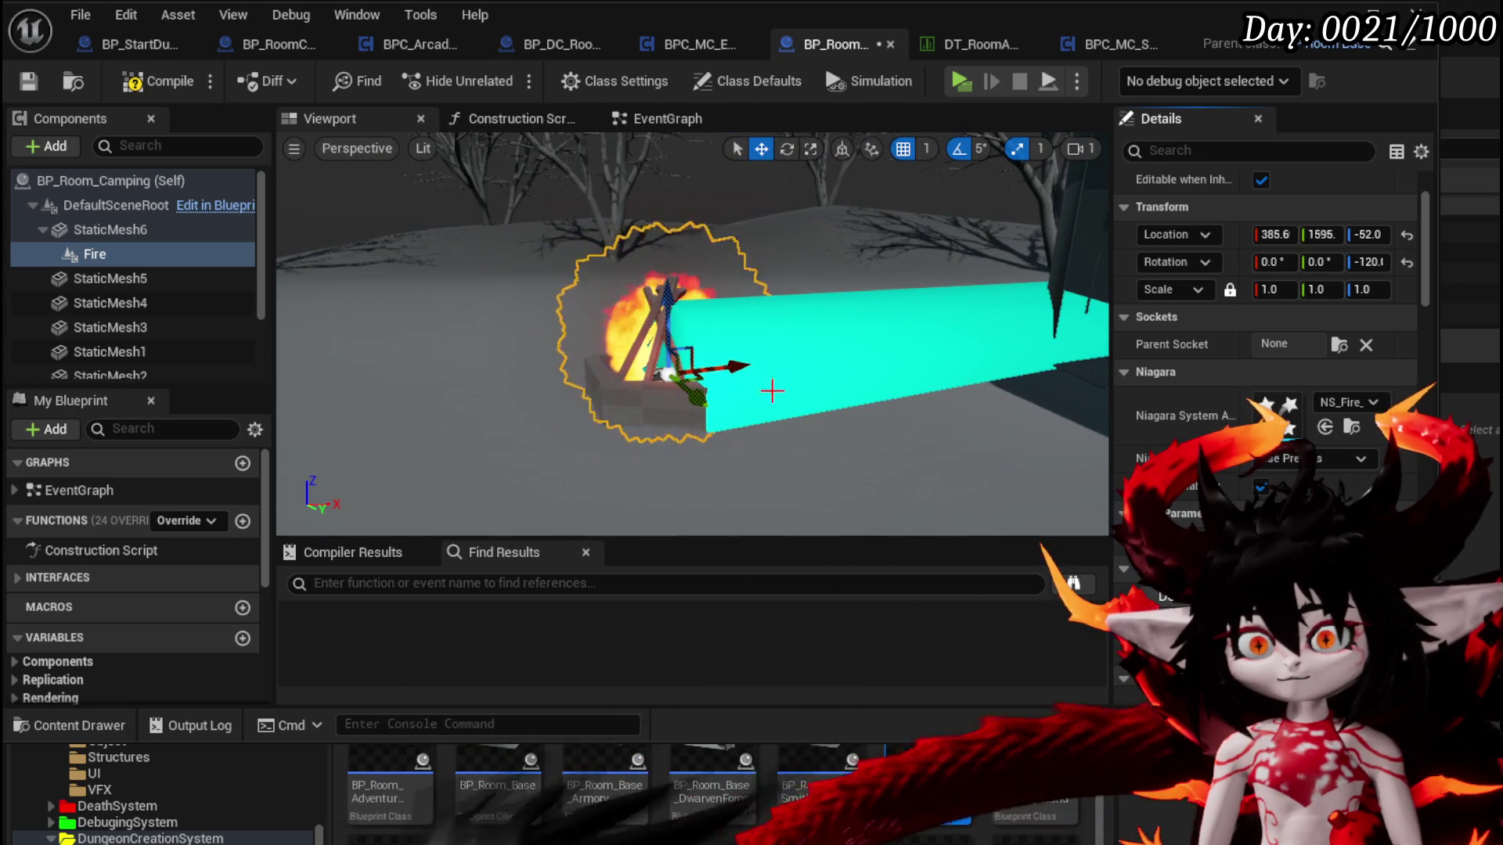
mouse_move(664, 376)
left_mouse_down("alt")
mouse_move(786, 406)
mouse_move(565, 373)
left_mouse_up("alt")
scroll(786, 405, "up", 5)
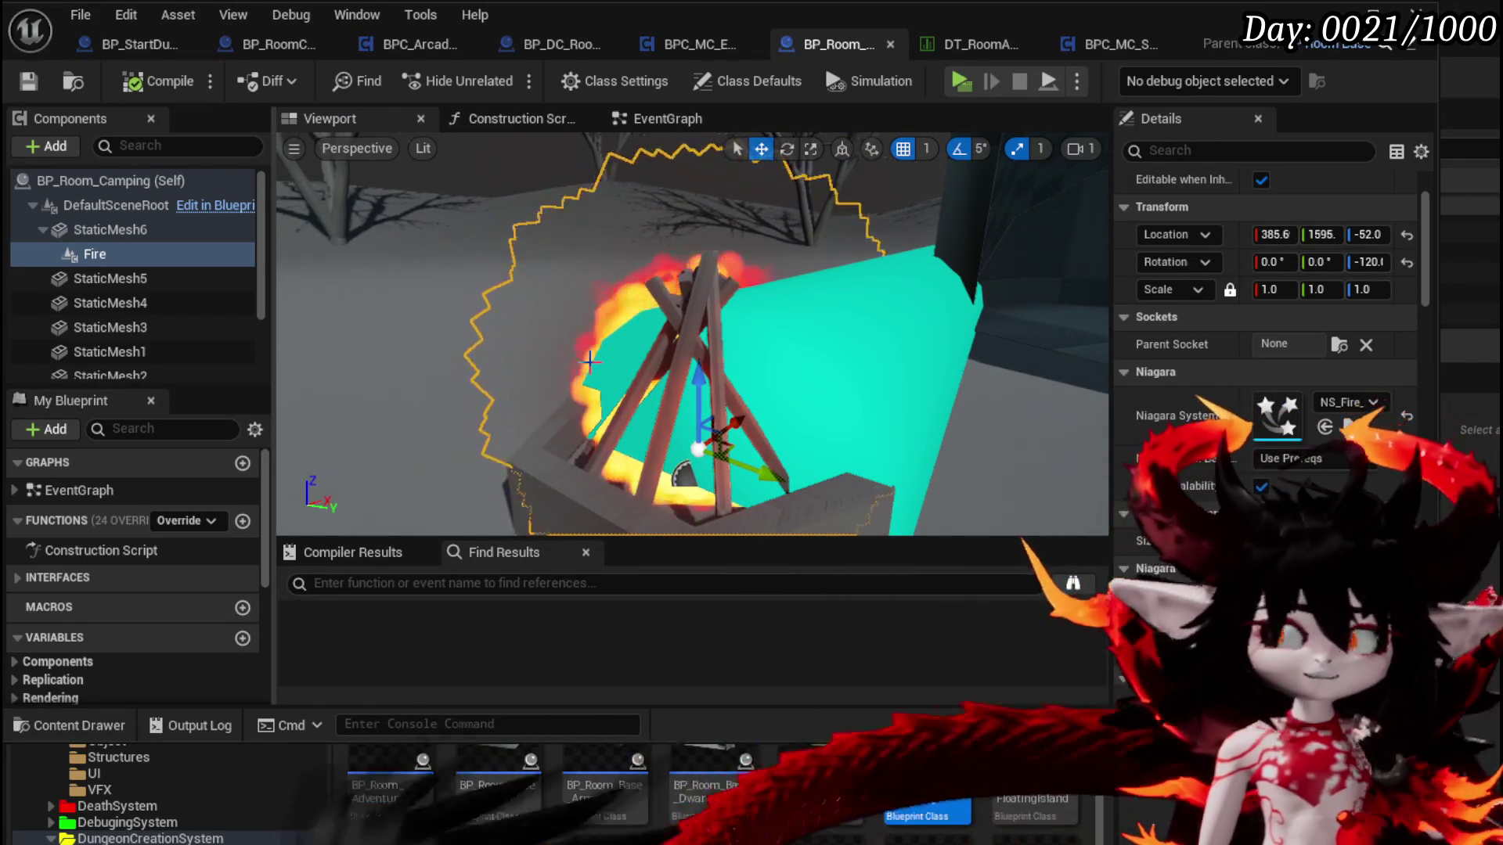
scroll(768, 265, "down", 10)
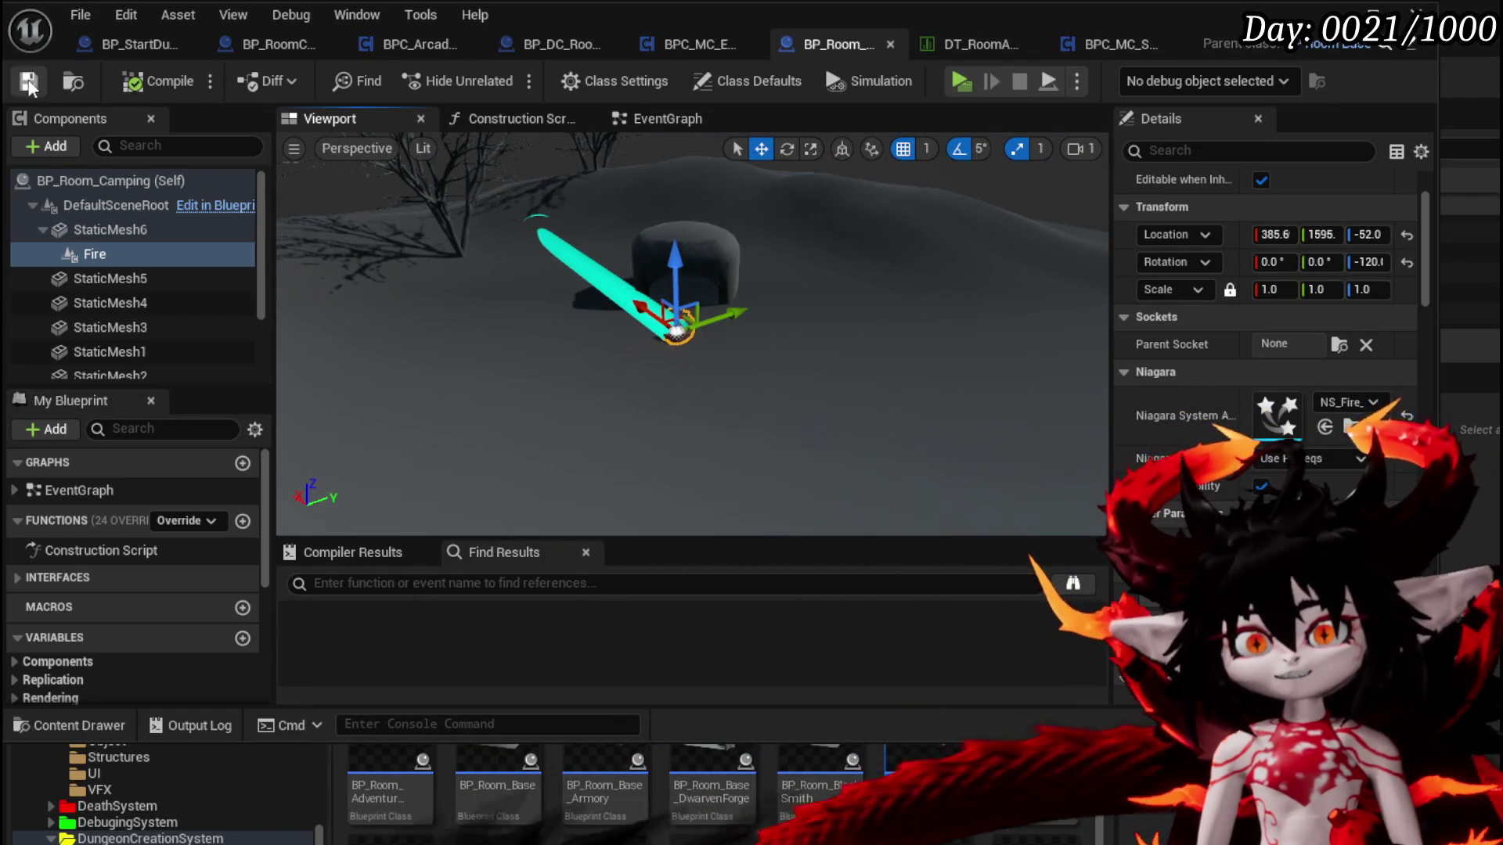
left_click(675, 302)
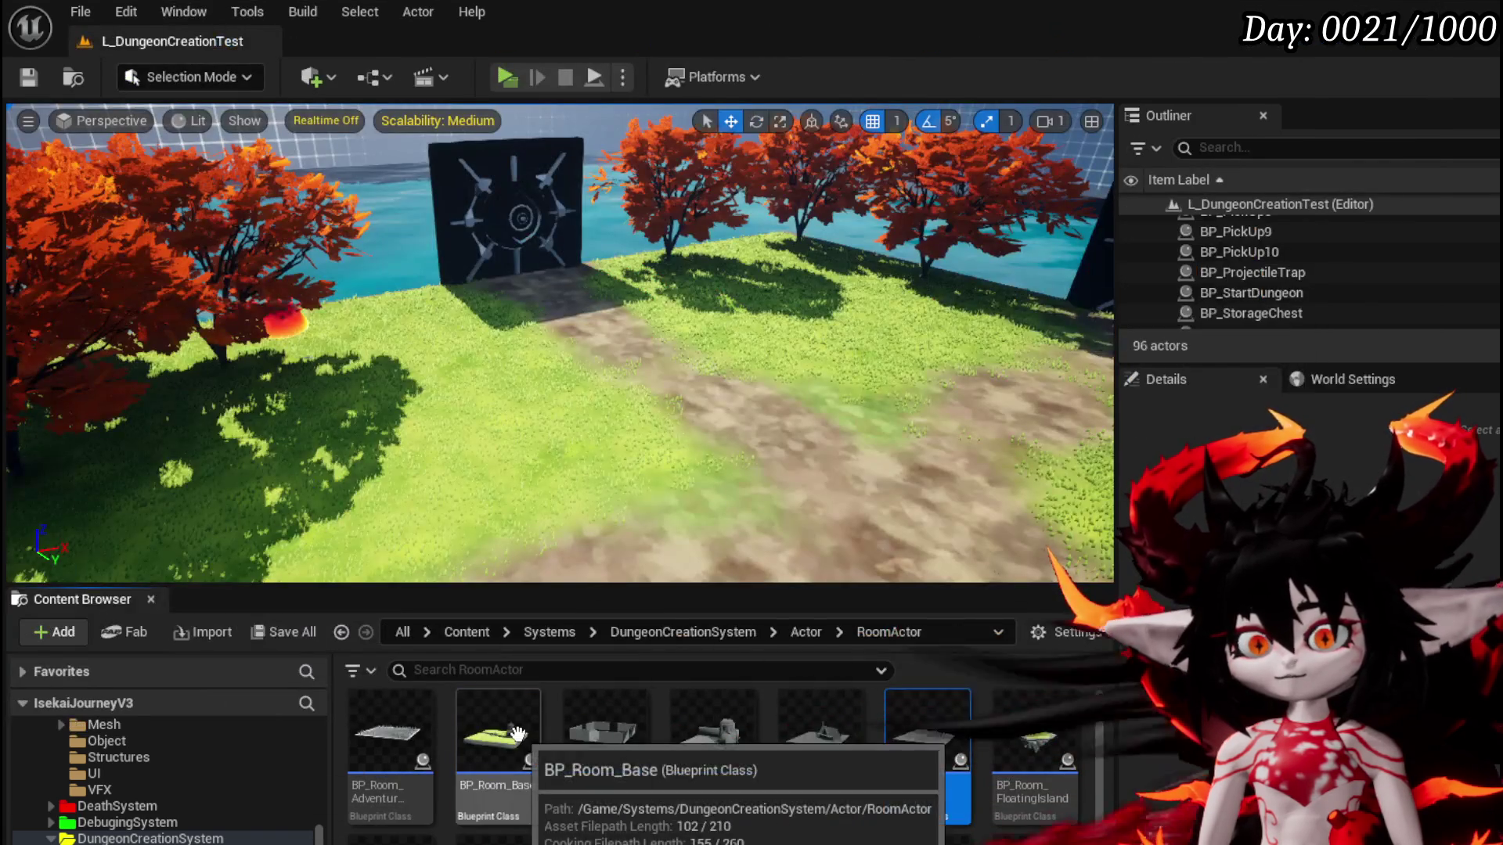
In BP_Room_Base, tick Hidden in Game for DirectionArrow and check BPC_MC_Storage's room card deck
double_click(508, 744)
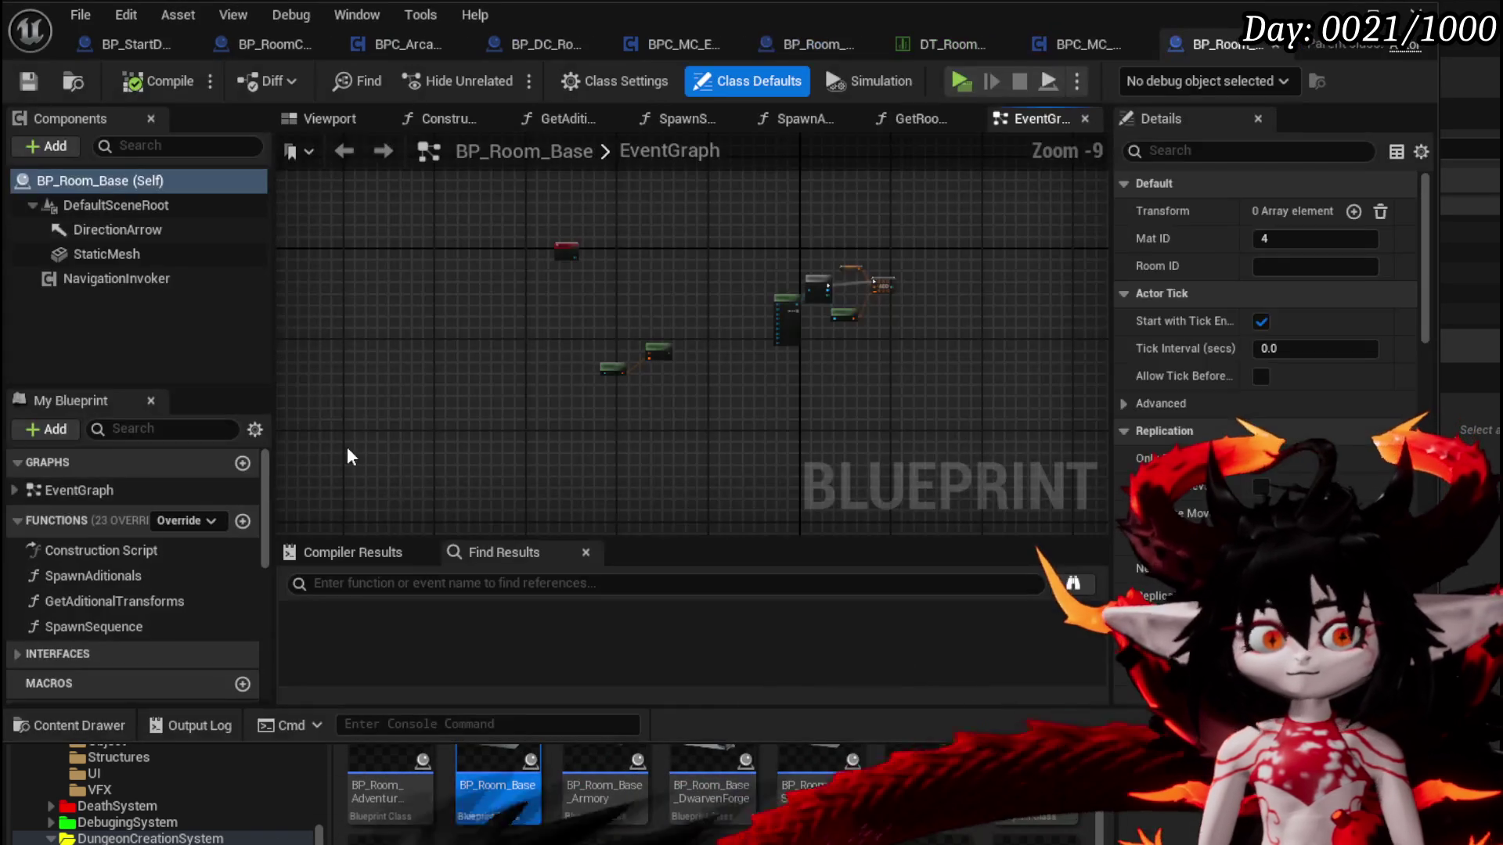
left_click(105, 228)
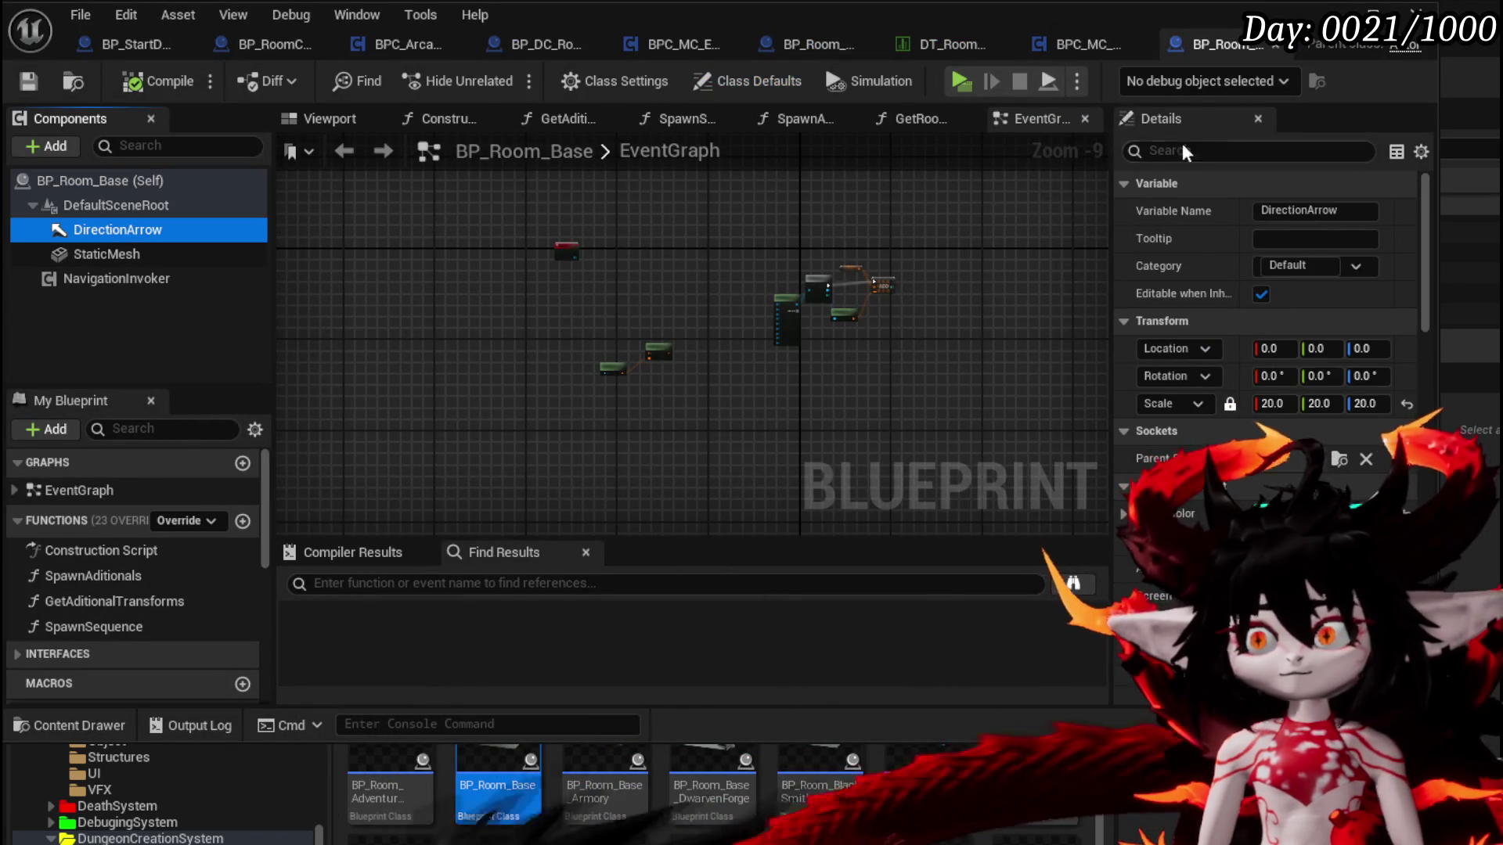
type("in game")
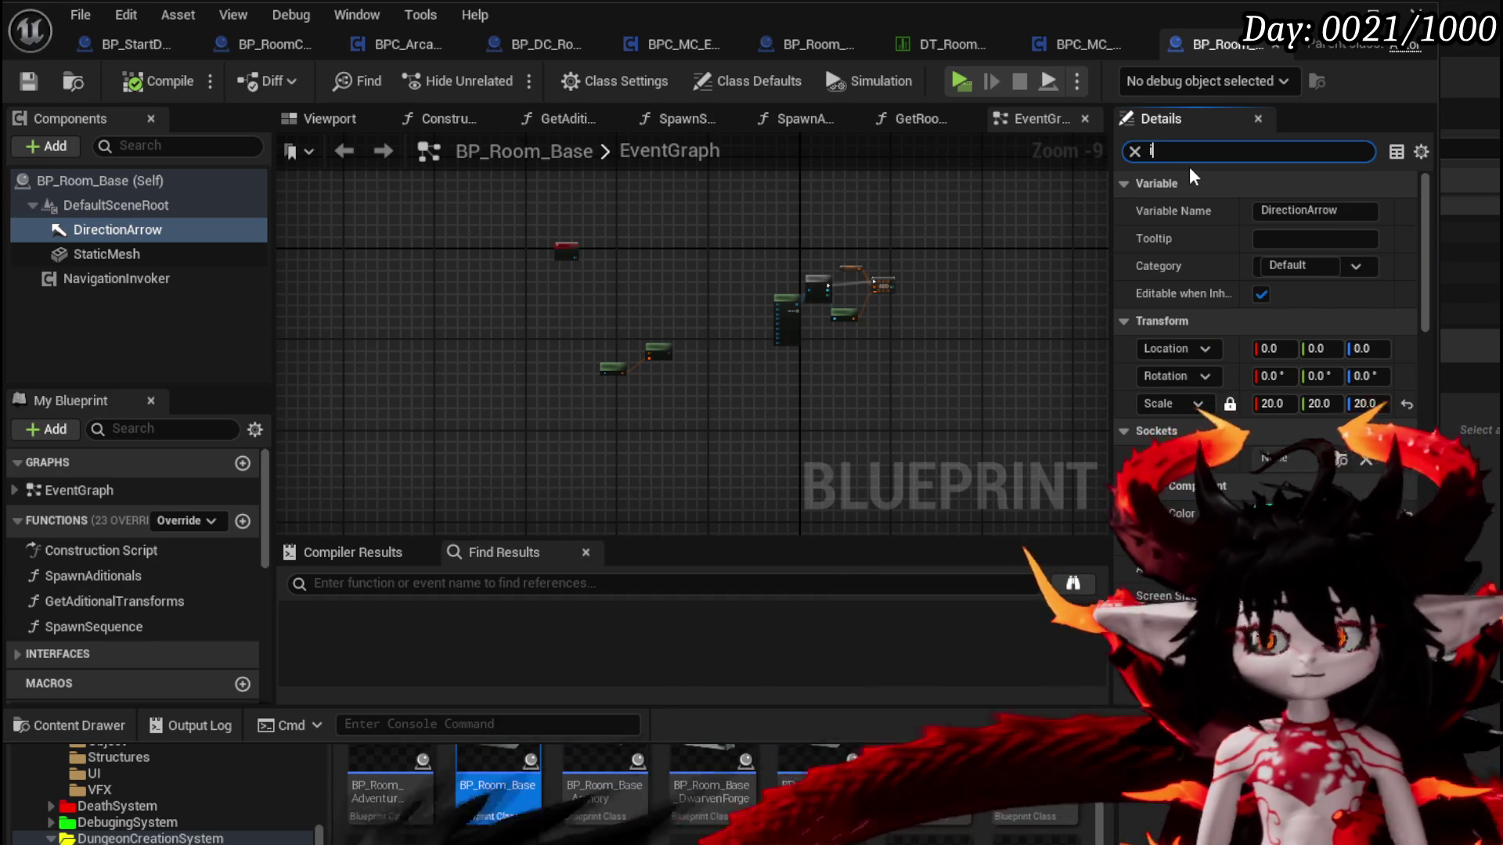
left_click(1266, 211)
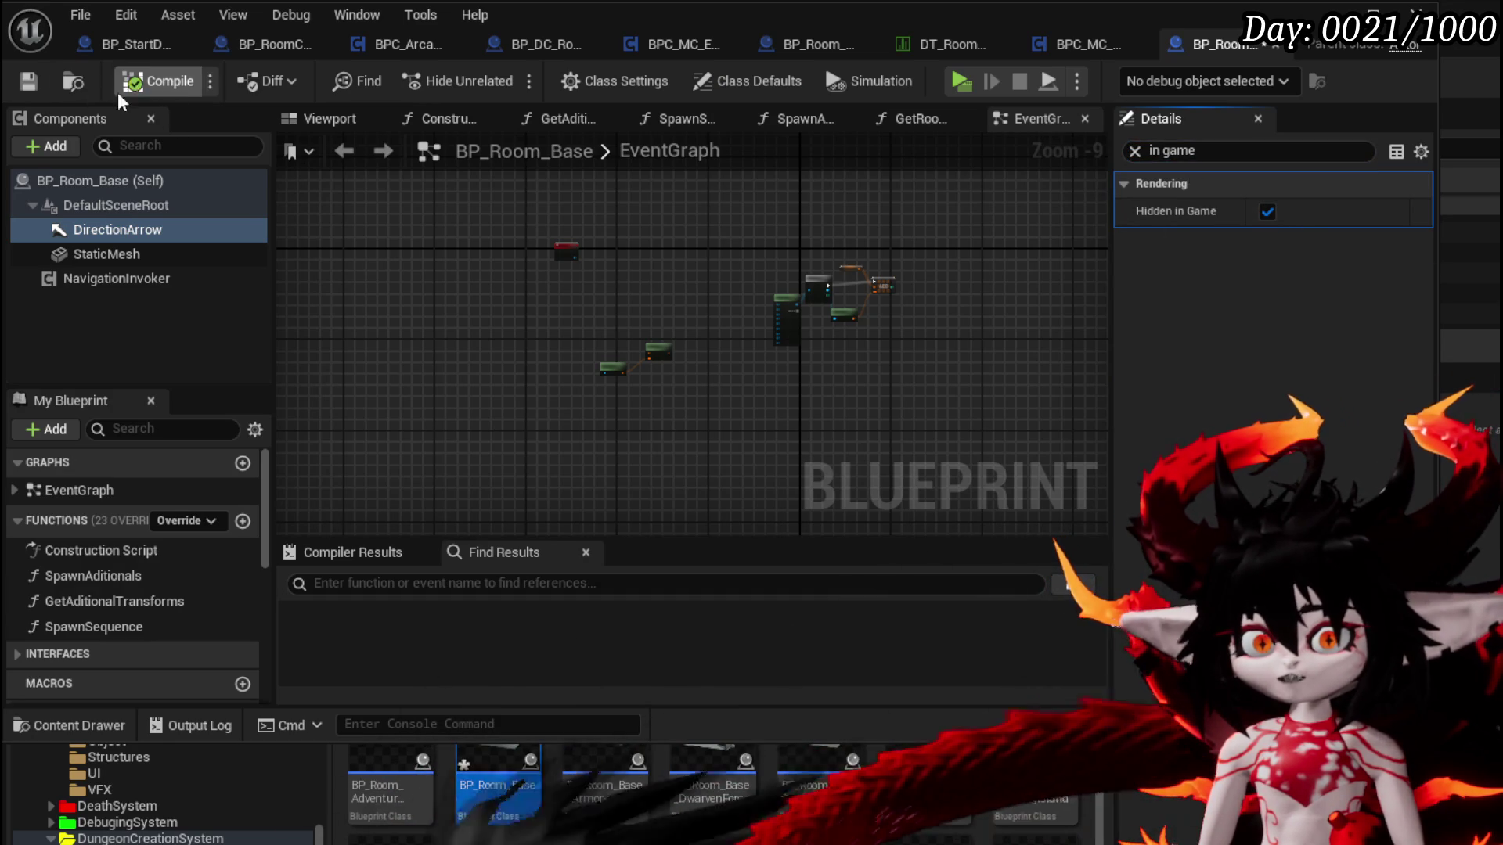
left_click(1063, 44)
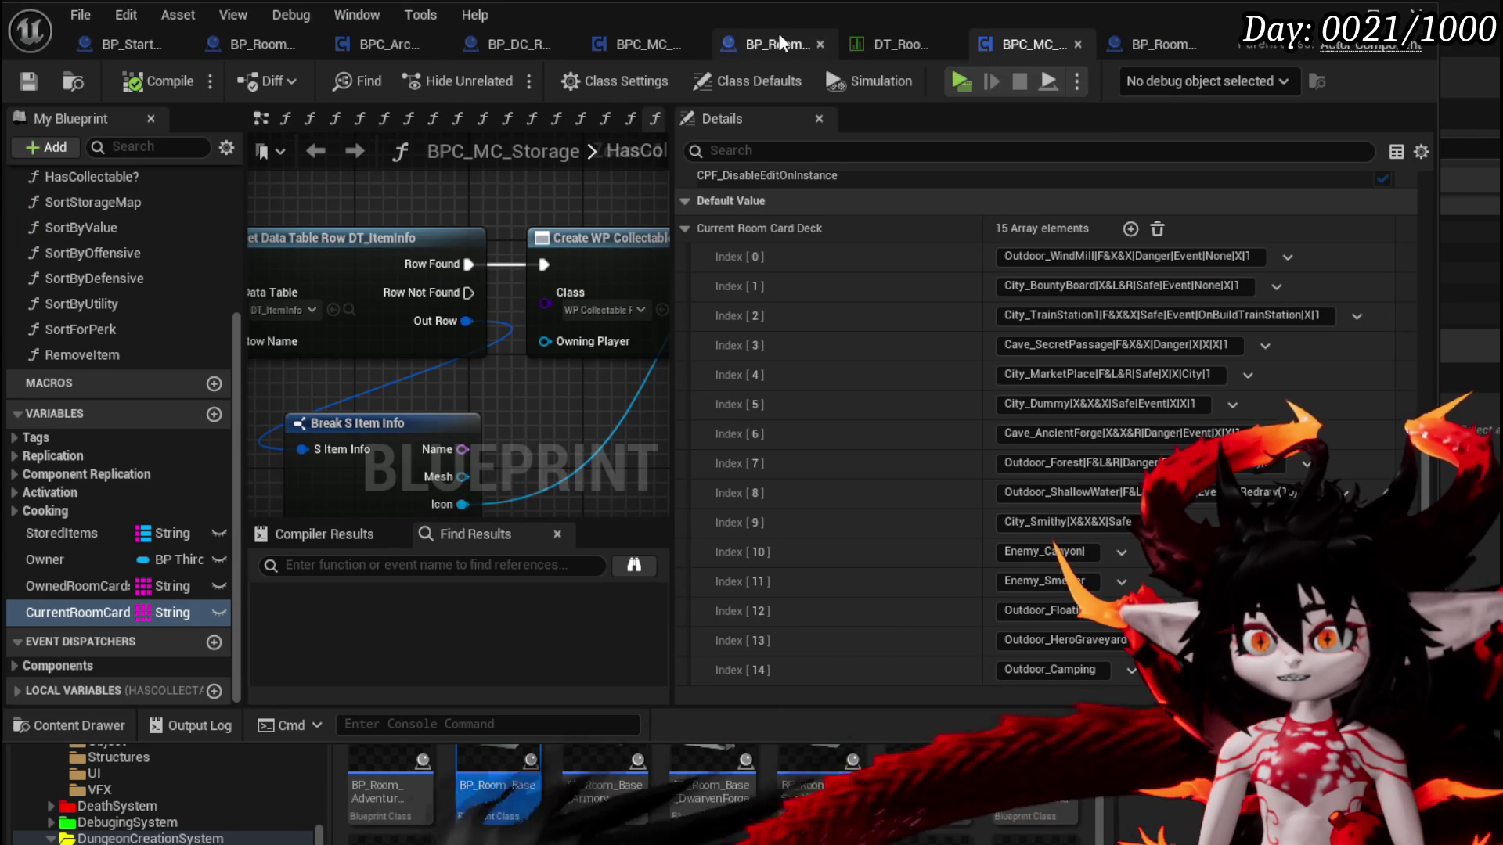
Look over the campfire again in BP_Room_Camping, then close the blueprint editor
left_click(780, 41)
mouse_move(766, 305)
left_mouse_down()
mouse_move(782, 336)
mouse_move(814, 329)
mouse_move(775, 344)
mouse_move(775, 321)
left_mouse_up()
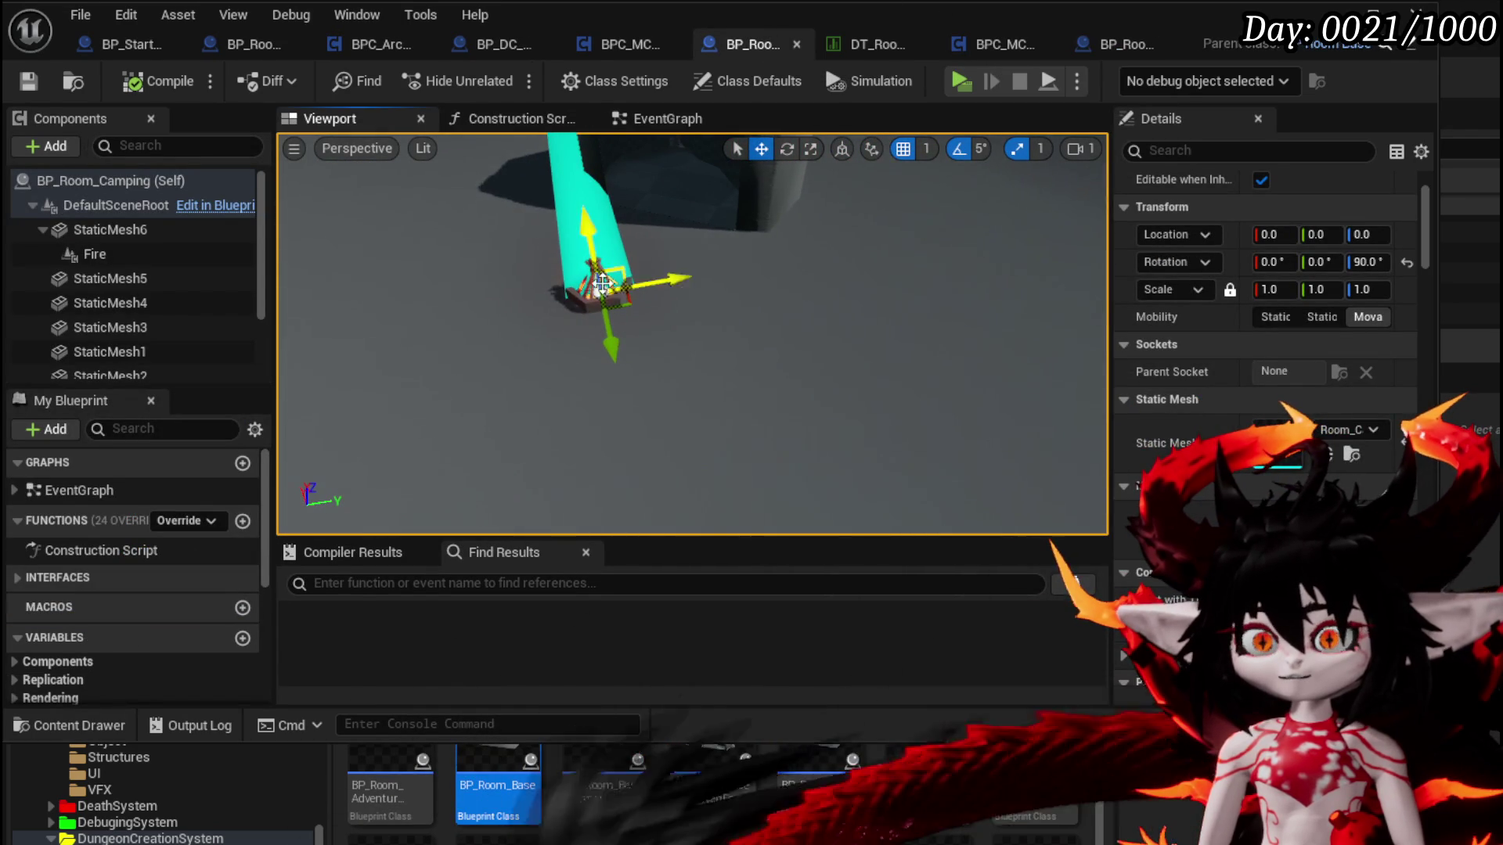
mouse_move(550, 280)
left_mouse_down()
mouse_move(594, 297)
mouse_move(550, 281)
left_mouse_up()
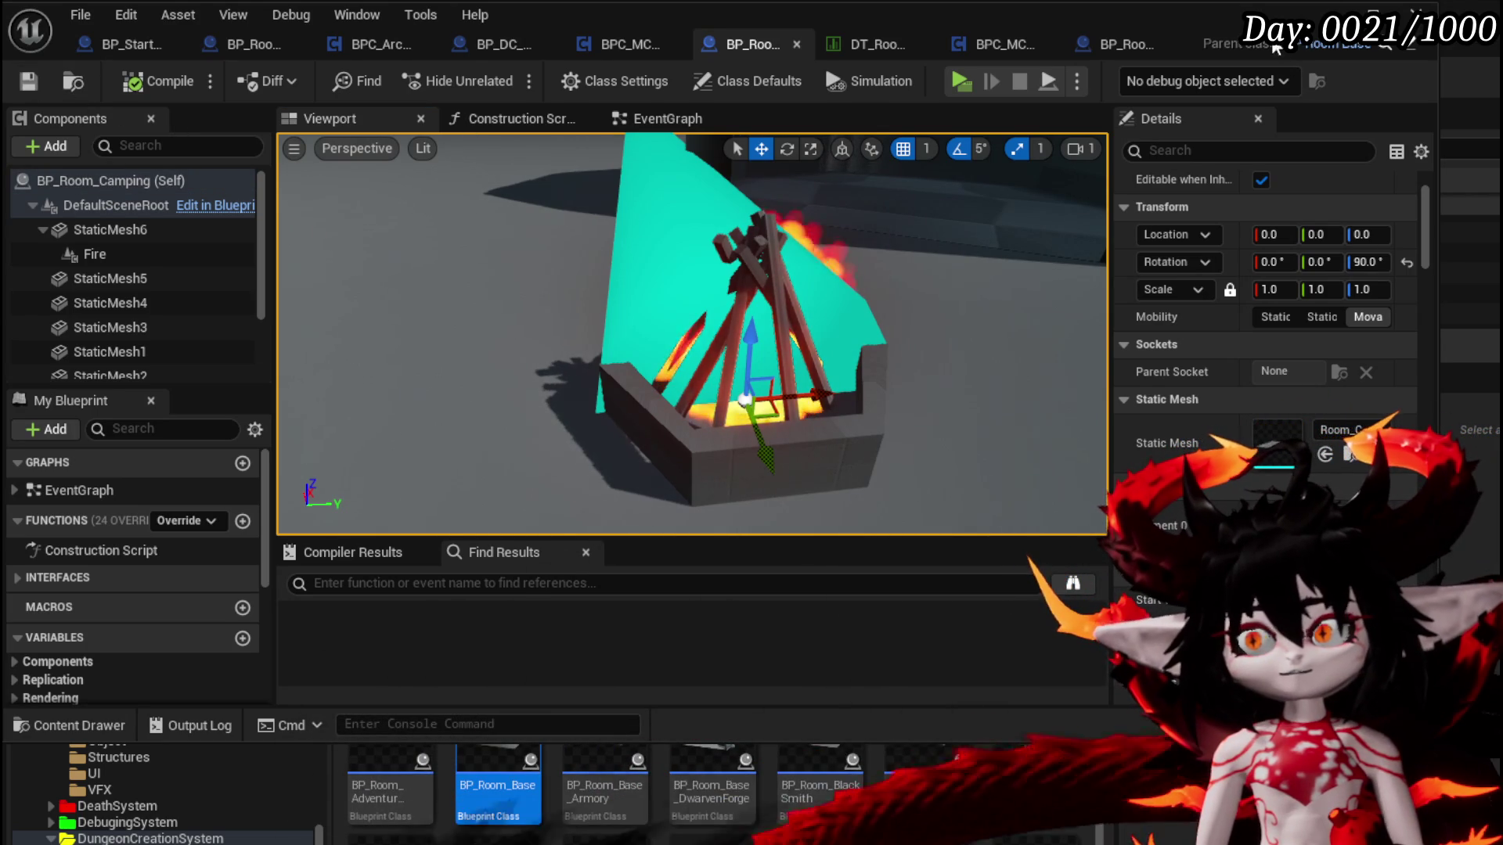
left_click(1420, 9)
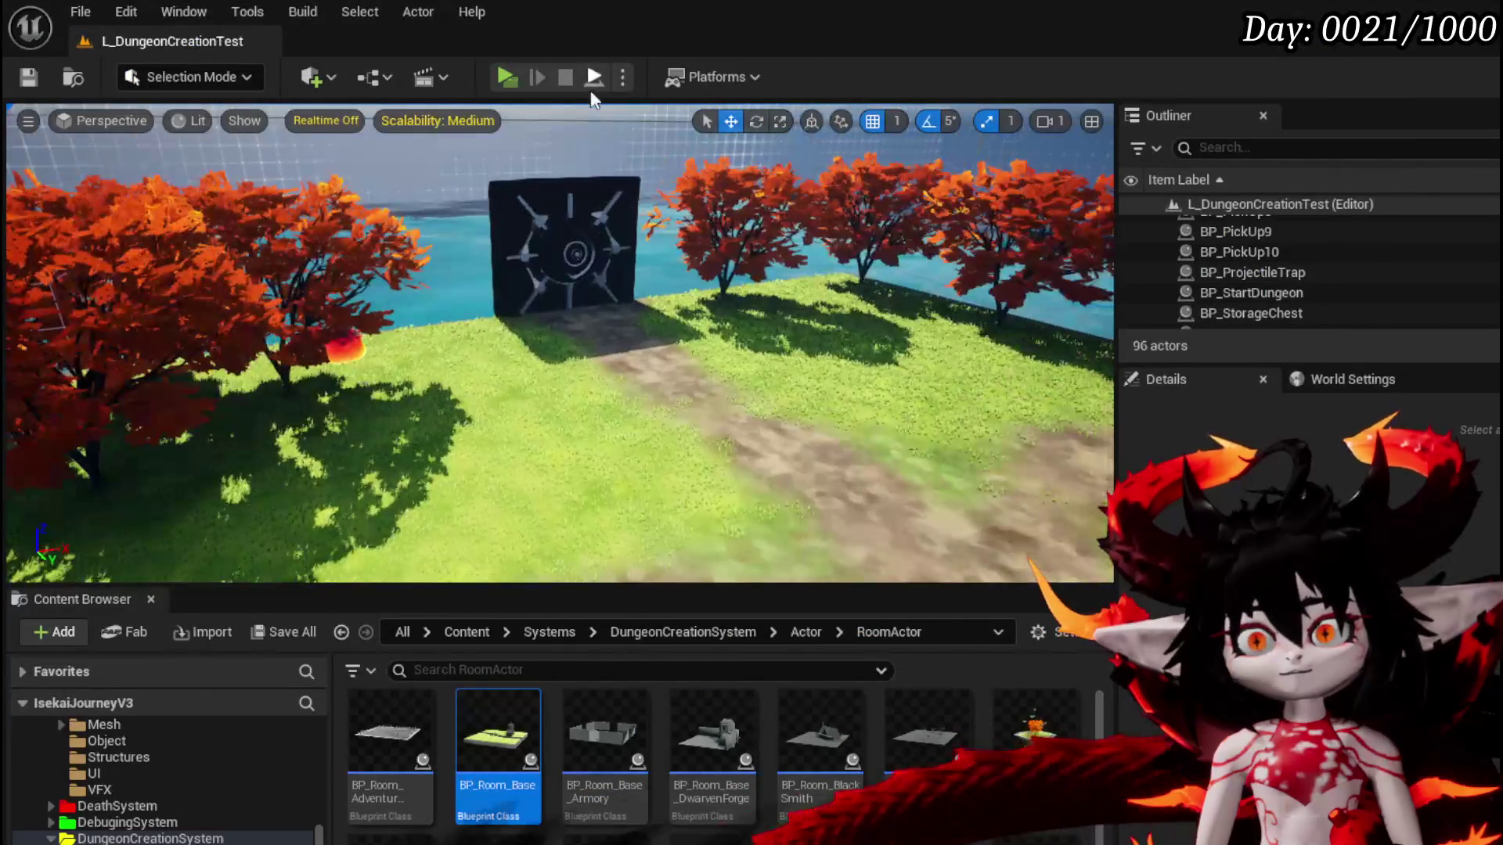
Start play-in-editor, walk to the dungeon gate and choose the Camping room card
key("alt+p")
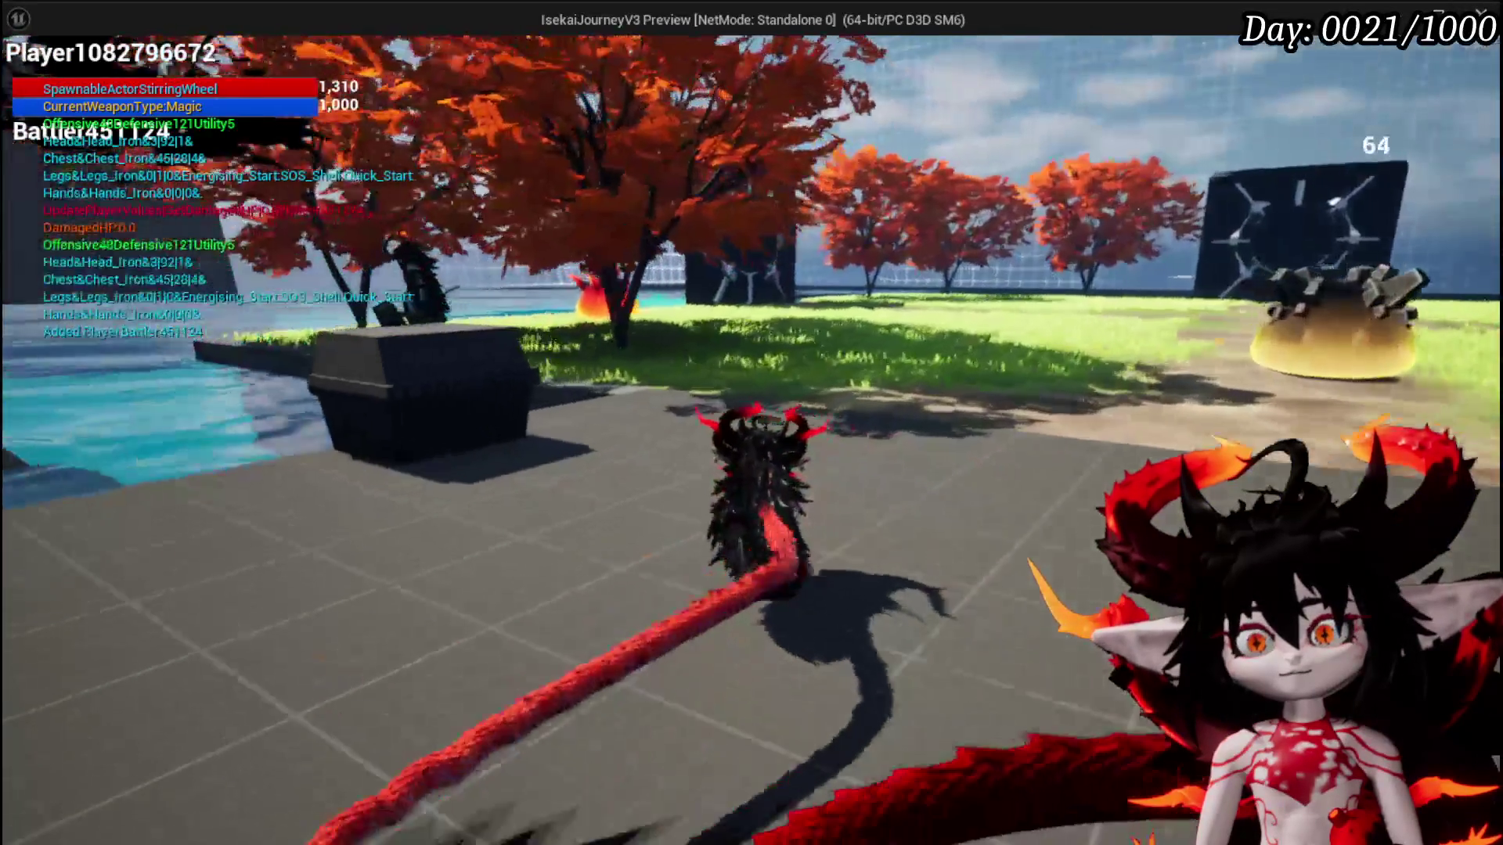
key("w")
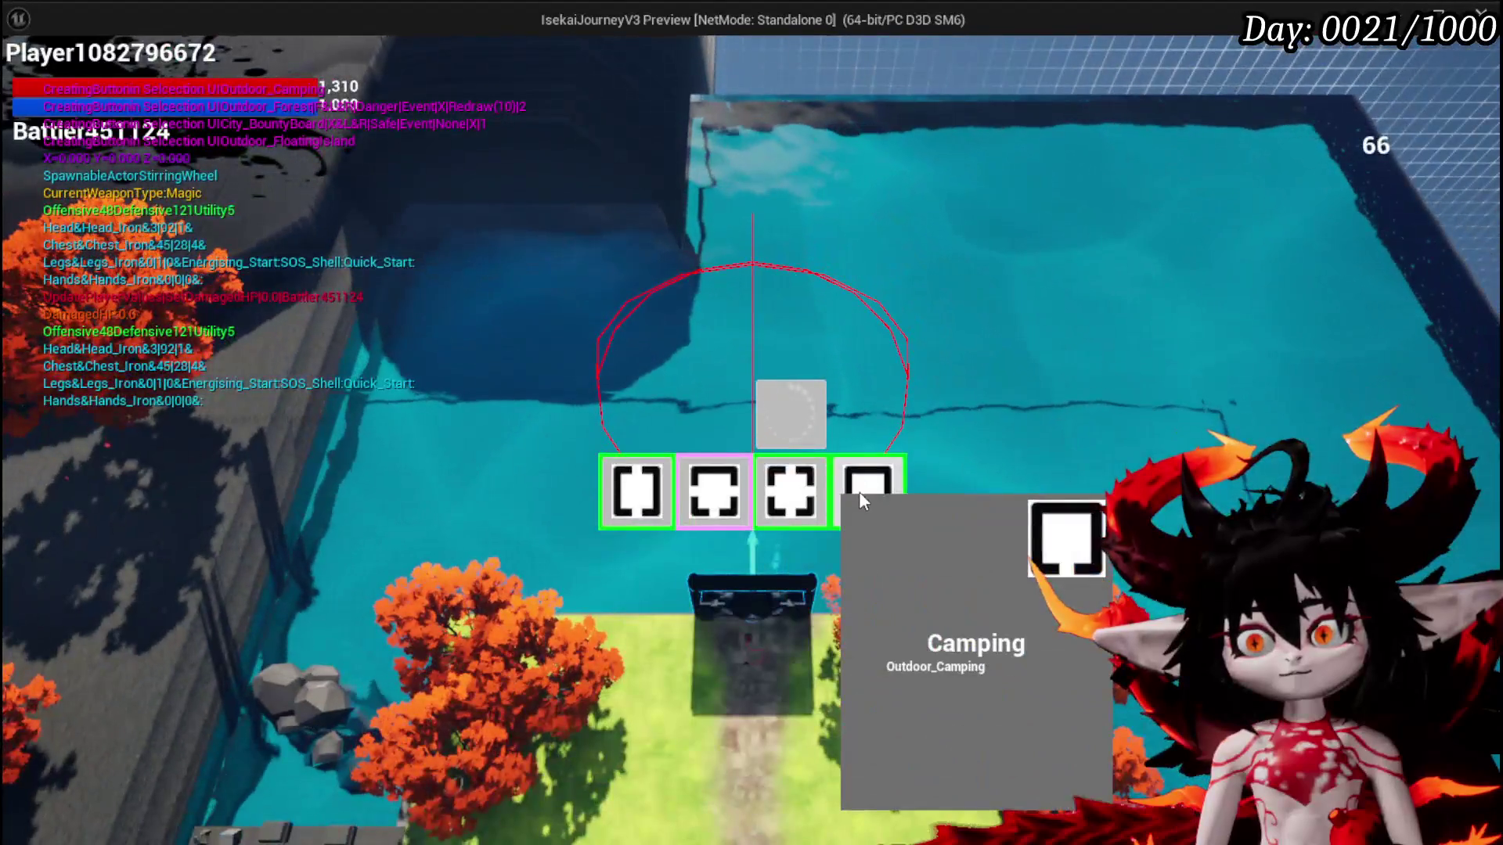
left_click(858, 492)
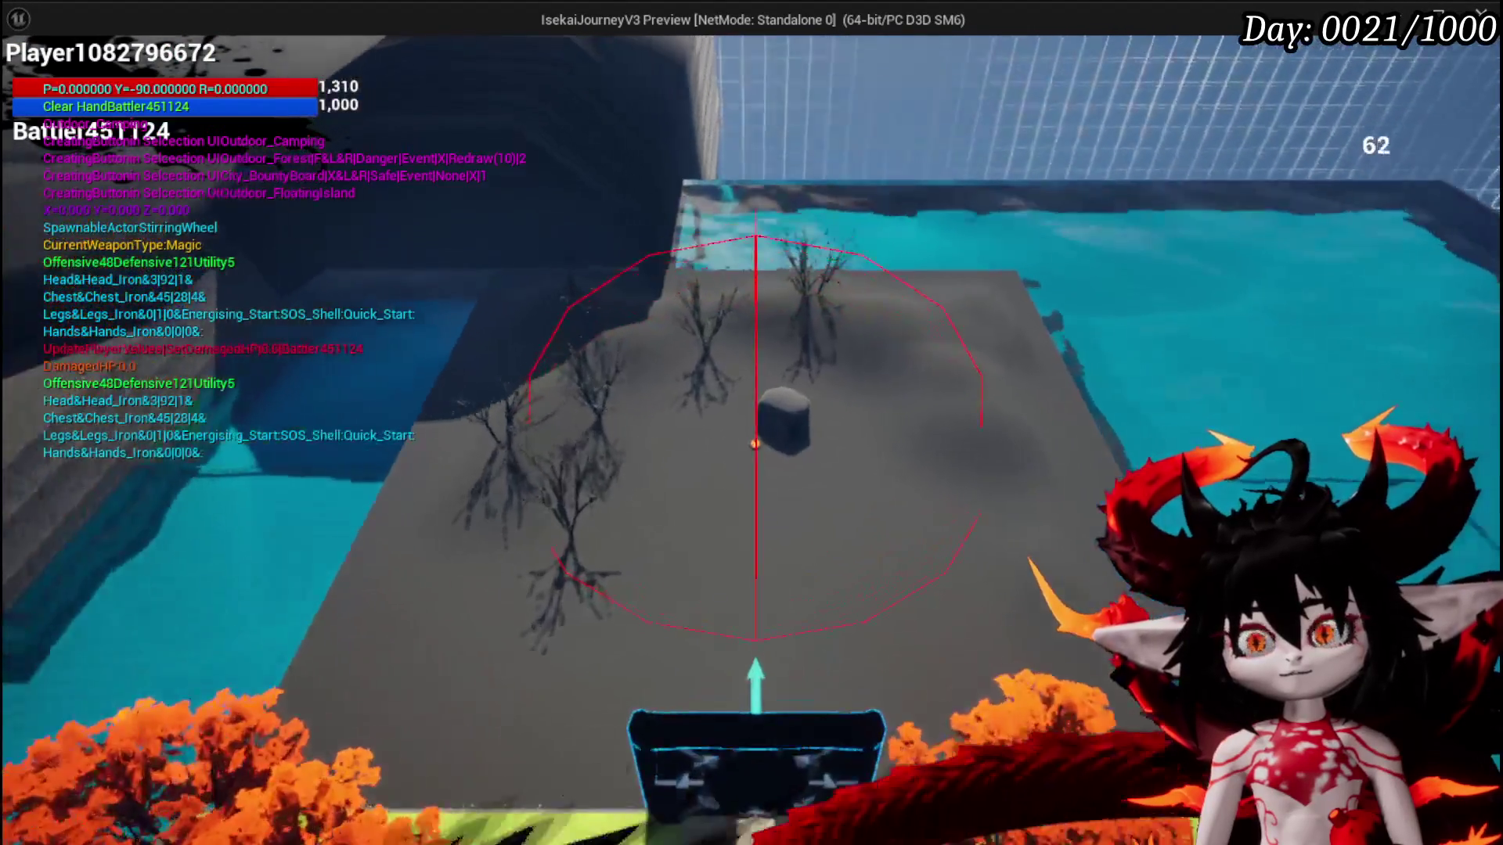
Walk around the burning campfire and jump onto the tent to inspect the Outdoor_Camping room
key("w")
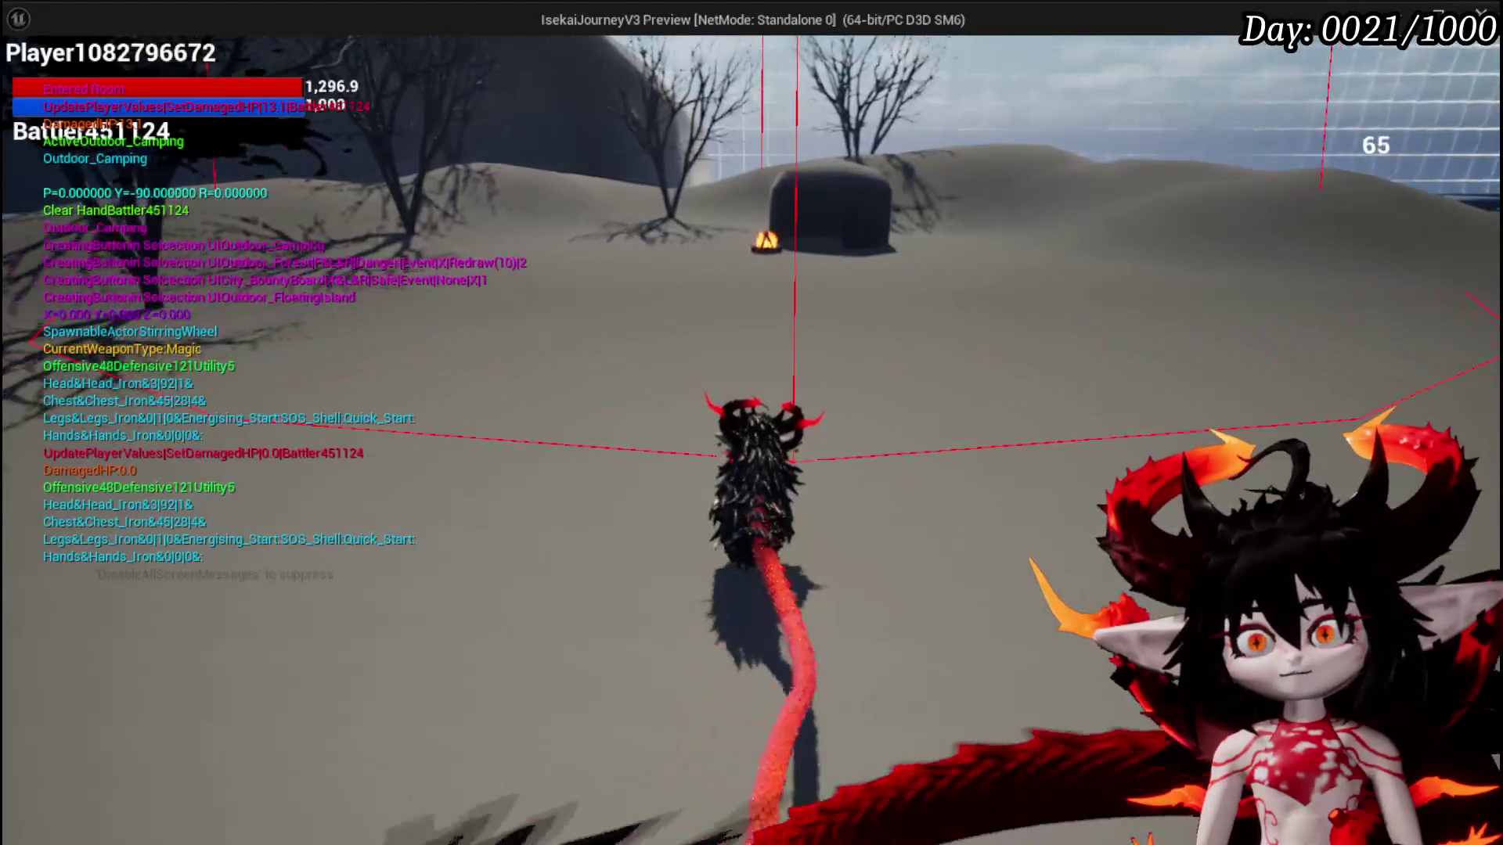
key("a")
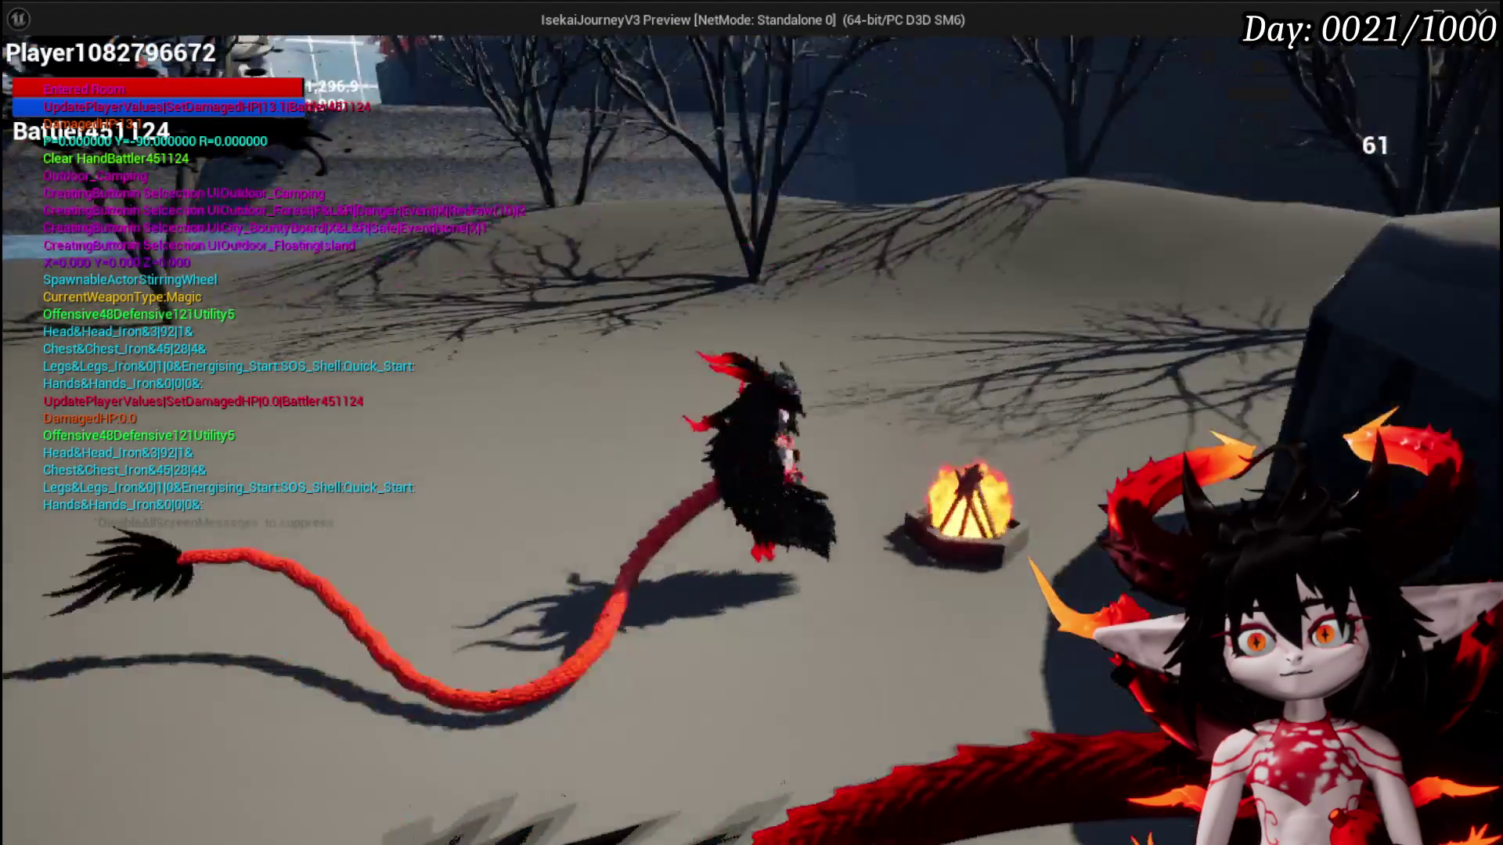
key("s")
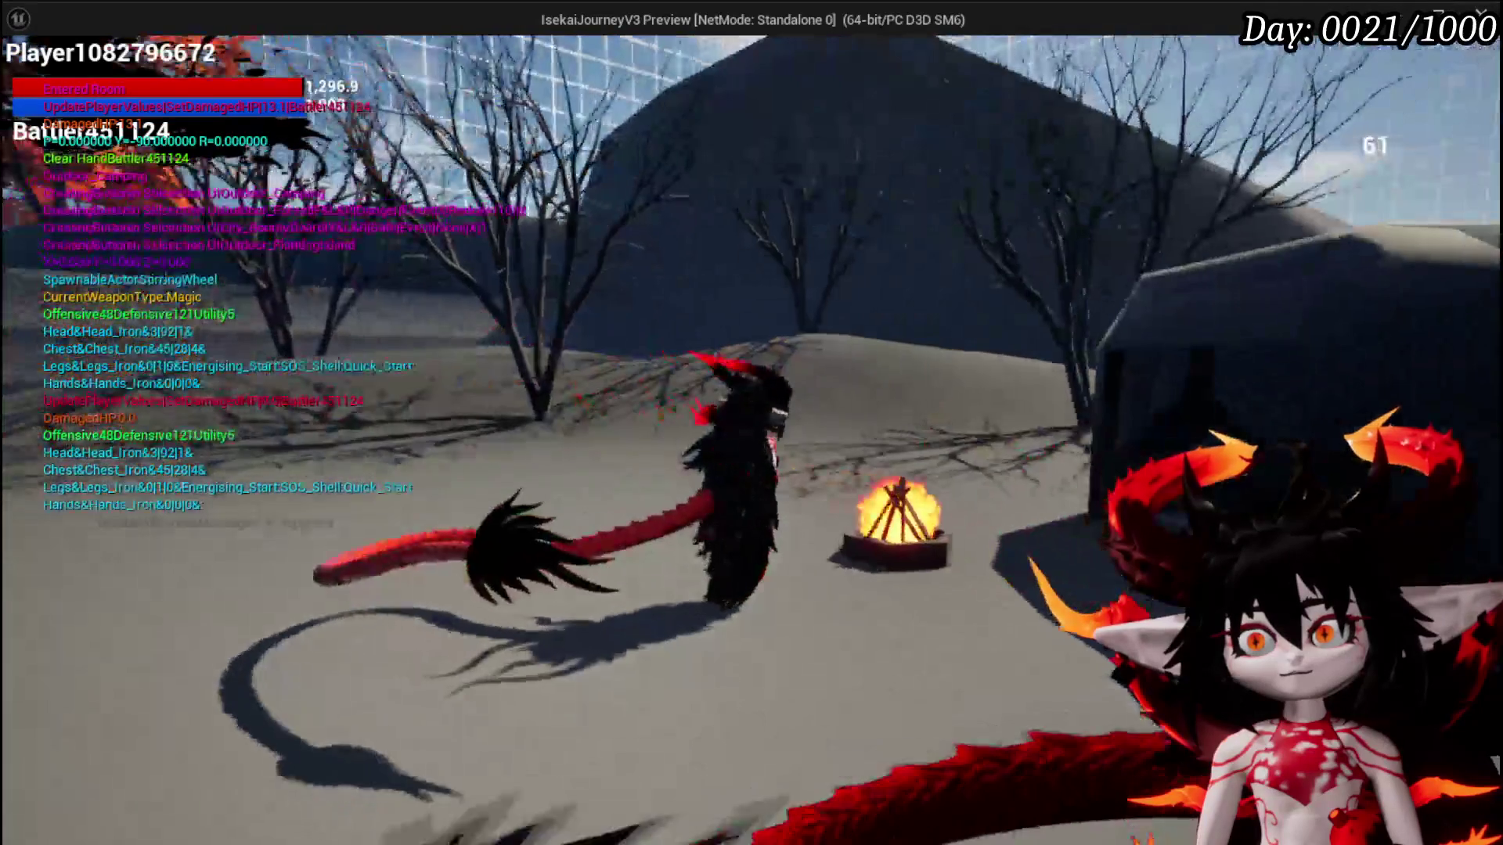
key("w")
key("space")
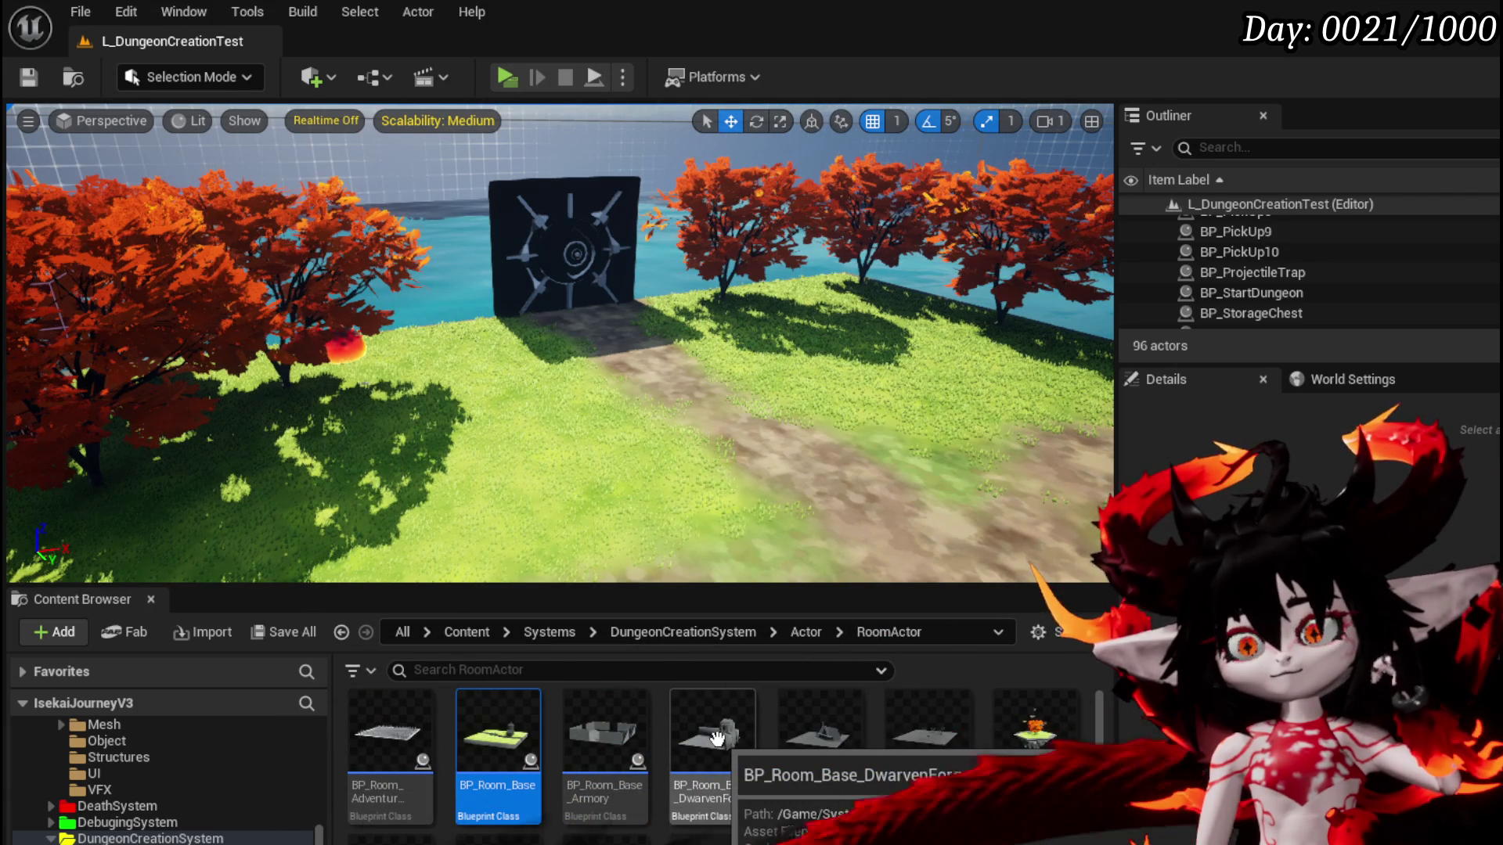
scroll(717, 738, "down", 3)
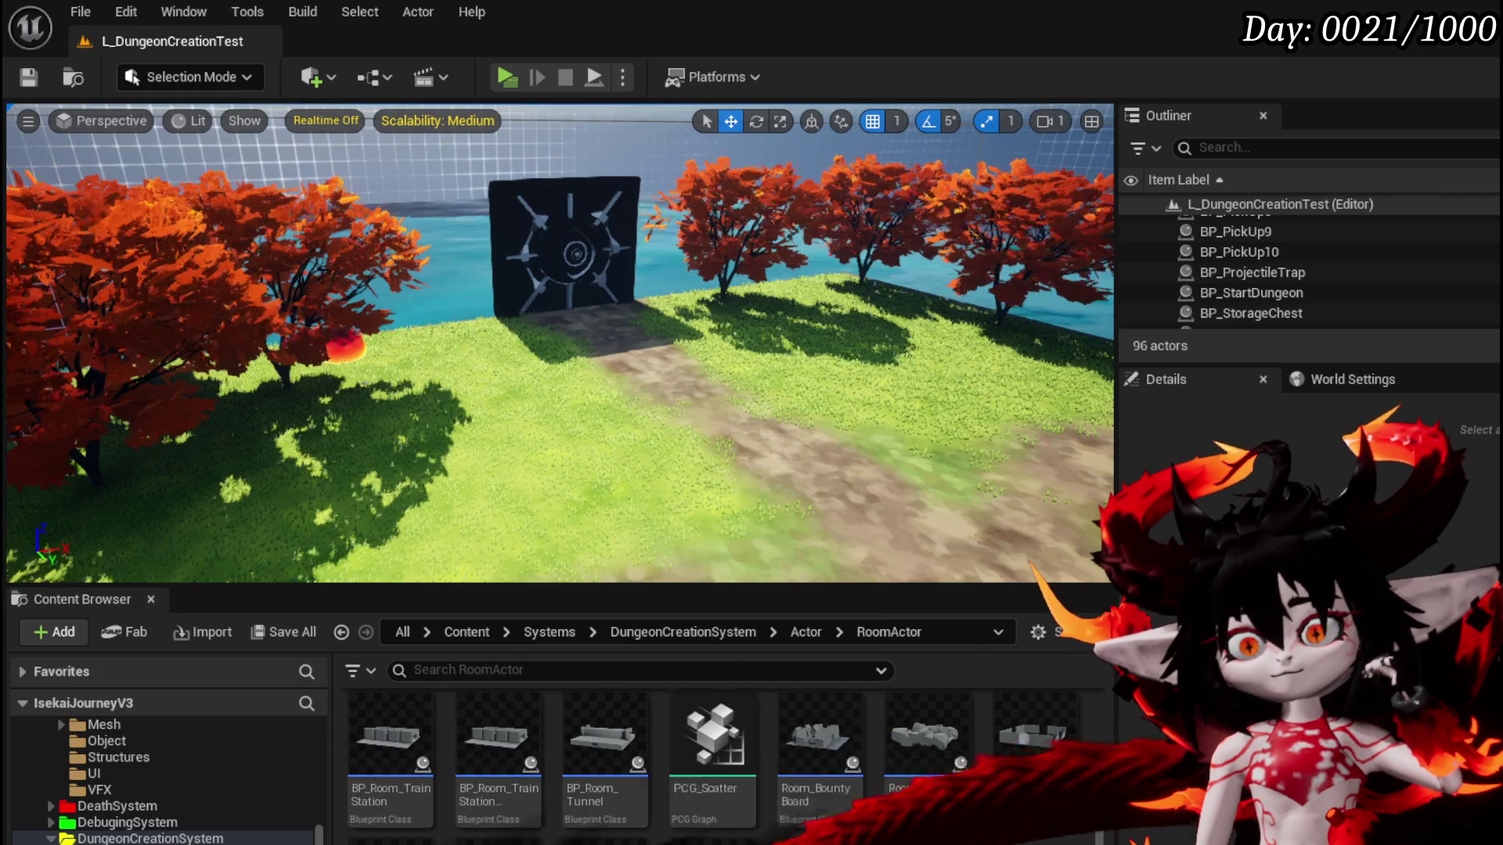